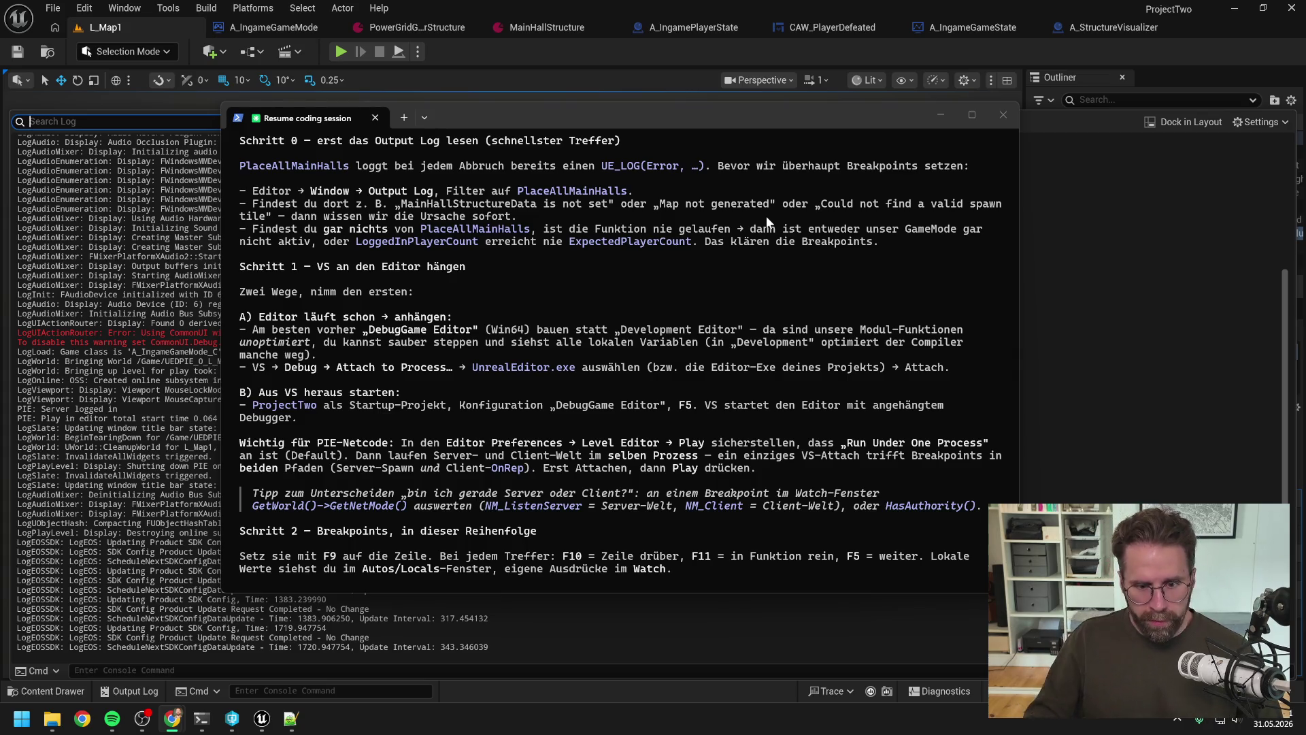
# Slide the German debugging guide aside to read the log, then refocus the guide window.
pyautogui.moveTo(589, 116); pyautogui.dragTo(1305, 116)
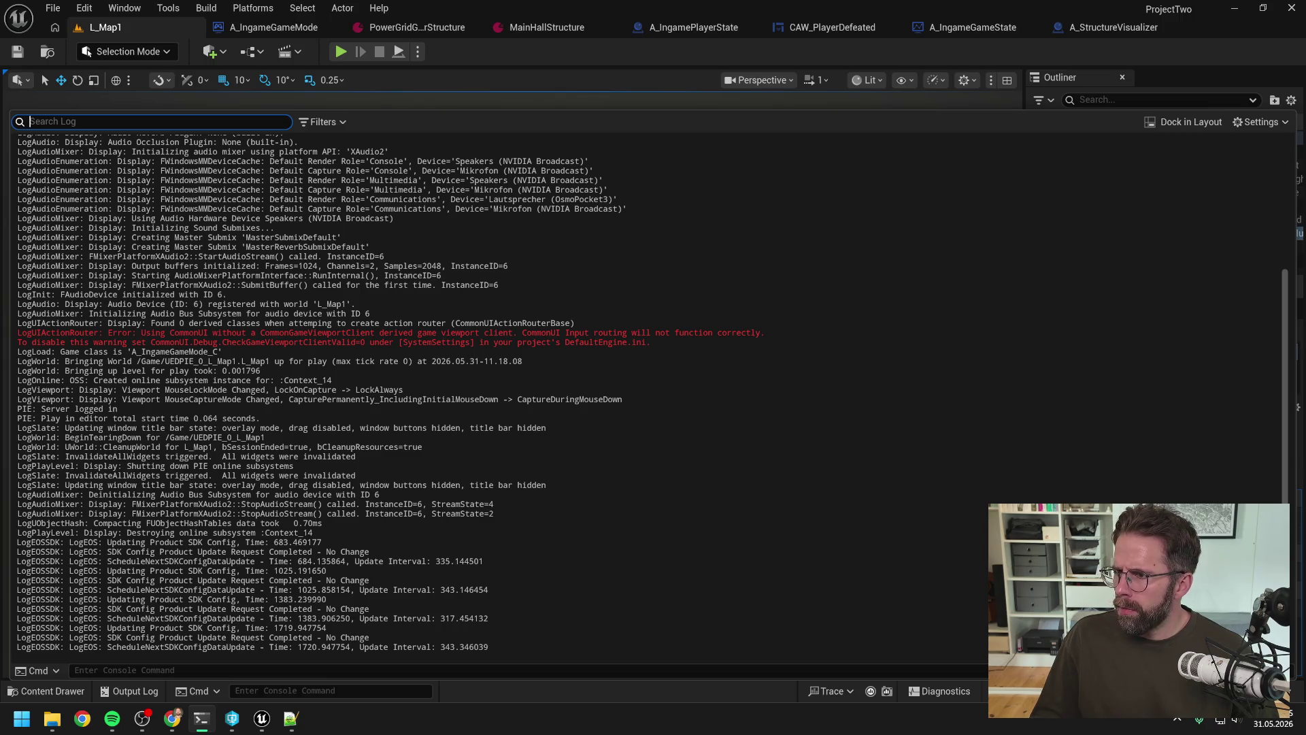
pyautogui.hotkey('alt', 'Tab')
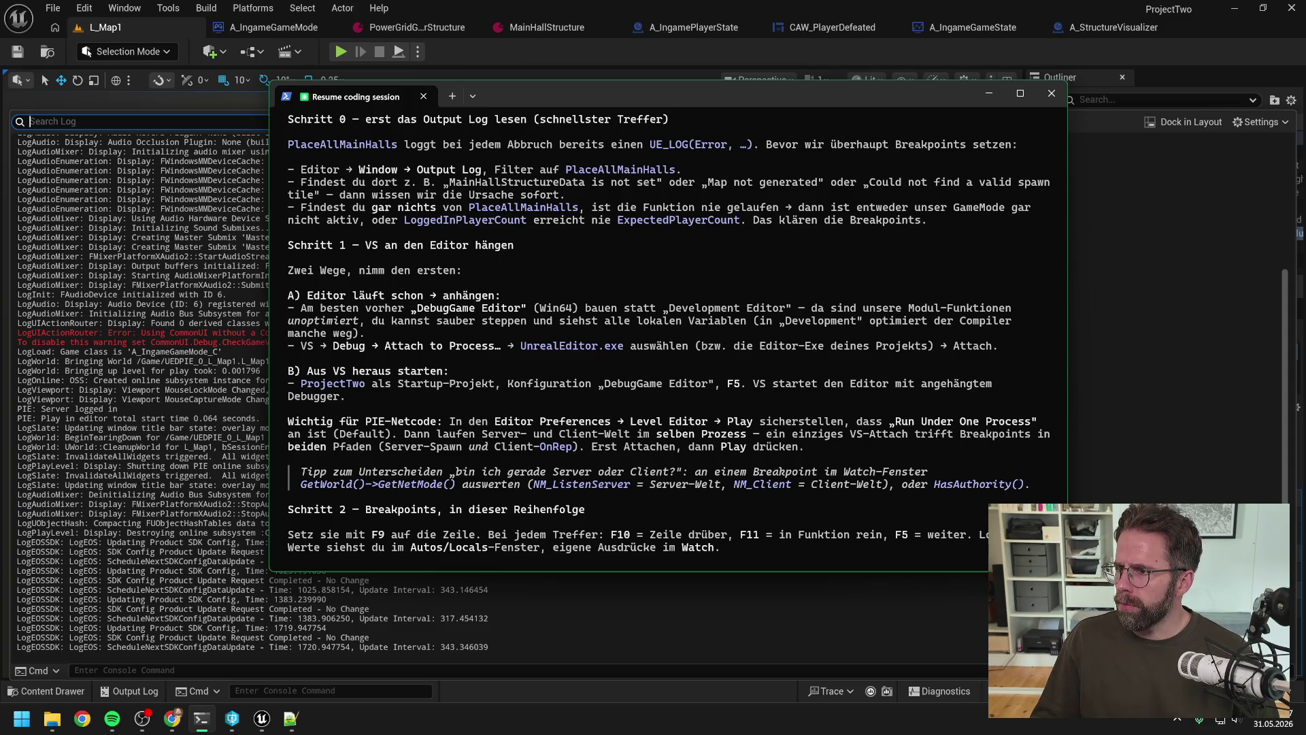
pyautogui.hotkey('alt', 'Tab')
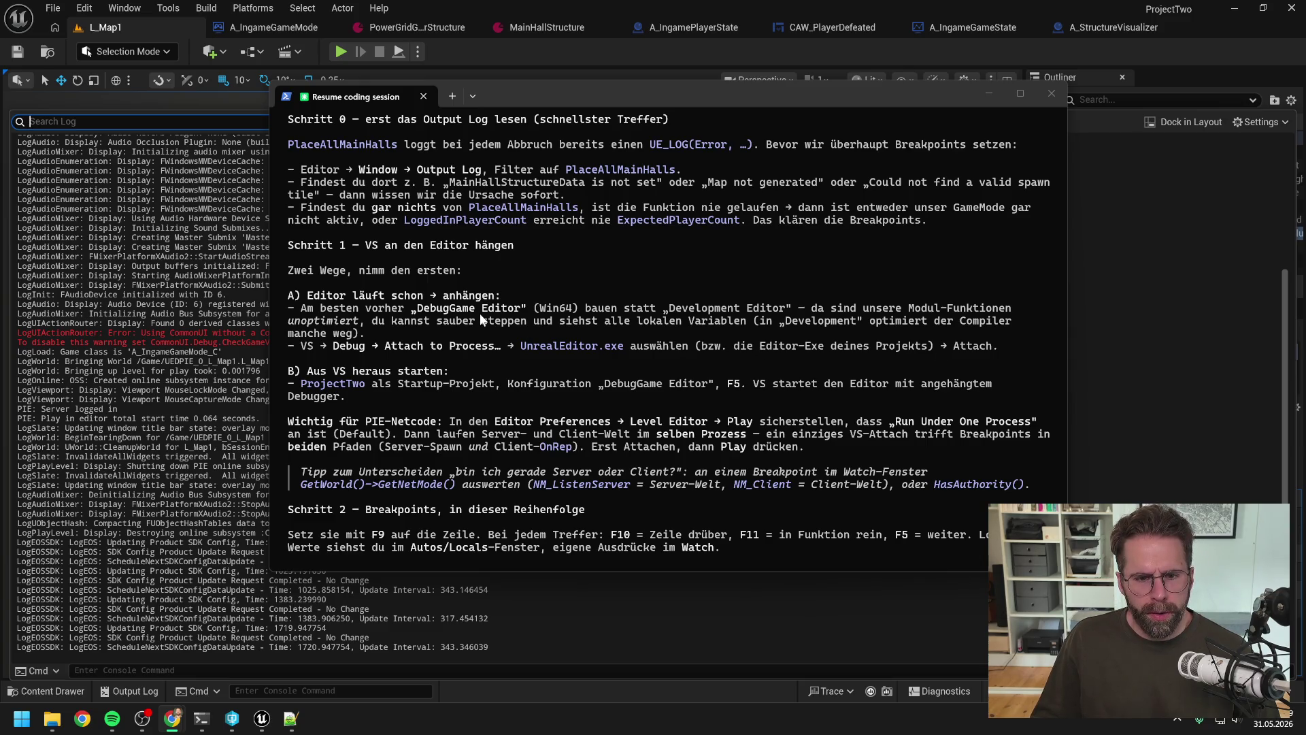
pyautogui.click(571, 324)
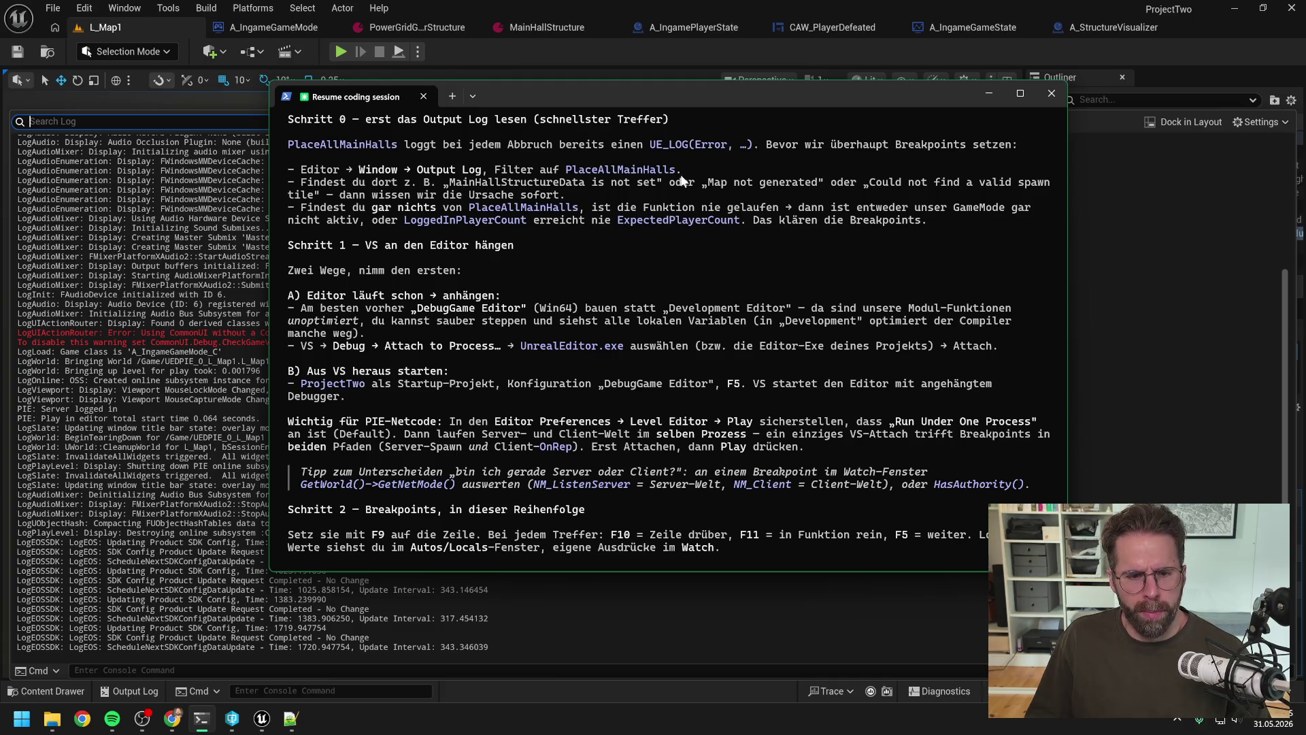
# Minimize Unreal Editor and the guide terminal, then launch ProjectTwo.sln from the Development folder.
pyautogui.click(801, 55)
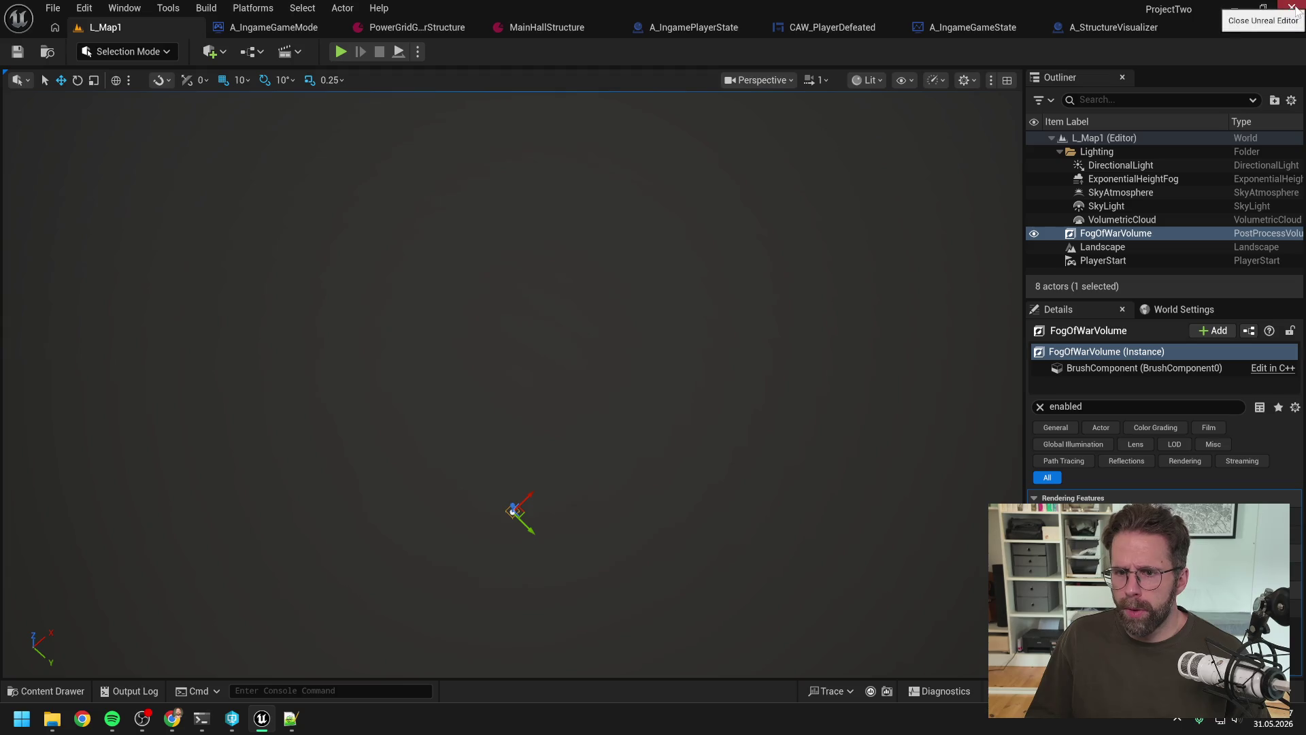
pyautogui.click(1234, 8)
pyautogui.click(988, 93)
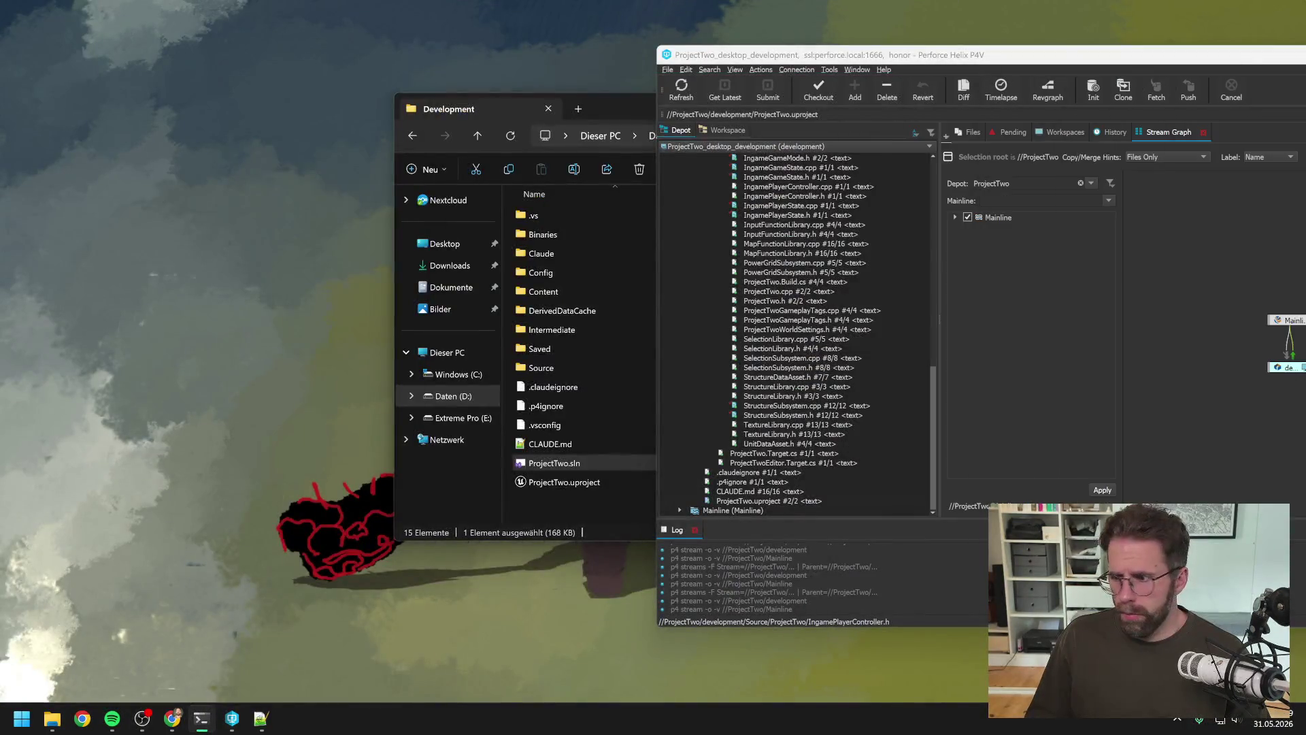
pyautogui.click(562, 502)
pyautogui.doubleClick(563, 463)
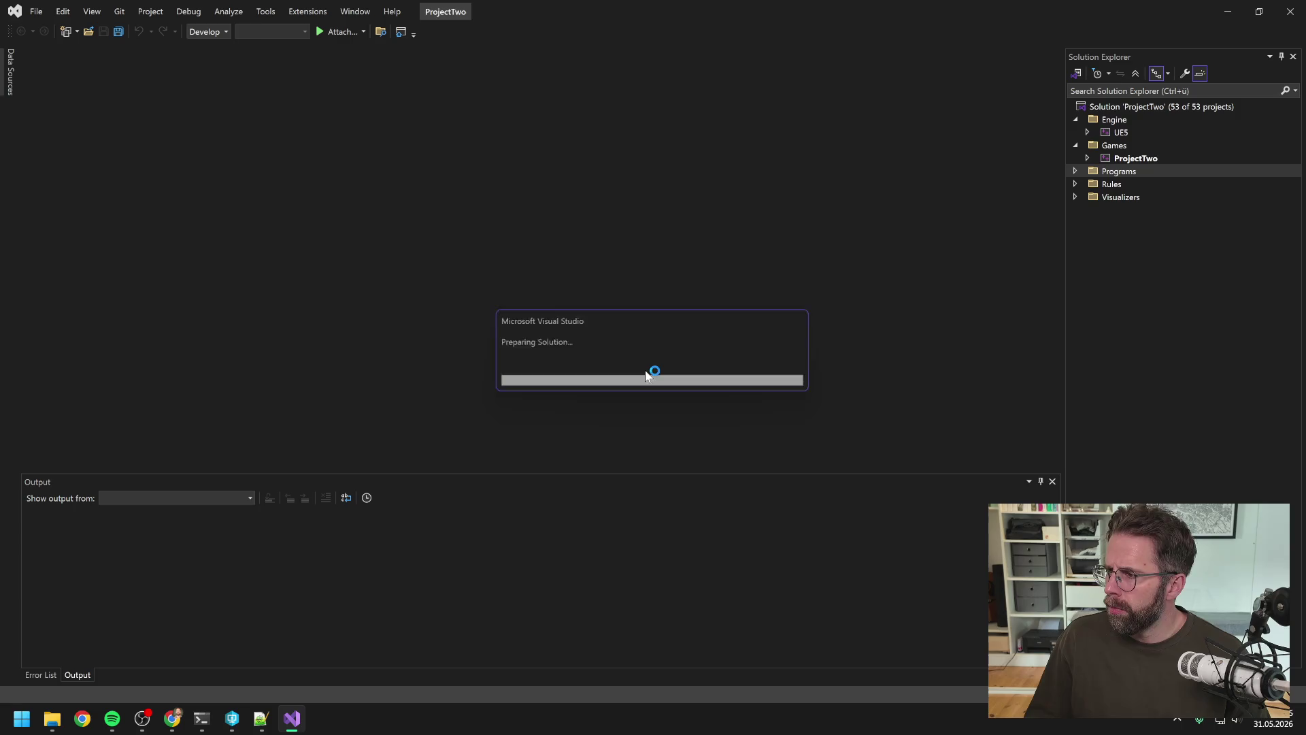
# Switch to the DebugGame Editor configuration and start the editor under the debugger.
pyautogui.click(227, 33)
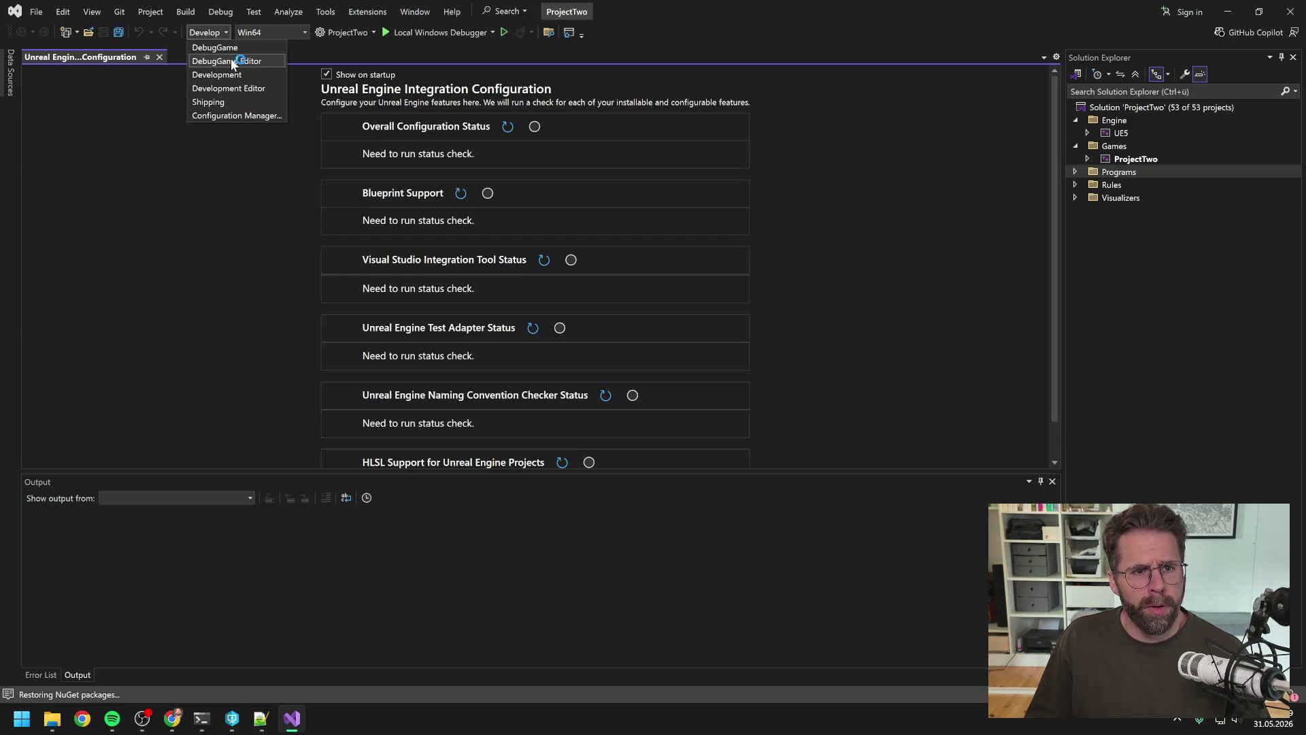
pyautogui.click(231, 61)
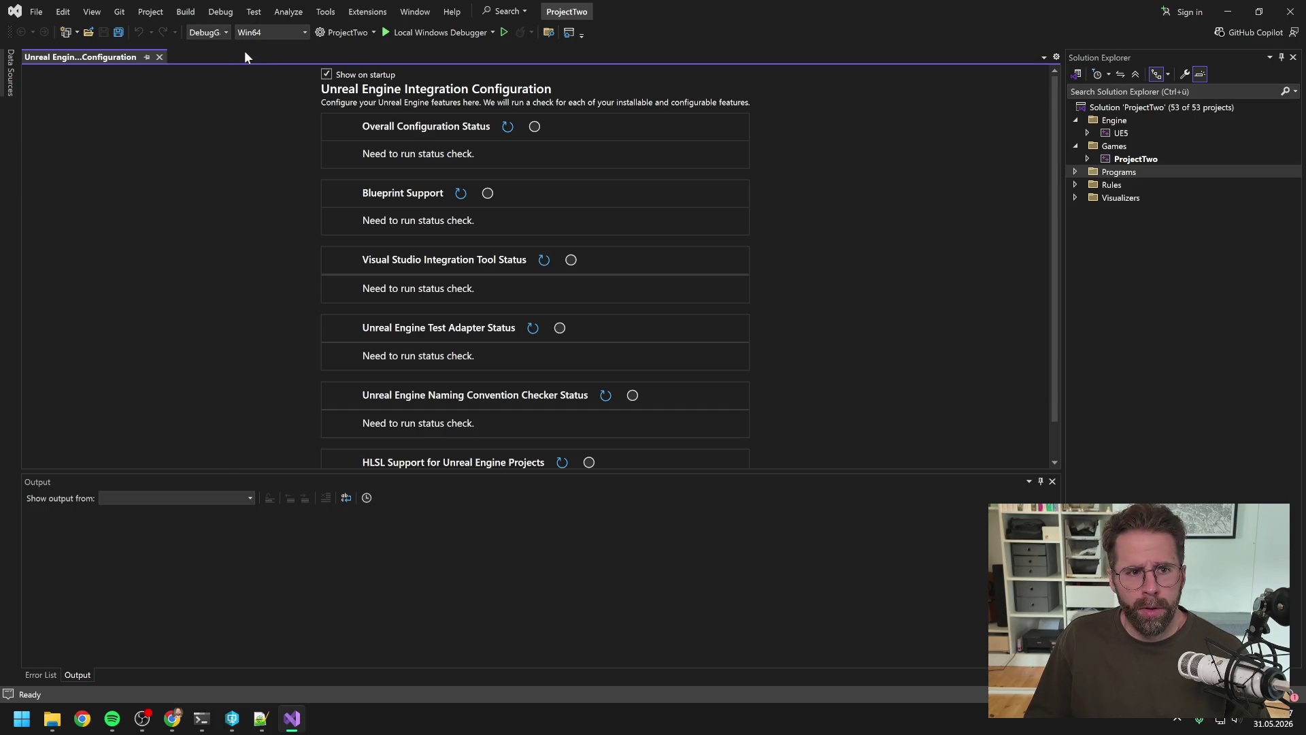
pyautogui.hotkey('ctrl', 'shift', 'b')
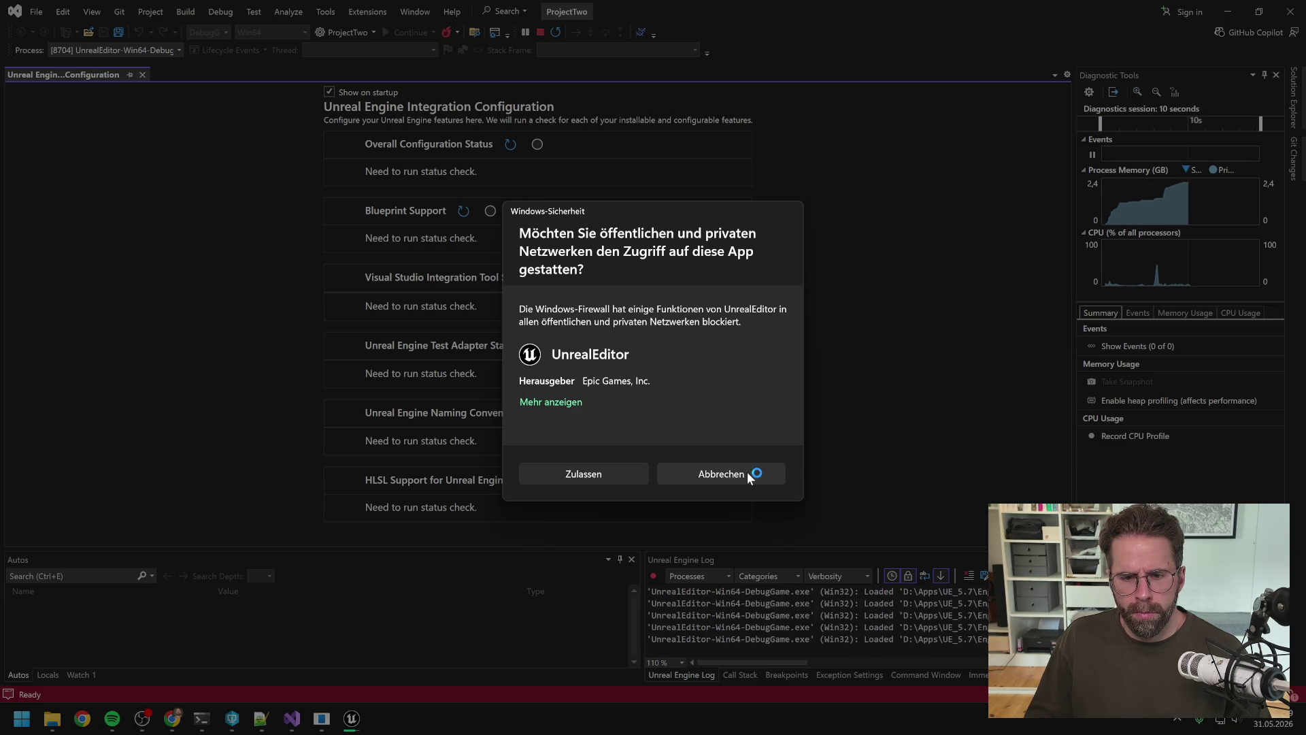
# Decline the firewall network-access prompt, then close Visual Studio and stop debugging.
pyautogui.click(748, 475)
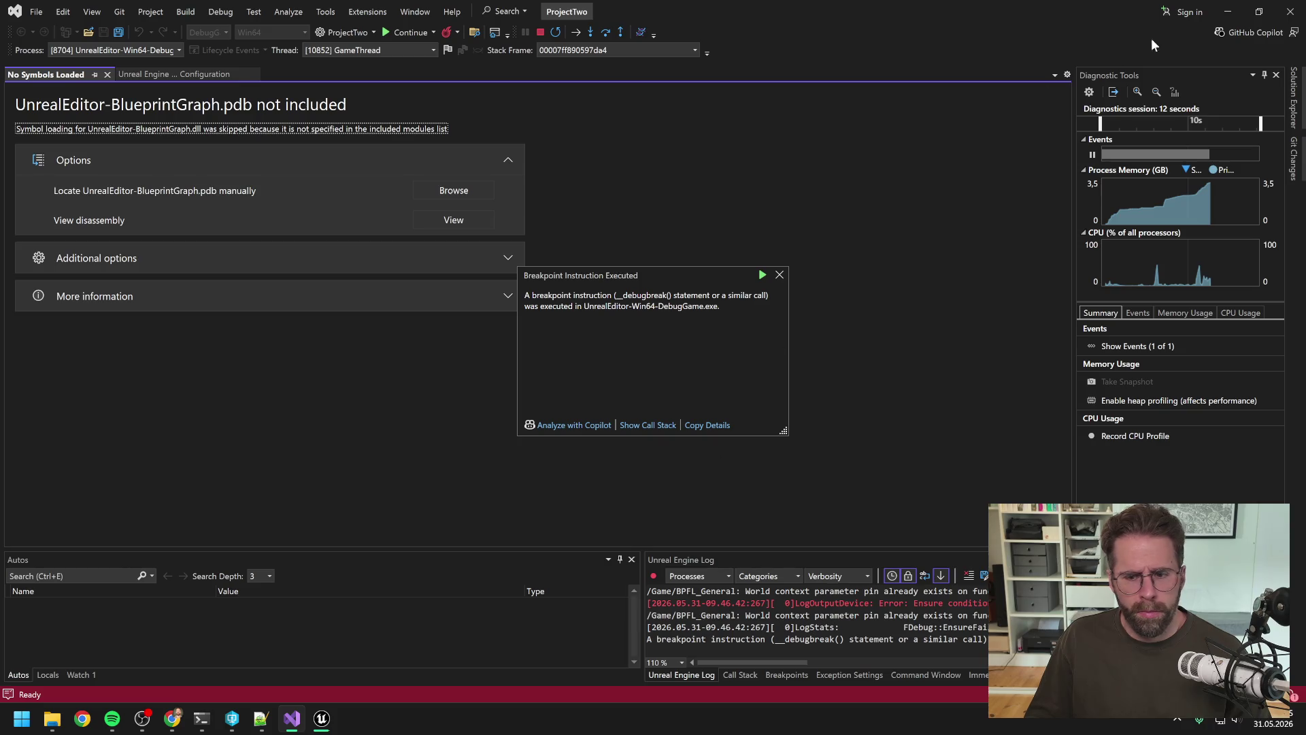
pyautogui.click(1290, 12)
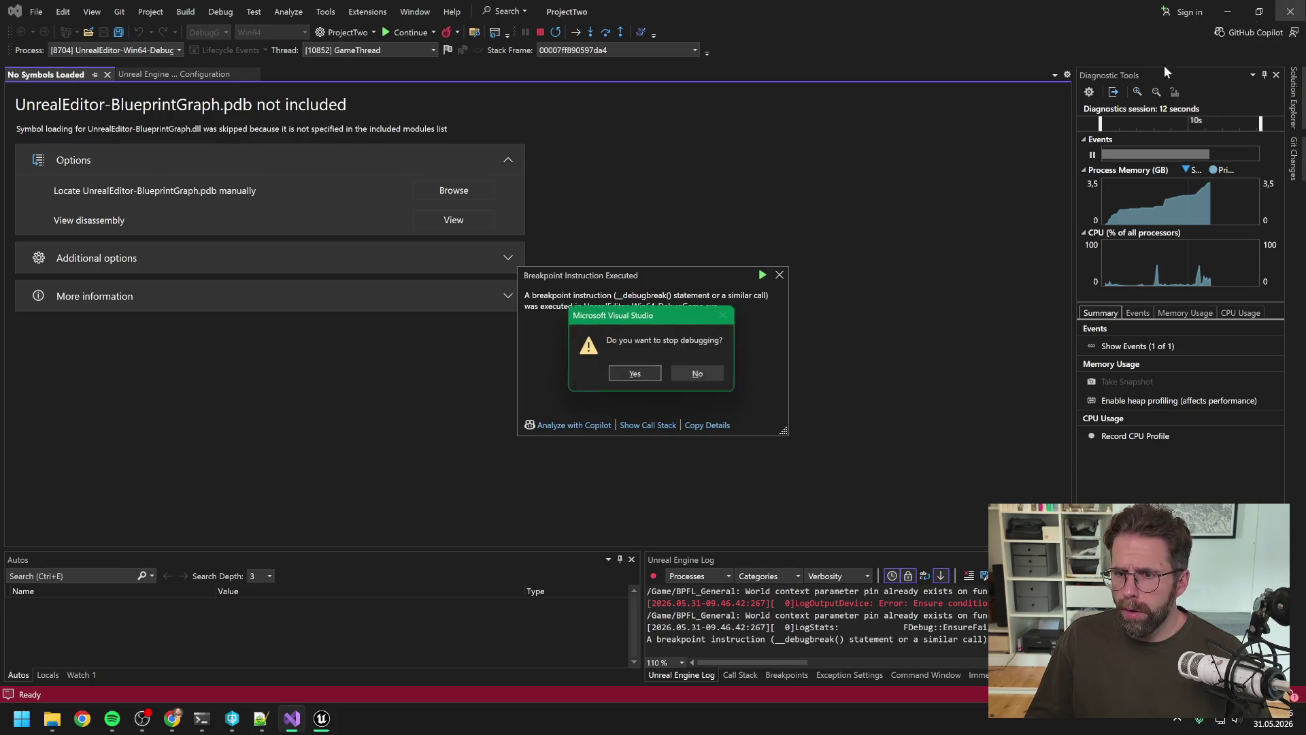
pyautogui.click(643, 380)
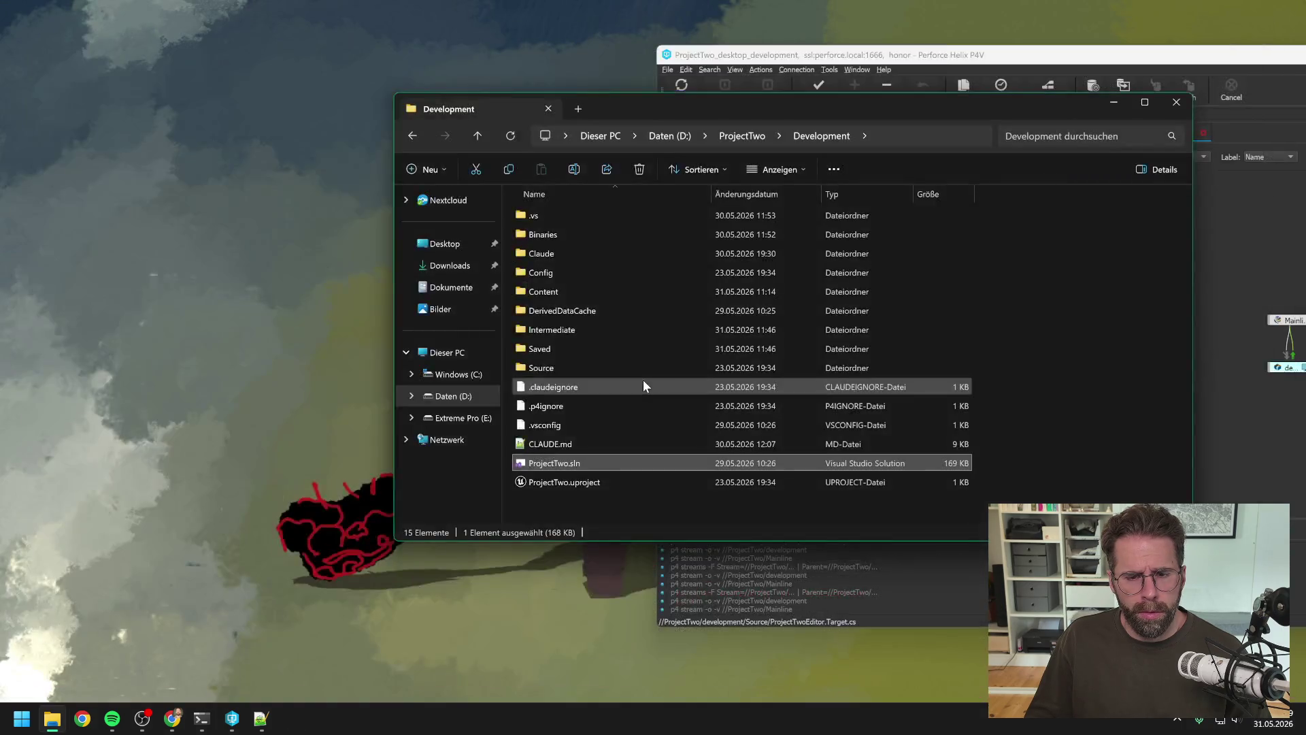
# Open ProjectTwo.uproject from Perforce, then reopen ProjectTwo.sln from the Development folder.
pyautogui.click(634, 519)
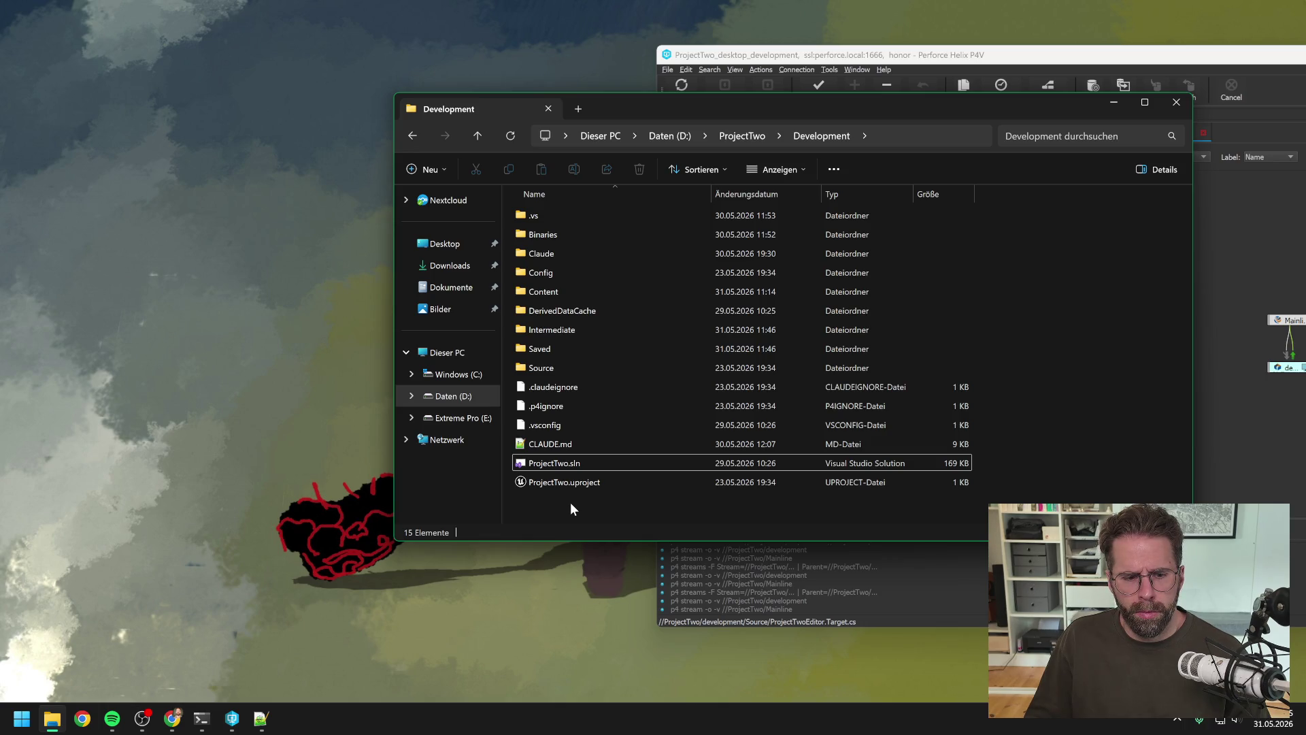
pyautogui.click(833, 55)
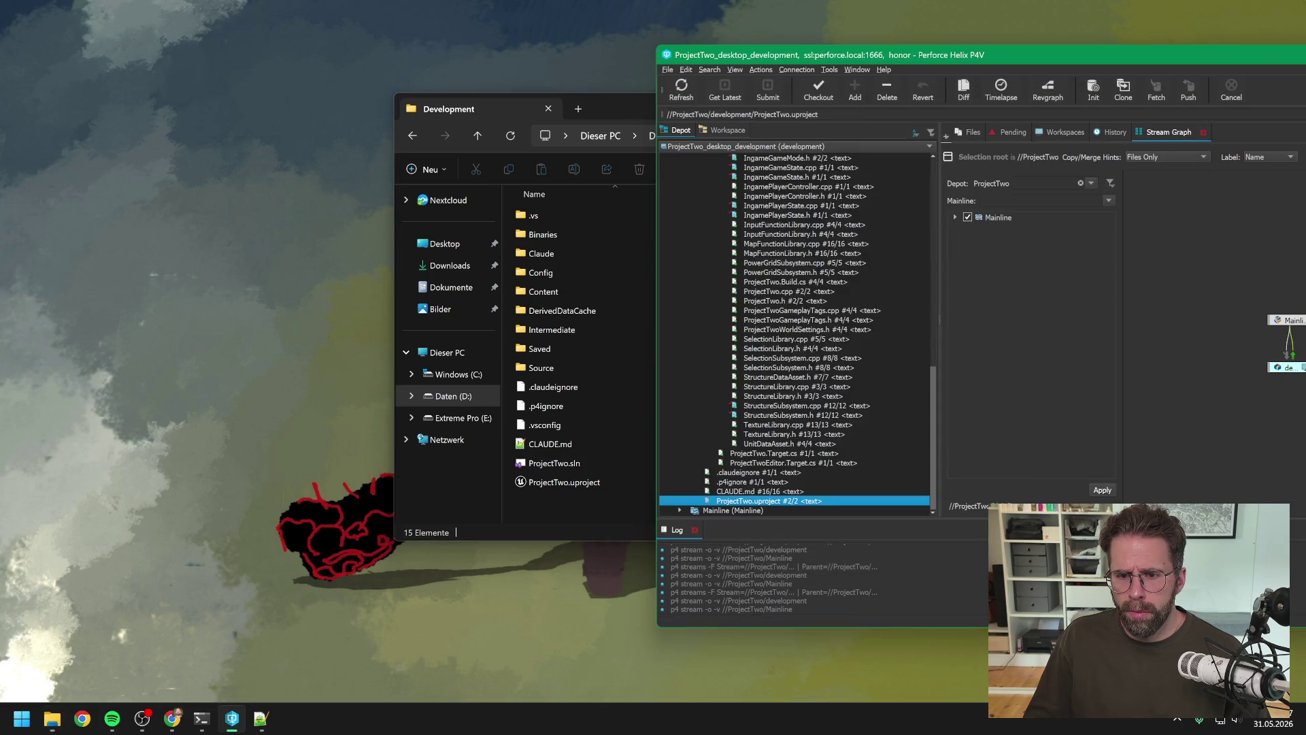
pyautogui.doubleClick(771, 501)
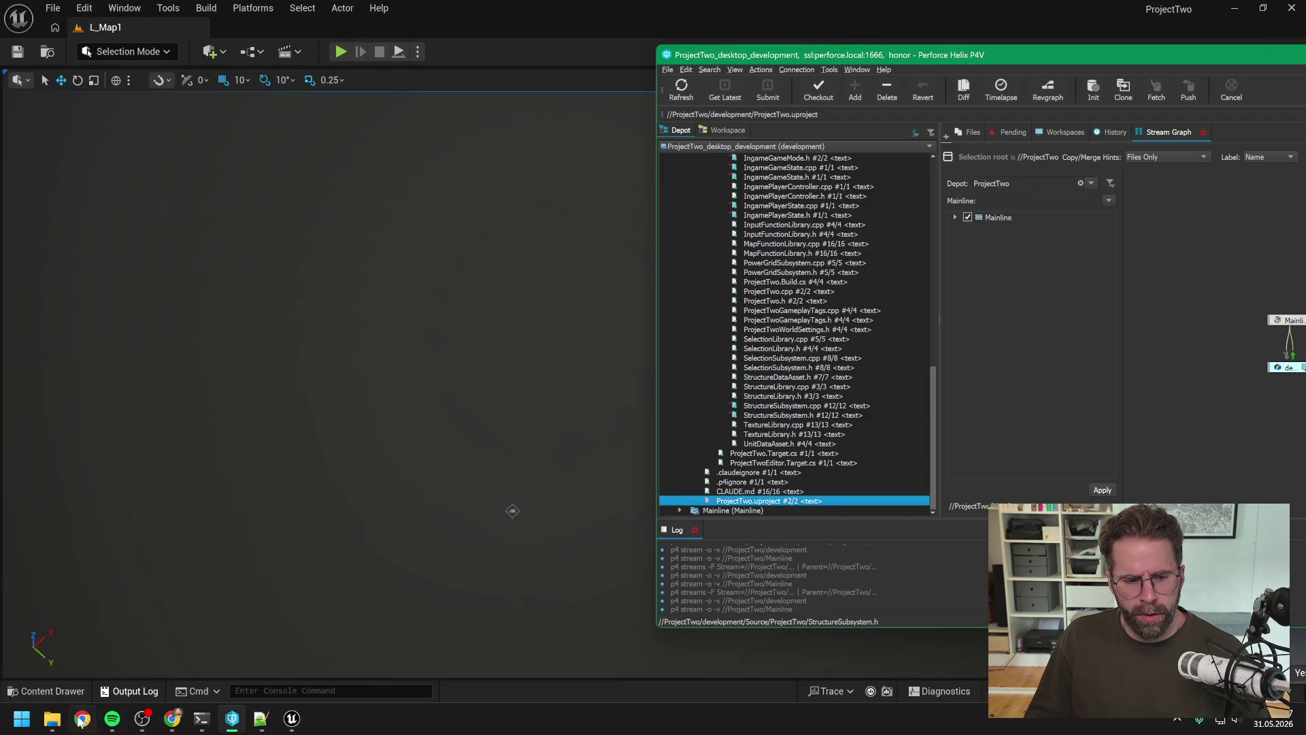
pyautogui.click(52, 719)
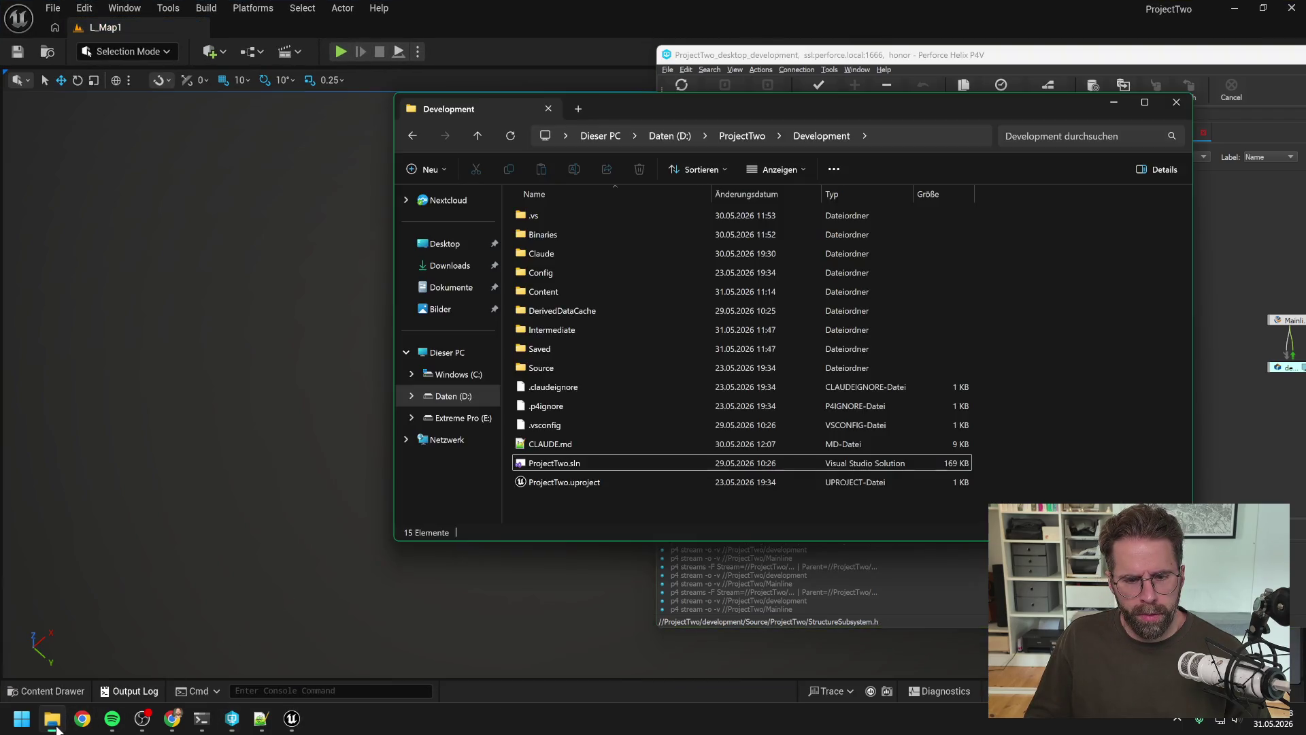
pyautogui.doubleClick(562, 464)
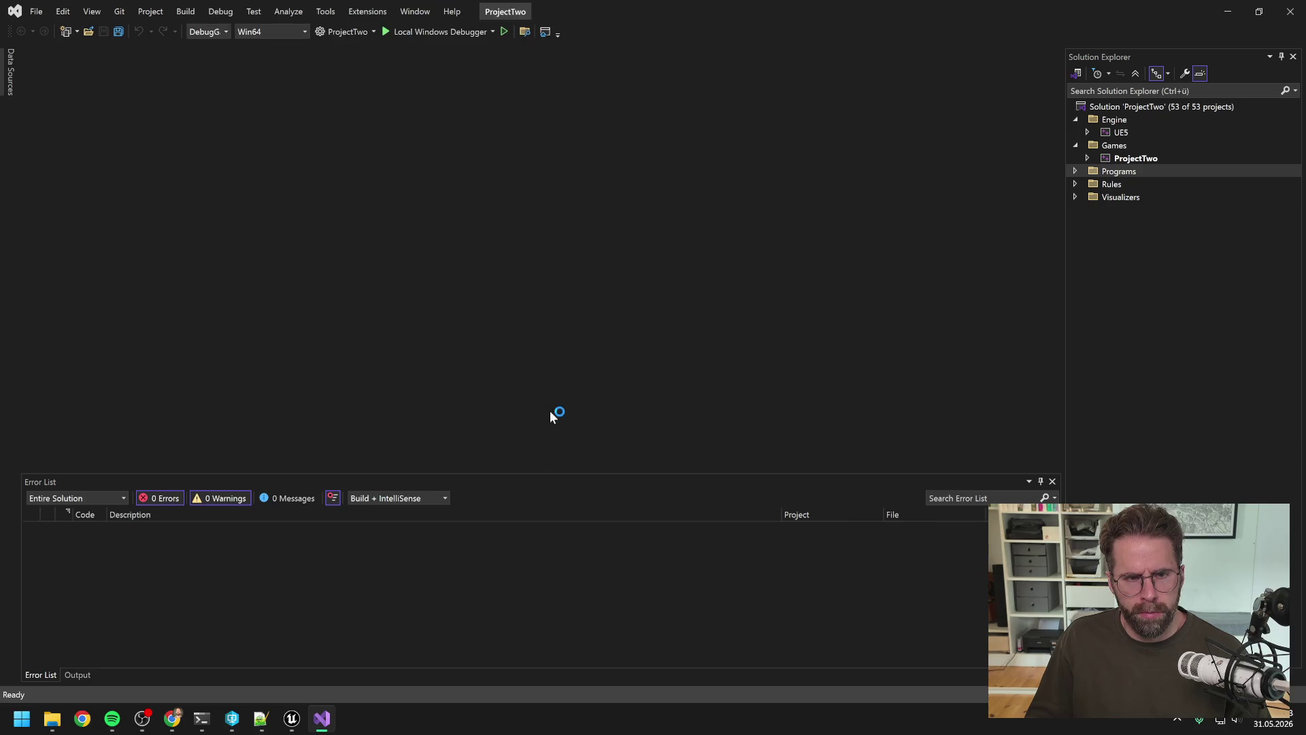
# Rebuild the ProjectTwo project from its Solution Explorer context menu.
pyautogui.rightClick(1123, 161)
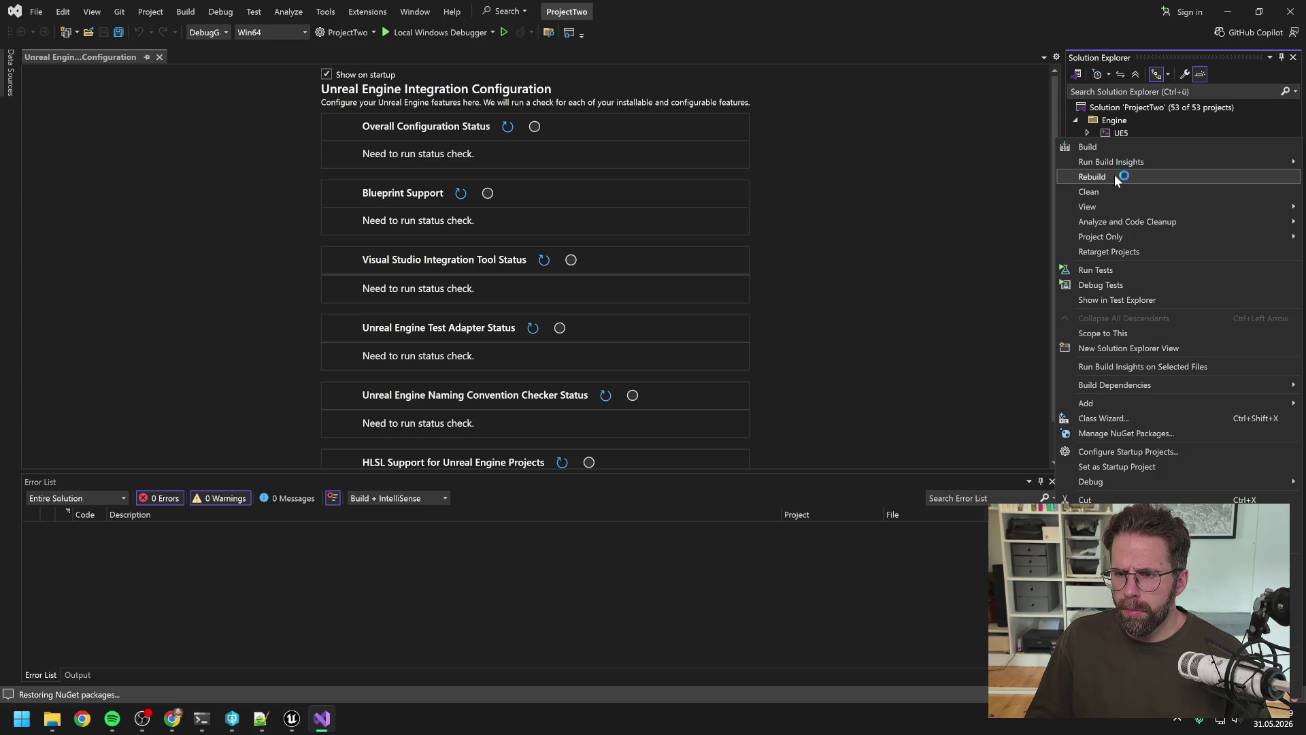
pyautogui.click(1115, 176)
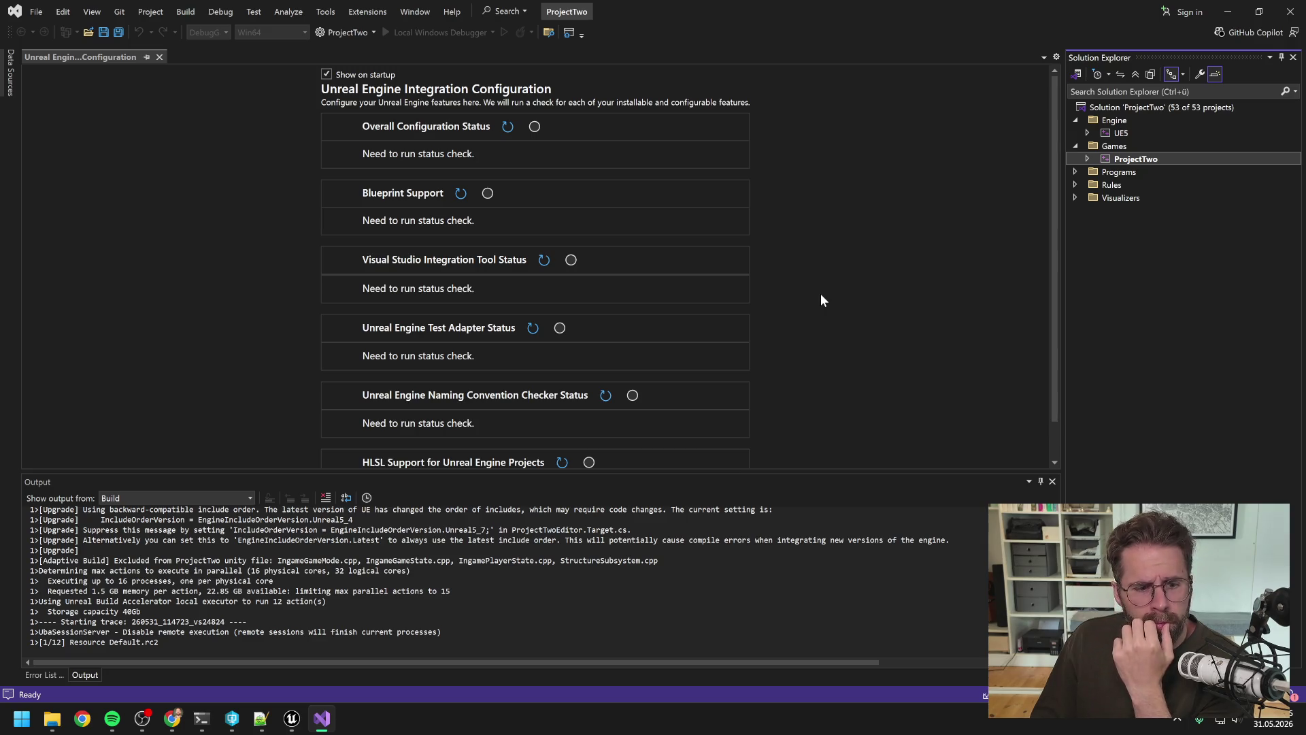
pyautogui.hotkey('alt', 'Tab')
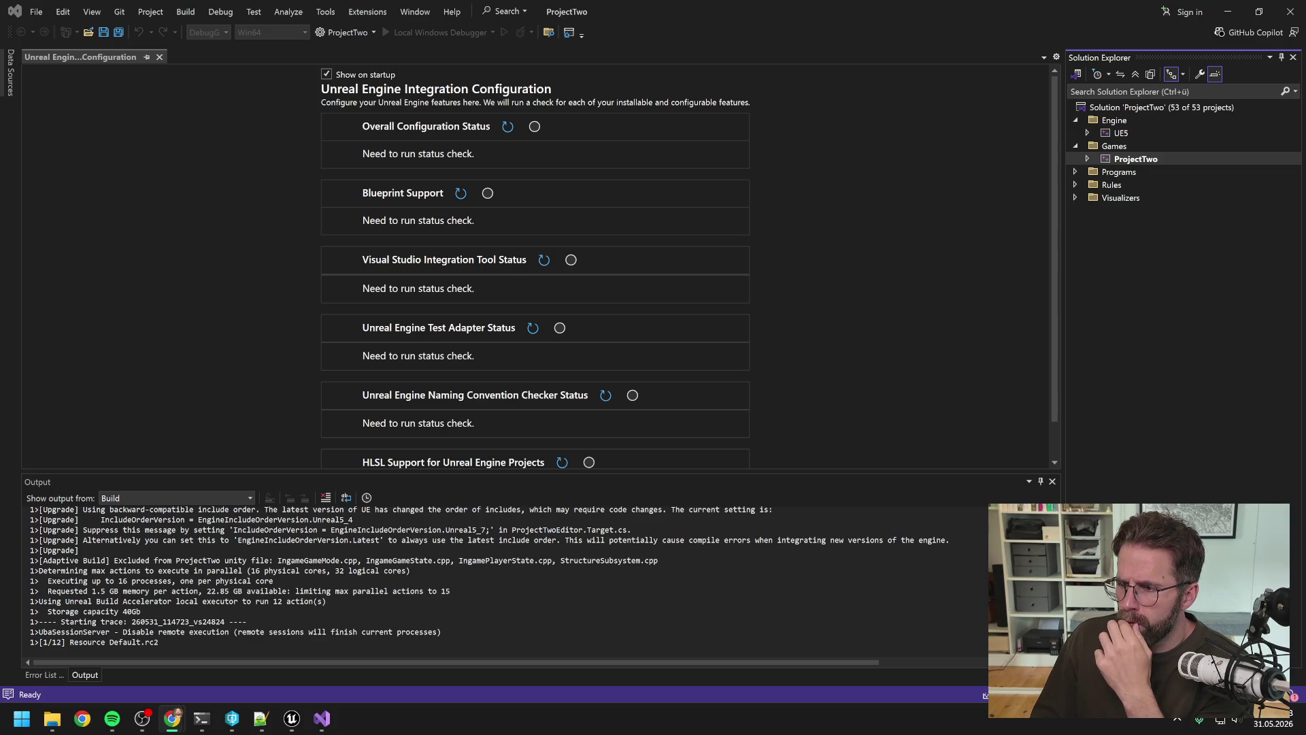
pyautogui.hotkey('alt', 'Tab')
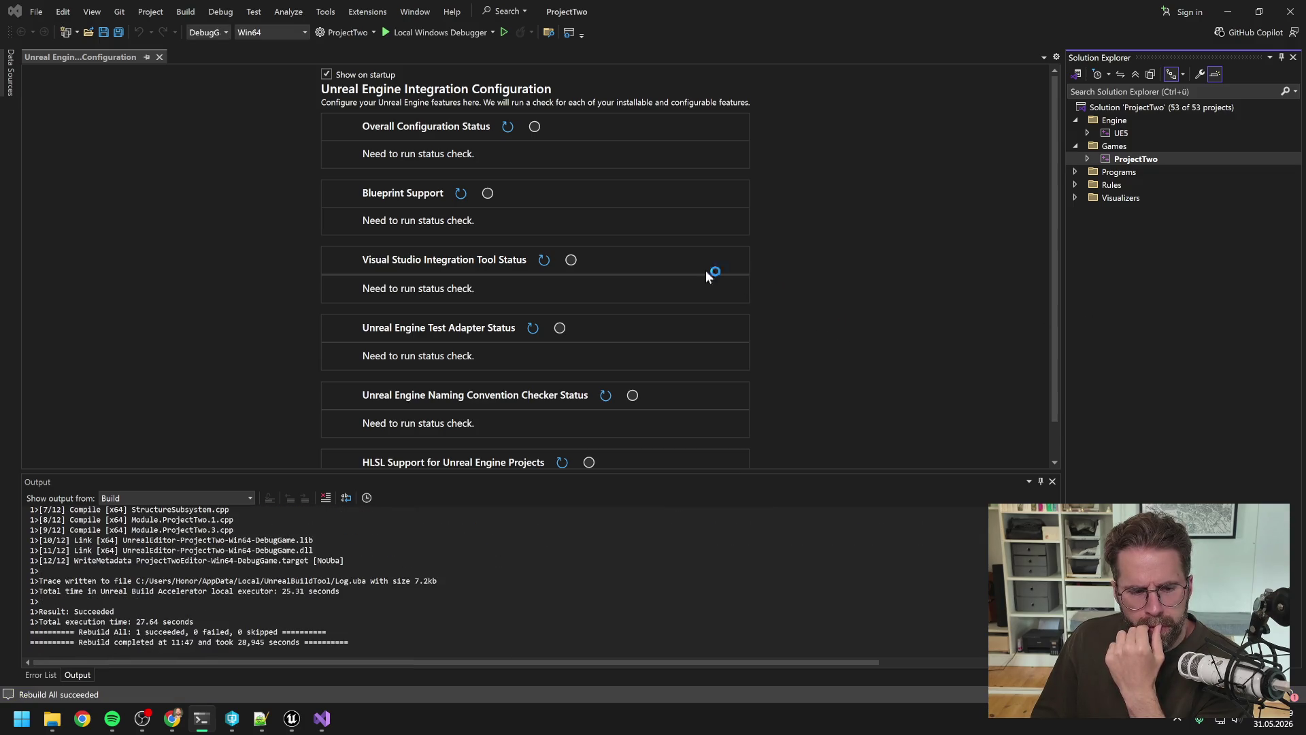
# Use Debug > Attach to Process to attach to UnrealEditor.exe (10032).
pyautogui.click(223, 12)
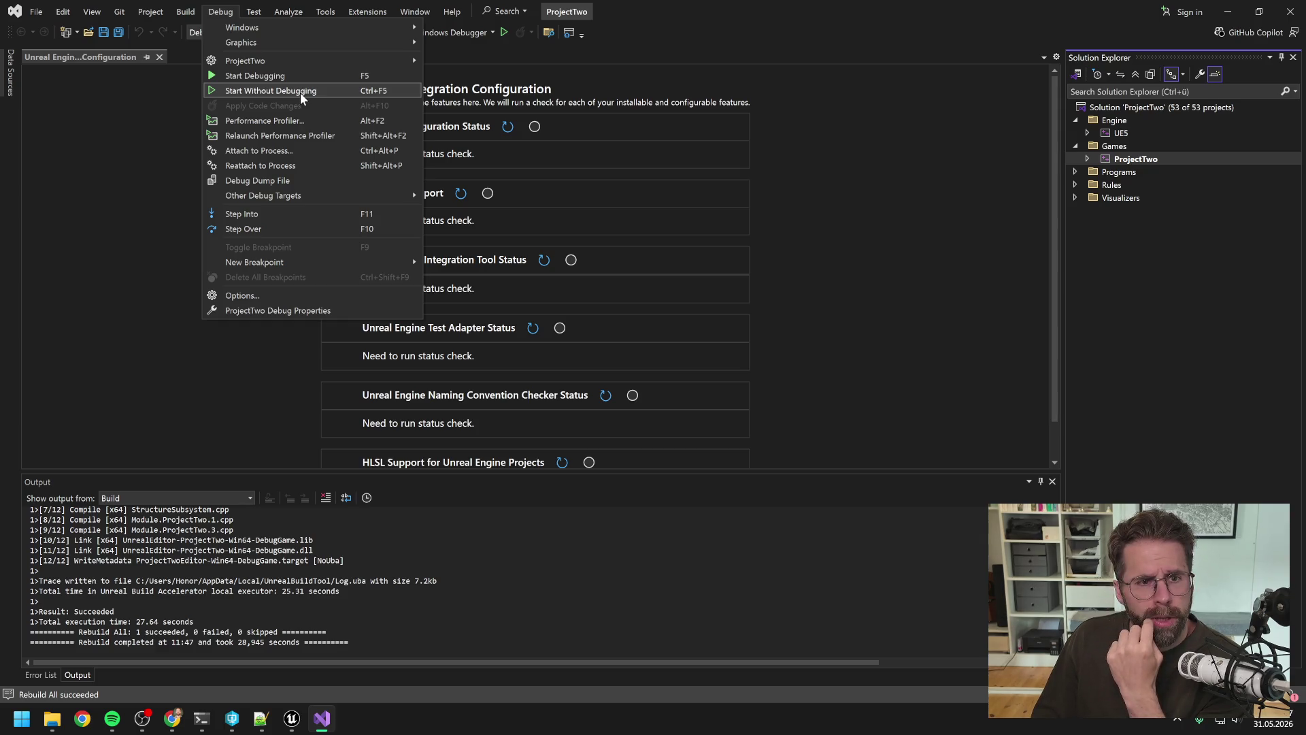
pyautogui.click(291, 150)
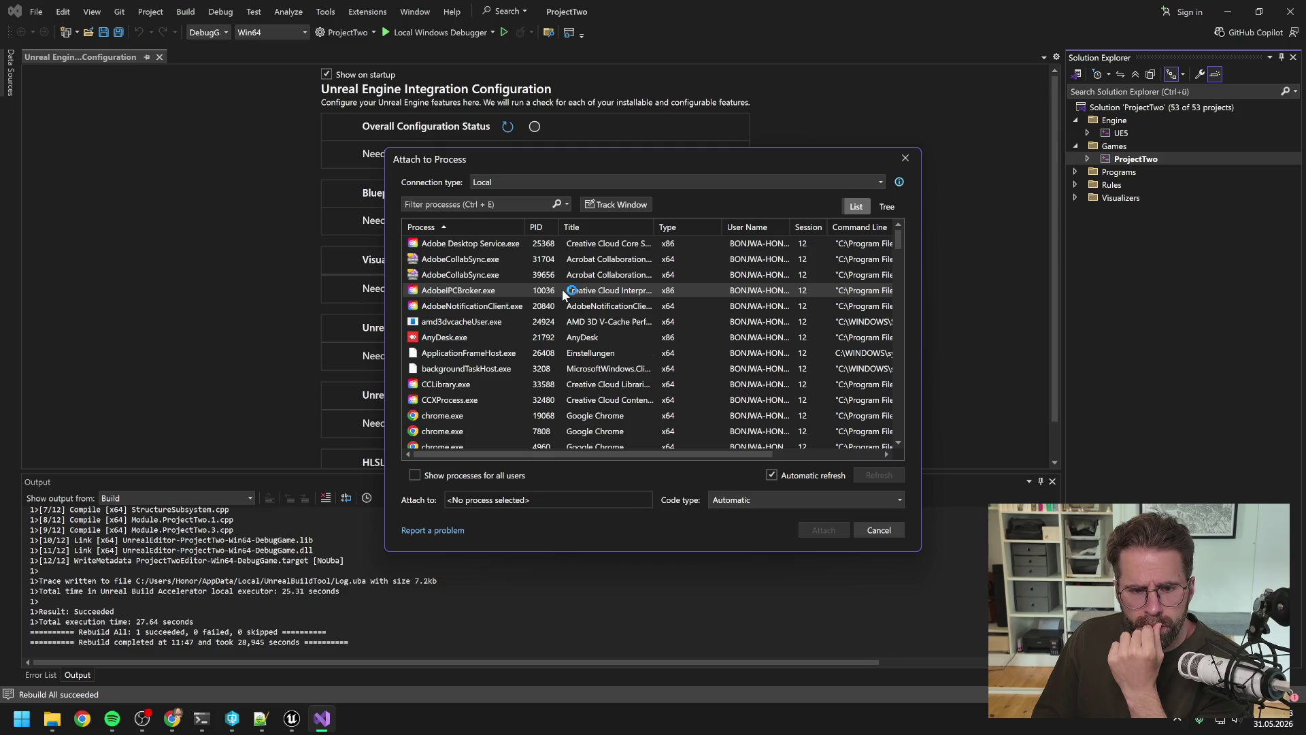
pyautogui.scroll(-10, 565, 294)
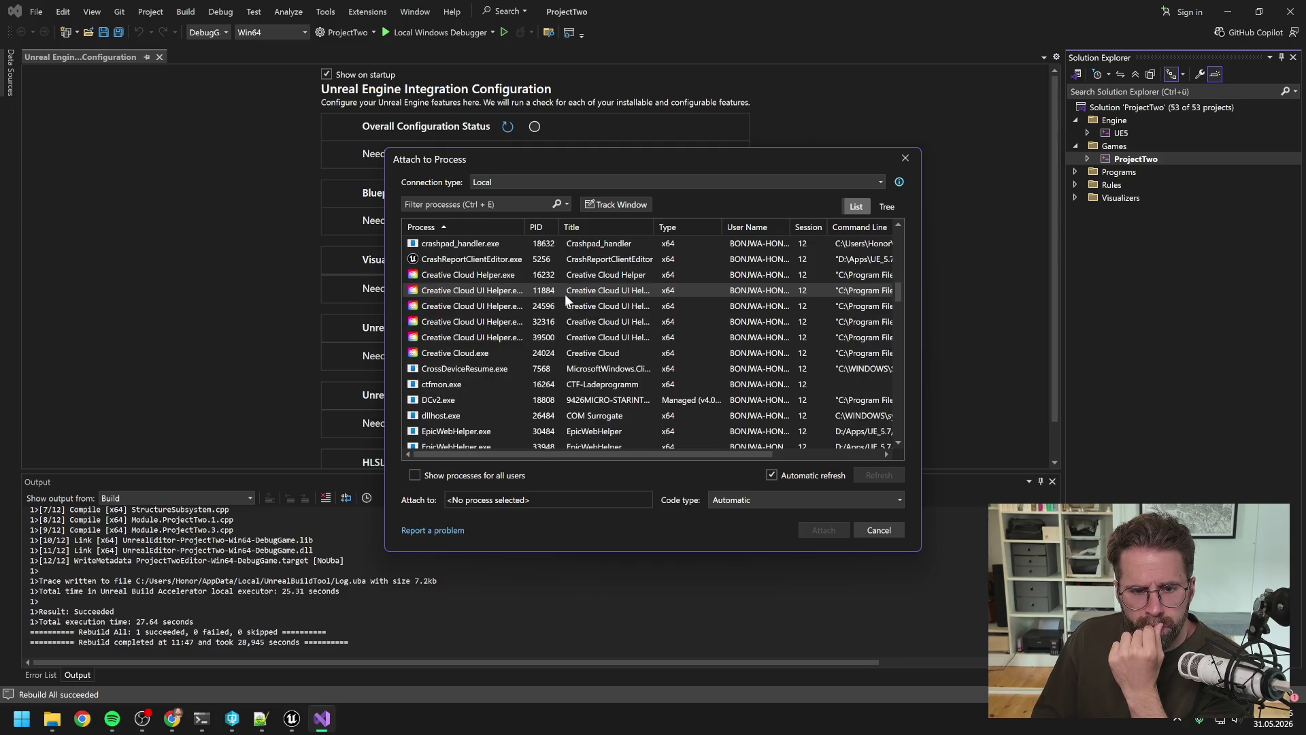
pyautogui.scroll(-5, 563, 294)
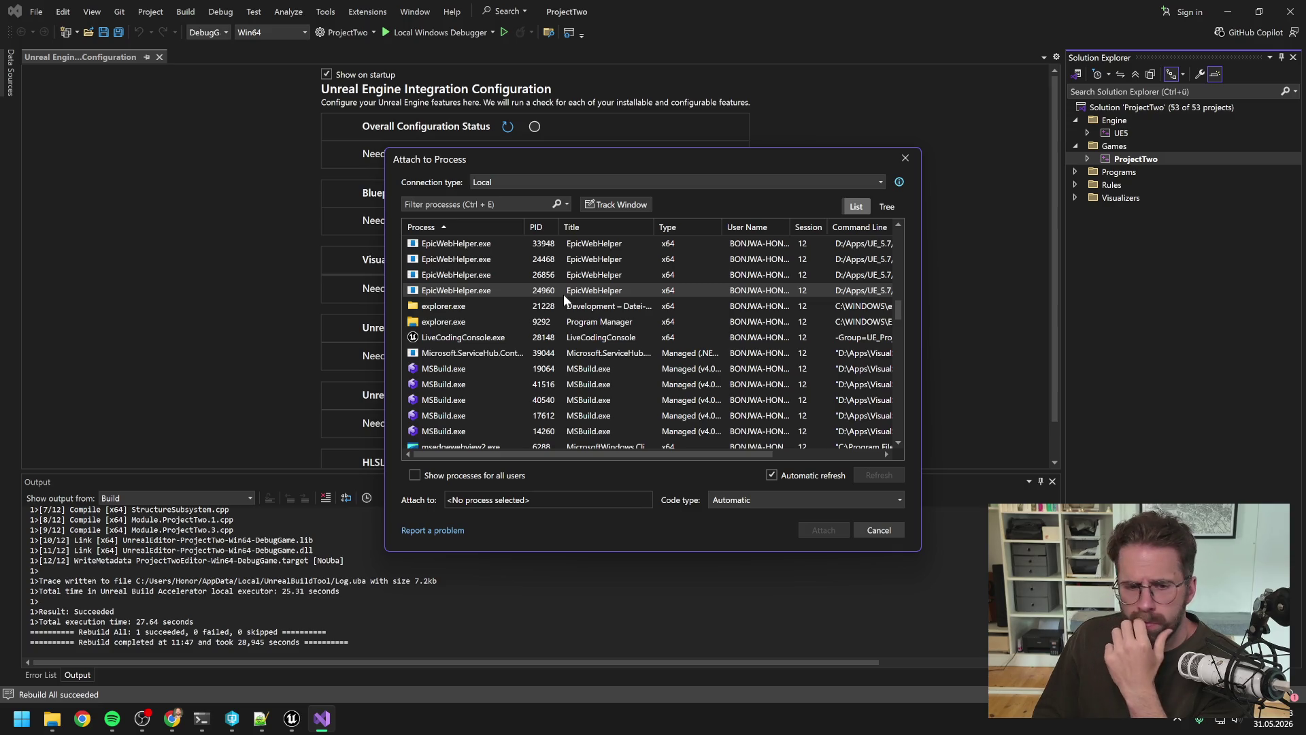
pyautogui.scroll(-8, 563, 293)
pyautogui.scroll(-4, 563, 299)
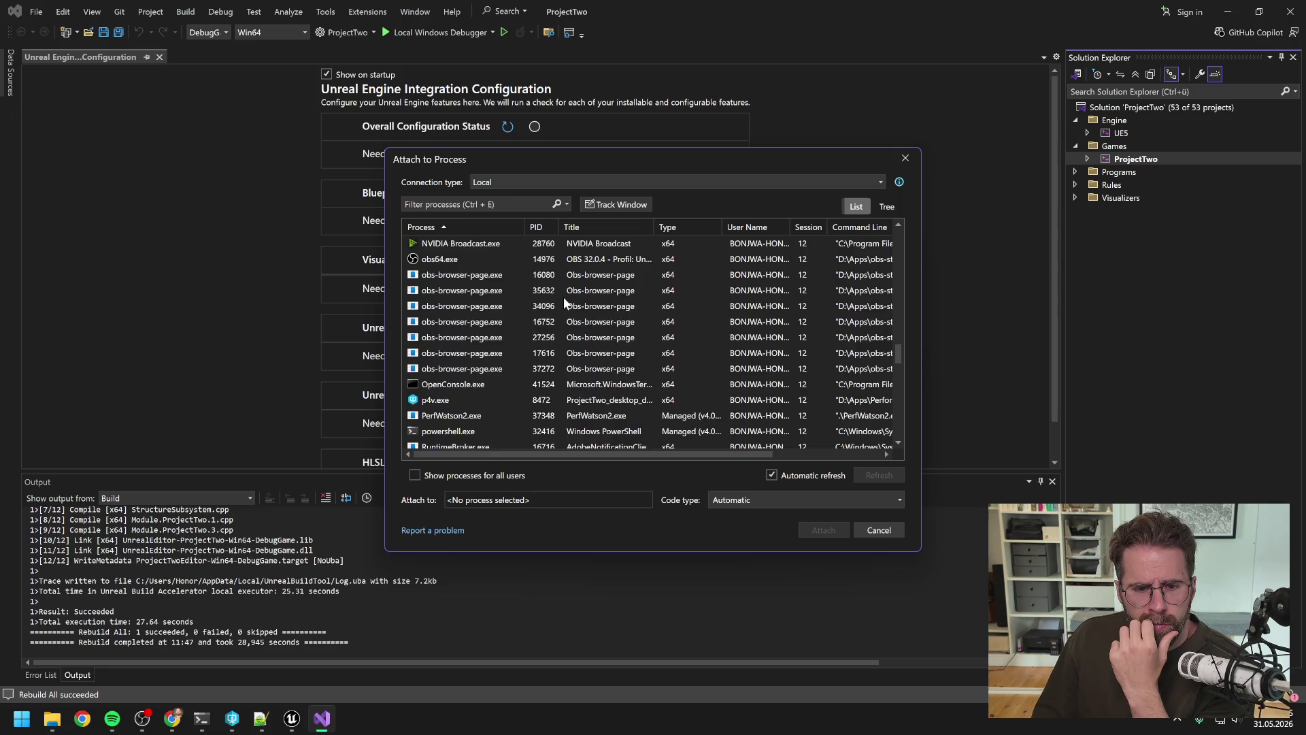
pyautogui.scroll(-8, 564, 300)
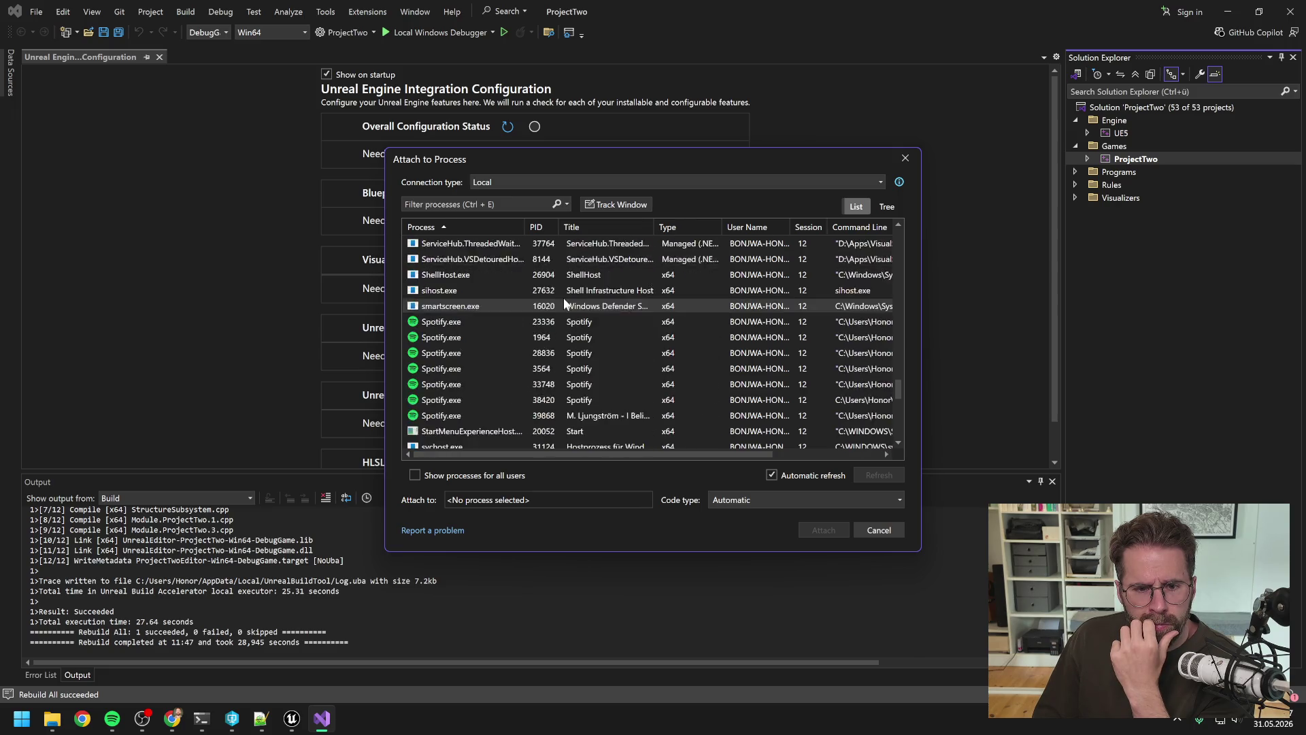
pyautogui.scroll(-4, 563, 304)
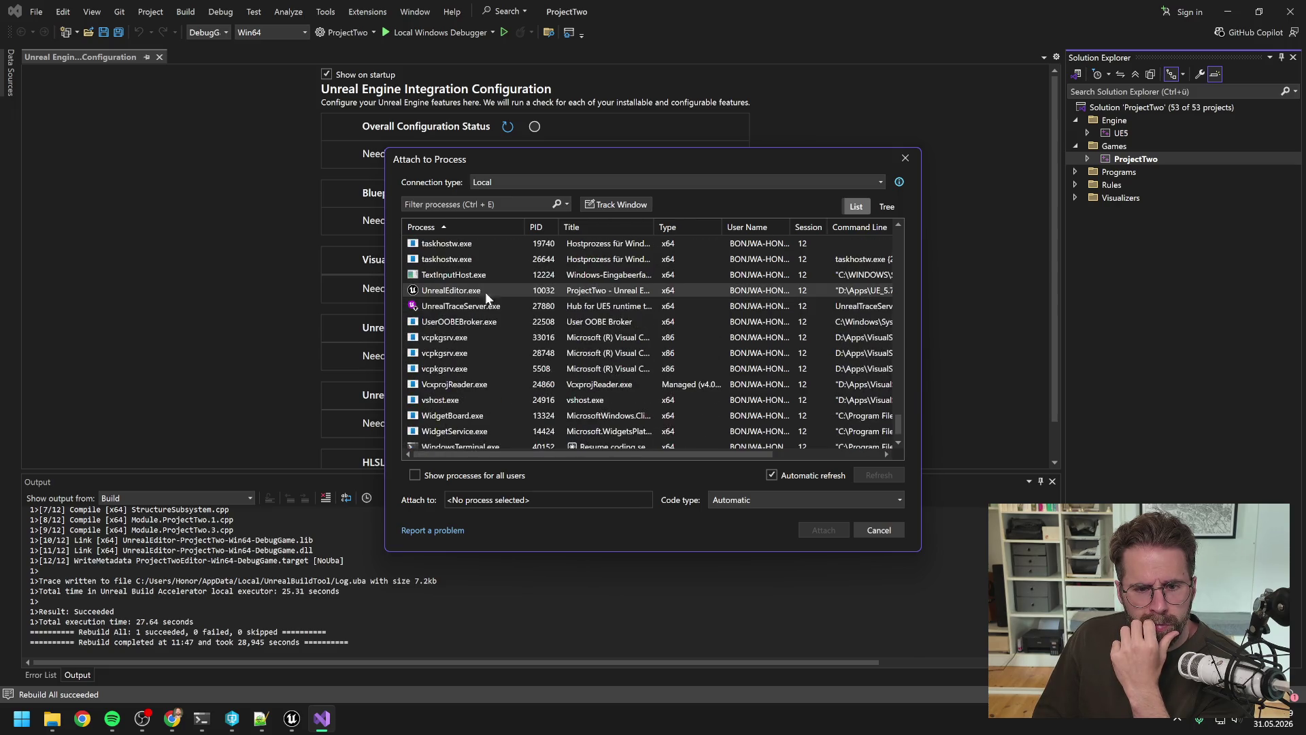
pyautogui.click(476, 290)
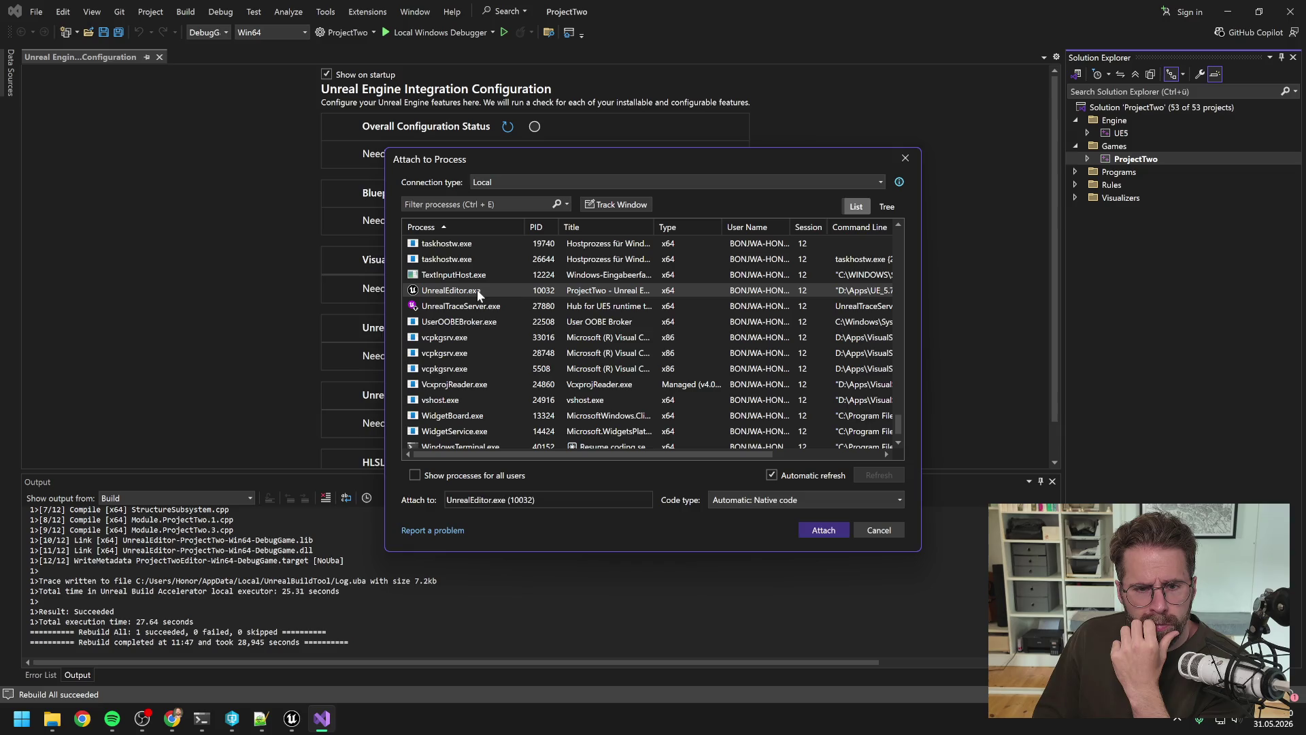
pyautogui.click(822, 530)
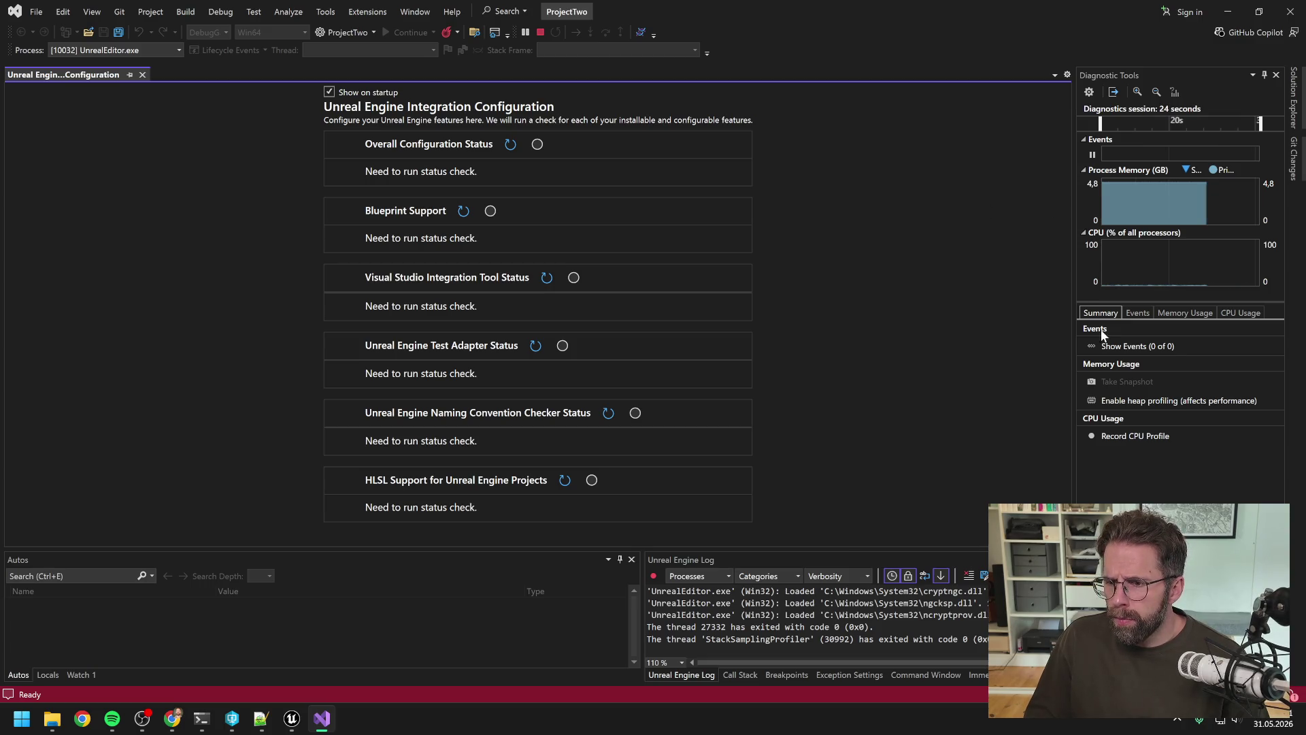
# Expand ProjectTwo > Source > ProjectTwo in Solution Explorer and scroll through its file list.
pyautogui.click(1299, 125)
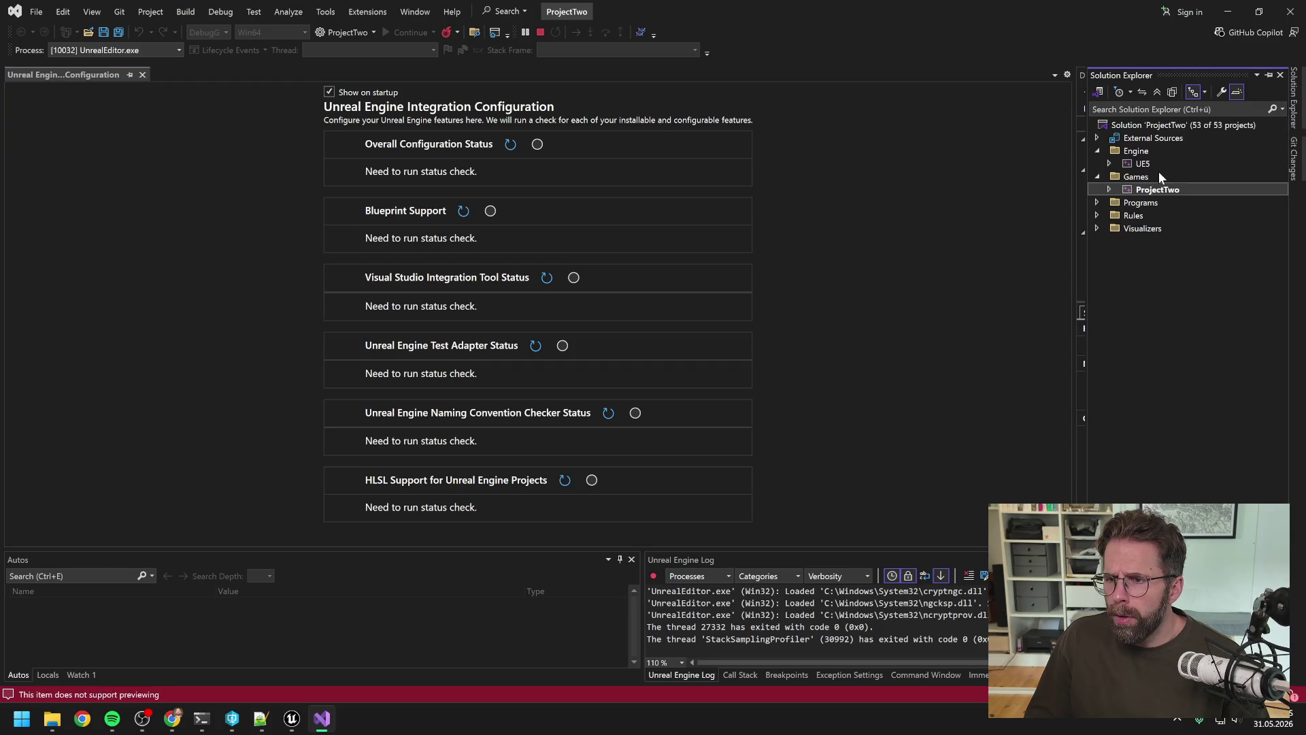
pyautogui.click(1110, 190)
pyautogui.click(1120, 241)
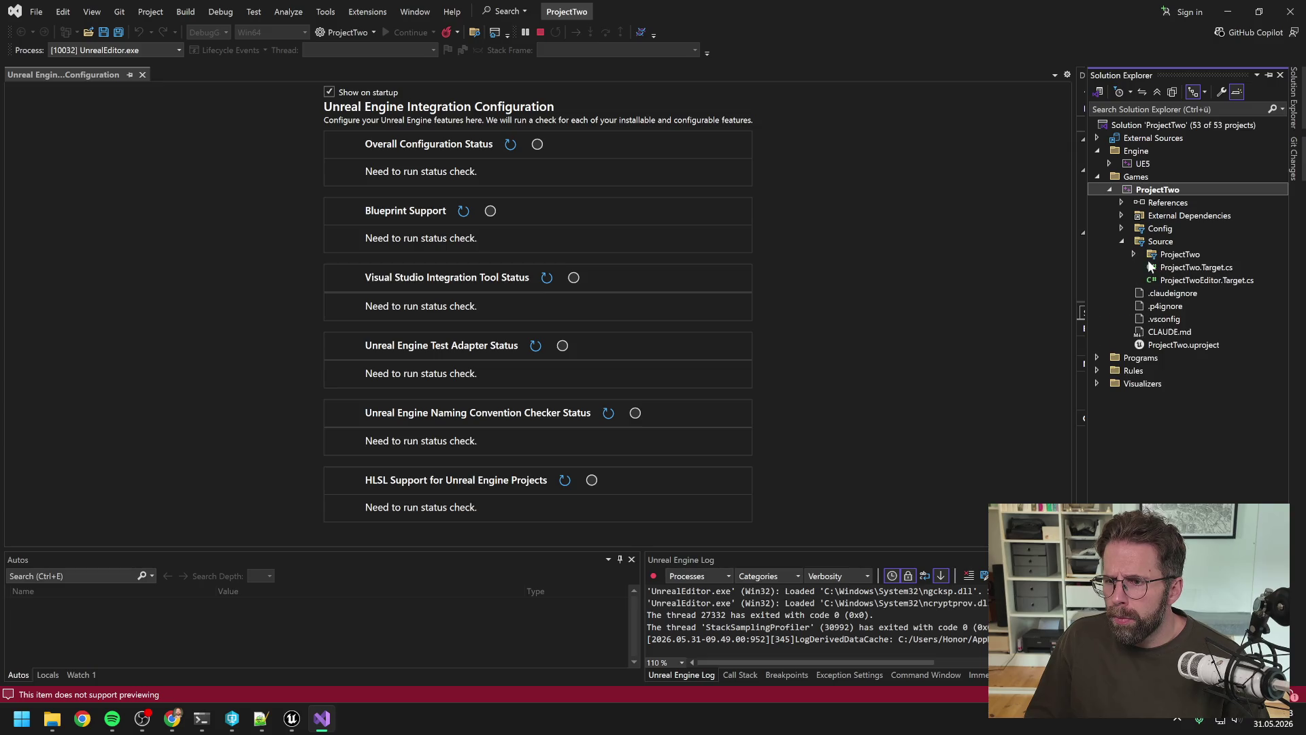
pyautogui.click(1133, 254)
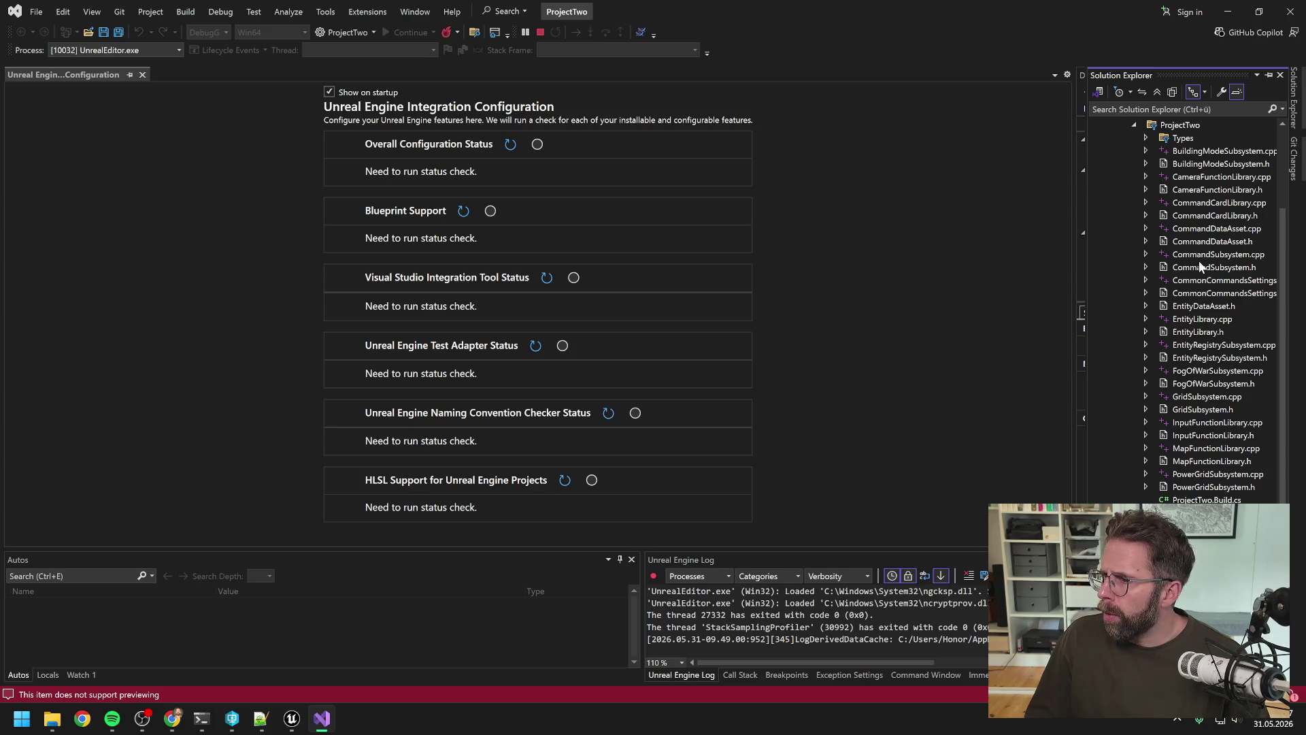
pyautogui.scroll(-5, 1195, 302)
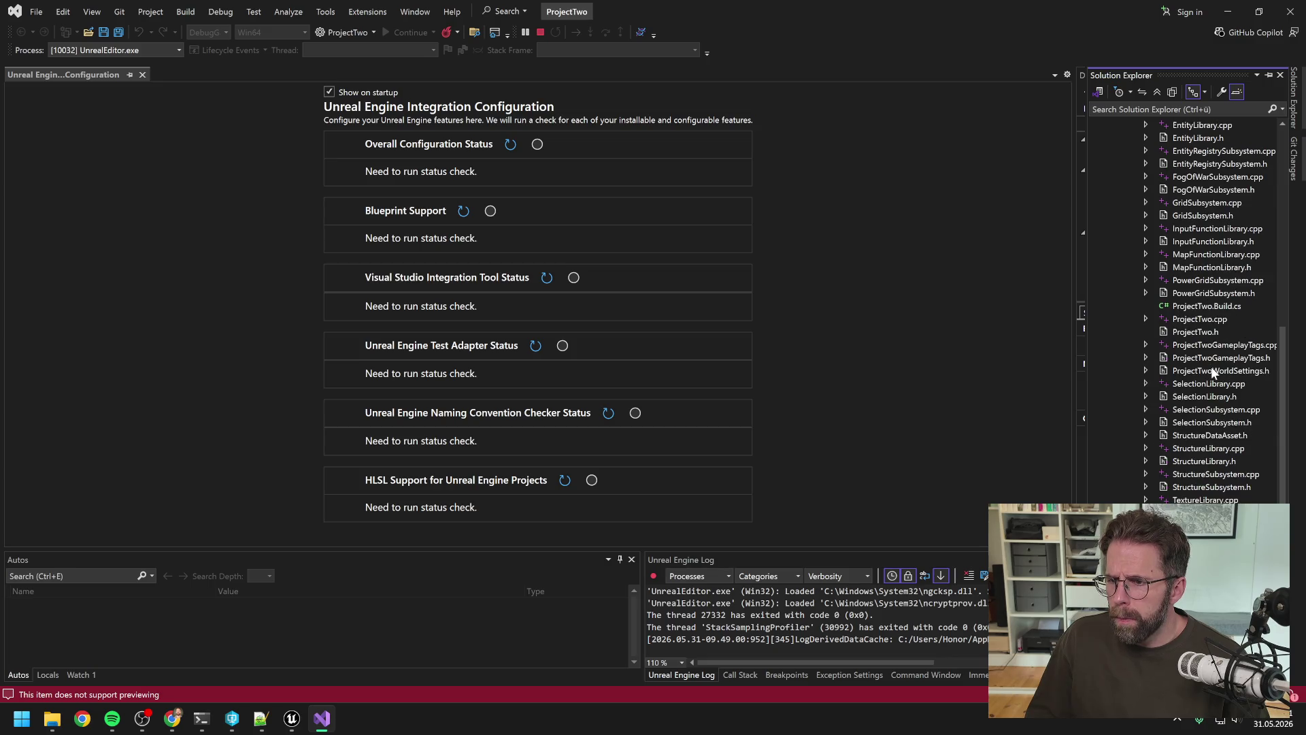
pyautogui.scroll(2, 1213, 370)
pyautogui.scroll(3, 1213, 371)
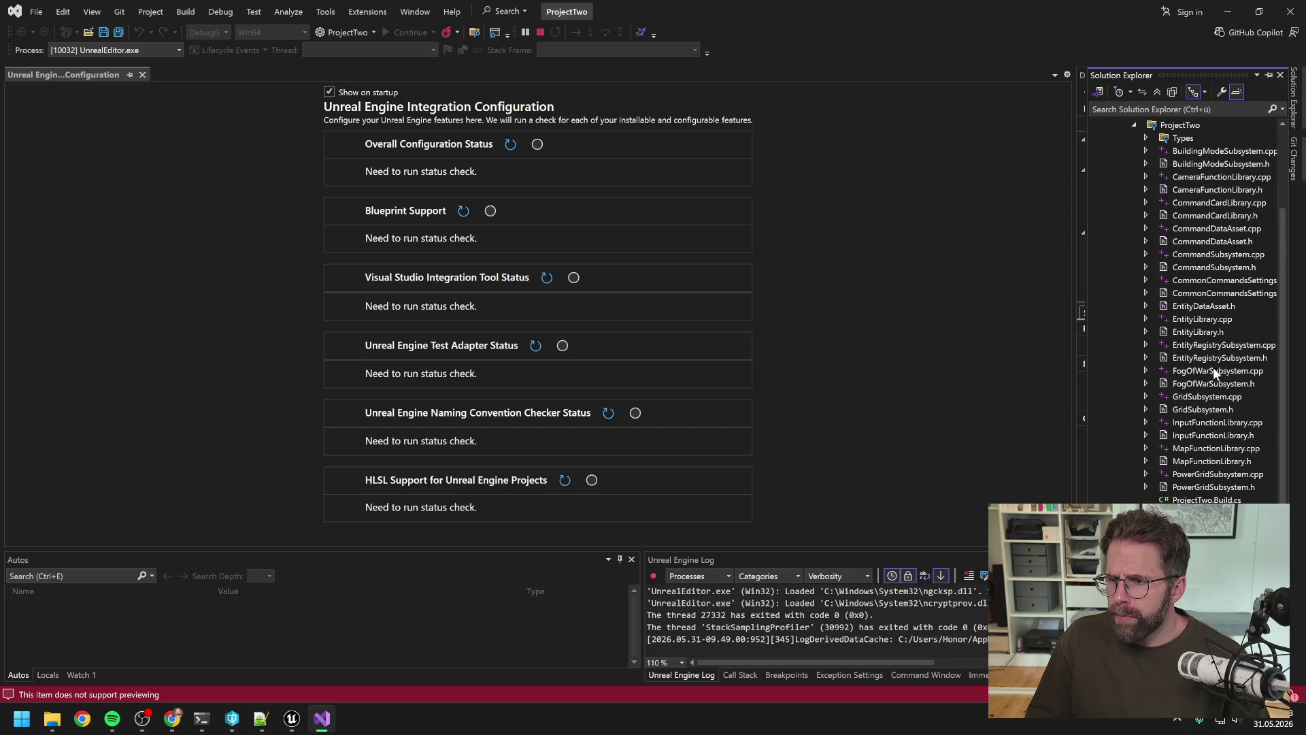
pyautogui.scroll(-3, 1213, 367)
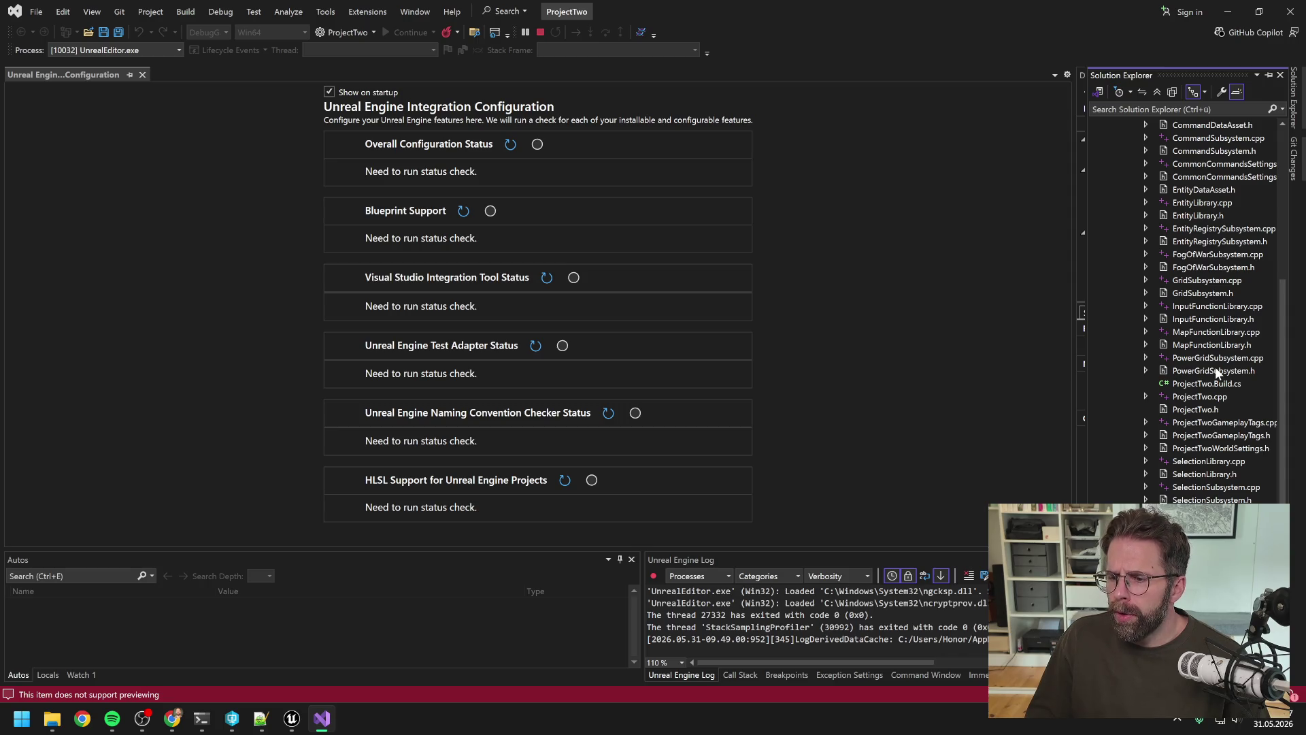
pyautogui.scroll(6, 1215, 366)
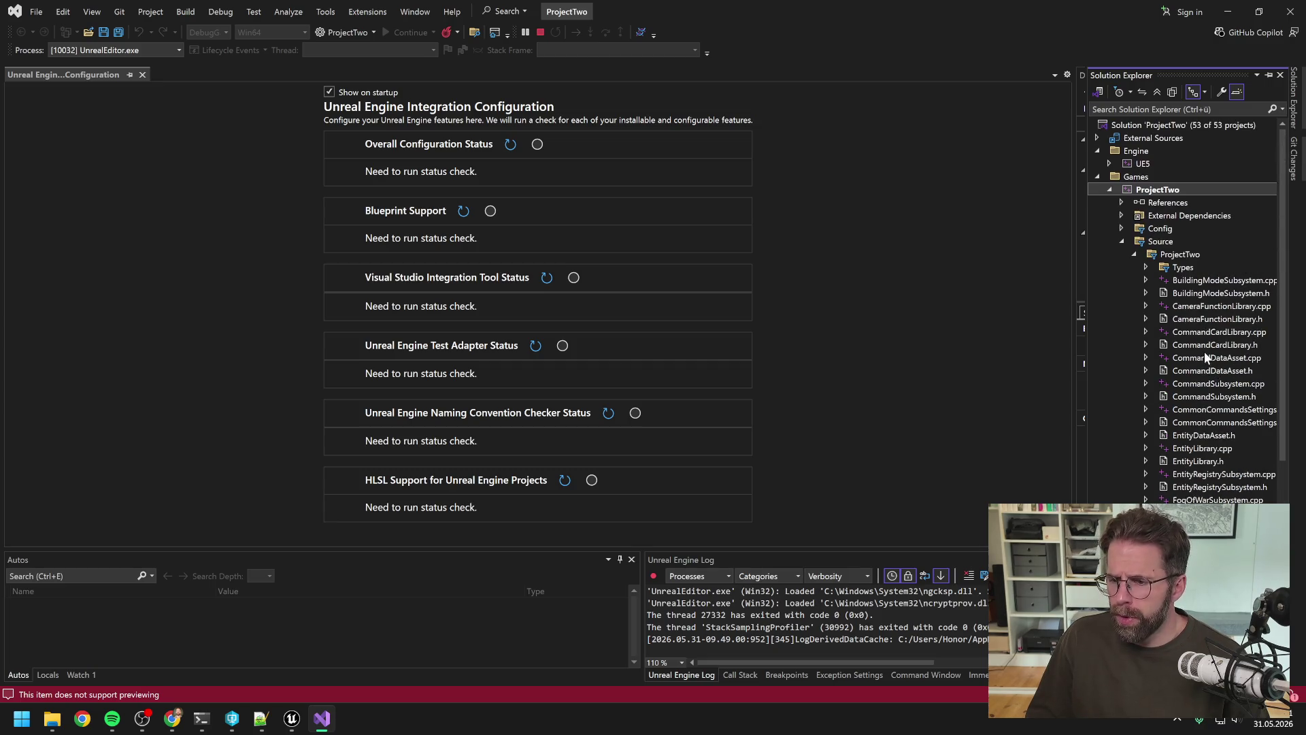
pyautogui.scroll(-4, 1204, 351)
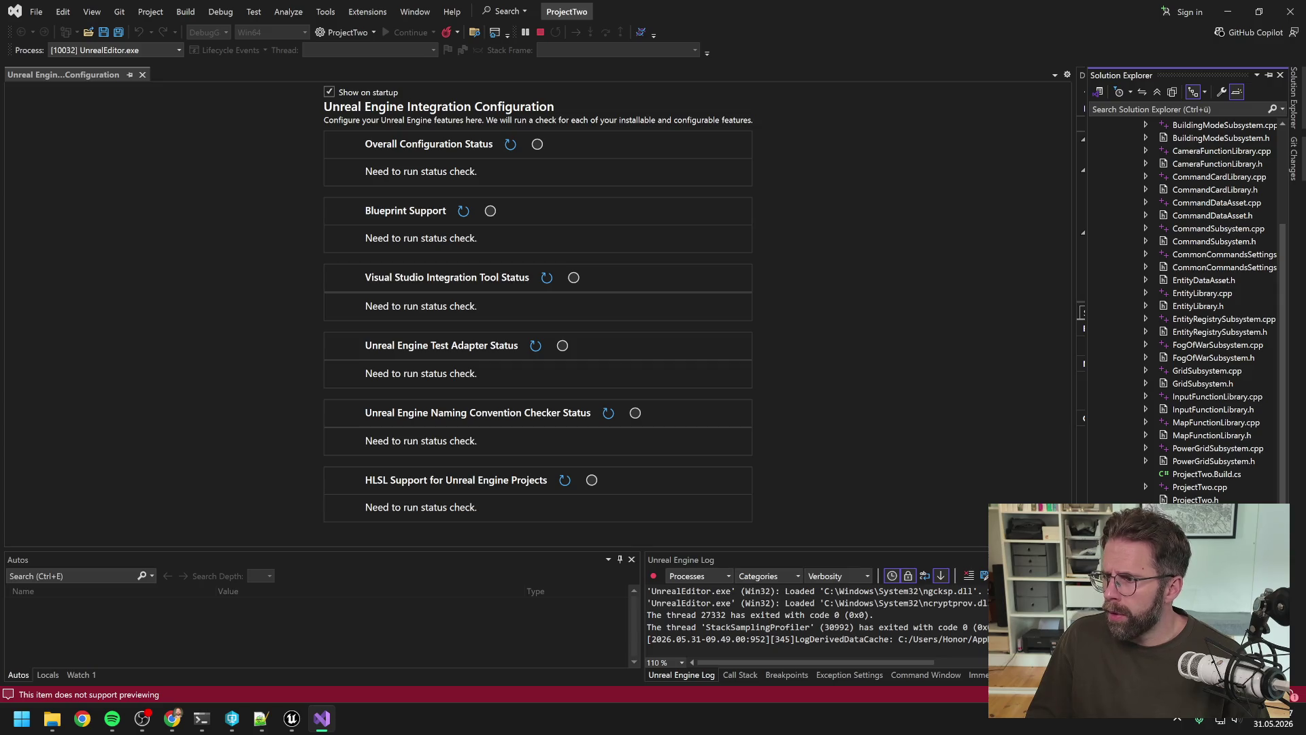
pyautogui.click(201, 719)
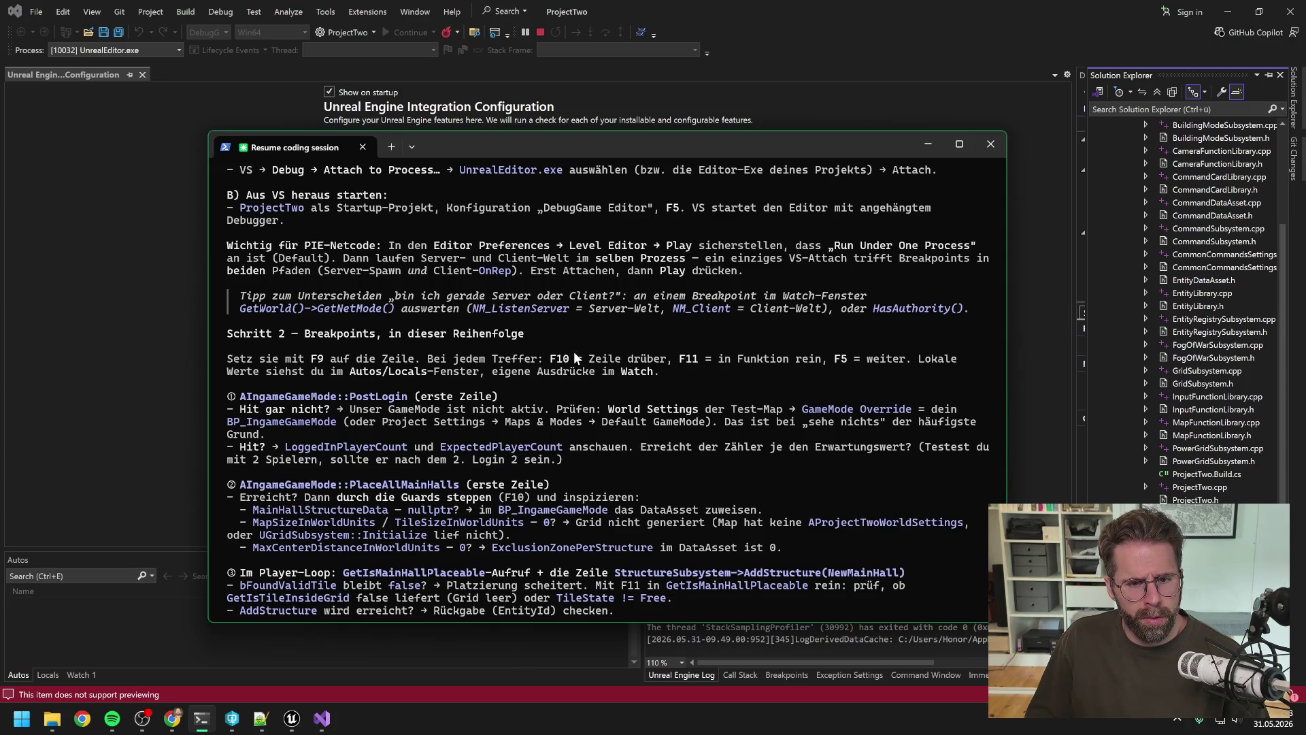
# Ask Claude Code how to refresh Solution Explorer, since files like IngameGameMode are missing.
pyautogui.scroll(-2, 585, 366)
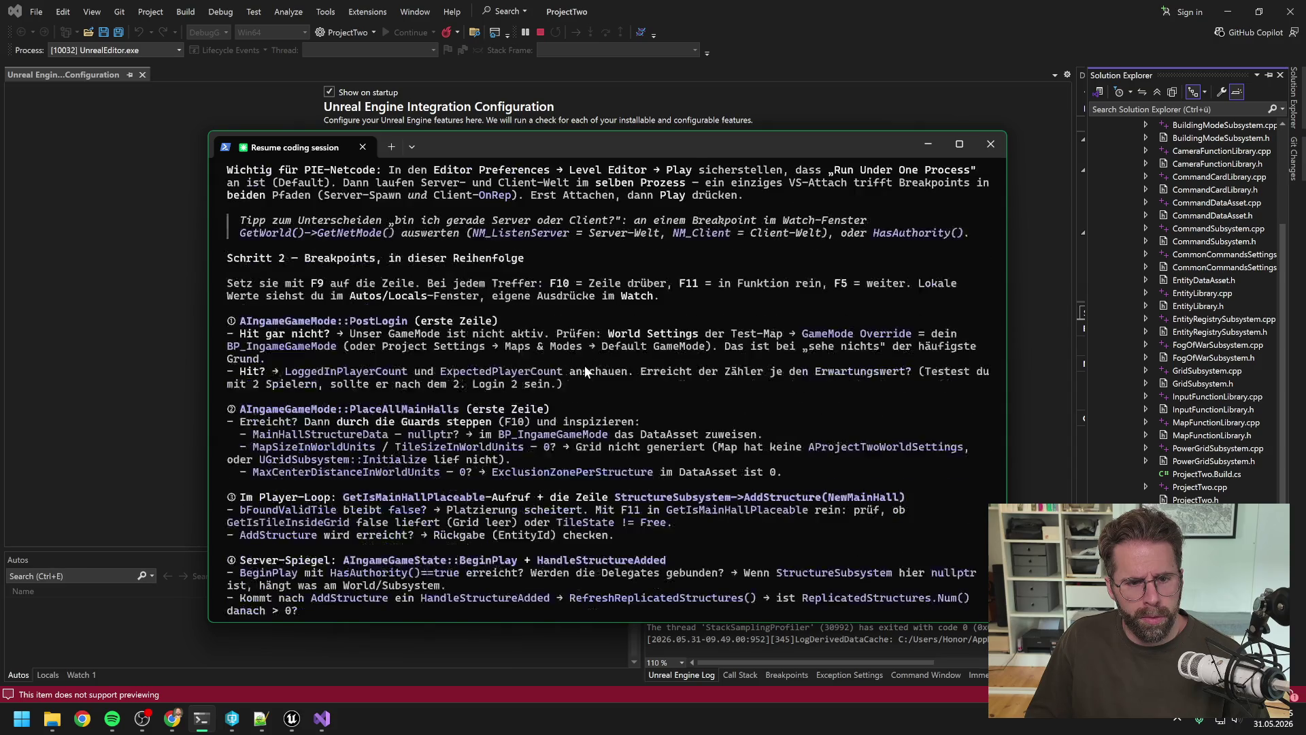
pyautogui.scroll(-10, 585, 365)
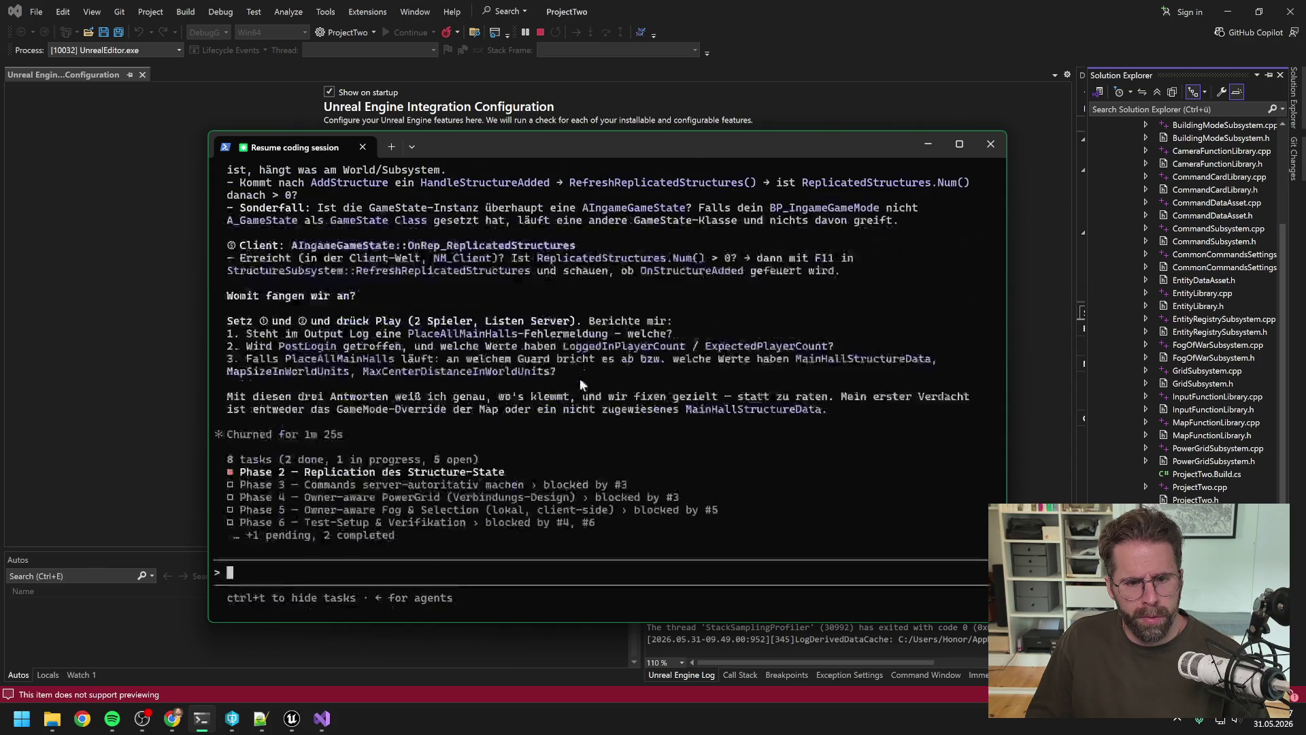
pyautogui.write('bin nun')
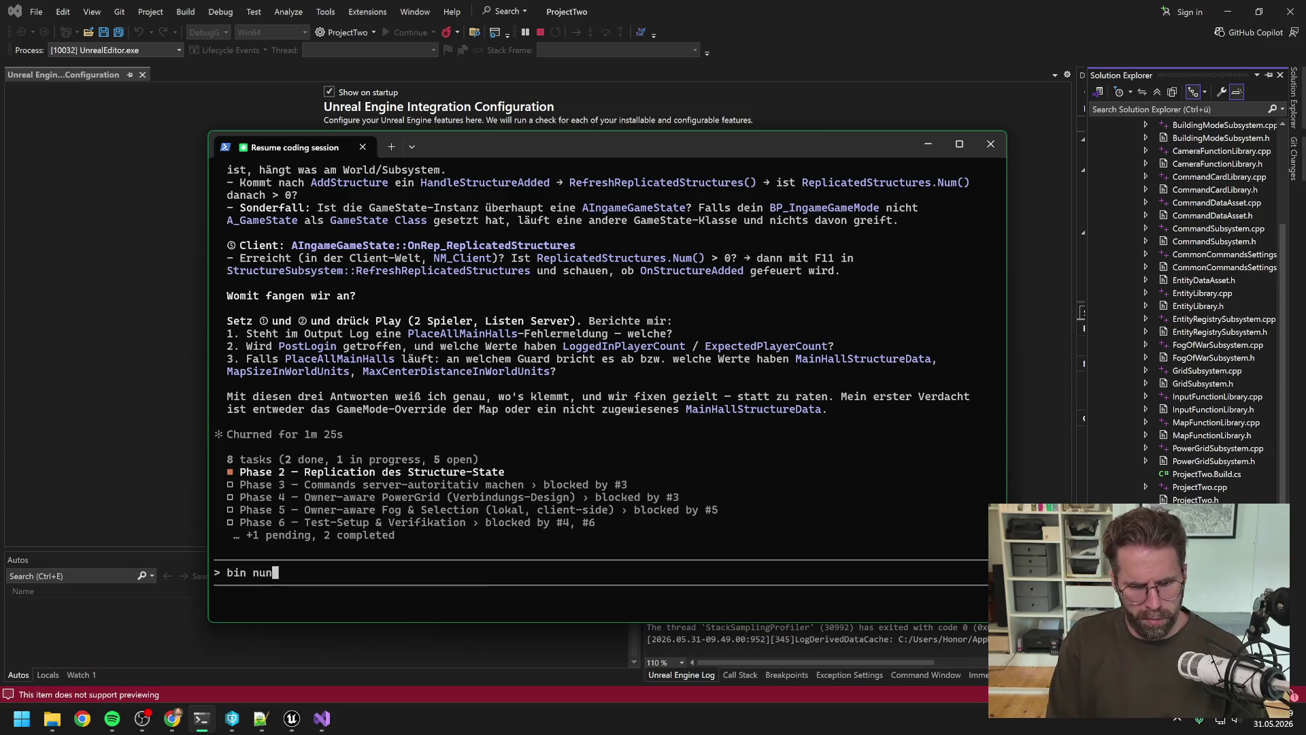
pyautogui.write(' bei Anfang Schr')
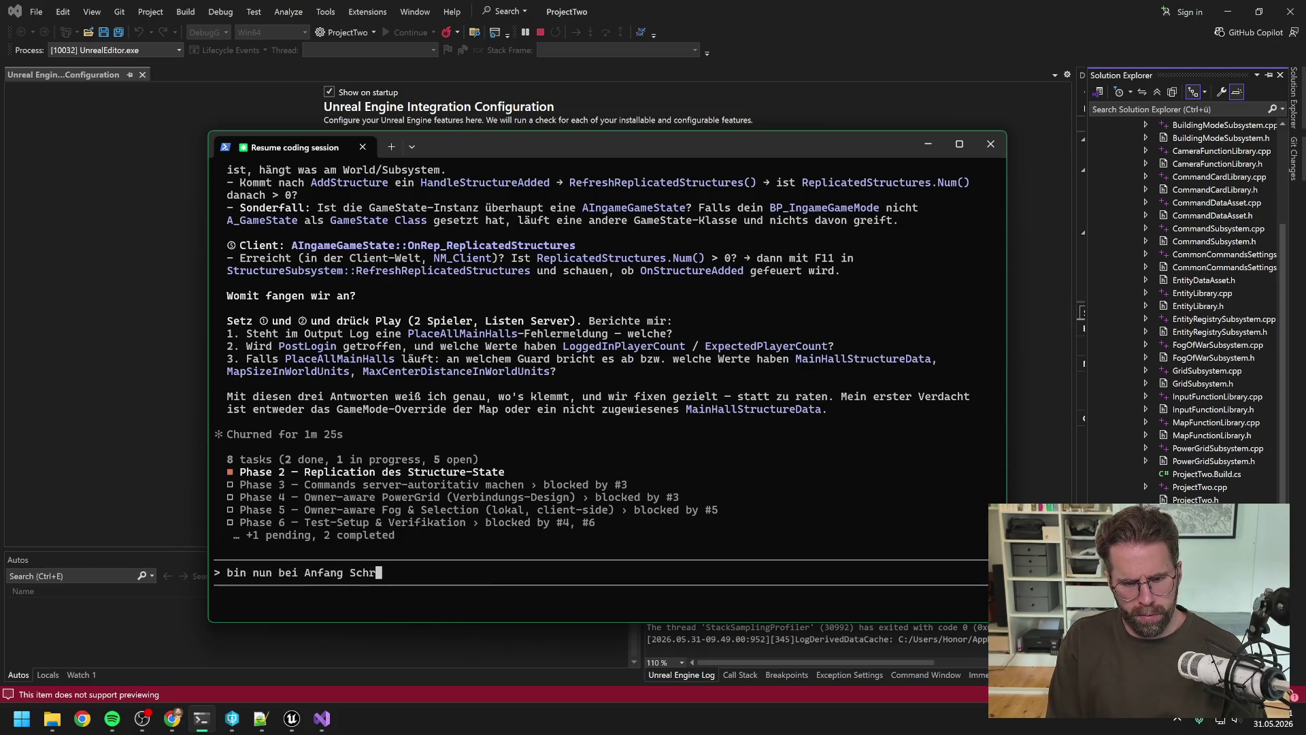
pyautogui.write('itt 2: Mi')
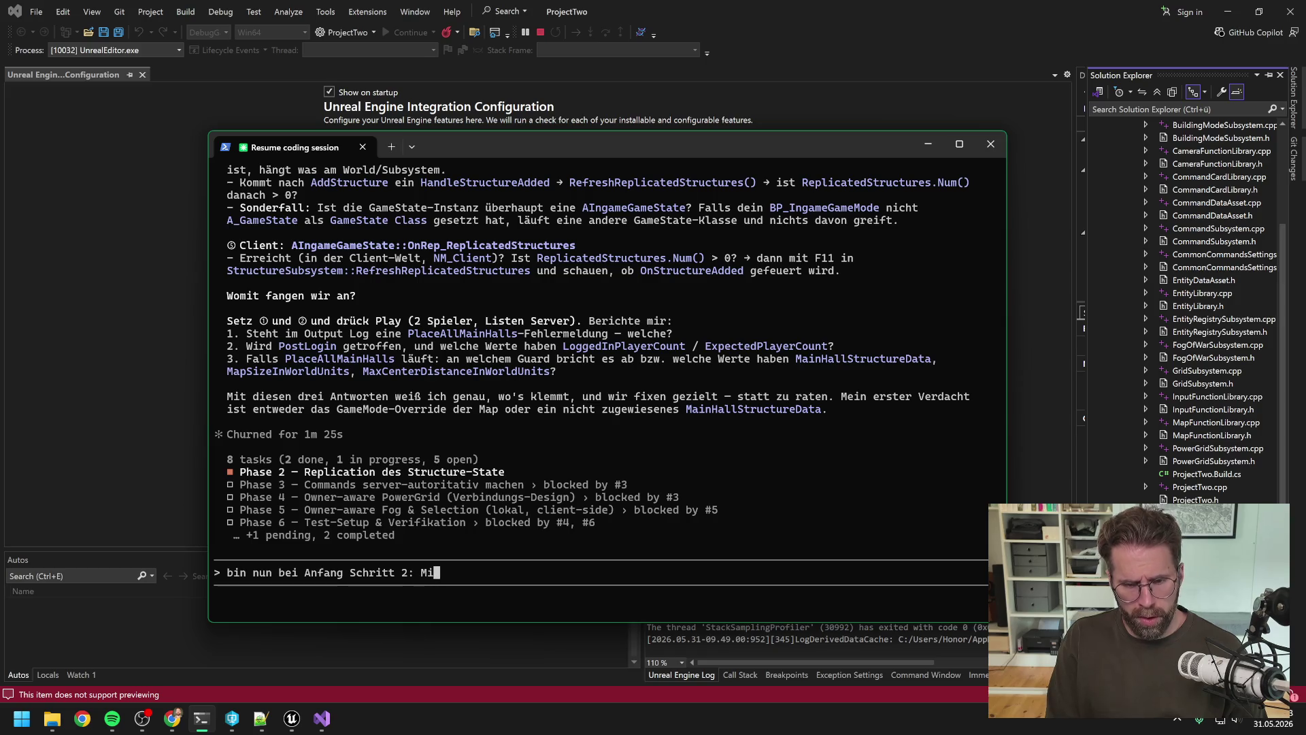
pyautogui.write('r fällt gerade a')
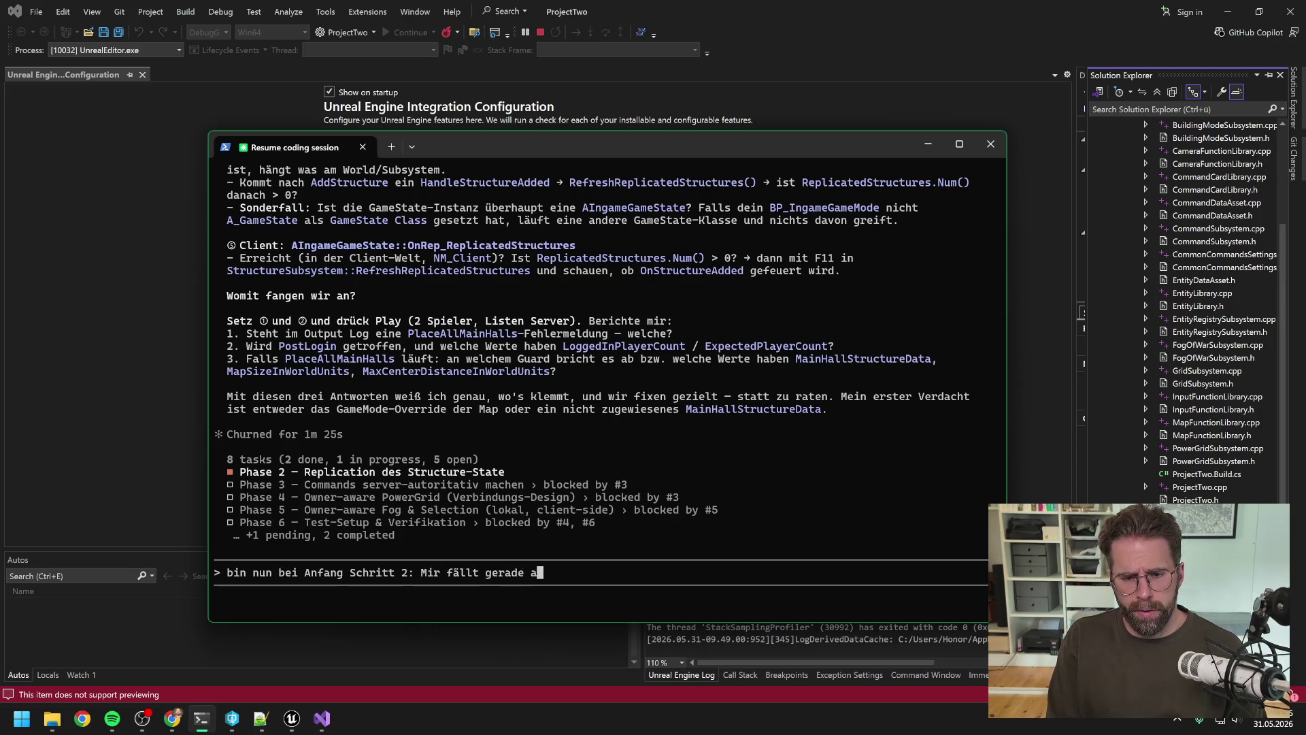
pyautogui.write('ber auf dass')
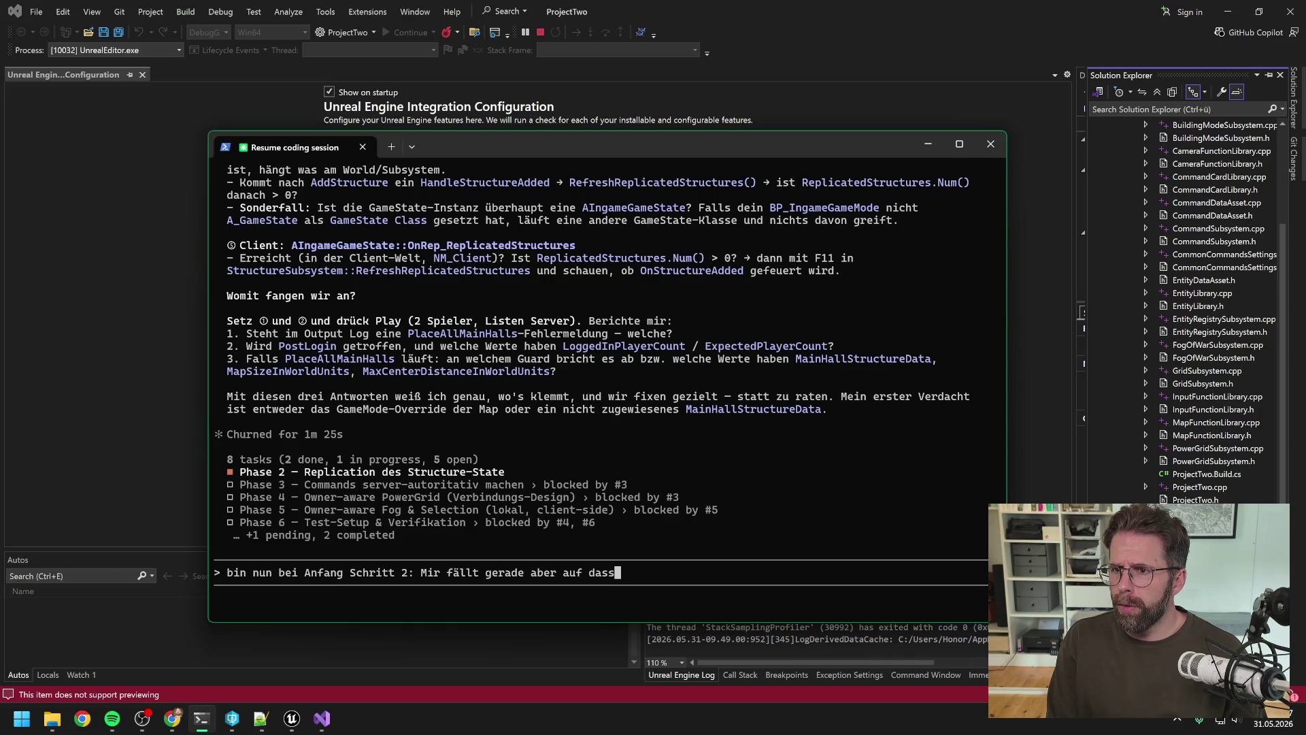
pyautogui.write(' mein So')
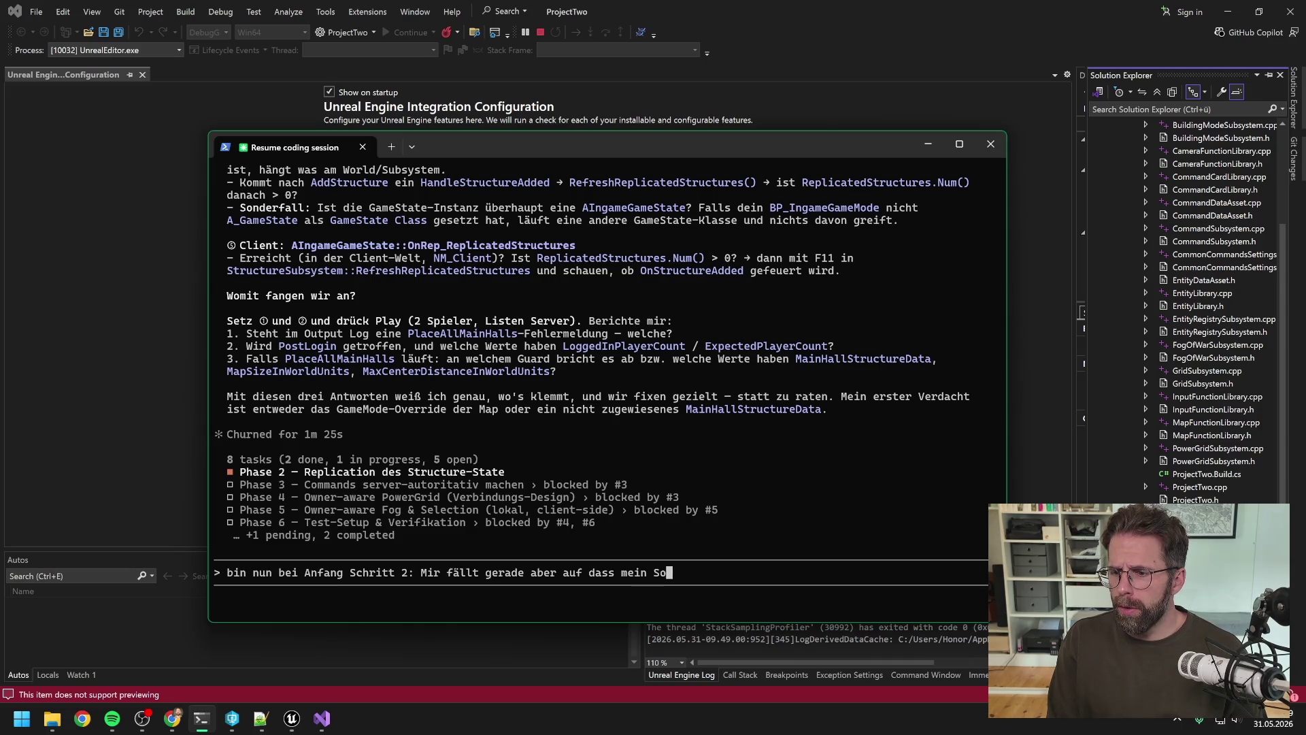
pyautogui.write('lutionExpl')
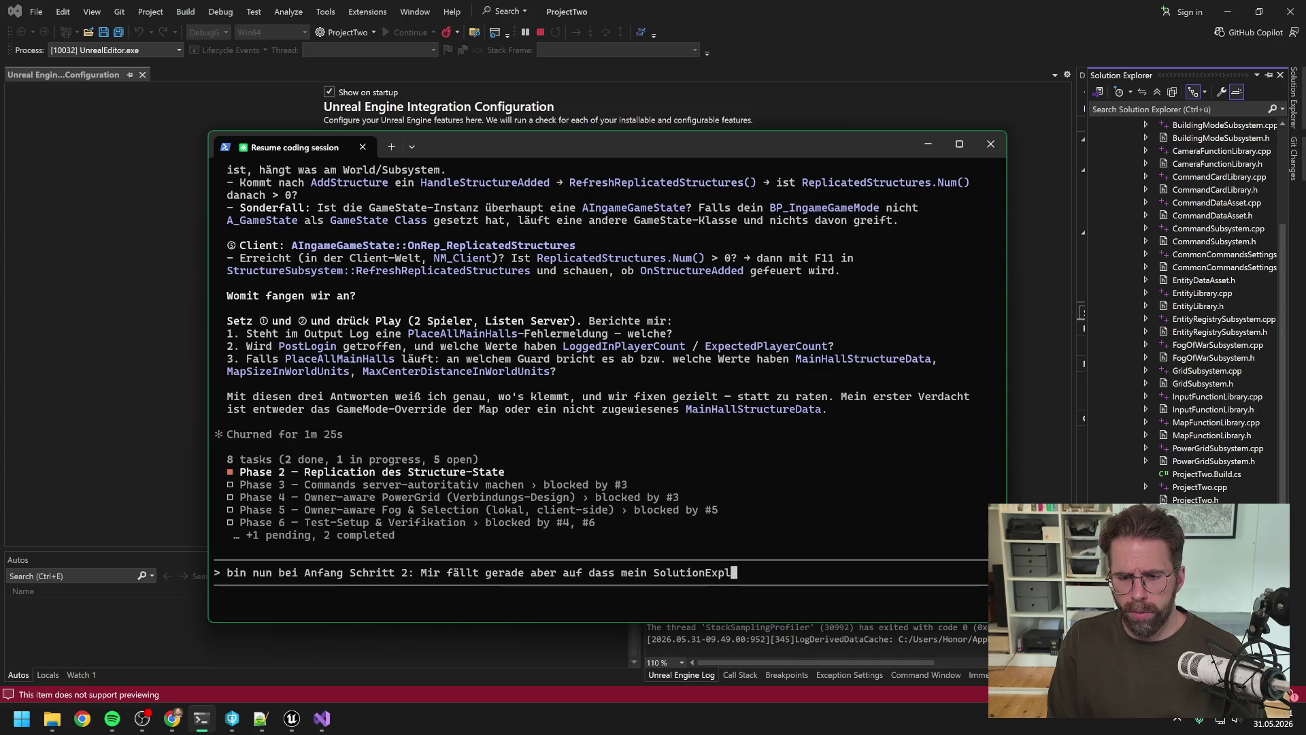
pyautogui.write('orer in VS')
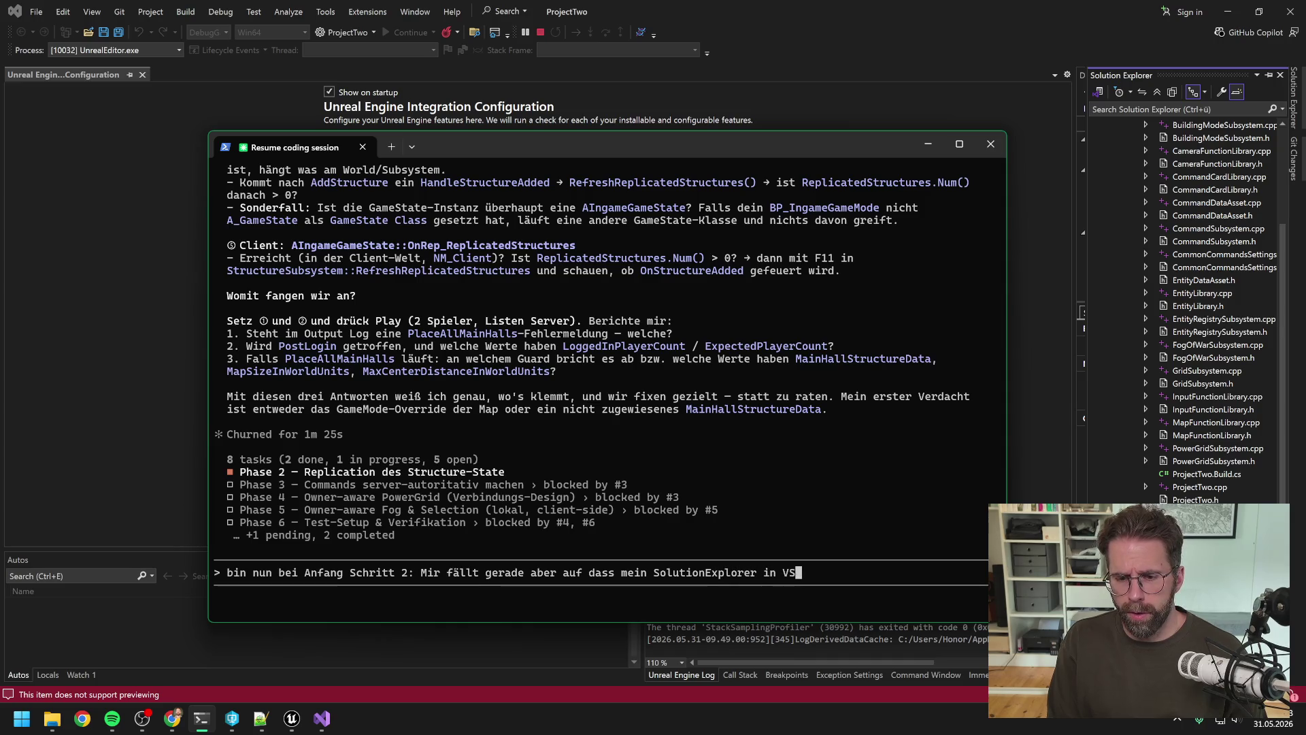
pyautogui.write(' nicht a')
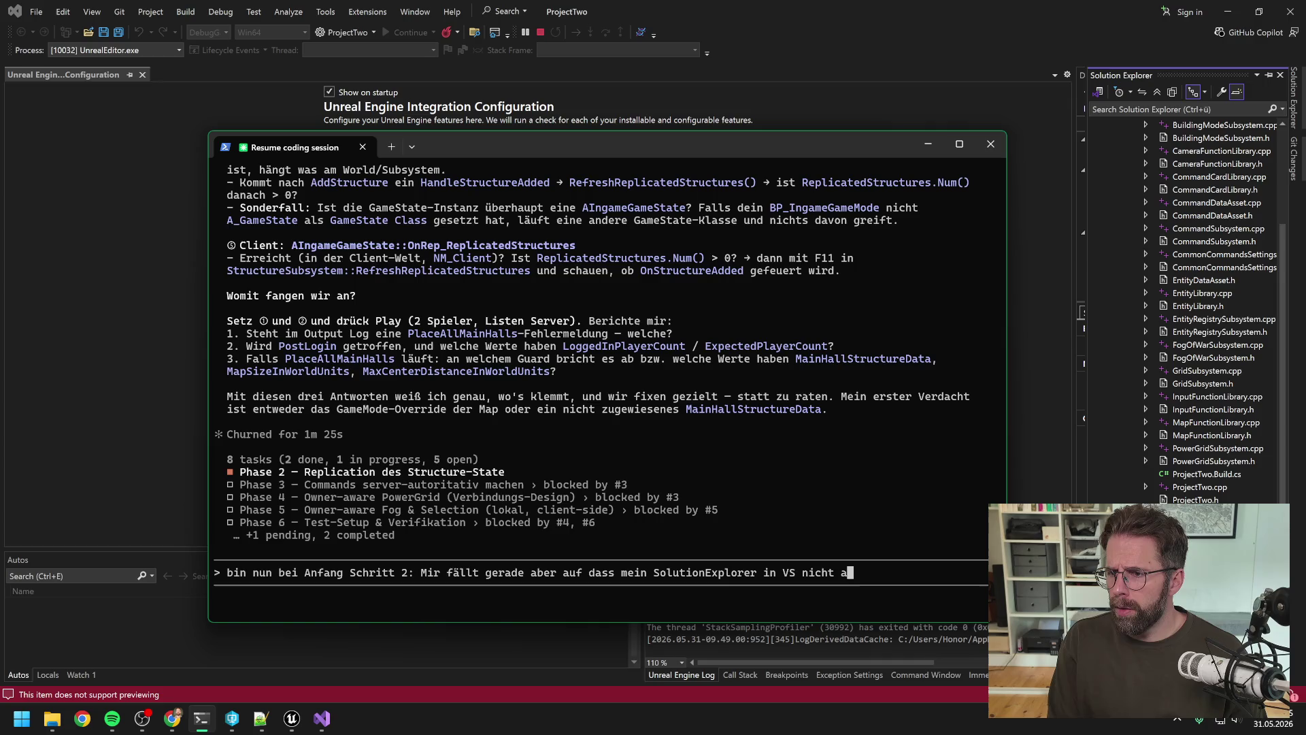
pyautogui.write('ktuell ist.')
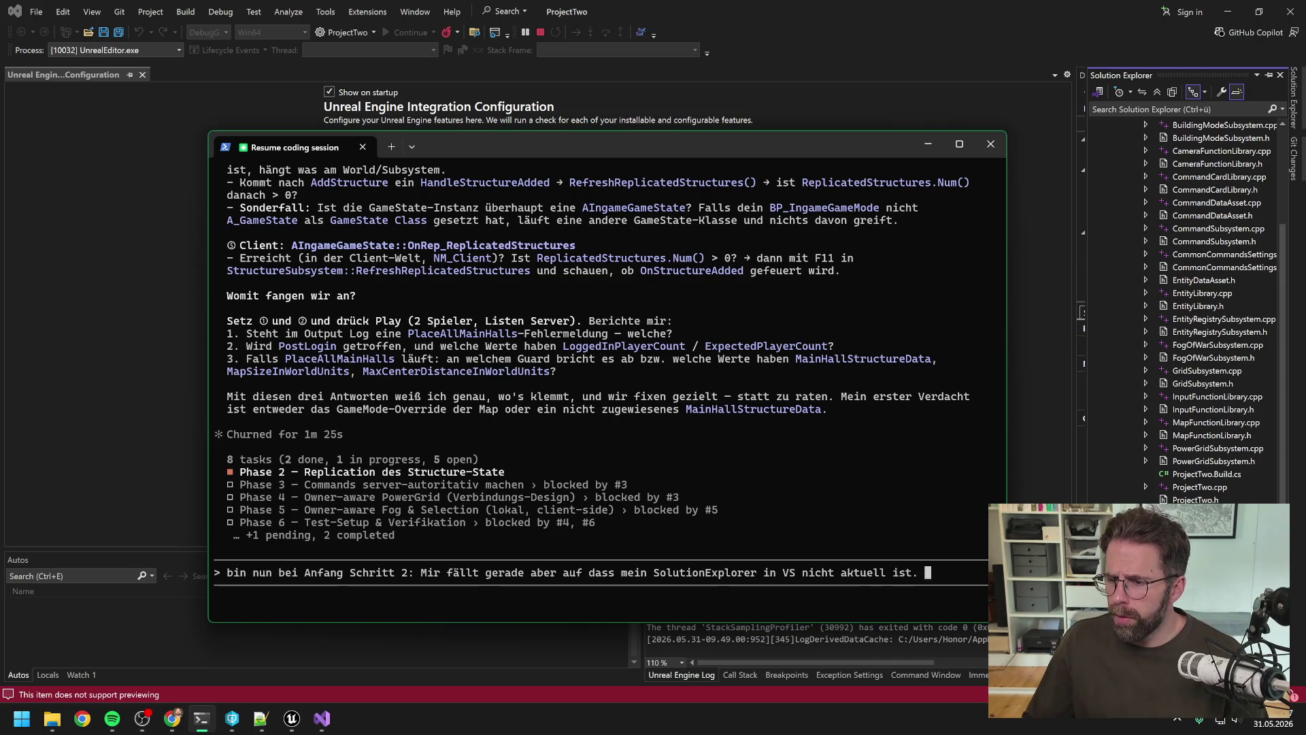
pyautogui.scroll(4, 1220, 412)
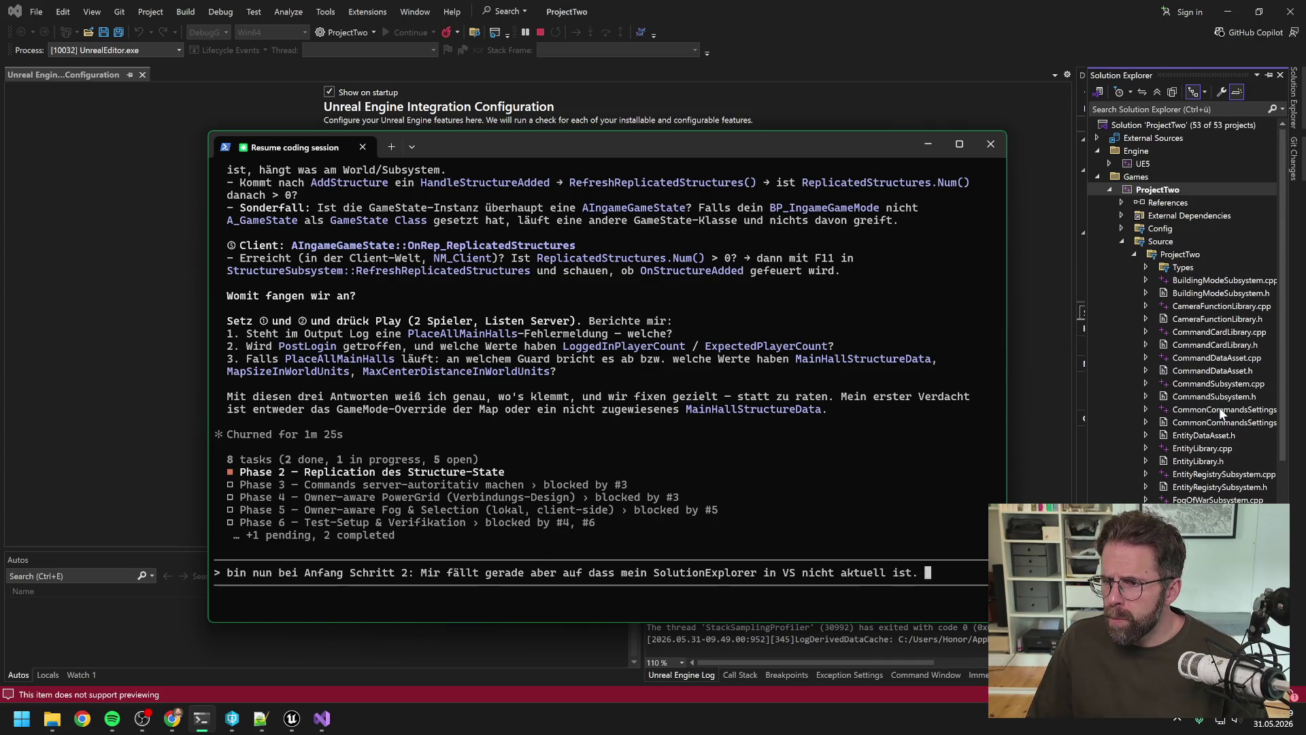
pyautogui.scroll(-2, 1221, 406)
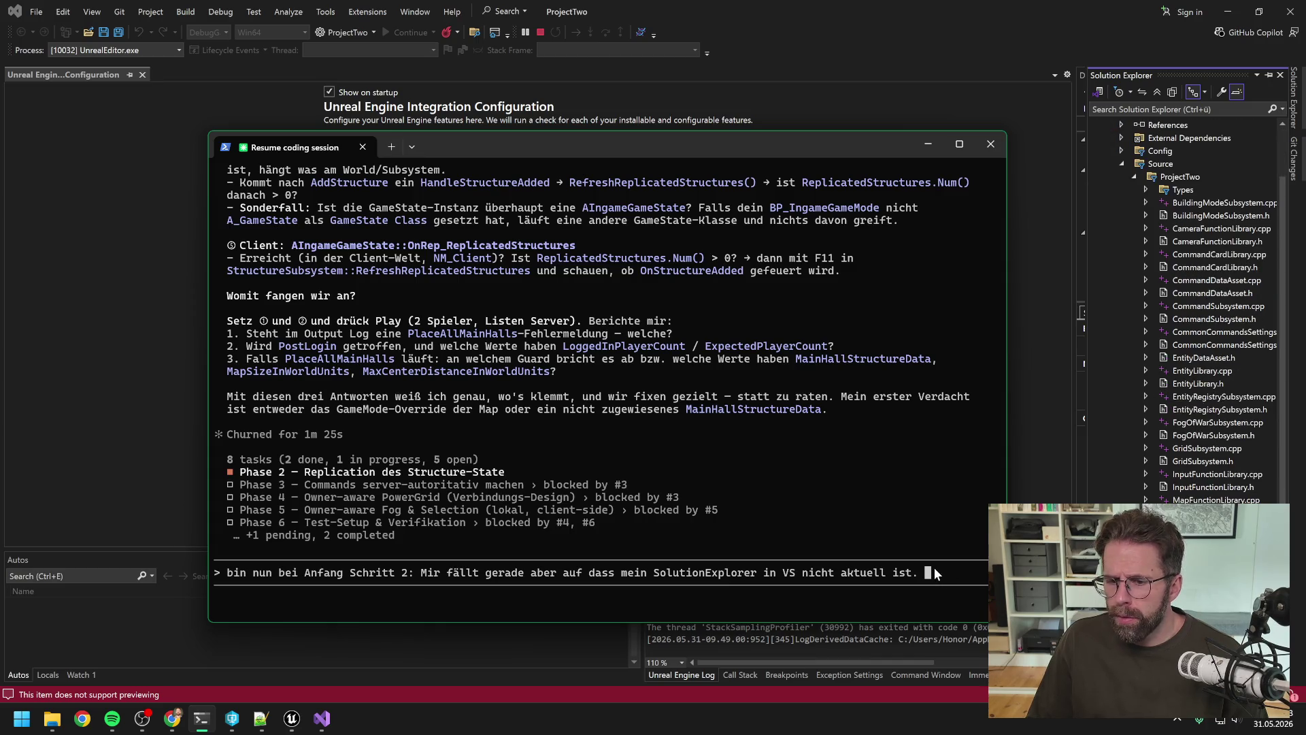
pyautogui.write('wie kann')
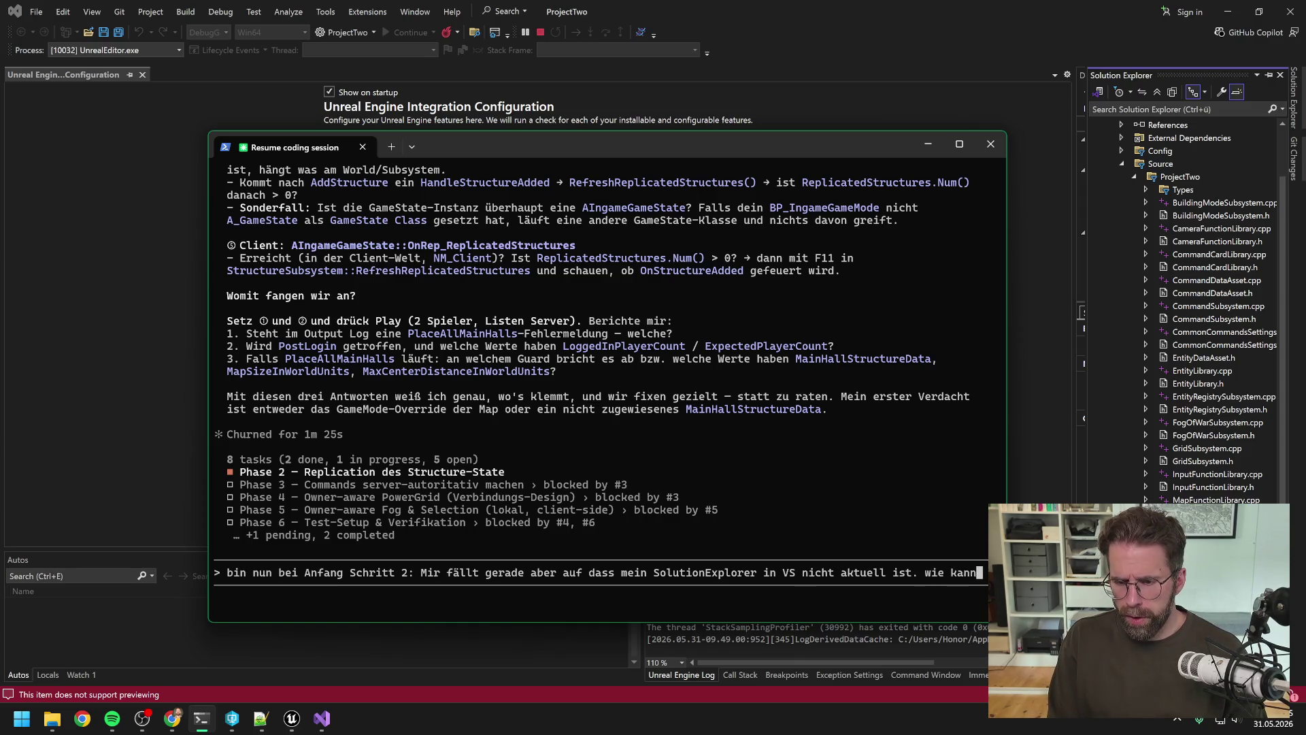
pyautogui.write(' ich den am ei')
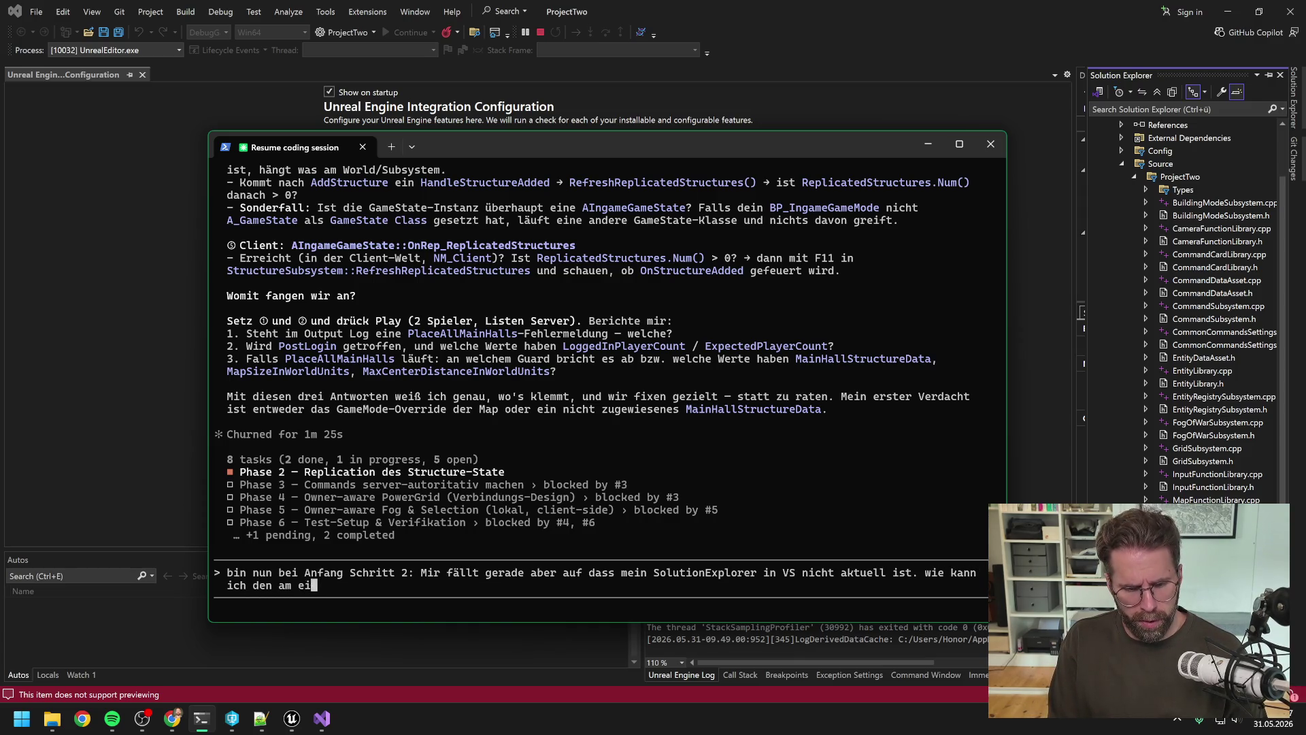
pyautogui.write('nfachsten f')
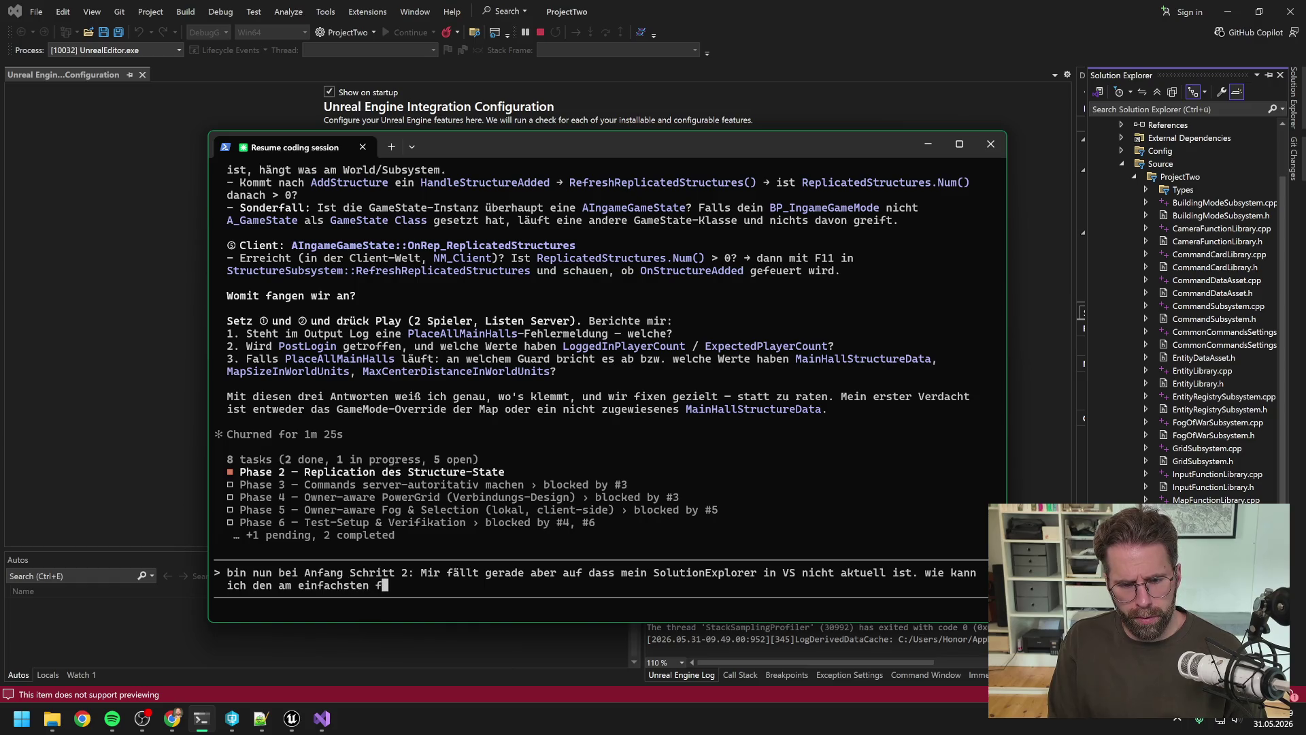
pyautogui.press('BackSpace')
pyautogui.write('refresh')
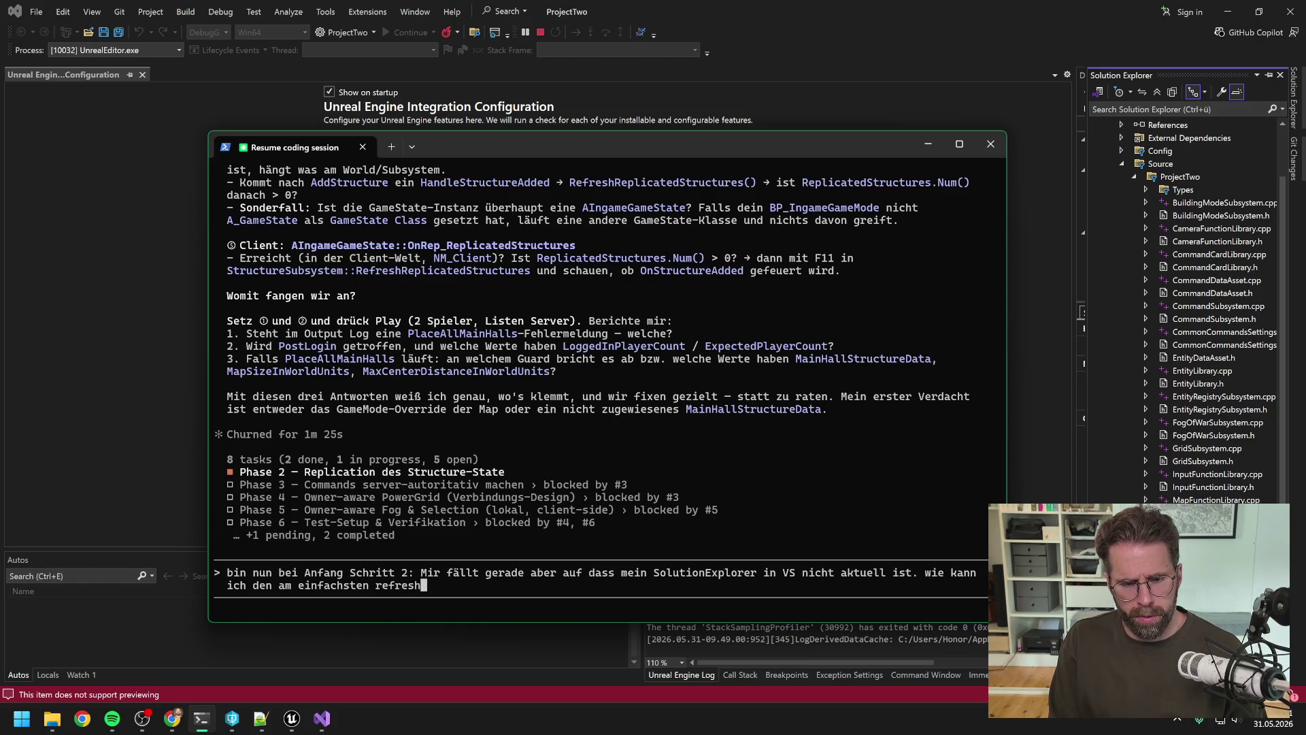
pyautogui.write('en? Also ')
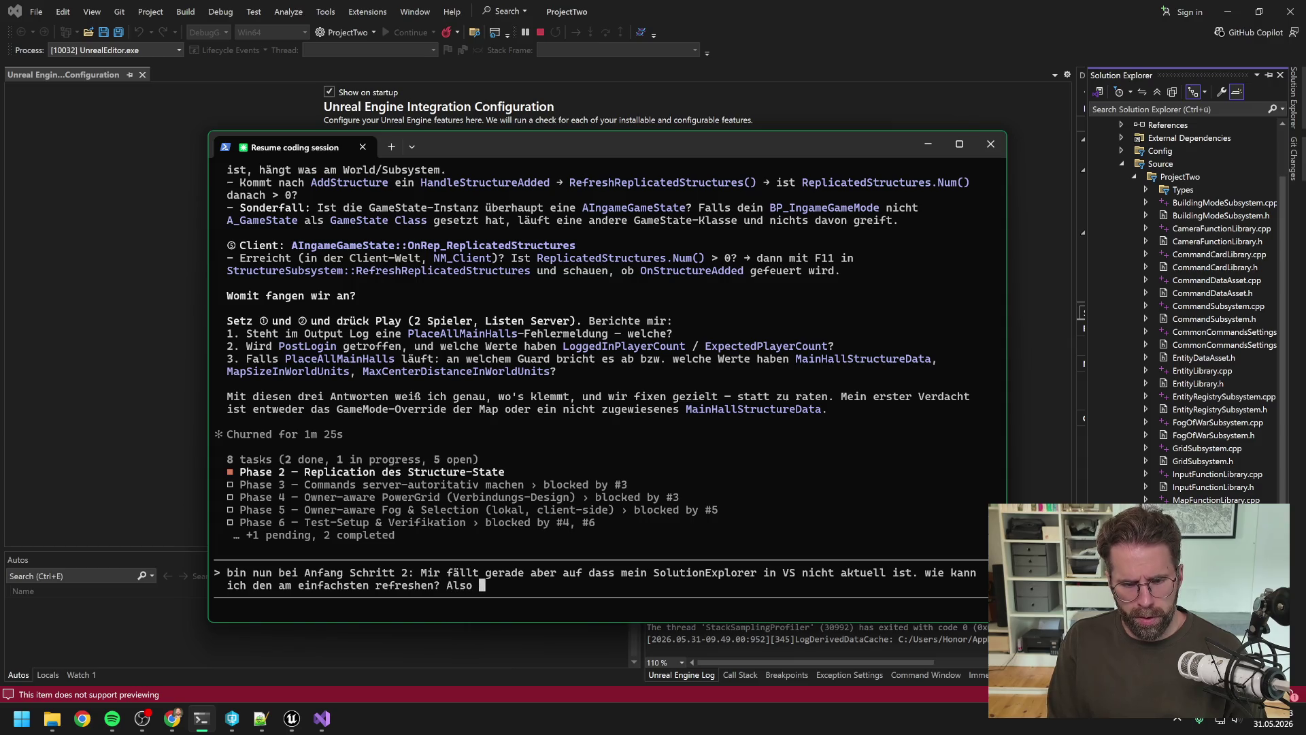
pyautogui.write('es fehlen einf')
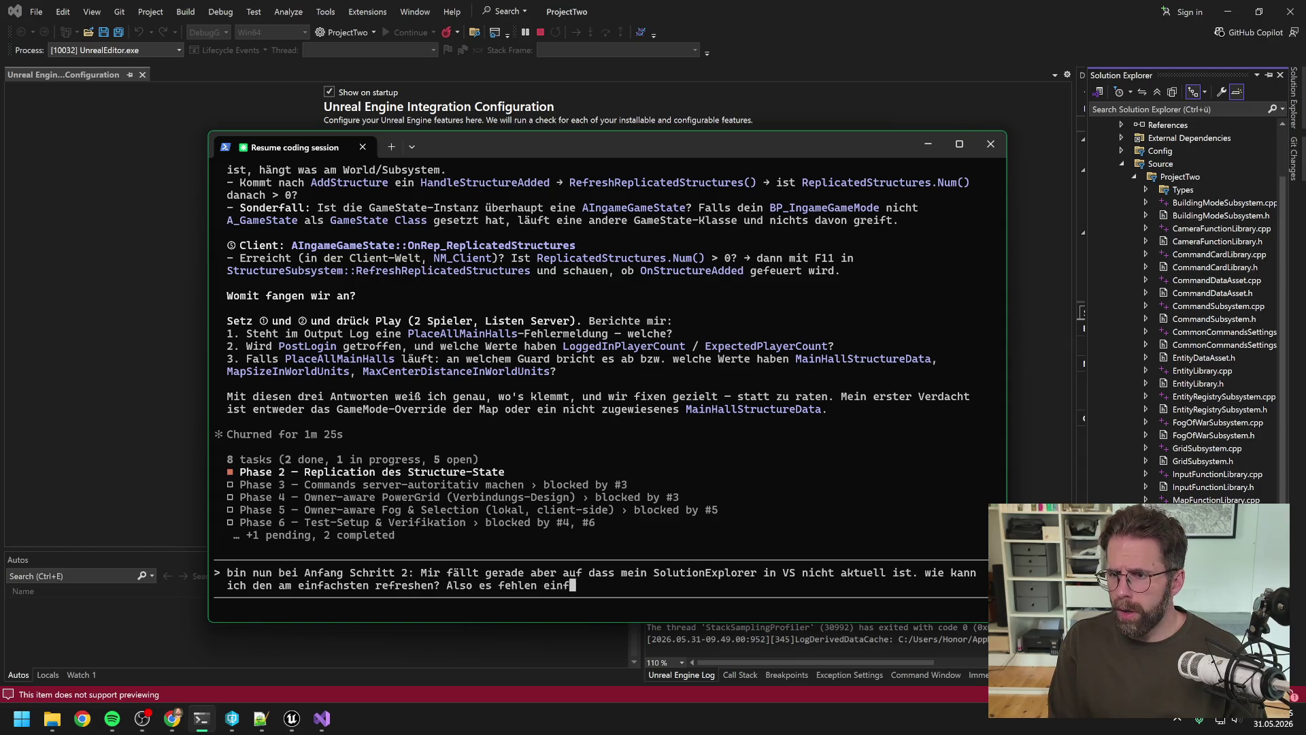
pyautogui.write('ach files zB')
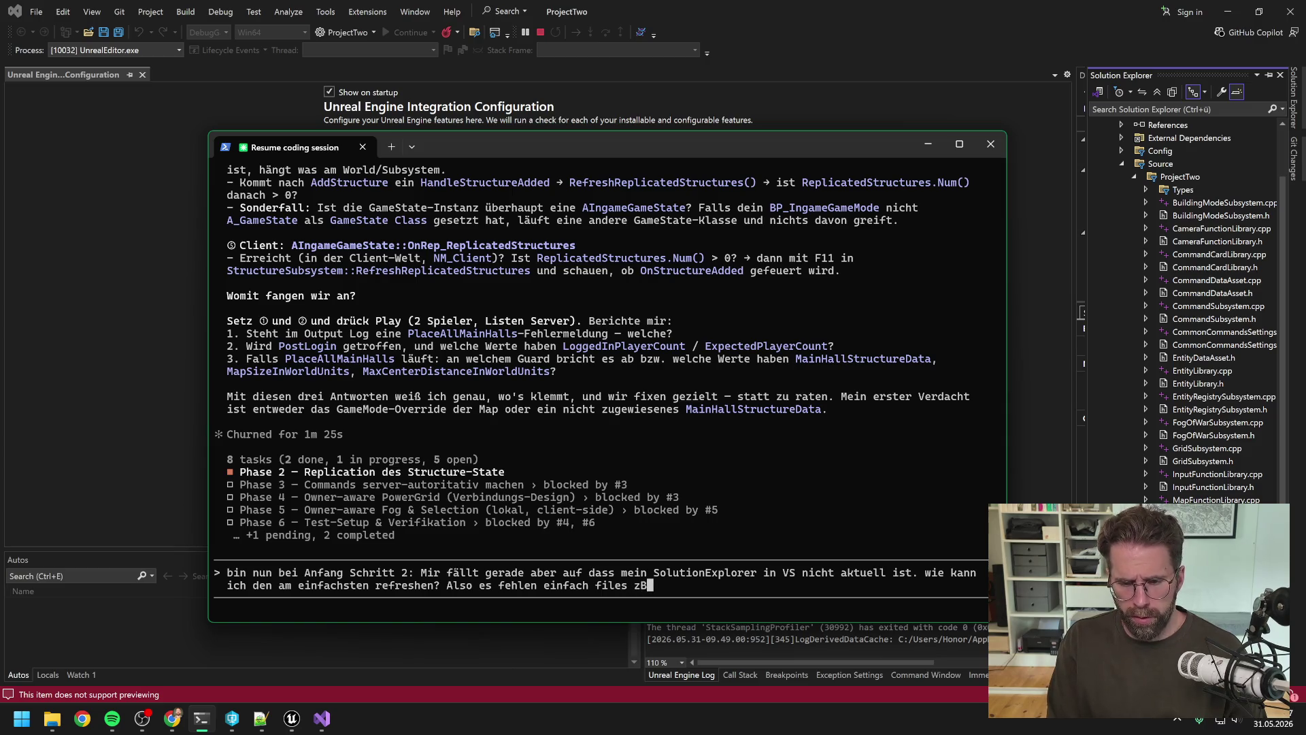
pyautogui.write(' IngameGameMode')
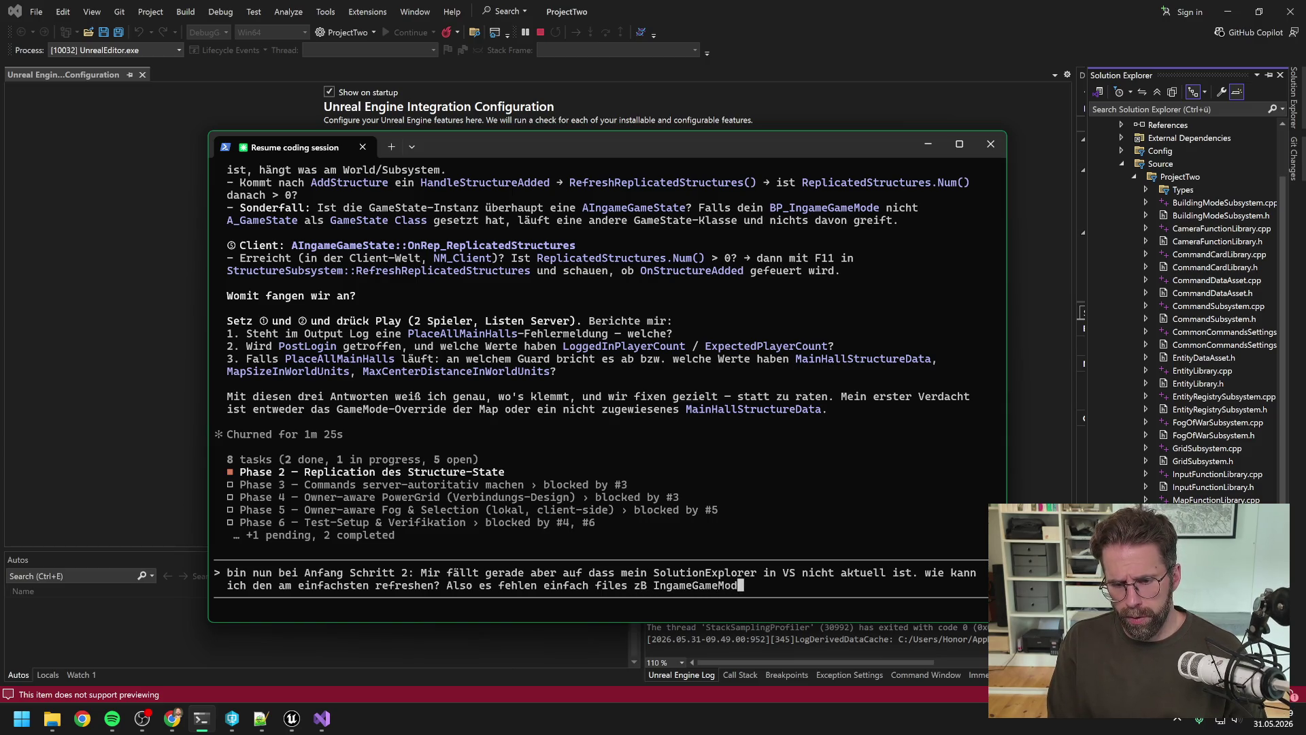
pyautogui.press('Return')
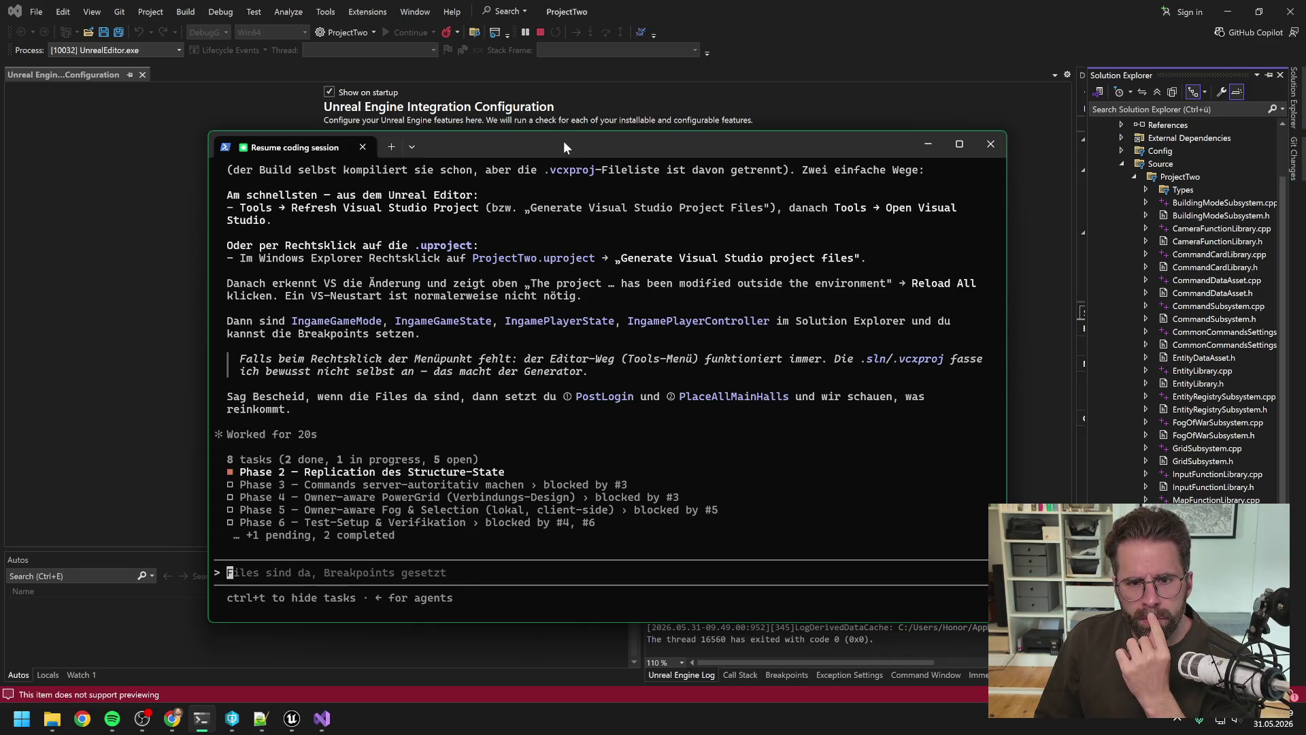
# Read Claude's steps for regenerating project files, then return to Visual Studio.
pyautogui.hotkey('alt', 'Tab')
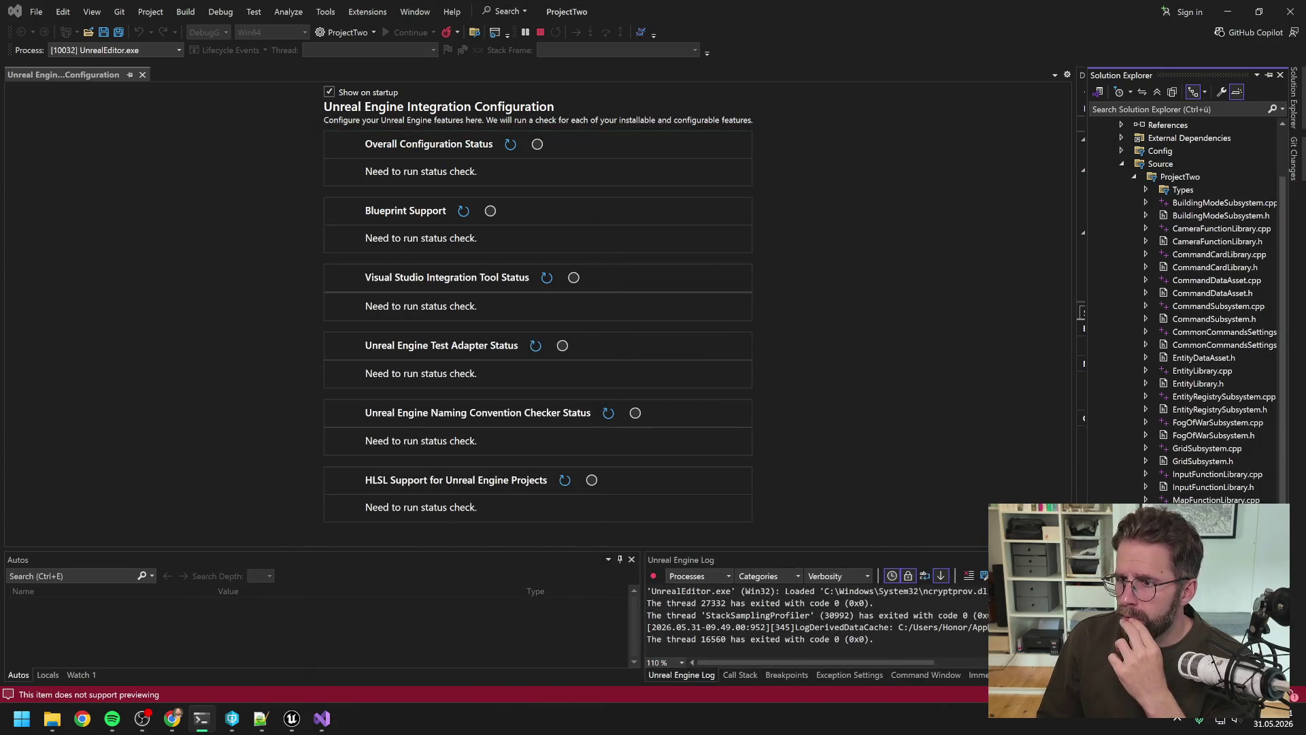
# Stop debugging, close Visual Studio, run Unreal's Refresh Visual Studio Project, and reopen ProjectTwo.sln.
pyautogui.click(540, 32)
pyautogui.click(1290, 12)
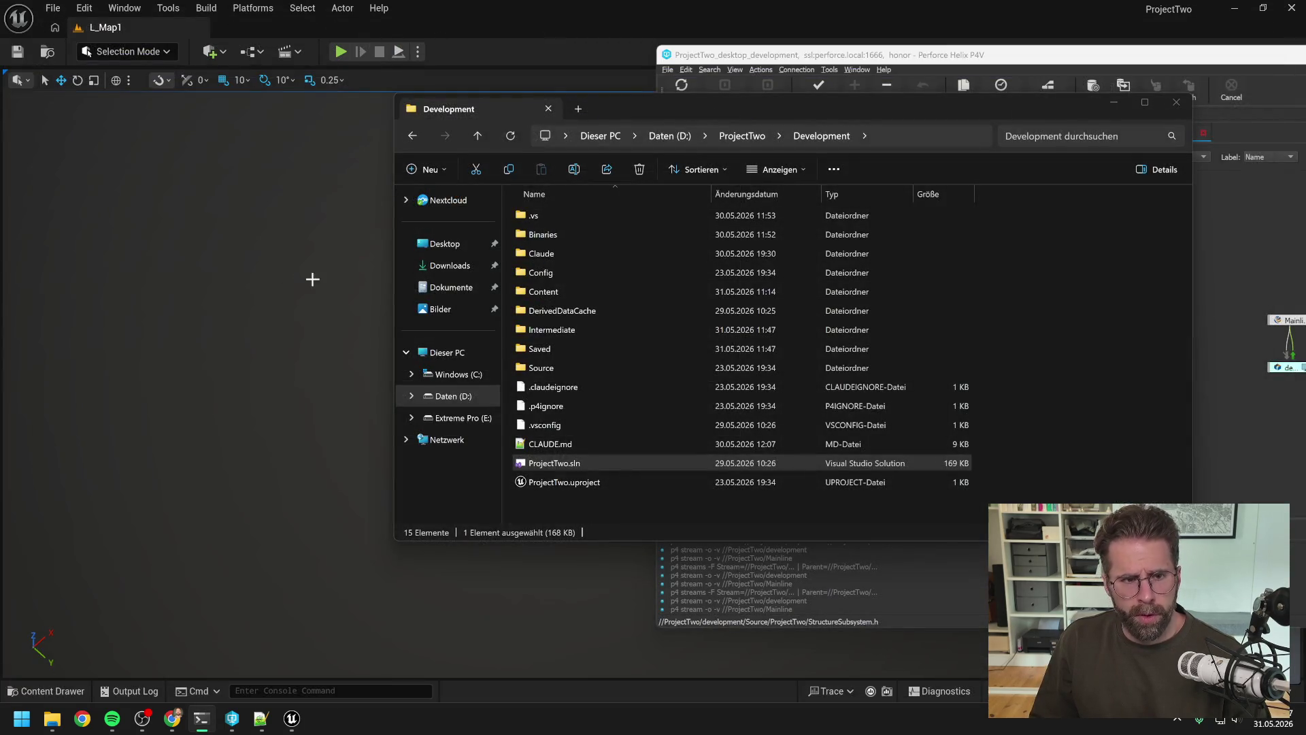
pyautogui.click(168, 8)
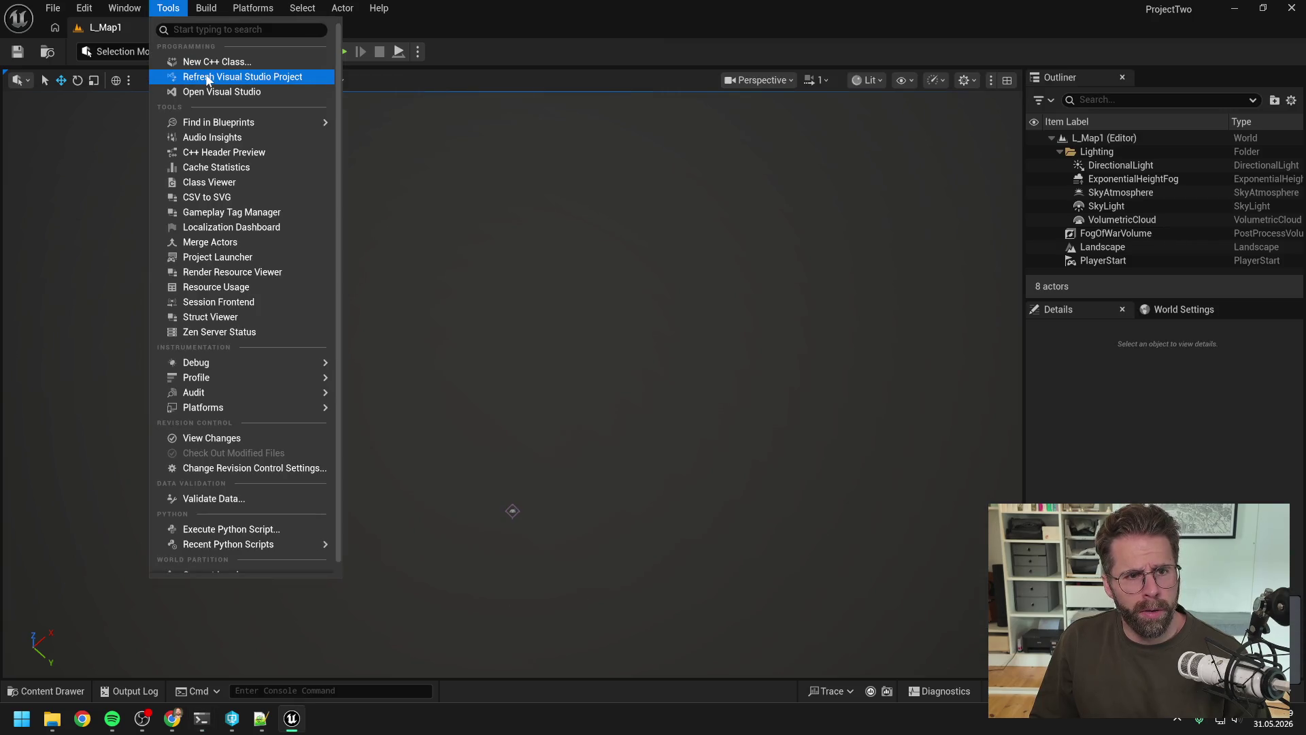
pyautogui.click(208, 77)
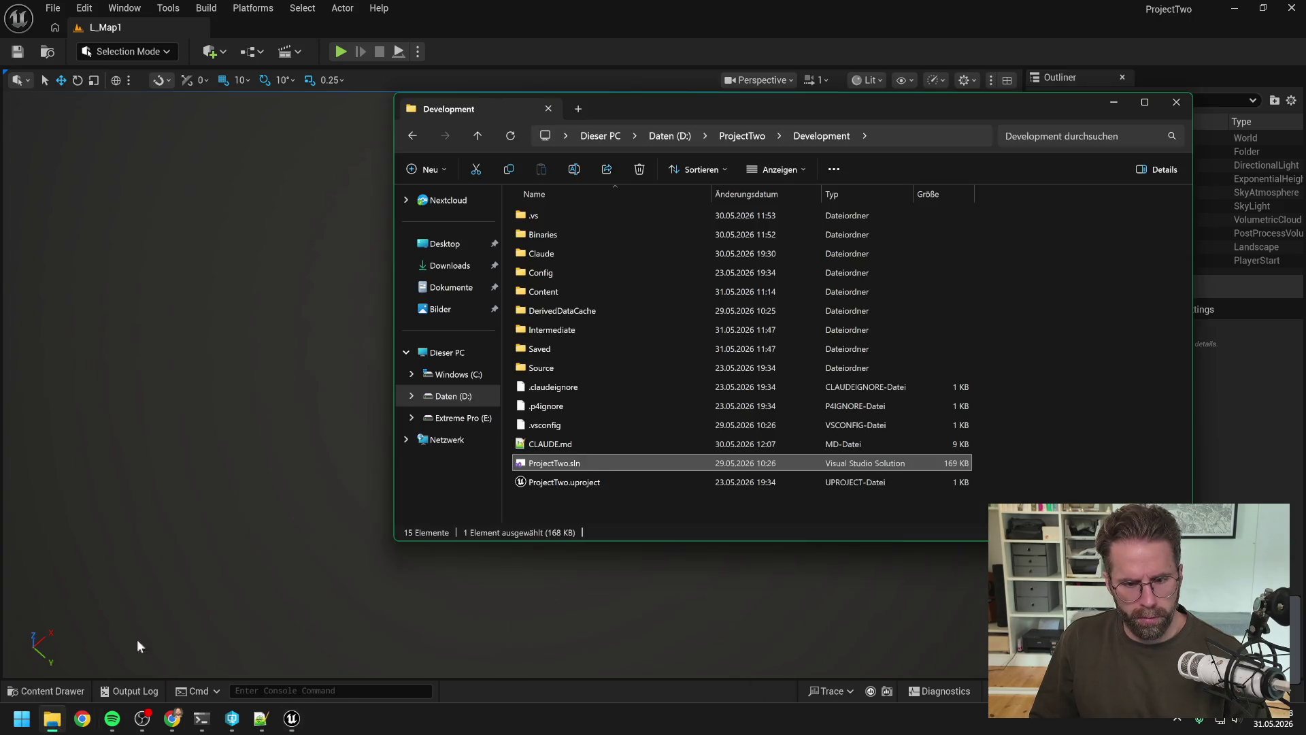
pyautogui.click(51, 718)
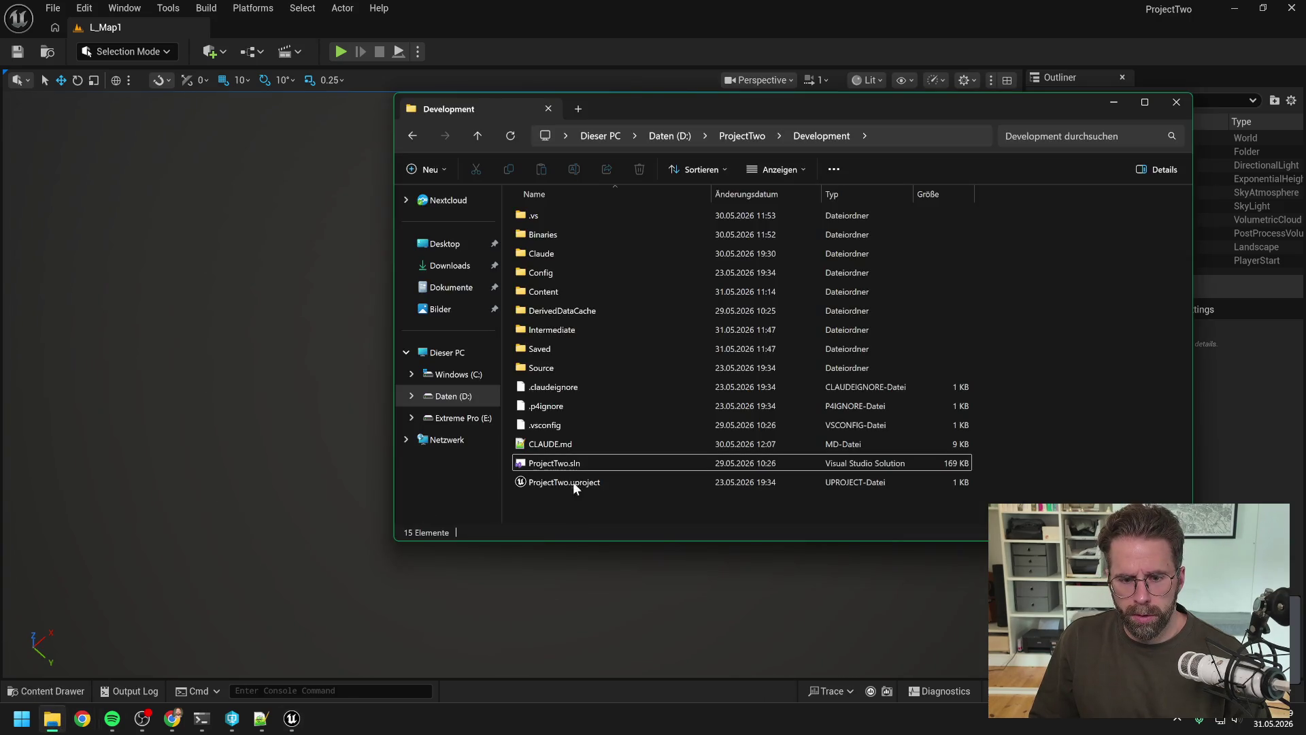
pyautogui.doubleClick(570, 464)
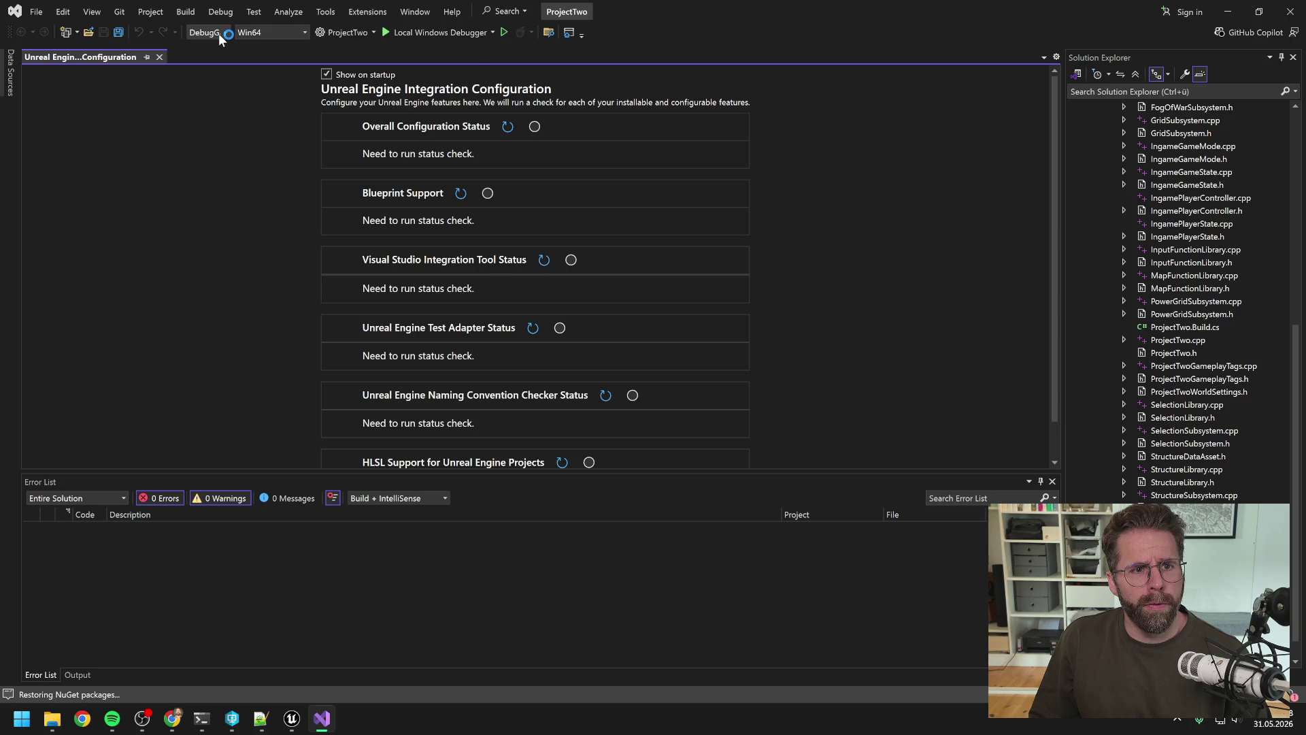
# Rebuild ProjectTwo from Solution Explorer, now compiling IngameGameMode.cpp, until Rebuild All reports 1 succeeded.
pyautogui.scroll(3, 1164, 183)
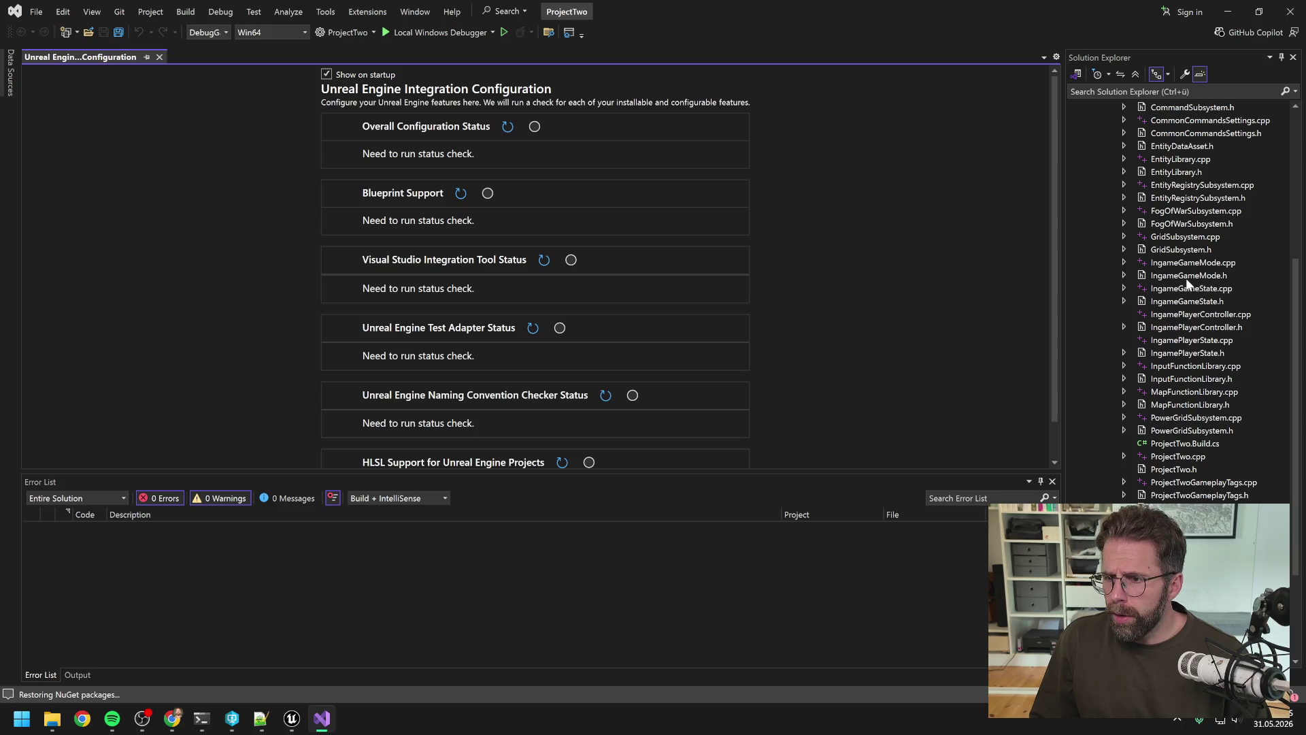
pyautogui.scroll(7, 1193, 308)
pyautogui.rightClick(1138, 158)
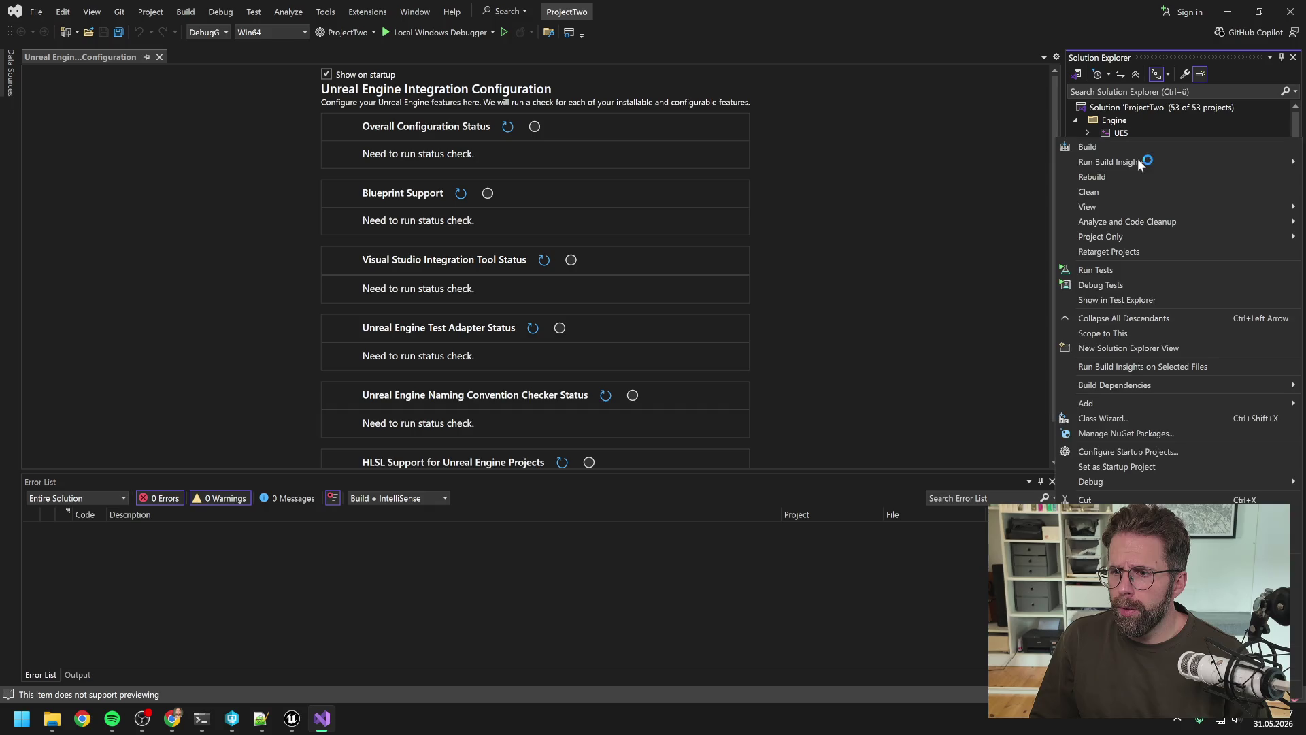
pyautogui.click(1110, 177)
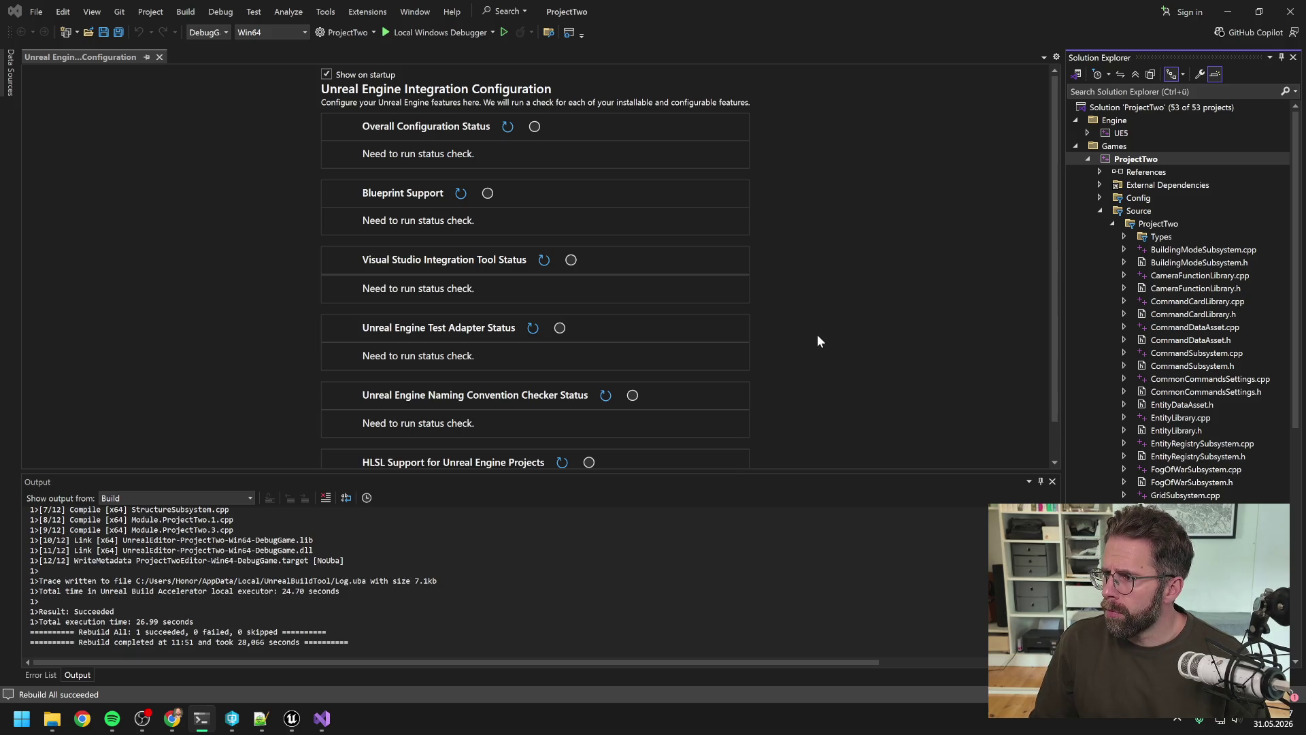
# Attach the debugger to the running UnrealEditor.exe process.
pyautogui.click(219, 12)
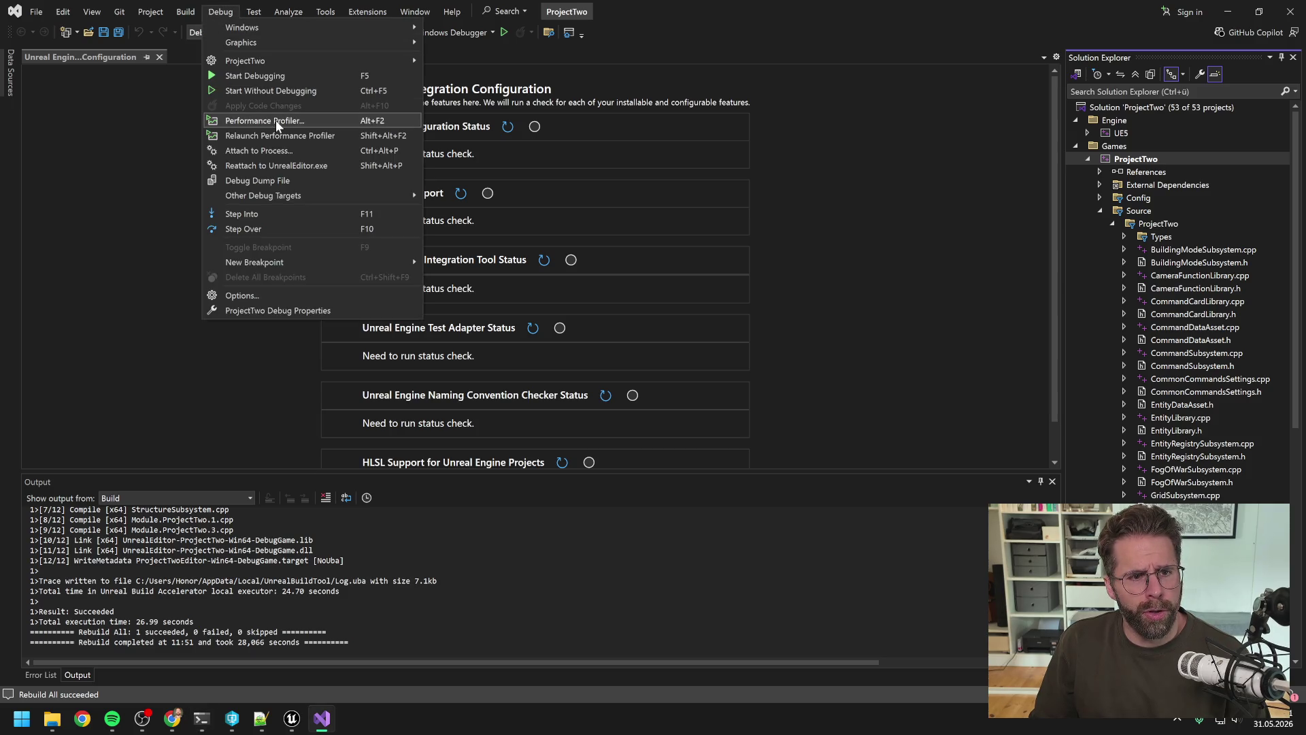
pyautogui.scroll(-15, 562, 326)
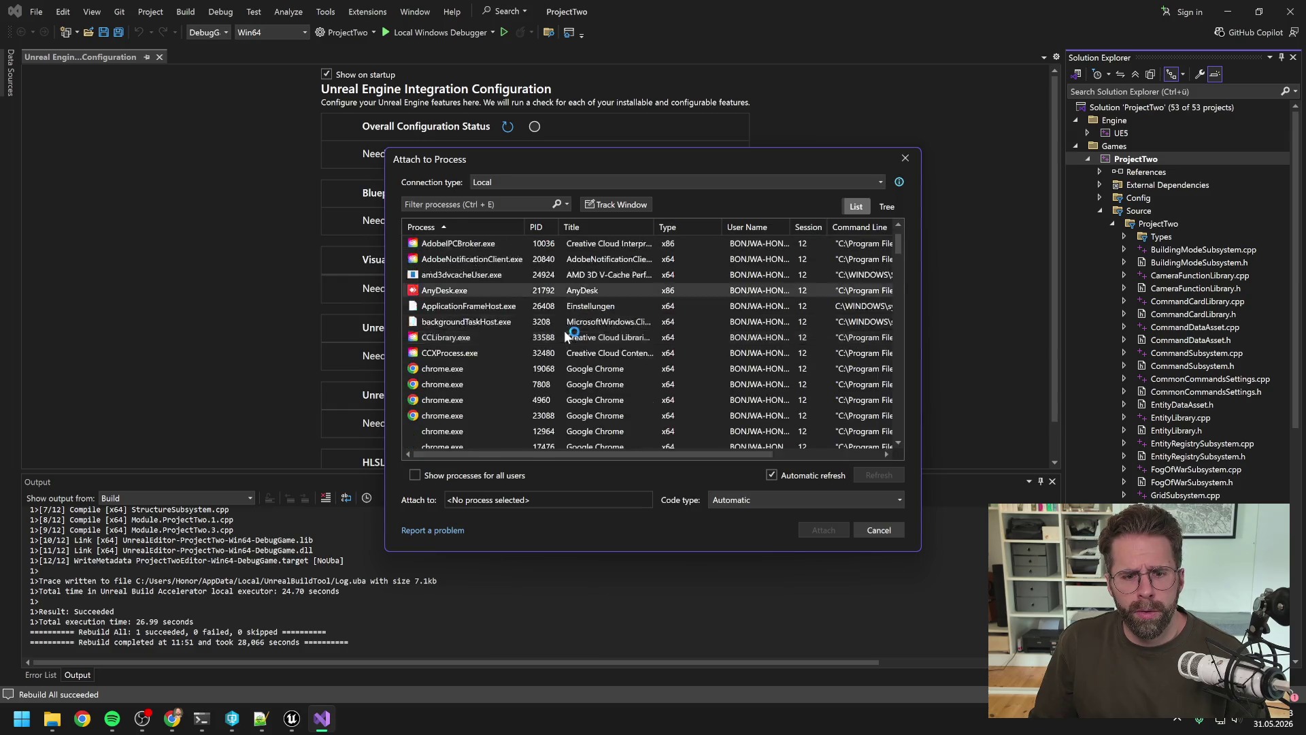
pyautogui.scroll(-15, 559, 324)
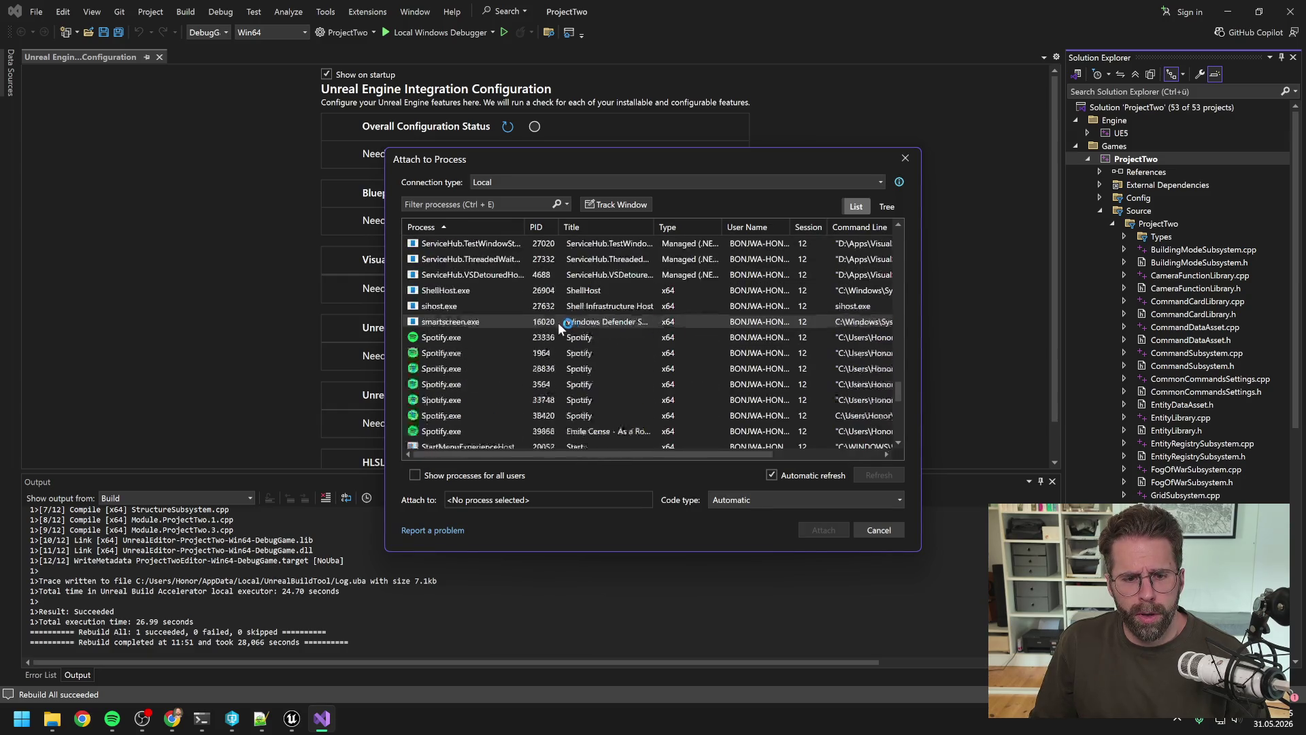
pyautogui.click(557, 306)
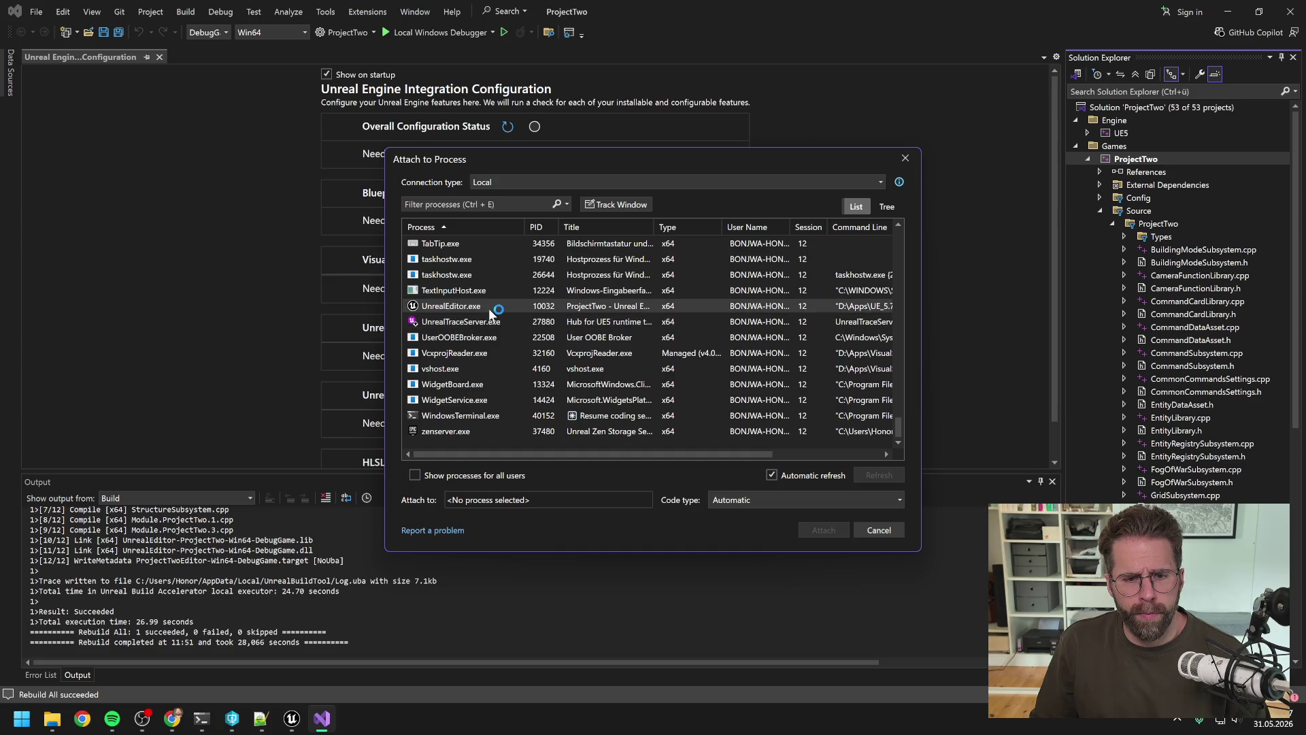
pyautogui.click(820, 530)
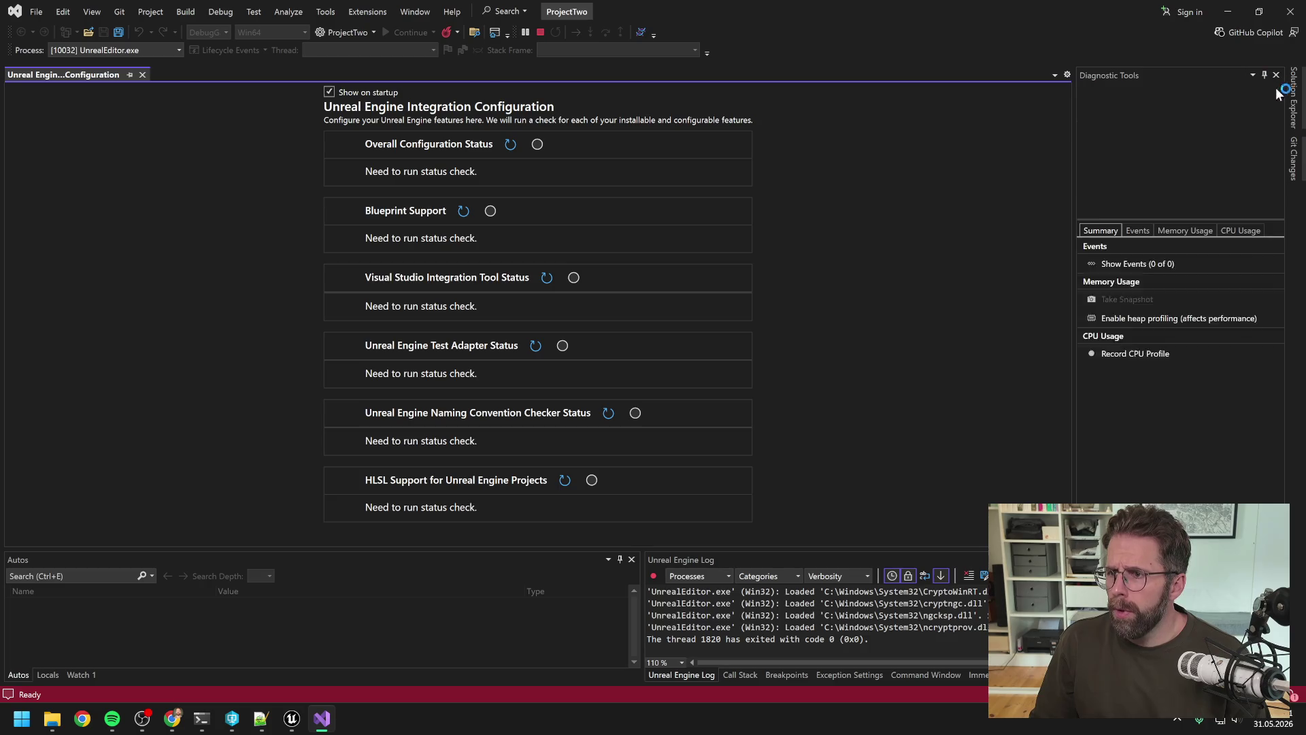
# Open IngameGameMode.cpp from Solution Explorer in the code editor.
pyautogui.click(1294, 99)
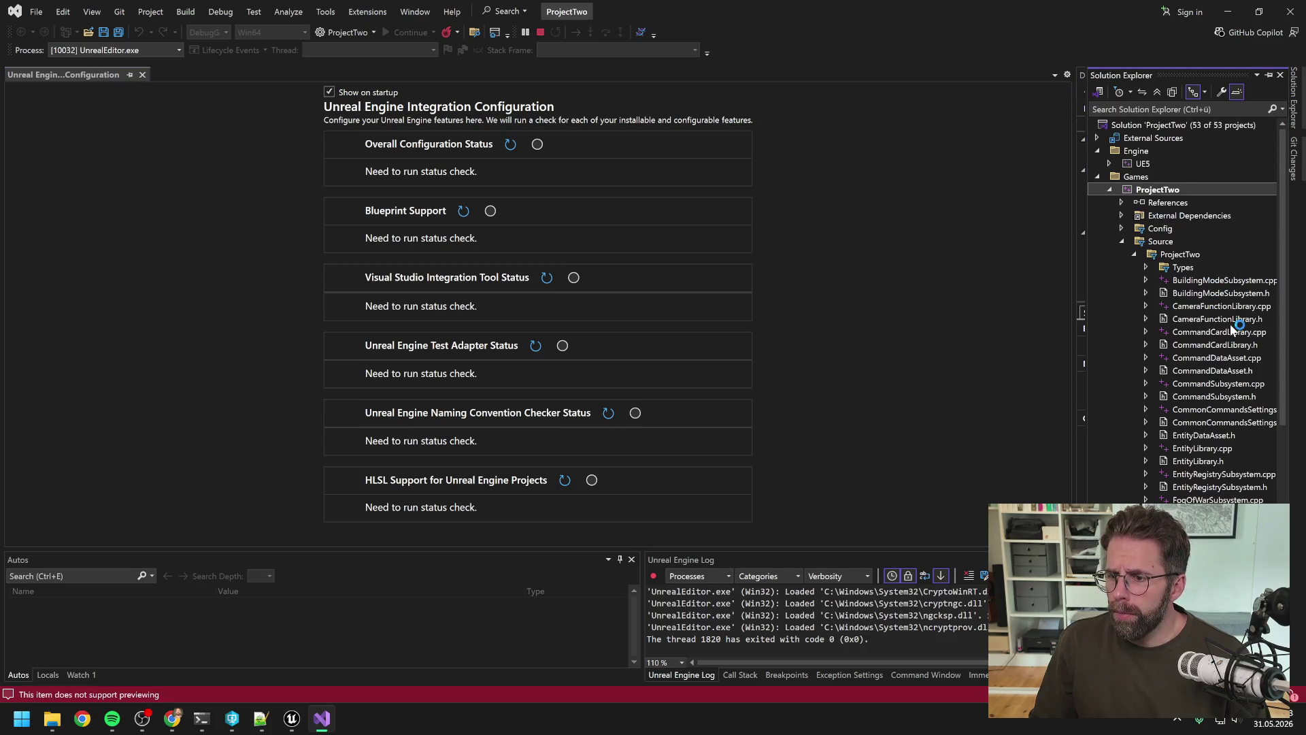
pyautogui.scroll(-5, 1230, 324)
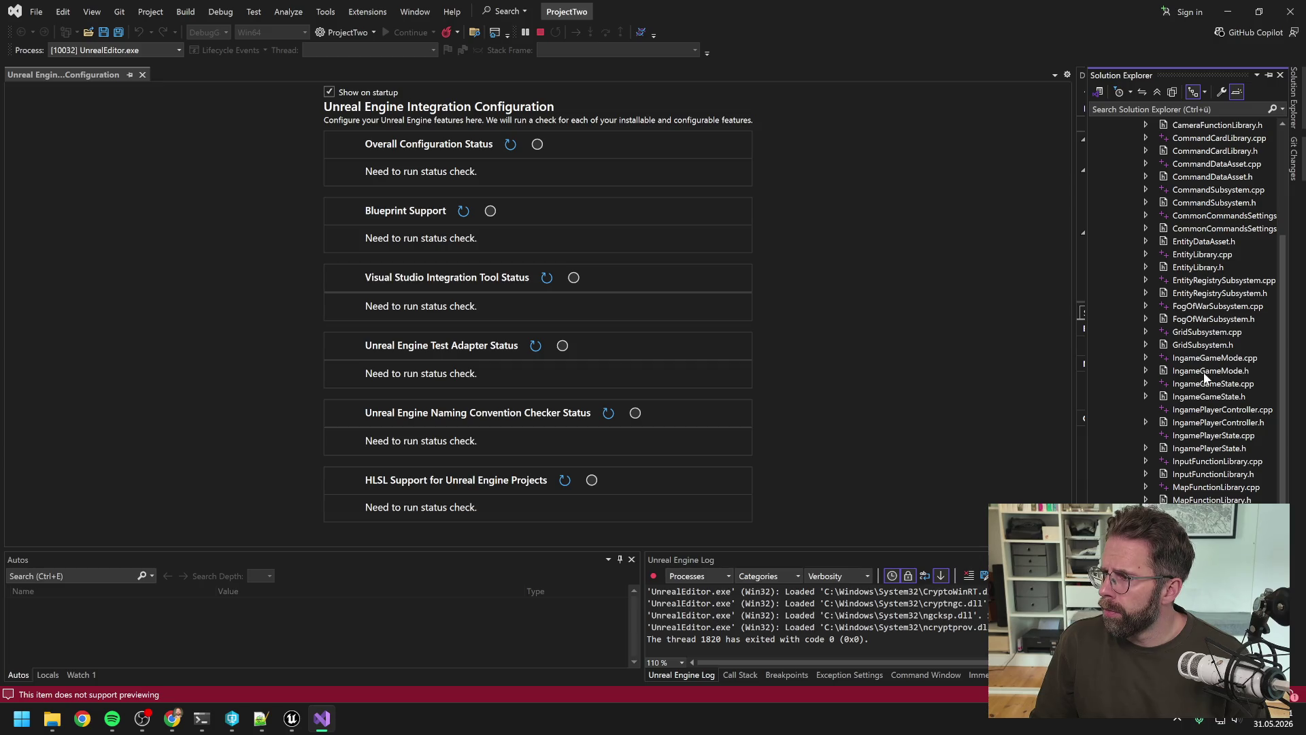
pyautogui.doubleClick(1204, 359)
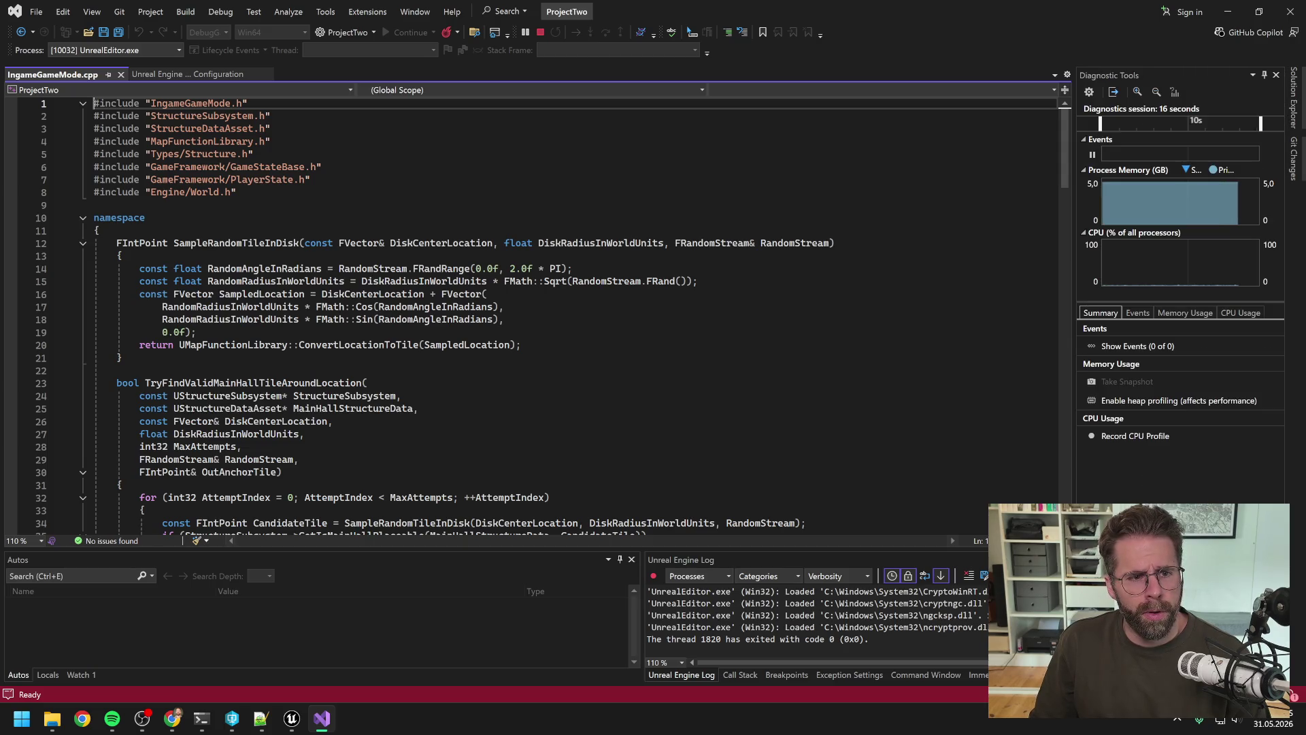
# Close the Unreal Engine Configuration page and place the cursor on line 9 of IngameGameMode.cpp.
pyautogui.click(94, 218)
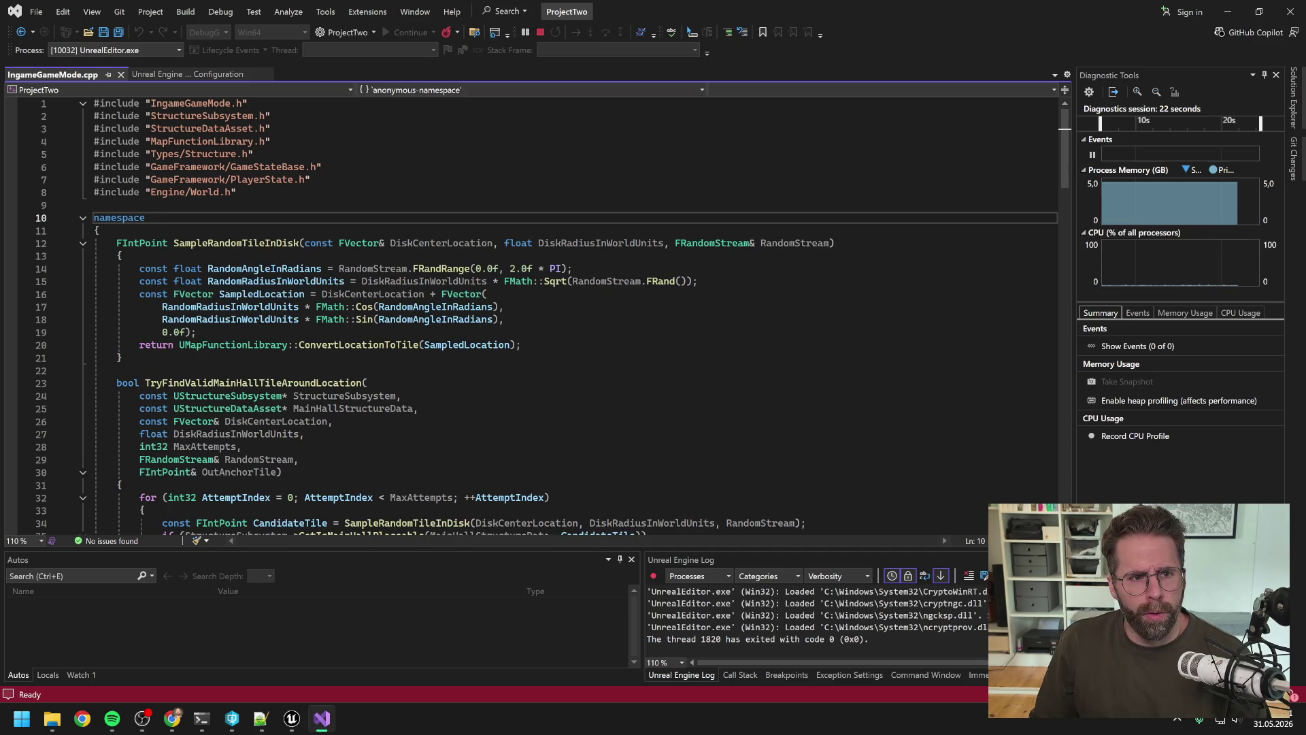
pyautogui.click(266, 74)
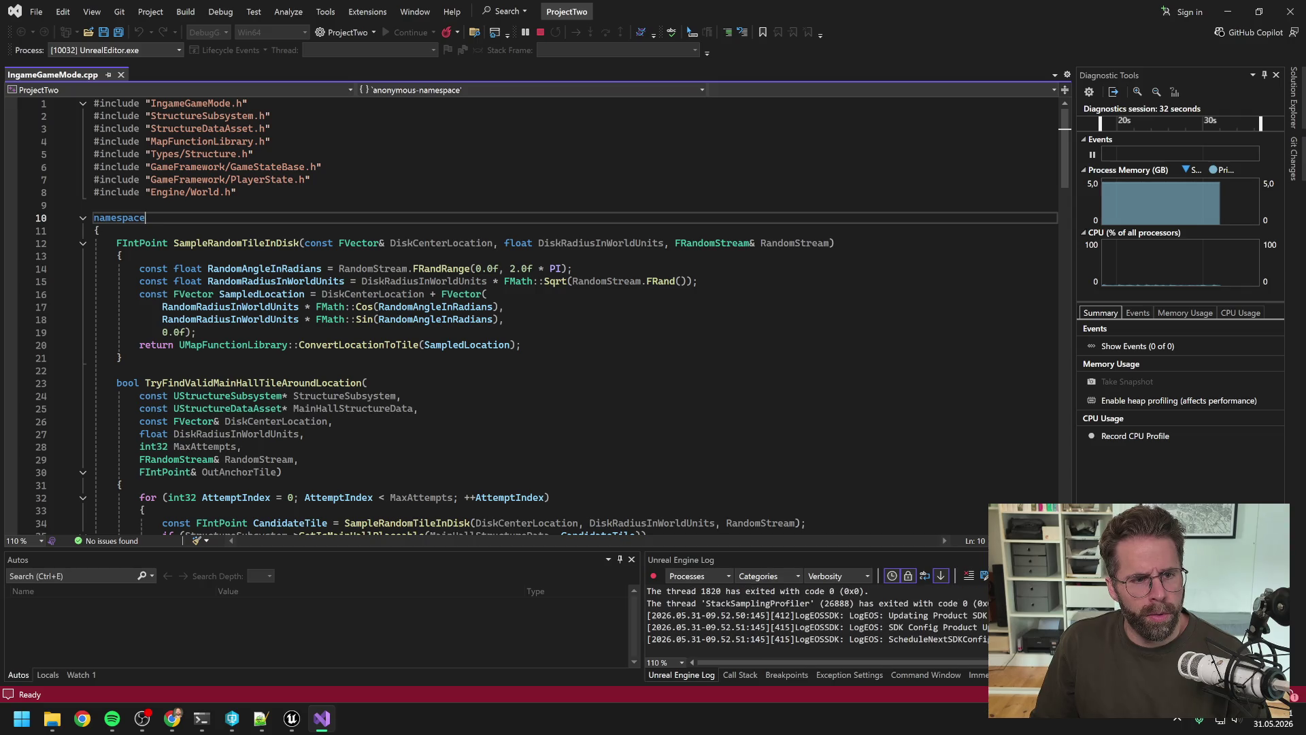
pyautogui.click(94, 204)
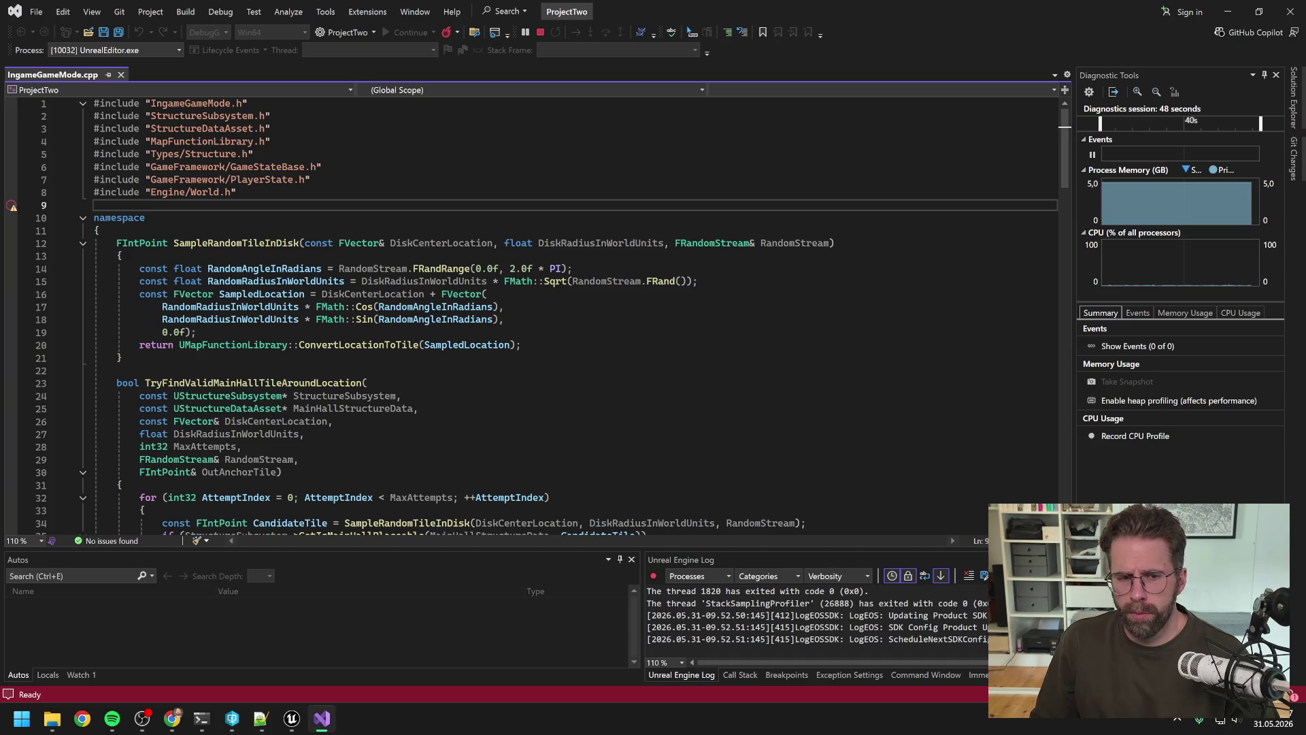
# Return to Unreal Editor's L_Map1 tab and start Play In Editor, hitting a debugbreak.
pyautogui.click(291, 719)
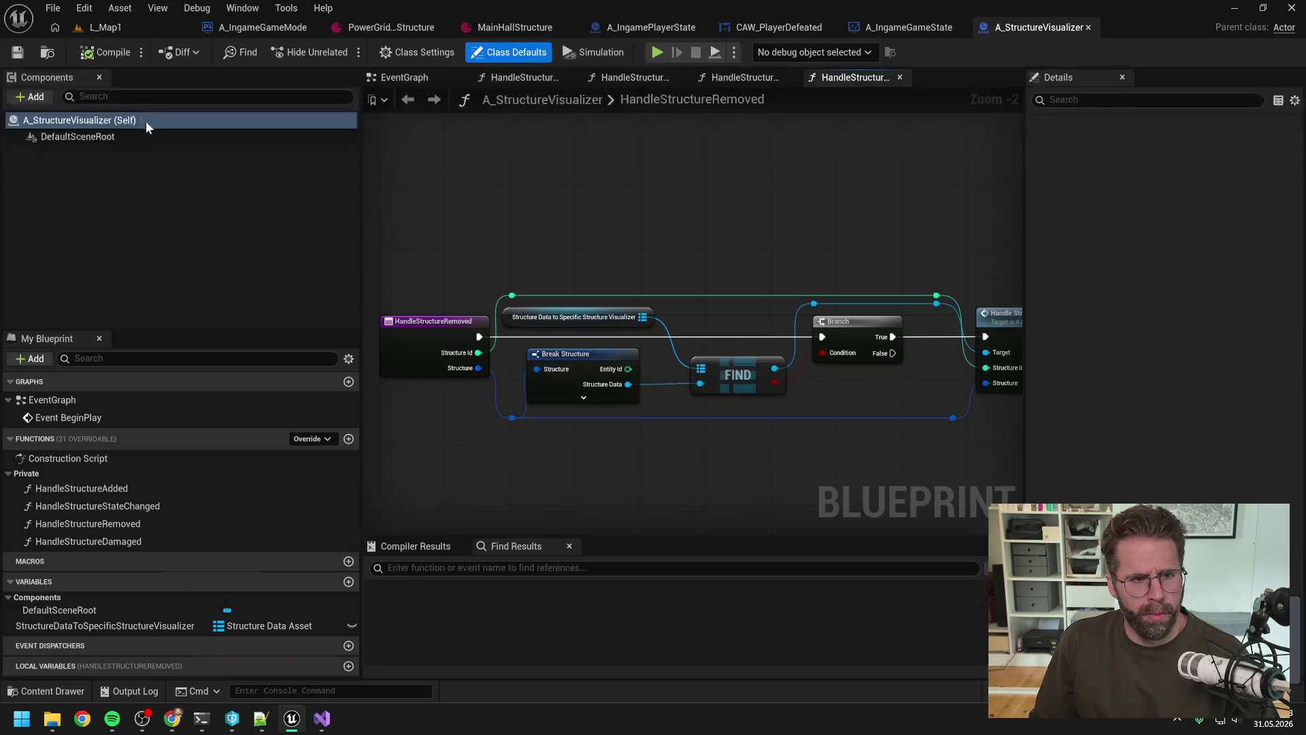
pyautogui.click(120, 31)
pyautogui.click(342, 52)
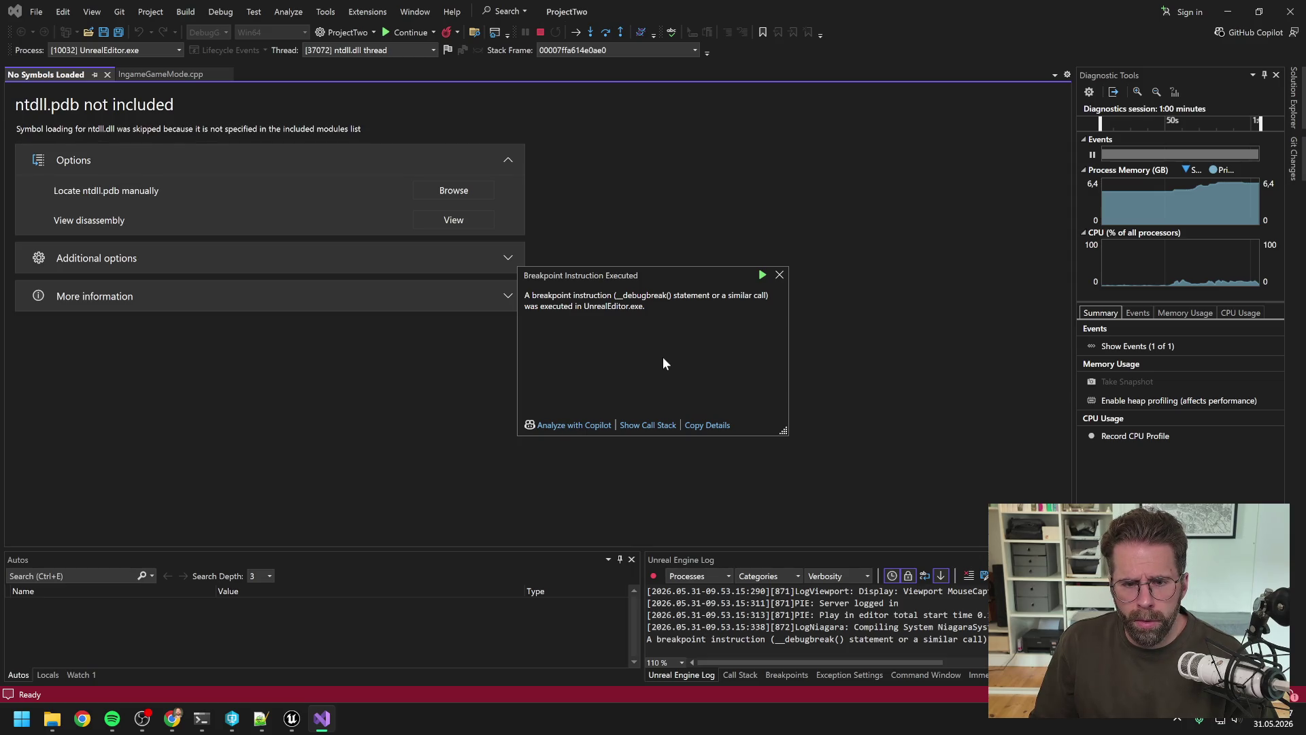
# Dismiss the breakpoint-instruction notice, return to IngameGameMode.cpp and remove the line 9 breakpoint.
pyautogui.click(779, 275)
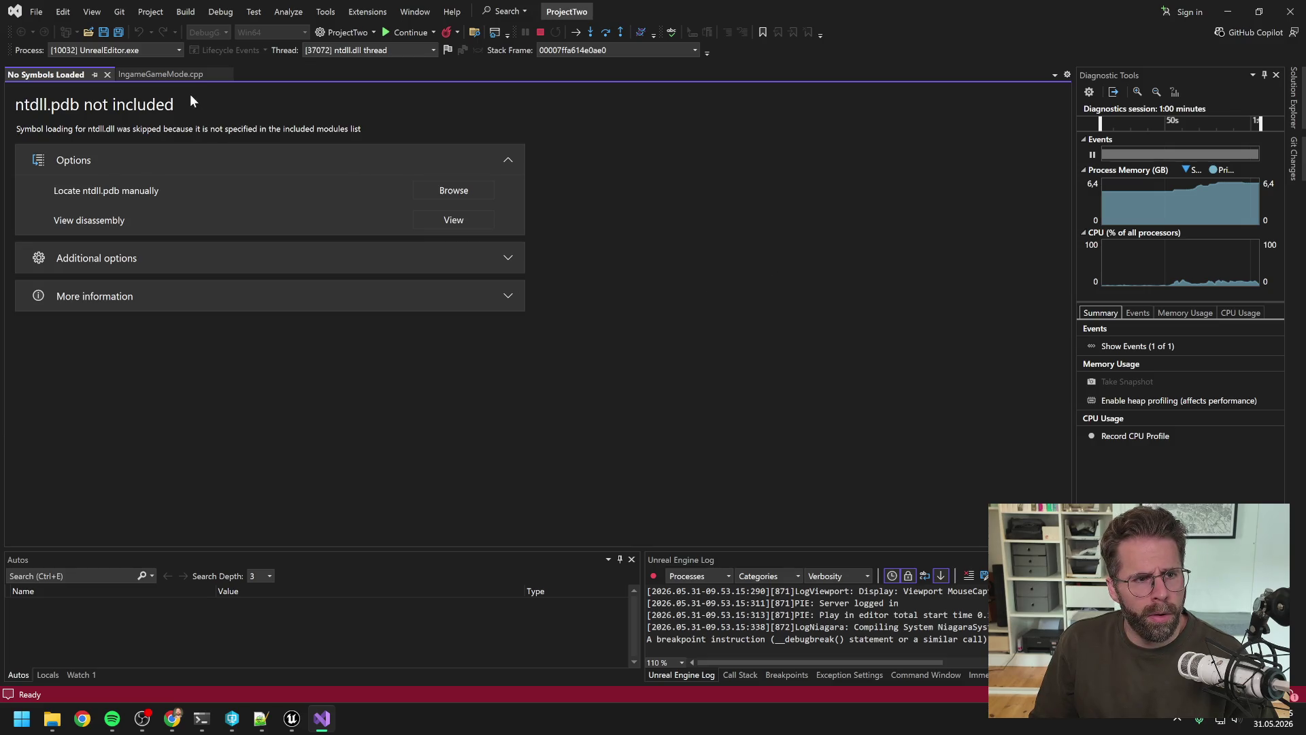
pyautogui.click(171, 76)
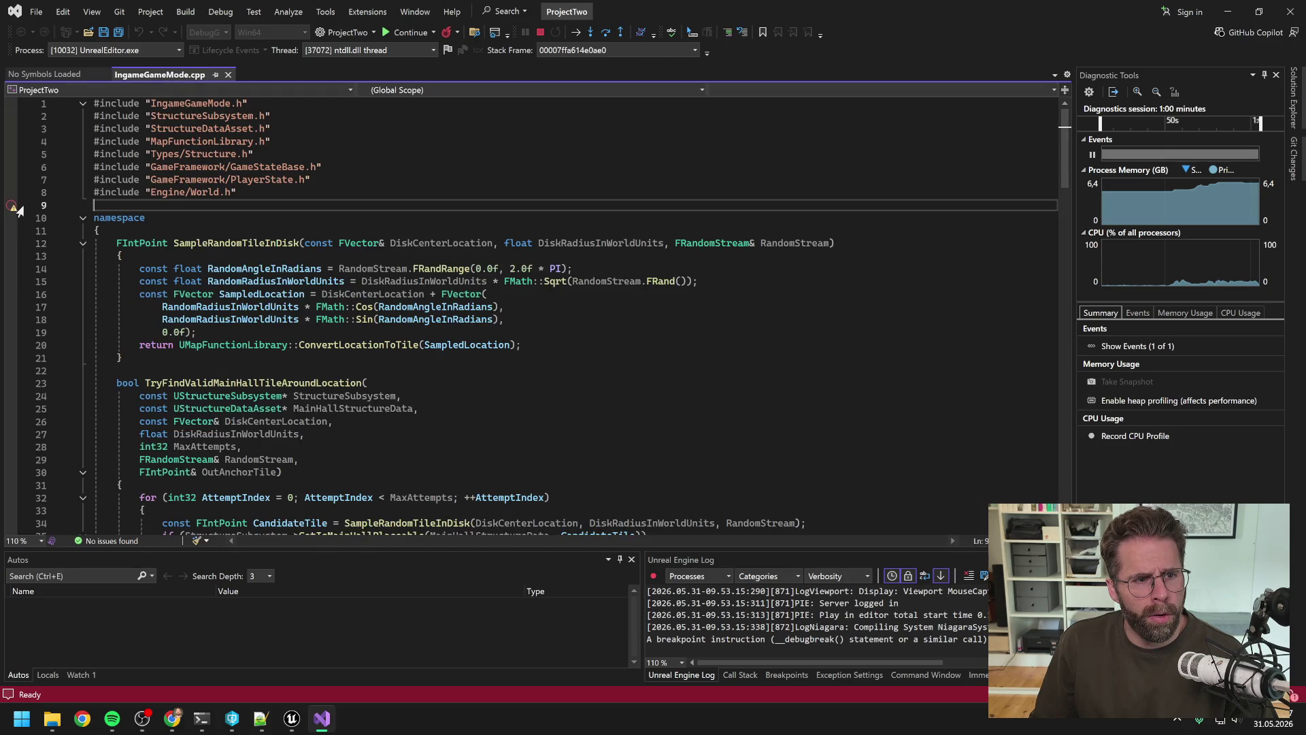
pyautogui.moveTo(10, 208)
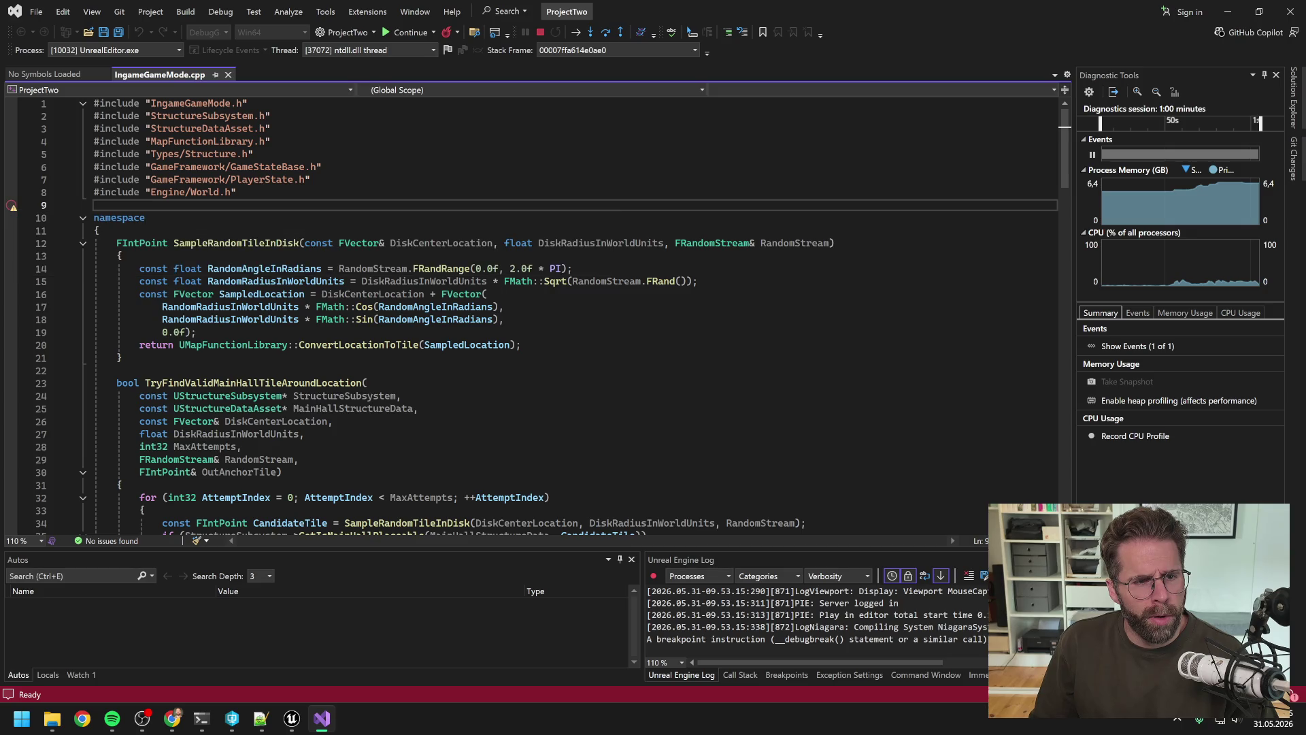
pyautogui.press('F9')
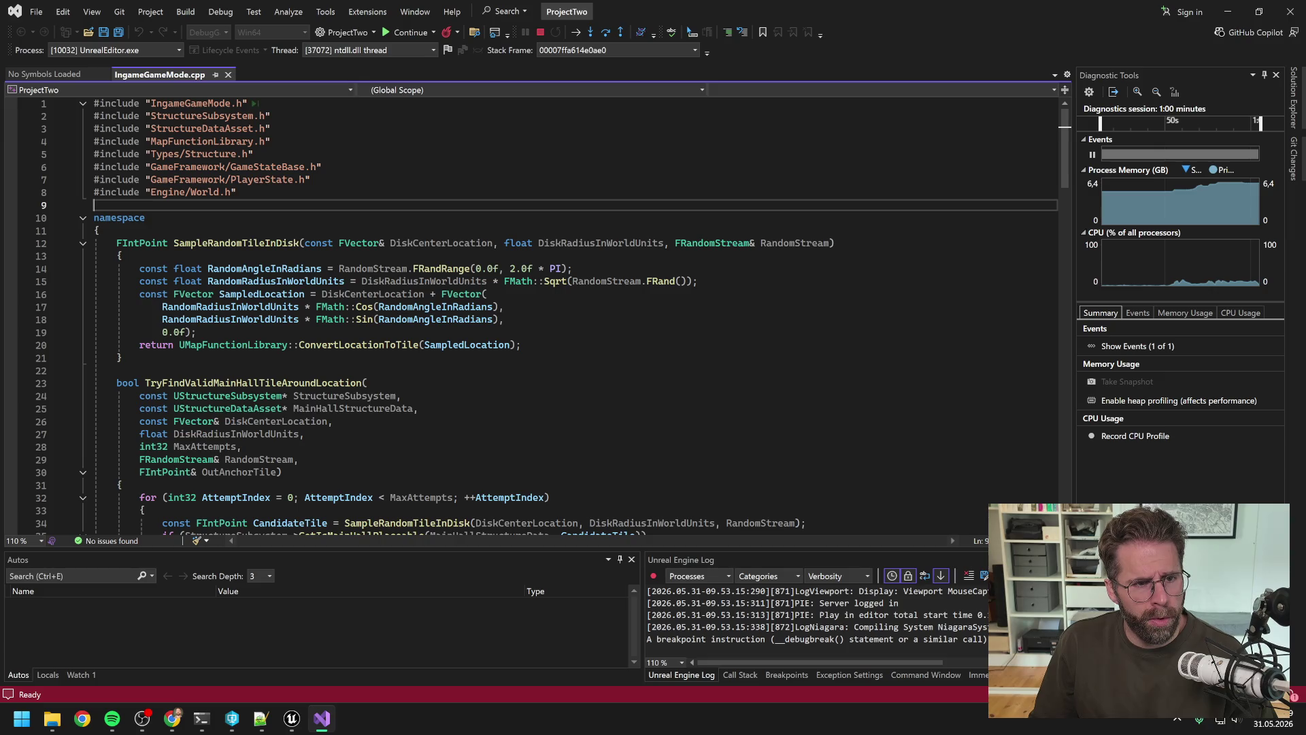
# Set a breakpoint on line 1 and collapse the anonymous namespace block at line 10.
pyautogui.hotkey('ctrl', 'Home')
pyautogui.click(12, 103)
pyautogui.moveTo(14, 106)
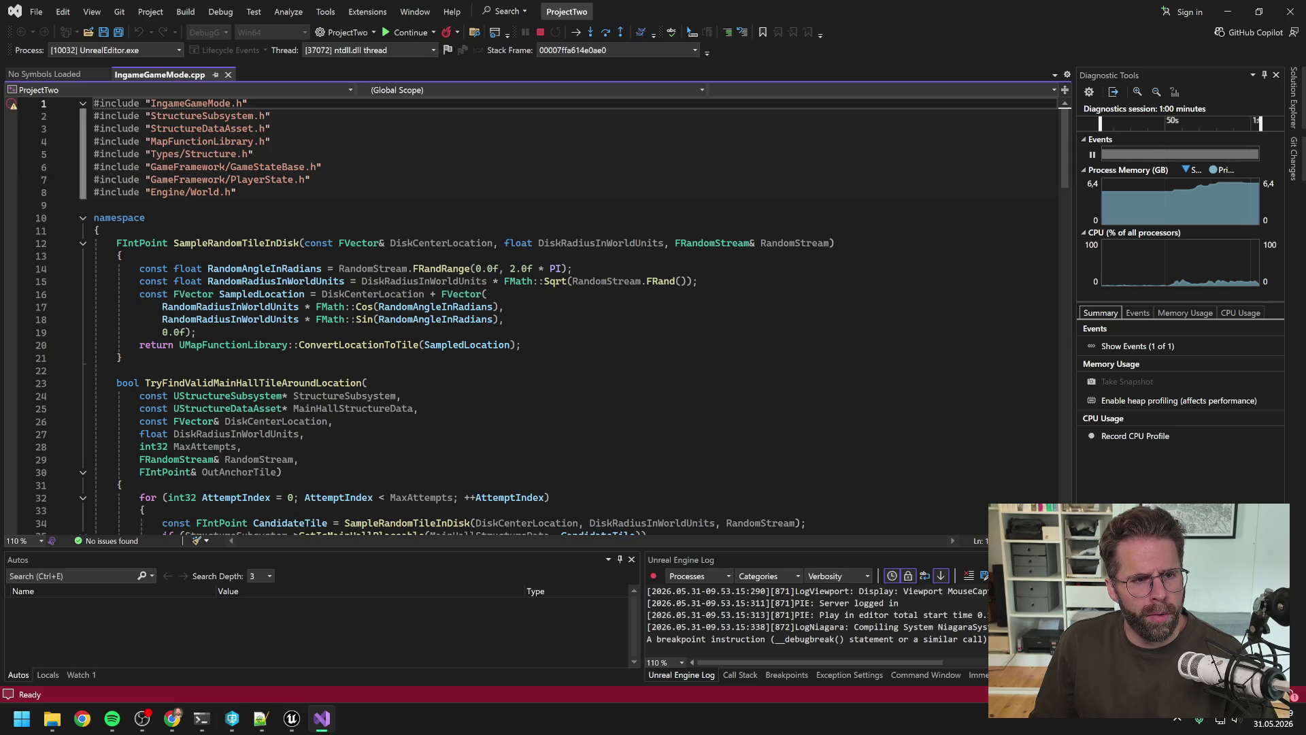
pyautogui.click(94, 218)
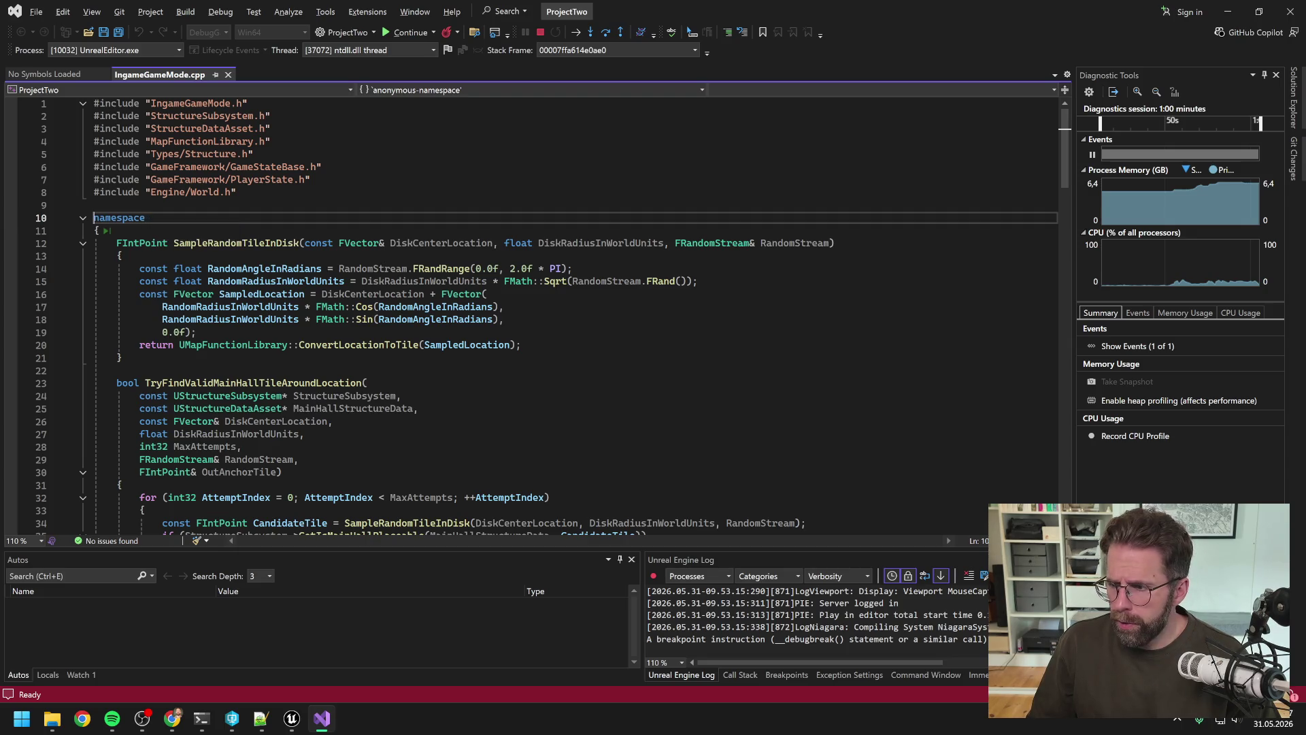
pyautogui.click(83, 218)
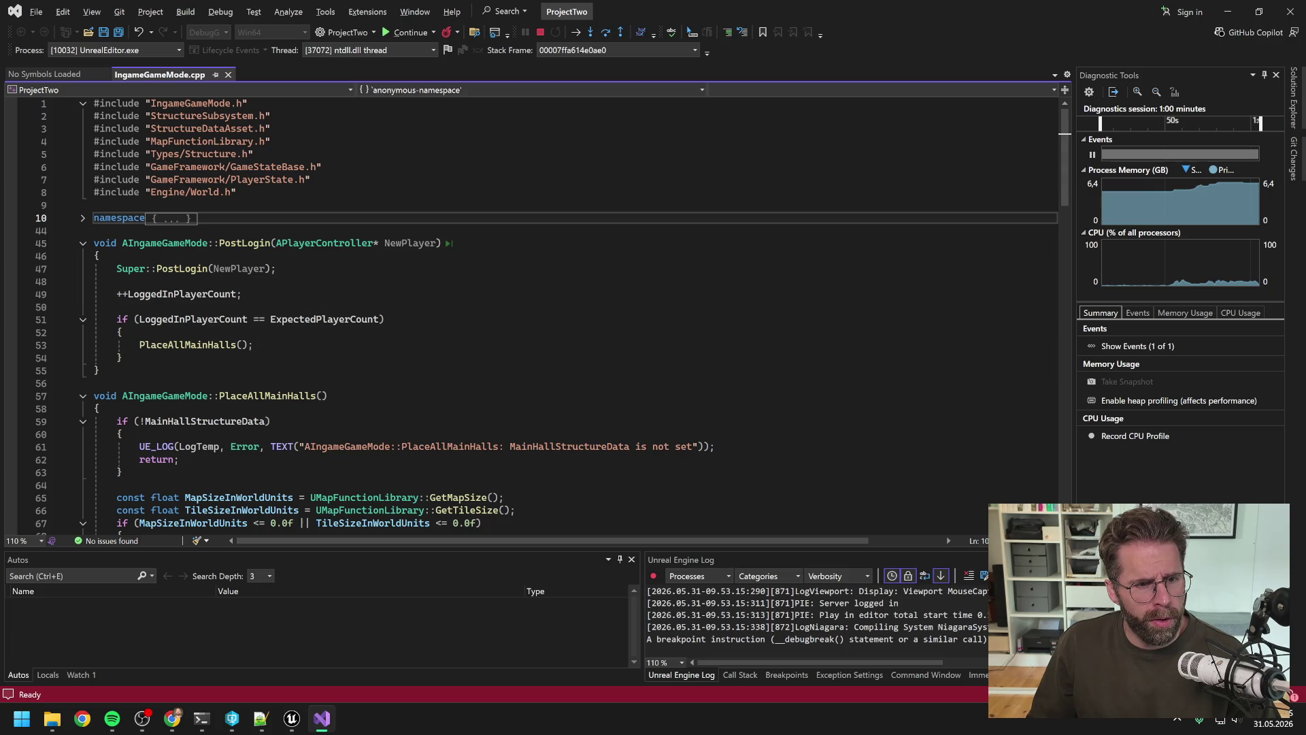
# Set a breakpoint on AIngameGameMode::PostLogin at line 45 and bring Unreal Editor to the front.
pyautogui.click(93, 243)
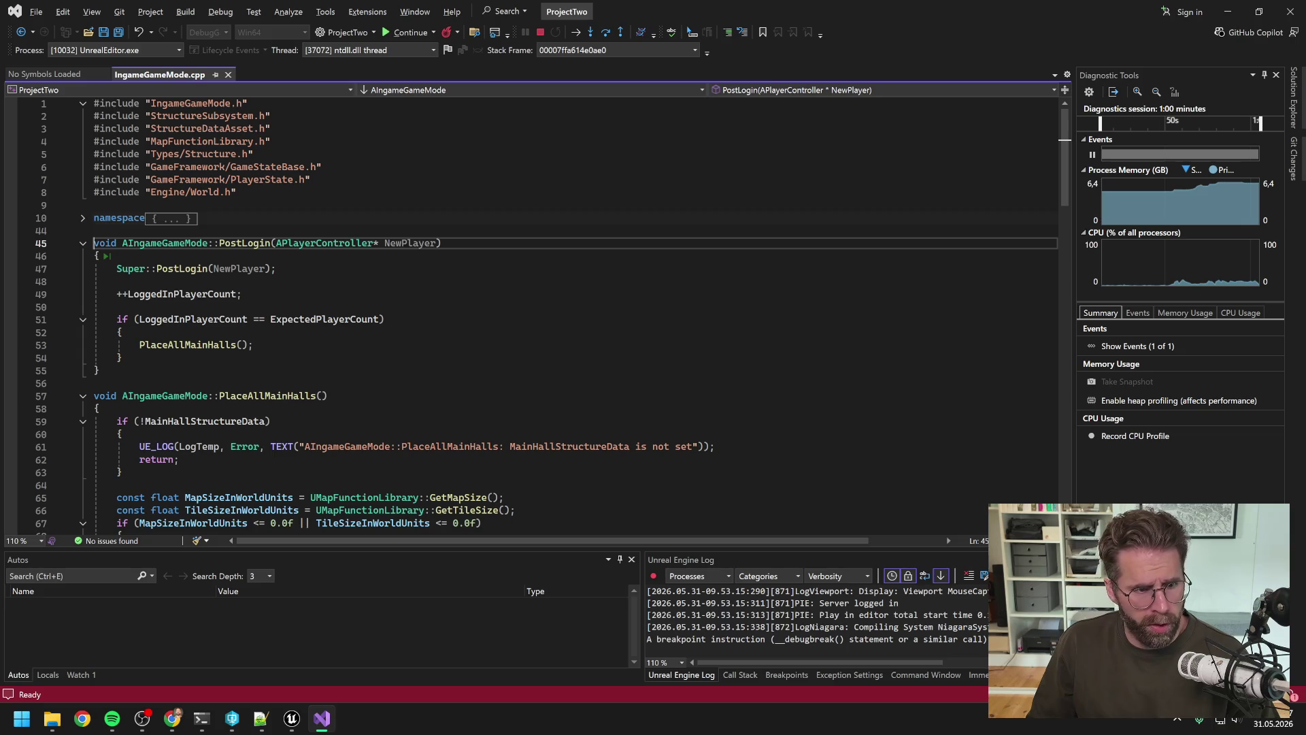
pyautogui.press('F9')
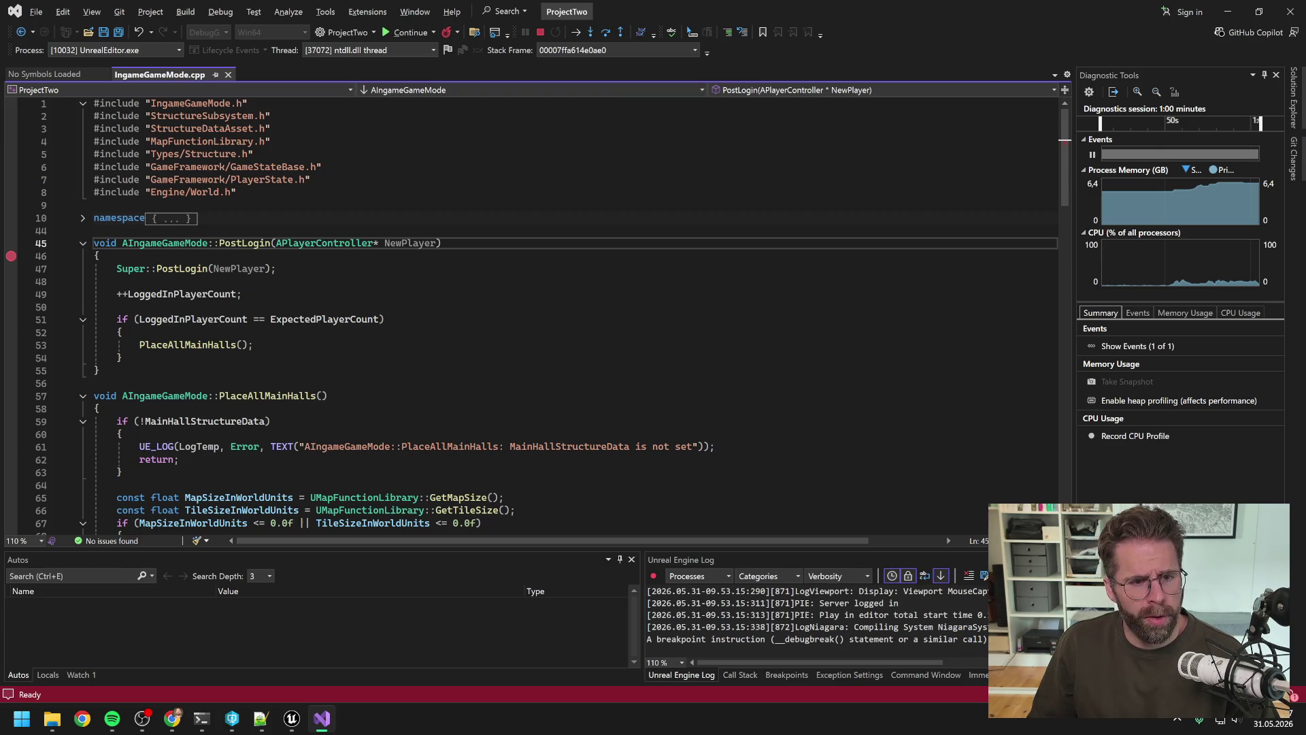
pyautogui.click(292, 719)
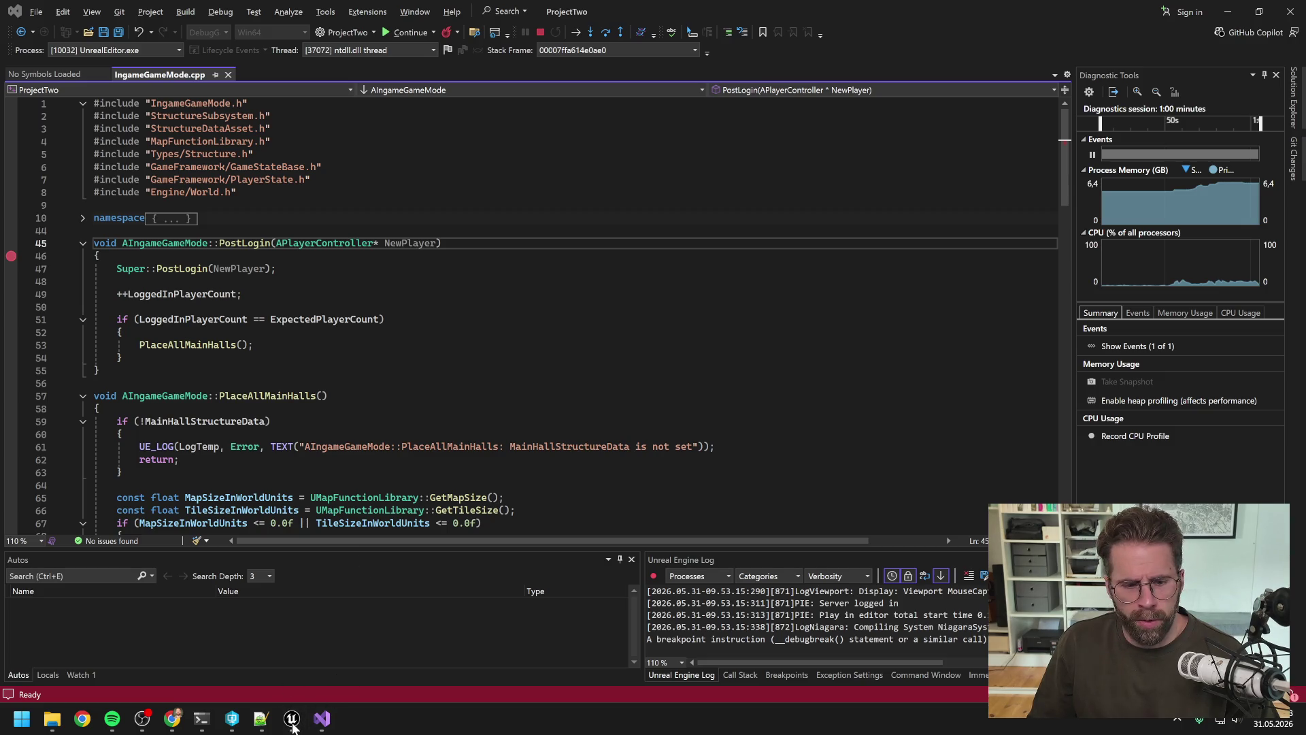
pyautogui.click(292, 721)
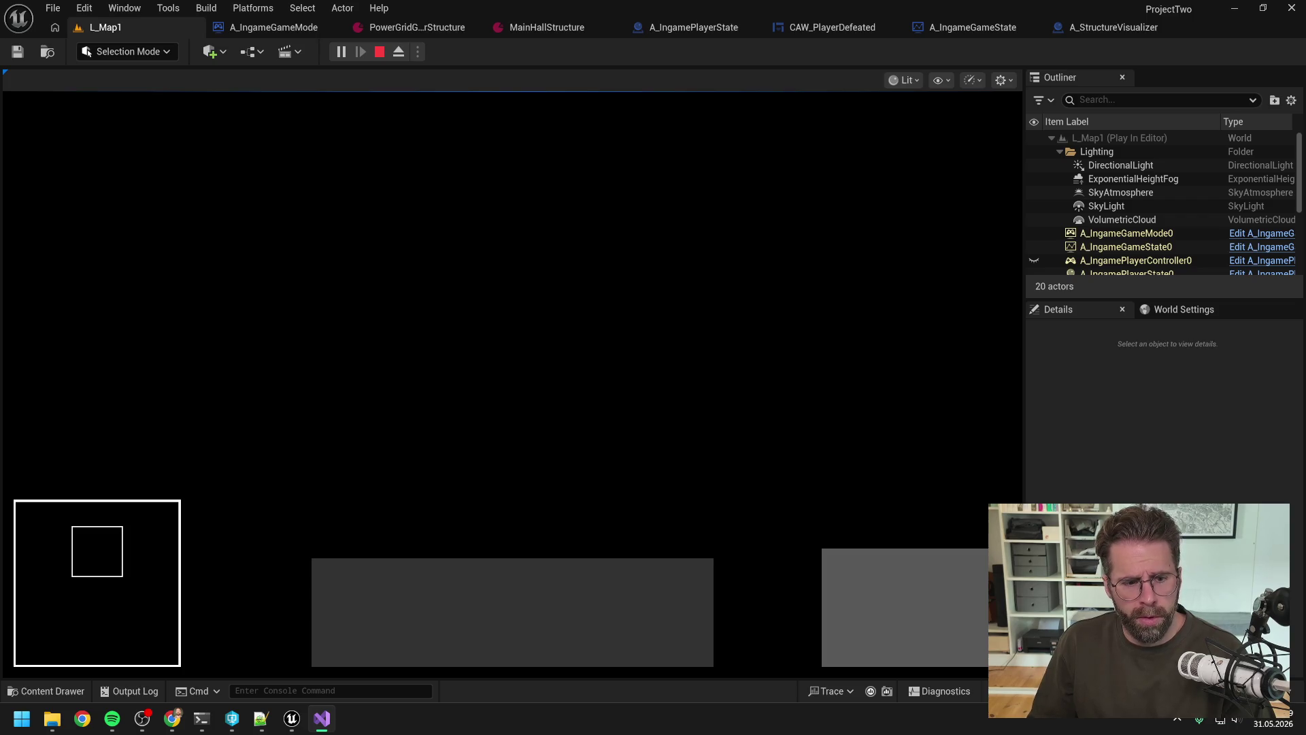
# Move the Visual Studio window aside, return to Unreal and press Esc to end Play In Editor.
pyautogui.hotkey('alt', 'Tab')
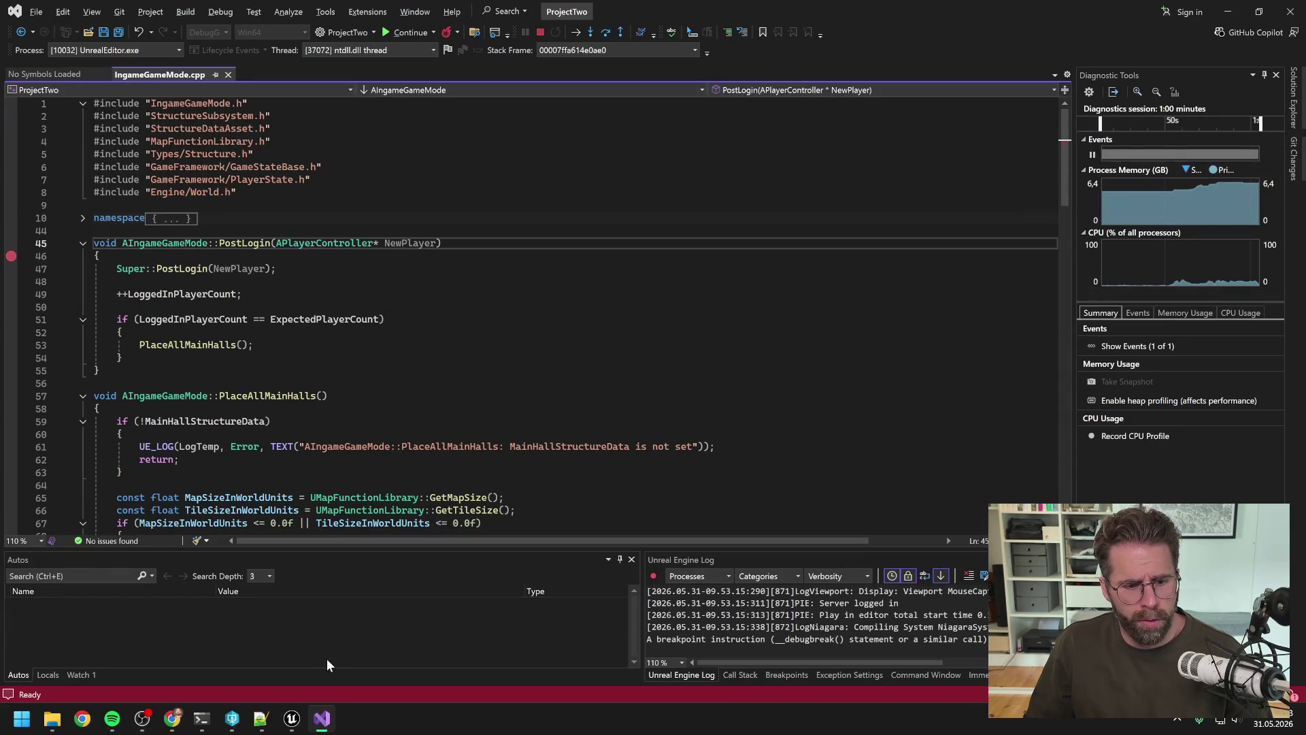
pyautogui.moveTo(882, 11); pyautogui.dragTo(934, 87)
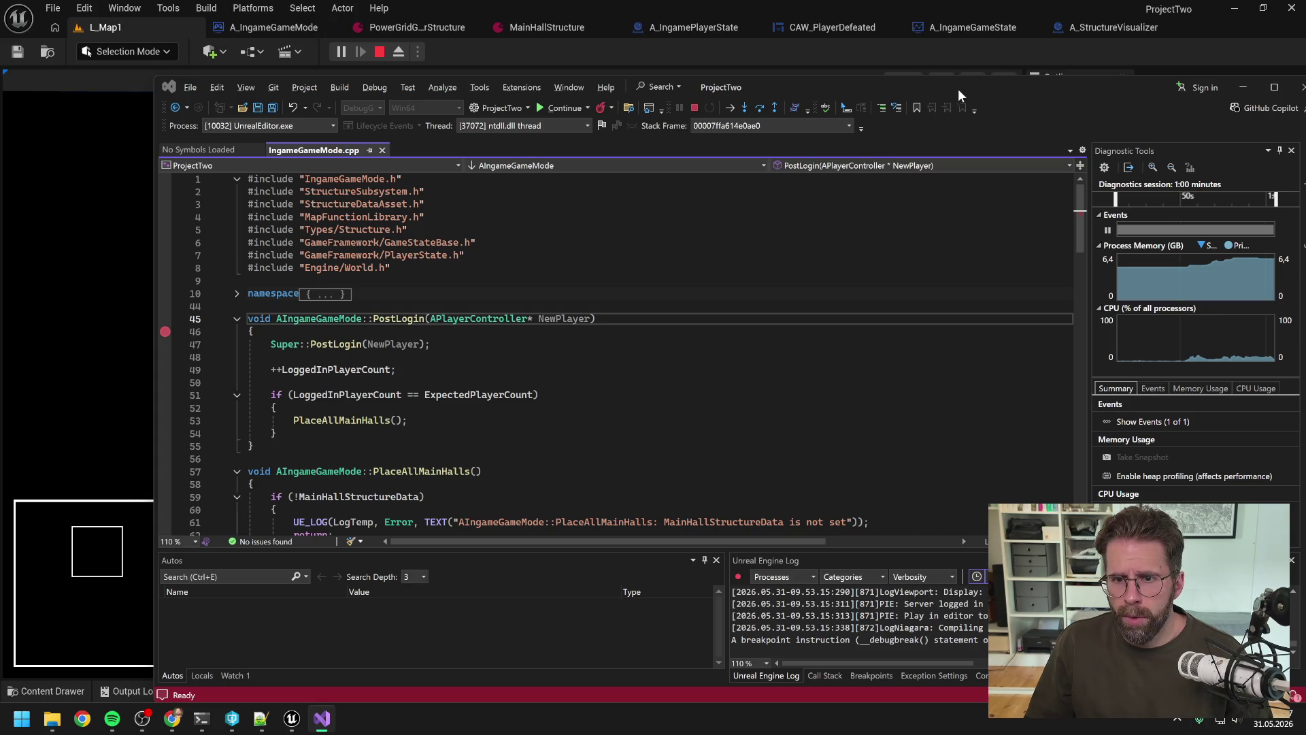
pyautogui.moveTo(957, 88); pyautogui.dragTo(985, 192)
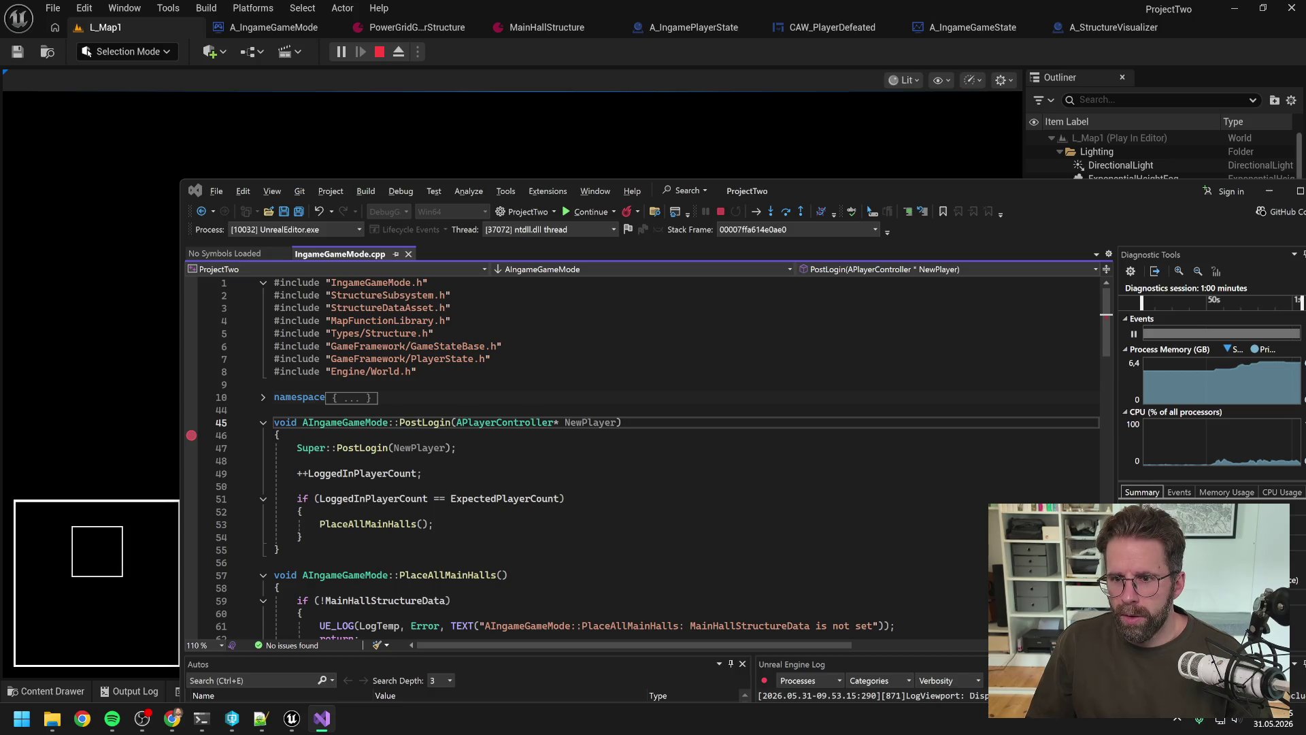
pyautogui.click(1269, 192)
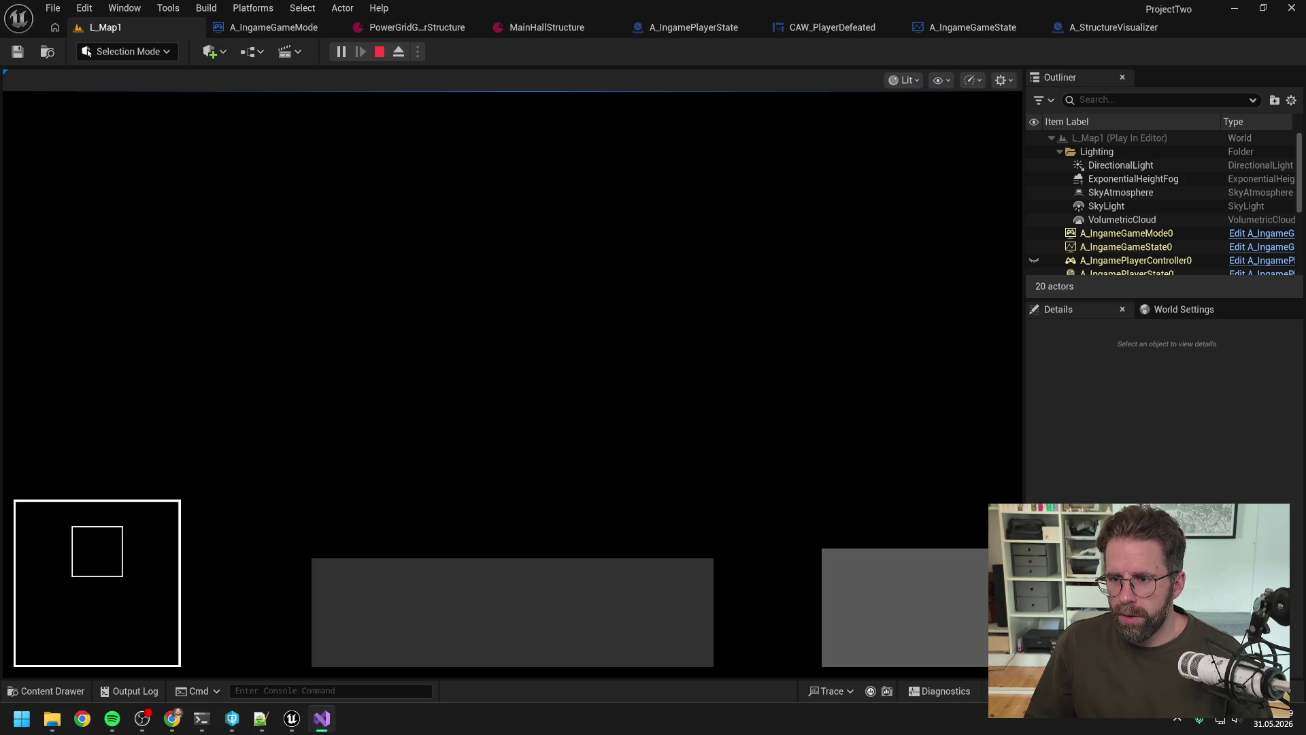
pyautogui.hotkey('alt', 'Tab')
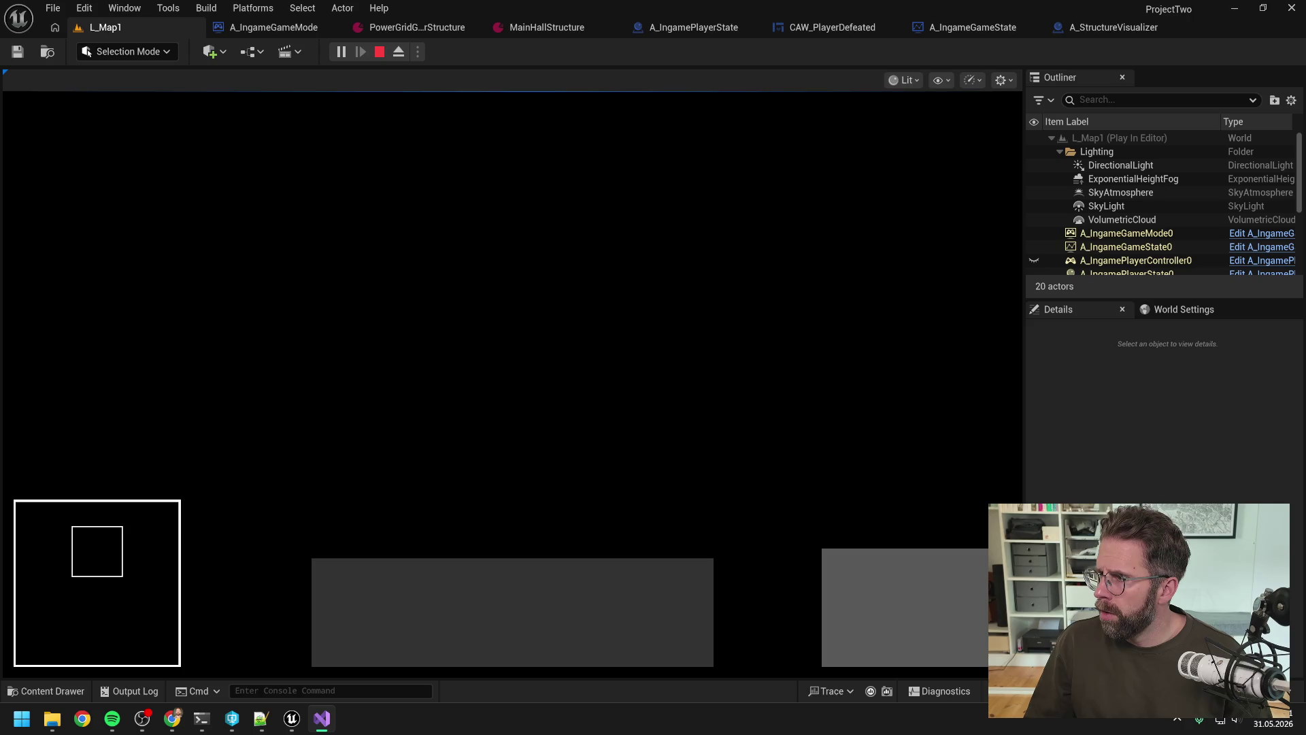
pyautogui.press('Escape')
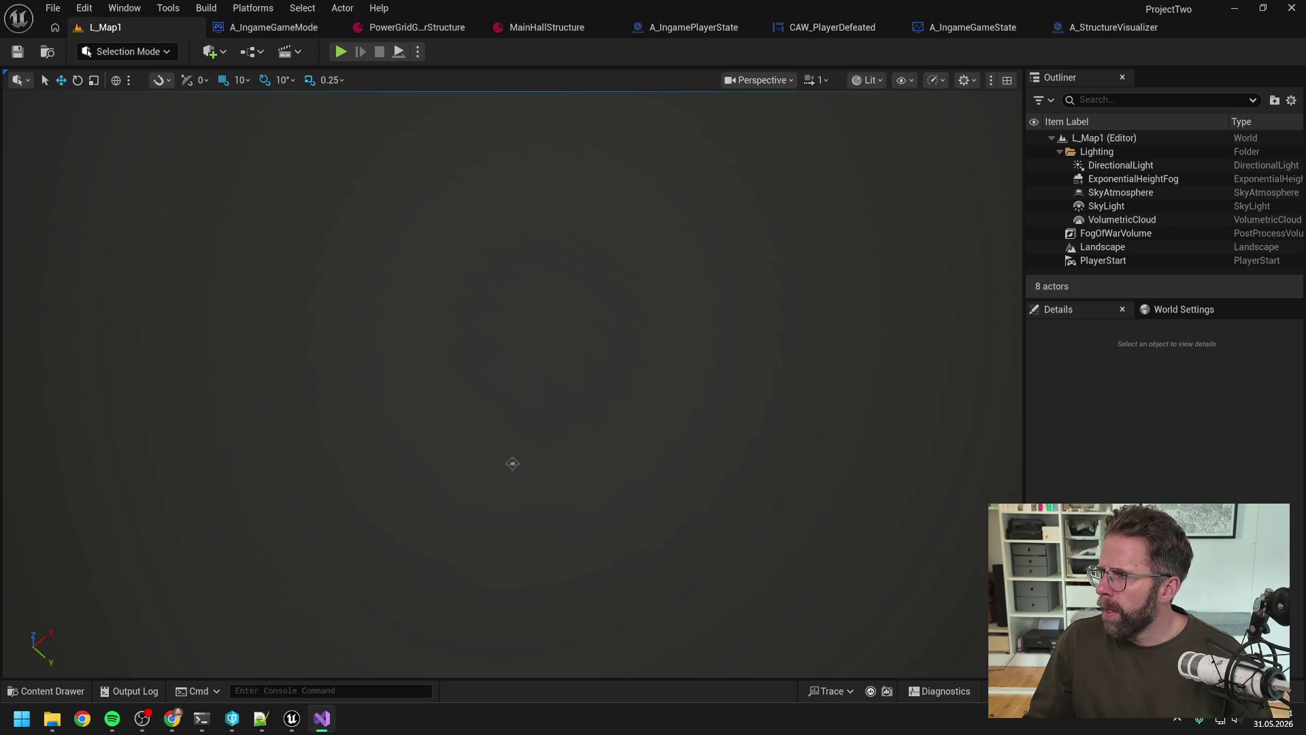
# Launch the DebugGame editor with Local Windows Debugger, then stop debugging after the debugbreak.
pyautogui.moveTo(0, 75)
pyautogui.mouseDown()
pyautogui.moveTo(460, 71)
pyautogui.moveTo(662, 44)
pyautogui.moveTo(692, 54)
pyautogui.mouseUp()
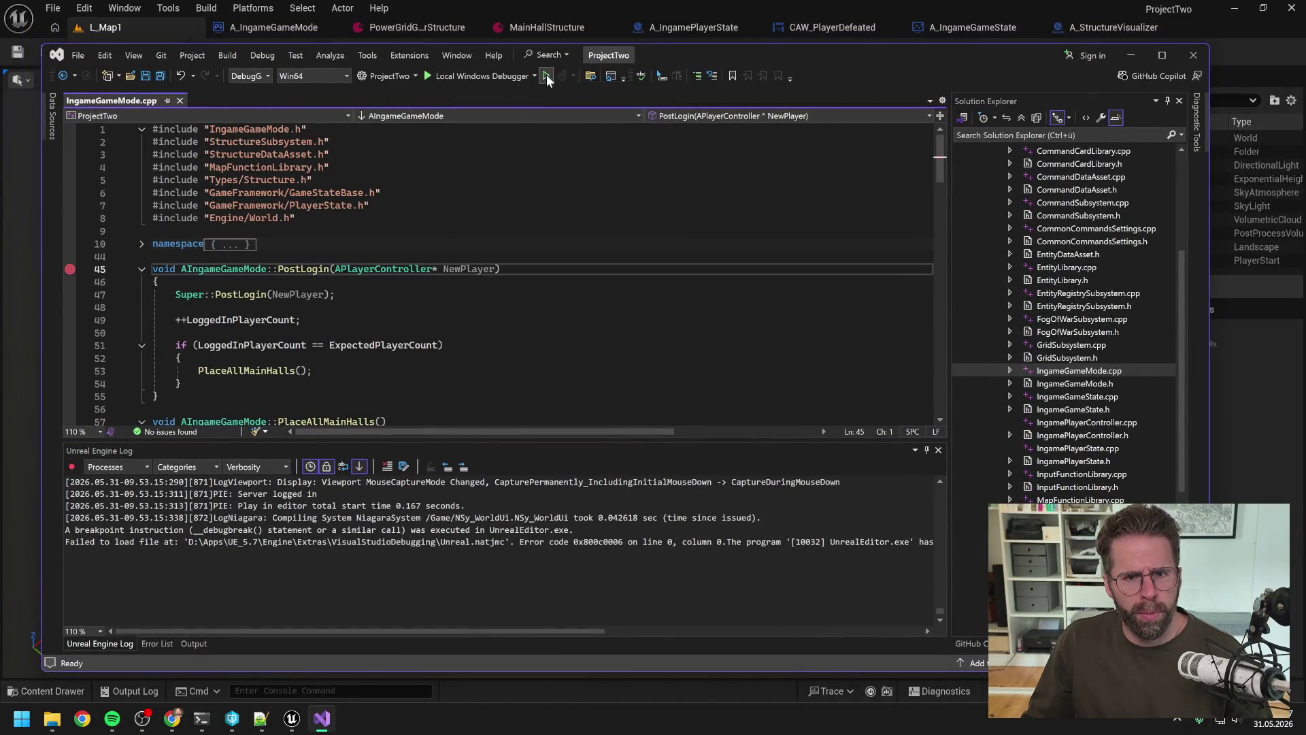
pyautogui.click(427, 74)
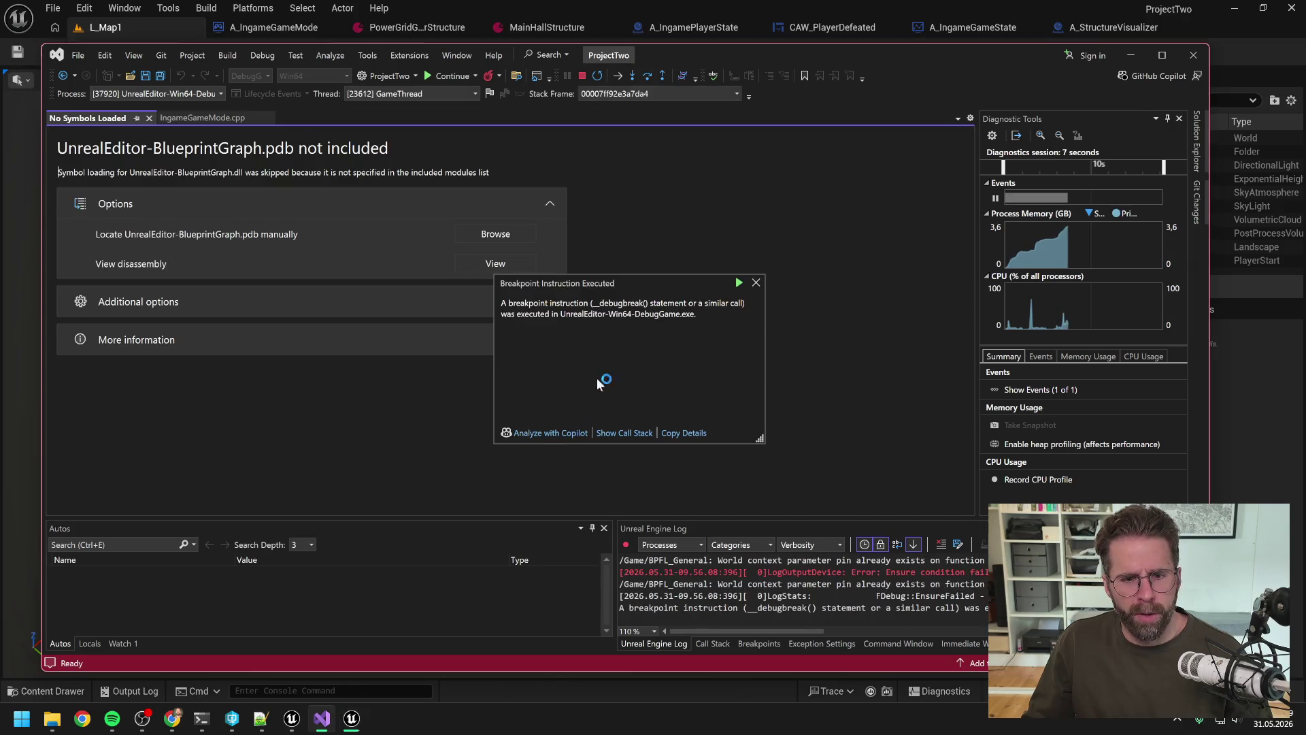
pyautogui.moveTo(351, 725)
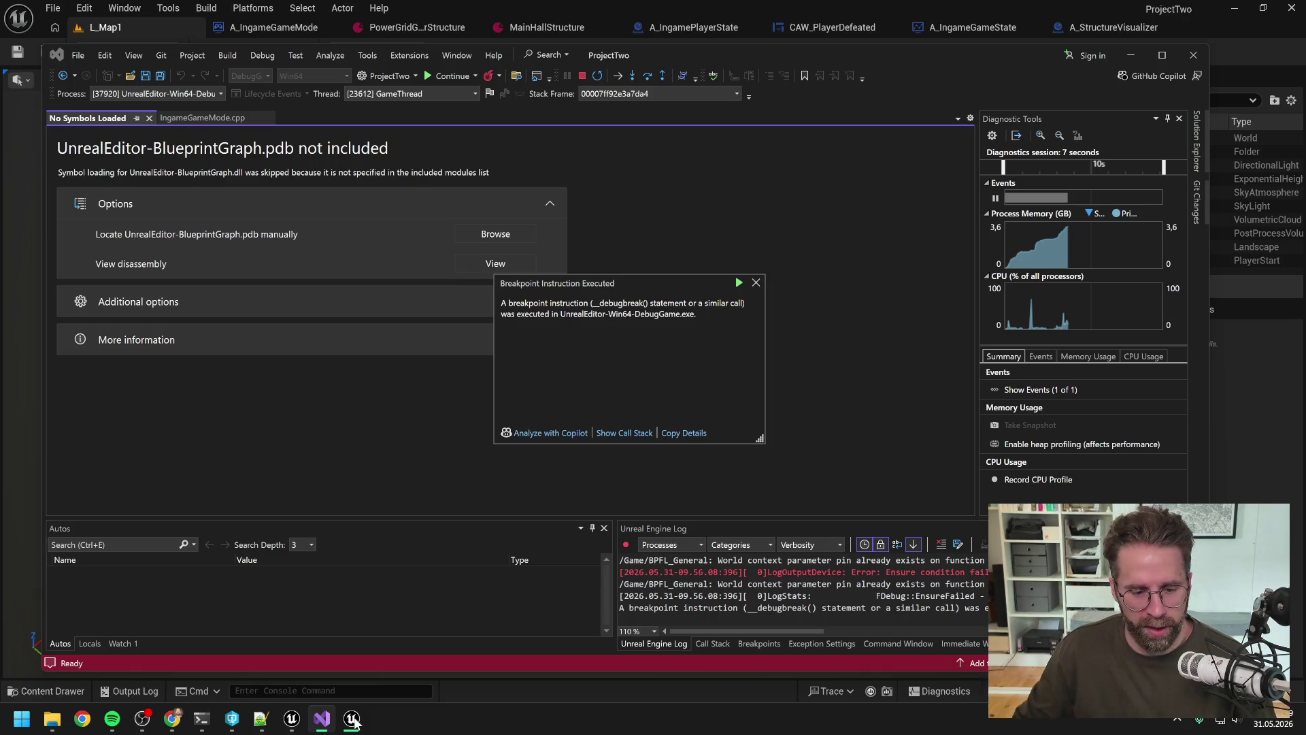
pyautogui.moveTo(296, 725)
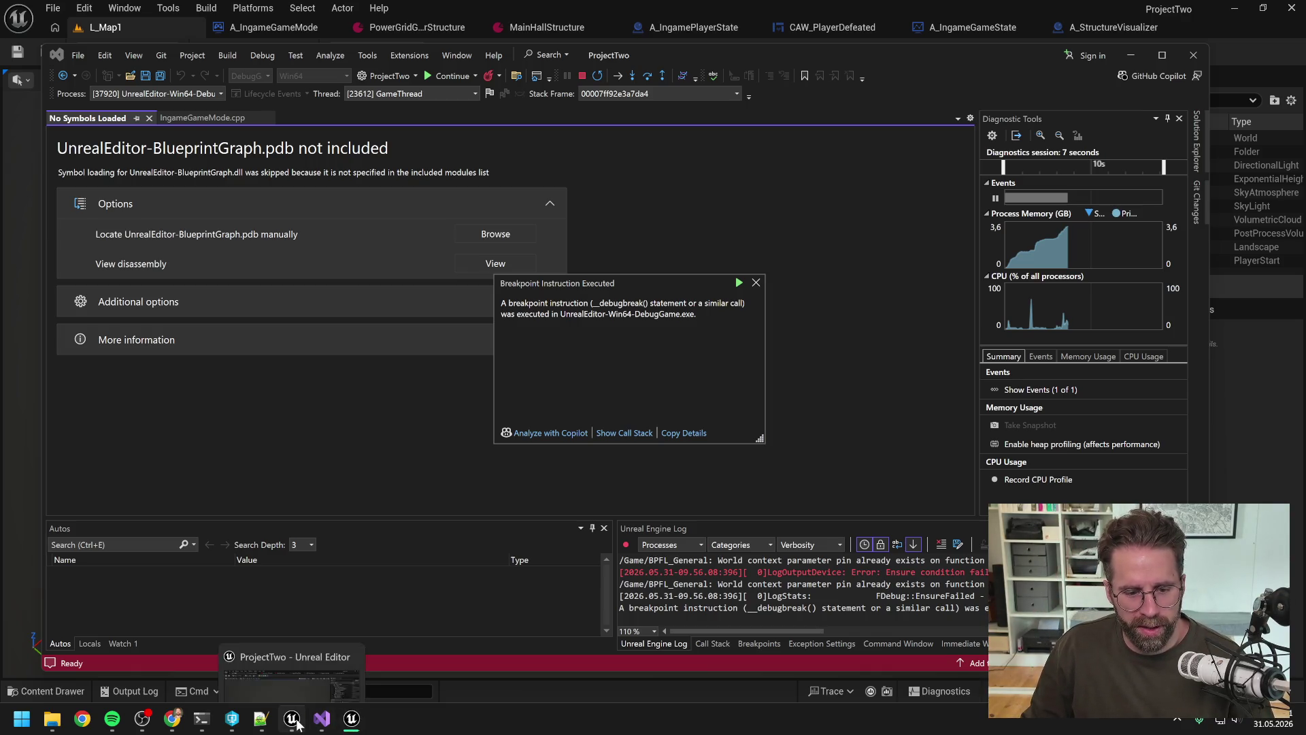
pyautogui.click(581, 75)
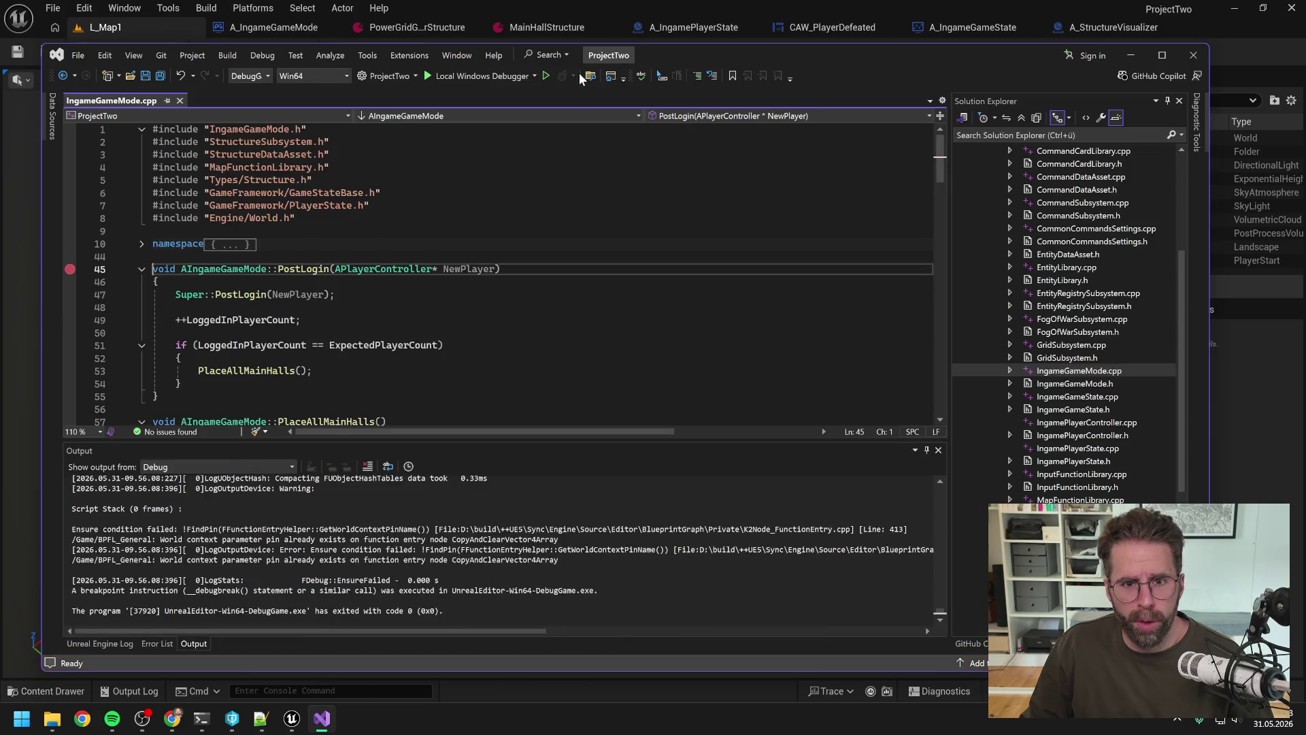
pyautogui.click(298, 722)
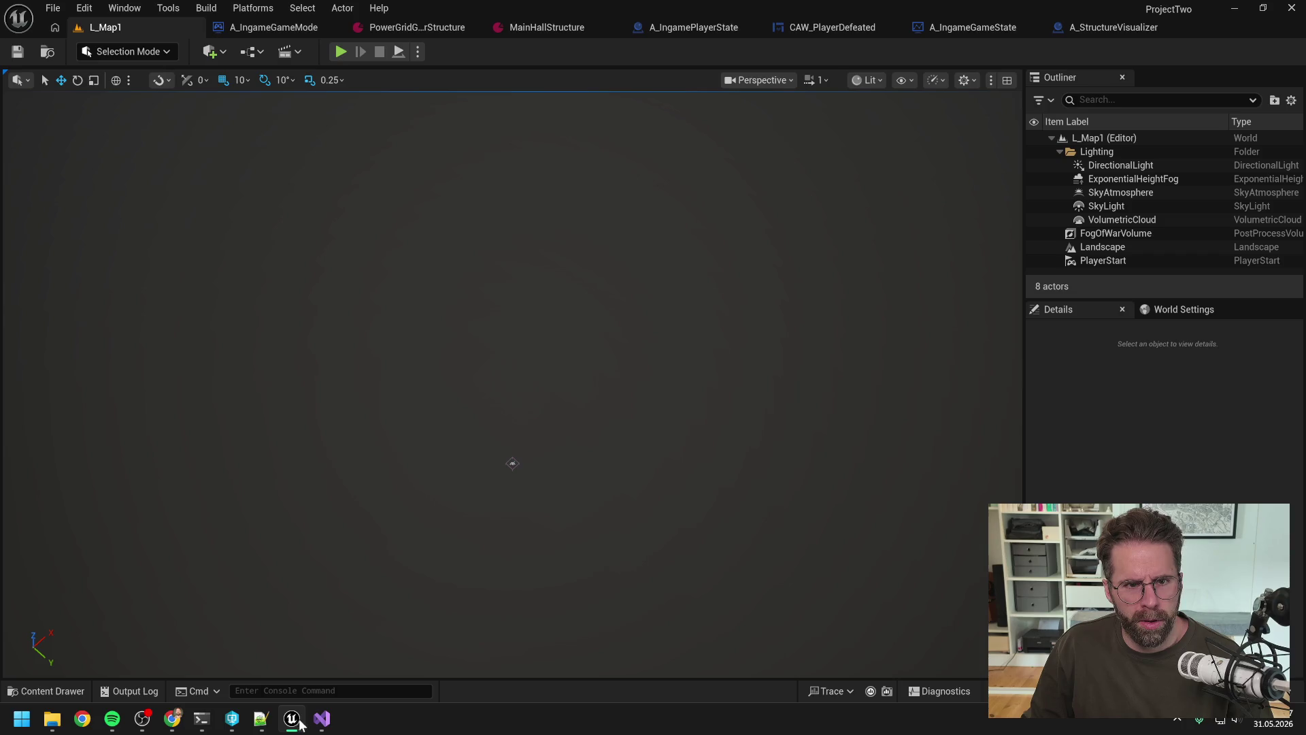
pyautogui.click(321, 719)
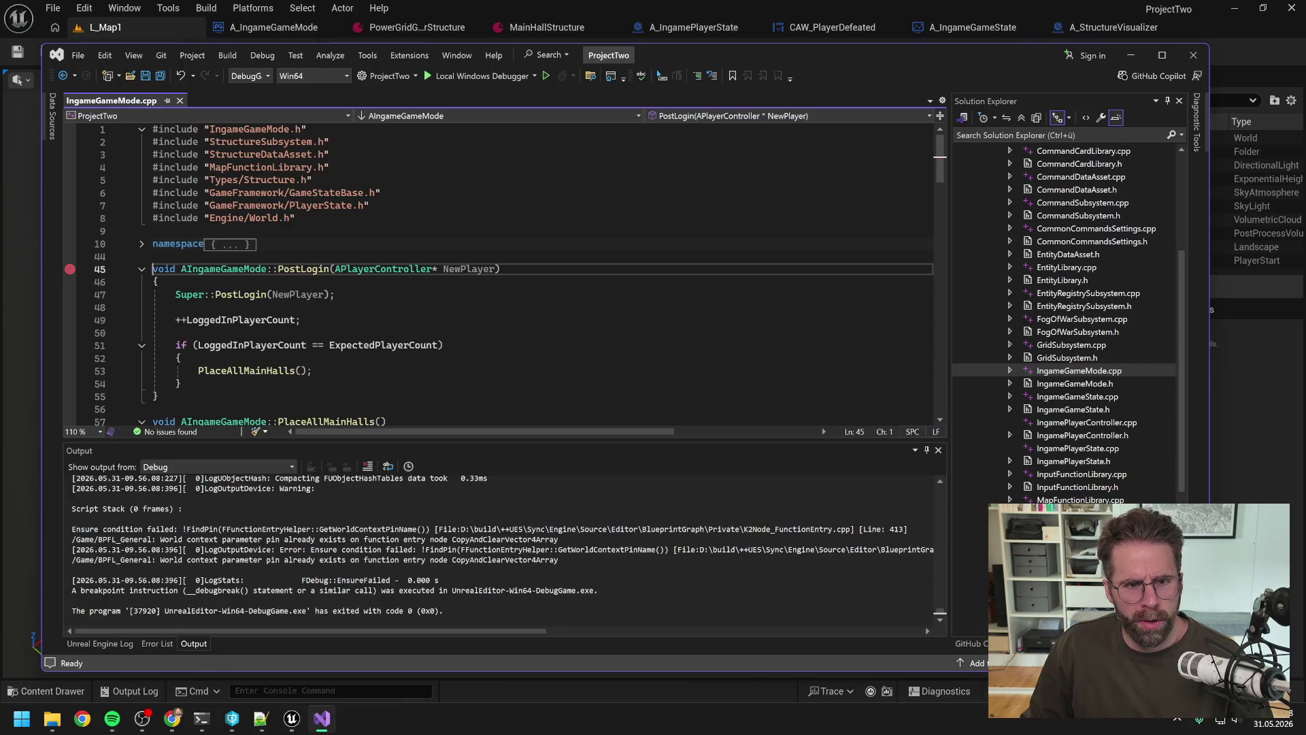
# Re-attach the debugger to UnrealEditor.exe and start Play in L_Map1 to trigger PostLogin.
pyautogui.click(260, 55)
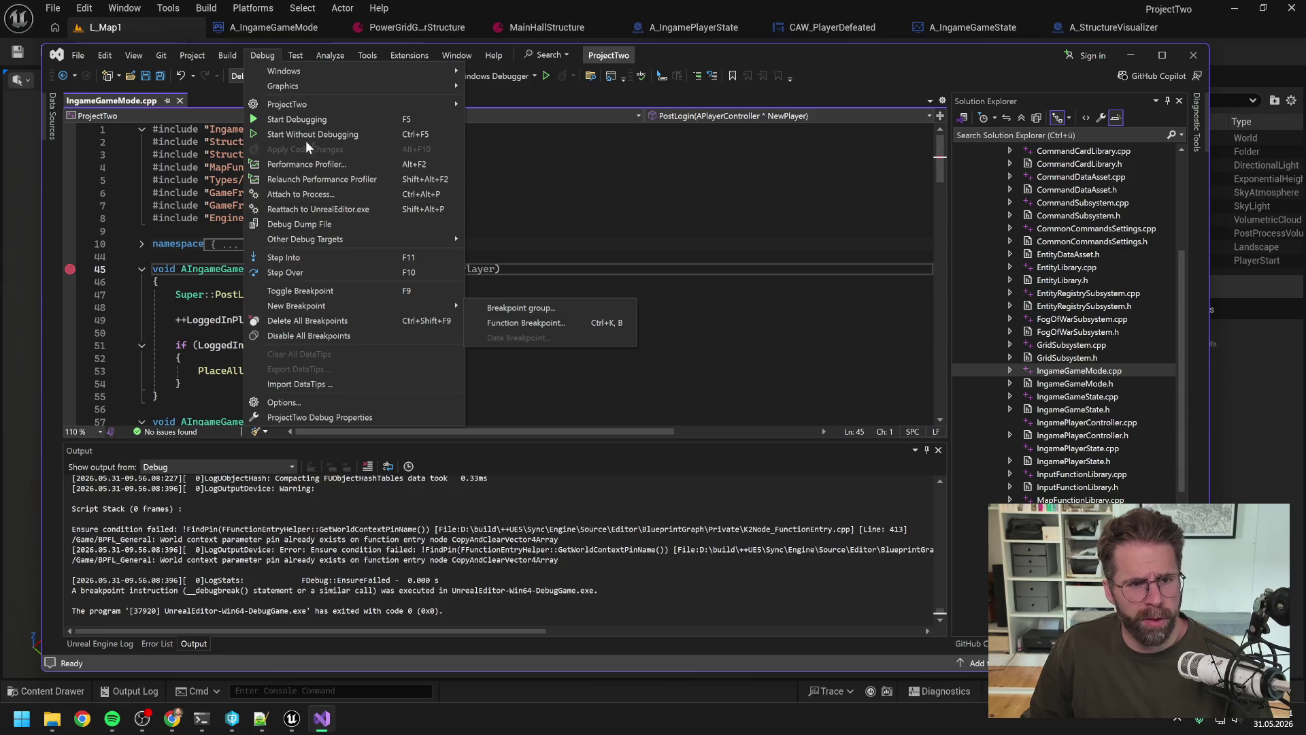
pyautogui.moveTo(296, 92)
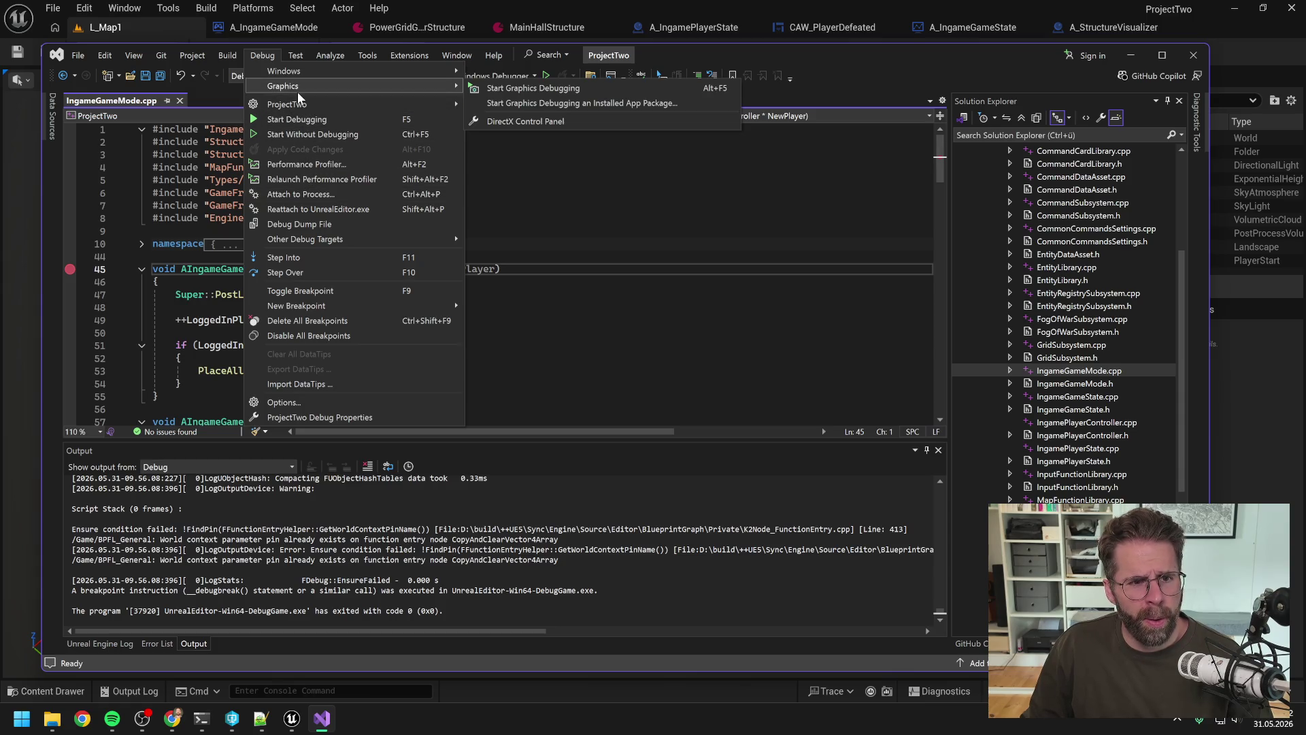
pyautogui.click(327, 194)
pyautogui.scroll(-20, 541, 320)
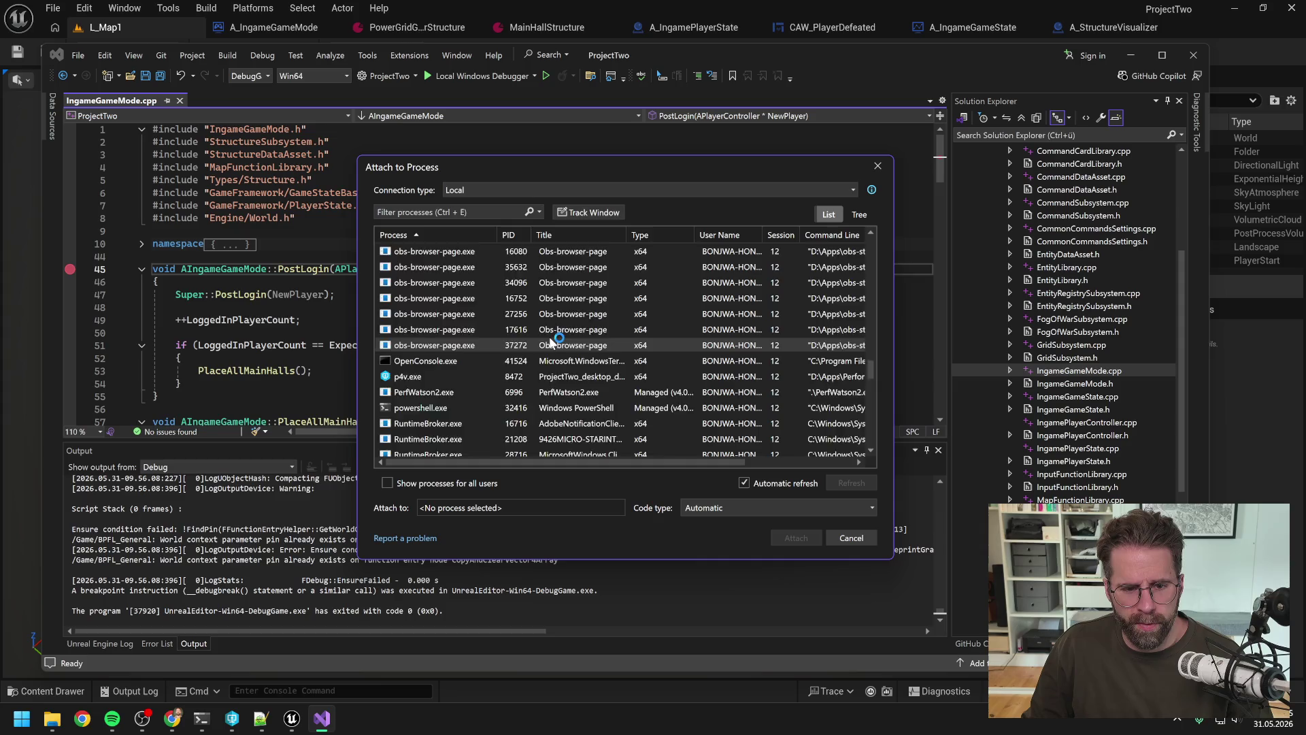
pyautogui.doubleClick(423, 283)
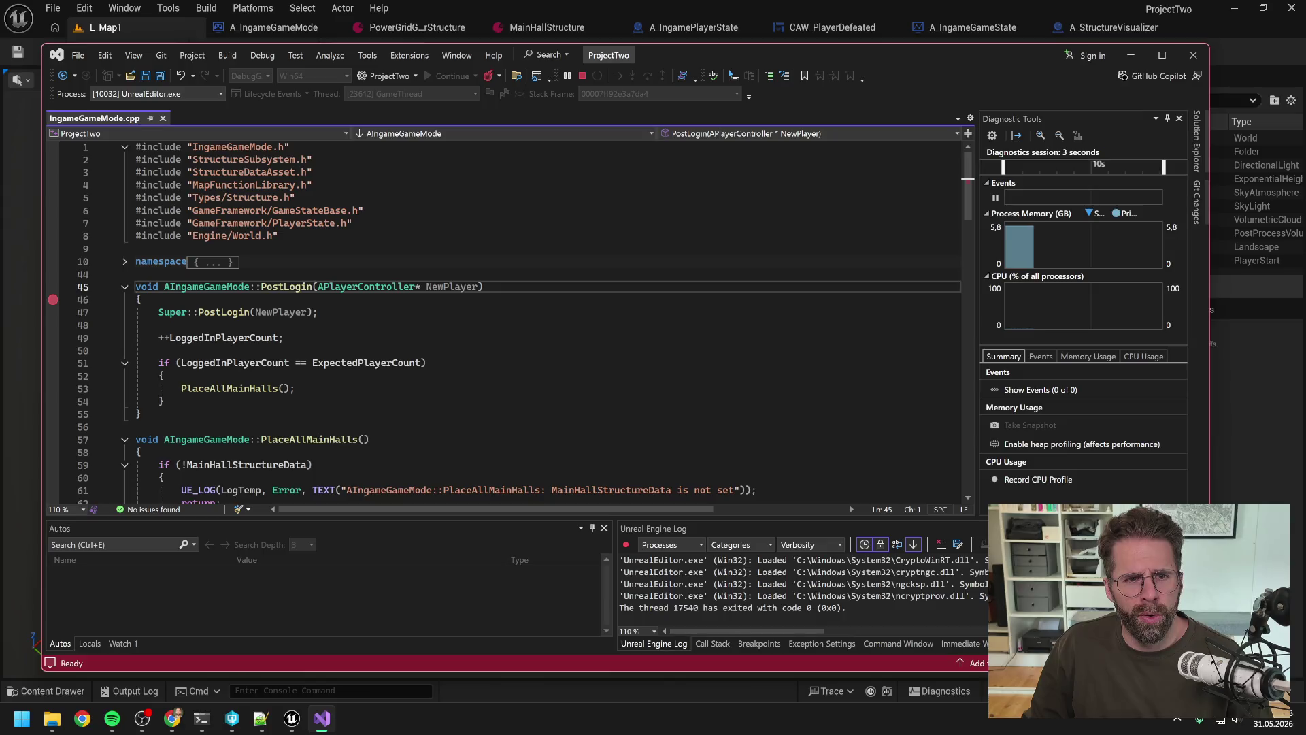
pyautogui.click(102, 27)
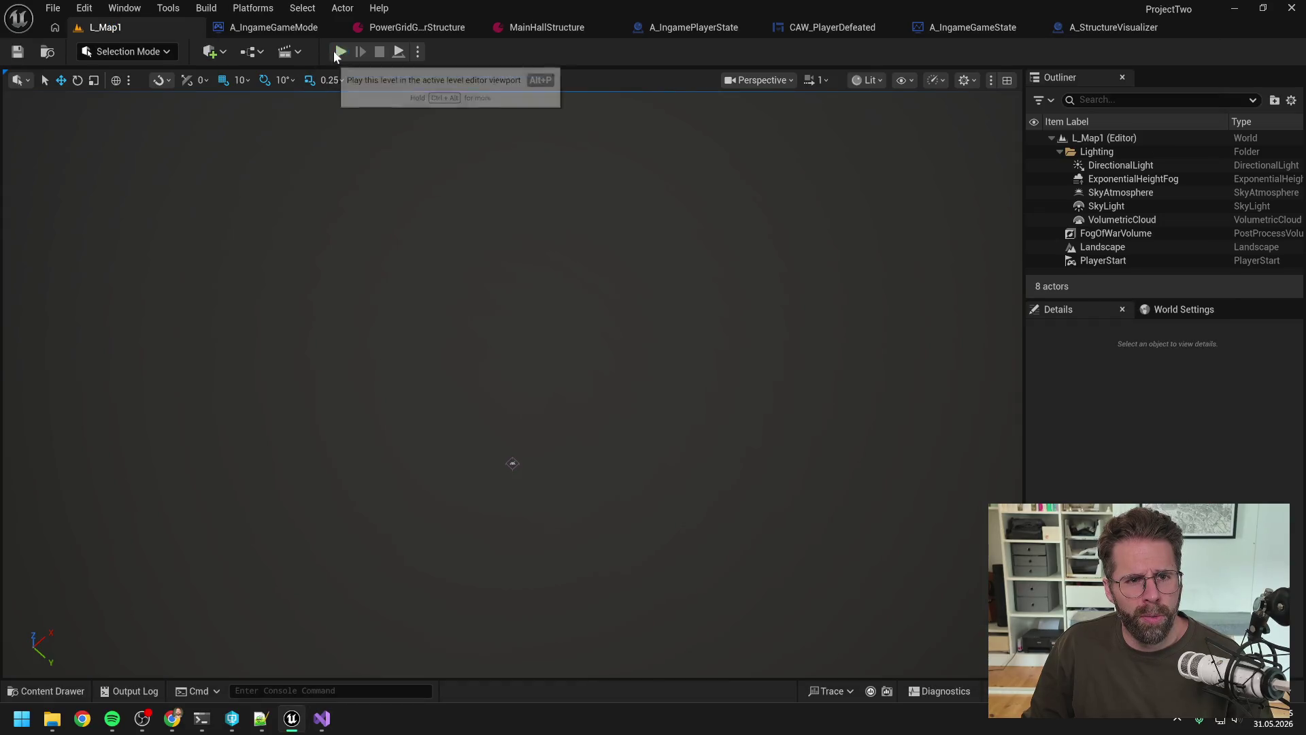
pyautogui.click(338, 53)
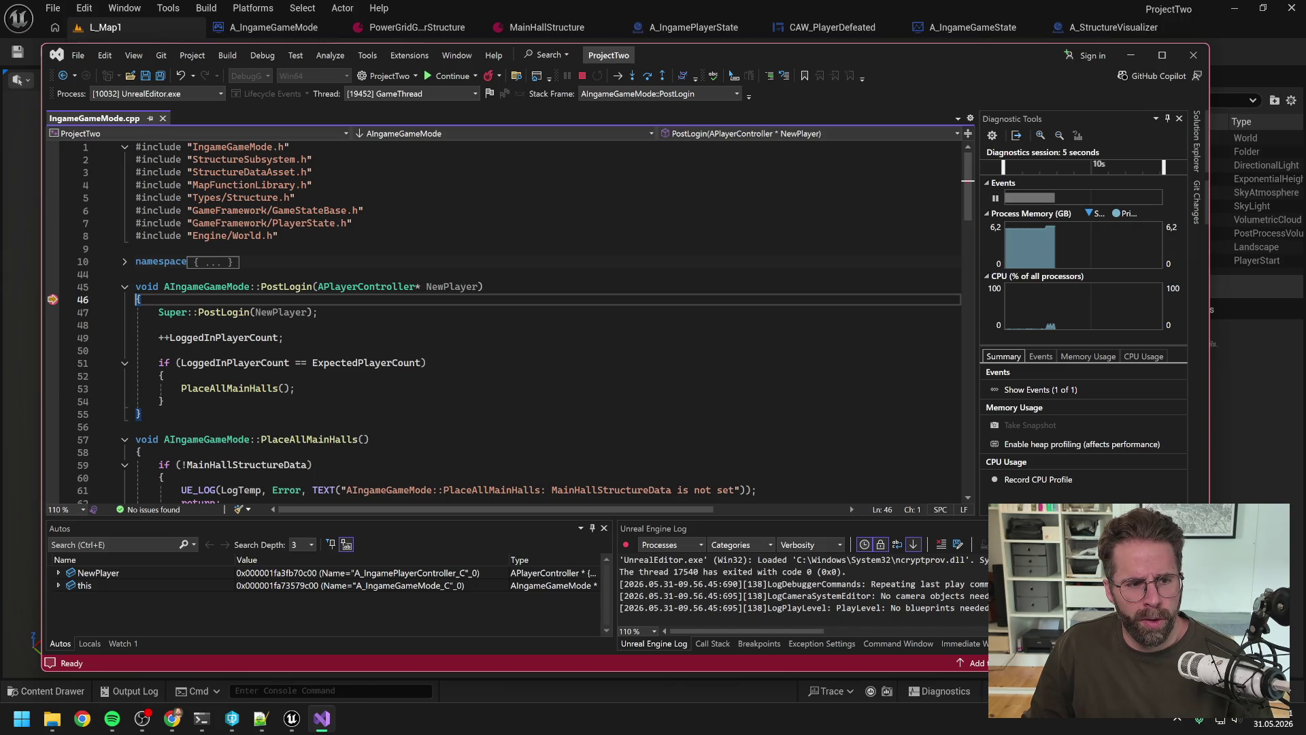
# Toggle the PostLogin breakpoint on line 46 off and back on.
pyautogui.moveTo(52, 300)
pyautogui.moveTo(251, 340)
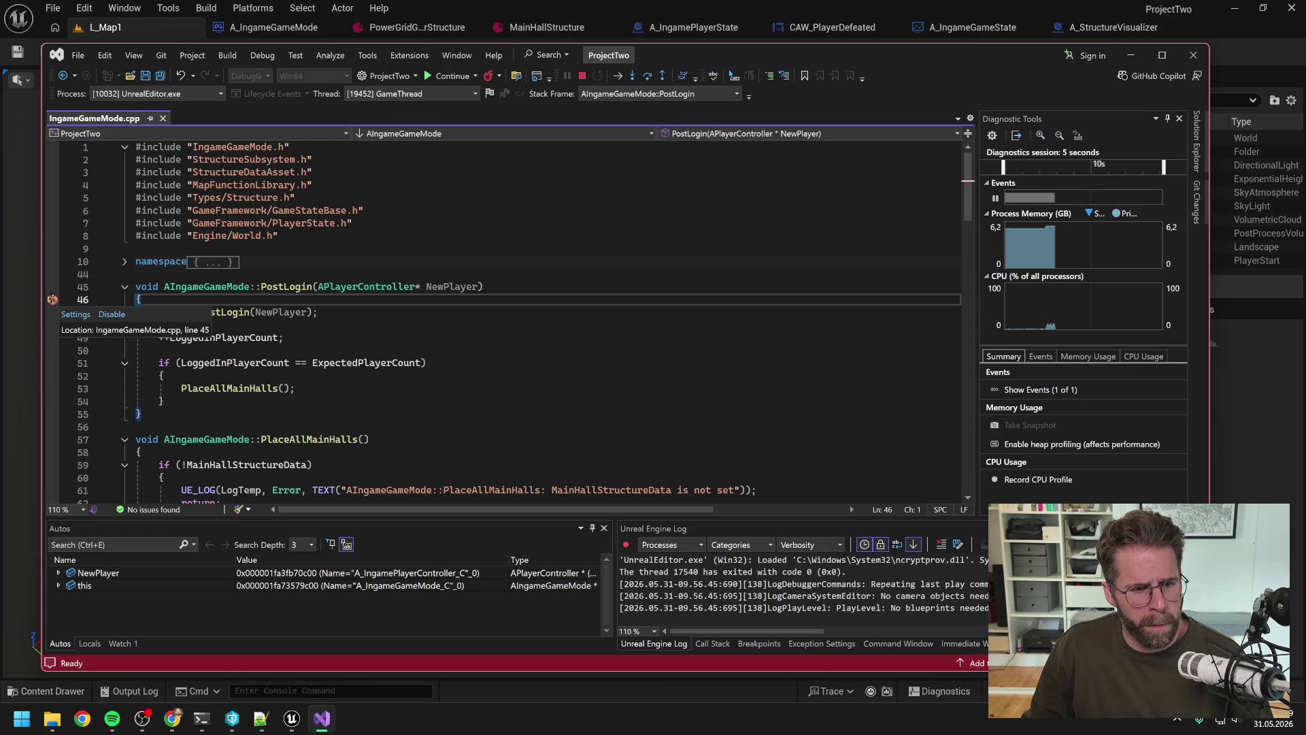
pyautogui.click(53, 299)
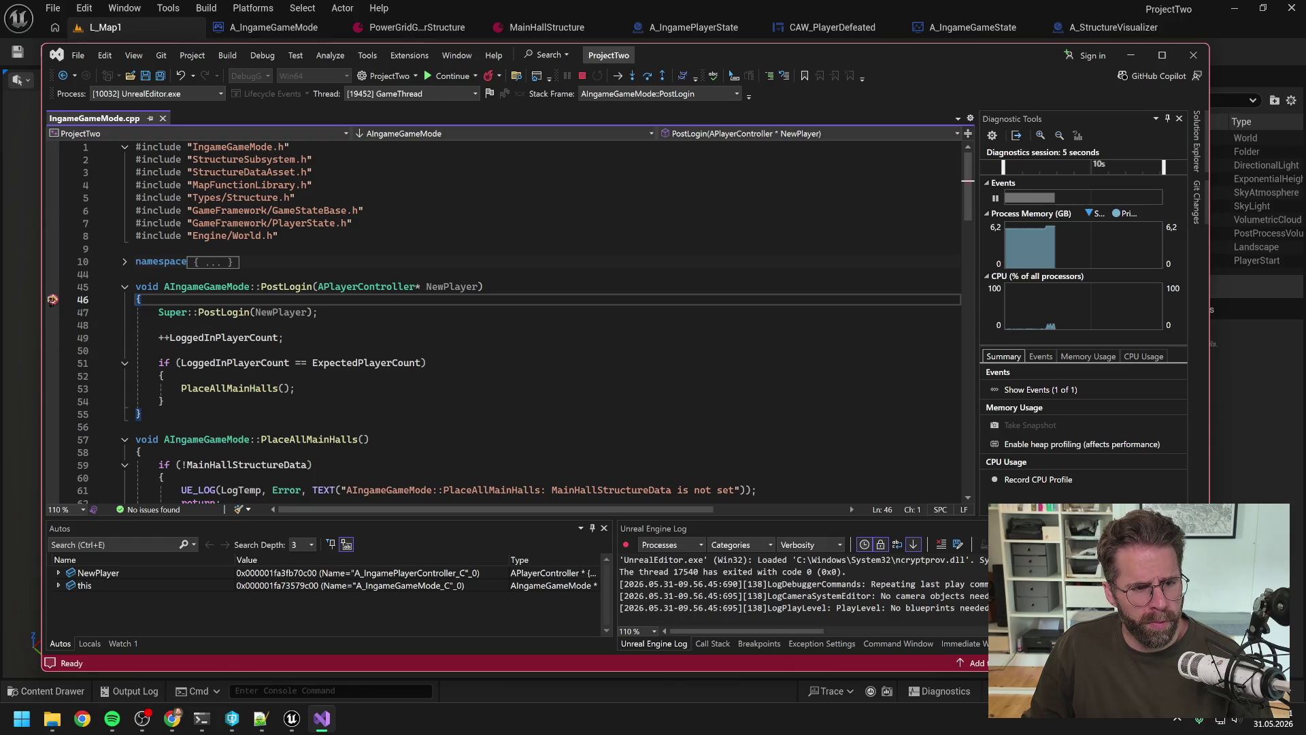
pyautogui.click(52, 300)
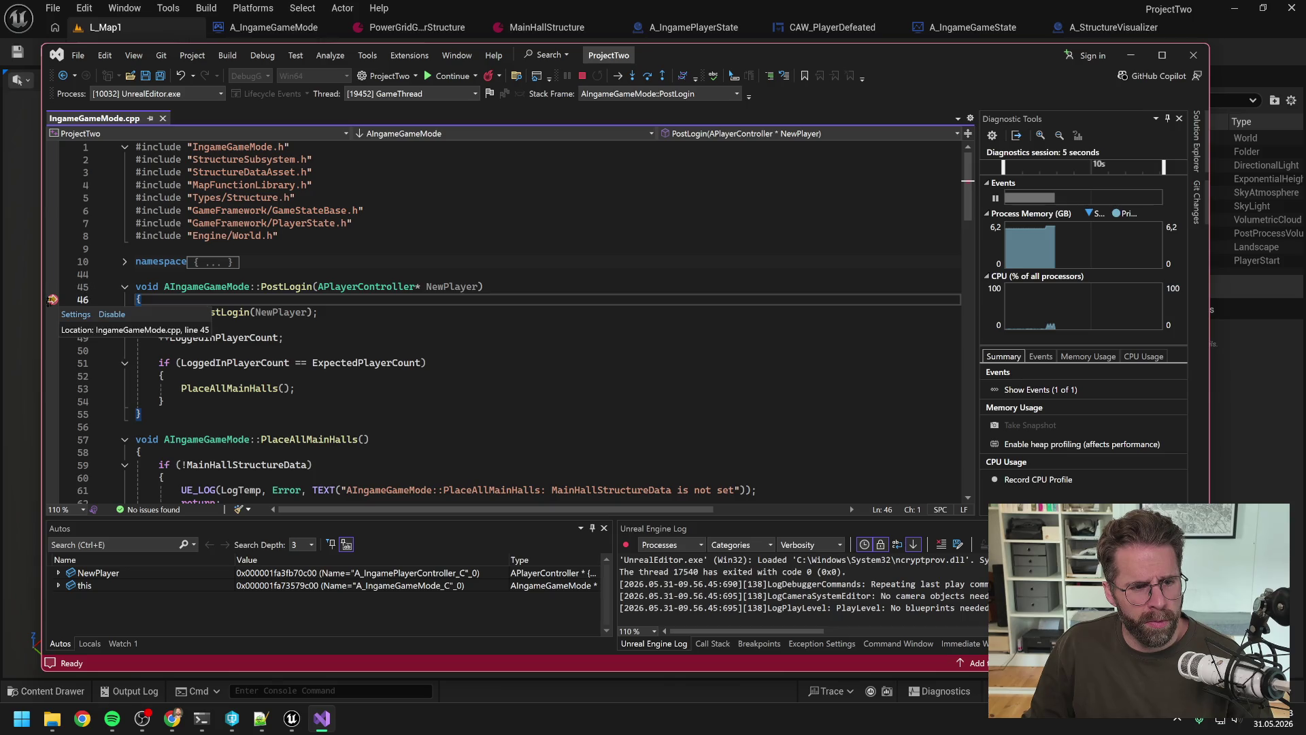
pyautogui.moveTo(408, 289)
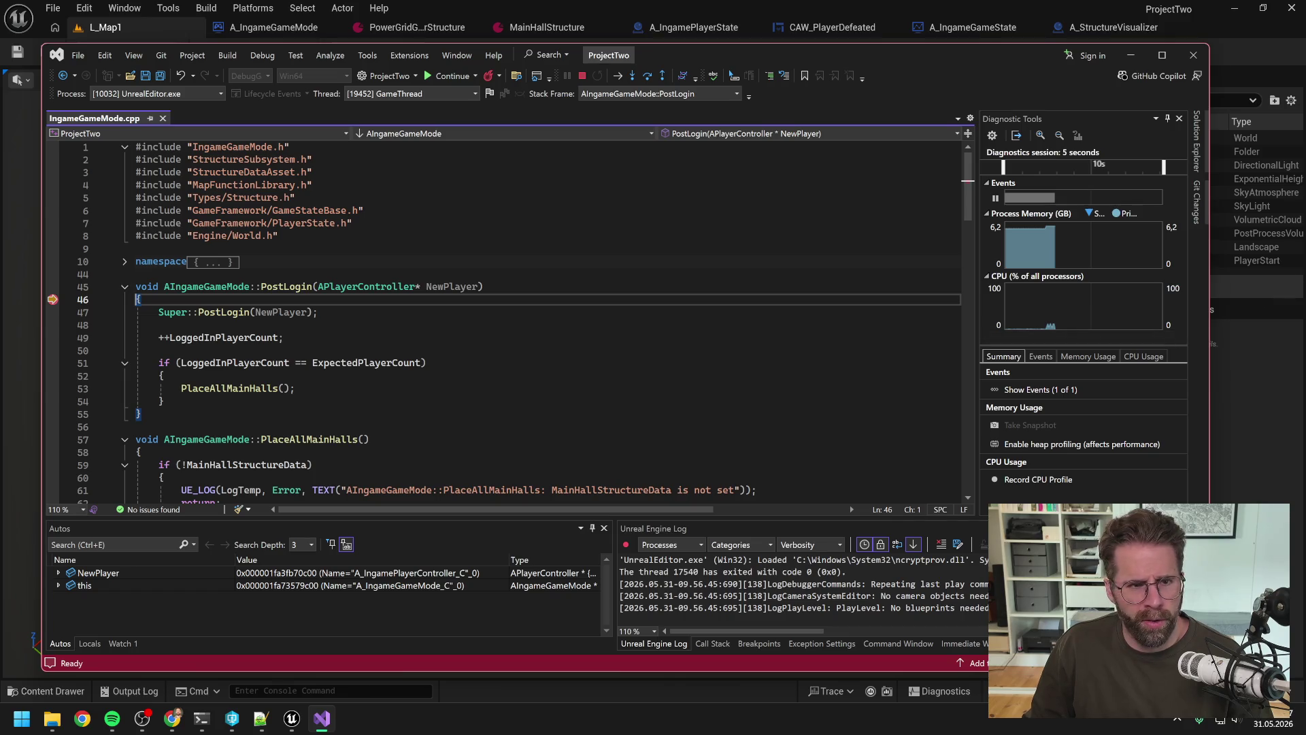
# Maximize Visual Studio and enlarge the Autos and Unreal Engine Log panel area.
pyautogui.moveTo(856, 57)
pyautogui.mouseDown()
pyautogui.moveTo(873, 89)
pyautogui.moveTo(909, 404)
pyautogui.moveTo(895, 227)
pyautogui.moveTo(858, 66)
pyautogui.mouseUp()
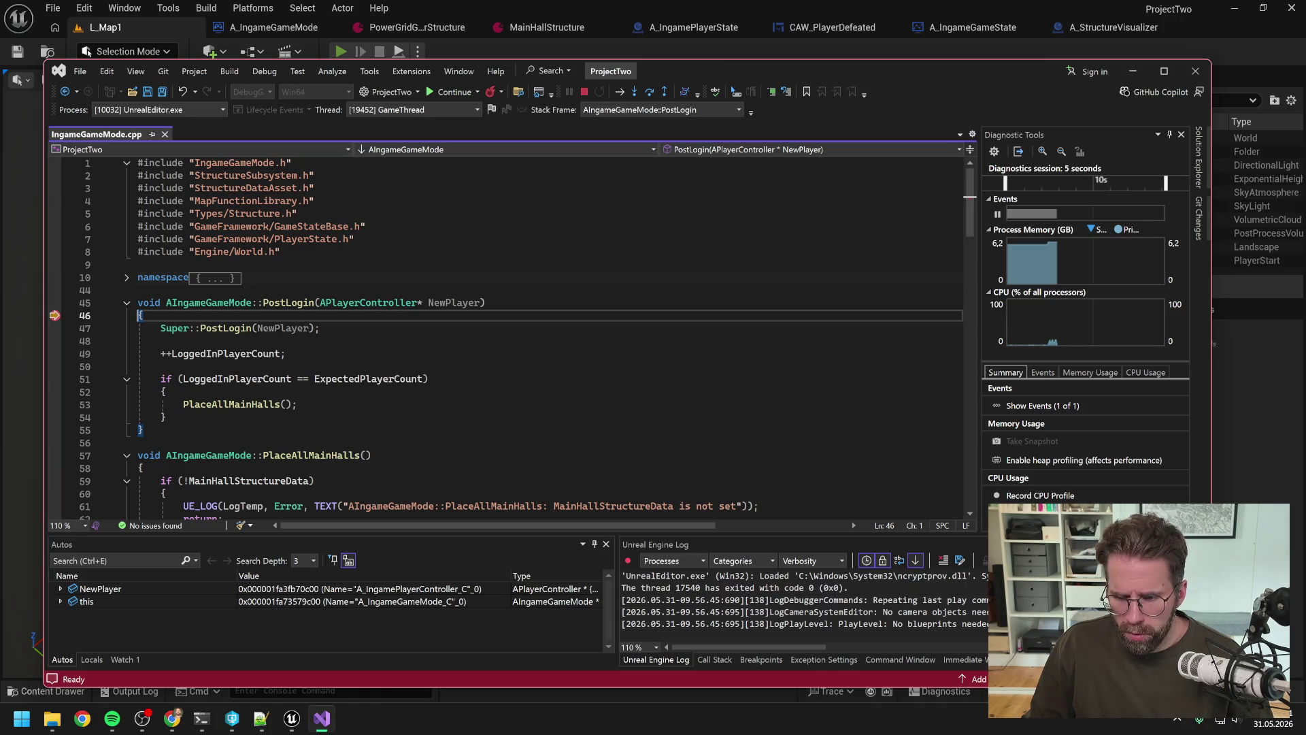
pyautogui.doubleClick(989, 62)
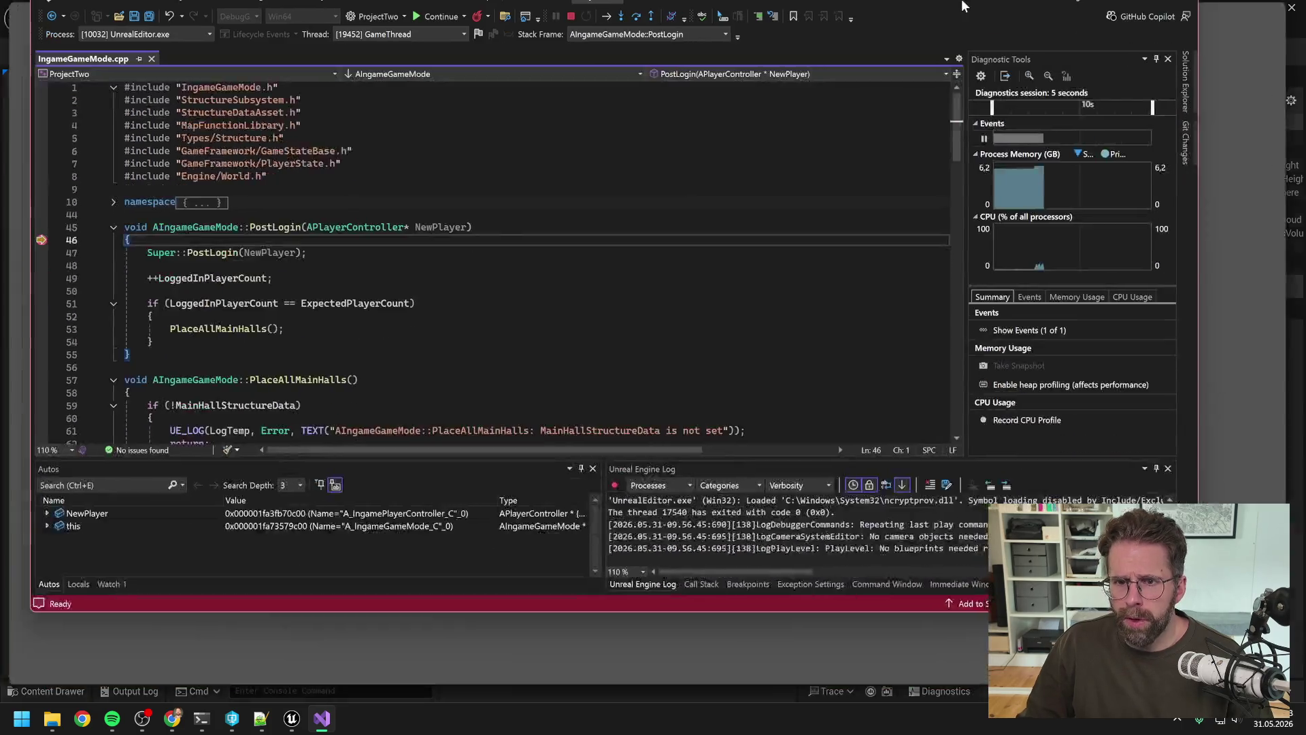
pyautogui.moveTo(765, 549)
pyautogui.mouseDown()
pyautogui.moveTo(759, 478)
pyautogui.moveTo(757, 501)
pyautogui.mouseUp()
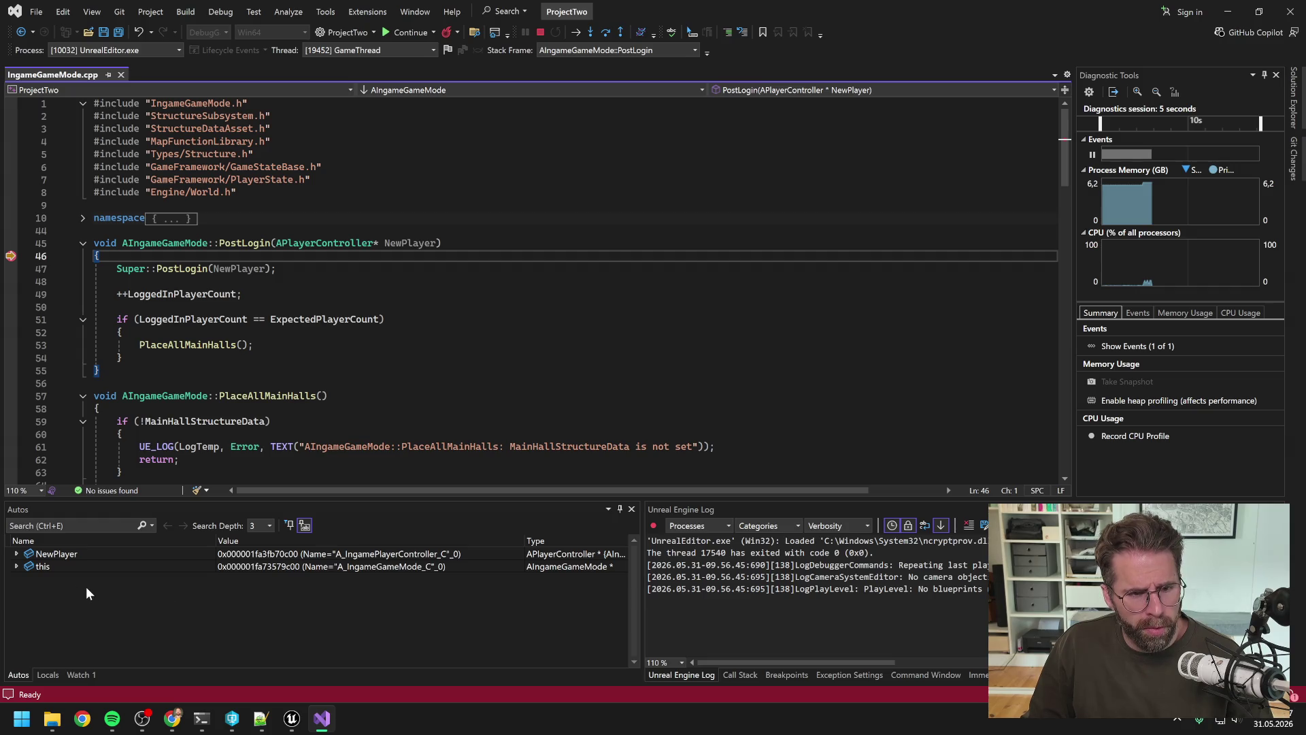
# Expand NewPlayer in the Autos window to inspect its members, then collapse it.
pyautogui.click(16, 554)
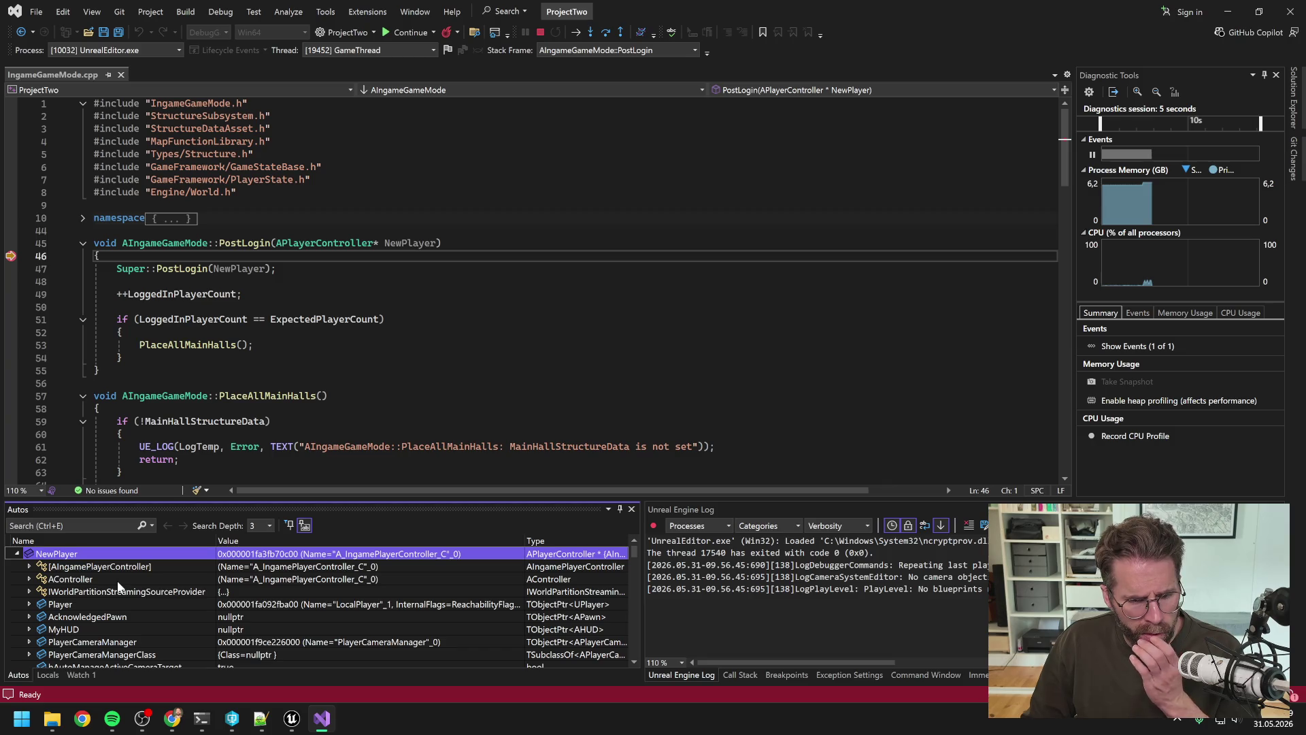
pyautogui.scroll(-5, 190, 580)
pyautogui.scroll(-10, 190, 582)
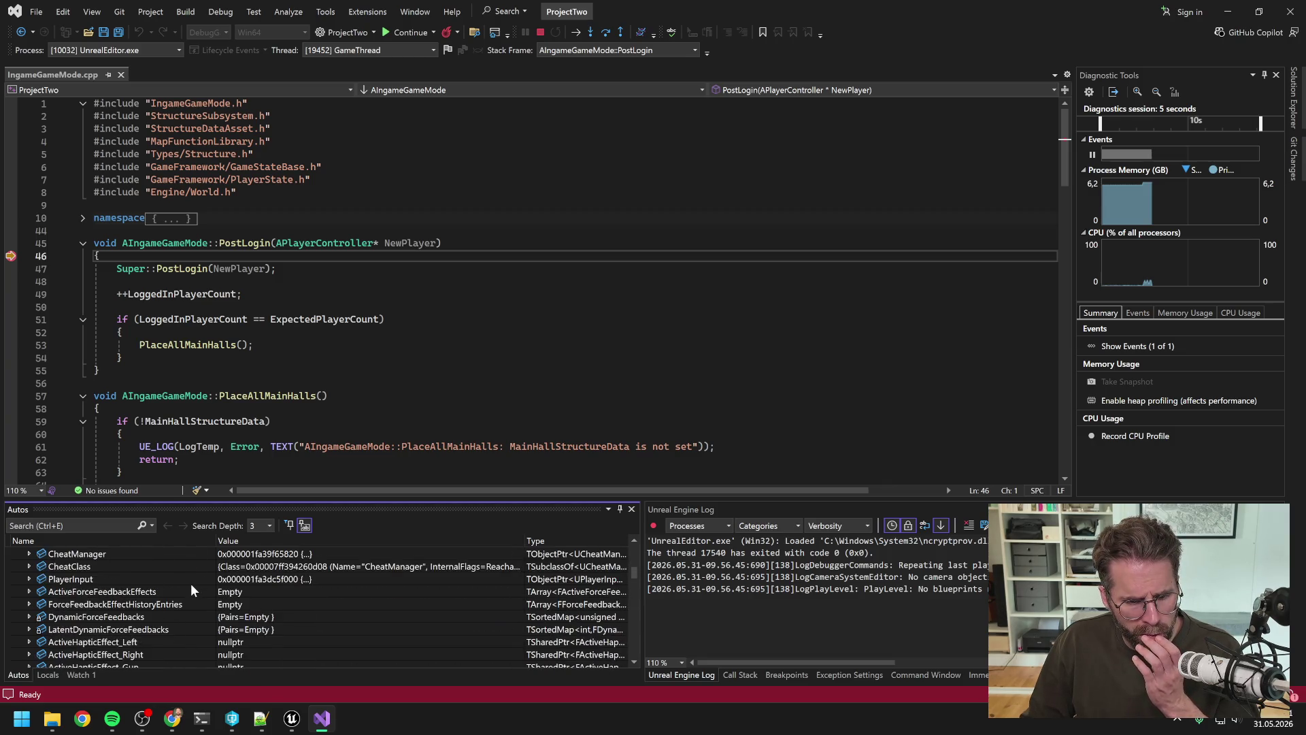
pyautogui.scroll(15, 190, 585)
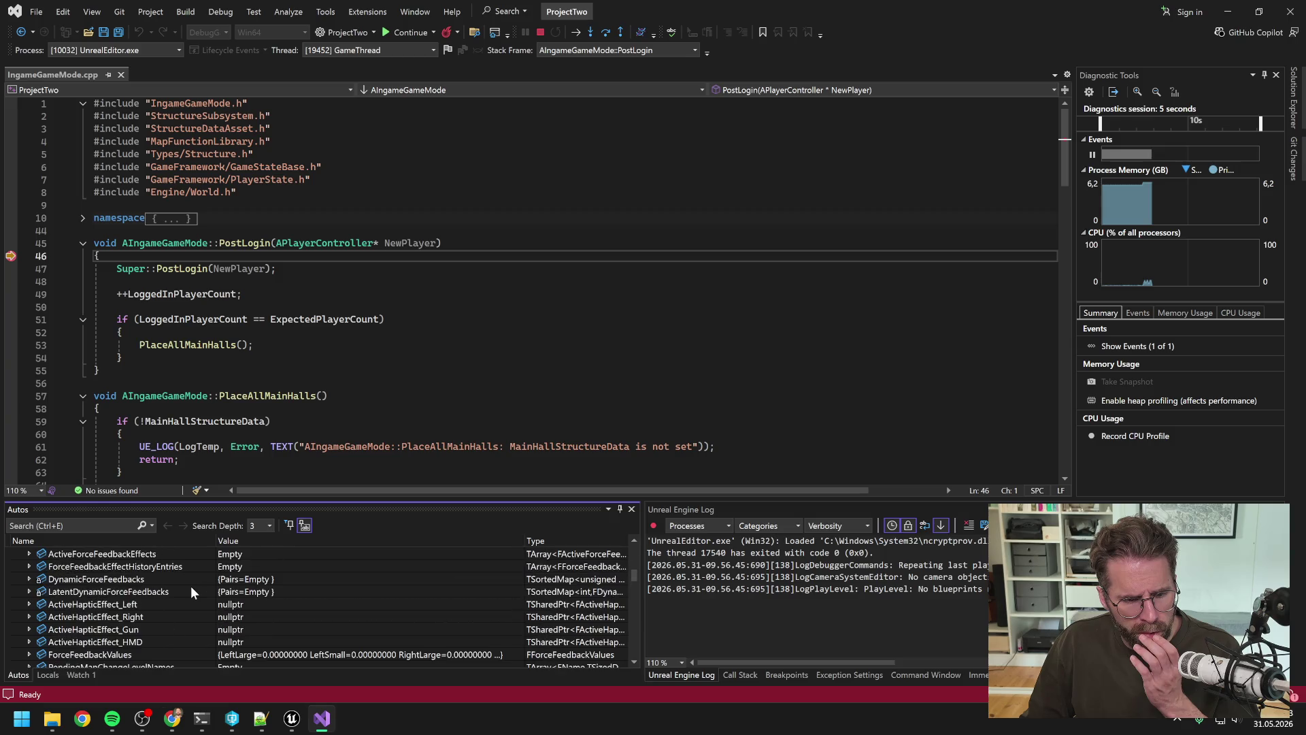
pyautogui.click(16, 553)
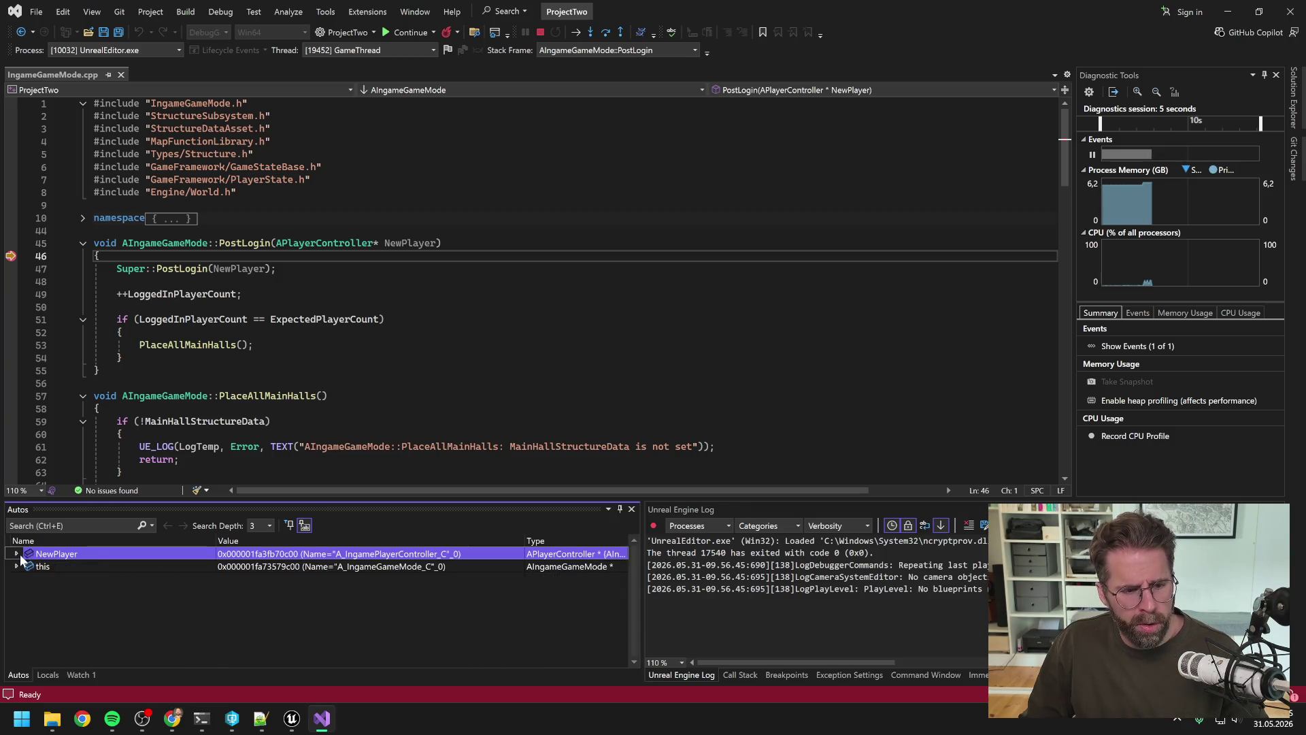
# Inspect the game mode's members: ExpectedPlayerCount 2, LoggedInPlayerCount 0, MainHallStructureData nullptr.
pyautogui.click(17, 566)
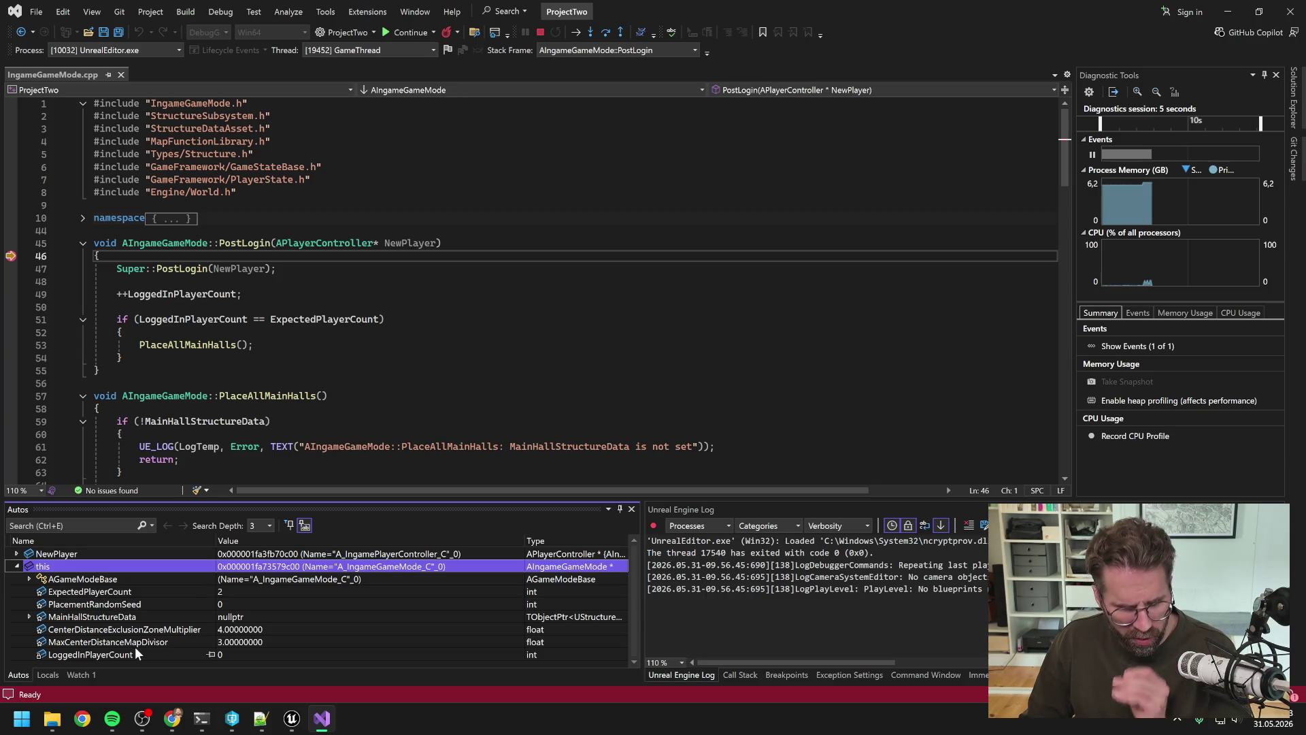
pyautogui.click(100, 618)
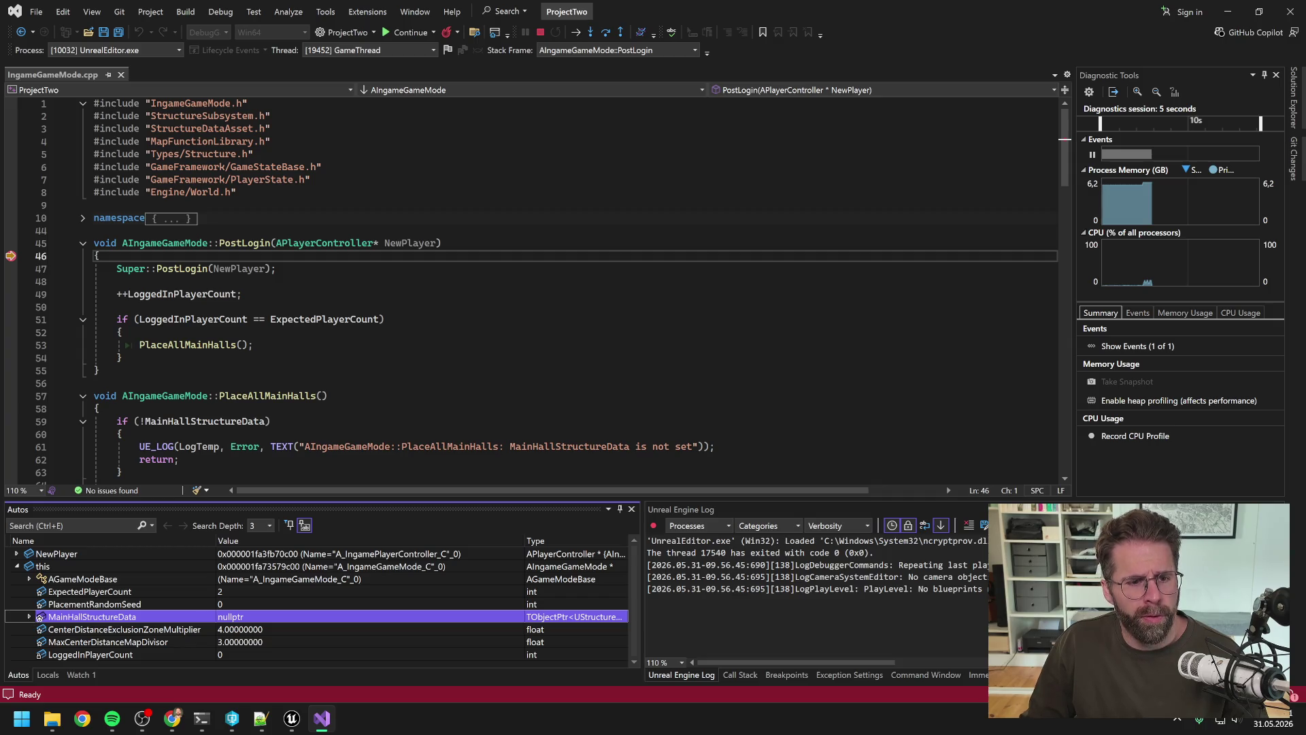
pyautogui.click(29, 616)
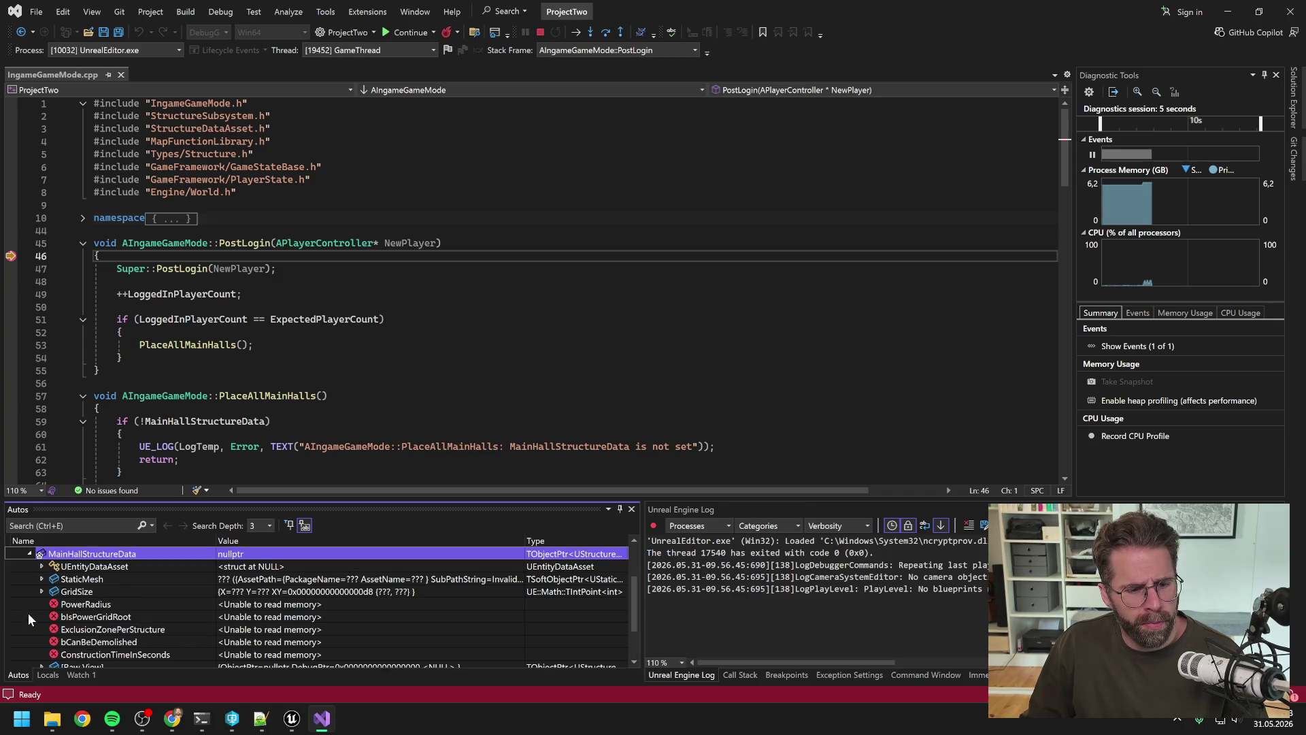
pyautogui.click(27, 553)
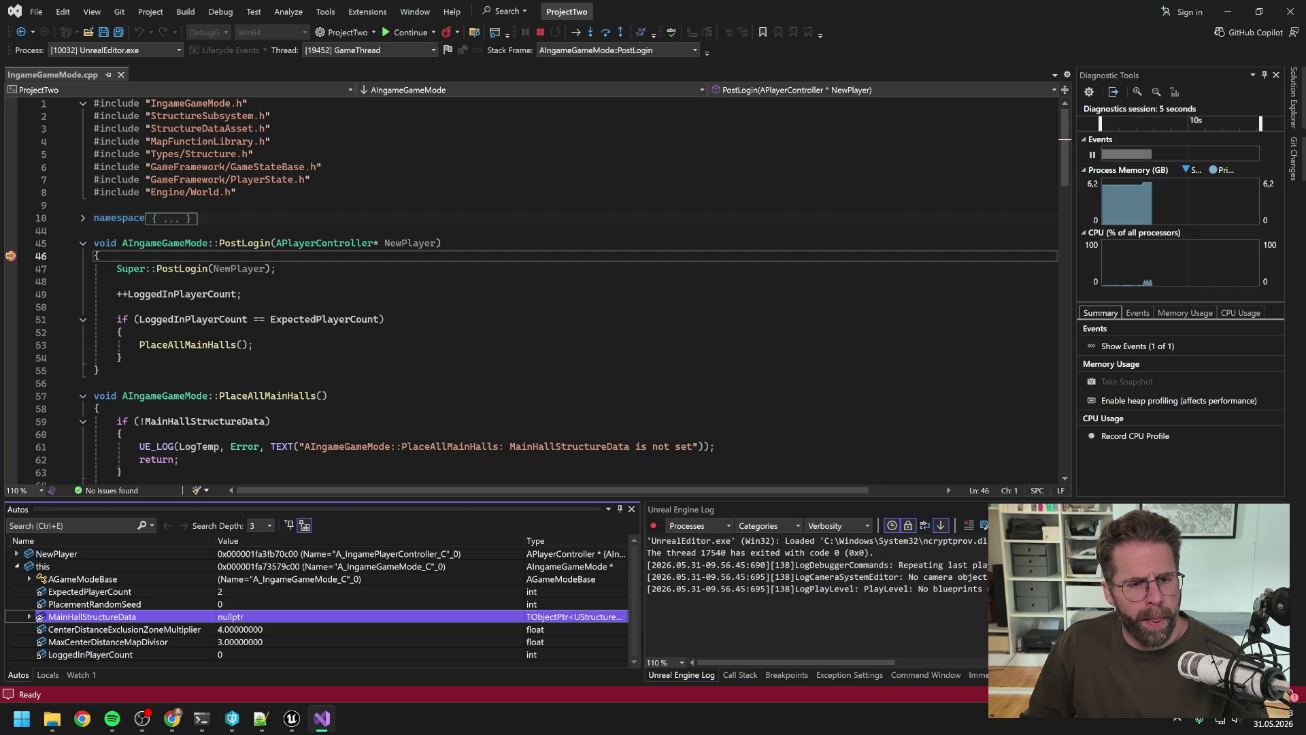
pyautogui.scroll(-3, 340, 332)
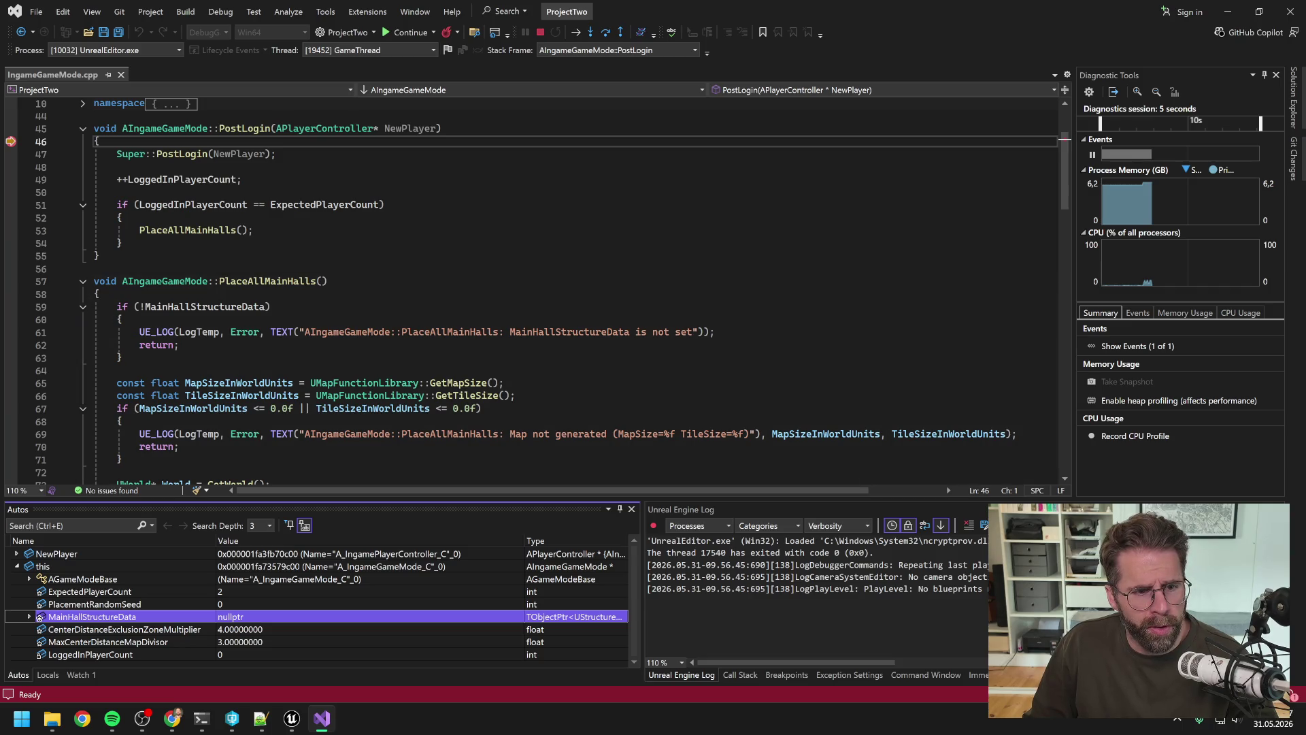
# Set a breakpoint on the line 59 null check, then return to the current execution line.
pyautogui.click(117, 307)
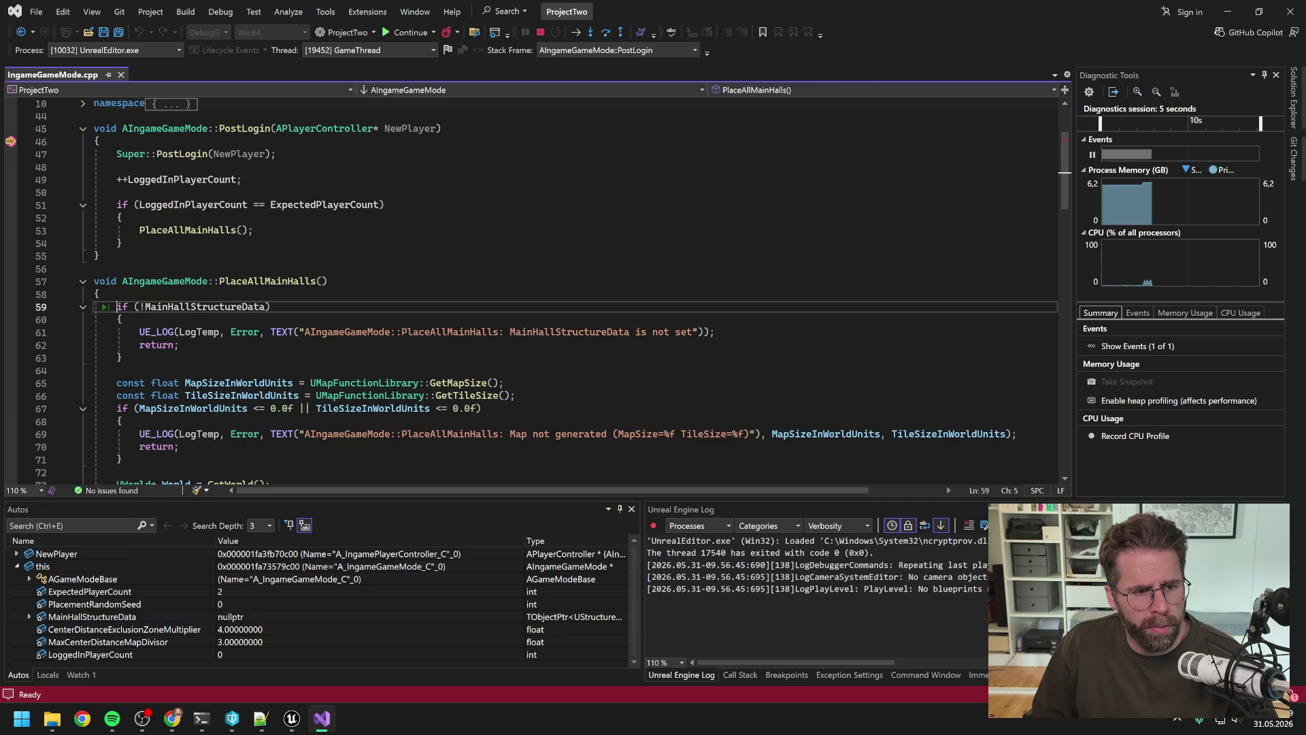
pyautogui.moveTo(204, 307)
pyautogui.press('F9')
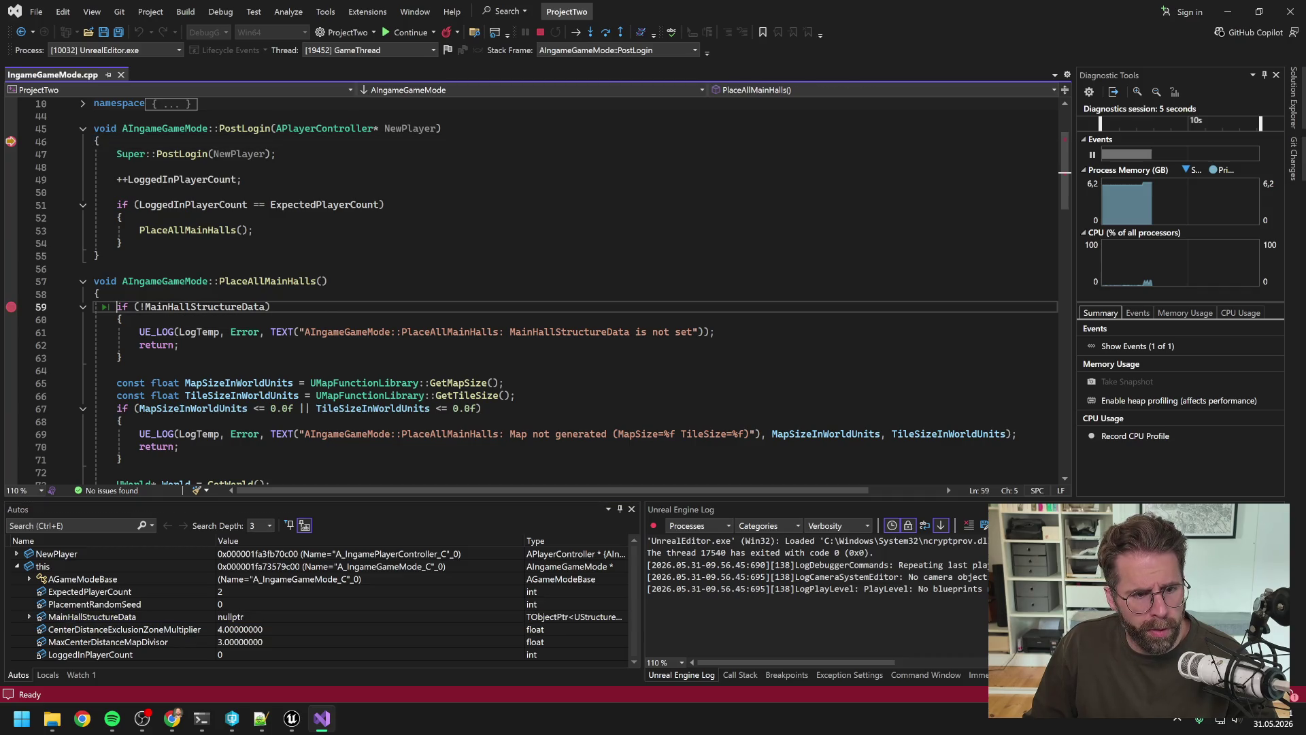
pyautogui.moveTo(197, 229)
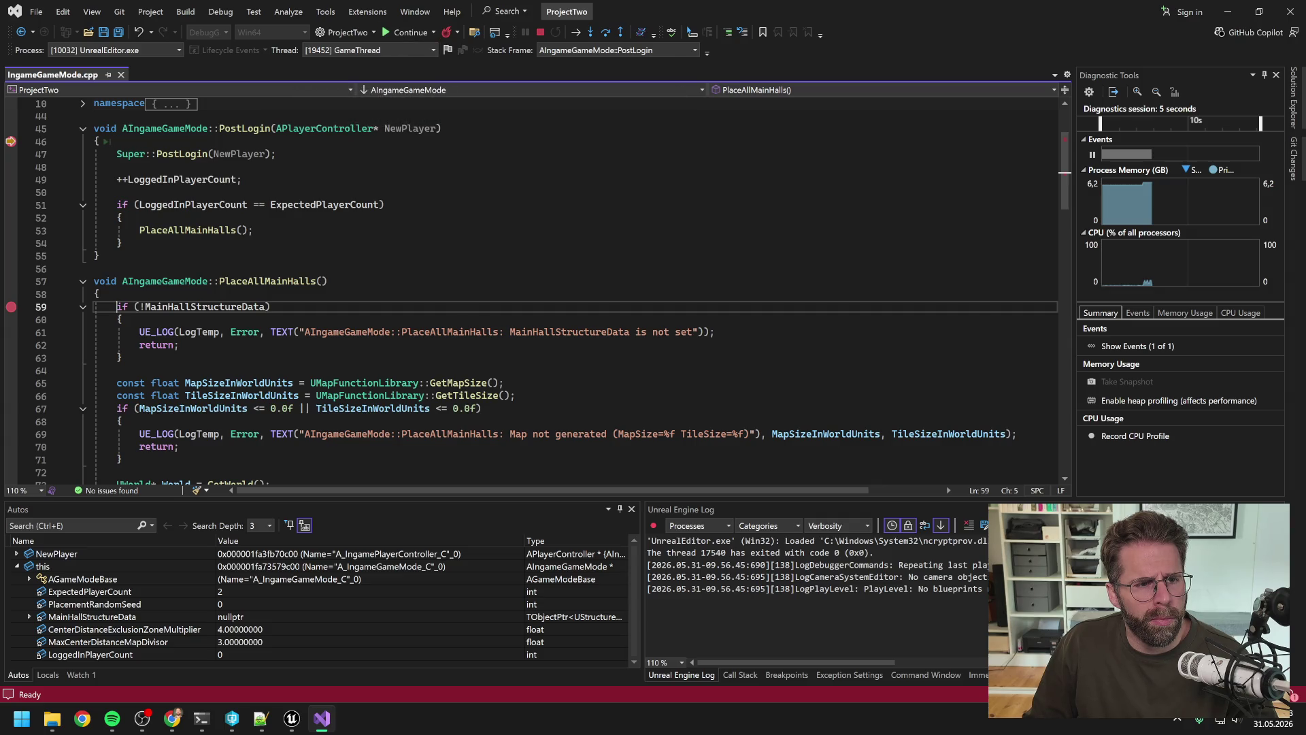
pyautogui.press('alt+KP_Multiply')
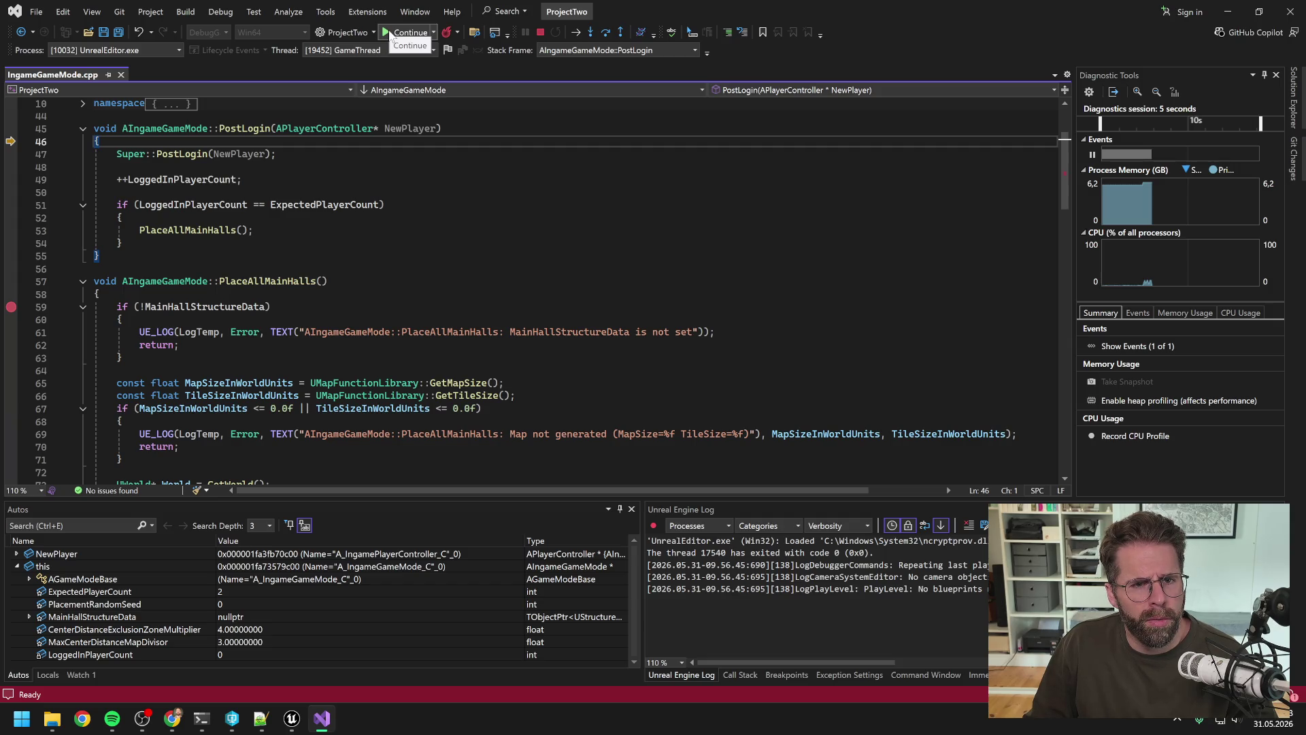
# Resume the game, dismiss the breakpoint instruction notice, return to IngameGameMode.cpp, and stop debugging.
pyautogui.click(389, 33)
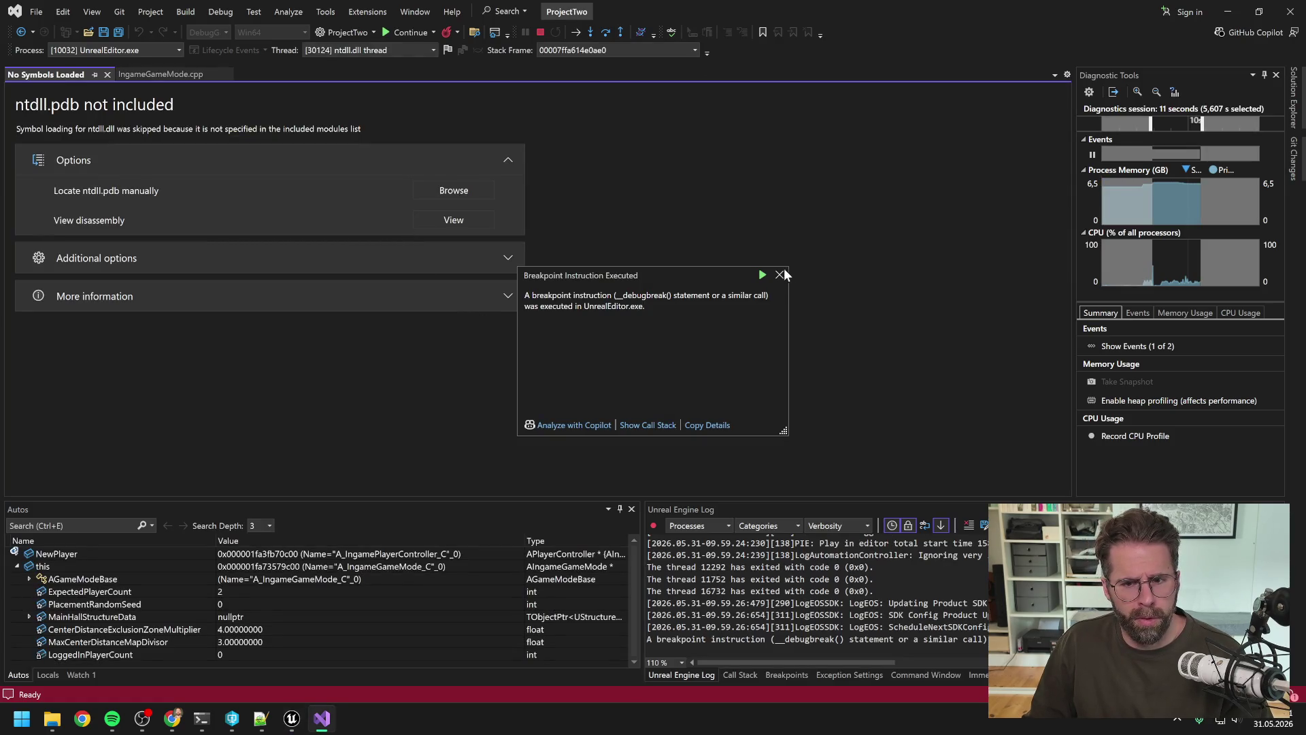
pyautogui.click(775, 275)
pyautogui.click(169, 74)
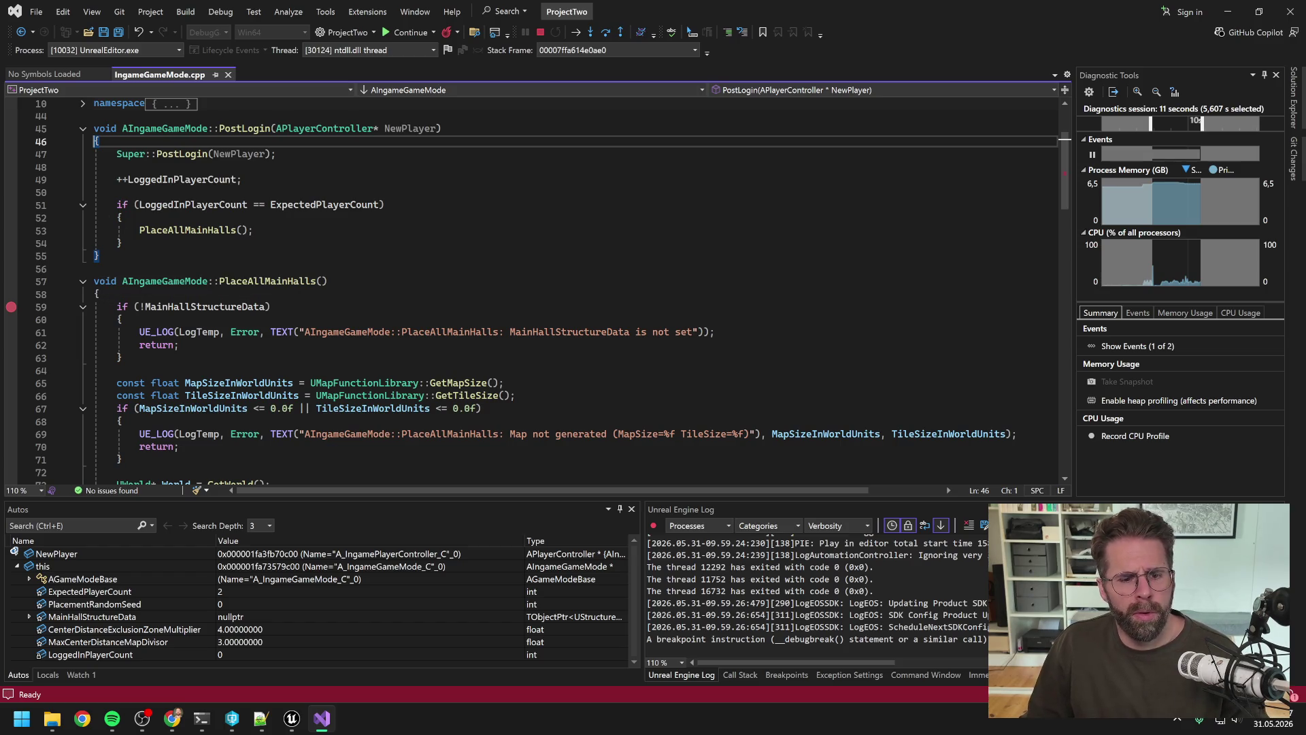
pyautogui.click(292, 722)
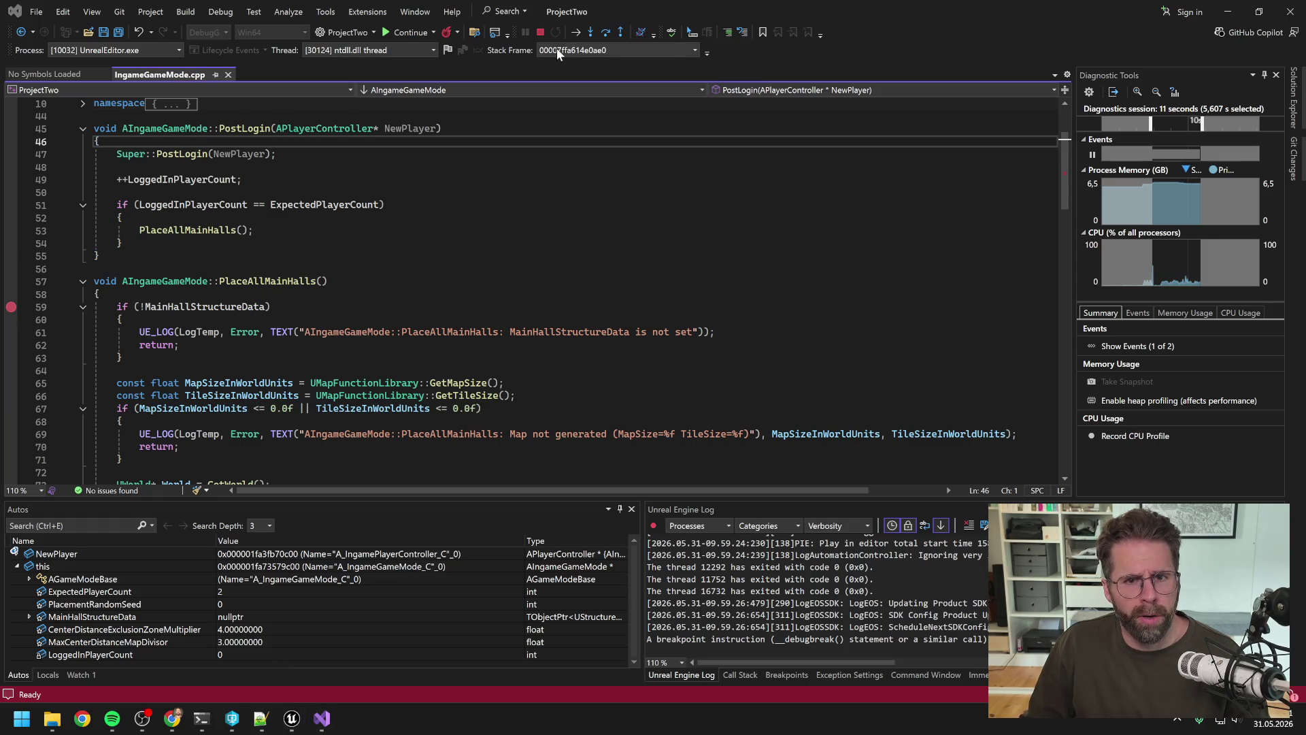
pyautogui.click(539, 32)
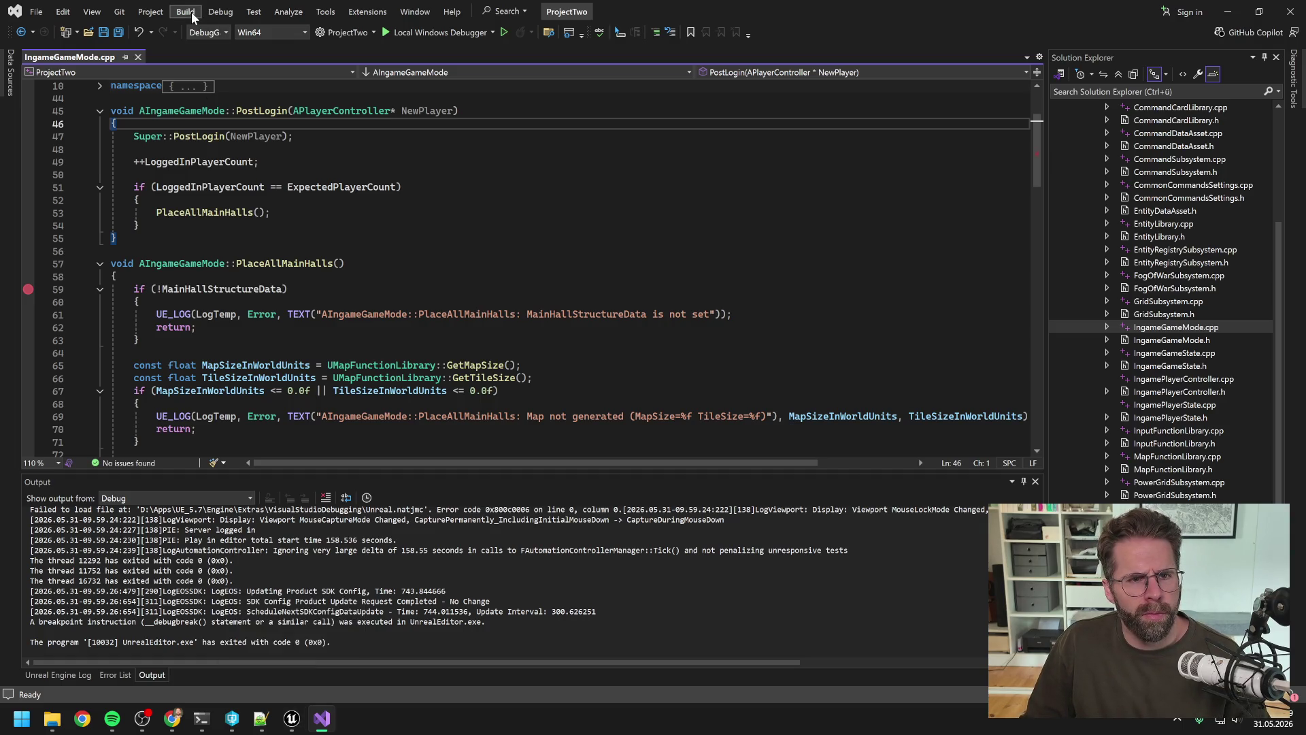
# Open Debug > Attach to Process and select UnrealEditor.exe in the process list.
pyautogui.click(219, 13)
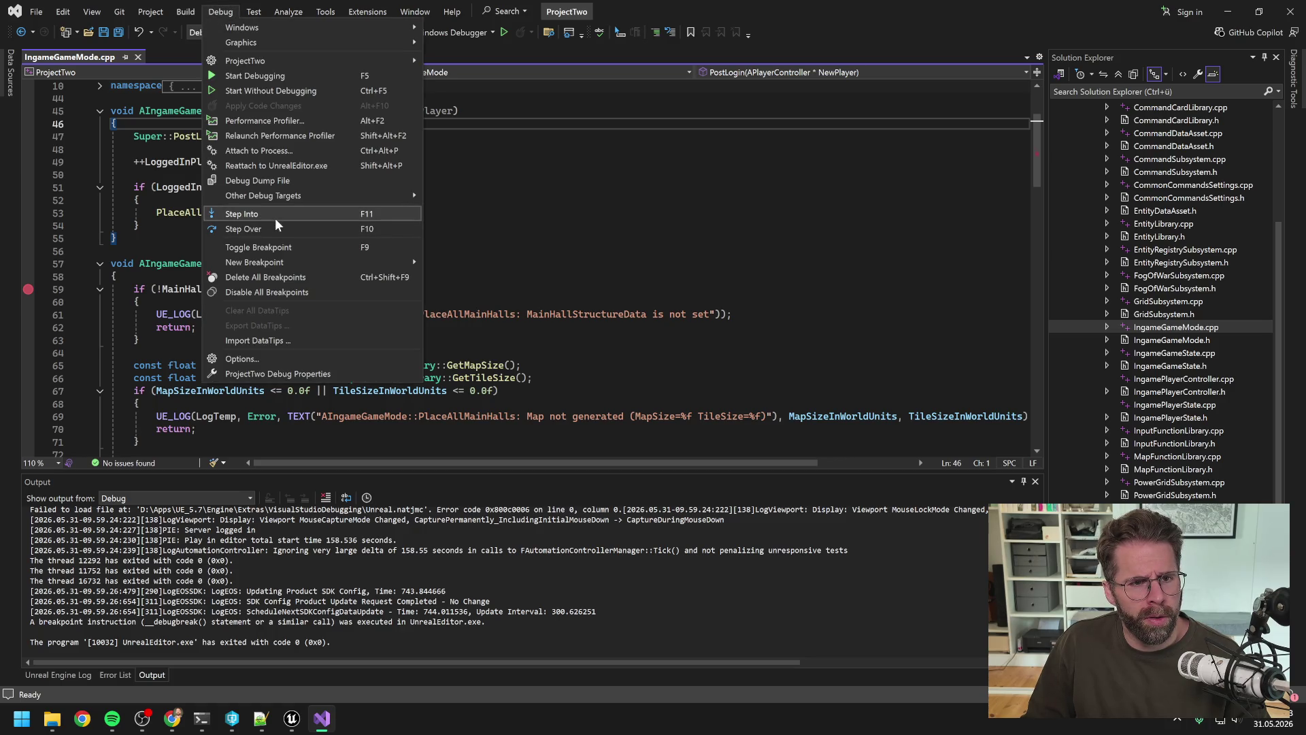
pyautogui.moveTo(269, 63)
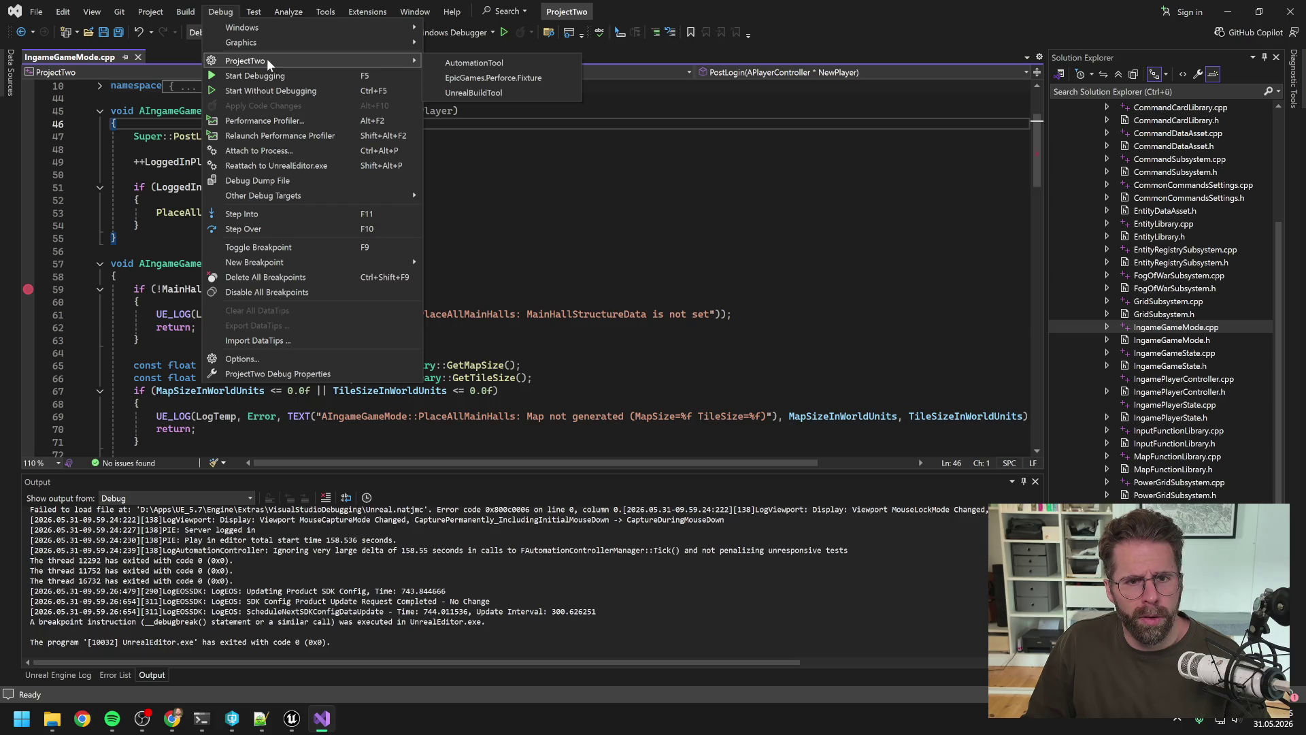
pyautogui.moveTo(277, 198)
pyautogui.click(272, 151)
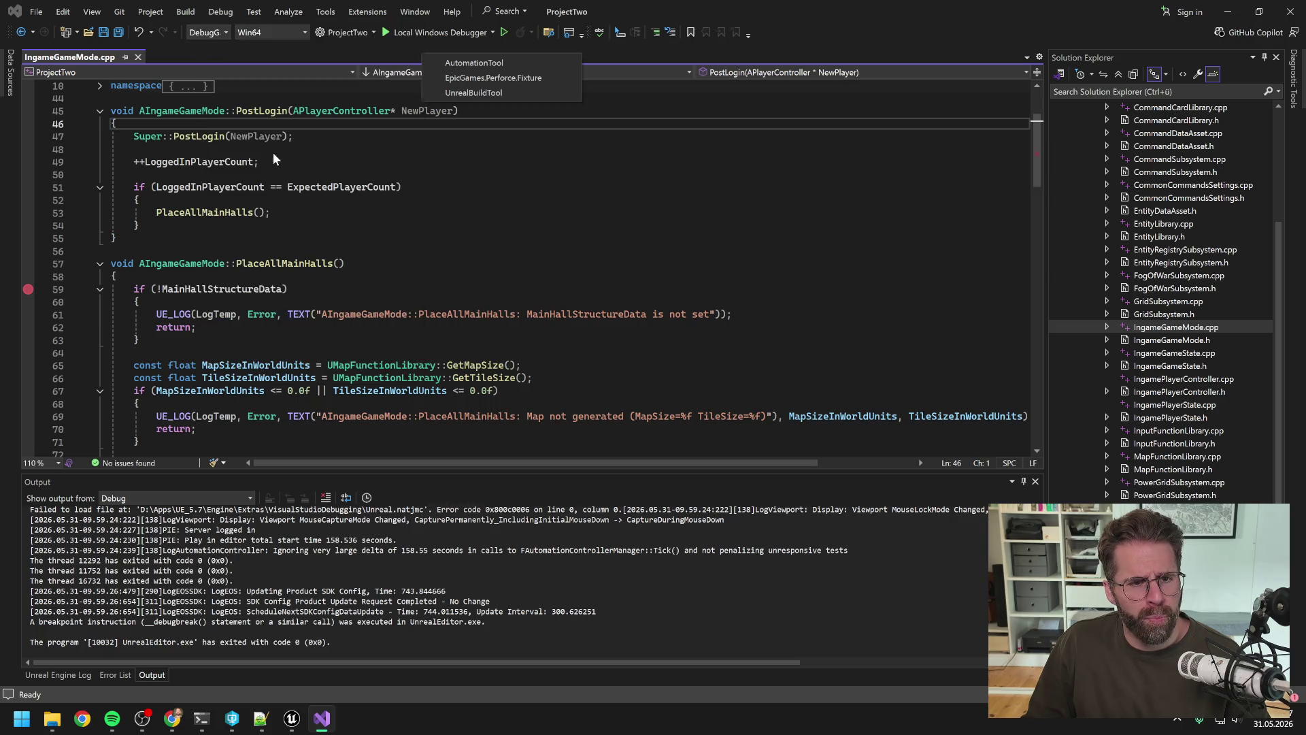
pyautogui.scroll(-10, 632, 338)
pyautogui.scroll(-15, 633, 338)
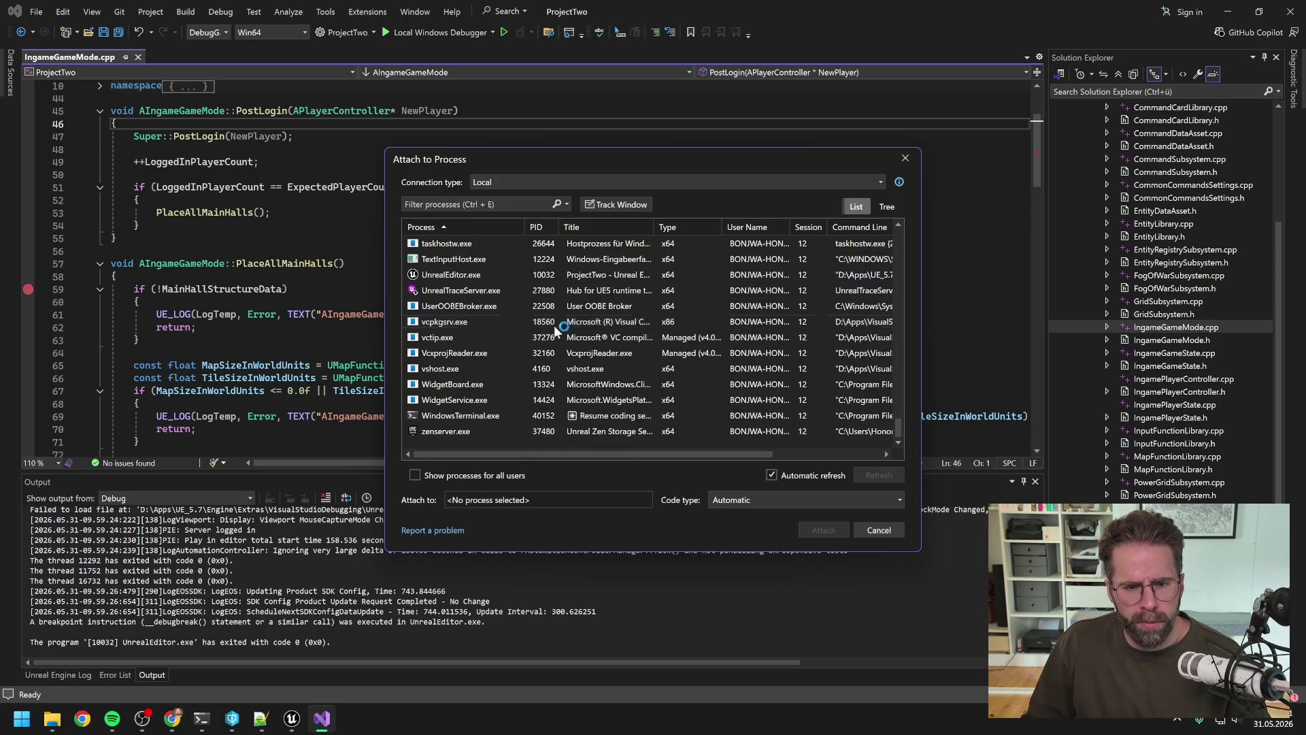
pyautogui.click(469, 275)
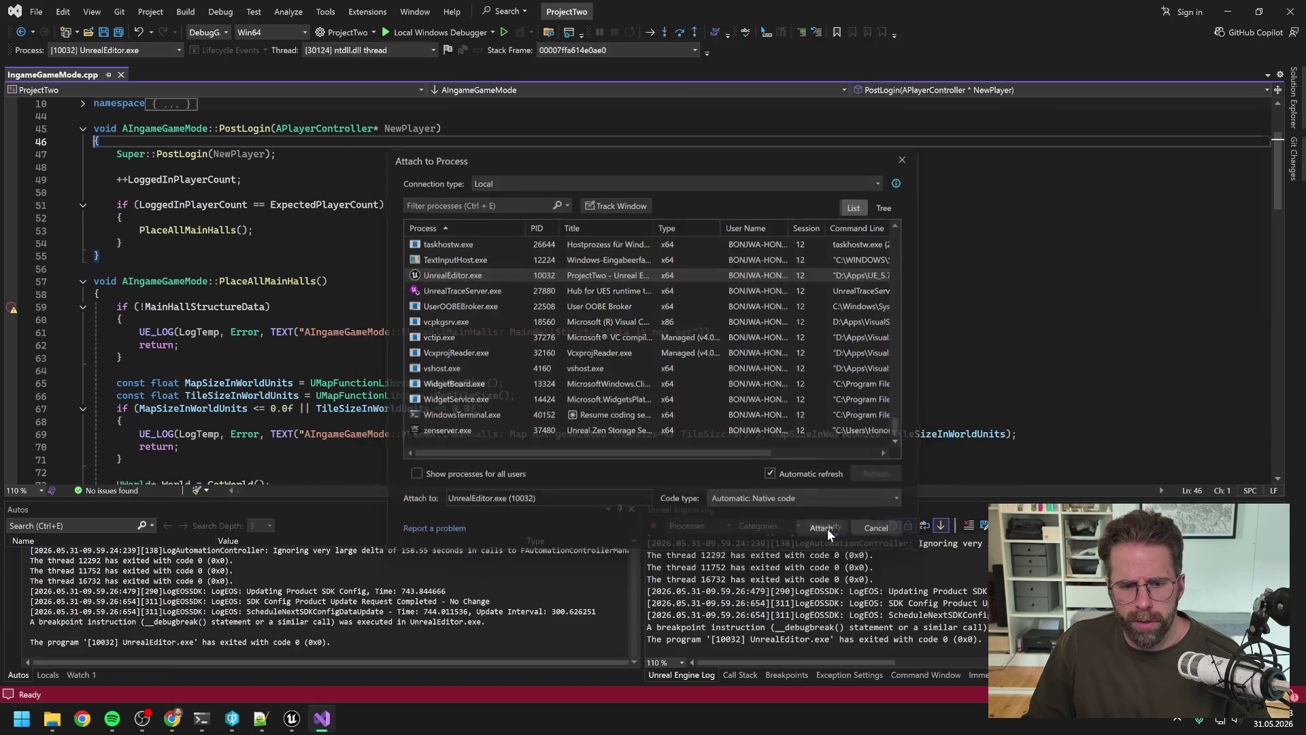
# Start Play in the Unreal Editor, then end the Visual Studio debugging session.
pyautogui.click(291, 720)
pyautogui.click(341, 53)
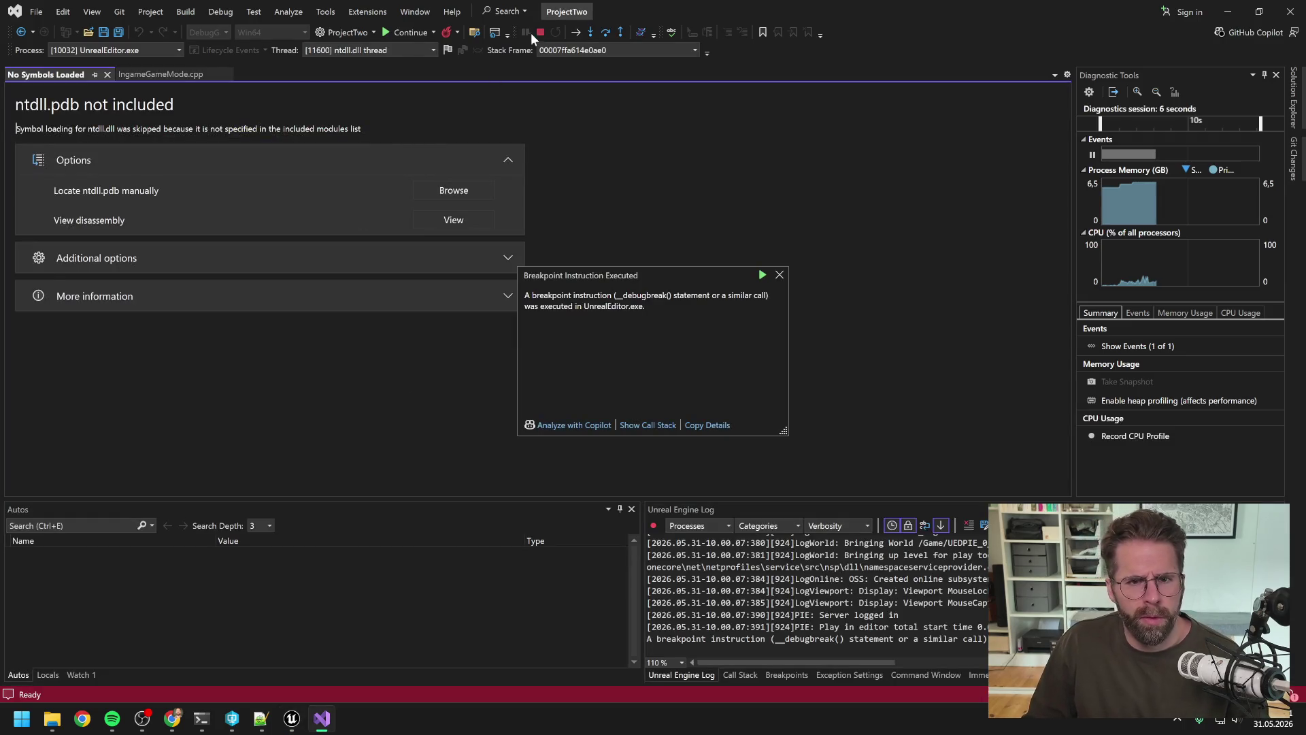
pyautogui.click(540, 32)
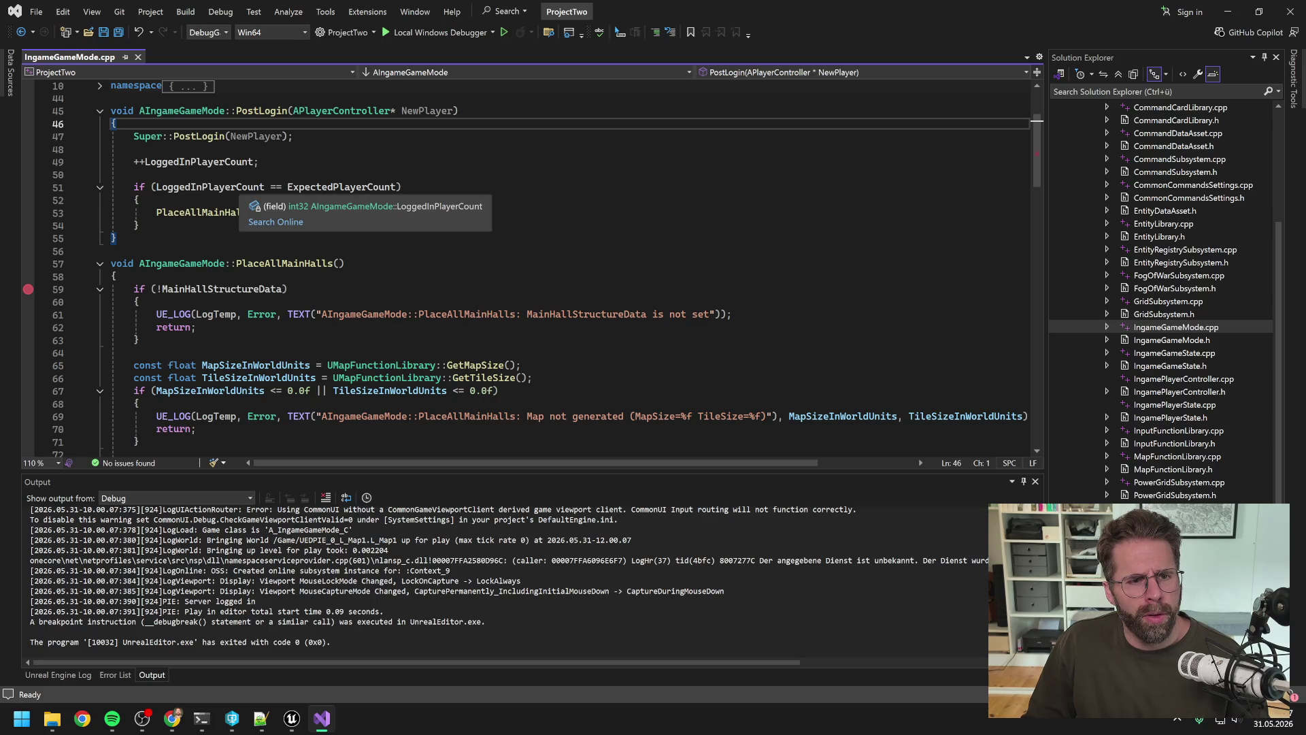
# Review LoggedInPlayerCount and ExpectedPlayerCount in PostLogin, then bring up the Claude Code terminal.
pyautogui.scroll(1, 531, 265)
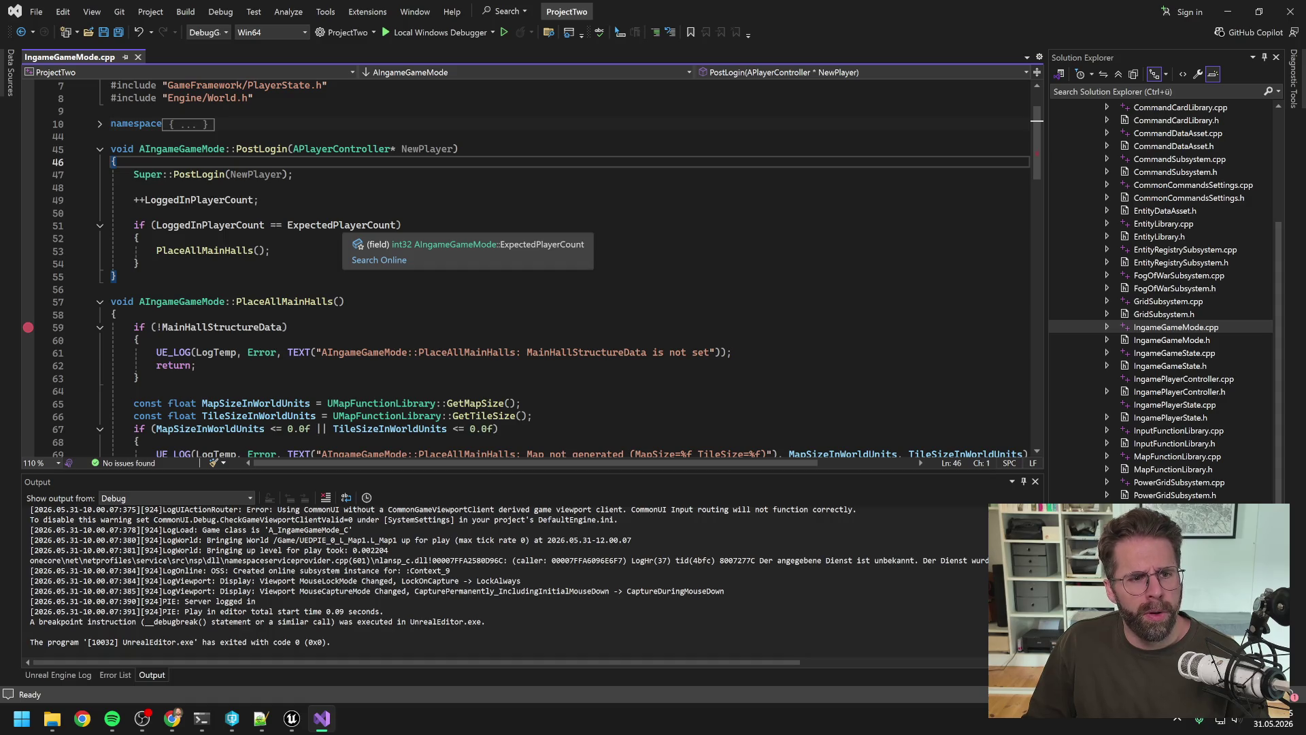
pyautogui.scroll(1, 531, 266)
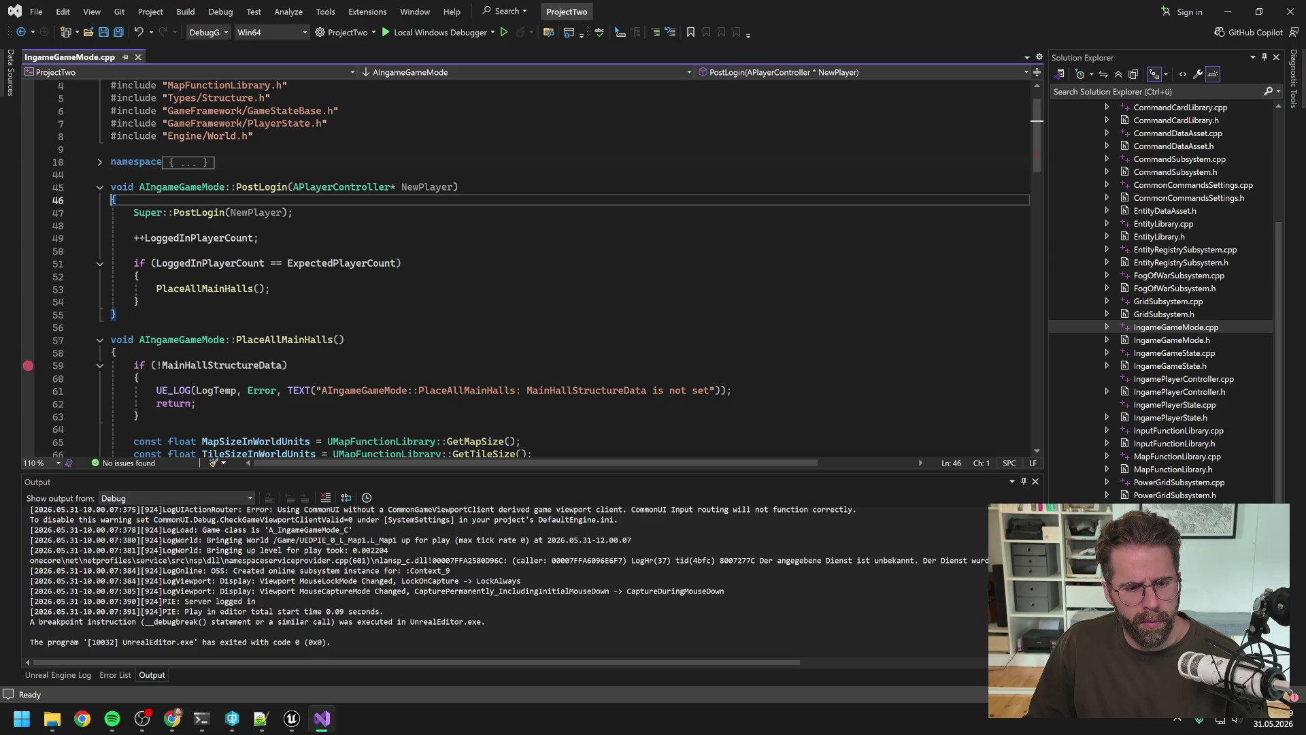
pyautogui.click(201, 719)
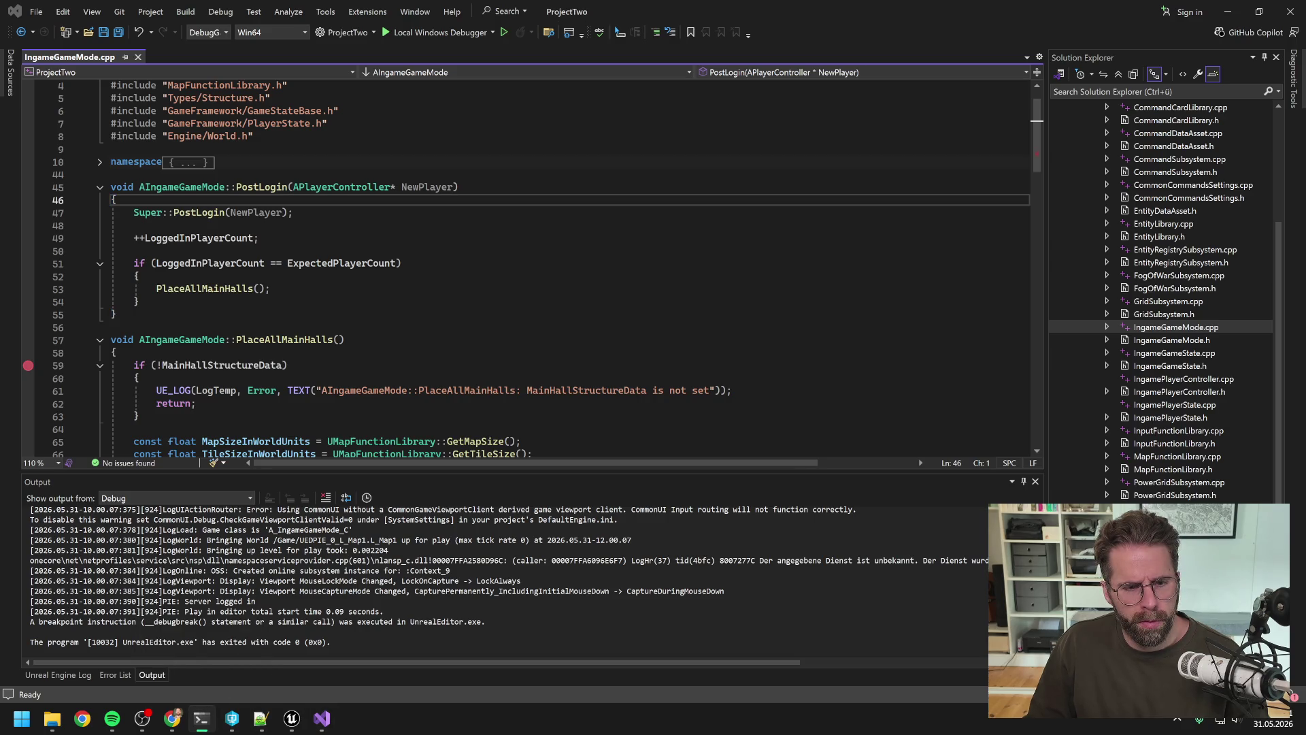
pyautogui.click(202, 646)
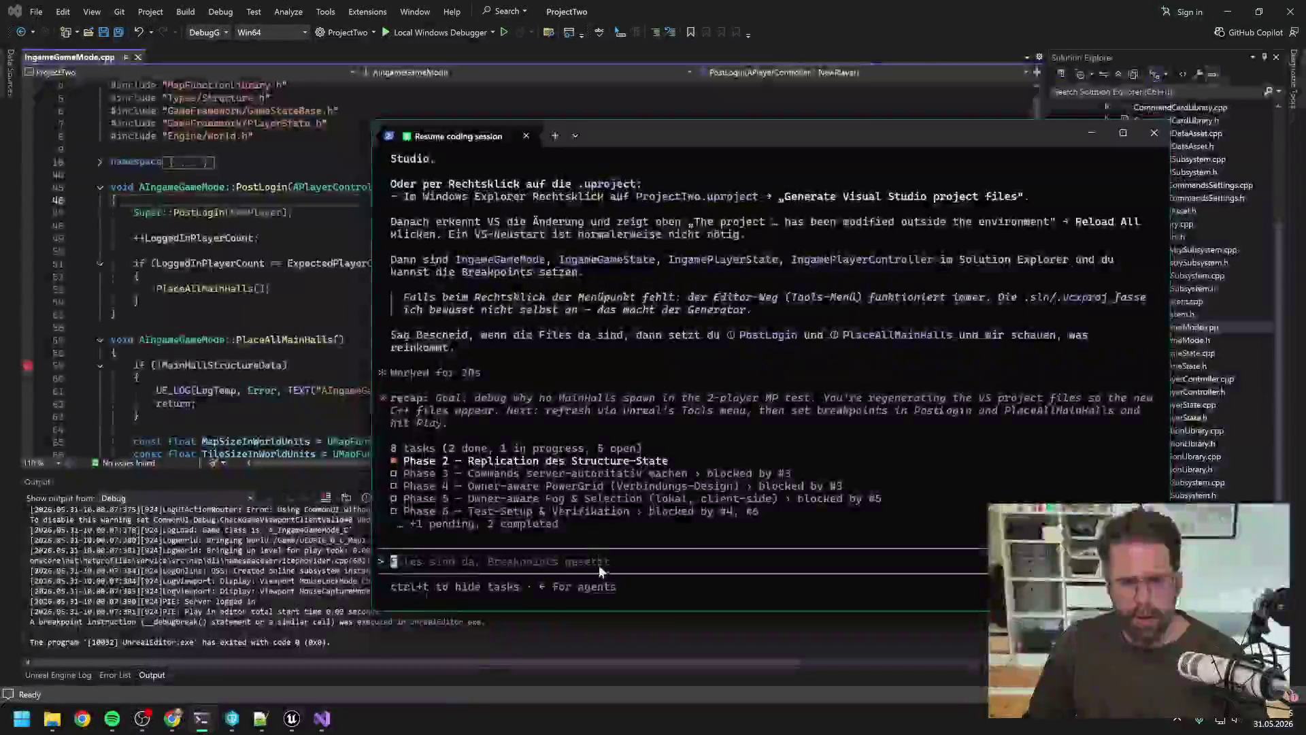
# Ask Claude Code why LoggedInPlayerCount never equals ExpectedPlayerCount and how to log in two players.
pyautogui.write('L')
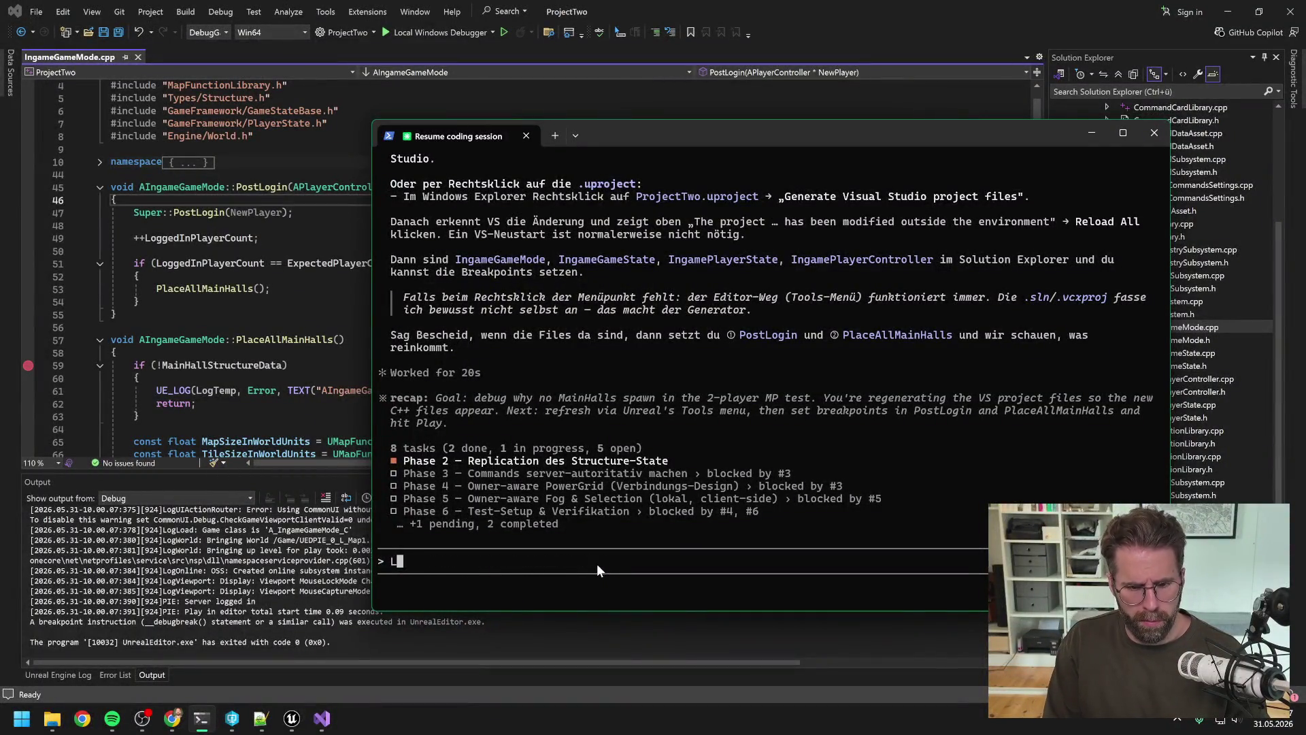
pyautogui.write('oggedIn')
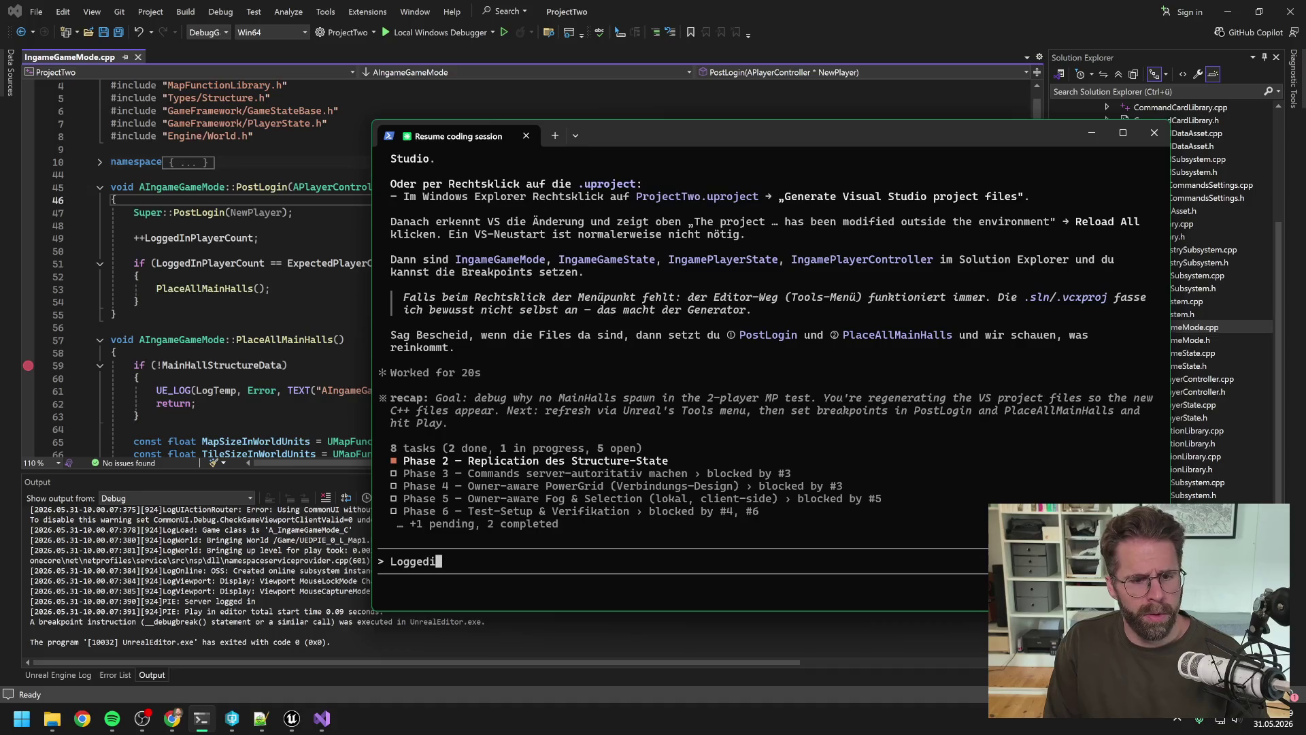
pyautogui.write('PlayerC')
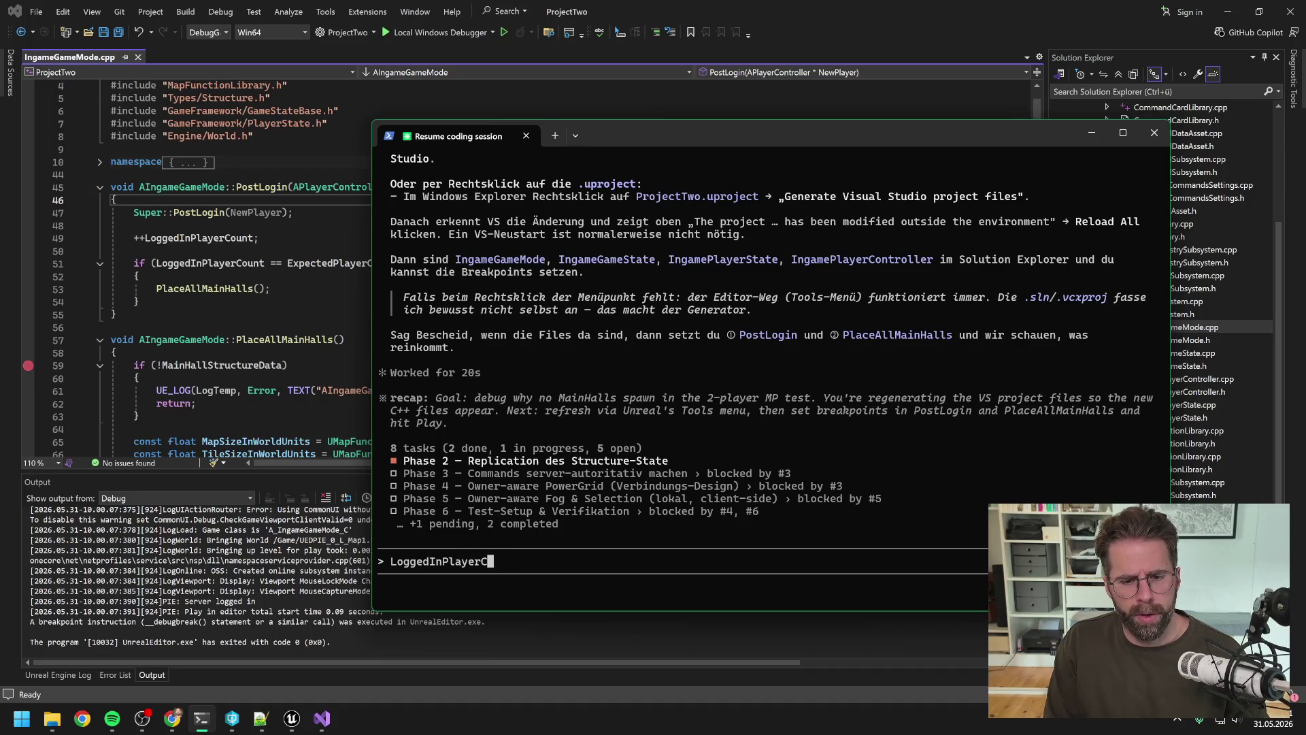
pyautogui.write('ount wird w')
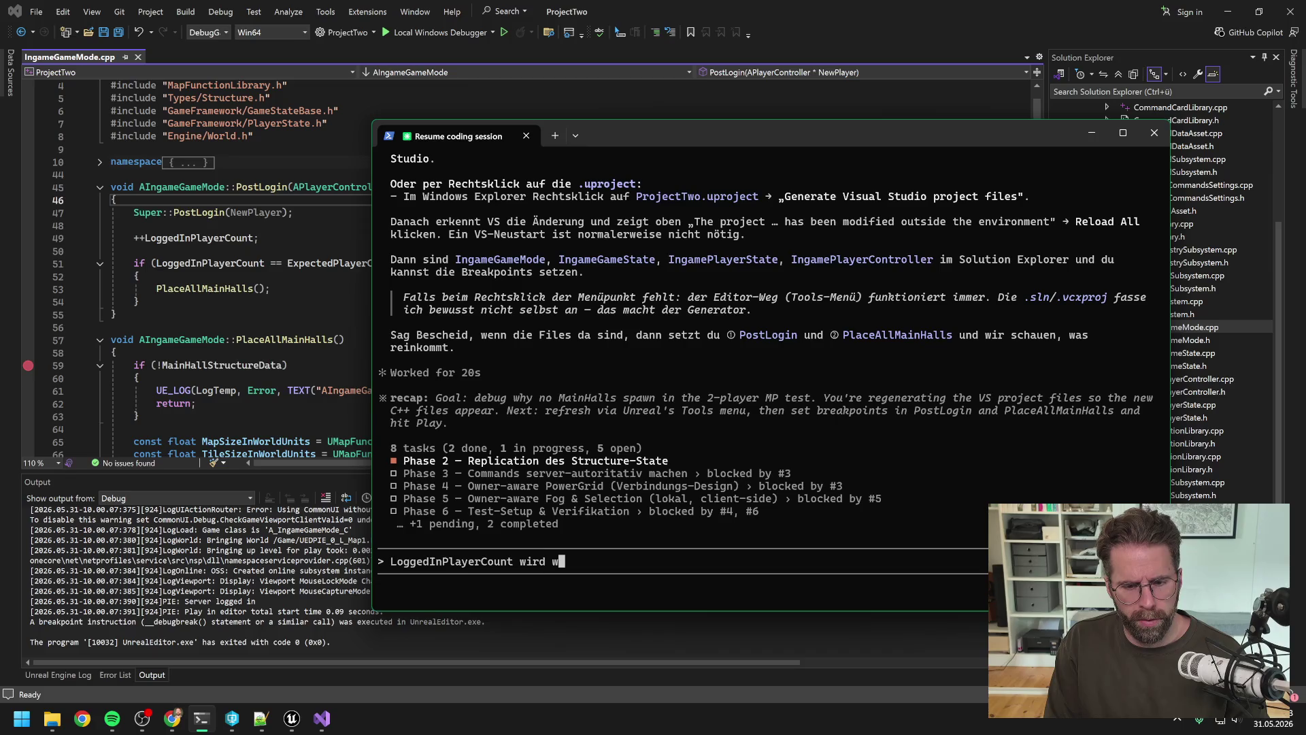
pyautogui.write('ohl niemals == Ex')
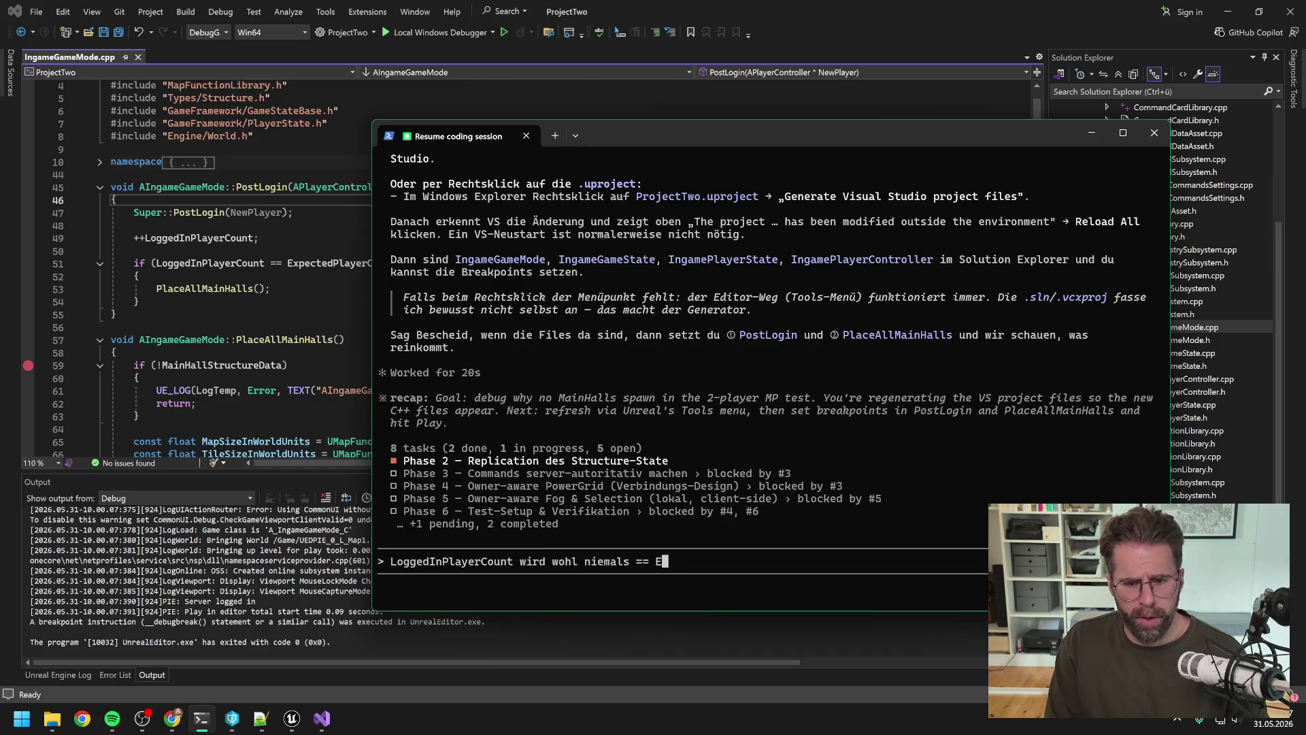
pyautogui.write('pected')
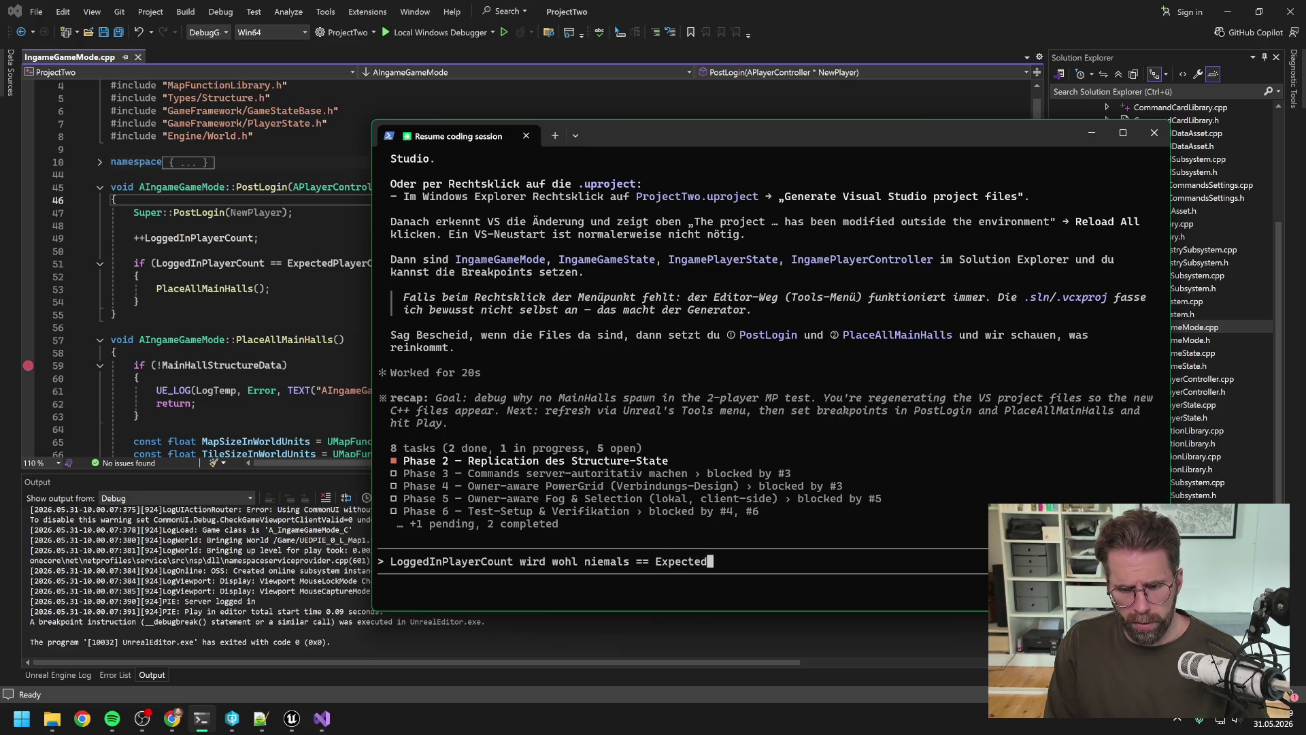
pyautogui.write('PlayerCou')
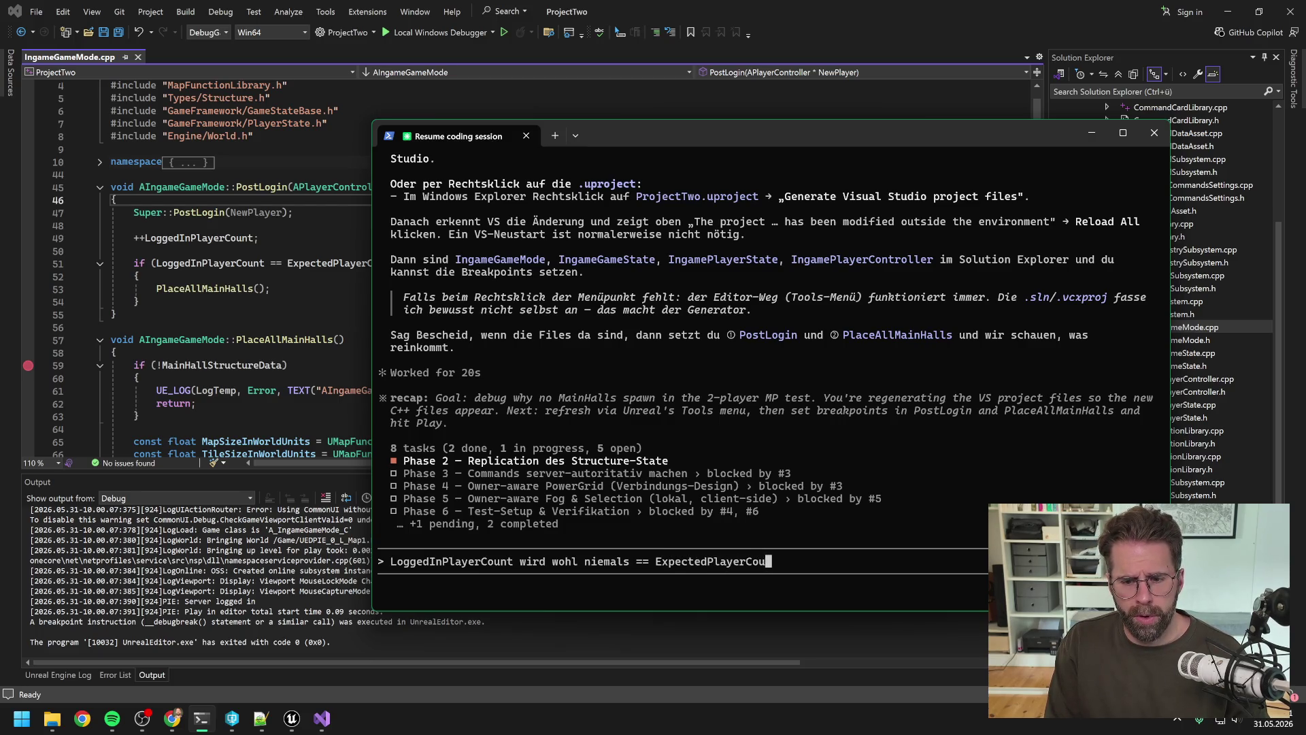
pyautogui.write('nt und desw')
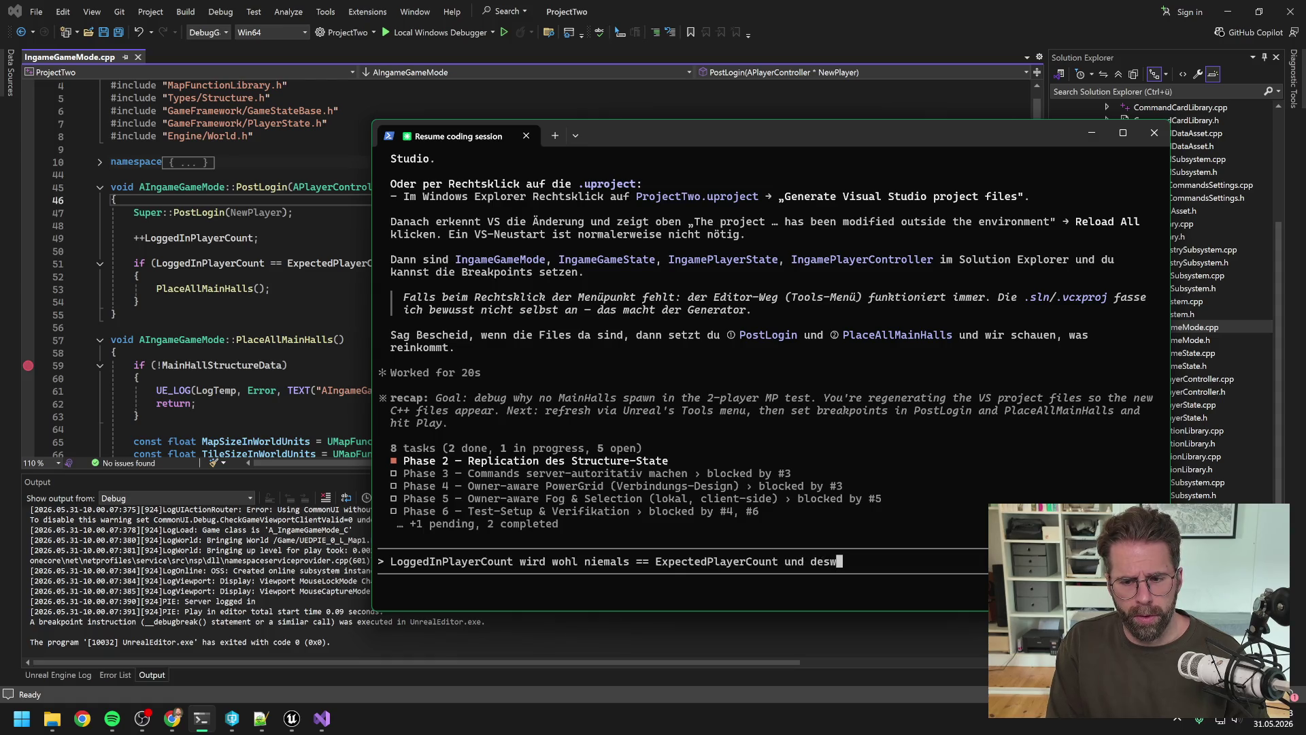
pyautogui.write('egen gehts noch nicht we ')
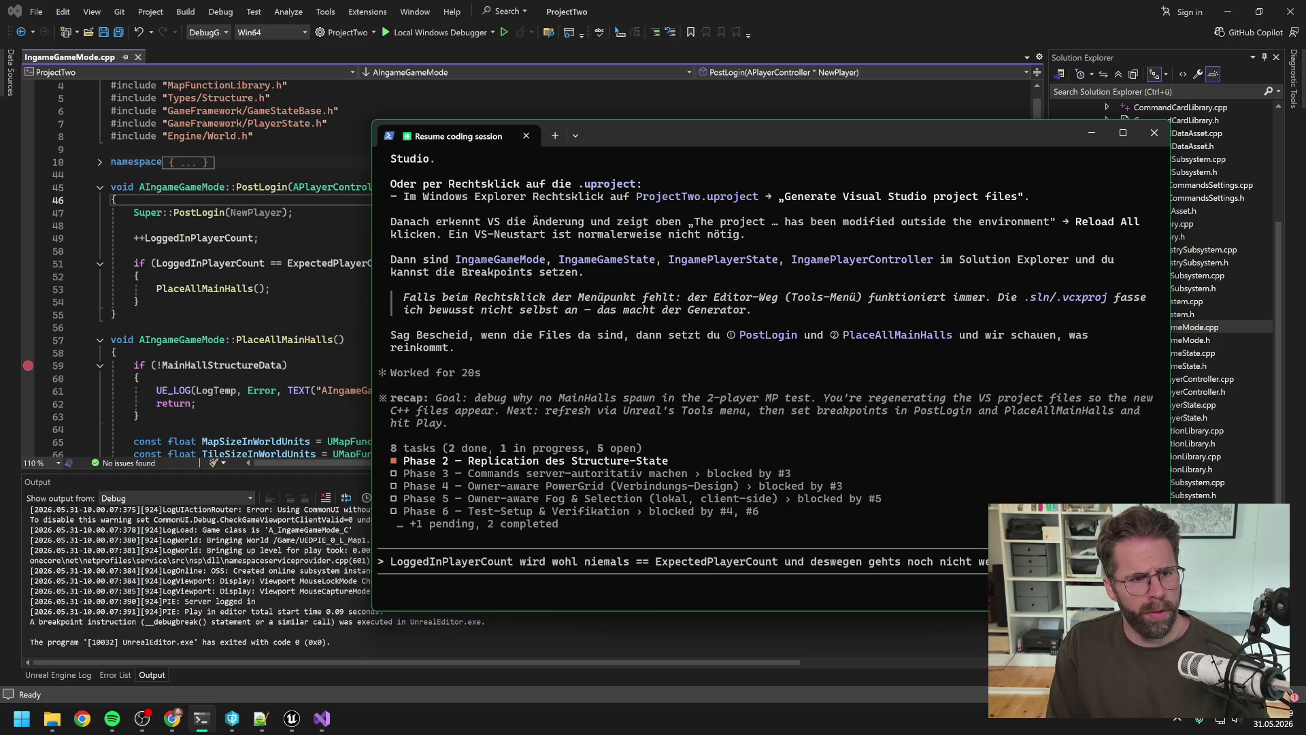
pyautogui.write('hast den ')
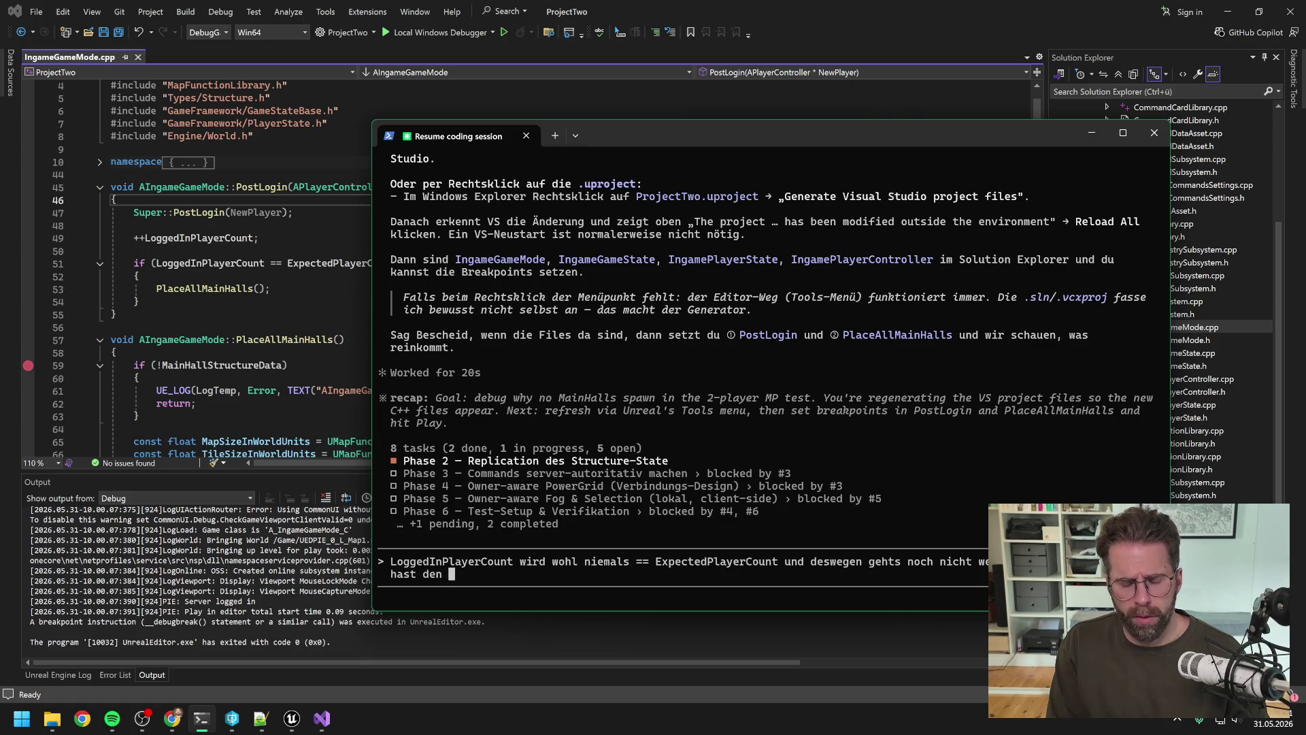
pyautogui.write('auf 2 gestellt')
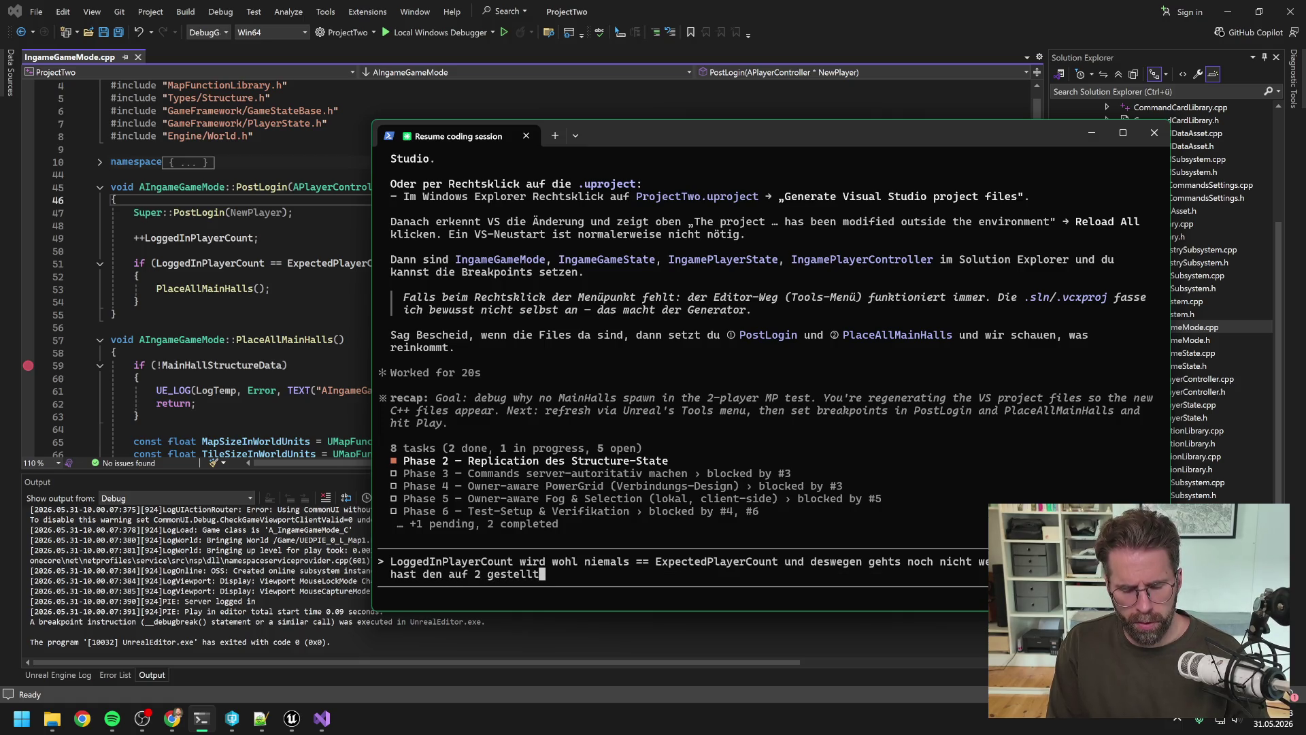
pyautogui.write('? Kann ich mir')
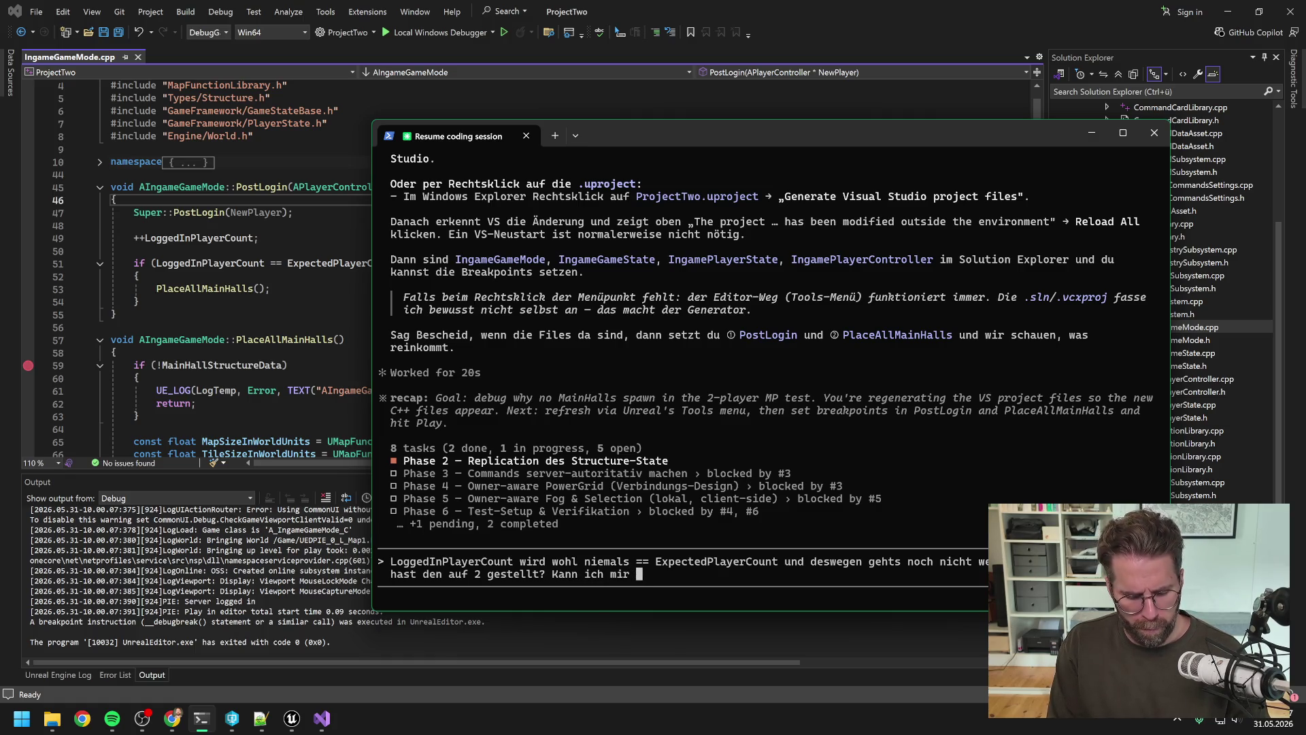
pyautogui.press('BackSpace')
pyautogui.press('BackSpace')
pyautogui.write('ch mit zweien einloggen')
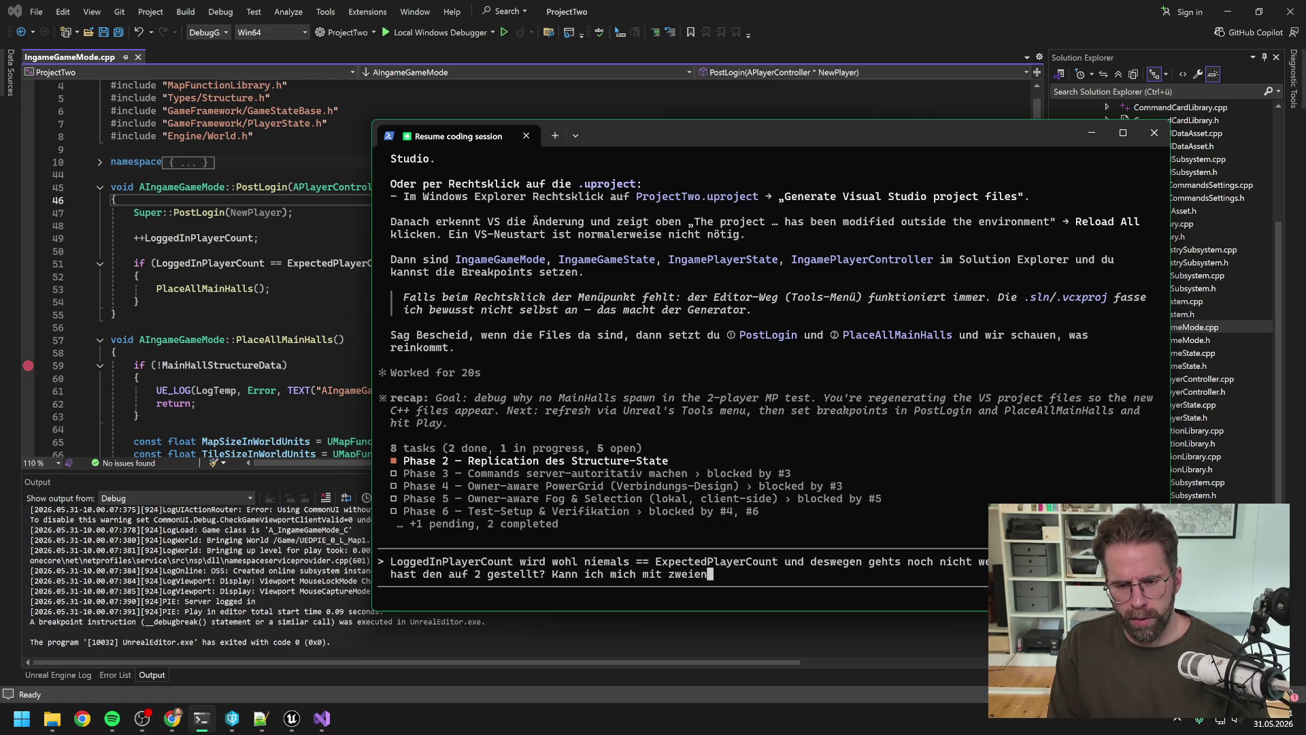
pyautogui.write(' im Test ')
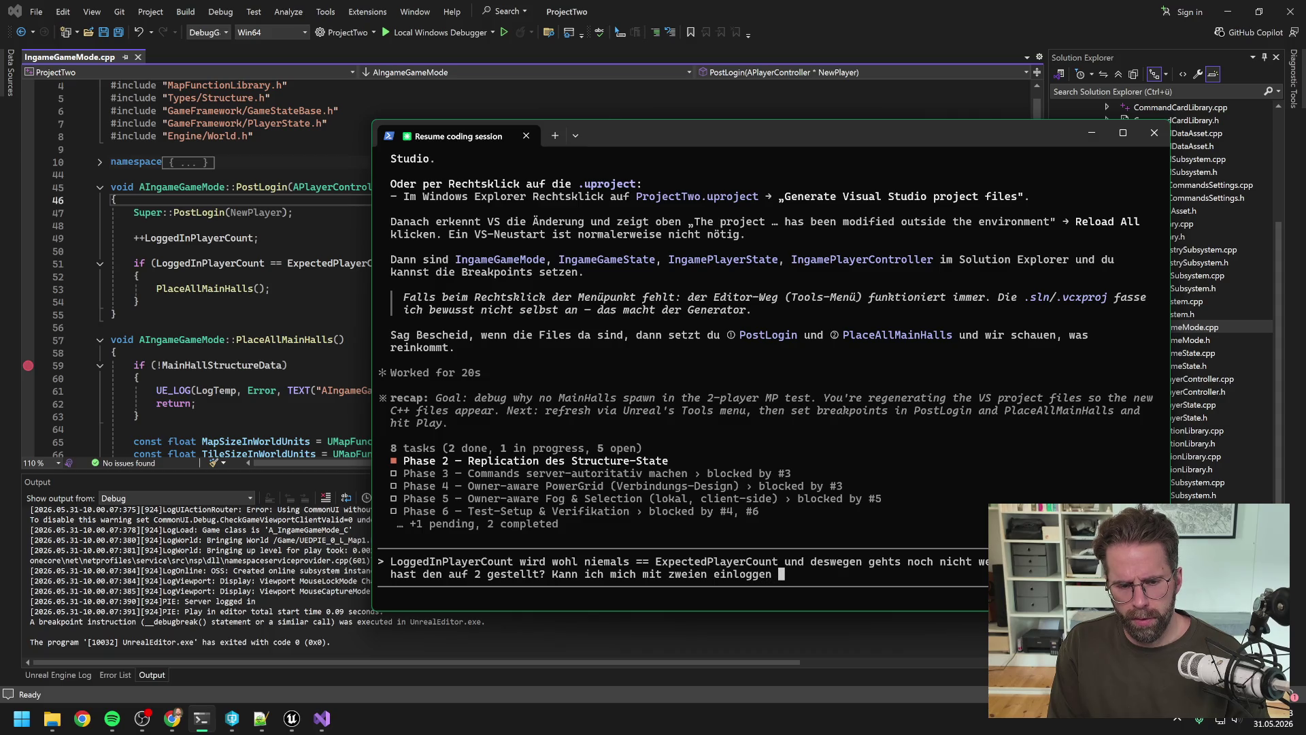
pyautogui.write('über')
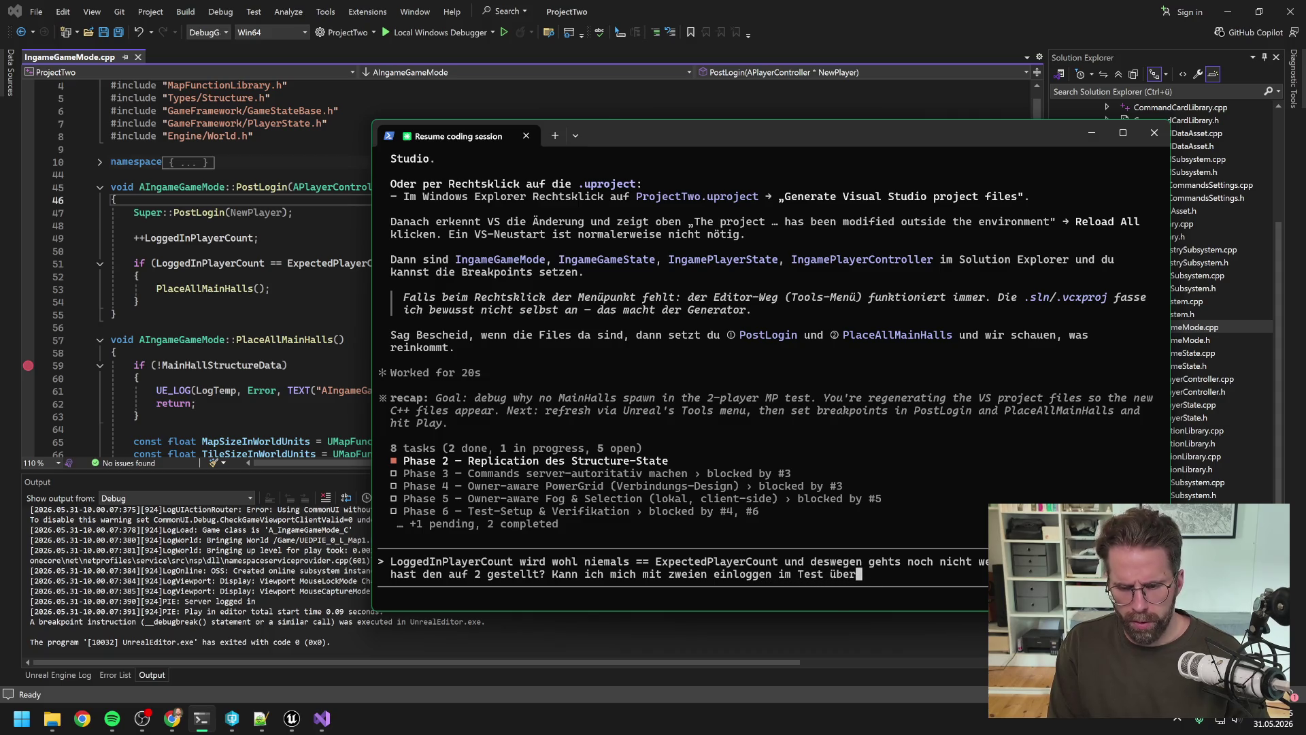
pyautogui.write(' Editor?')
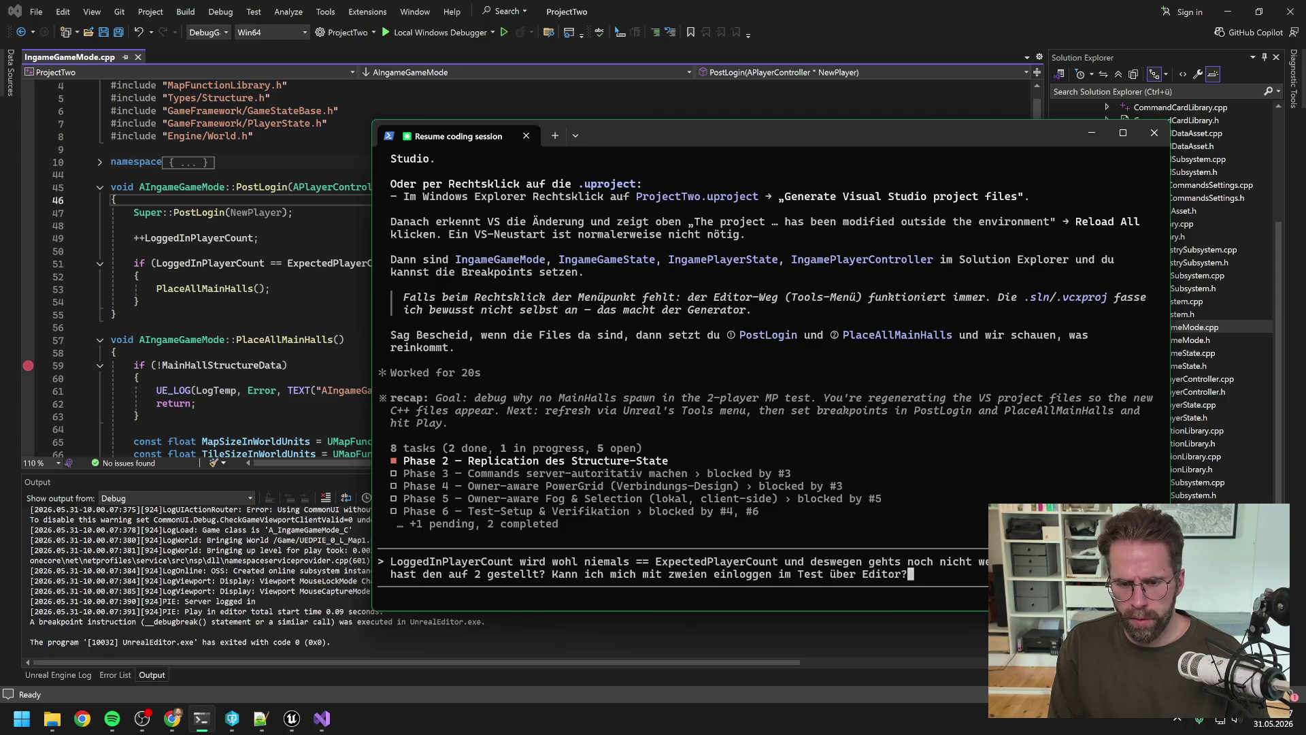
pyautogui.press('Return')
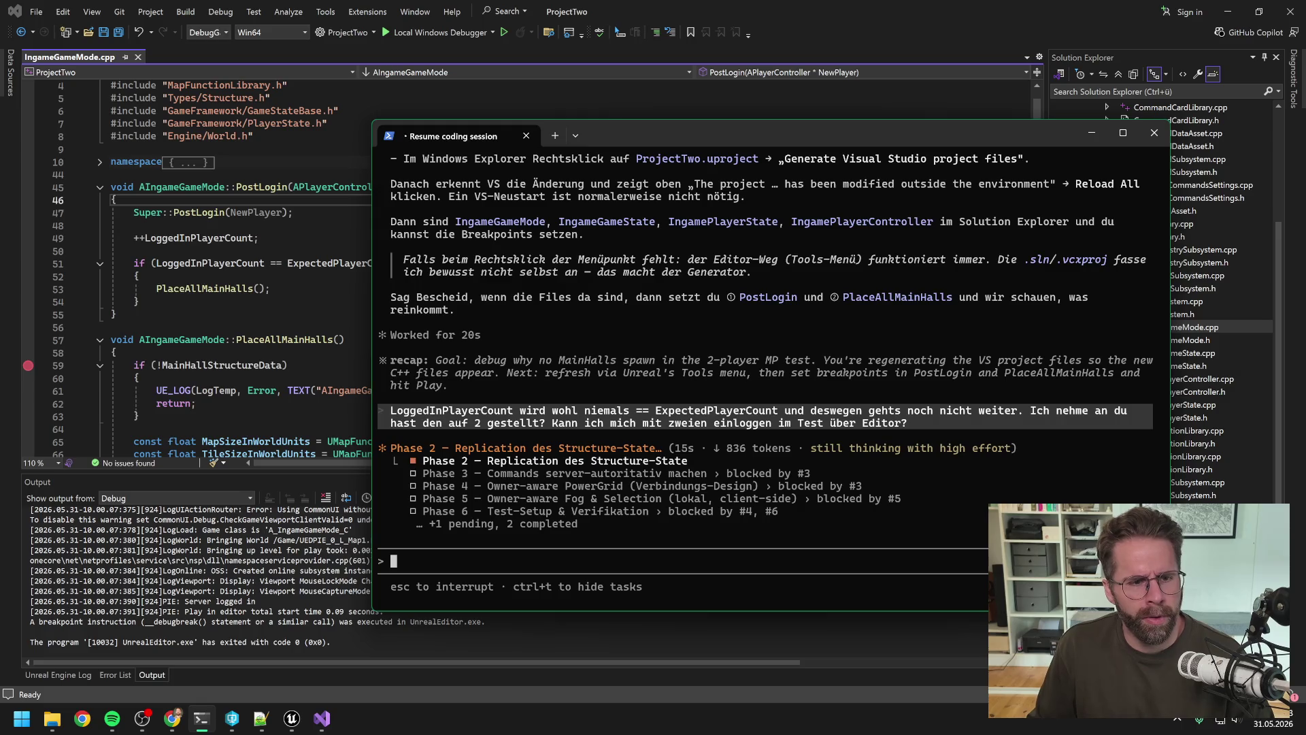
pyautogui.click(226, 263)
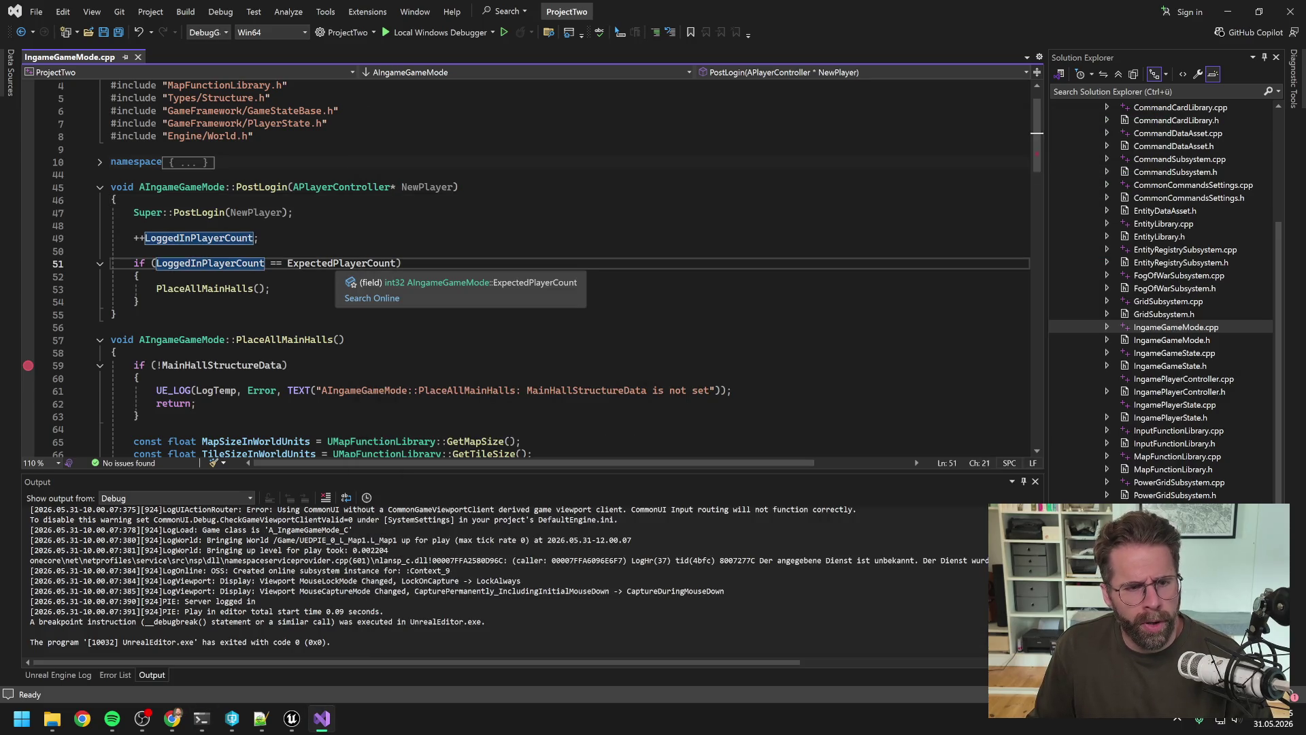
# In IngameGameMode.h, change the ExpectedPlayerCount default on line 19 from 2 to 1.
pyautogui.scroll(1, 102, 211)
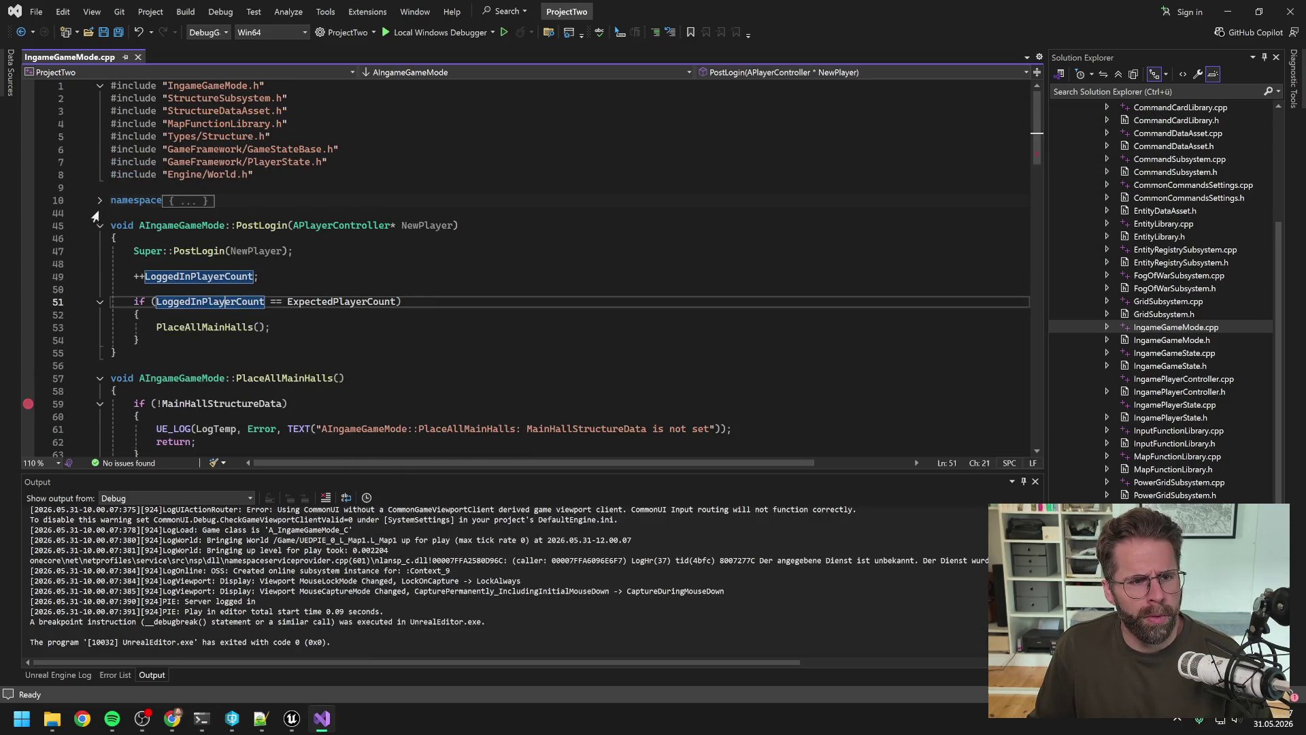
pyautogui.click(100, 201)
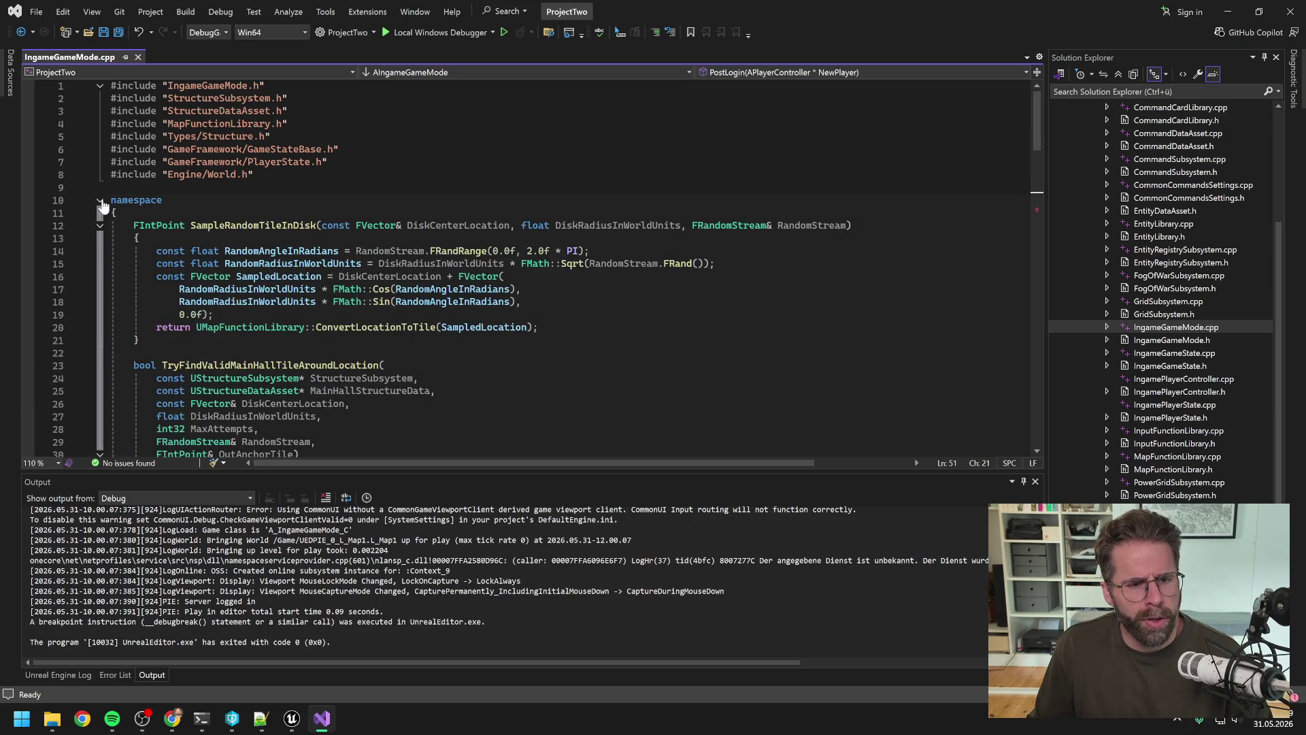
pyautogui.click(100, 202)
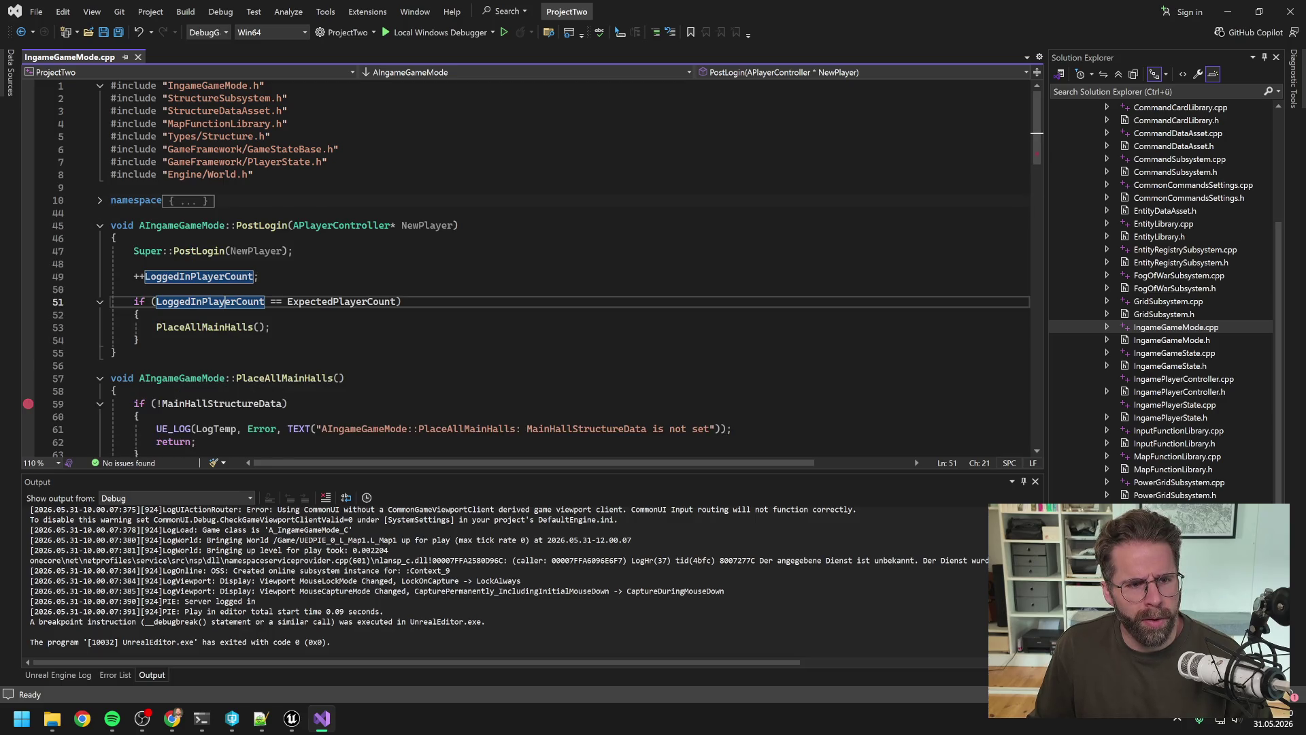
pyautogui.doubleClick(1165, 341)
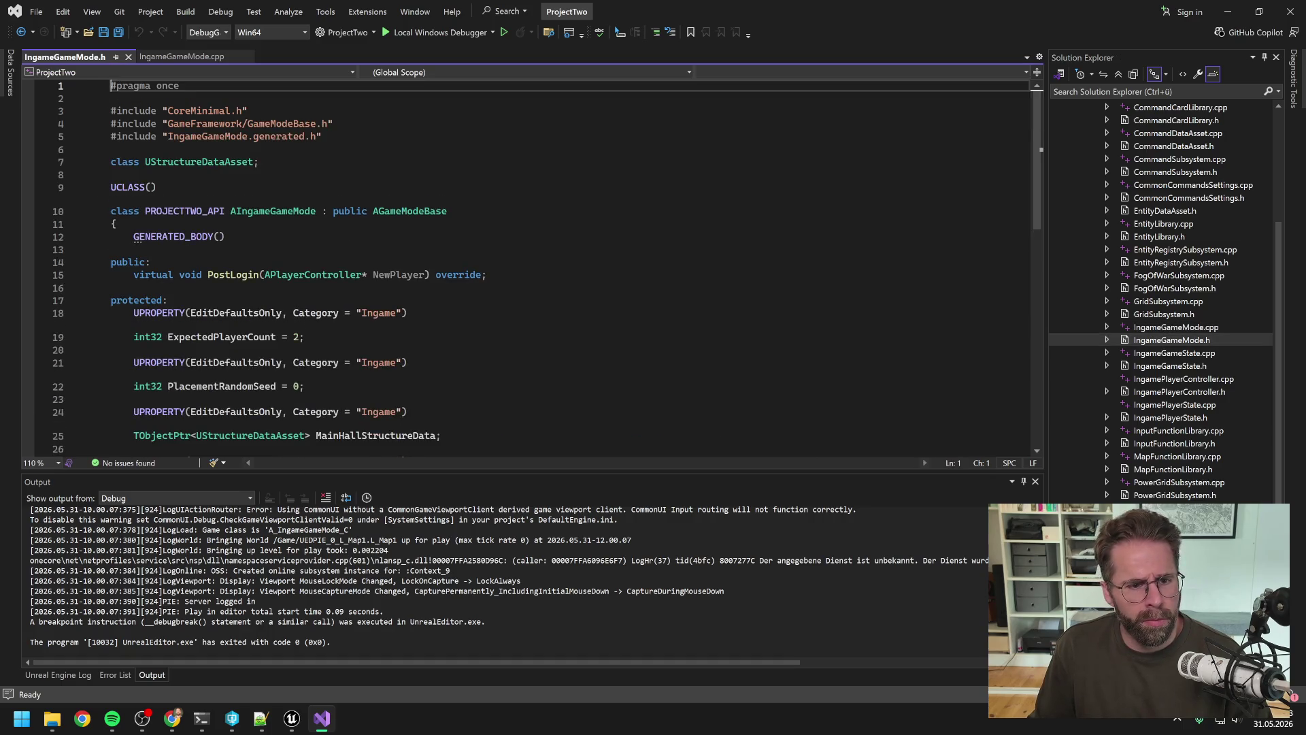
pyautogui.scroll(-1, 544, 265)
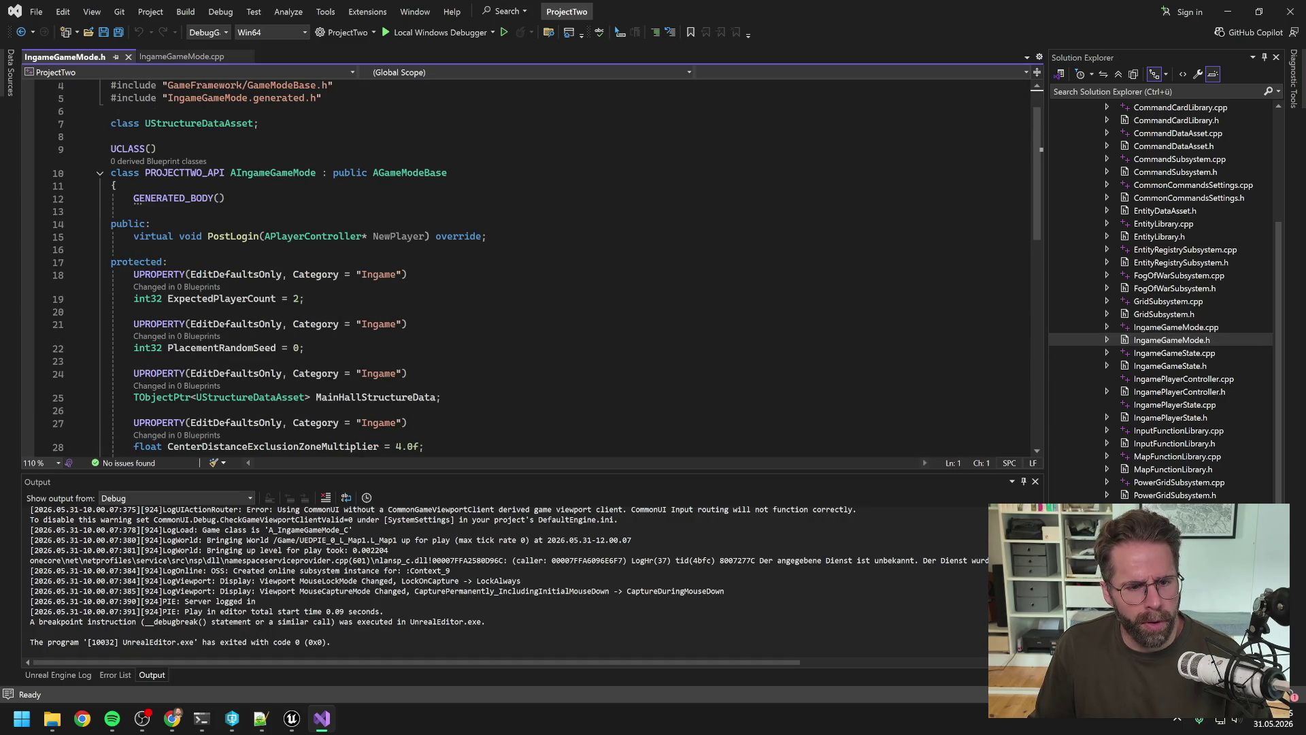
pyautogui.click(298, 298)
pyautogui.press('BackSpace')
pyautogui.write('1')
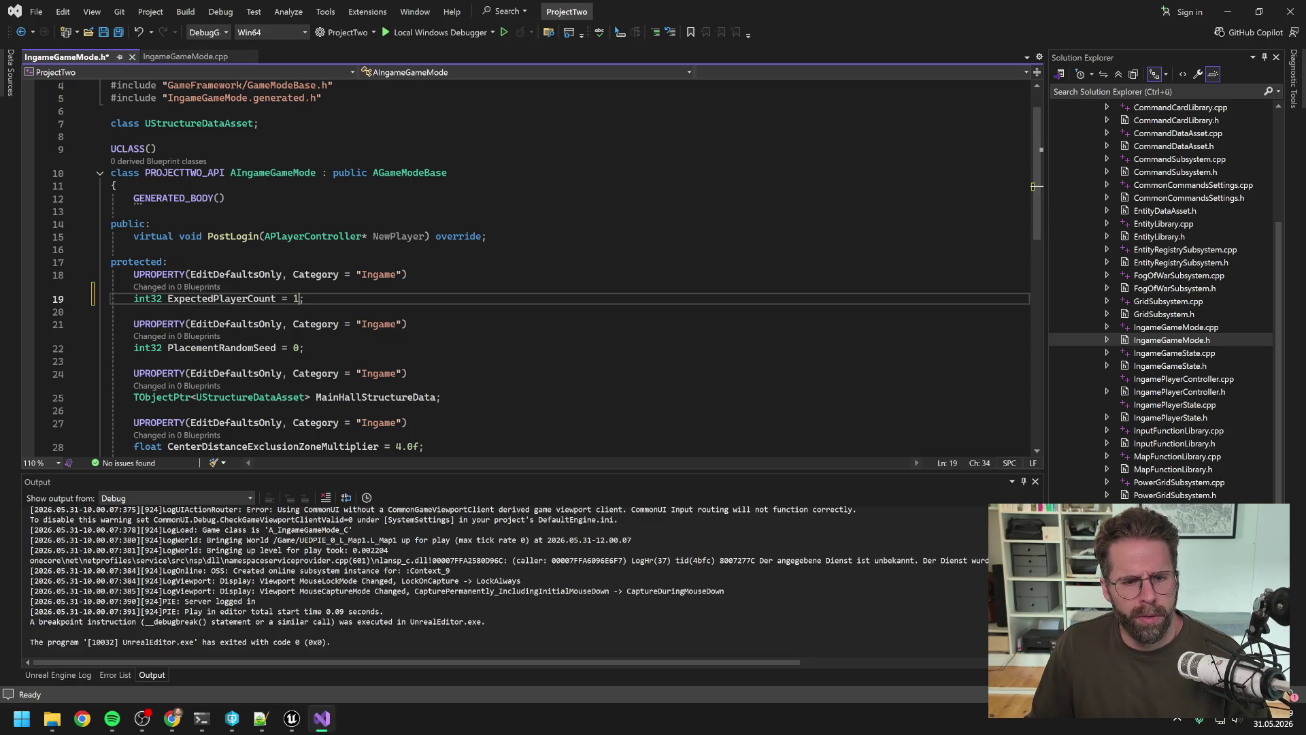
pyautogui.scroll(5, 1153, 236)
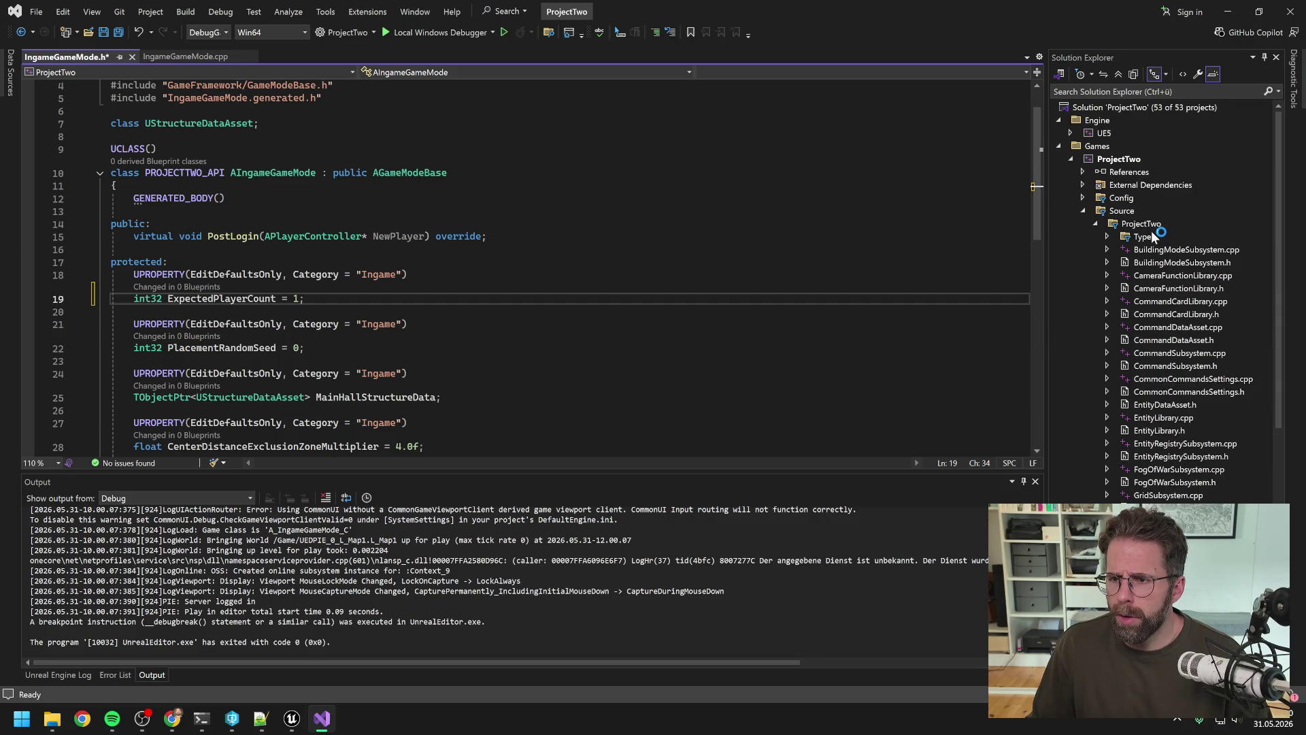
pyautogui.rightClick(1133, 158)
# Rebuild the ProjectTwo project and bring the Claude Code session back up.
pyautogui.moveTo(1129, 163)
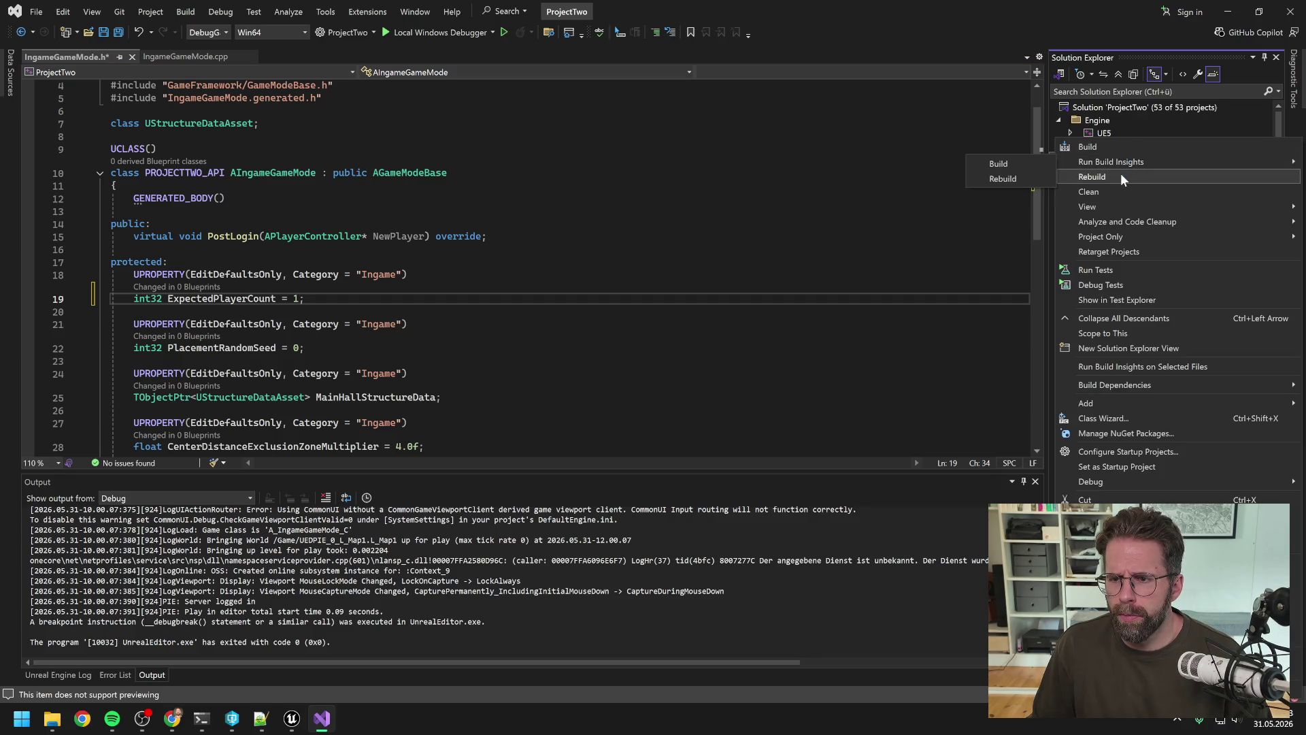
pyautogui.click(1120, 177)
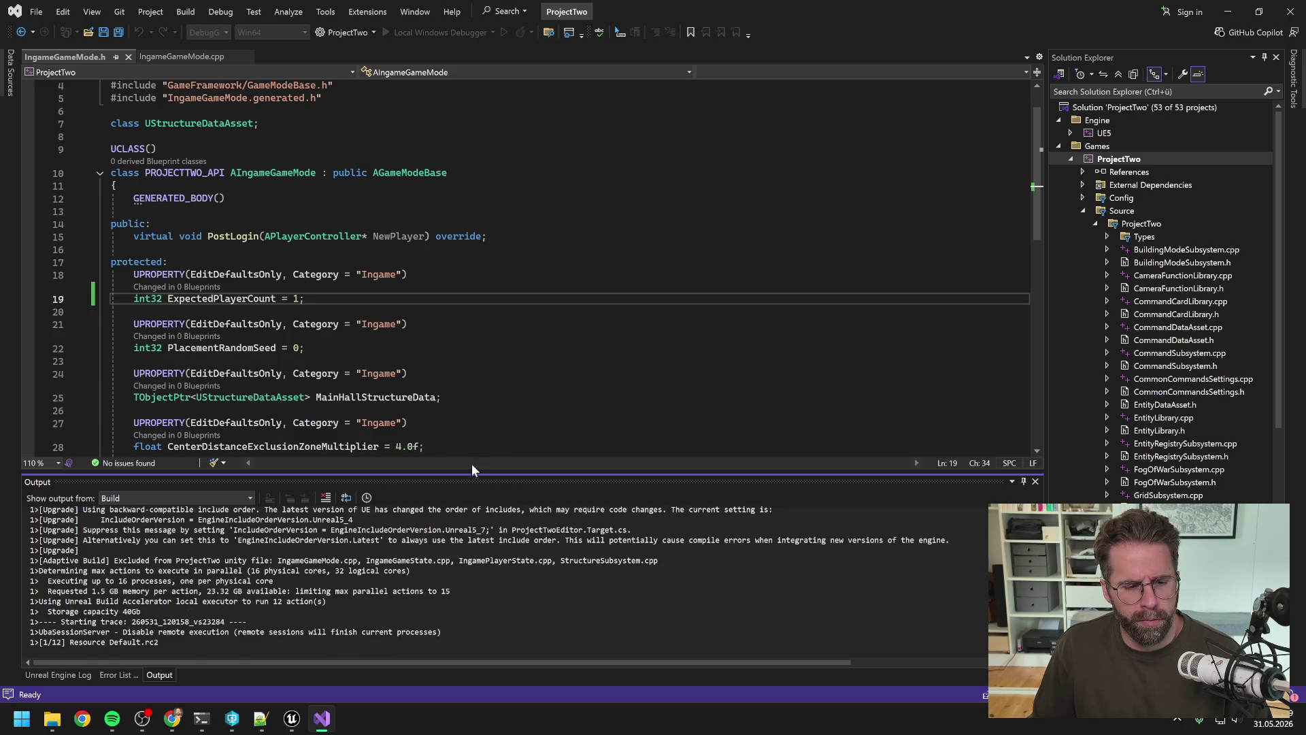
pyautogui.click(202, 725)
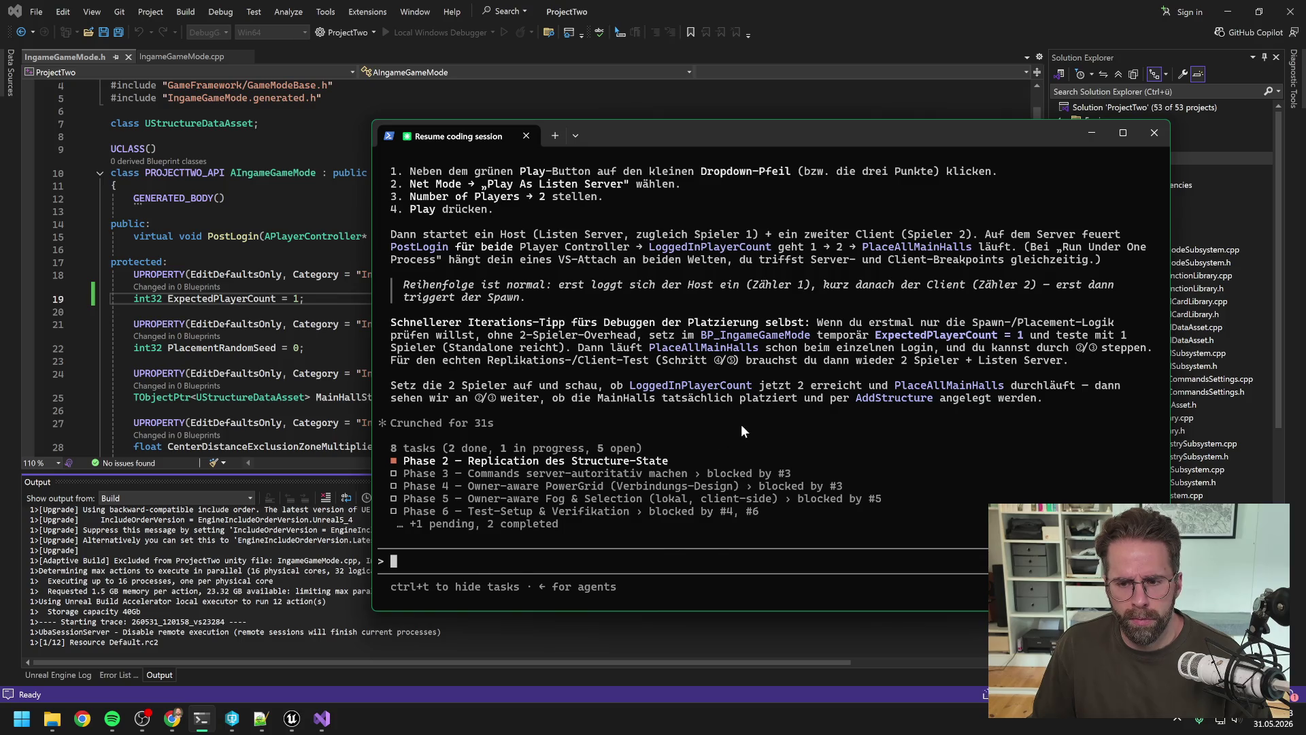
pyautogui.scroll(3, 741, 429)
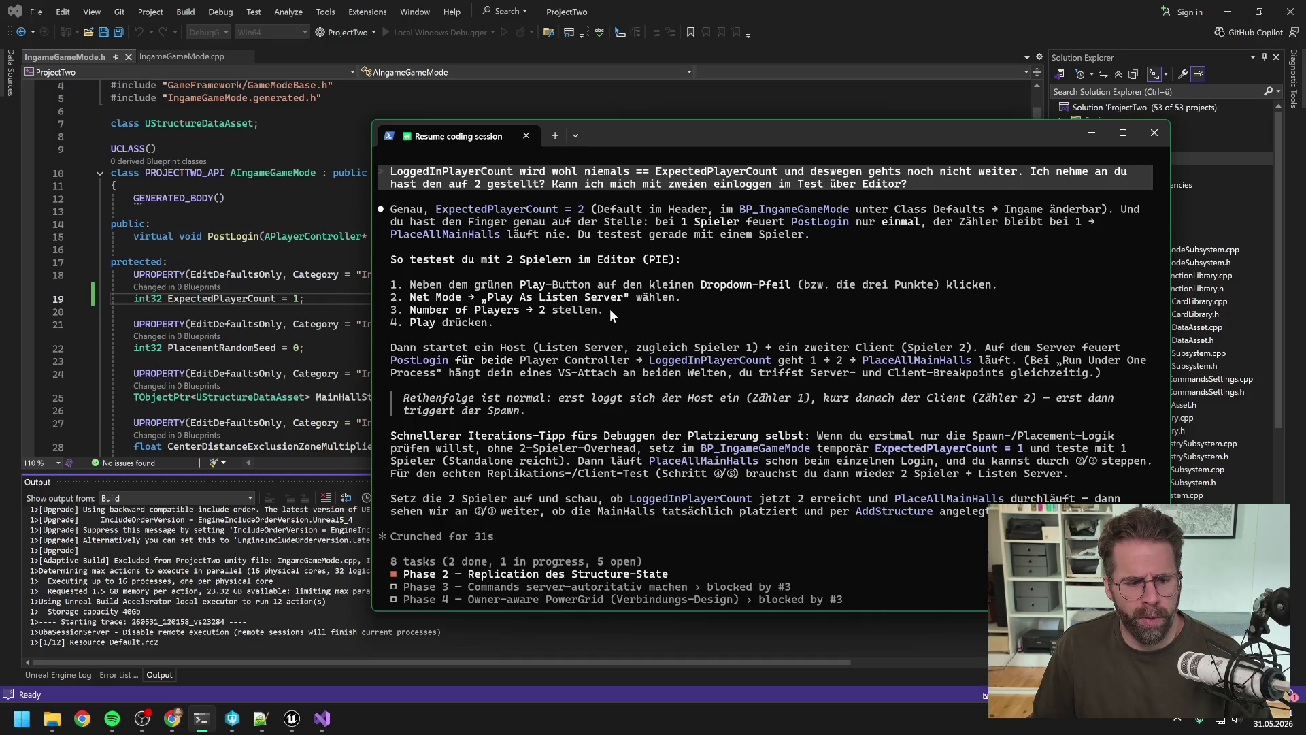
pyautogui.click(659, 52)
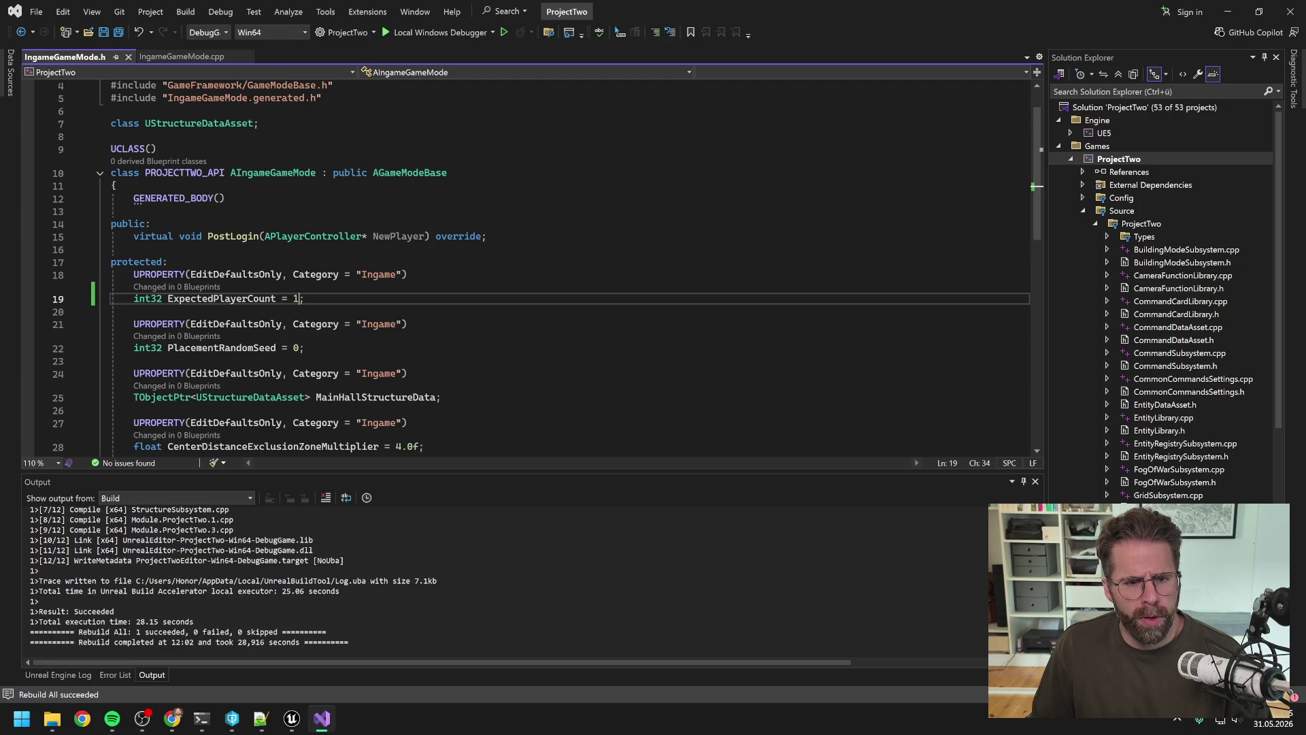
pyautogui.click(293, 727)
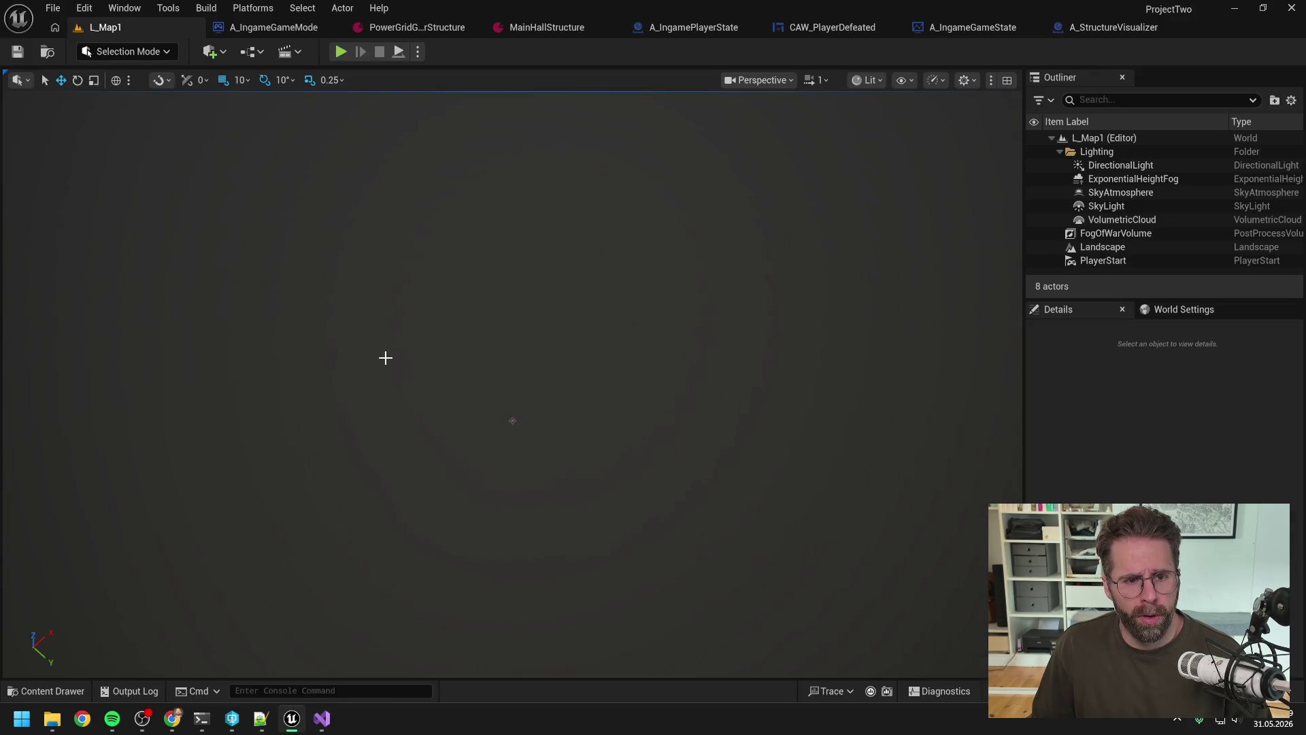
pyautogui.click(312, 726)
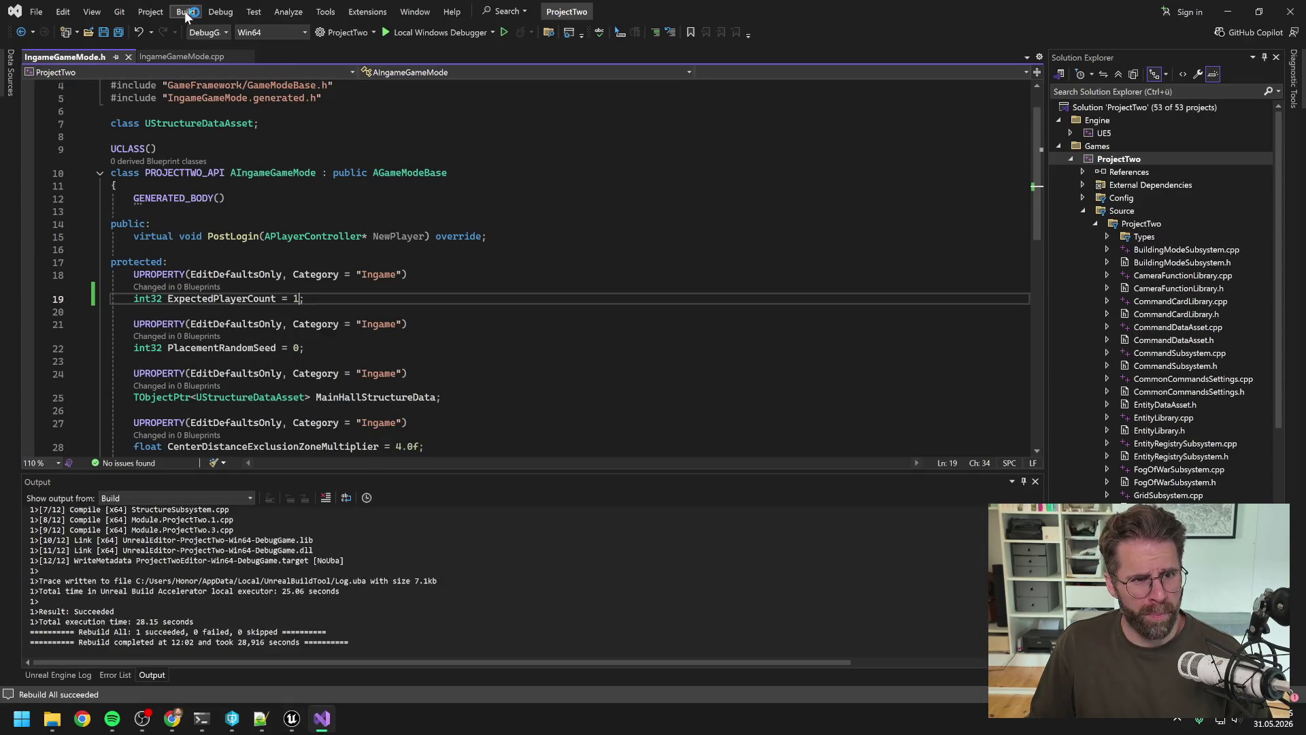
pyautogui.click(220, 12)
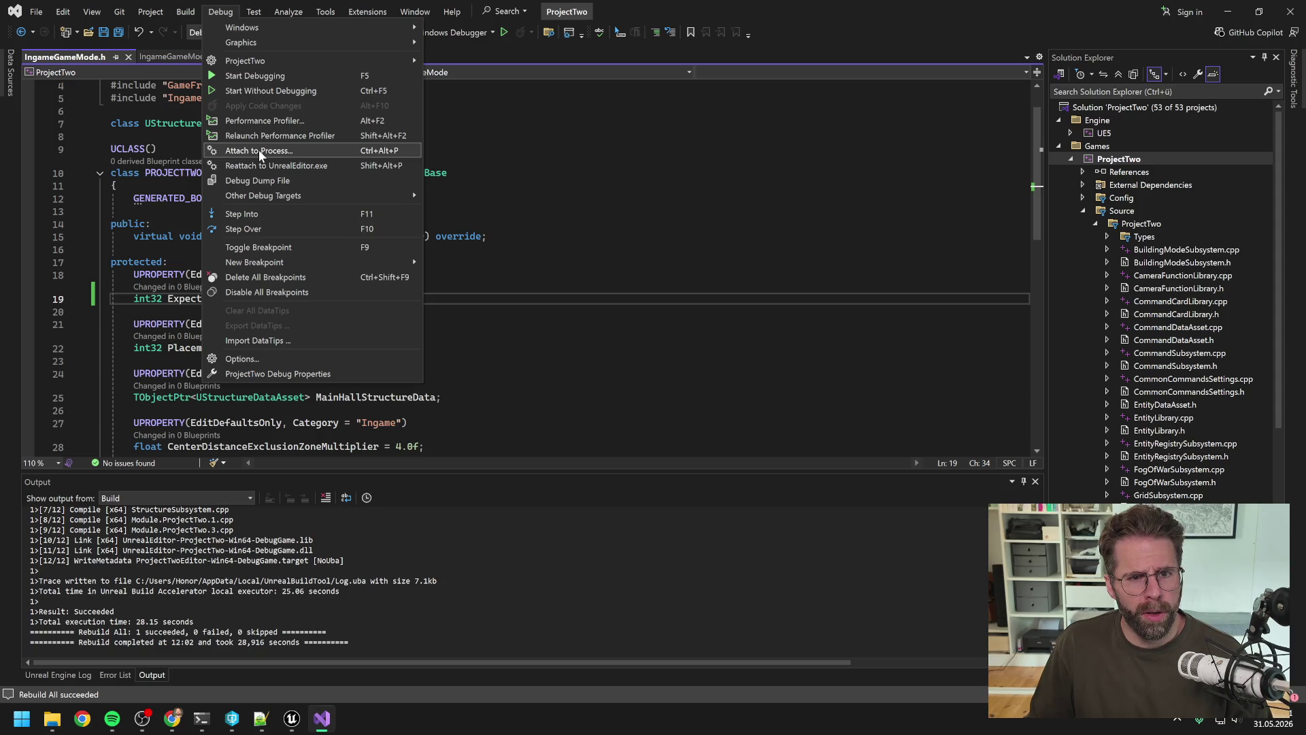
pyautogui.click(798, 39)
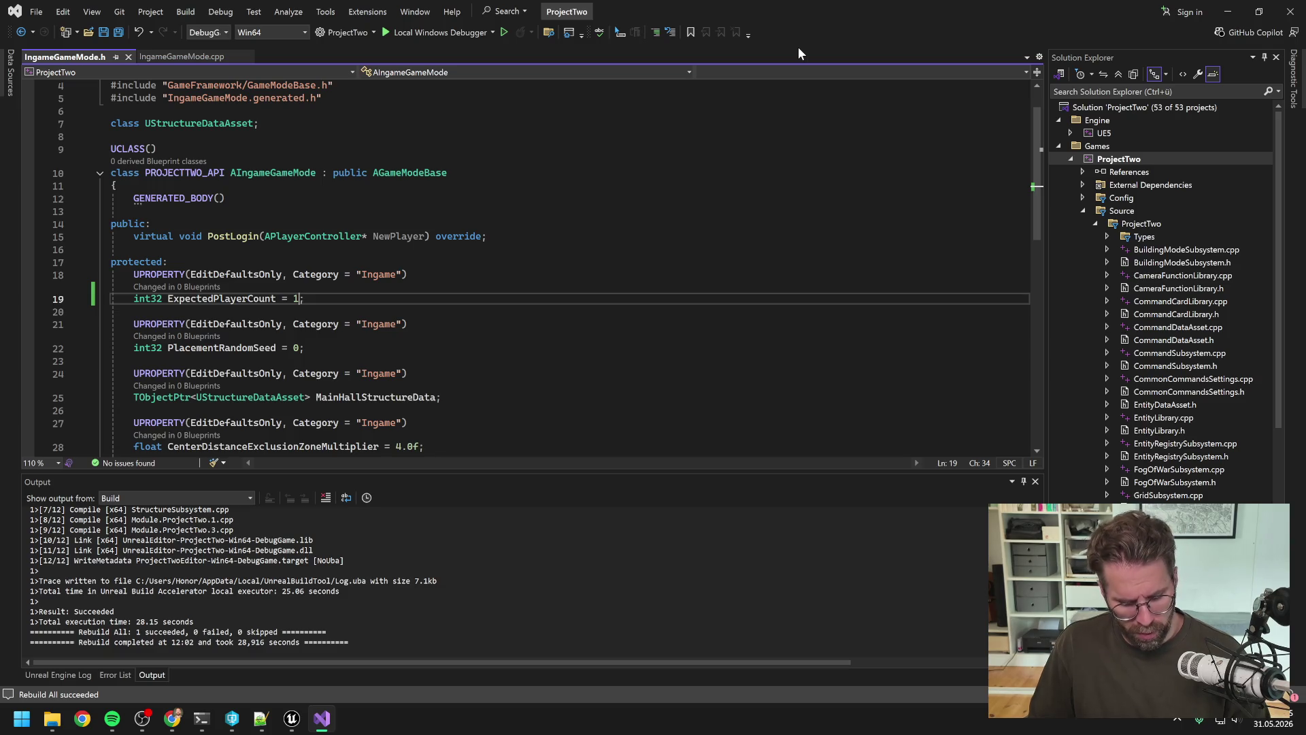
# Attach the debugger to UnrealEditor.exe (10032) and start Play in Editor on L_Map1.
pyautogui.scroll(-15, 634, 357)
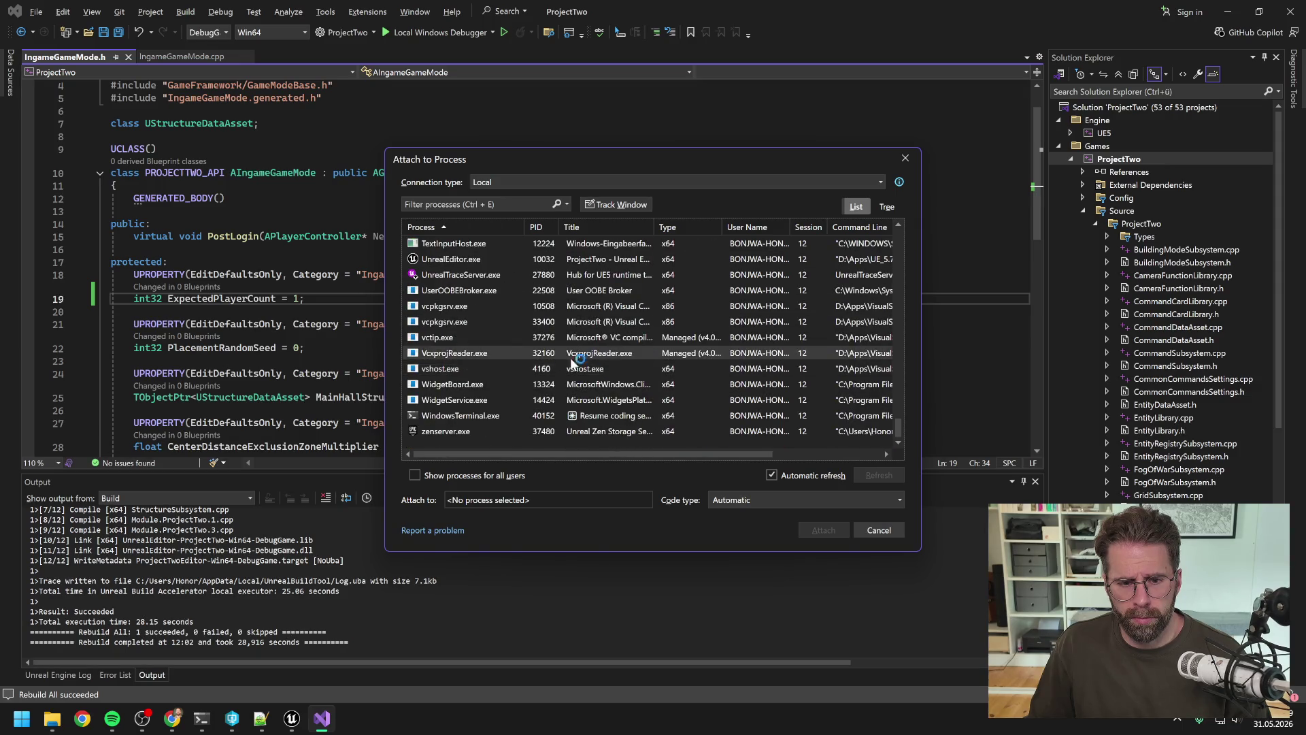
pyautogui.click(442, 259)
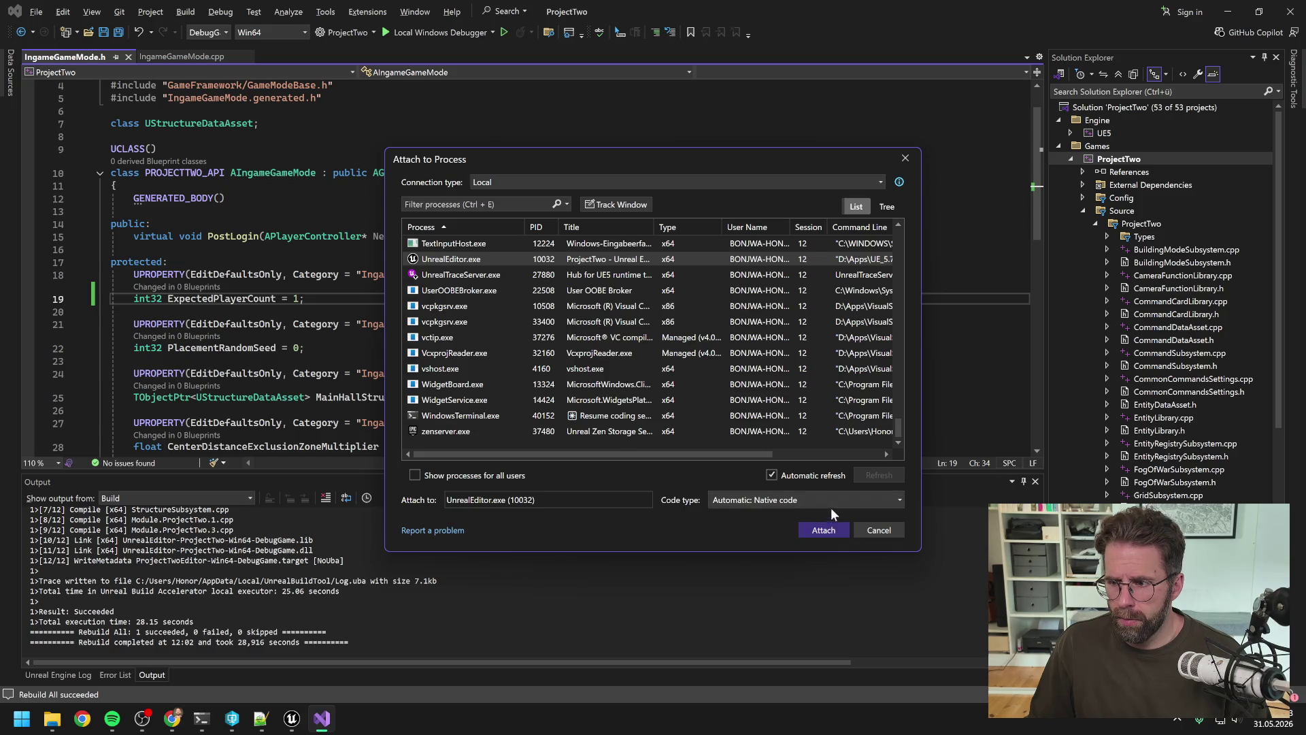
pyautogui.click(820, 529)
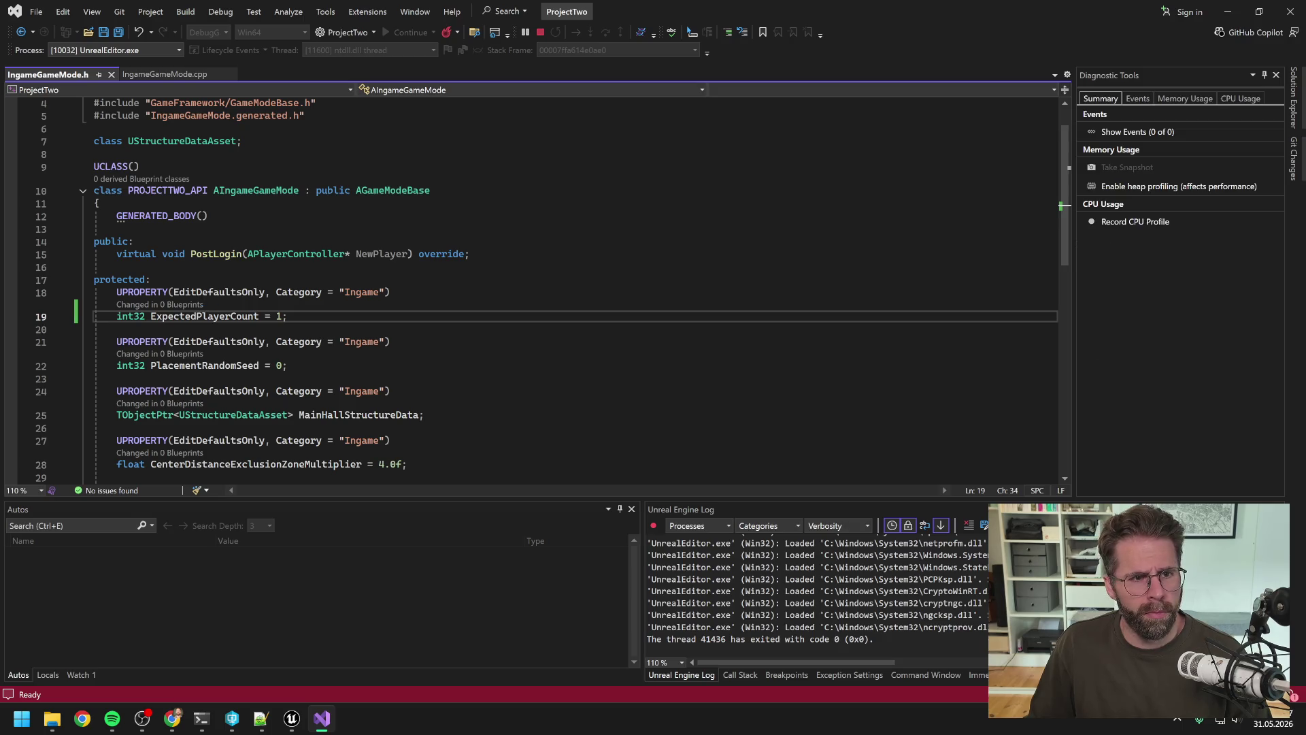
pyautogui.click(291, 718)
pyautogui.click(341, 51)
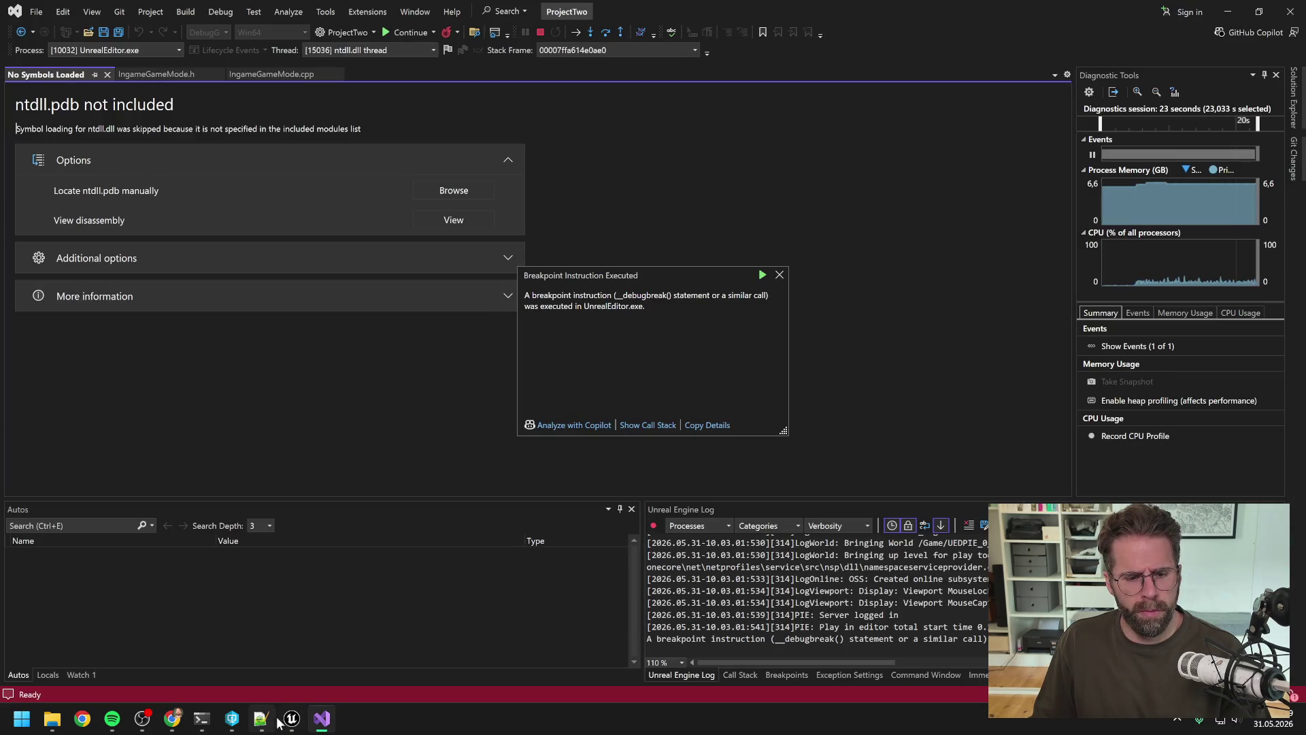
# Dismiss the breakpoint notice and stop debugging so UnrealEditor.exe exits, returning to IngameGameMode.h.
pyautogui.click(783, 276)
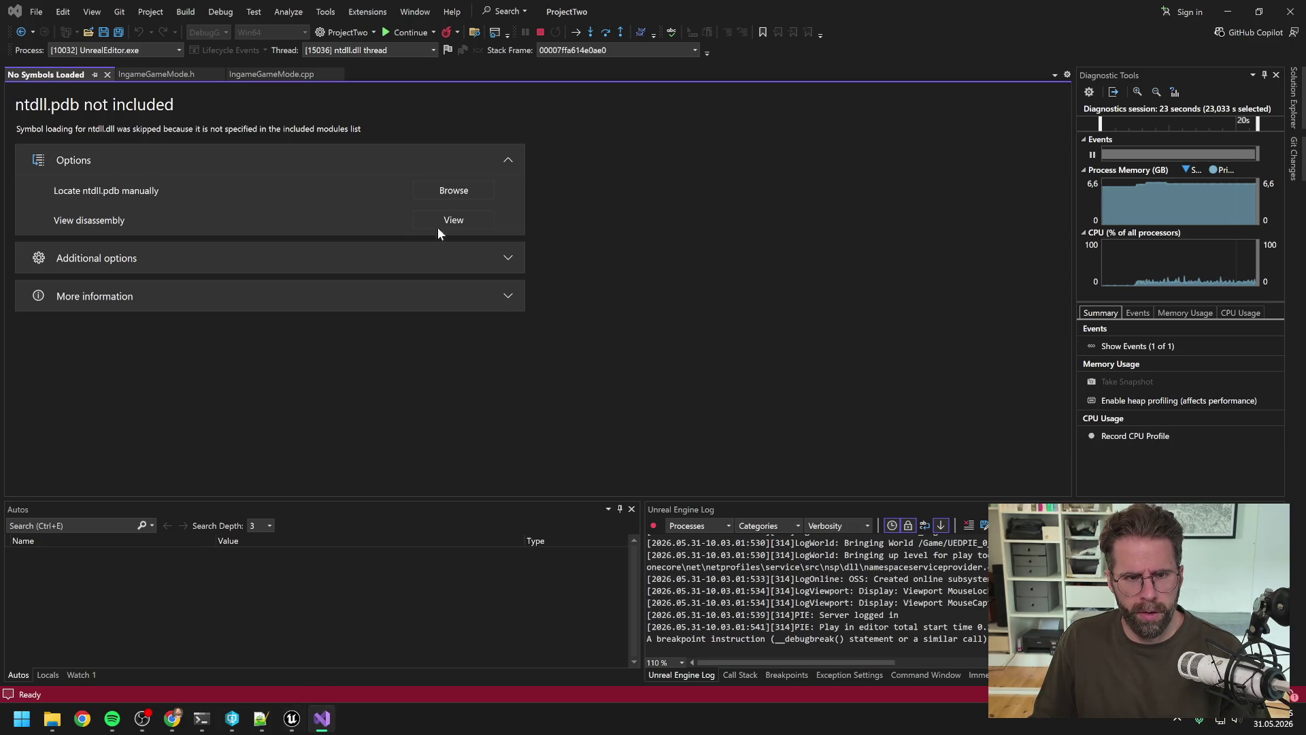
pyautogui.click(540, 32)
pyautogui.click(292, 722)
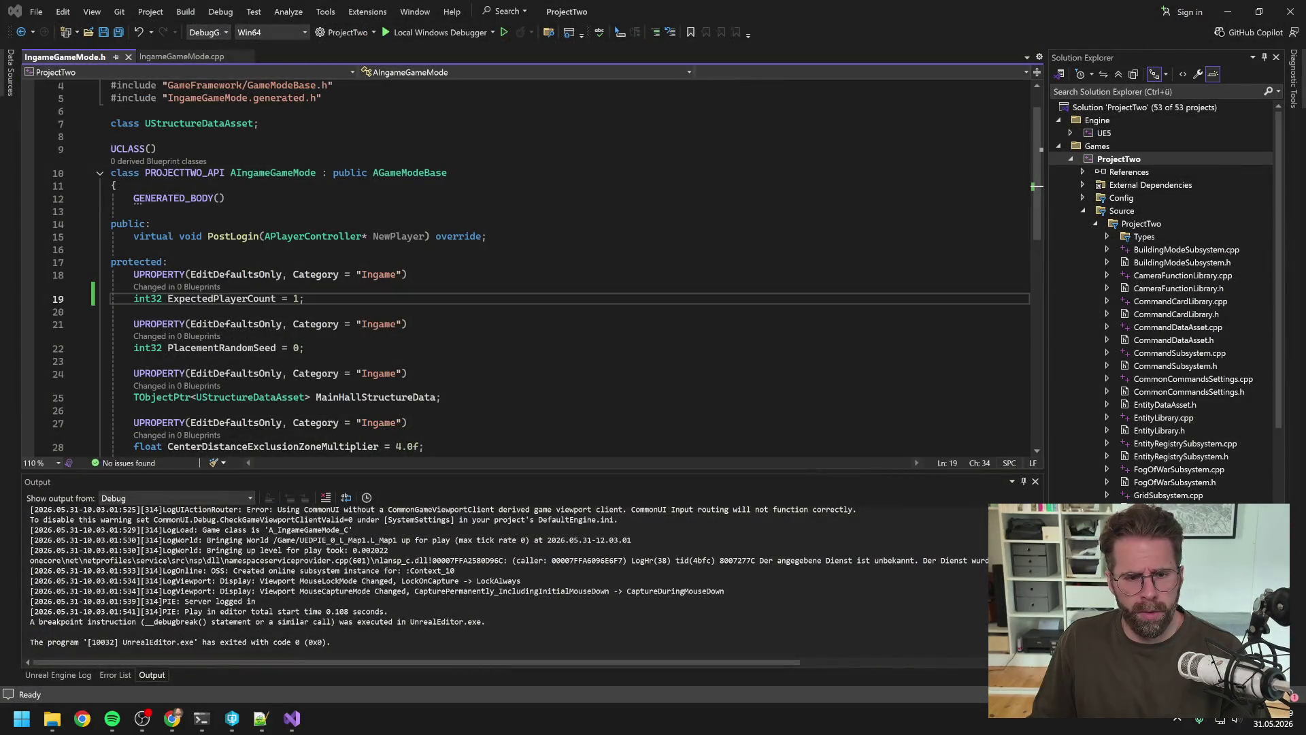
pyautogui.click(305, 298)
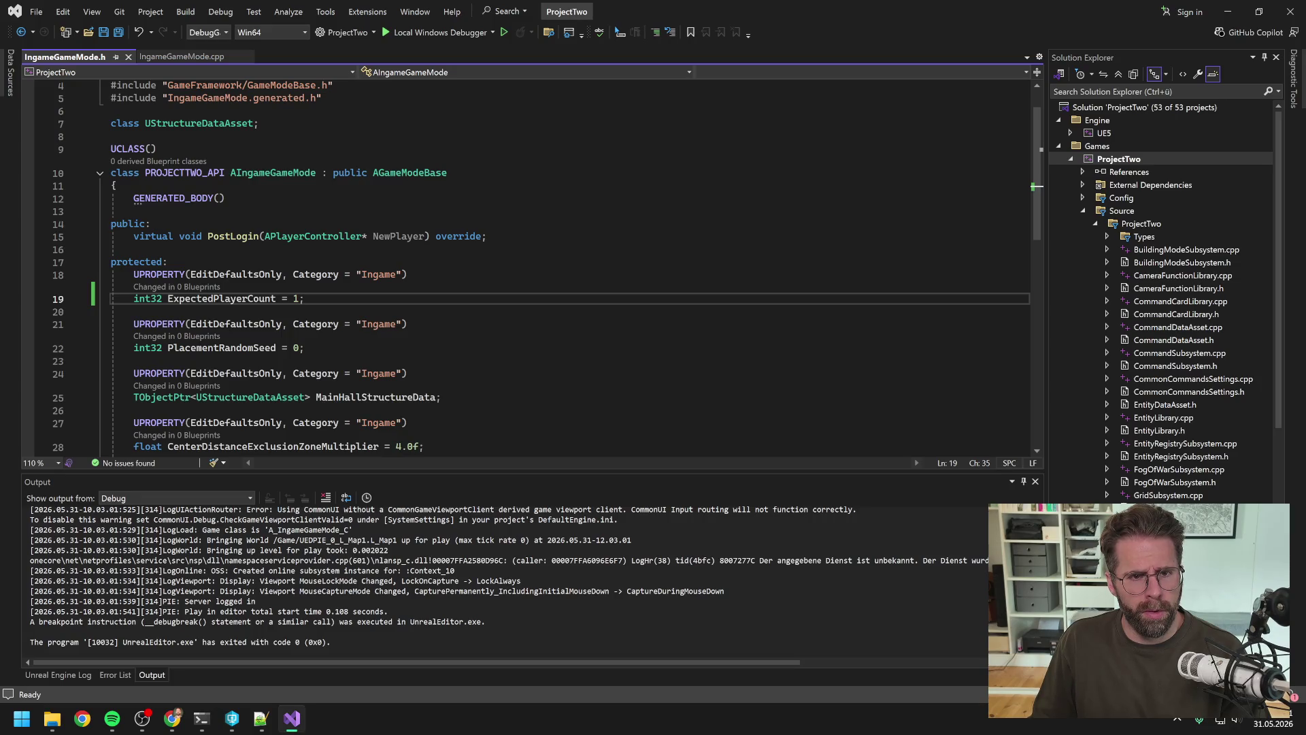
# Launch the editor under Local Windows Debugger and set a breakpoint on line 51 of IngameGameMode.cpp.
pyautogui.click(441, 32)
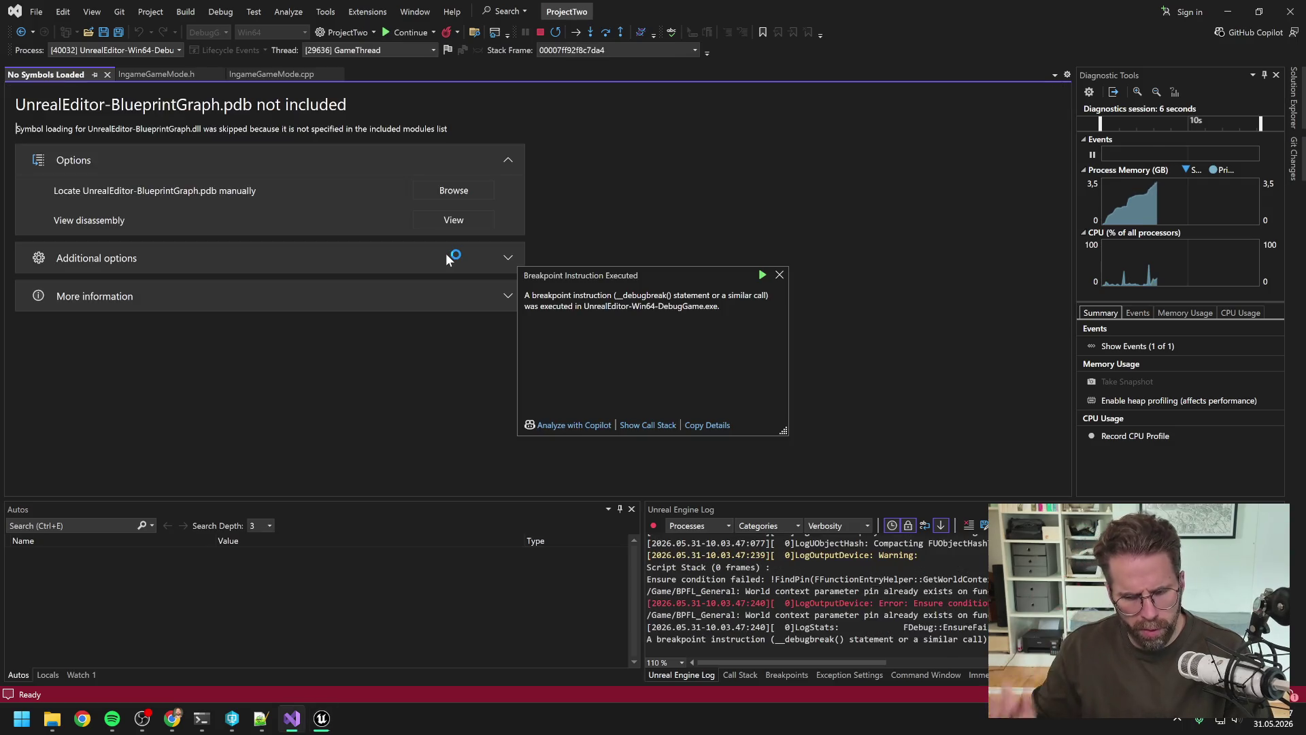
pyautogui.click(780, 275)
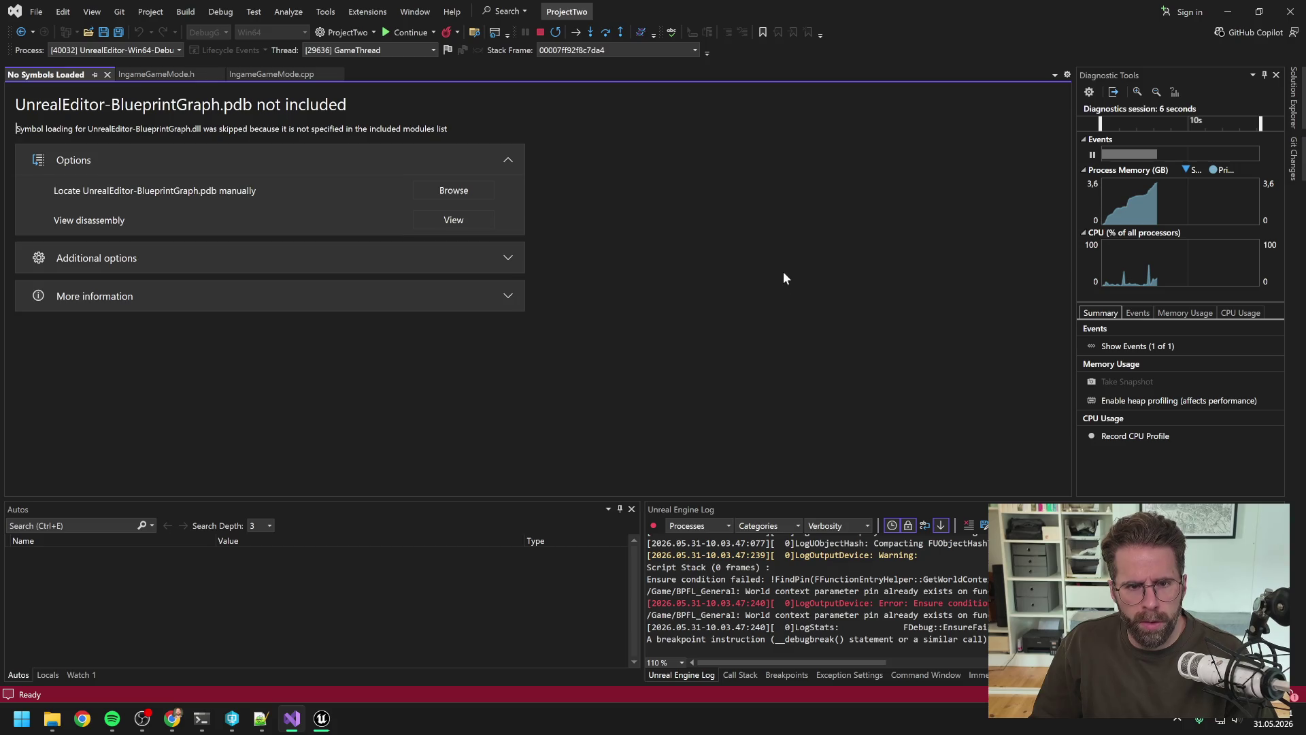
pyautogui.click(261, 76)
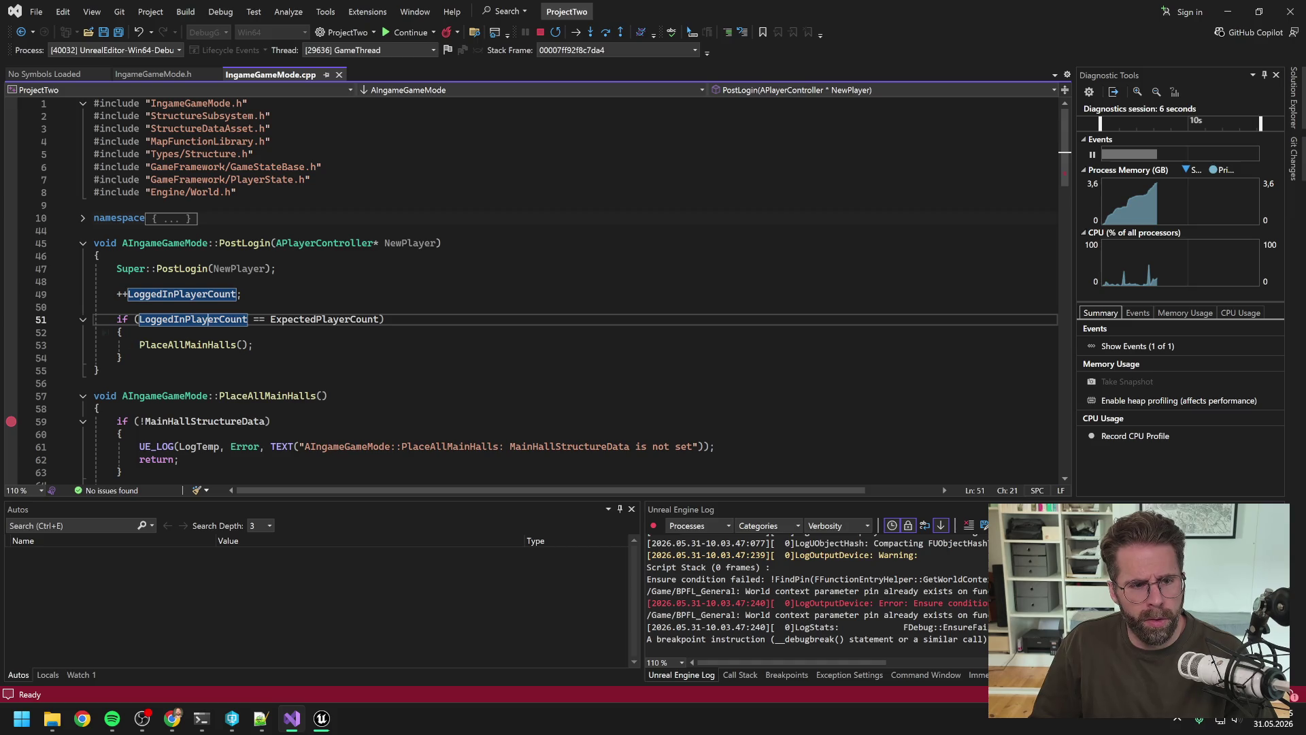
pyautogui.click(116, 319)
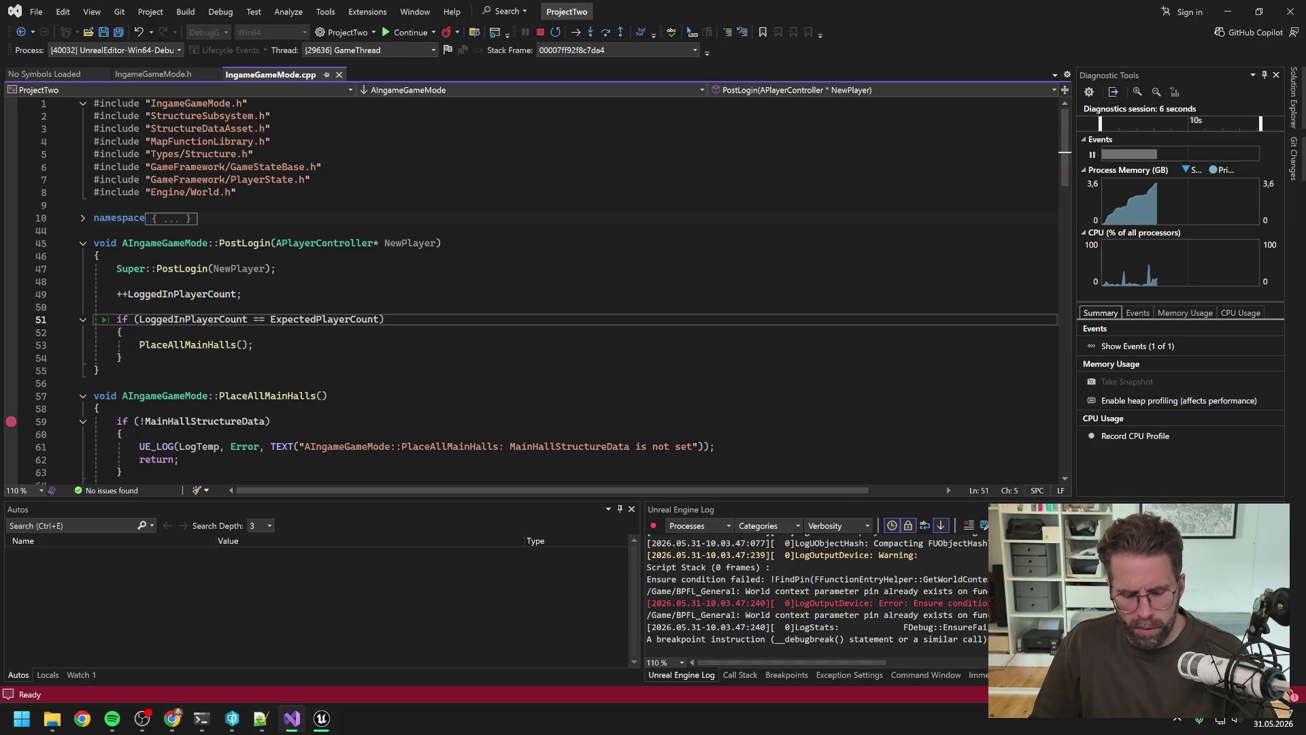
pyautogui.press('F9')
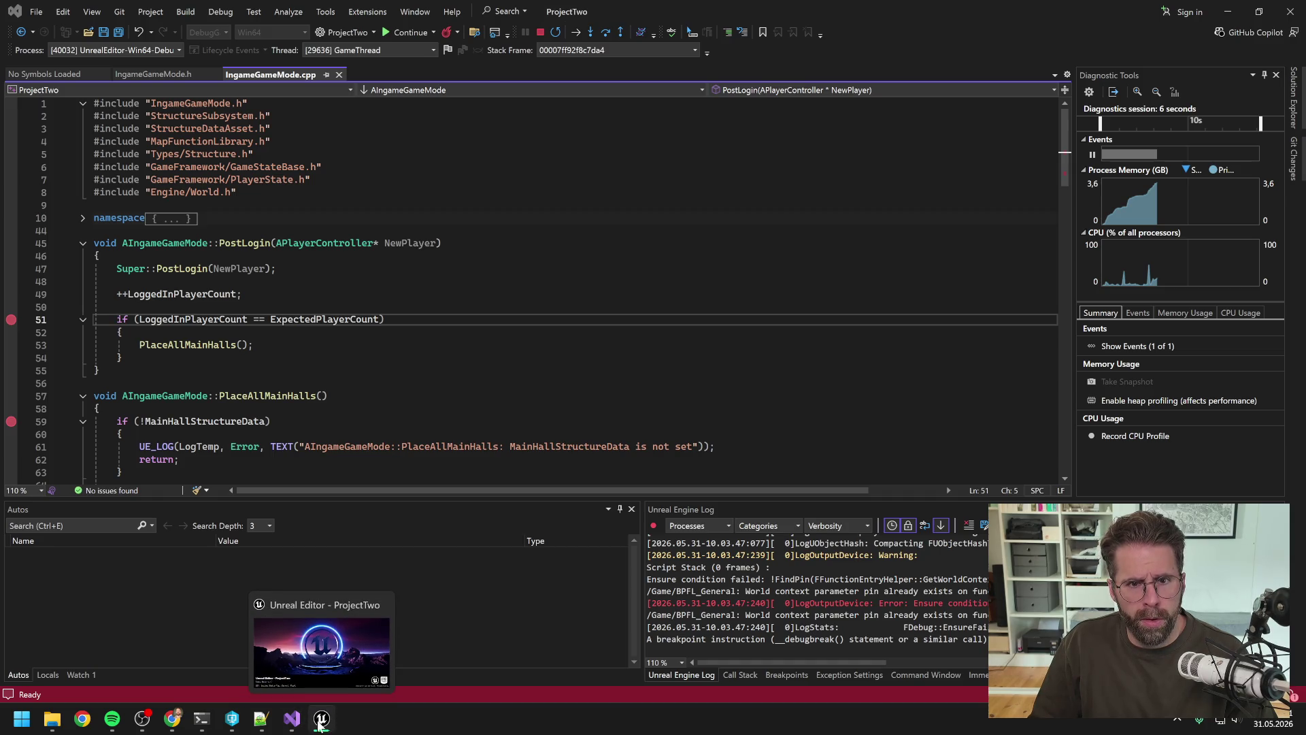
pyautogui.click(319, 725)
pyautogui.moveTo(1021, 11)
pyautogui.mouseDown()
pyautogui.moveTo(1058, 31)
pyautogui.moveTo(973, 483)
pyautogui.mouseUp()
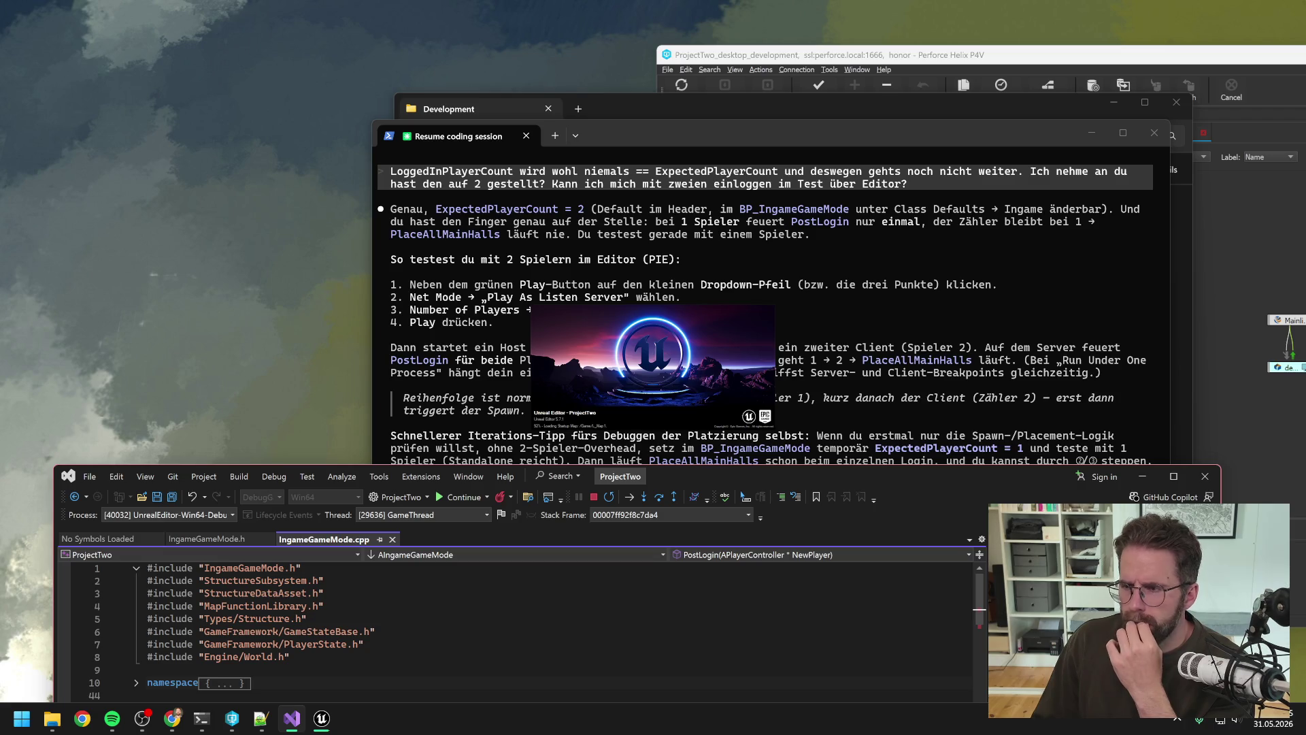
# Read the terminal reply that ExpectedPlayerCount defaults to 2, then stop the debugging session.
pyautogui.hotkey('alt', 'Tab')
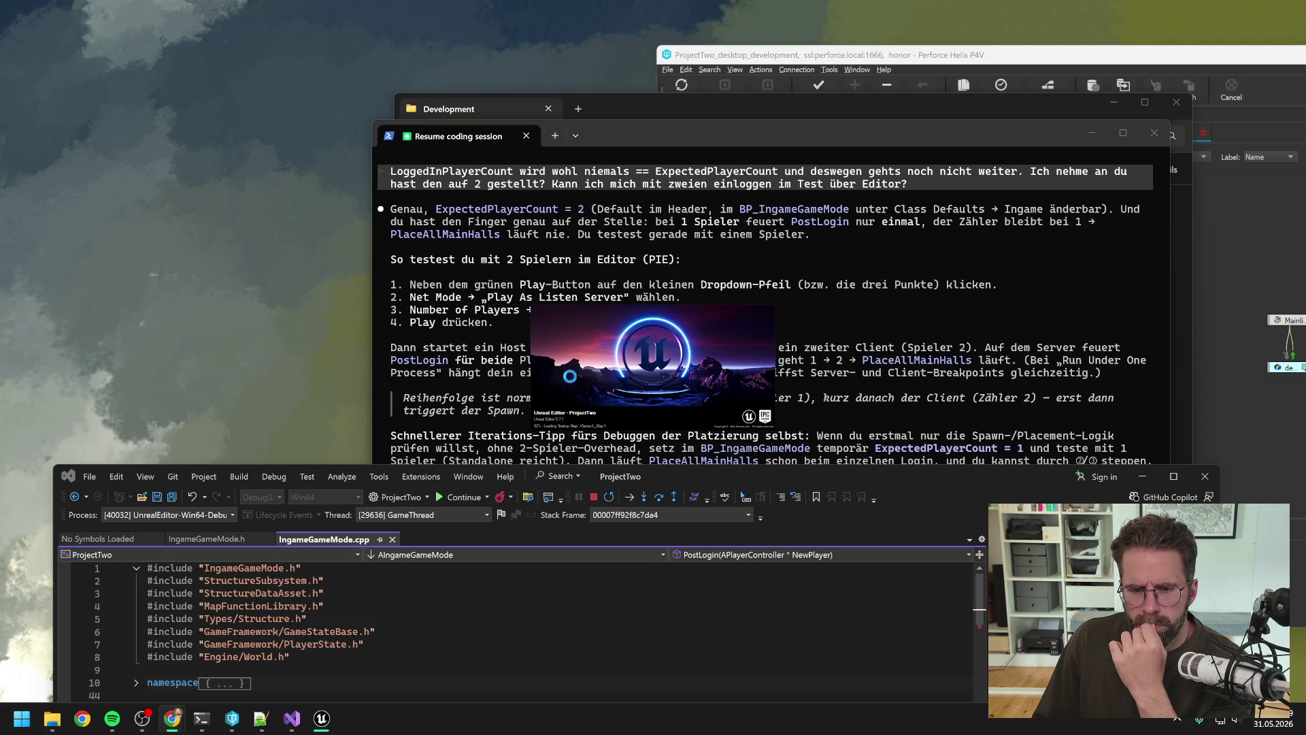
pyautogui.click(595, 498)
pyautogui.moveTo(688, 476); pyautogui.dragTo(647, 69)
# Open ProjectTwo.uproject from P4V and set a breakpoint on line 49 of IngameGameMode.cpp.
pyautogui.click(891, 55)
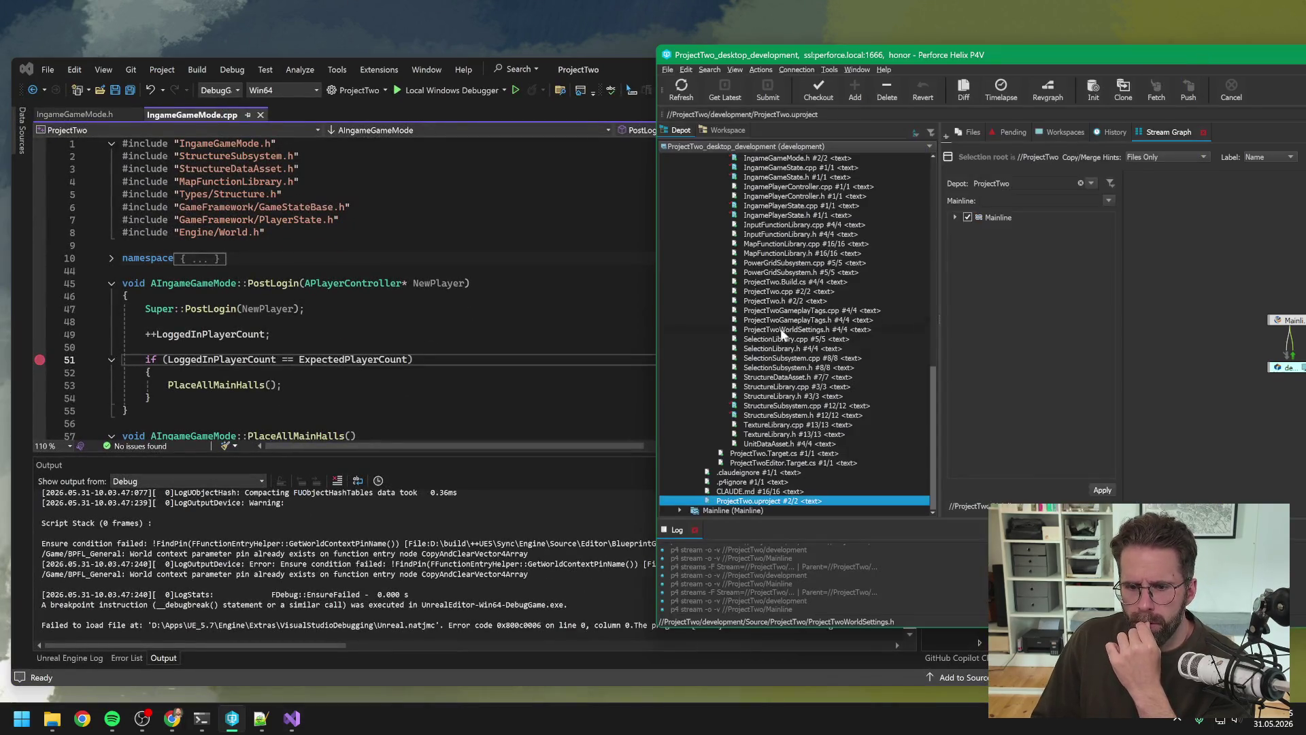
pyautogui.doubleClick(808, 501)
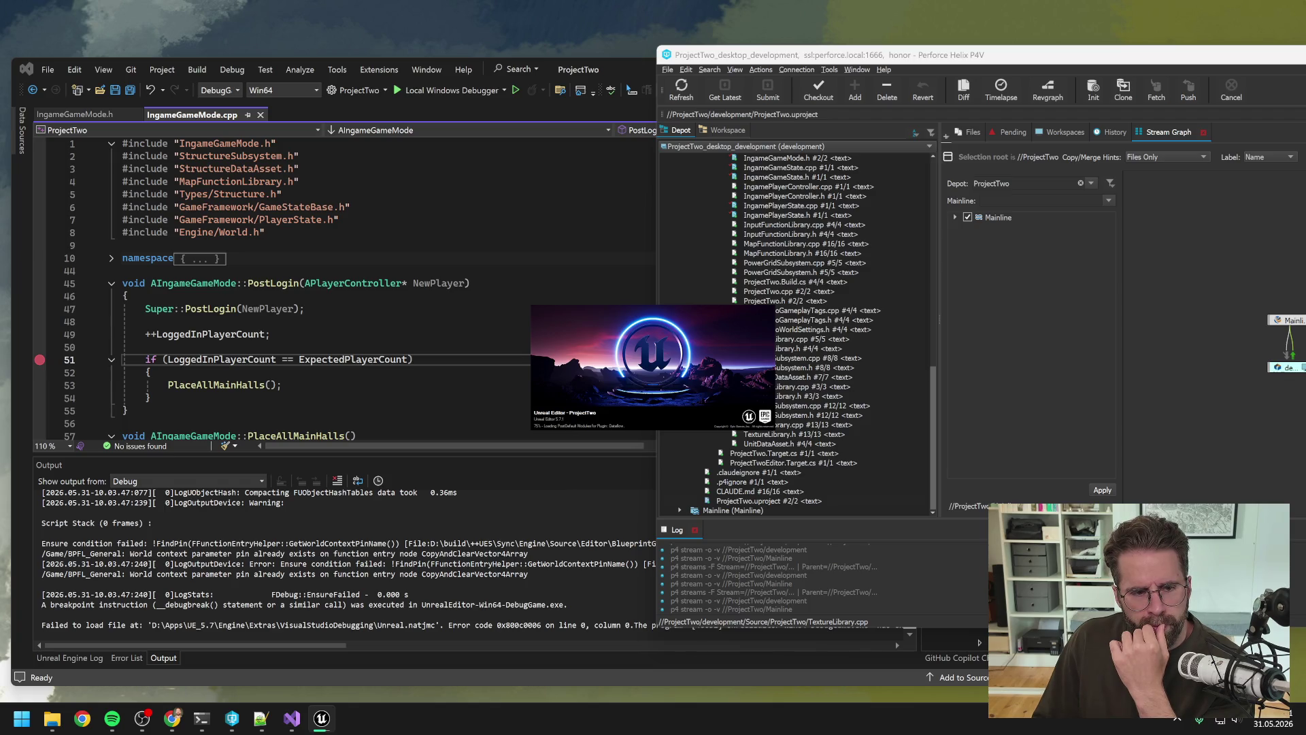
pyautogui.hotkey('alt', 'Tab')
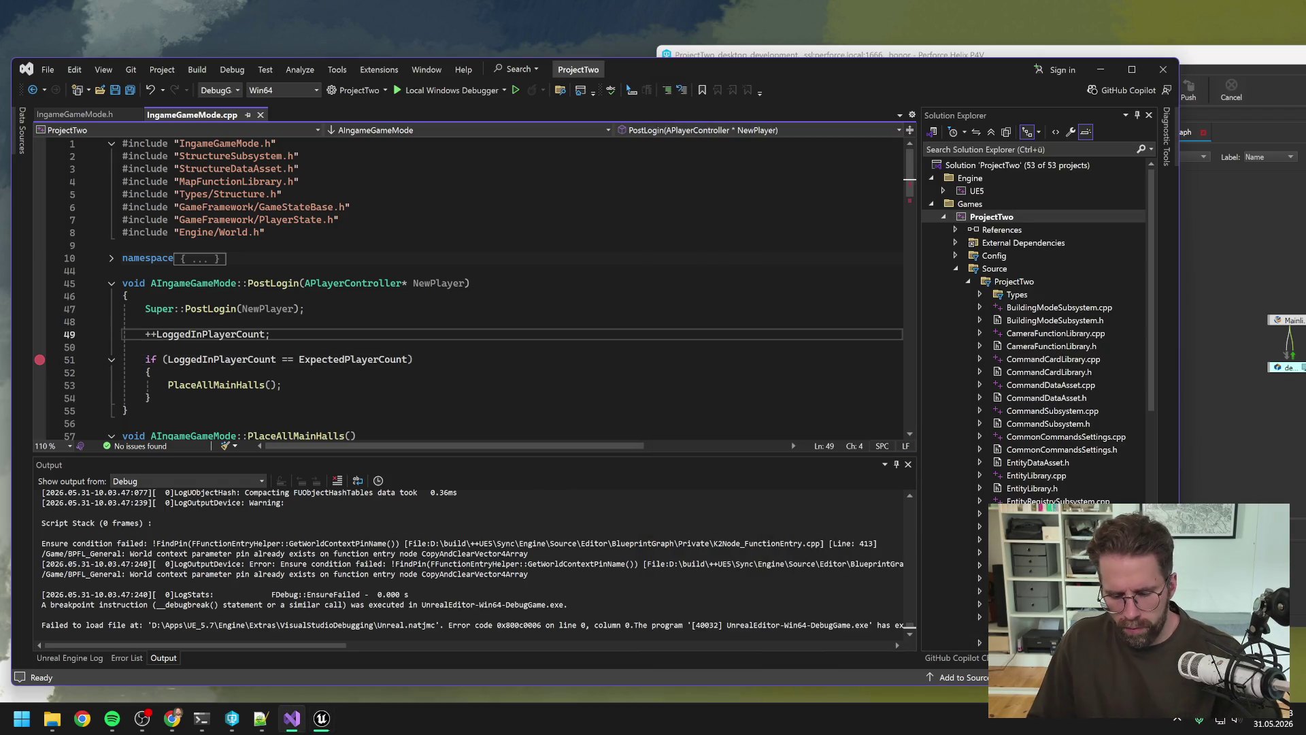
pyautogui.press('F9')
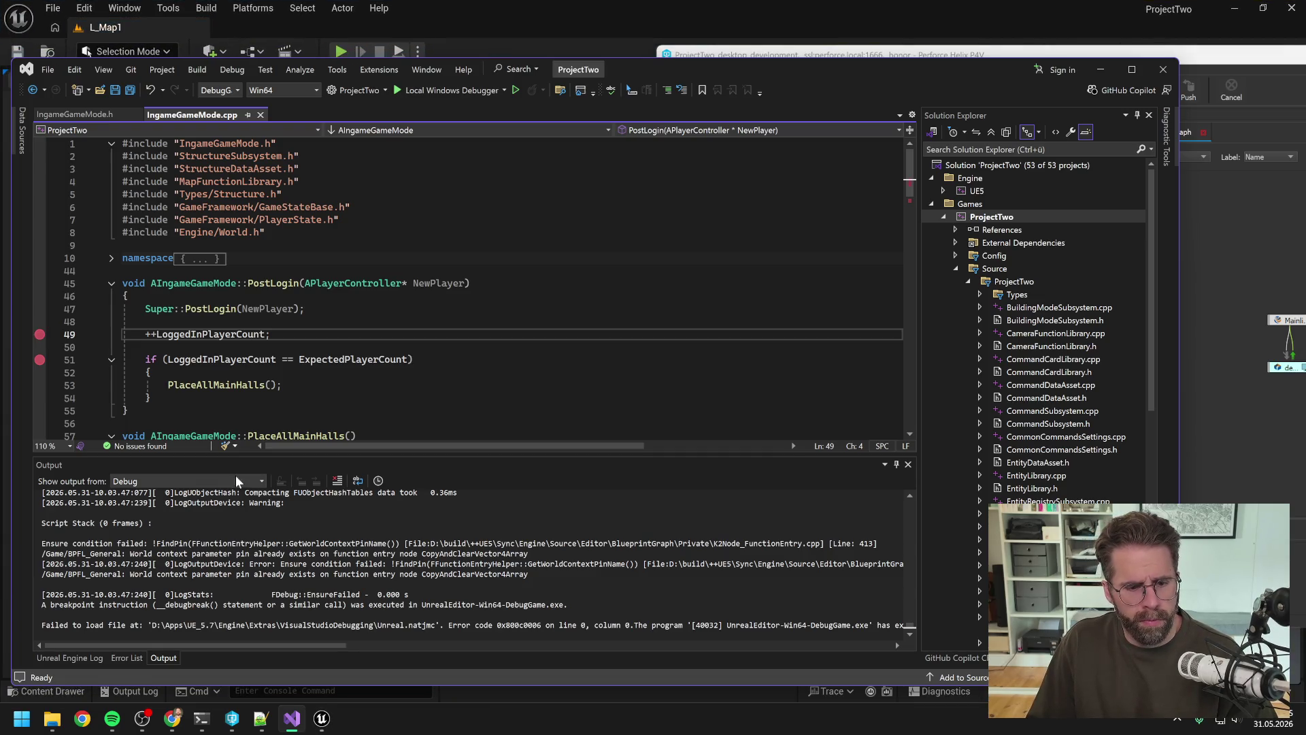
# In Unreal, close all Blueprint asset tabs via Close Other Tabs, leaving only L_Map1.
pyautogui.moveTo(325, 726)
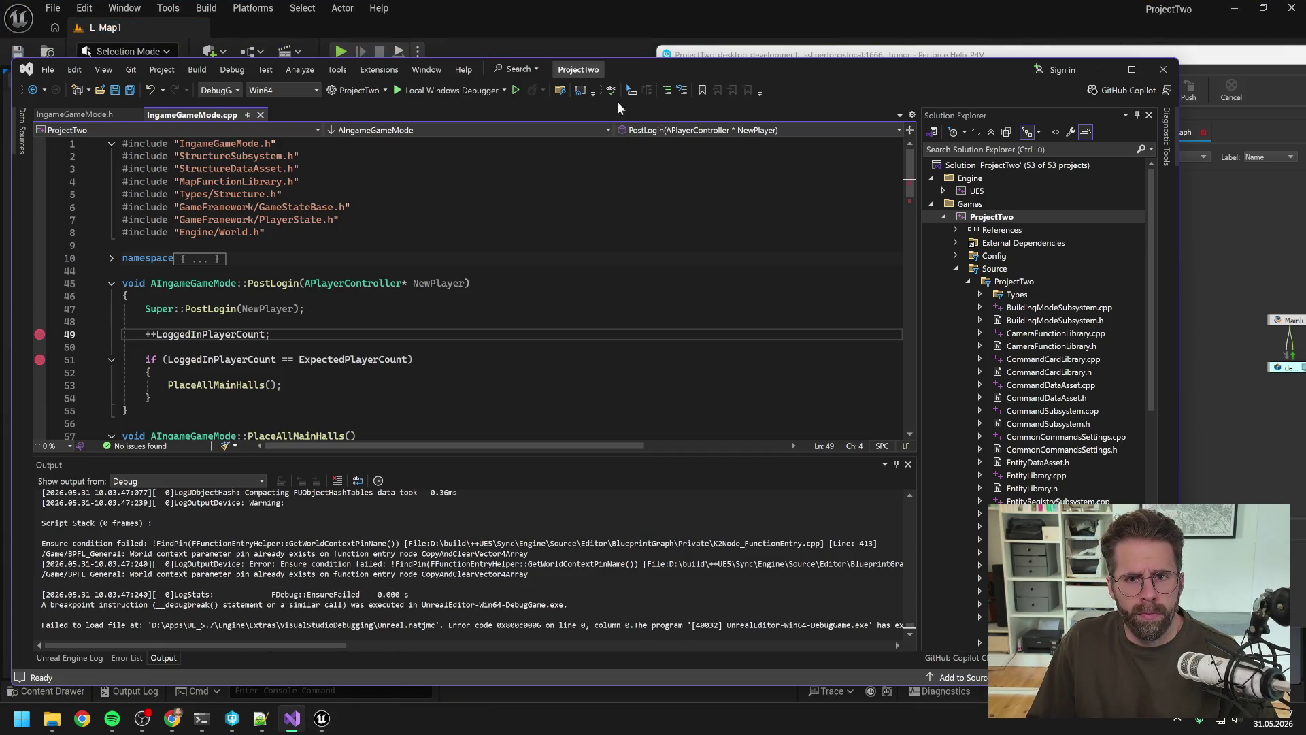
pyautogui.click(634, 14)
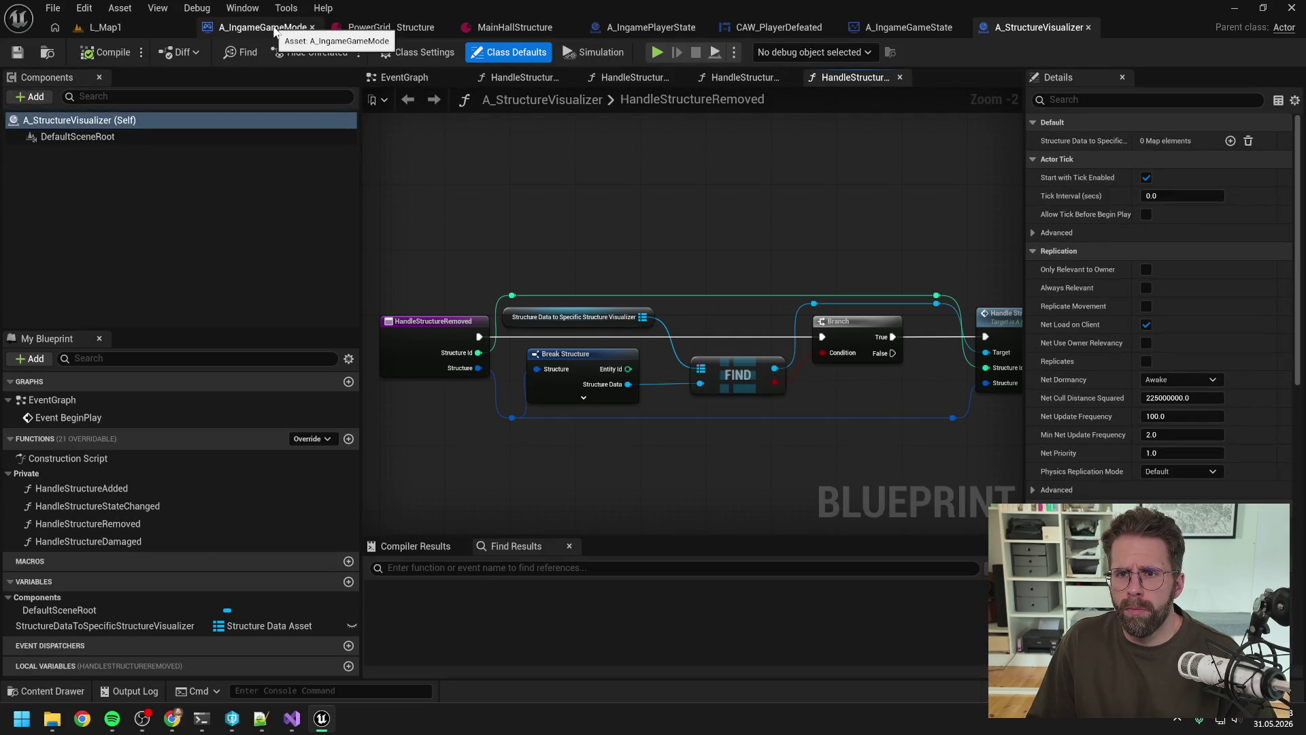
pyautogui.click(273, 27)
pyautogui.click(615, 27)
pyautogui.click(738, 28)
pyautogui.click(809, 27)
pyautogui.click(286, 28)
pyautogui.rightClick(286, 31)
pyautogui.click(328, 112)
pyautogui.click(342, 28)
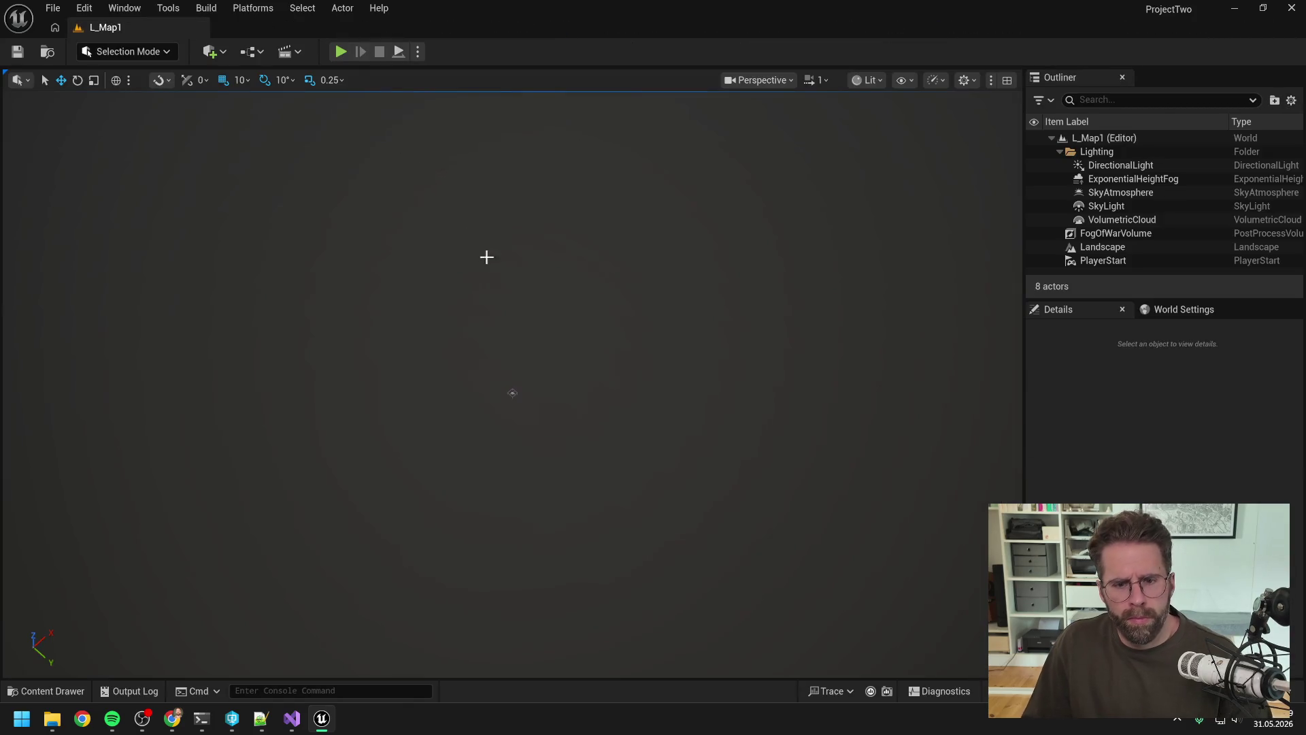
pyautogui.click(292, 718)
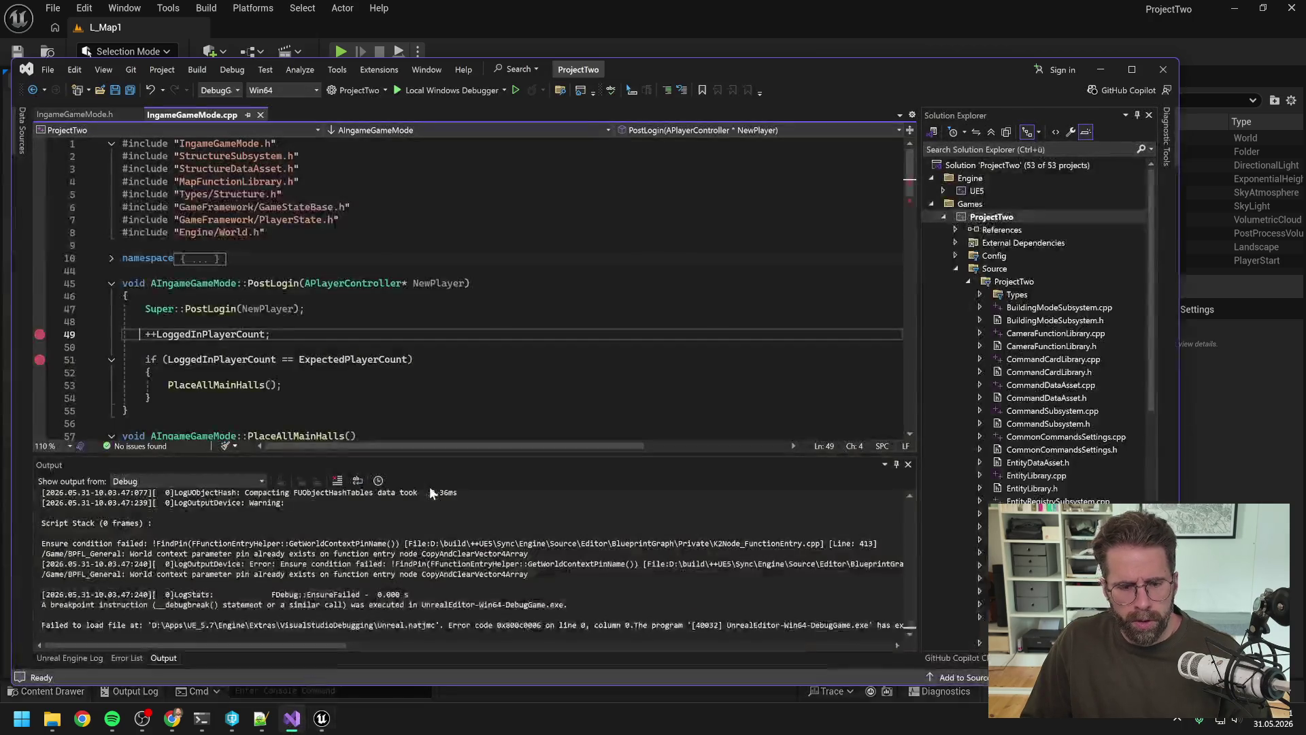
# Attach the debugger to the new UnrealEditor.exe process with ctrl+alt+P.
pyautogui.hotkey('ctrl', 'alt', 'p')
pyautogui.scroll(-15, 476, 409)
pyautogui.scroll(-5, 531, 408)
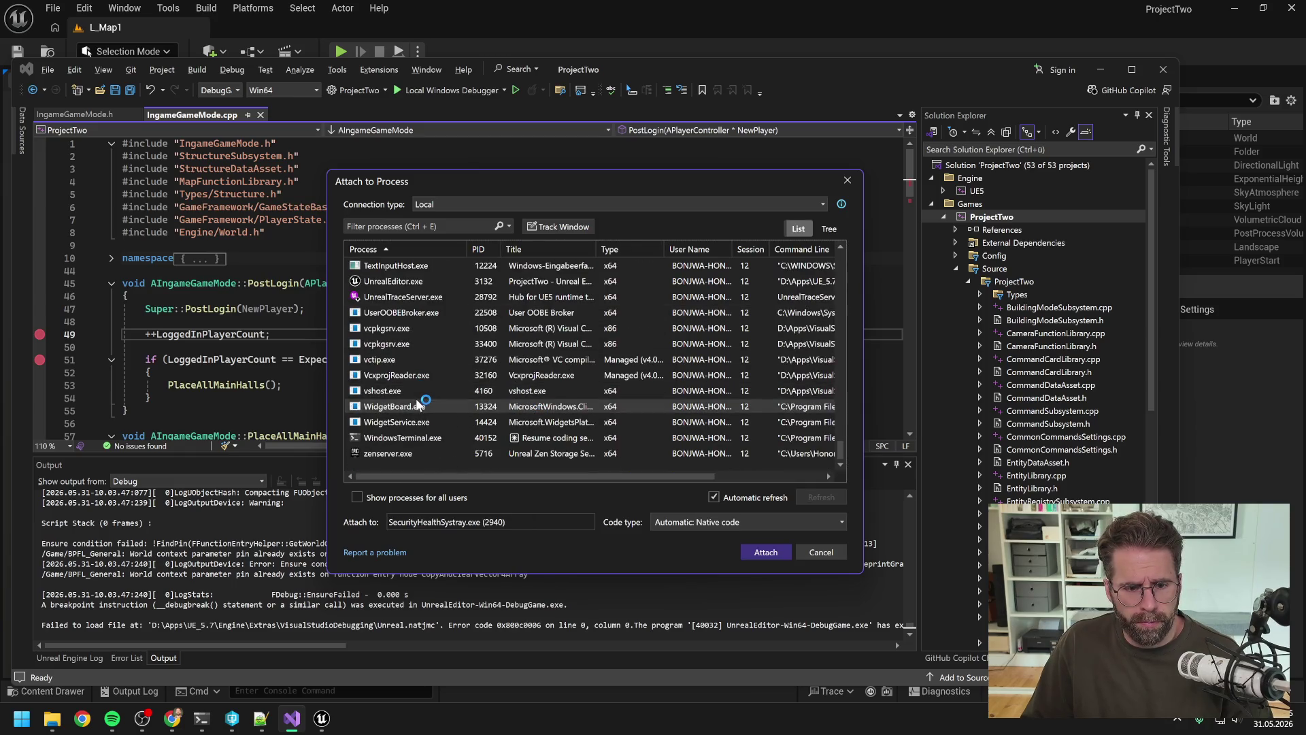
pyautogui.click(407, 283)
pyautogui.click(755, 553)
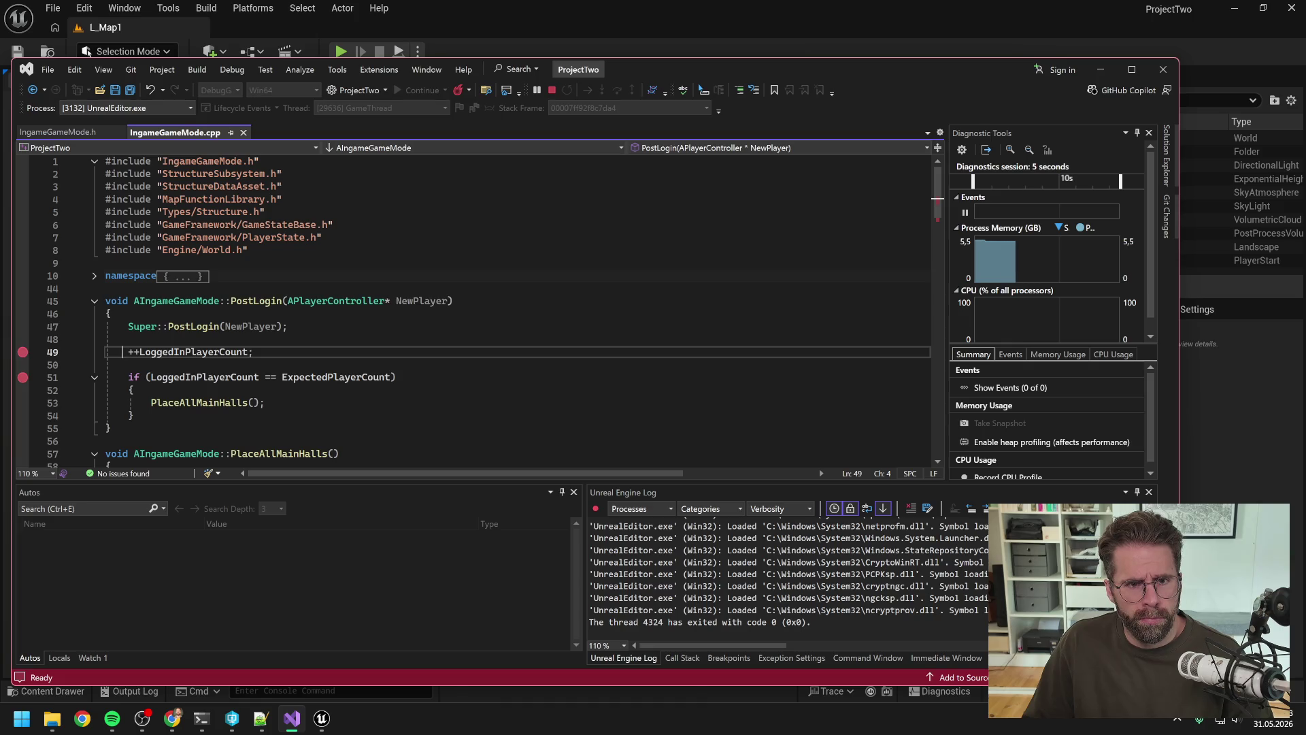
# Play to hit the line-49 breakpoint, step past the check (LoggedInPlayerCount 1 vs ExpectedPlayerCount 2), then continue.
pyautogui.click(342, 52)
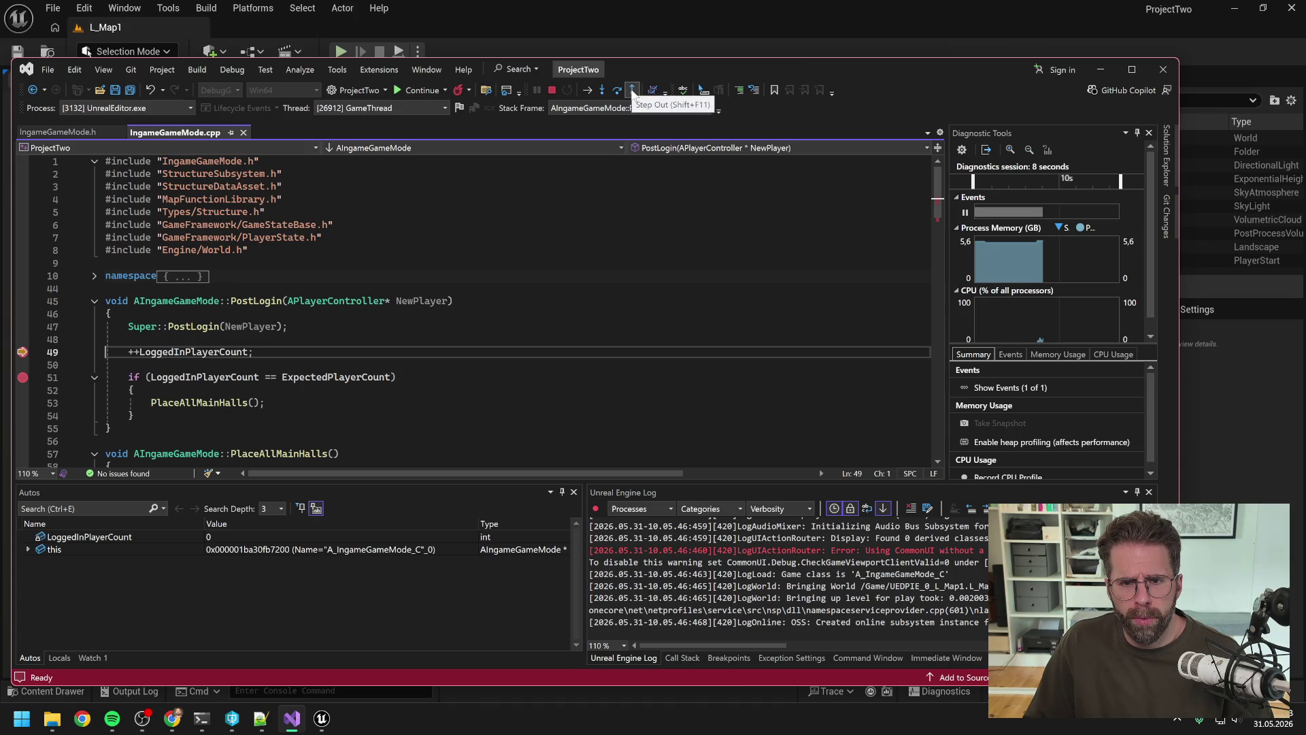
pyautogui.click(587, 93)
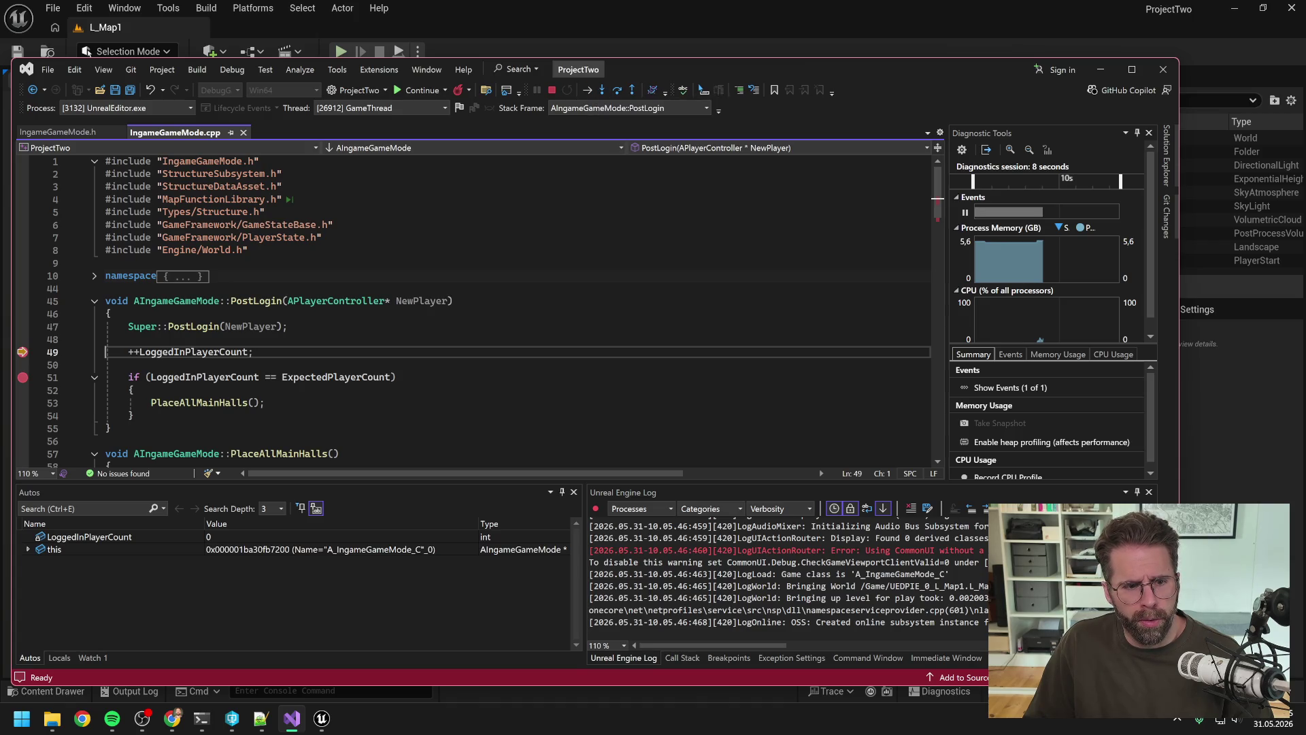
pyautogui.click(617, 93)
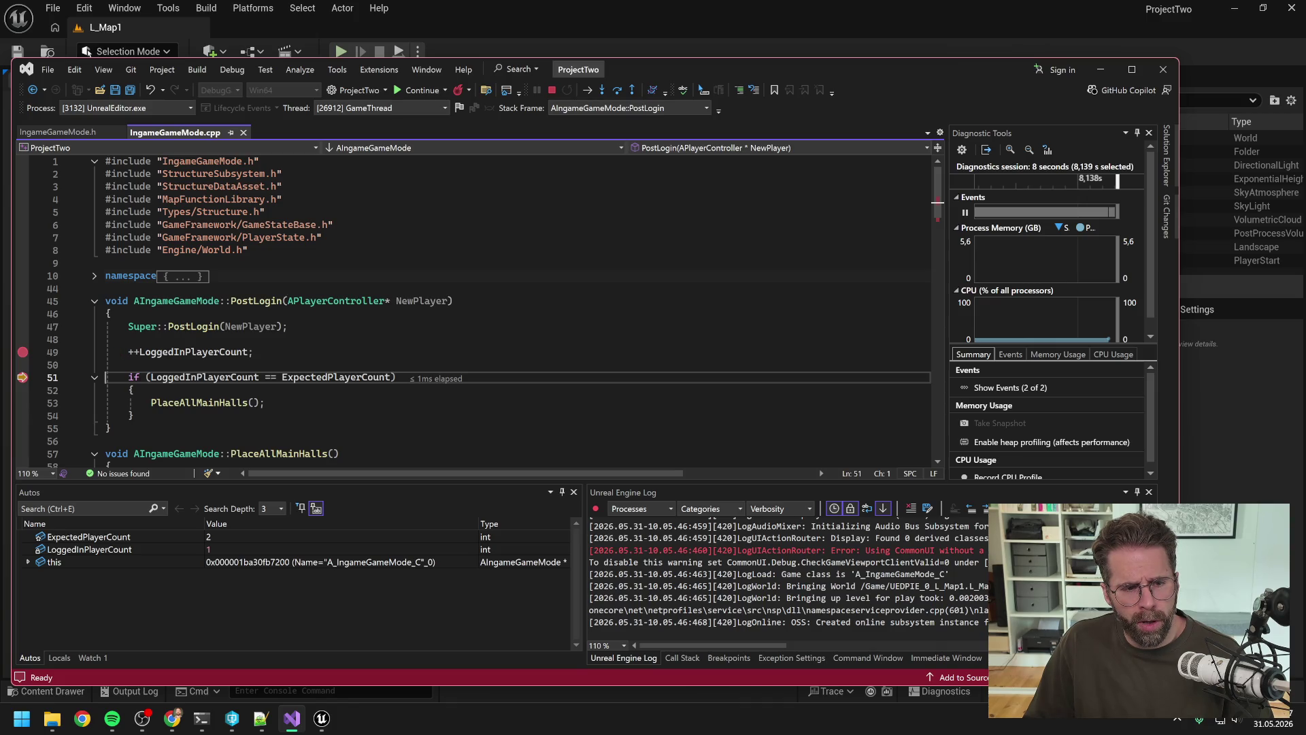
pyautogui.click(615, 90)
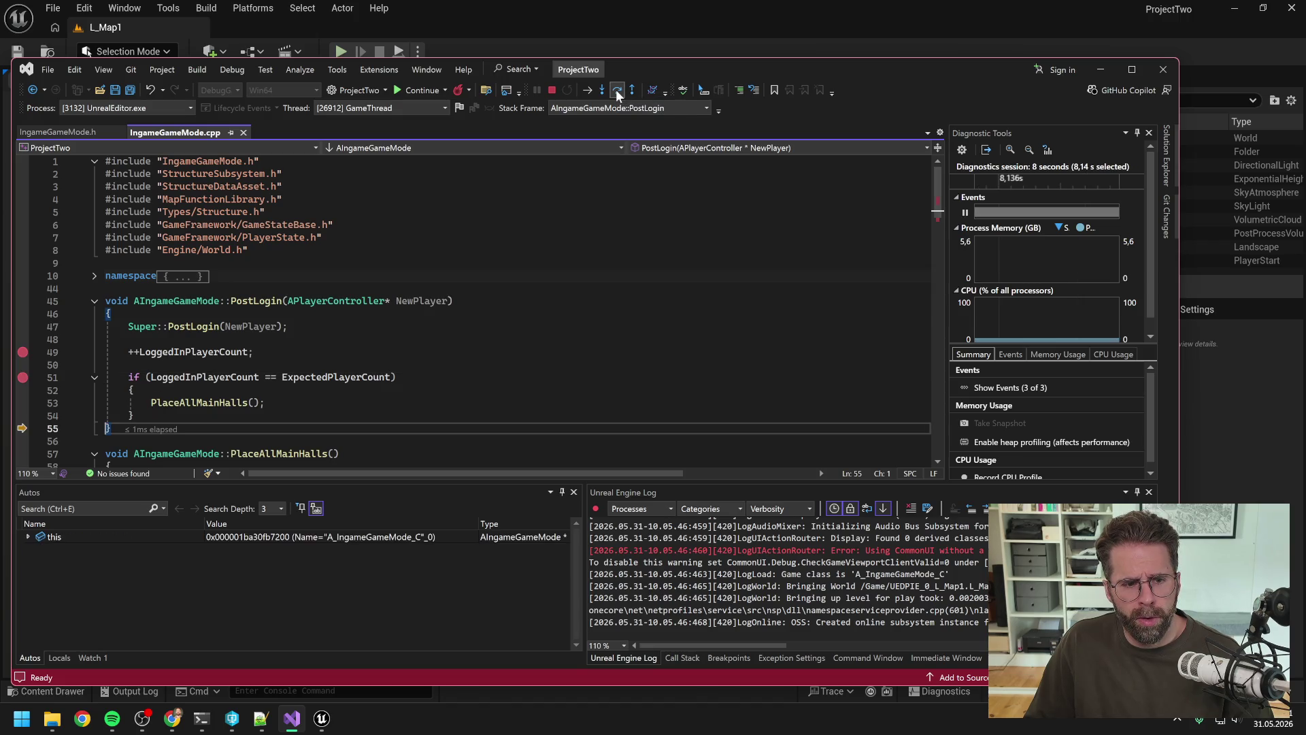
pyautogui.click(406, 88)
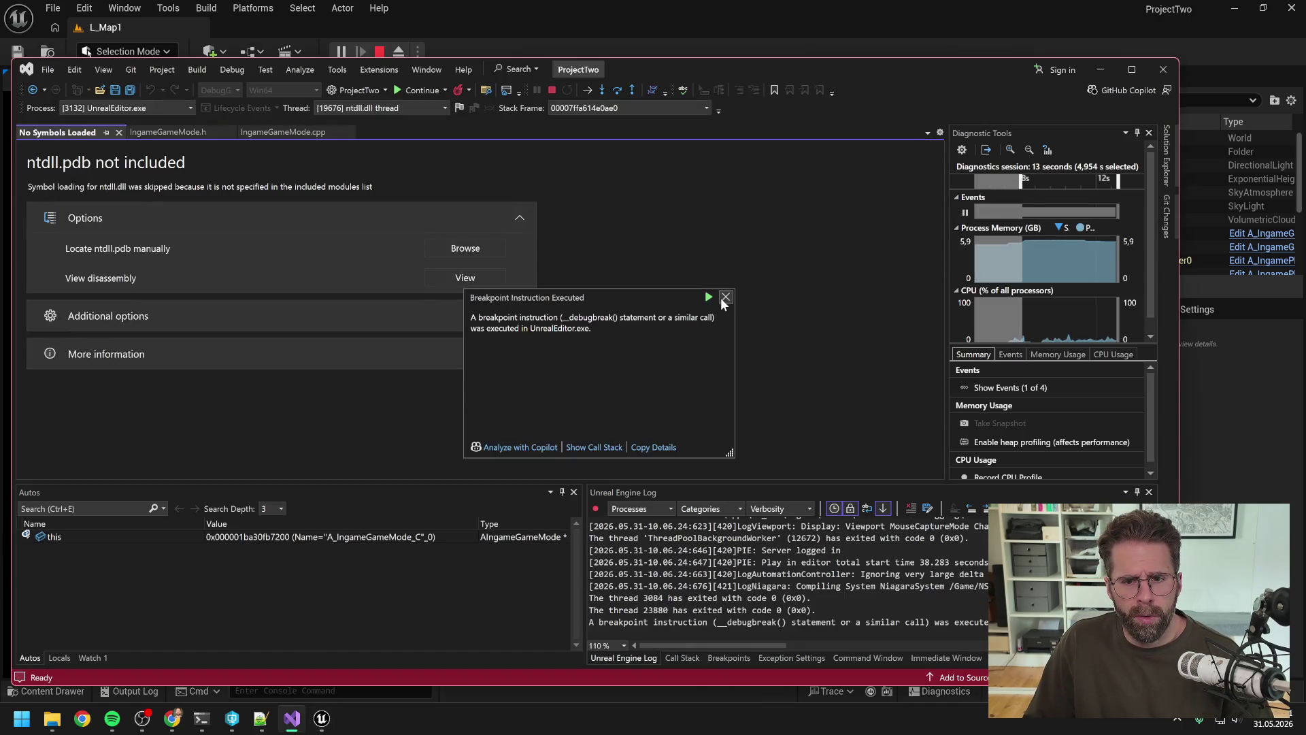
# Select FogOfWarVolume and filter its Details to 'enabl' to show Rendering Features.
pyautogui.click(725, 297)
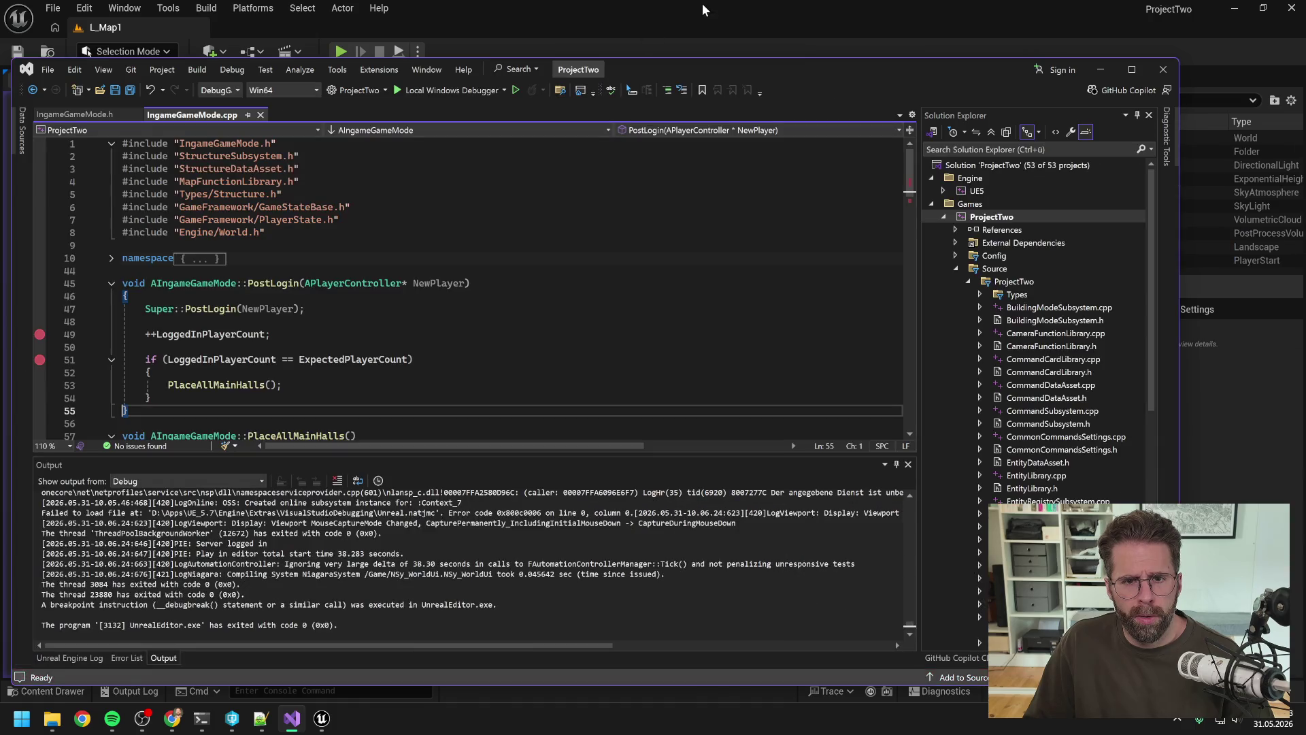
pyautogui.click(706, 5)
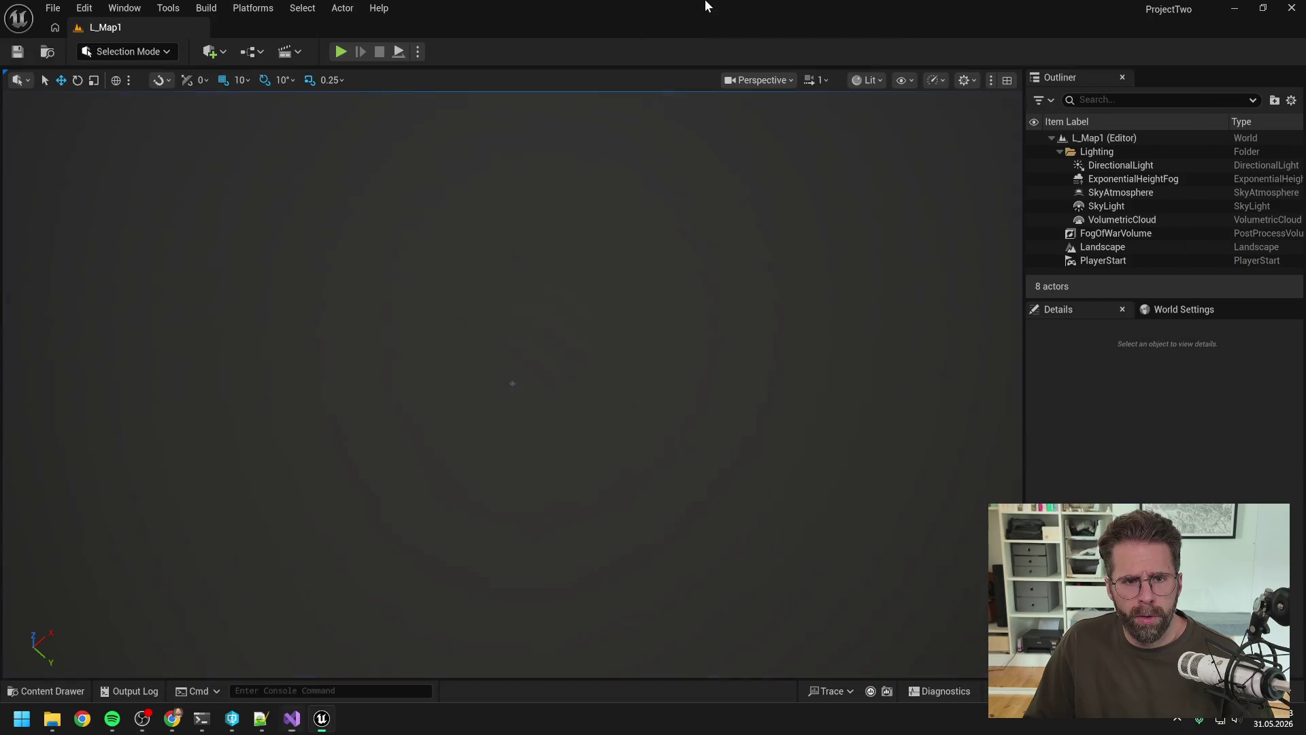
pyautogui.click(1119, 233)
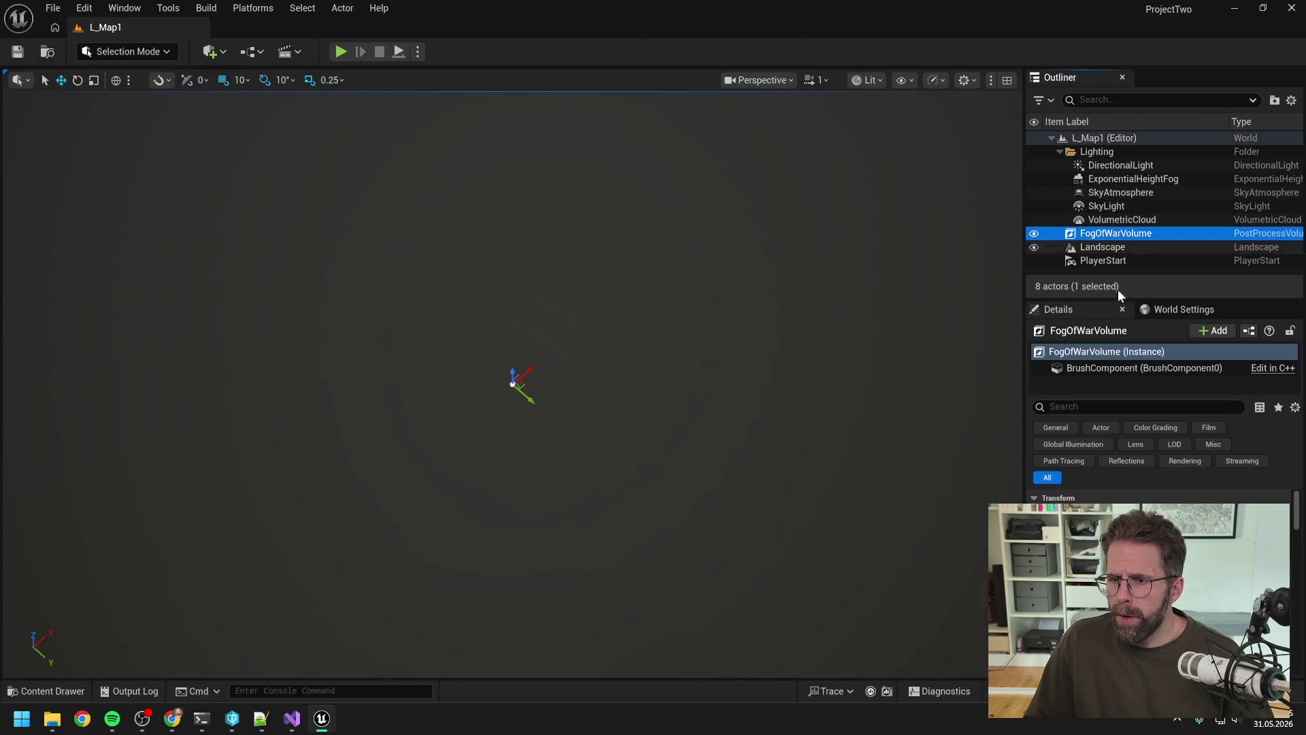
pyautogui.click(1114, 410)
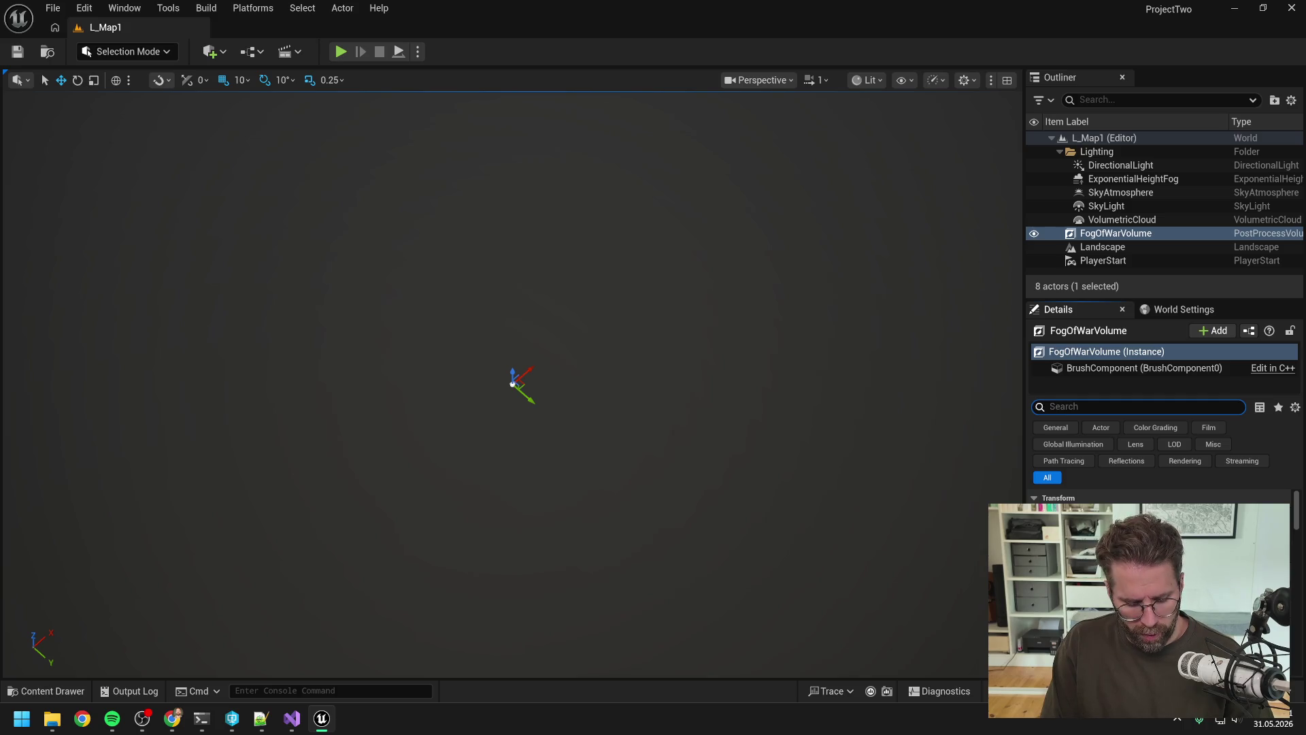
pyautogui.write('enabl')
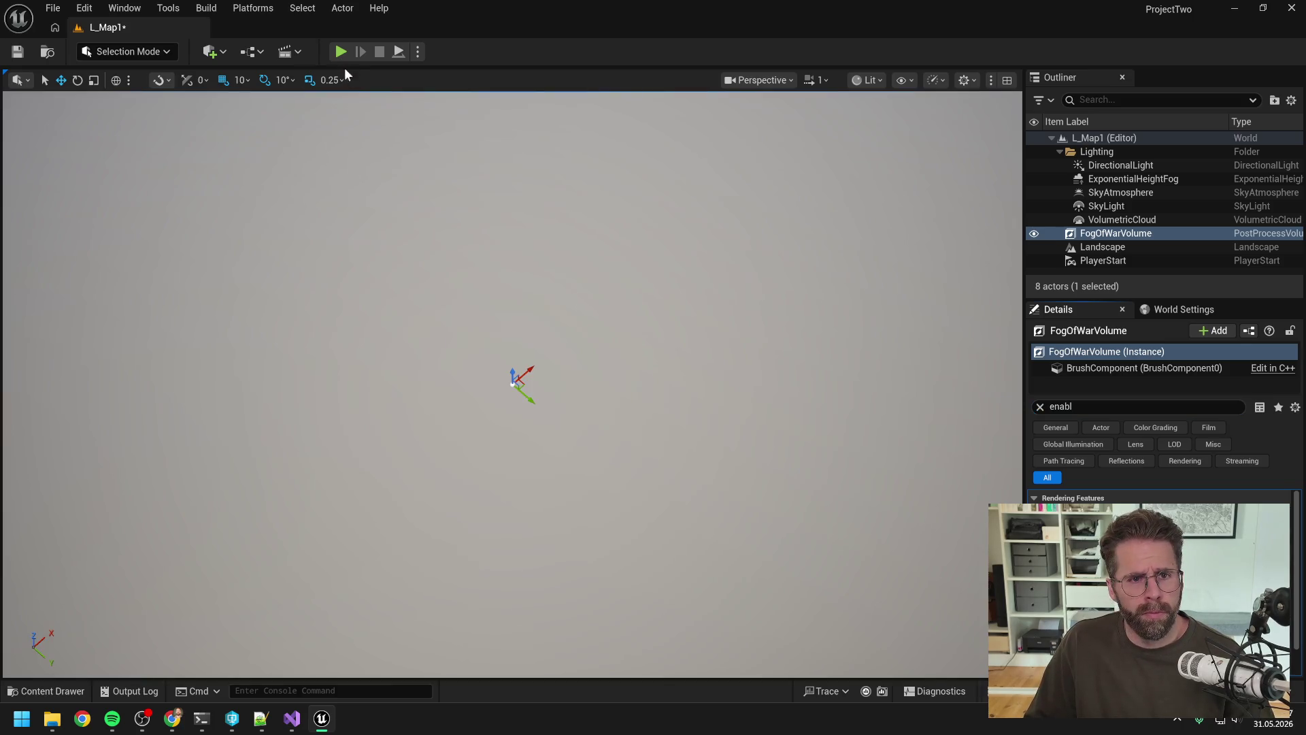
# Run a play session, eject with F8 to inspect FogOfWarVolume, stop it, and return to Visual Studio.
pyautogui.click(341, 52)
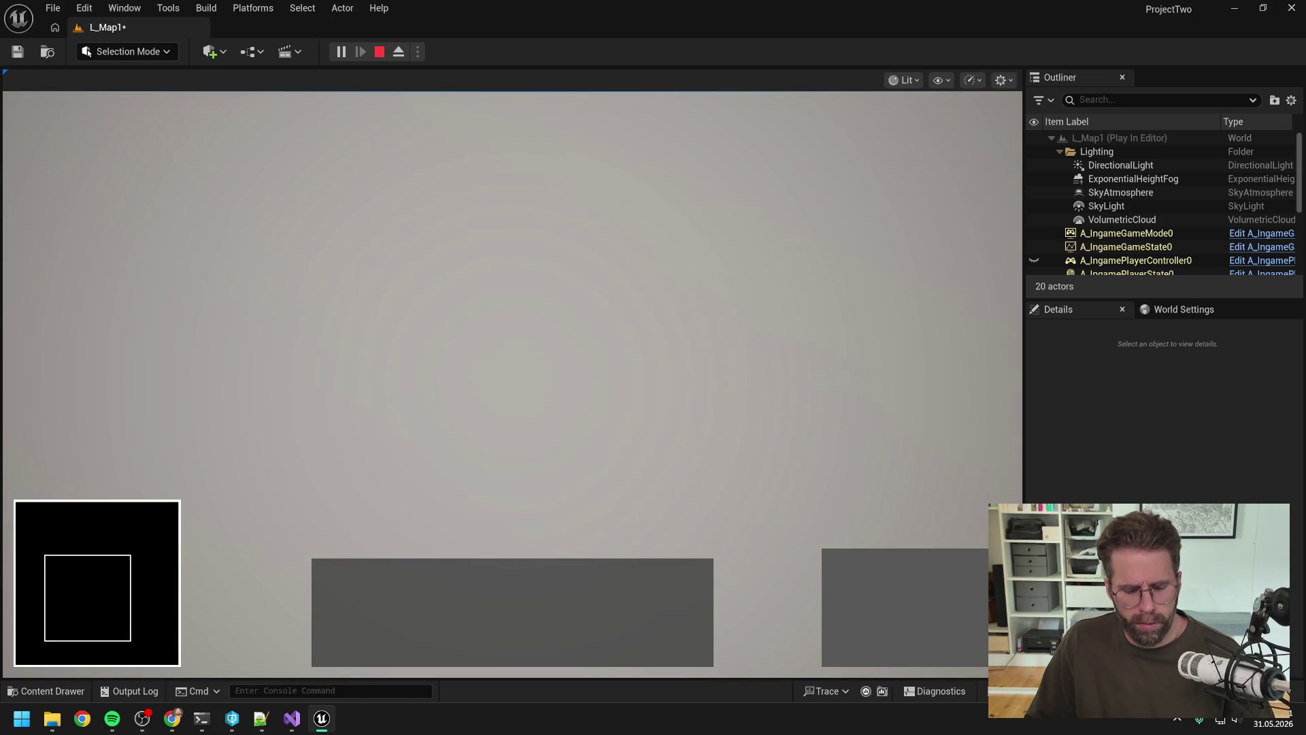
pyautogui.press('F8')
pyautogui.click(500, 290)
pyautogui.moveTo(499, 290); pyautogui.dragTo(516, 294)
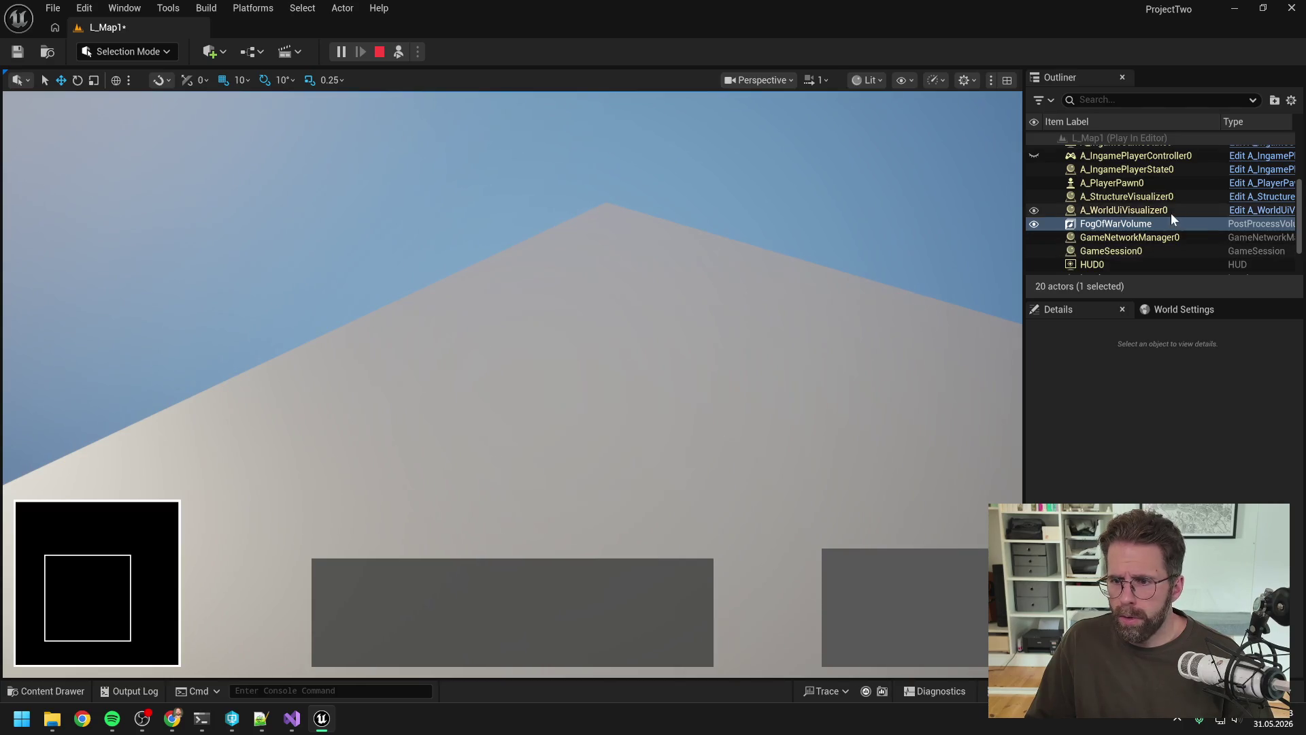
pyautogui.scroll(-3, 1170, 214)
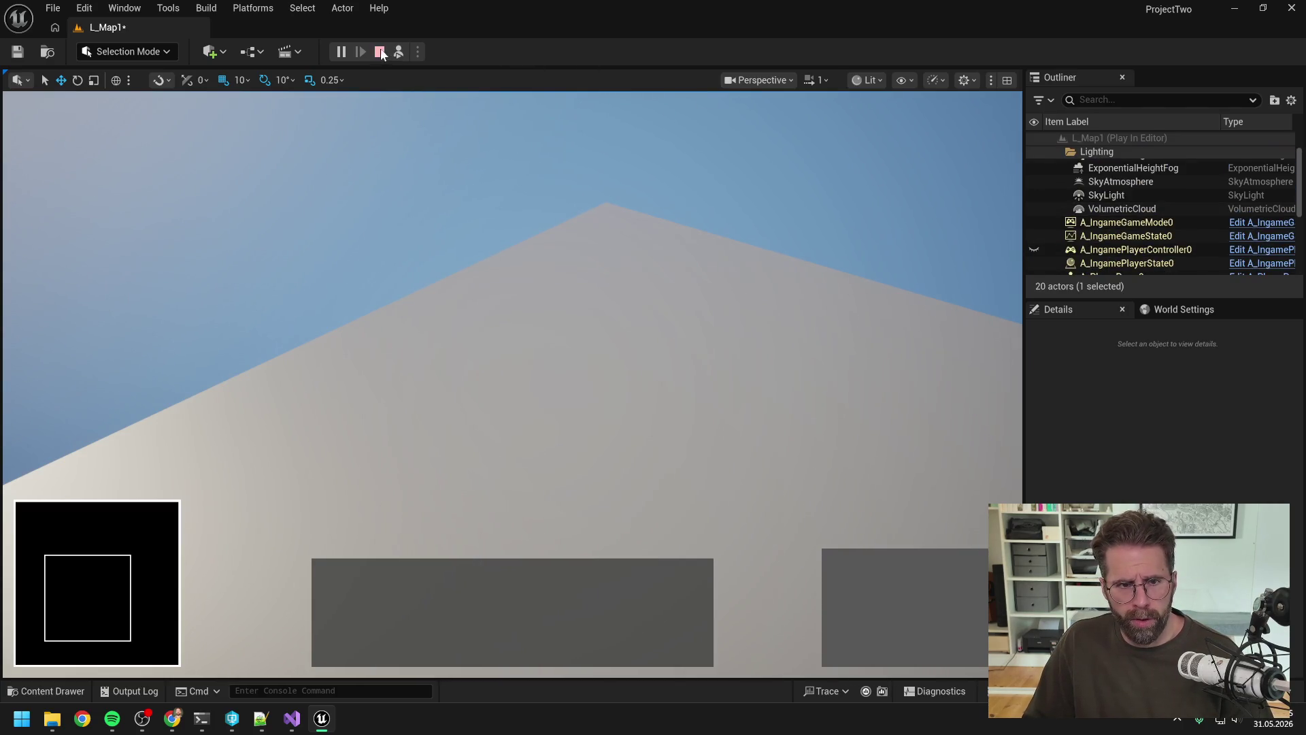
pyautogui.click(380, 51)
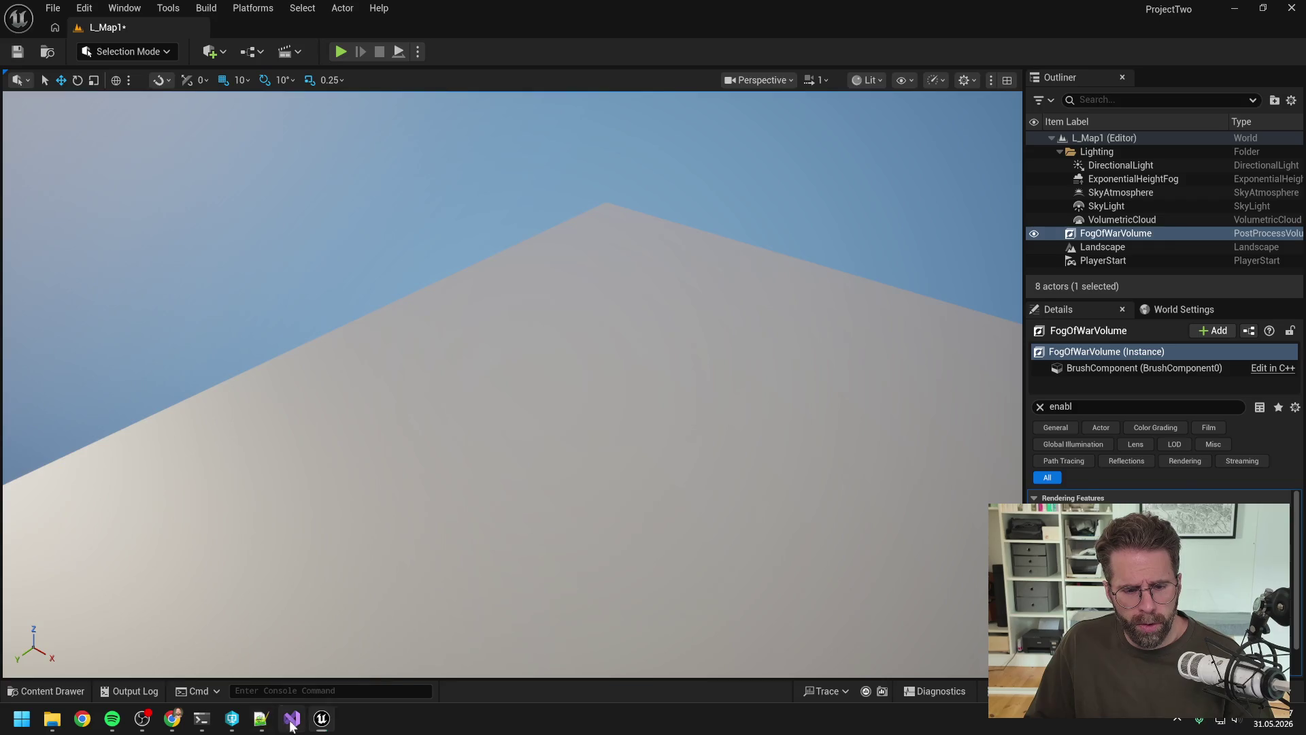
pyautogui.click(291, 719)
pyautogui.scroll(-1, 225, 340)
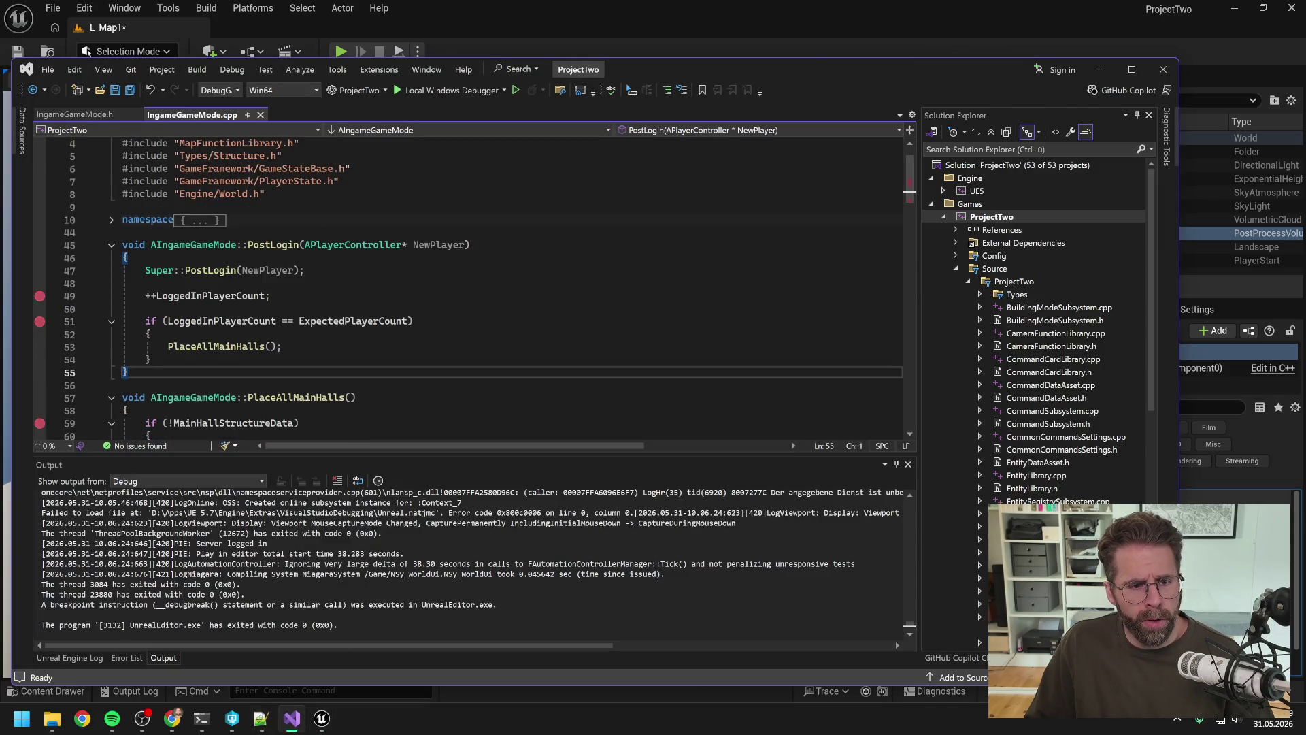
# Toggle off the breakpoints on lines 51, 49 and 59 of IngameGameMode.cpp, then show Unreal's Output Log.
pyautogui.scroll(-3, 224, 340)
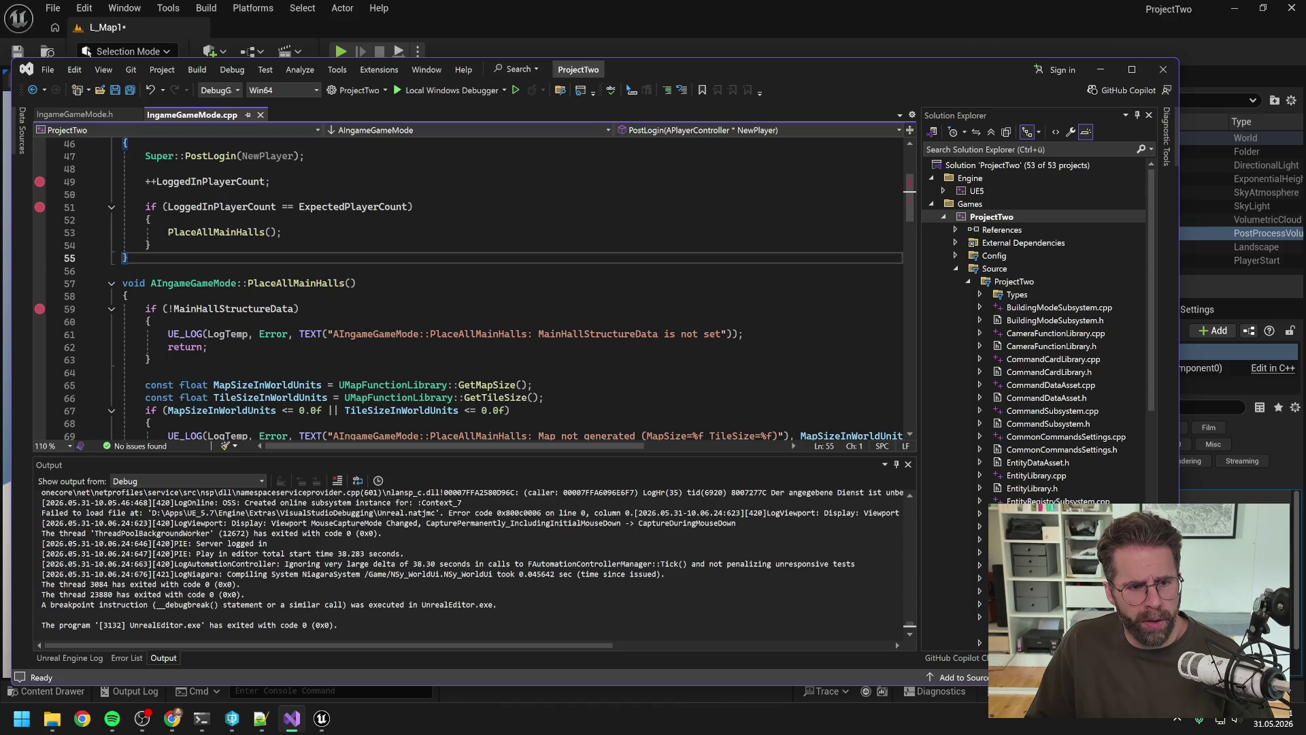
pyautogui.click(163, 309)
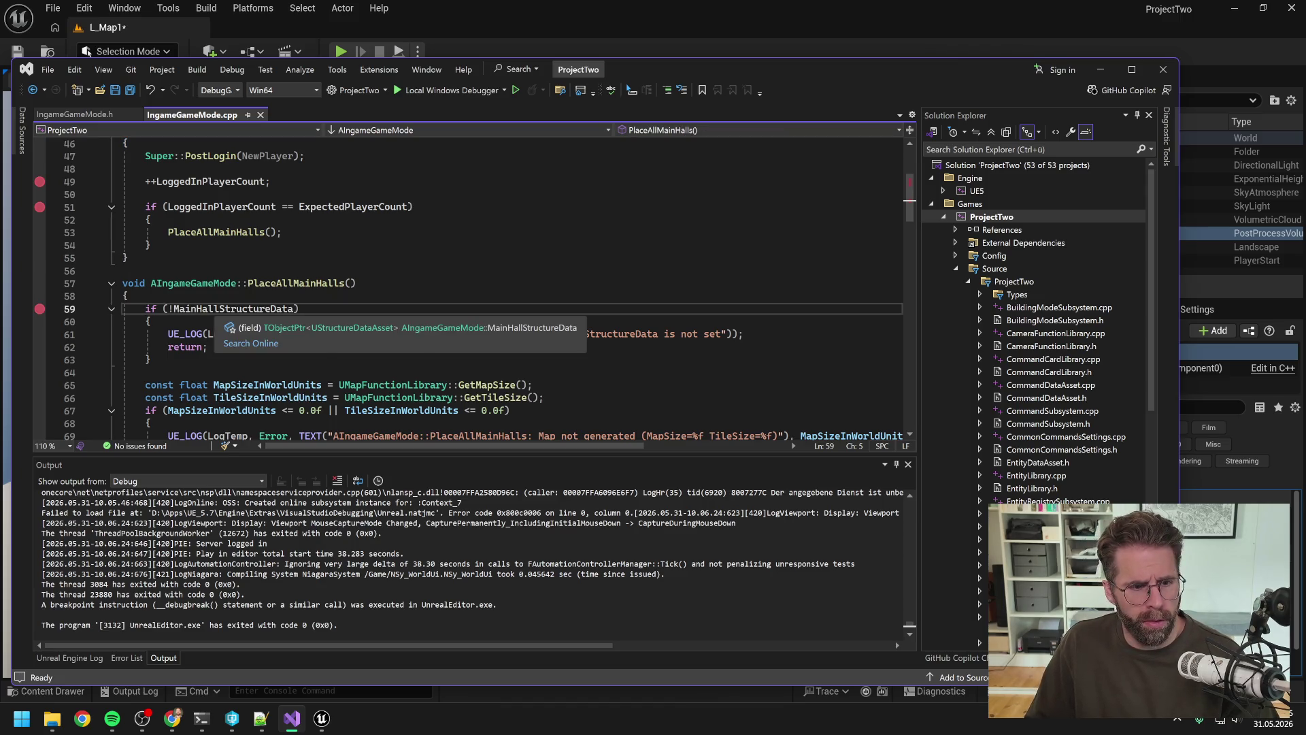
pyautogui.click(41, 207)
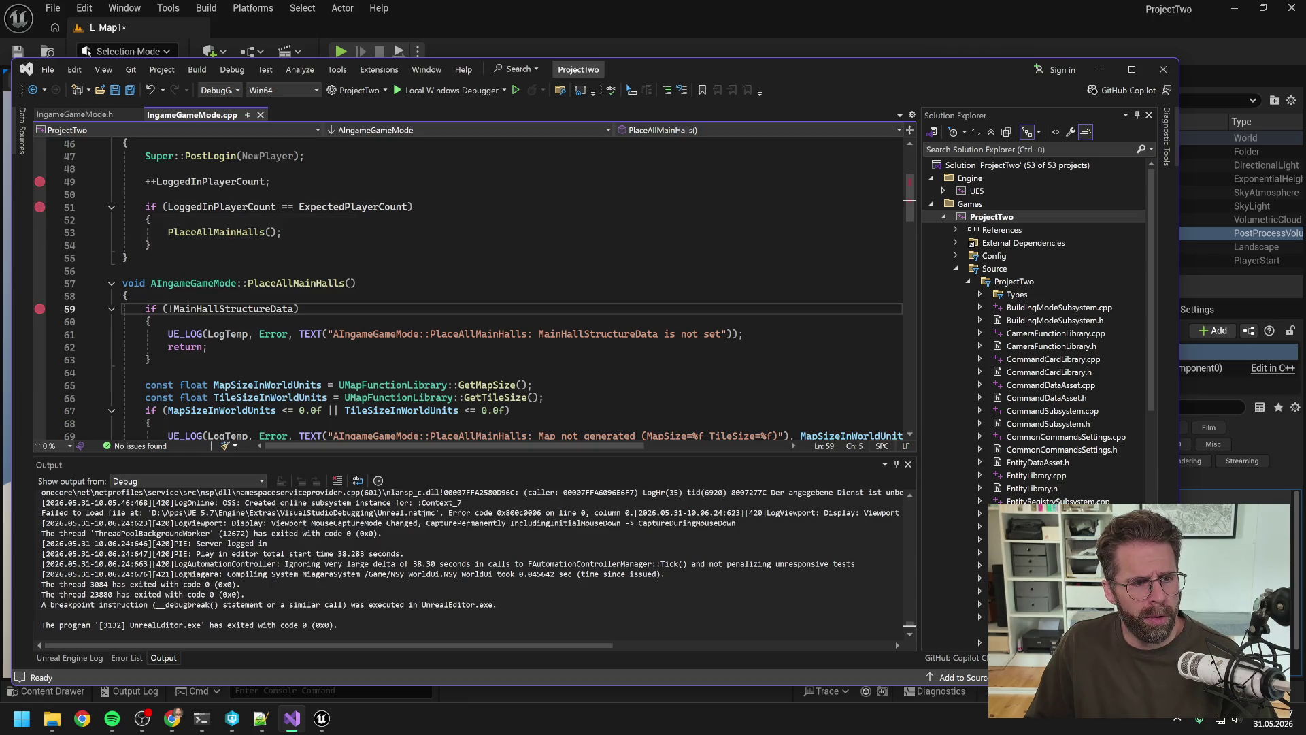
pyautogui.click(145, 207)
pyautogui.press('Up')
pyautogui.press('Up')
pyautogui.press('F9')
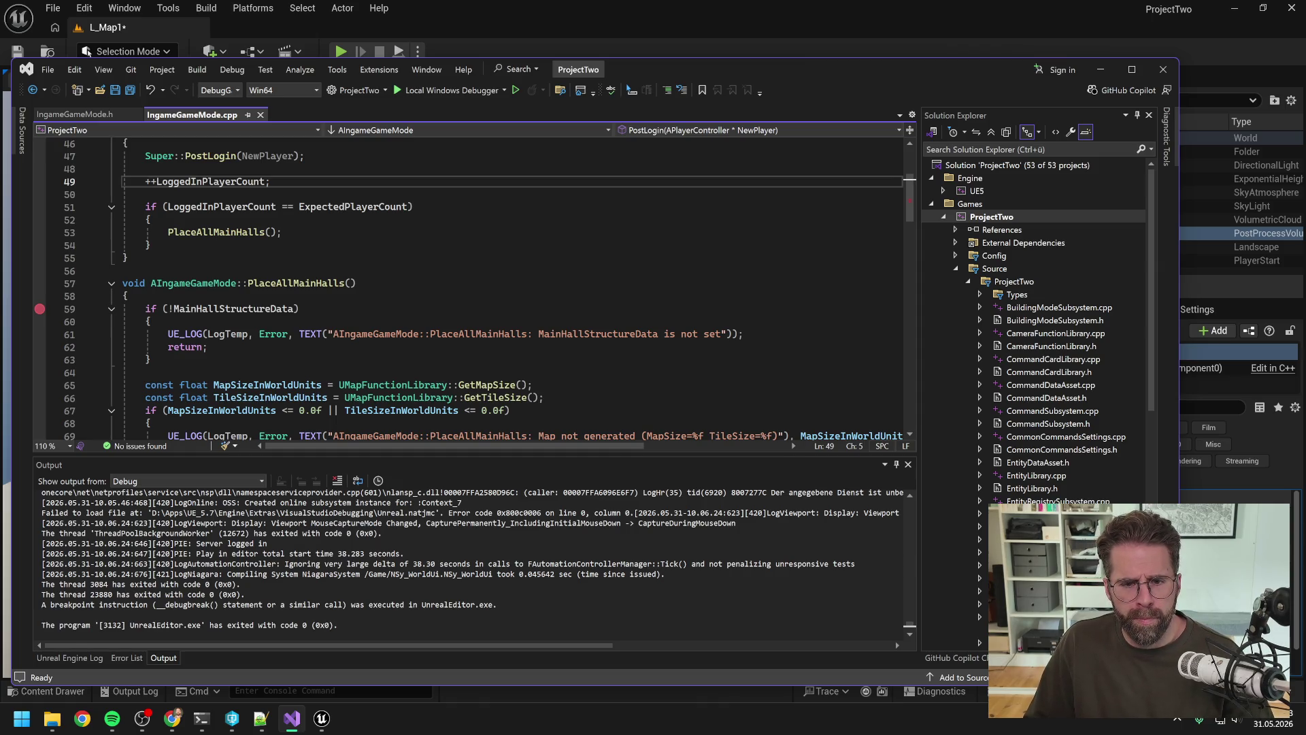
pyautogui.click(145, 308)
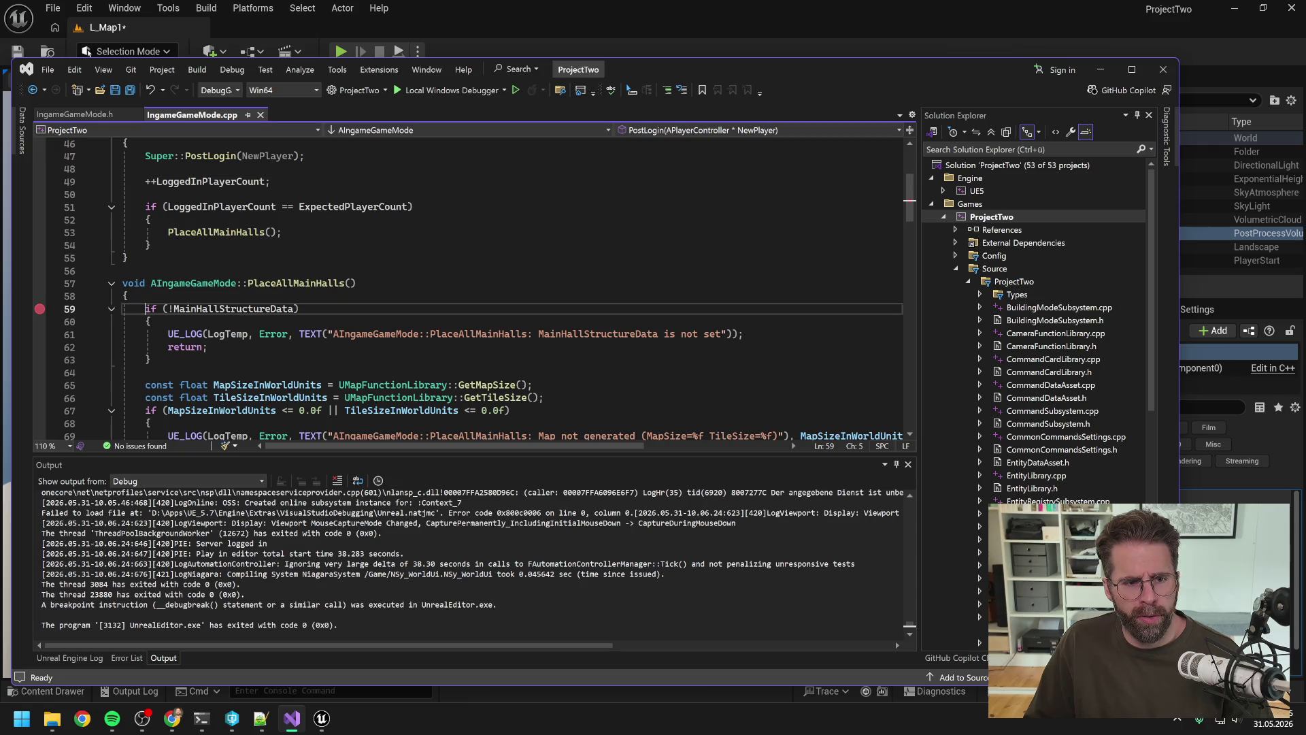
pyautogui.press('F9')
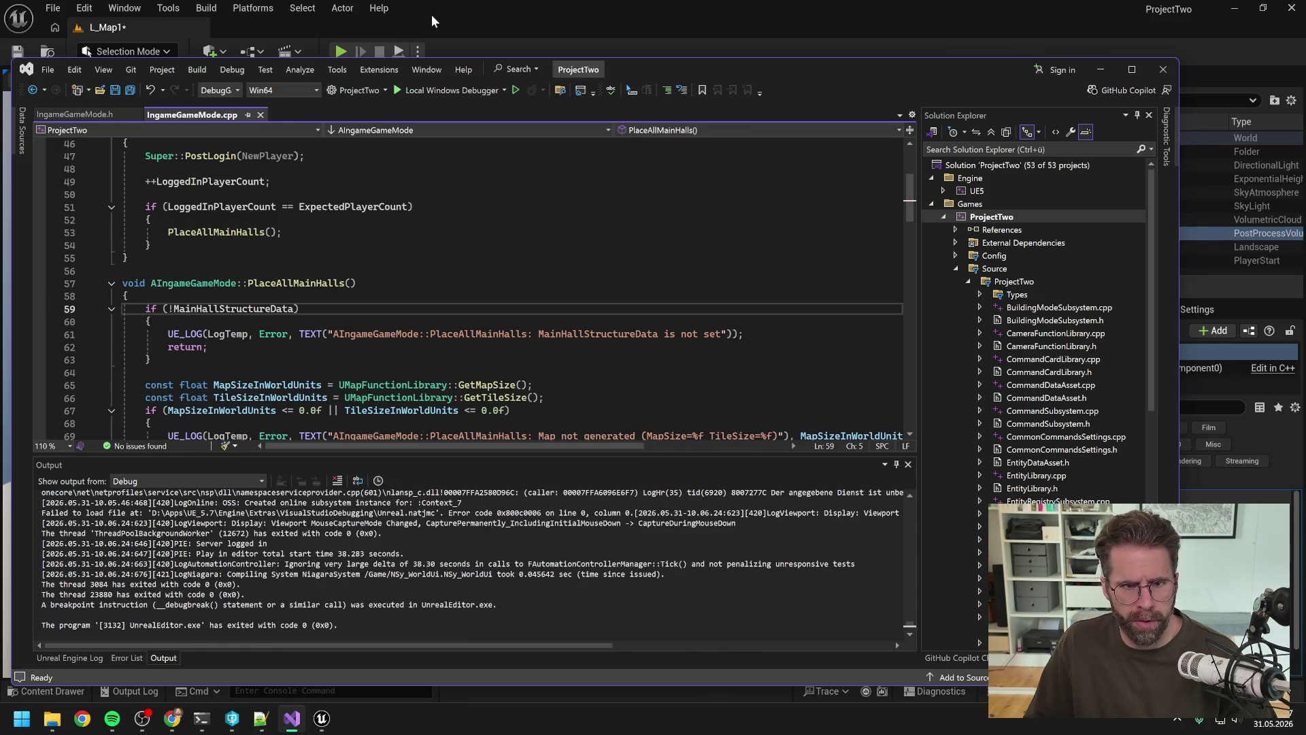
pyautogui.click(434, 22)
pyautogui.click(145, 691)
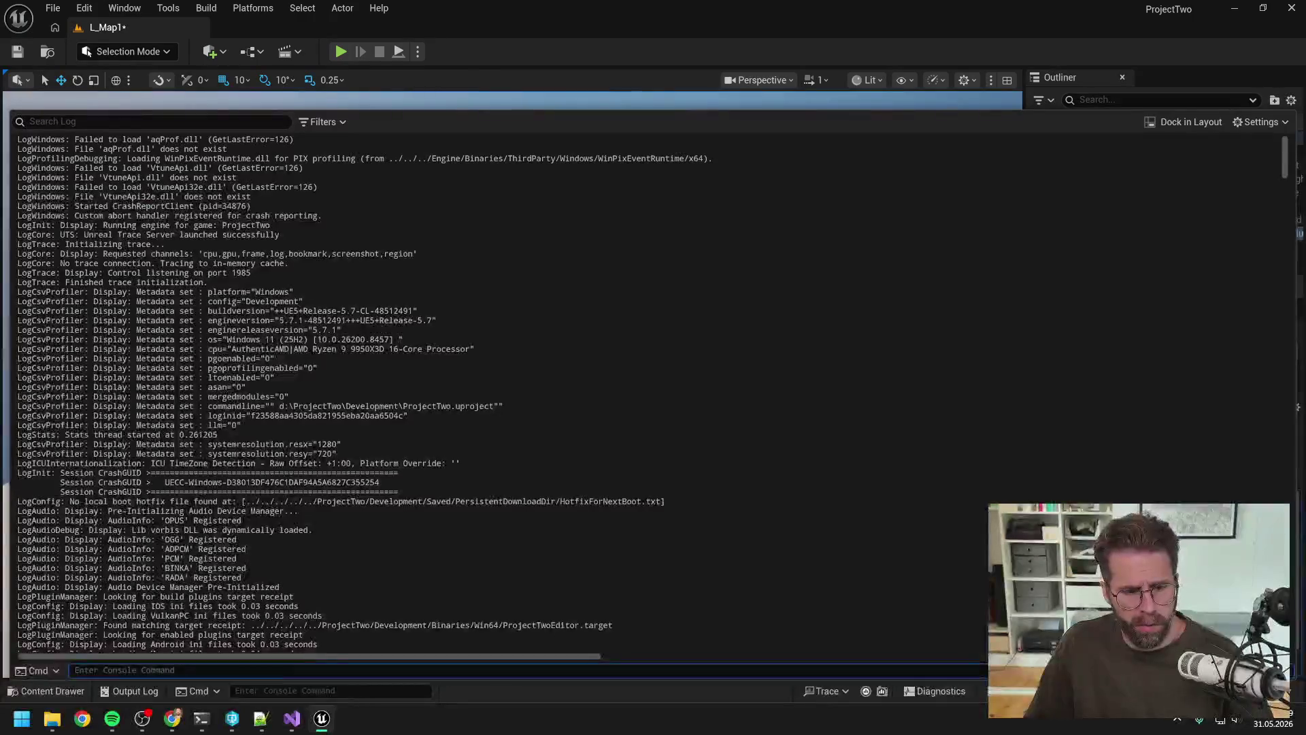
# Search the Output Log for 'main hall', then clear the filter and empty the log.
pyautogui.scroll(-8, 314, 393)
pyautogui.click(150, 121)
pyautogui.write('main')
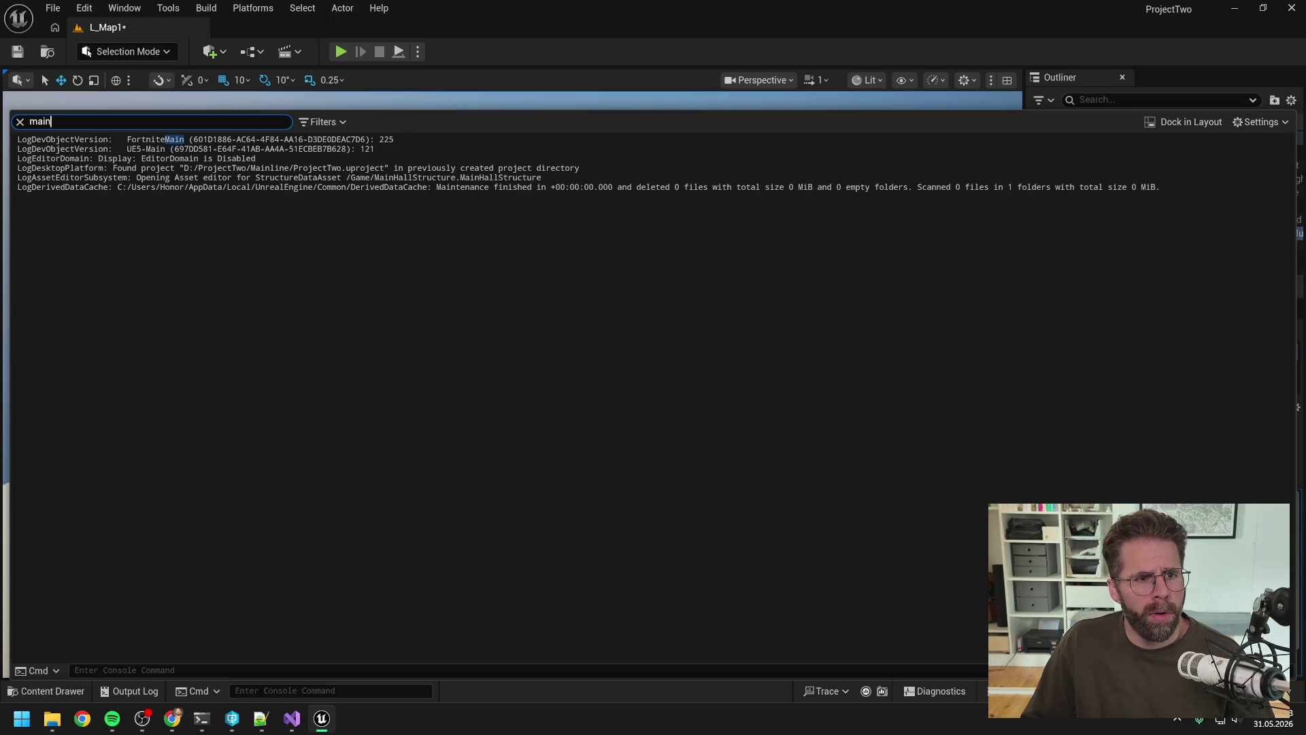
pyautogui.write(' hall')
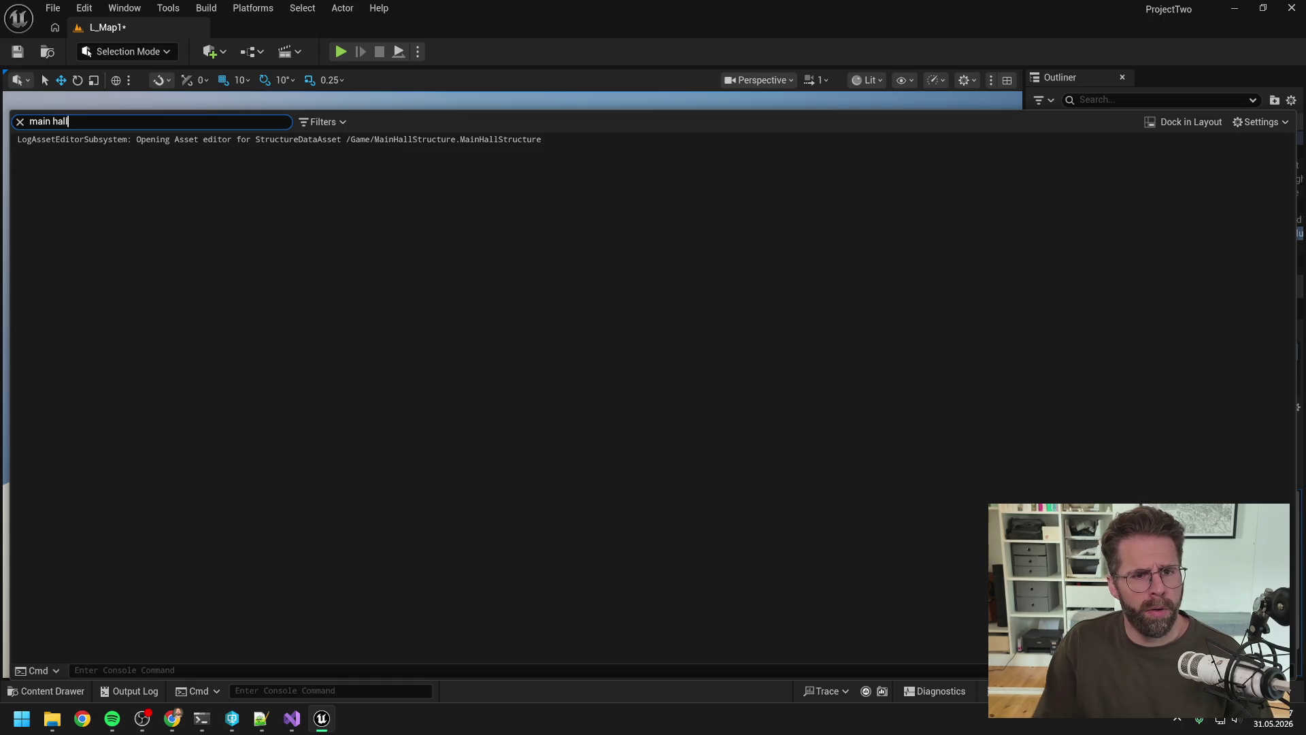
pyautogui.hotkey('ctrl', 'a')
pyautogui.press('BackSpace')
pyautogui.click(593, 47)
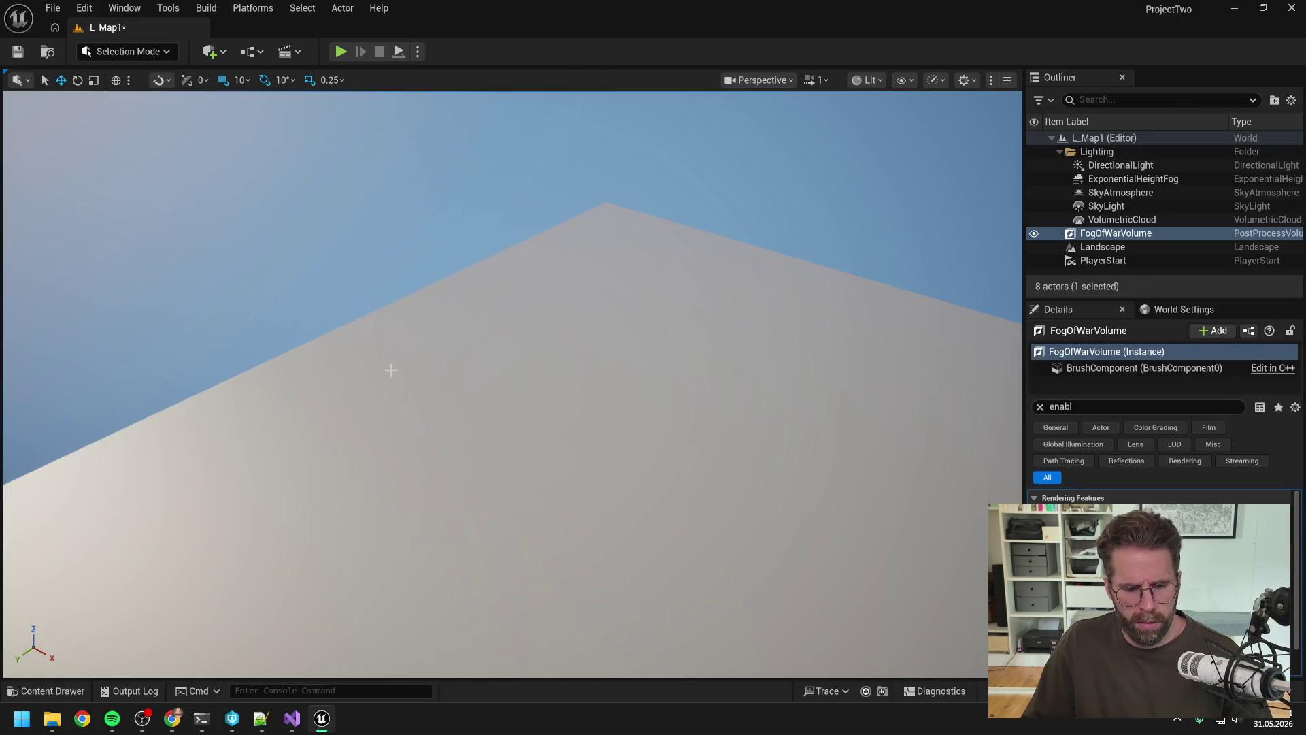
pyautogui.click(129, 691)
pyautogui.rightClick(281, 478)
pyautogui.click(328, 487)
# Run and stop a fresh play session, review the new log entries, and return to Visual Studio.
pyautogui.click(341, 52)
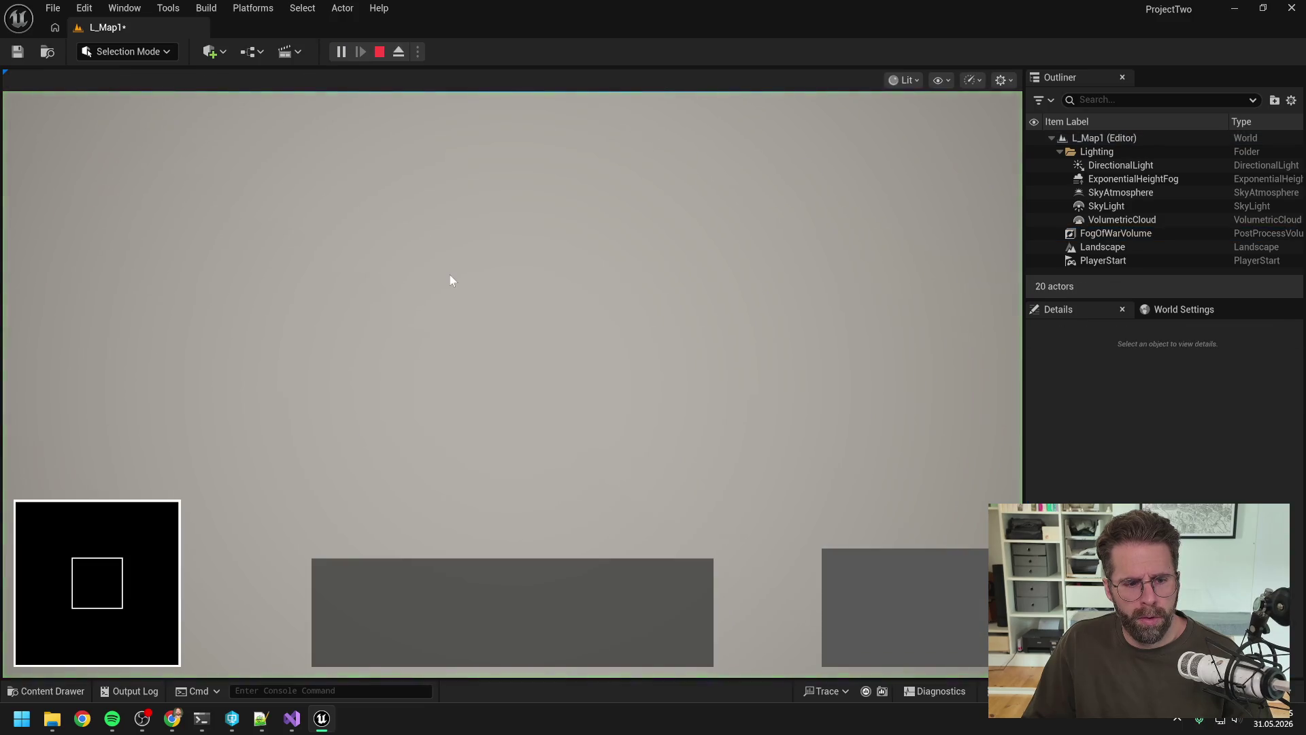
pyautogui.press('Escape')
pyautogui.hotkey('ctrl', 'space')
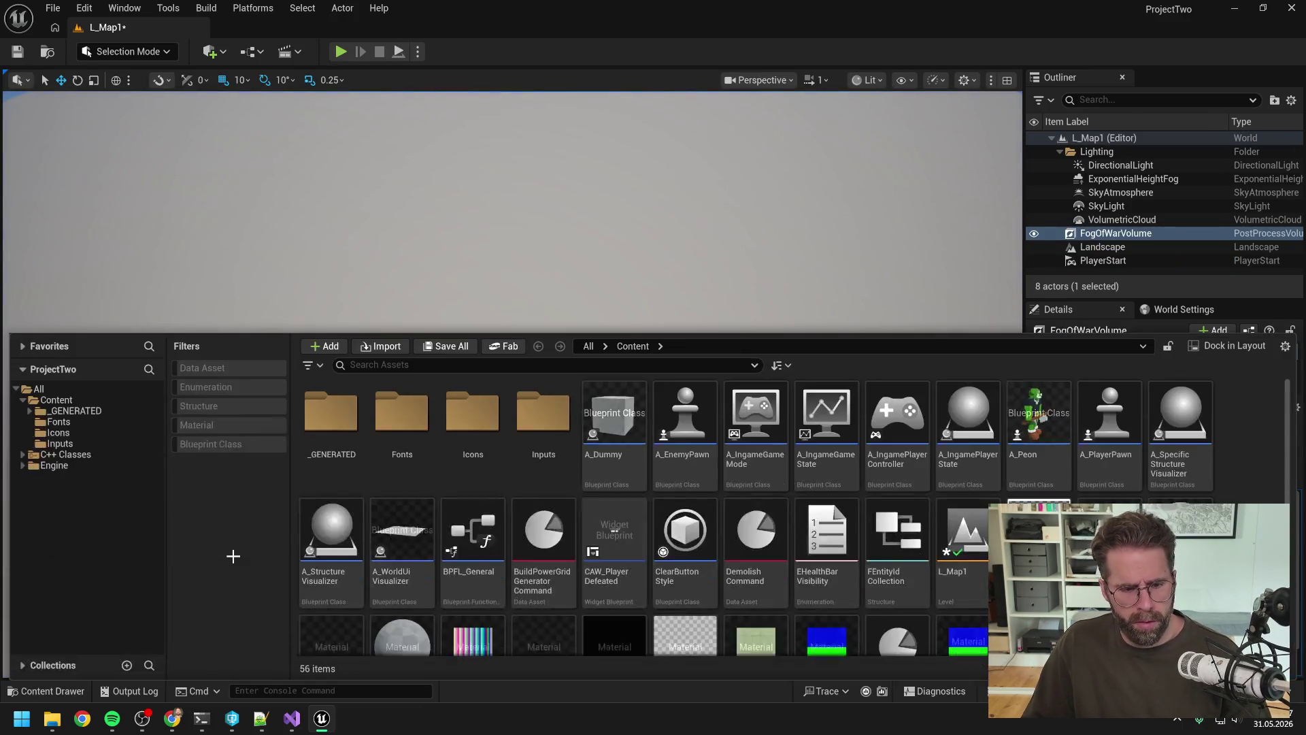
pyautogui.click(129, 691)
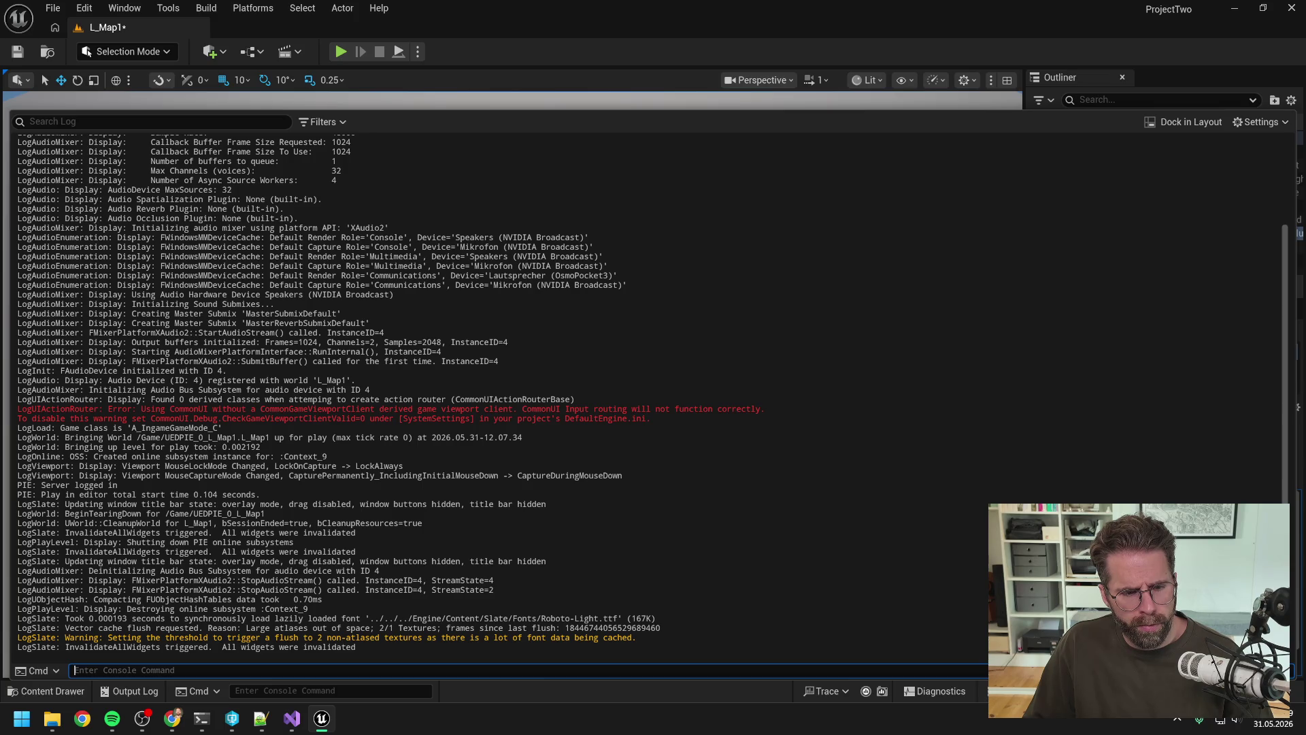
pyautogui.scroll(4, 340, 395)
pyautogui.scroll(-4, 340, 394)
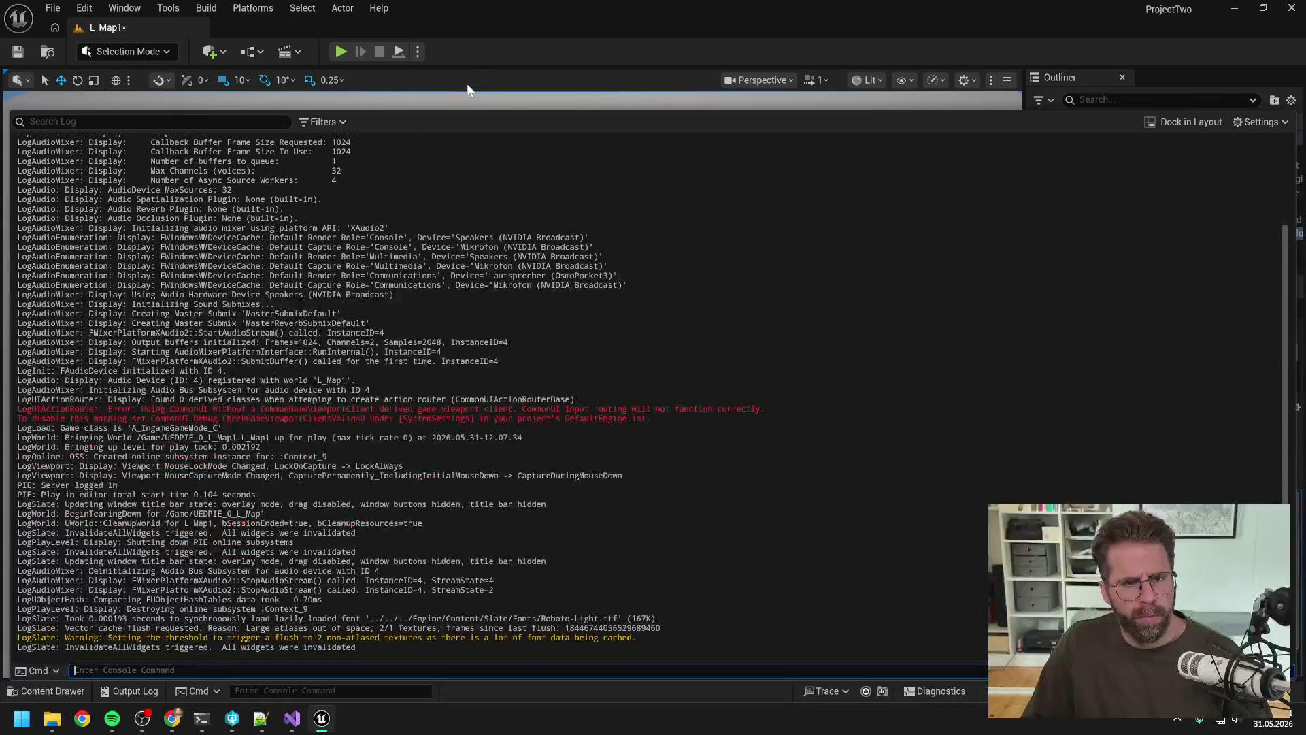
pyautogui.click(484, 68)
pyautogui.click(293, 719)
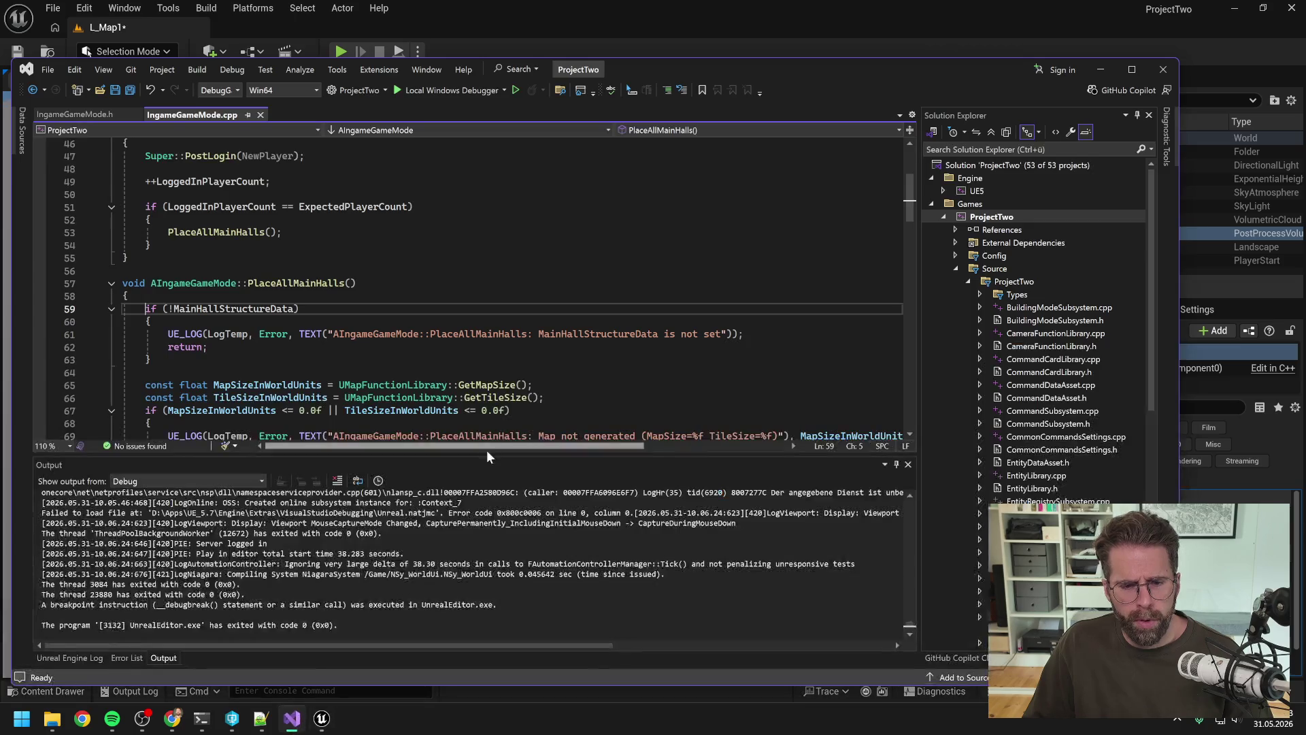
# Set a breakpoint on line 59 and attach the debugger to UnrealEditor.exe.
pyautogui.press('F9')
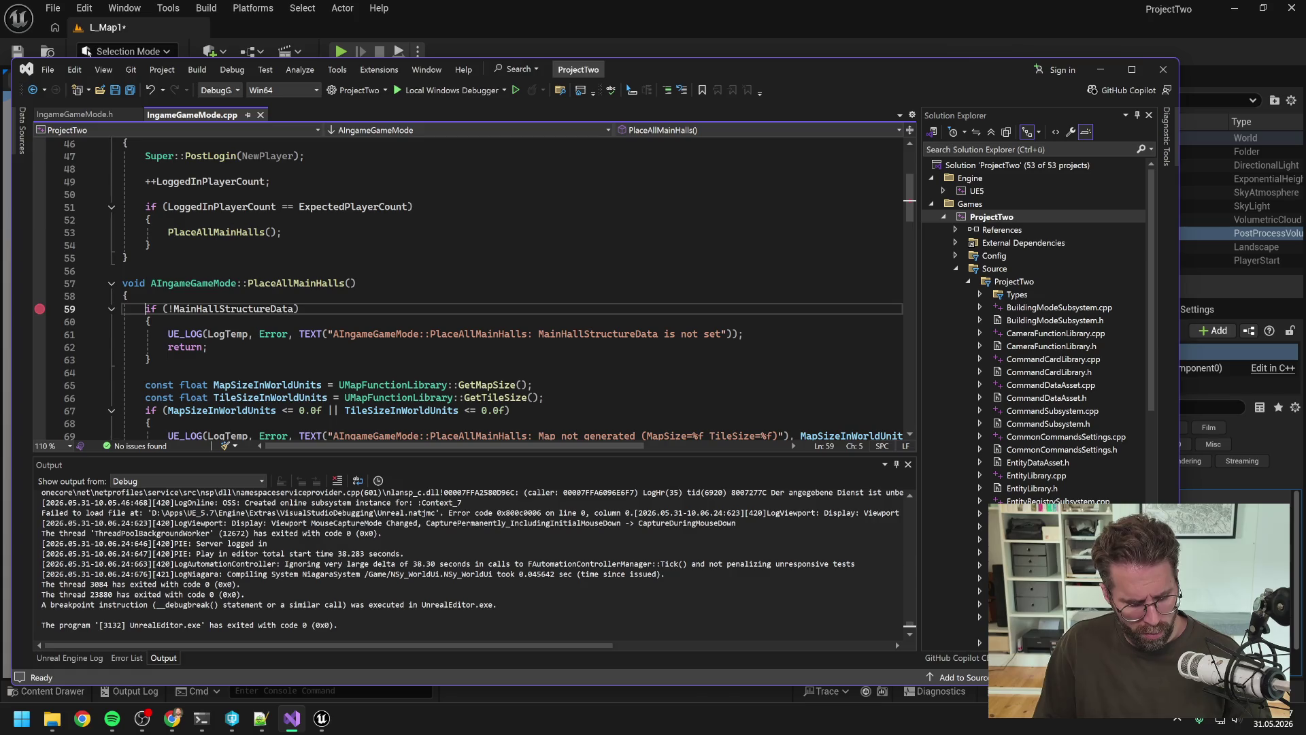
pyautogui.hotkey('ctrl', 'alt', 'p')
pyautogui.scroll(-20, 365, 326)
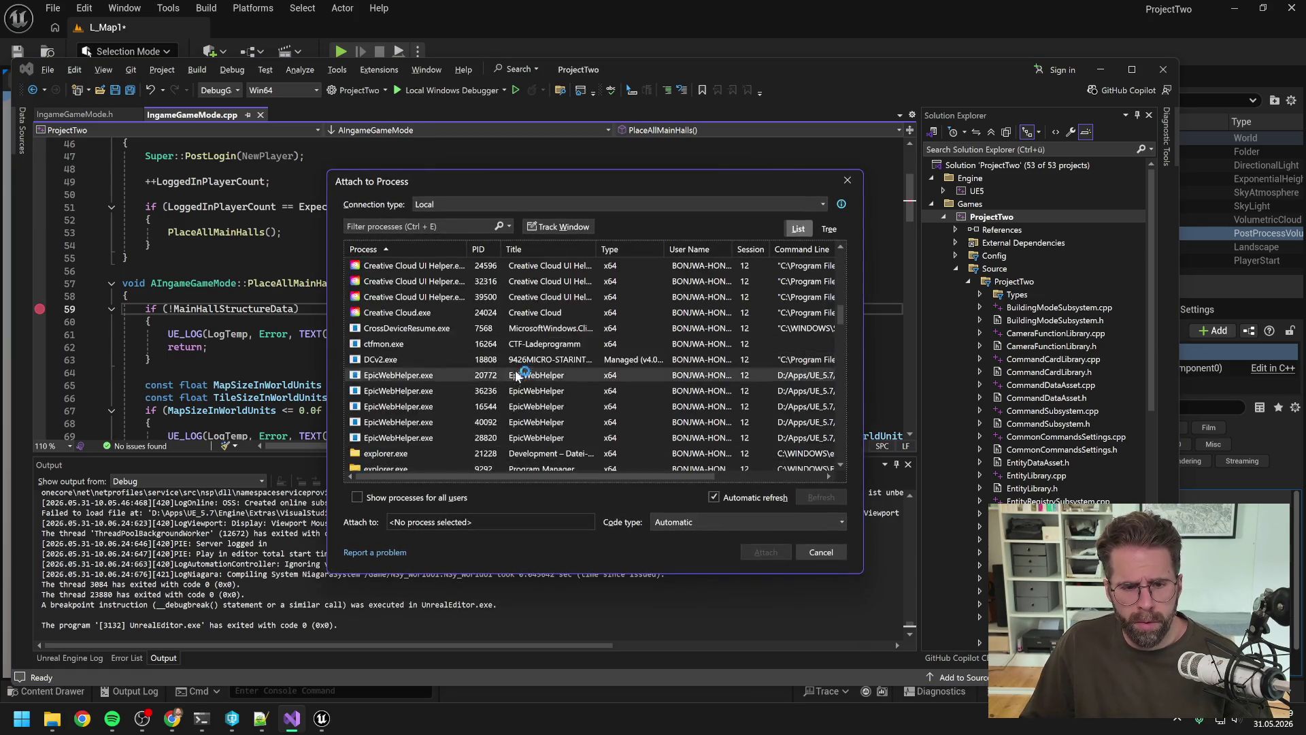
pyautogui.scroll(-10, 449, 374)
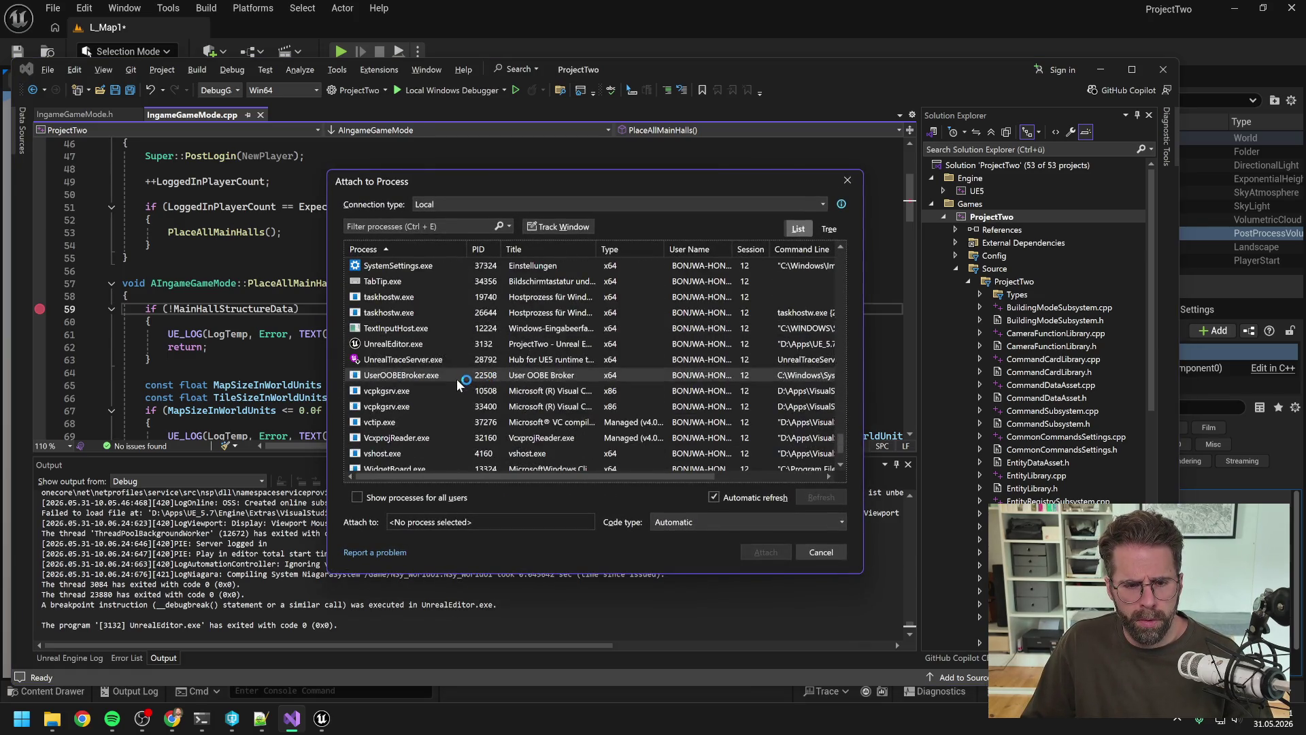
pyautogui.click(422, 343)
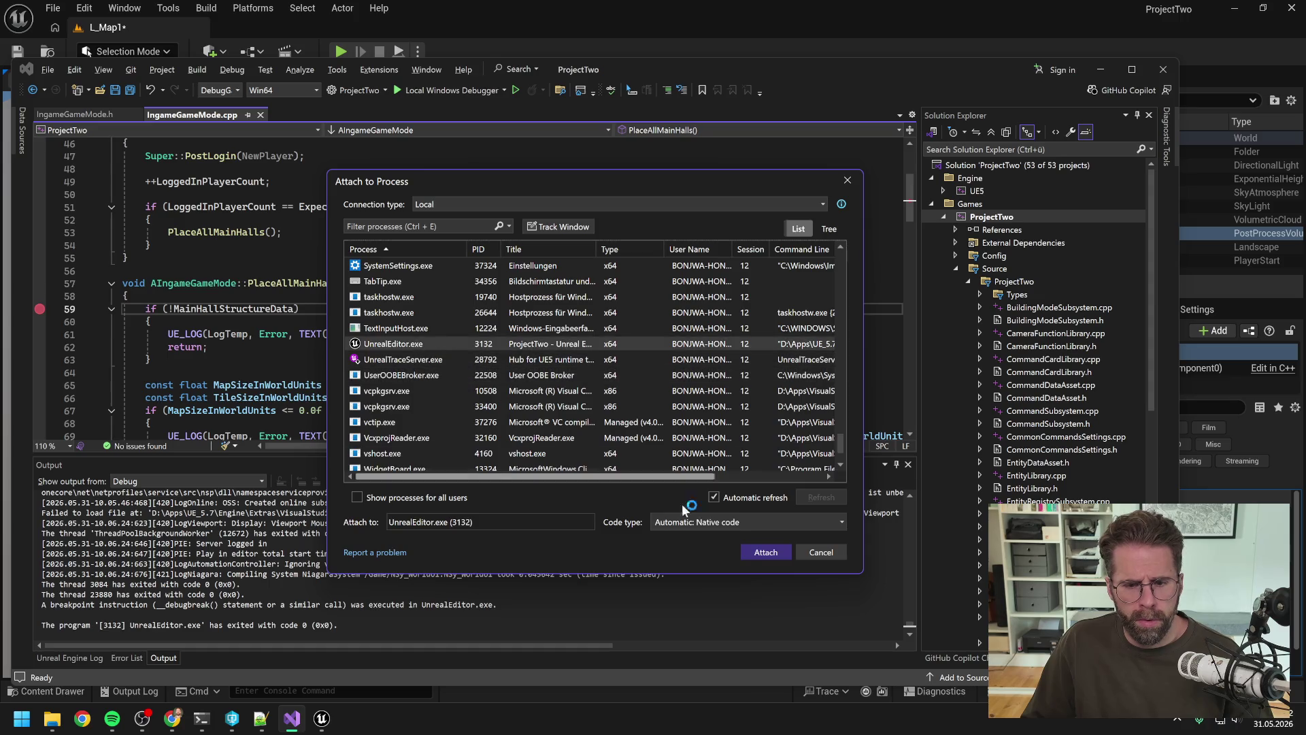
pyautogui.click(761, 552)
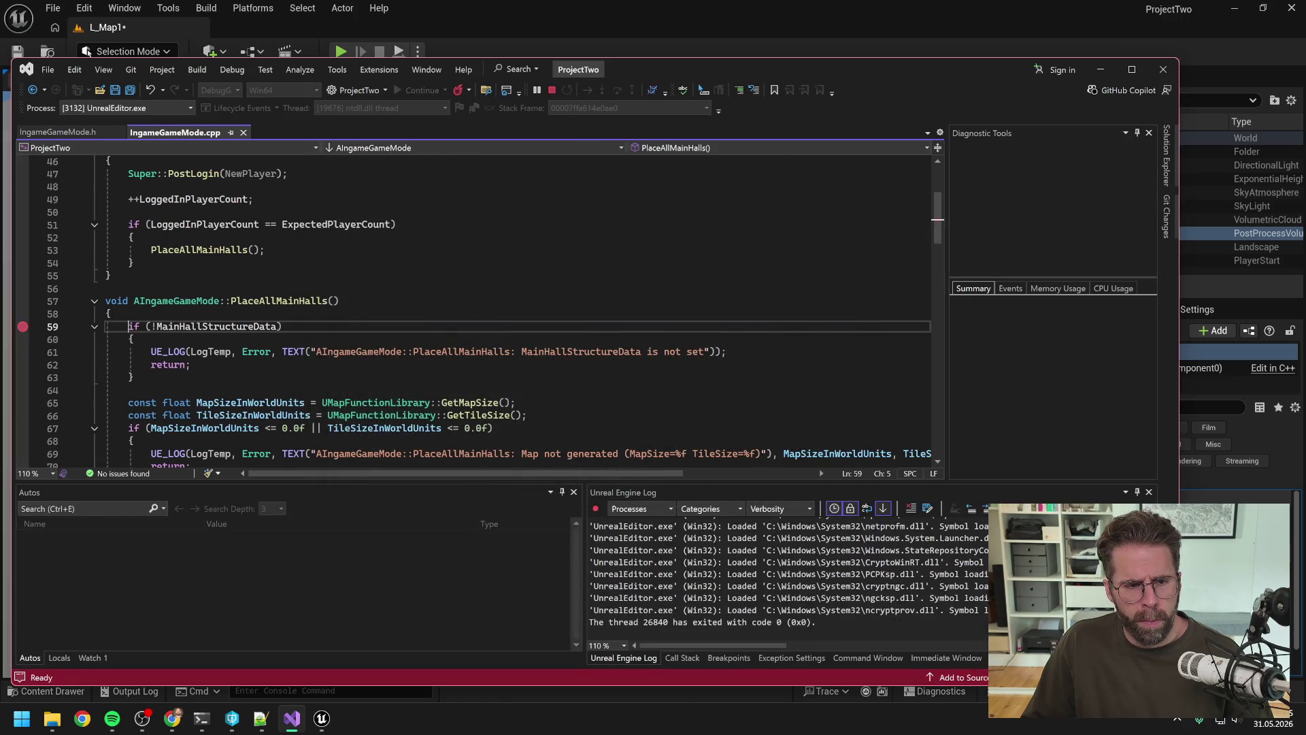
# Play the level until the breakpoint instruction fires, dismiss it, and stop debugging.
pyautogui.click(460, 18)
pyautogui.click(340, 48)
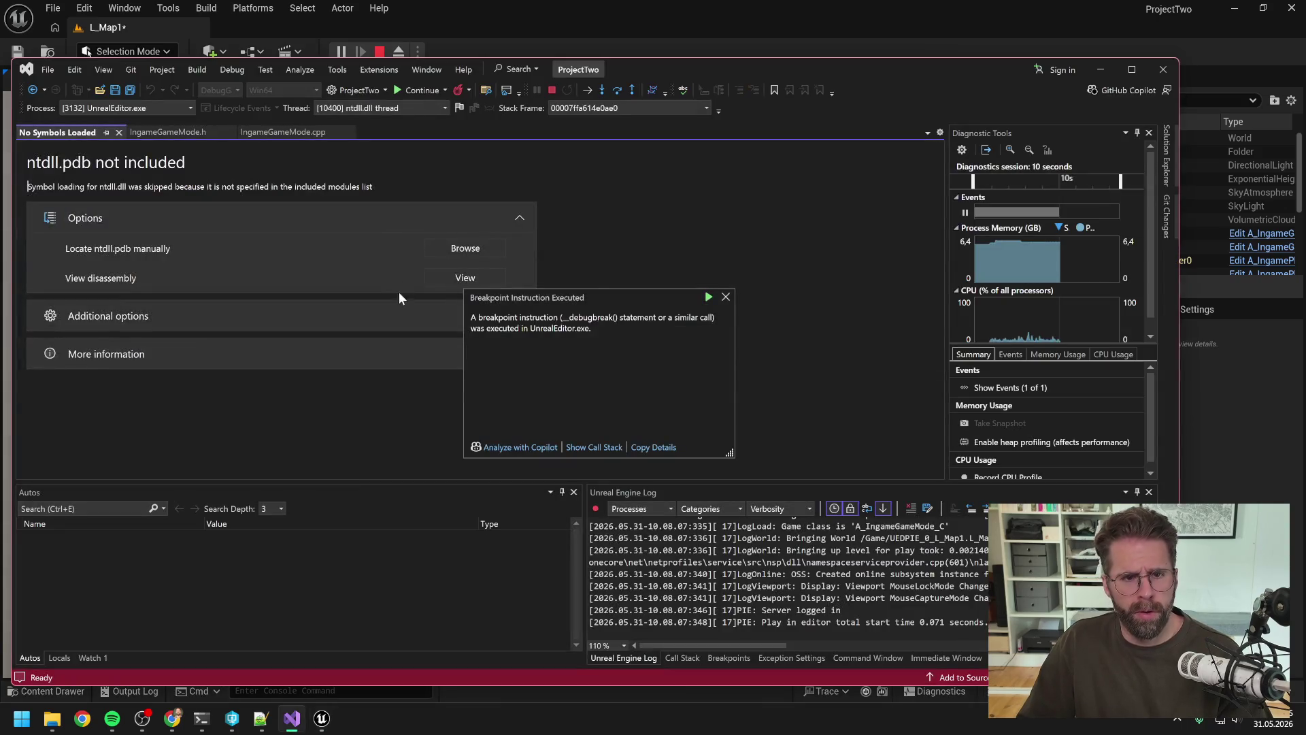
pyautogui.click(728, 298)
pyautogui.click(551, 90)
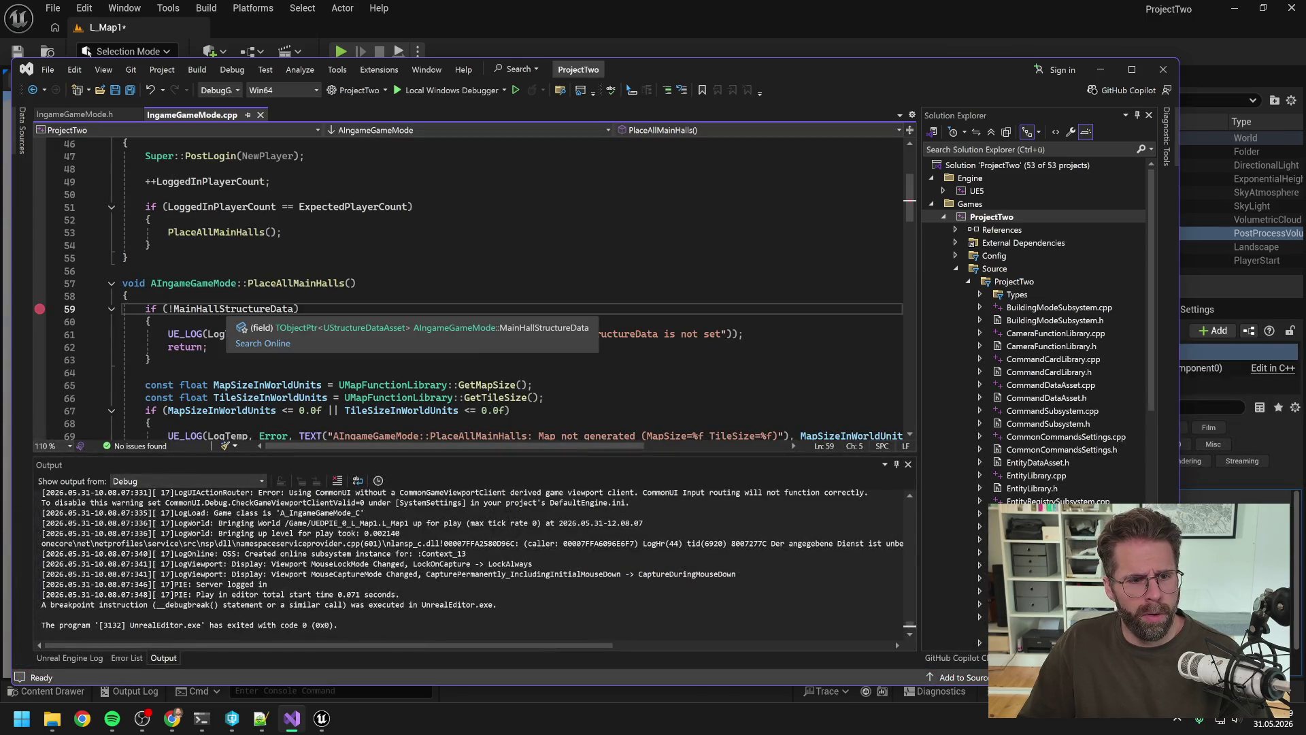
# Set a breakpoint on line 49, the LoggedInPlayerCount increment in PostLogin.
pyautogui.click(168, 232)
pyautogui.scroll(2, 470, 286)
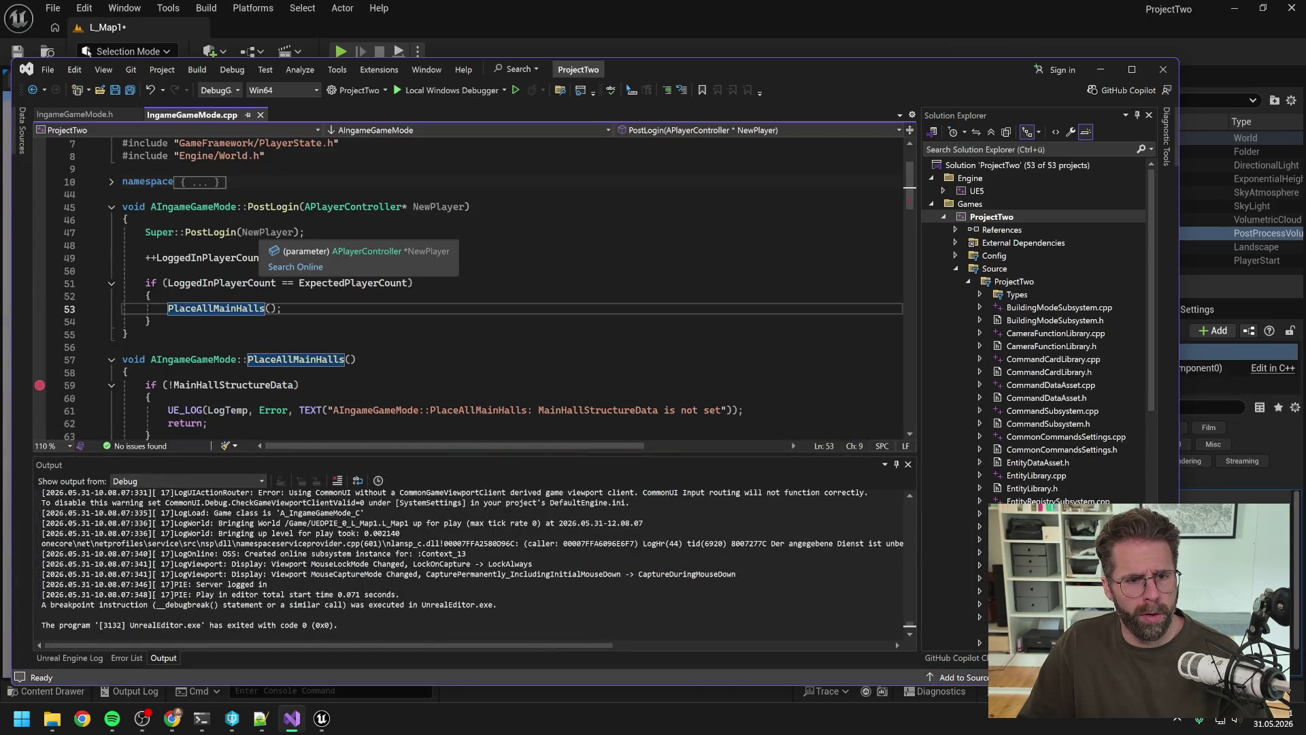
pyautogui.press('Up')
pyautogui.press('Up')
pyautogui.press('Up')
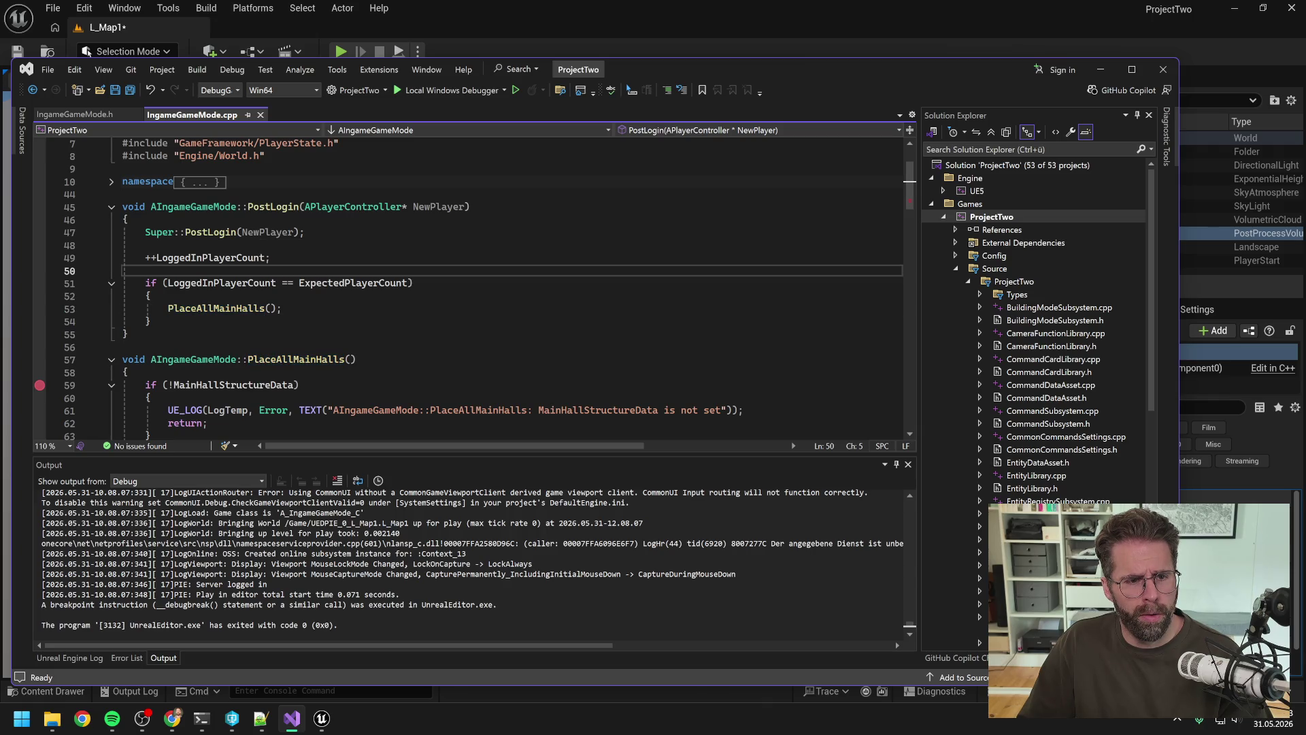
pyautogui.press('Up')
pyautogui.press('F9')
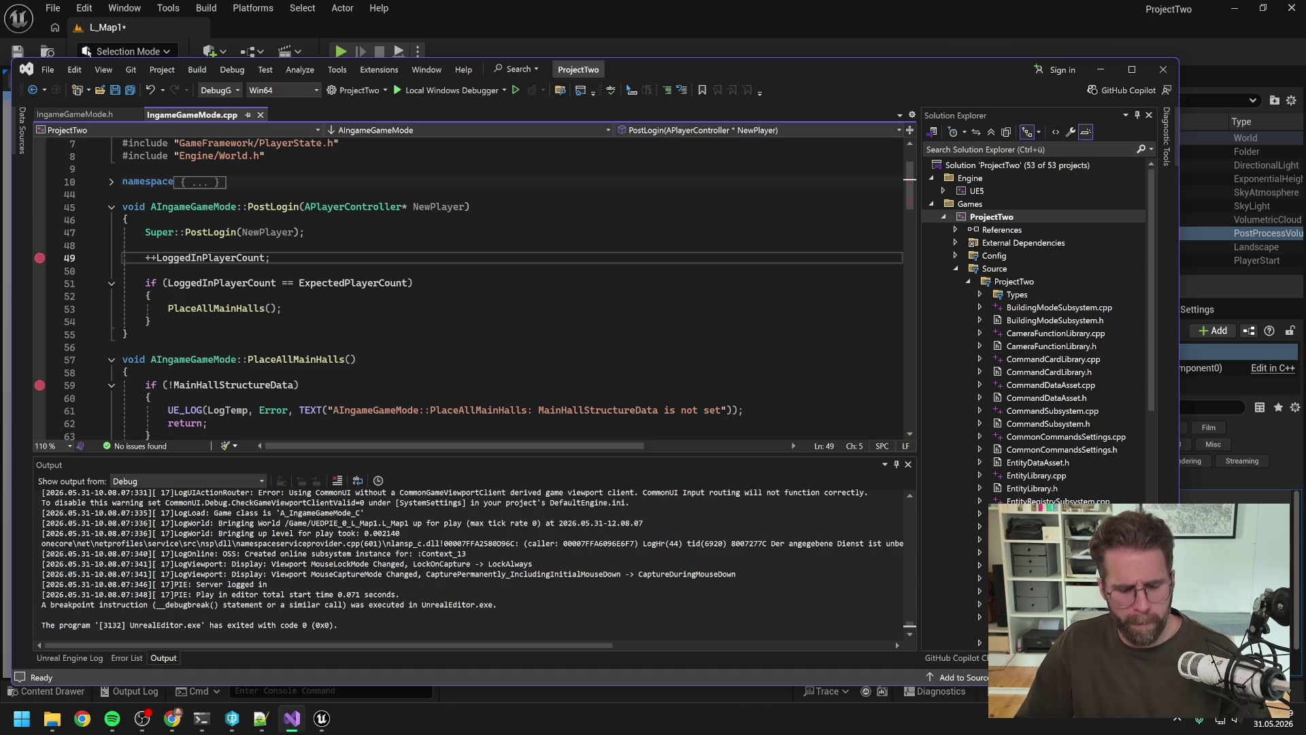
# Attach to UnrealEditor.exe, play and step over showing ExpectedPlayerCount 2 vs LoggedInPlayerCount 1, then open IngameGameMode.h.
pyautogui.hotkey('ctrl', 'alt', 'p')
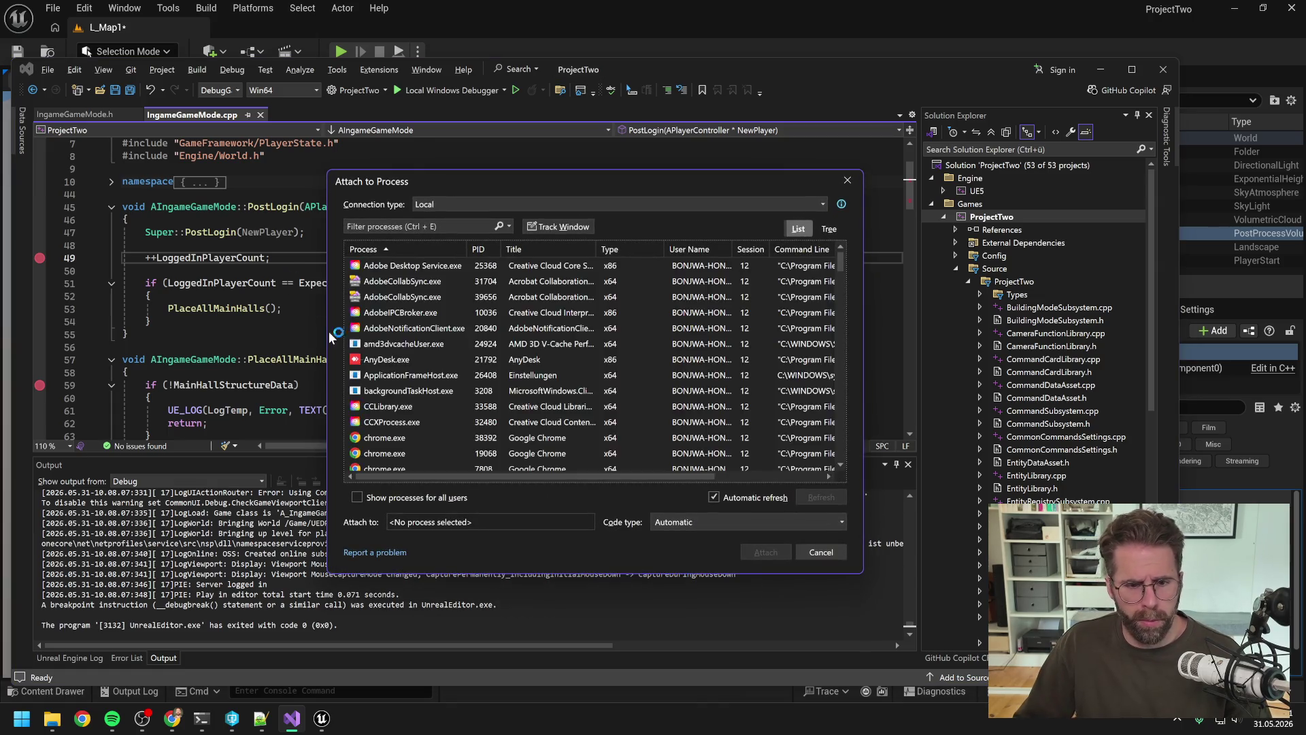
pyautogui.scroll(-20, 439, 374)
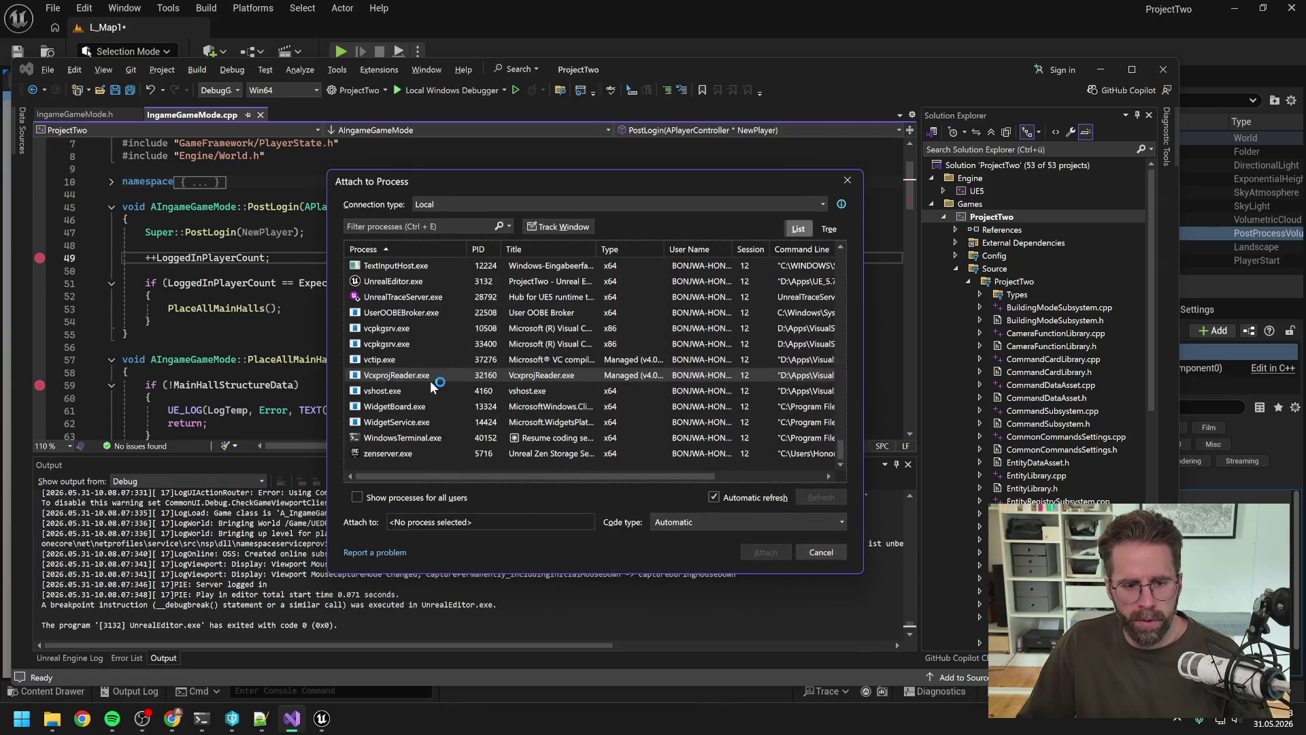
pyautogui.click(381, 281)
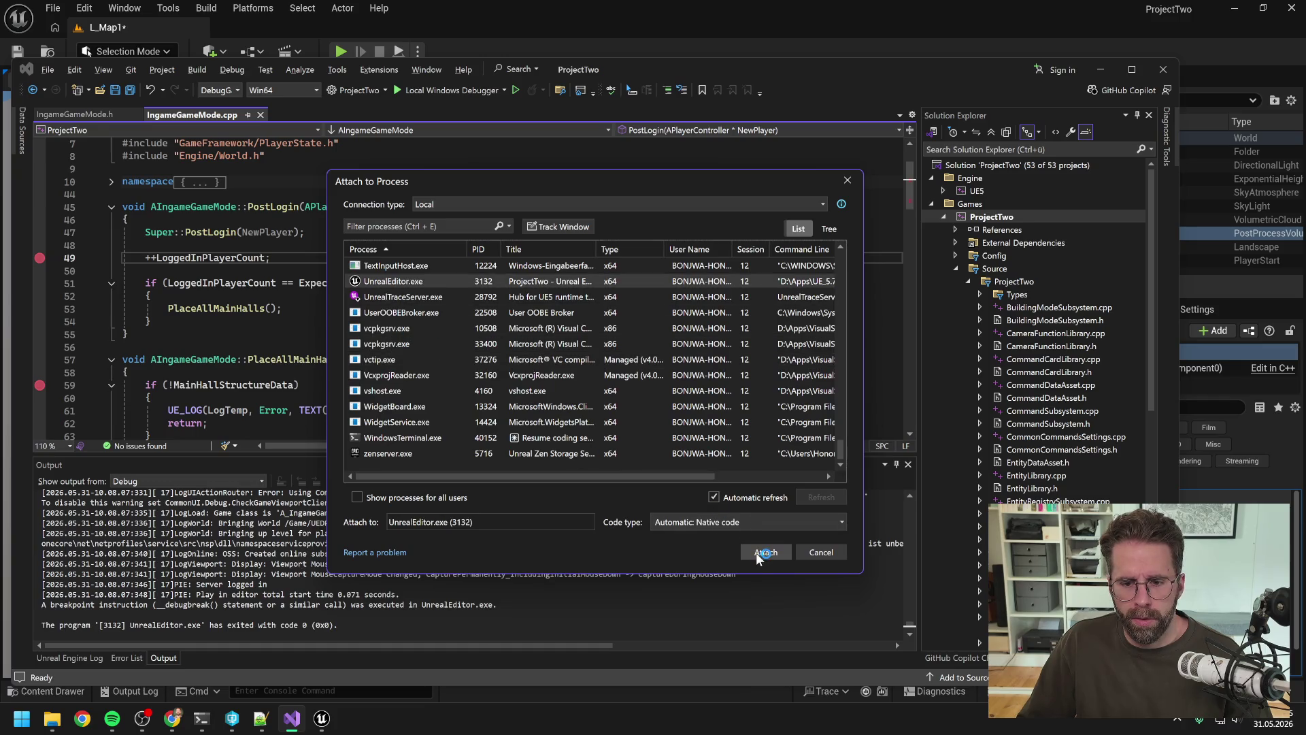
pyautogui.click(757, 553)
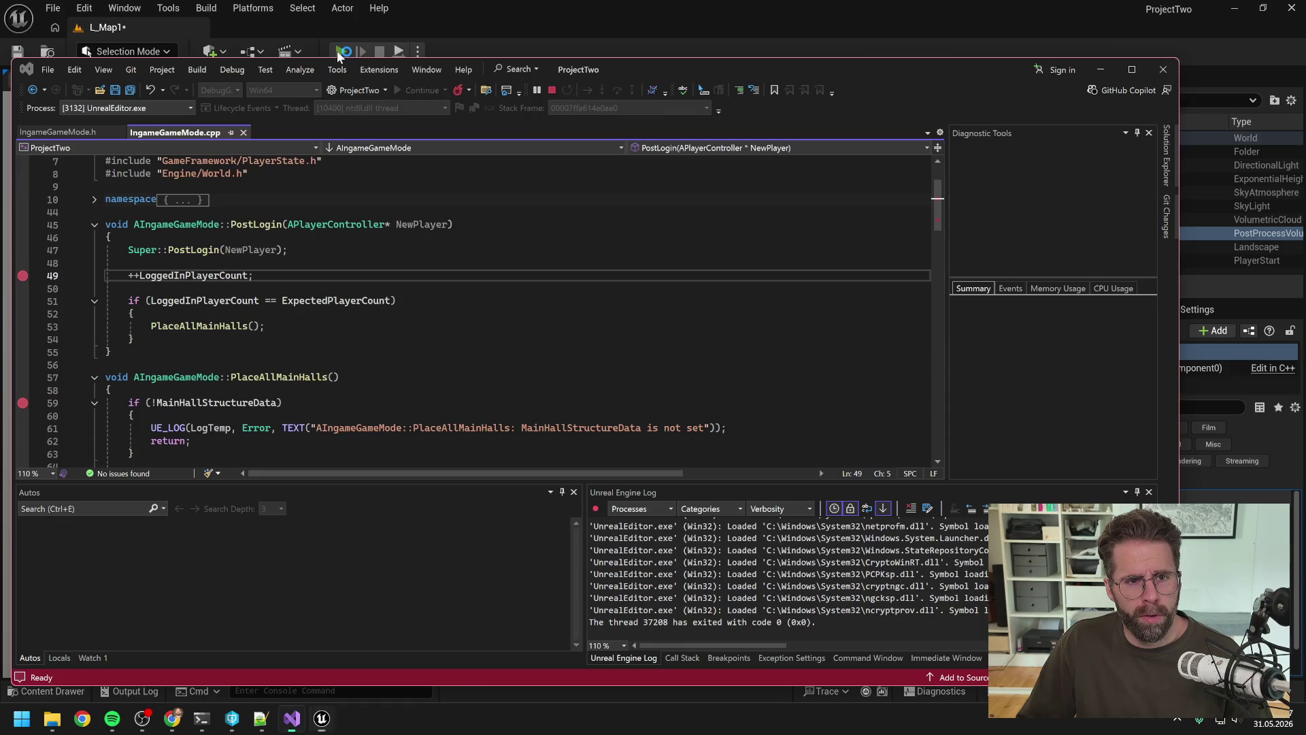
pyautogui.click(340, 51)
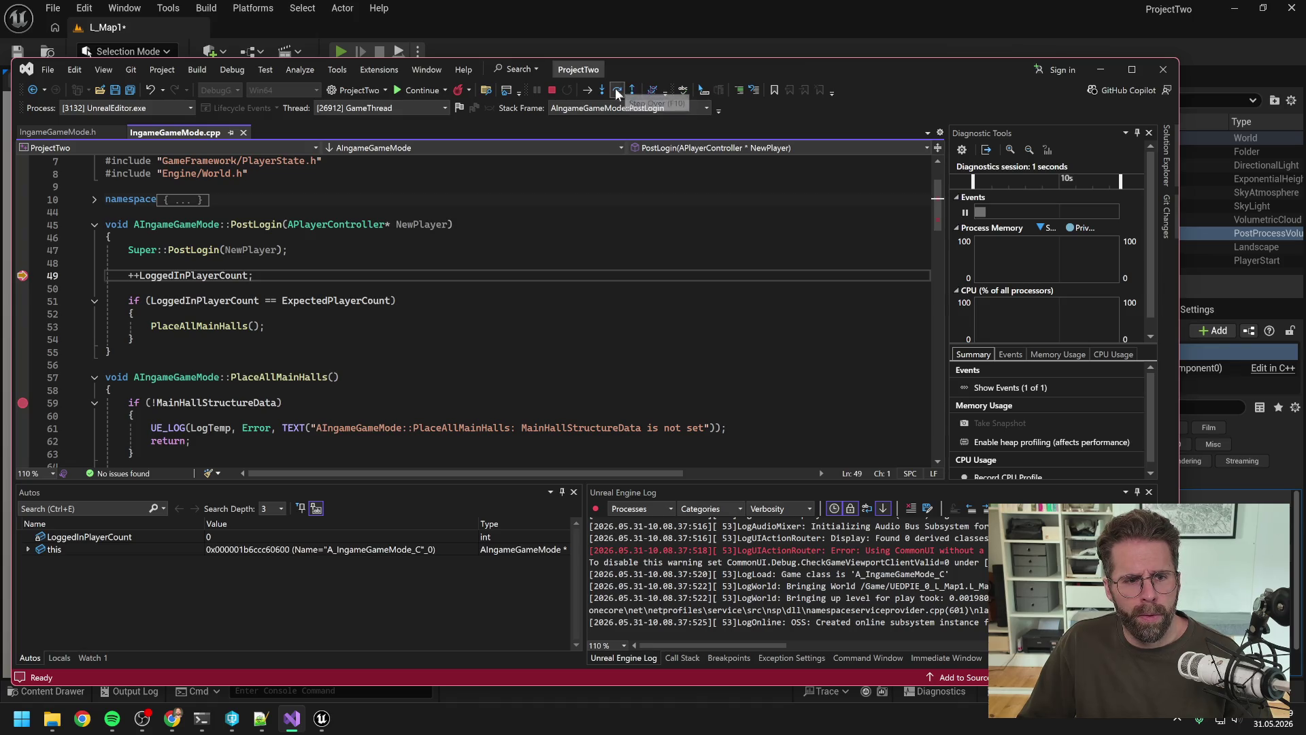
pyautogui.click(617, 90)
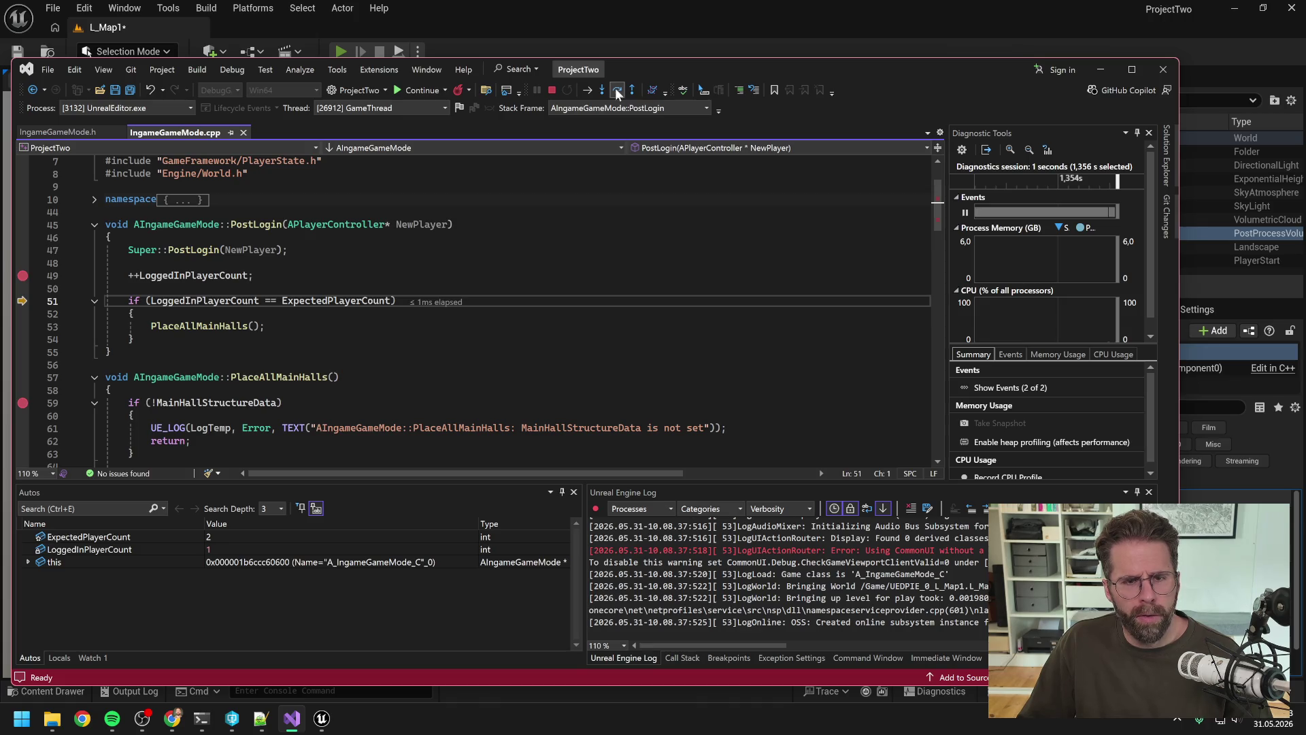
pyautogui.click(552, 89)
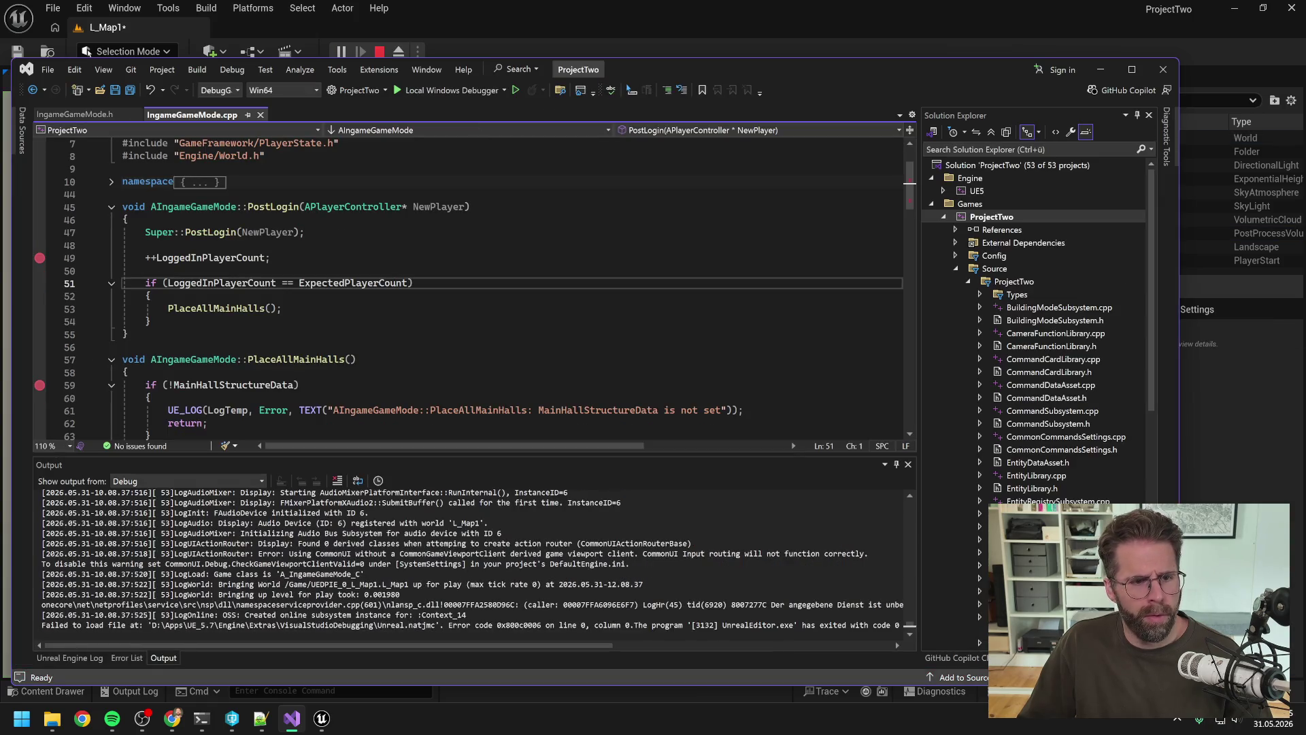
pyautogui.click(87, 115)
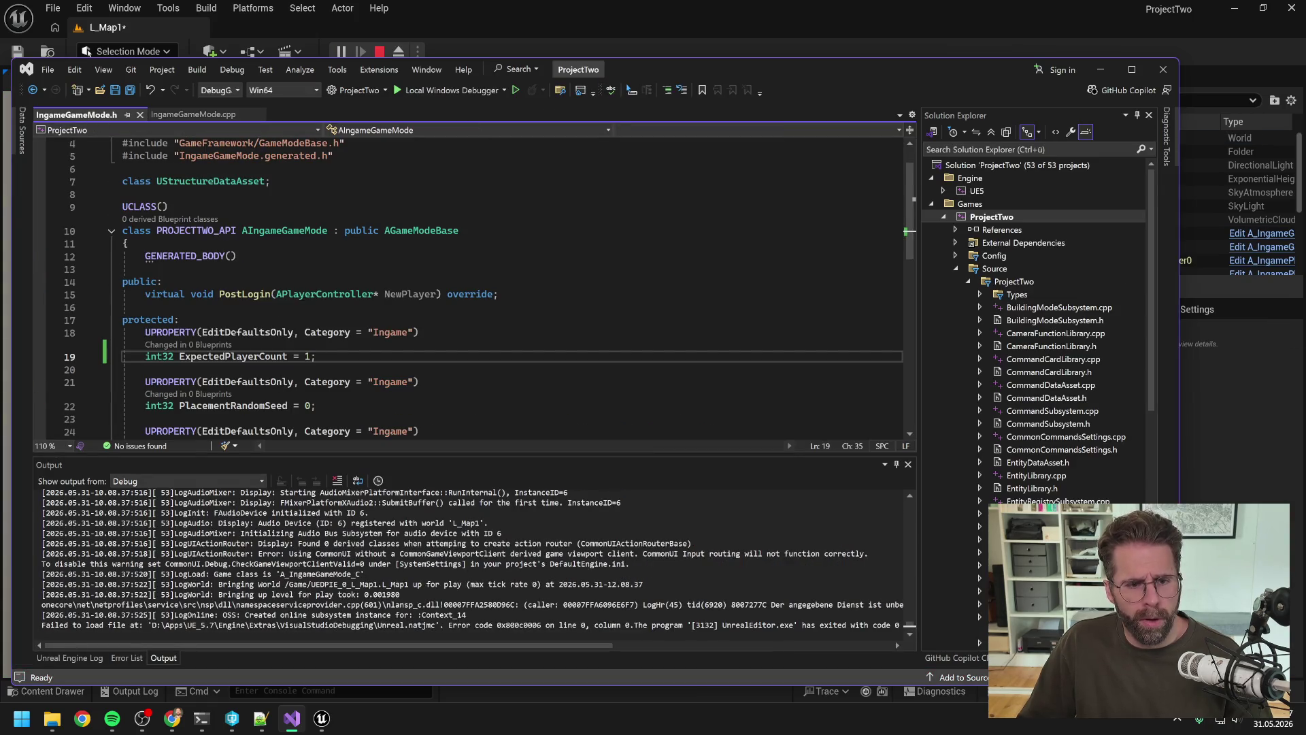
# Switch the solution configuration to Development Editor.
pyautogui.moveTo(324, 294)
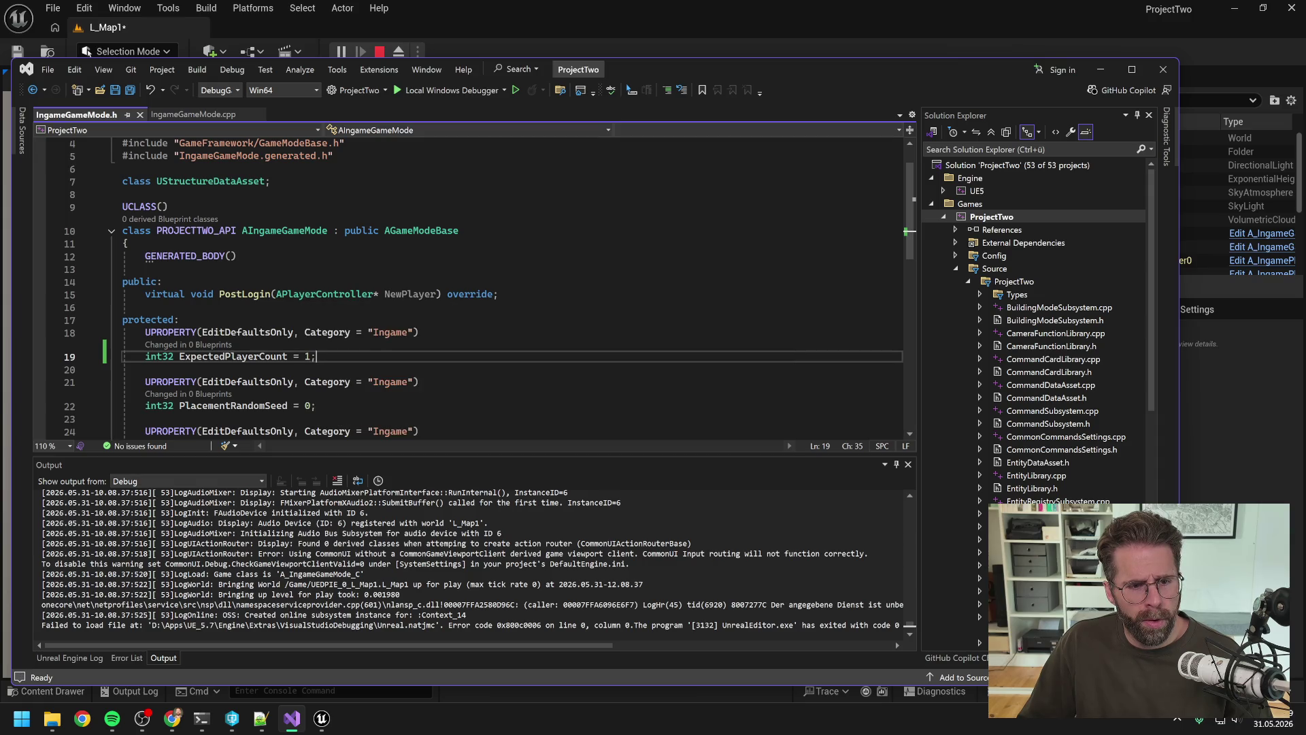
pyautogui.scroll(-3, 476, 285)
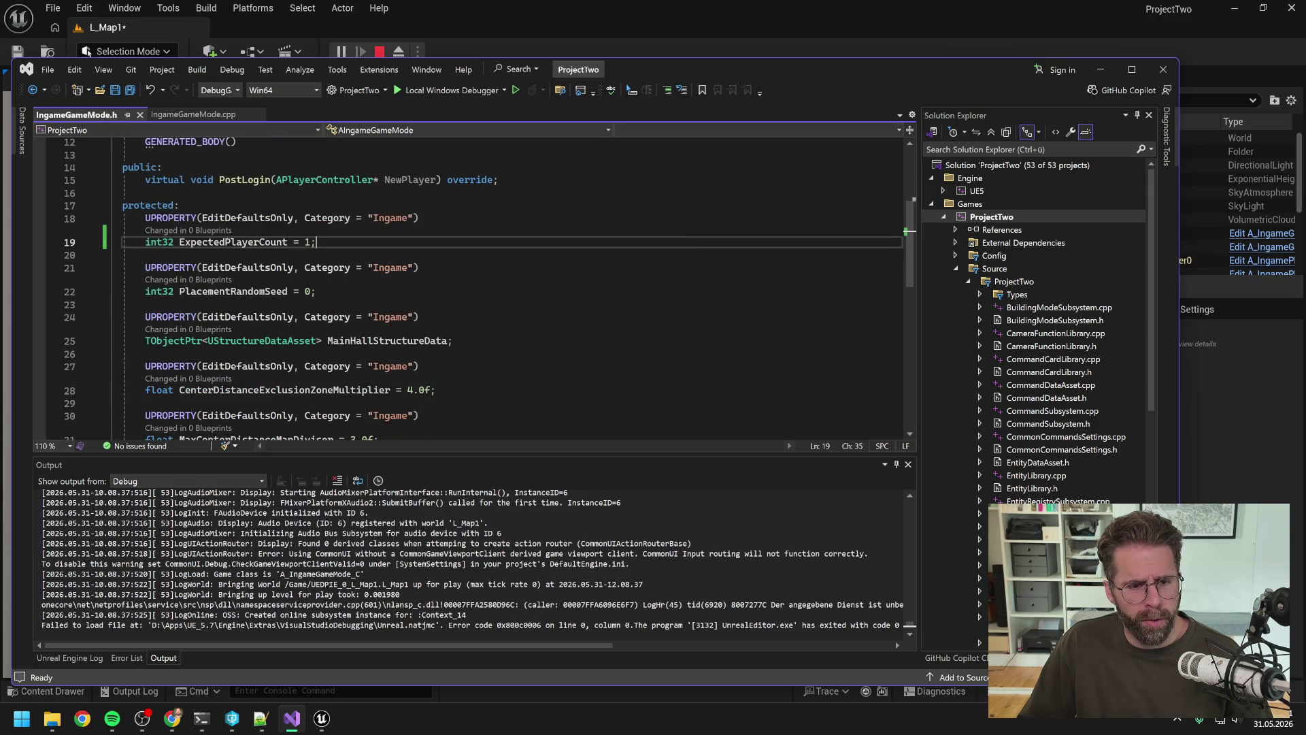
pyautogui.scroll(-1, 476, 286)
pyautogui.scroll(1, 476, 286)
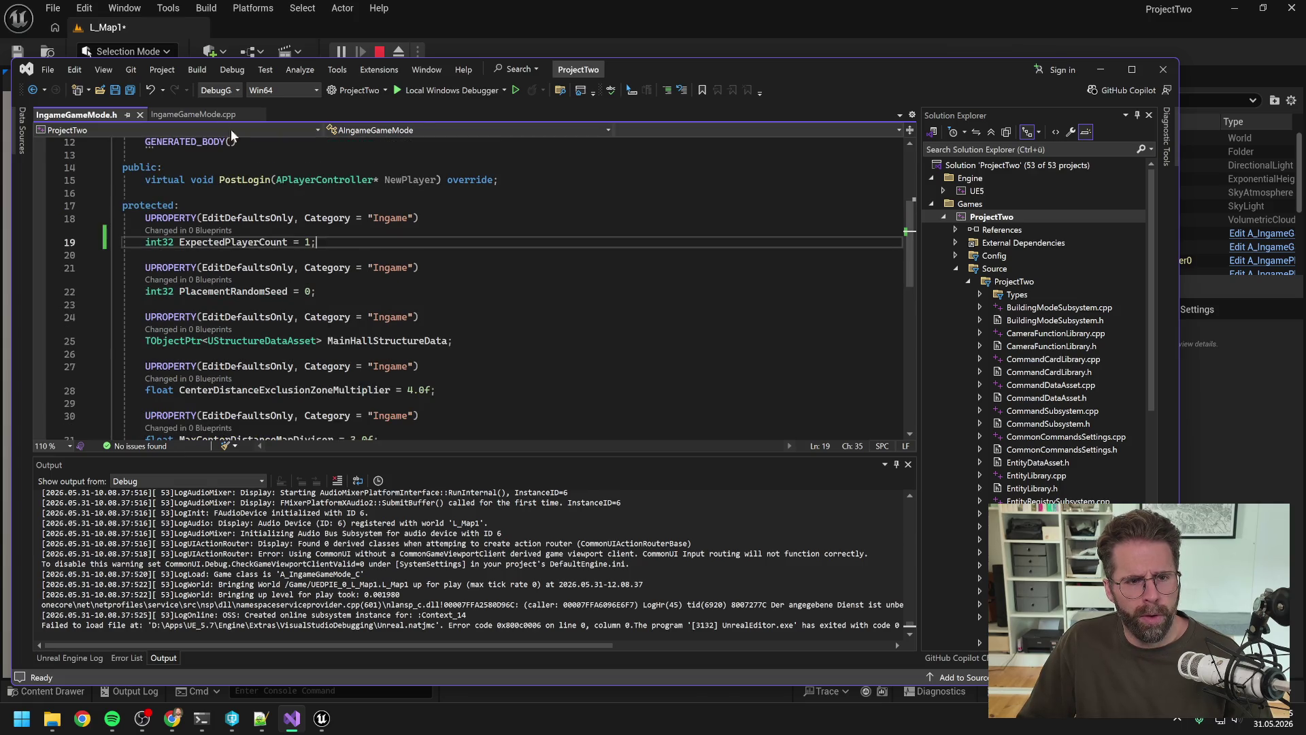
pyautogui.click(235, 88)
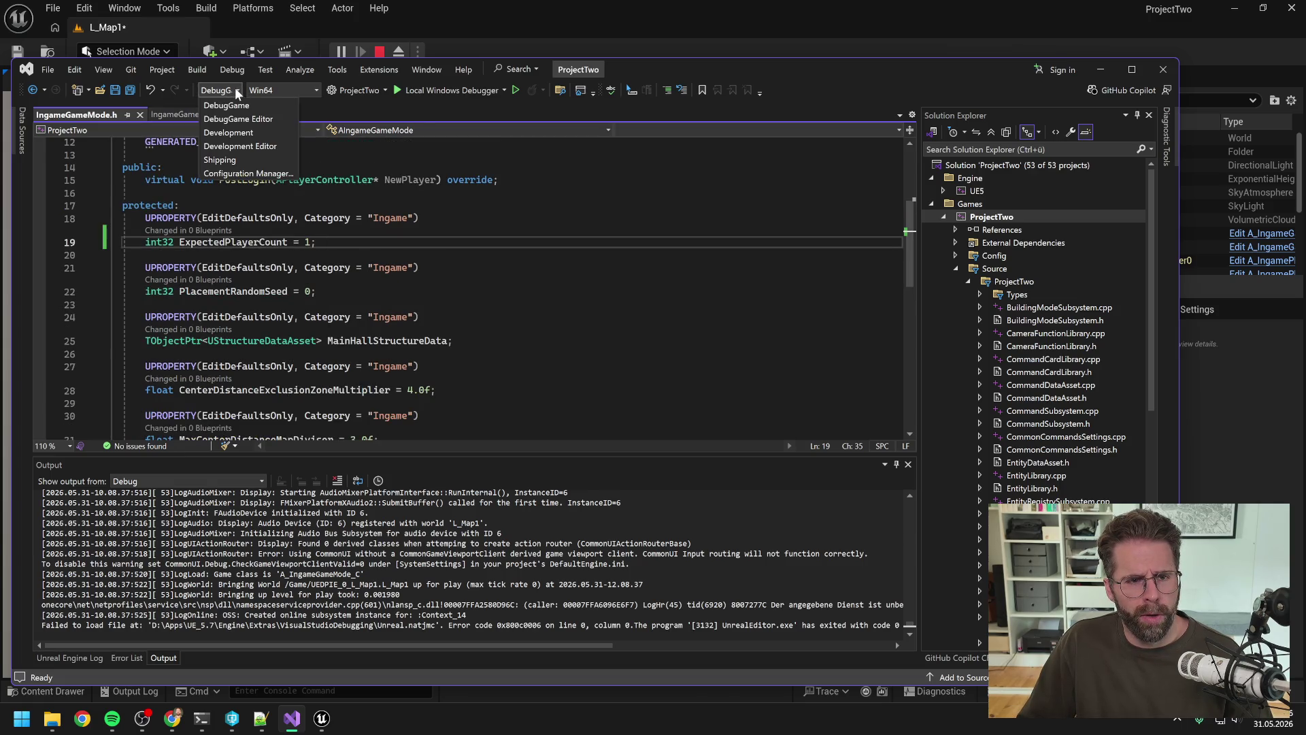
pyautogui.click(257, 145)
# Close Unreal Editor without saving L_Map1.
pyautogui.click(1100, 70)
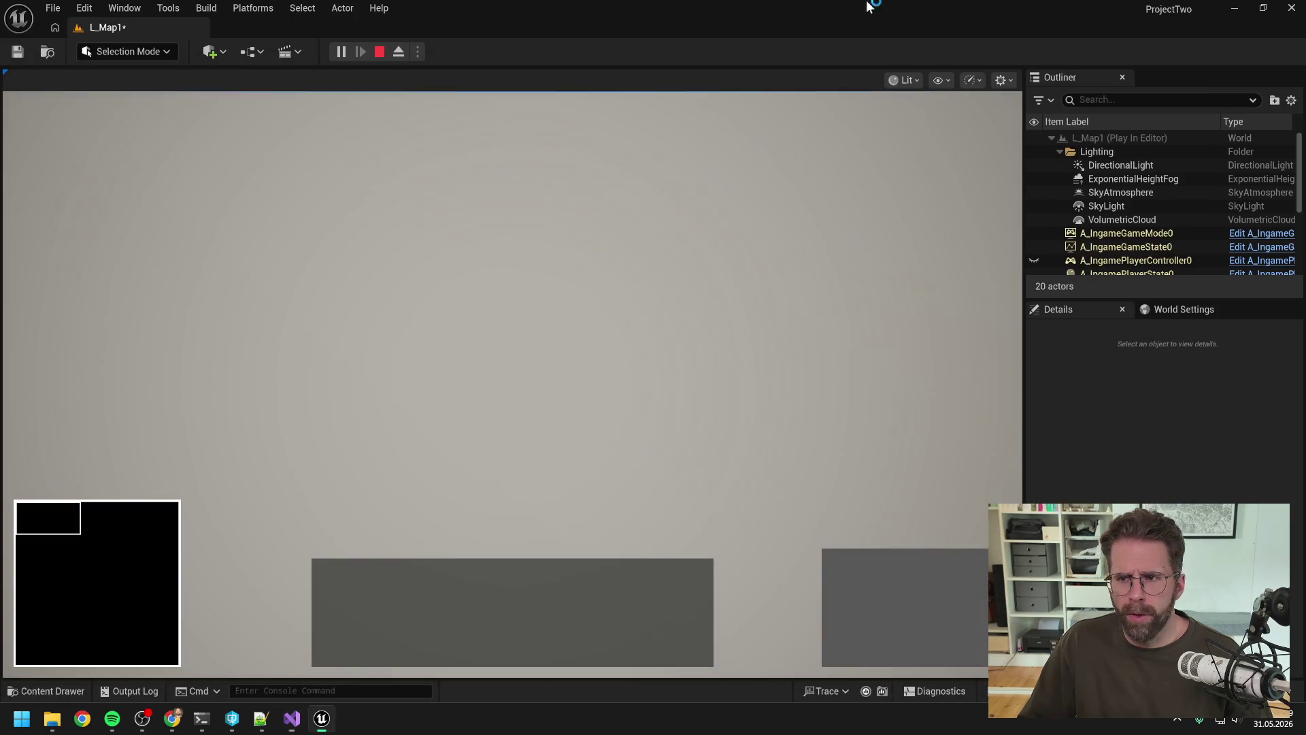
pyautogui.click(1291, 7)
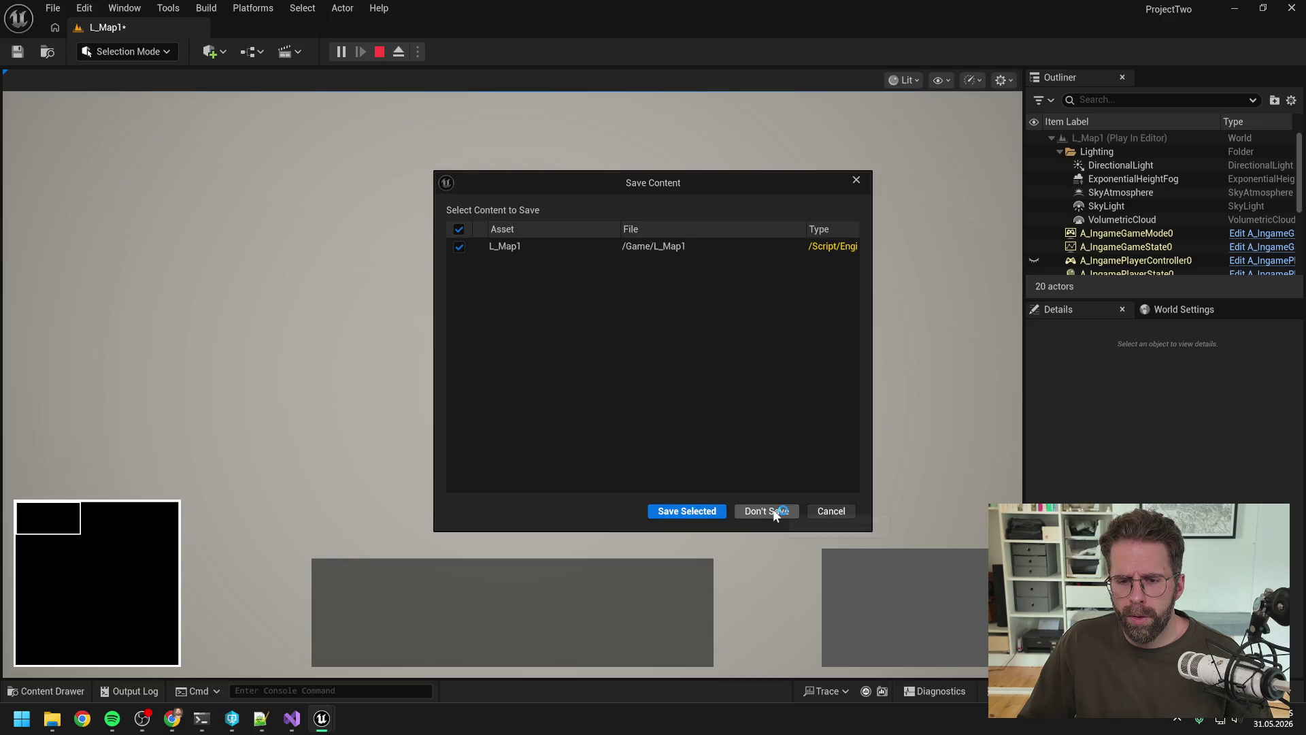
pyautogui.click(774, 512)
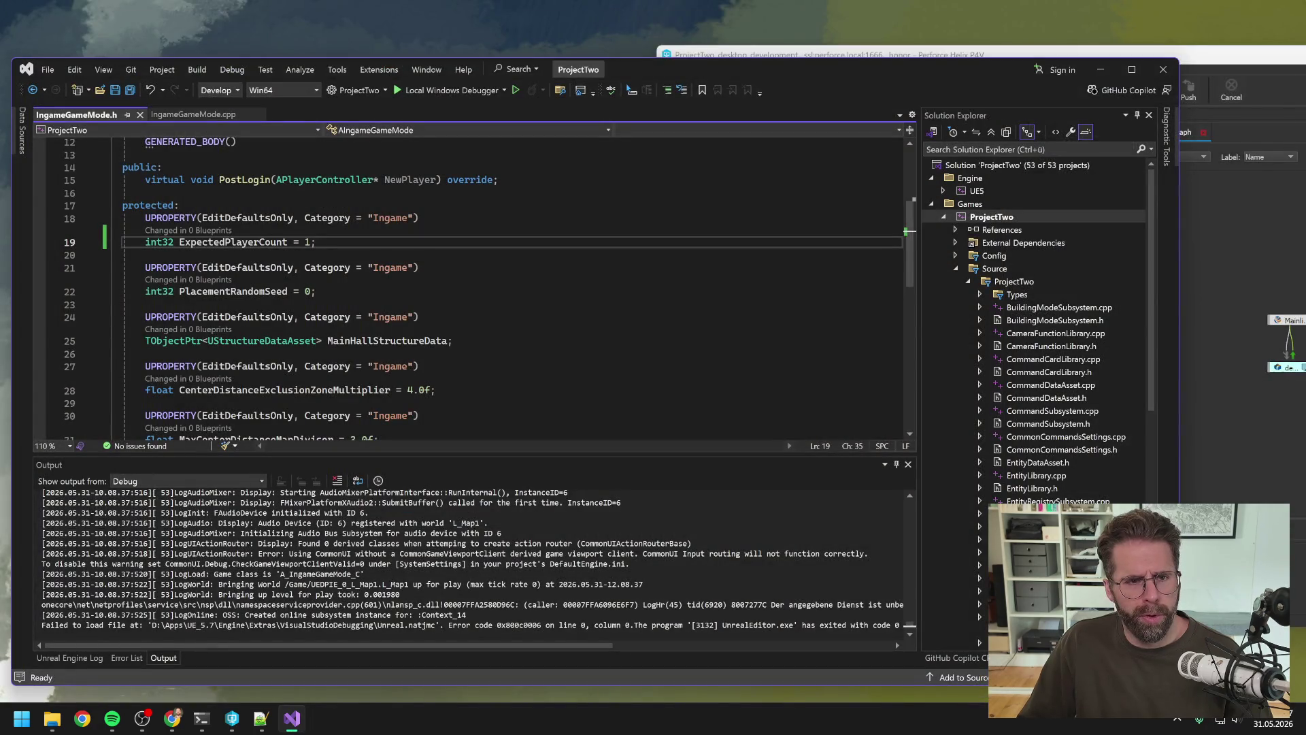
# Rebuild the ProjectTwo project from Solution Explorer.
pyautogui.rightClick(1006, 218)
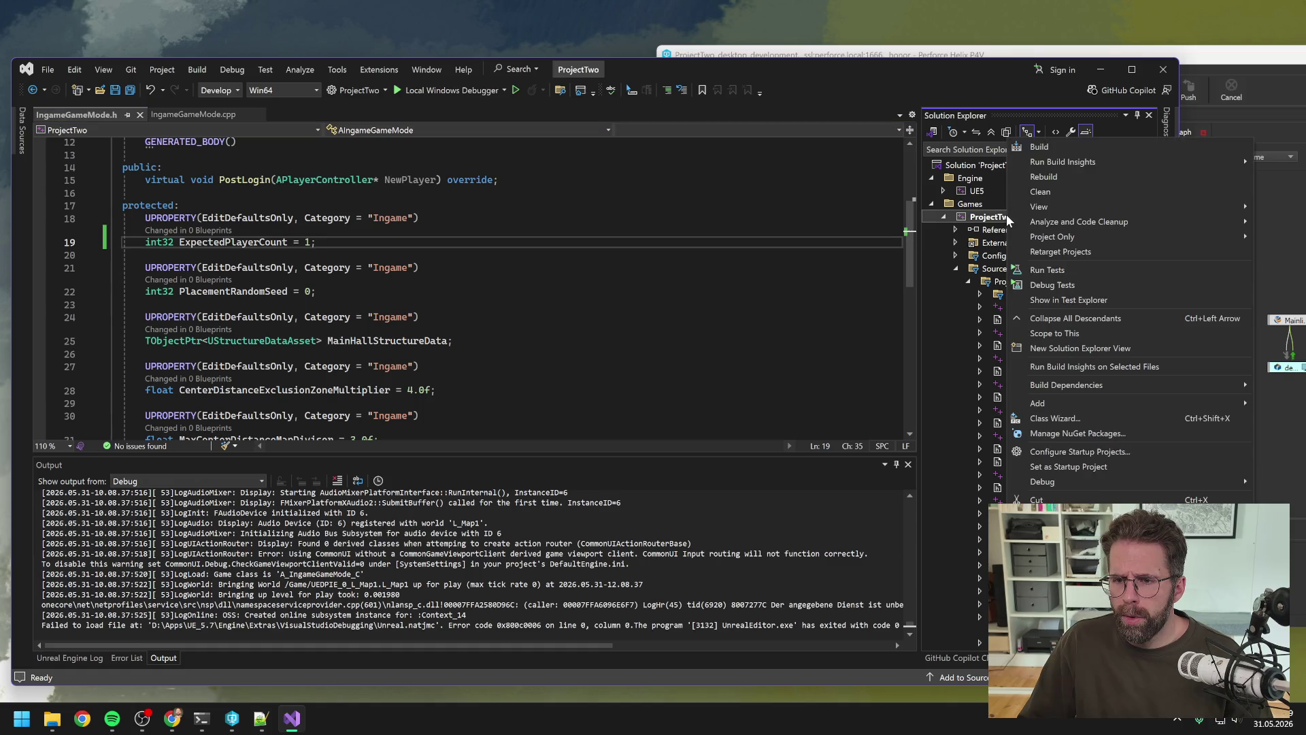
pyautogui.click(1053, 176)
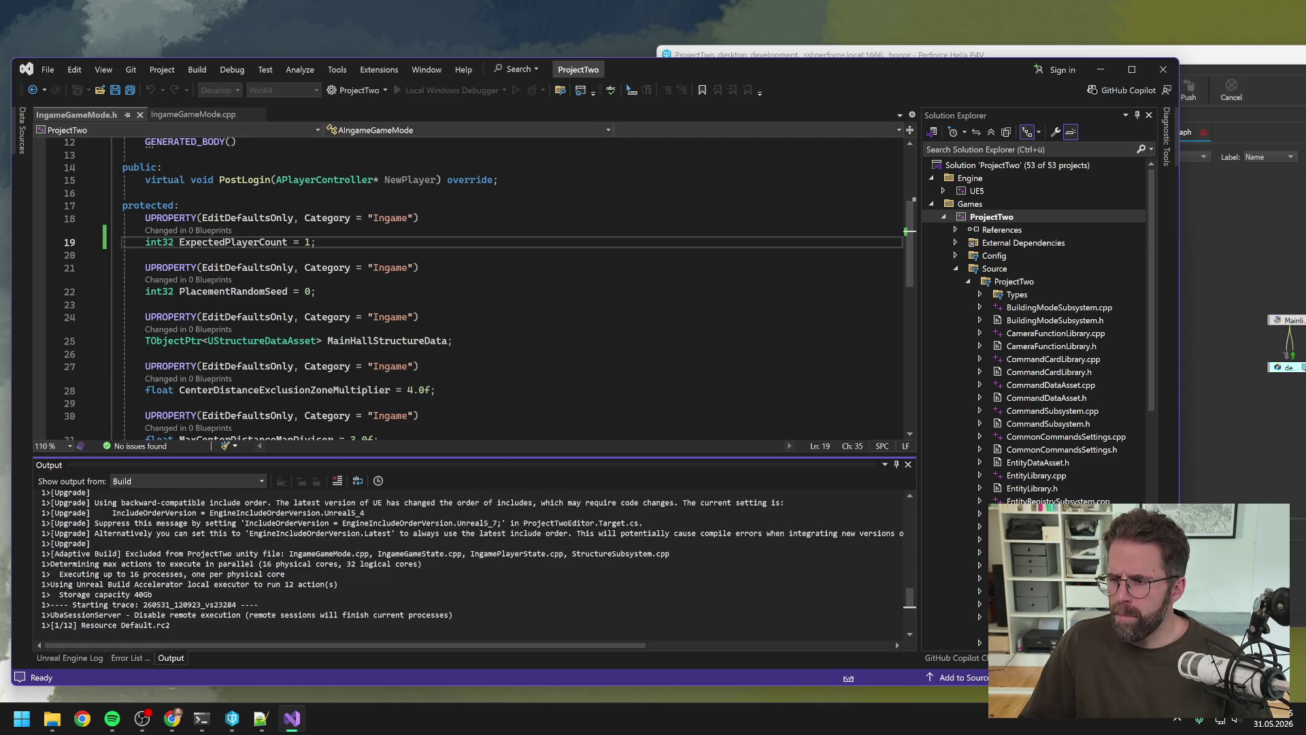
pyautogui.hotkey('alt', 'Tab')
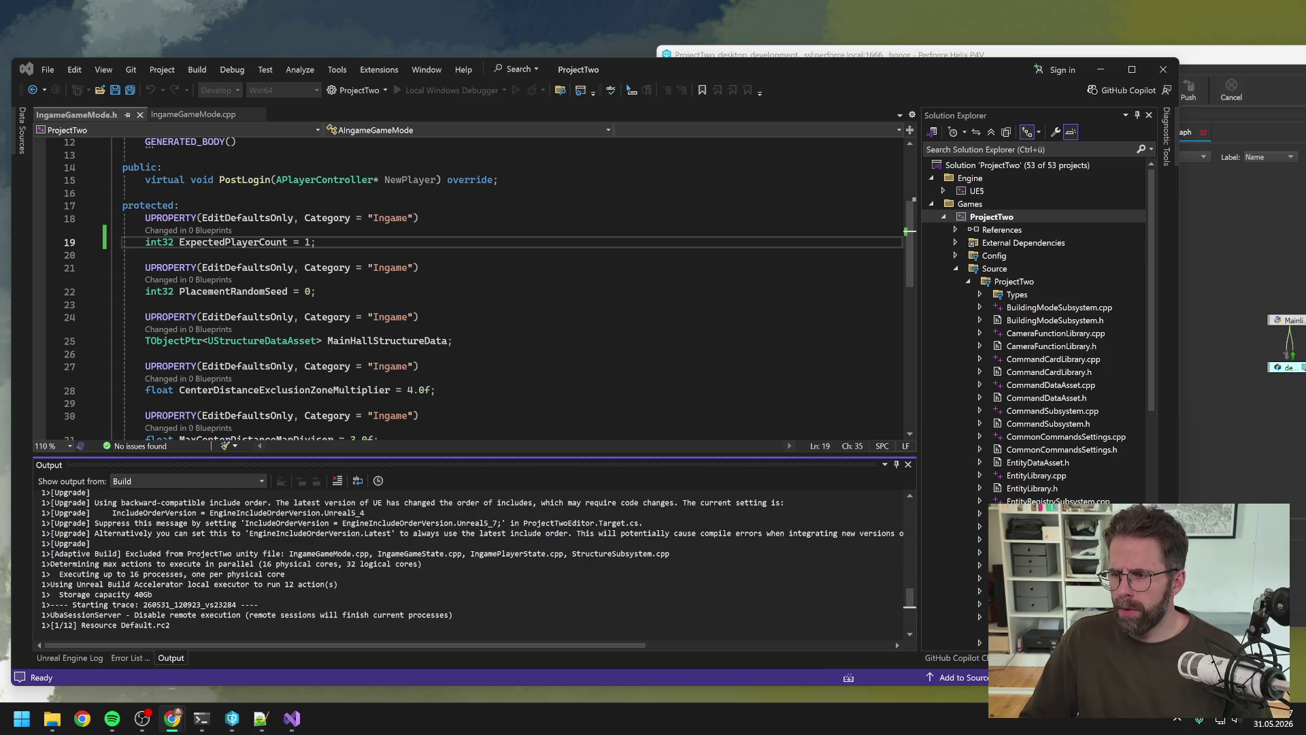
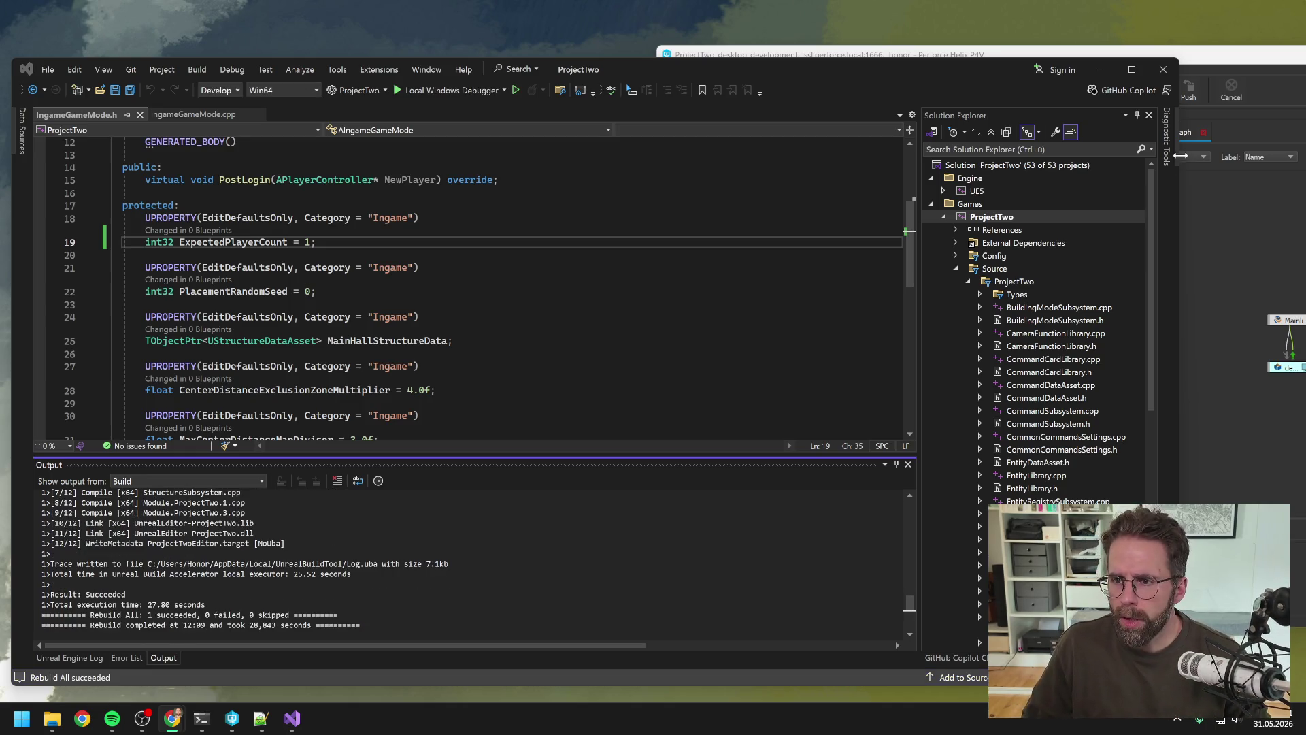
# Close the Unreal Editor.
pyautogui.click(1221, 64)
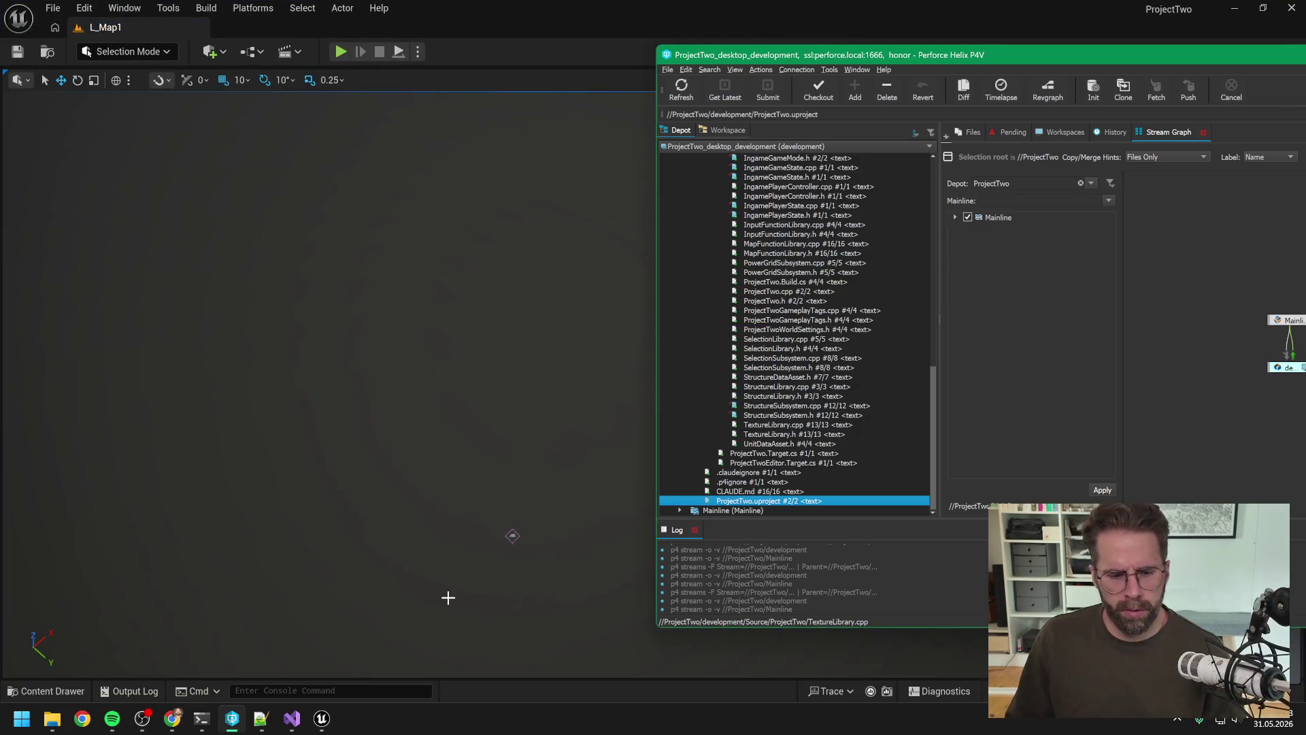
pyautogui.click(570, 7)
pyautogui.click(1291, 8)
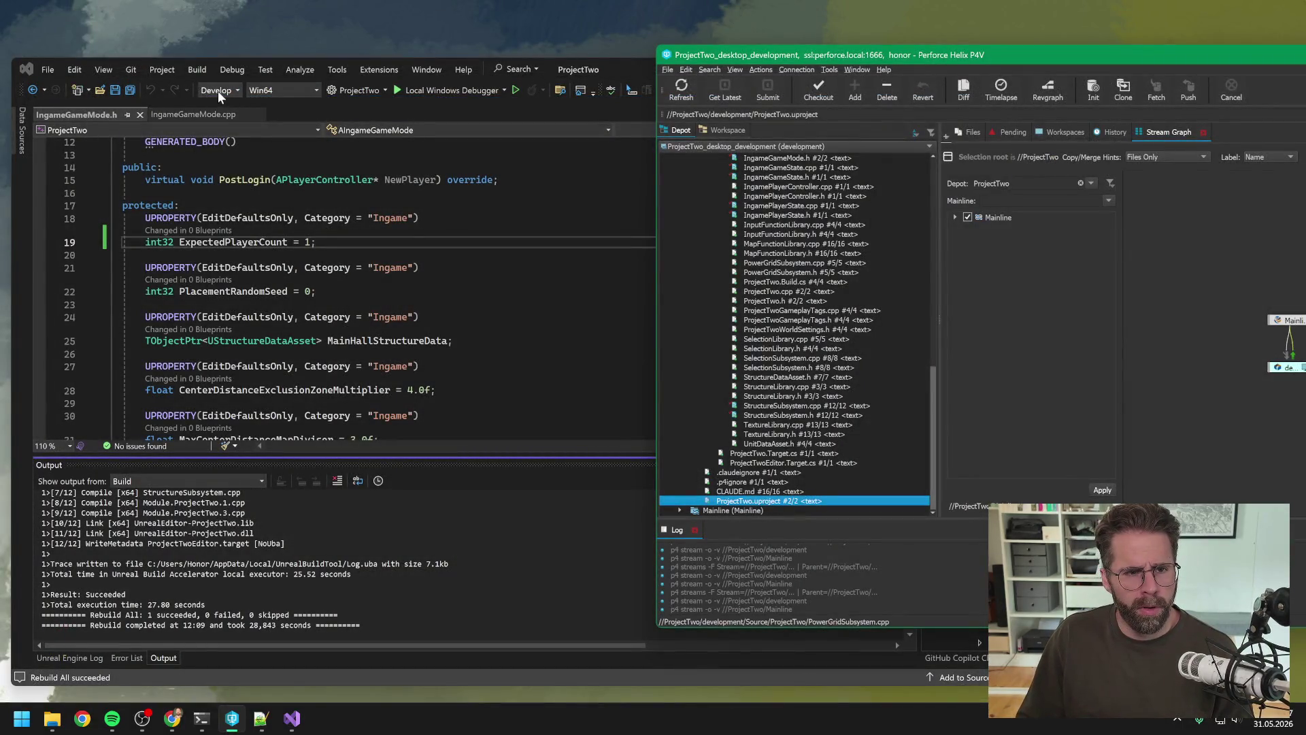
# Switch the solution to DebugGame and rebuild the ProjectTwo project.
pyautogui.click(218, 91)
pyautogui.click(233, 117)
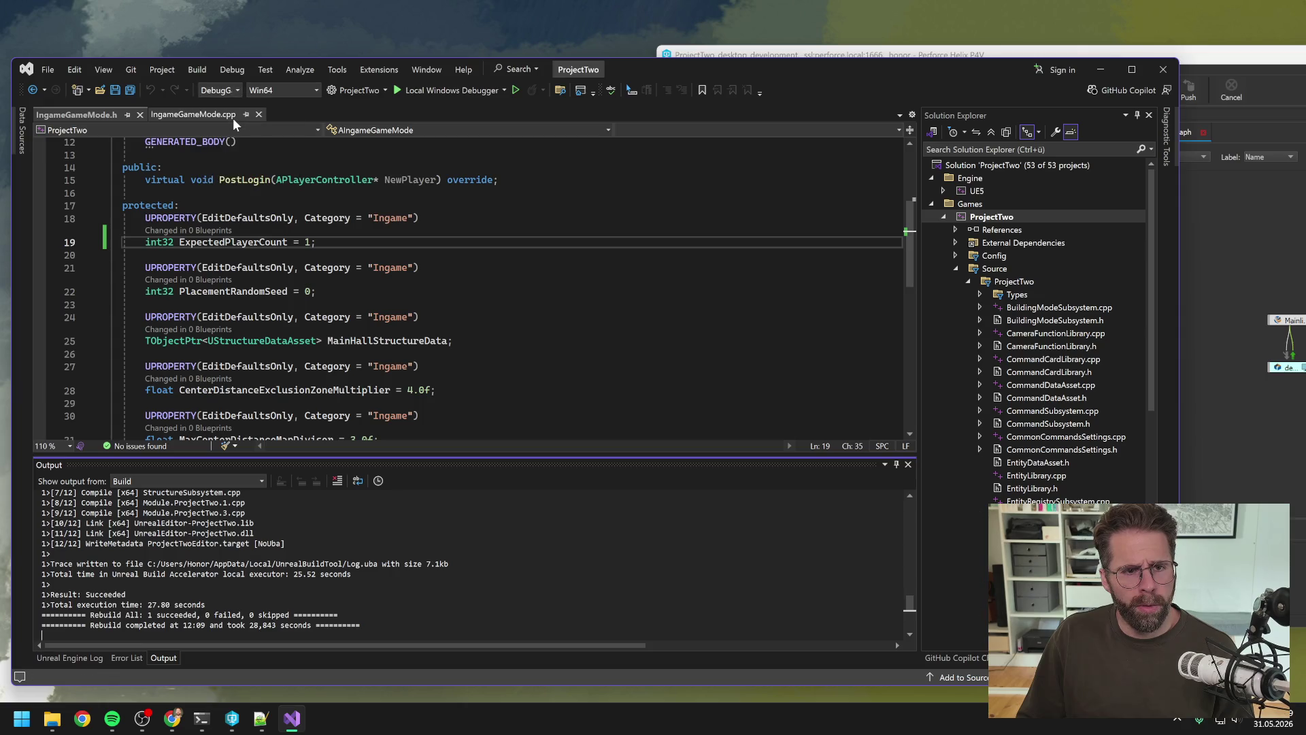
pyautogui.rightClick(1002, 217)
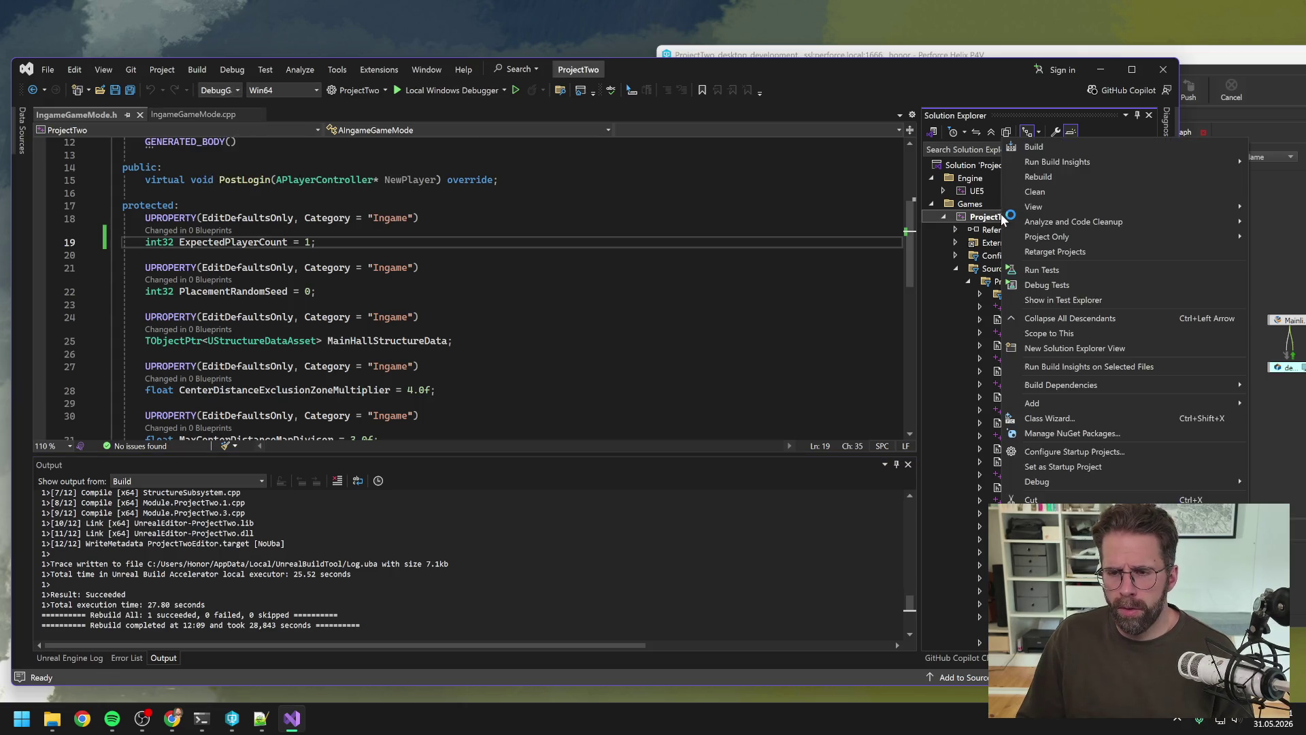
pyautogui.click(1038, 176)
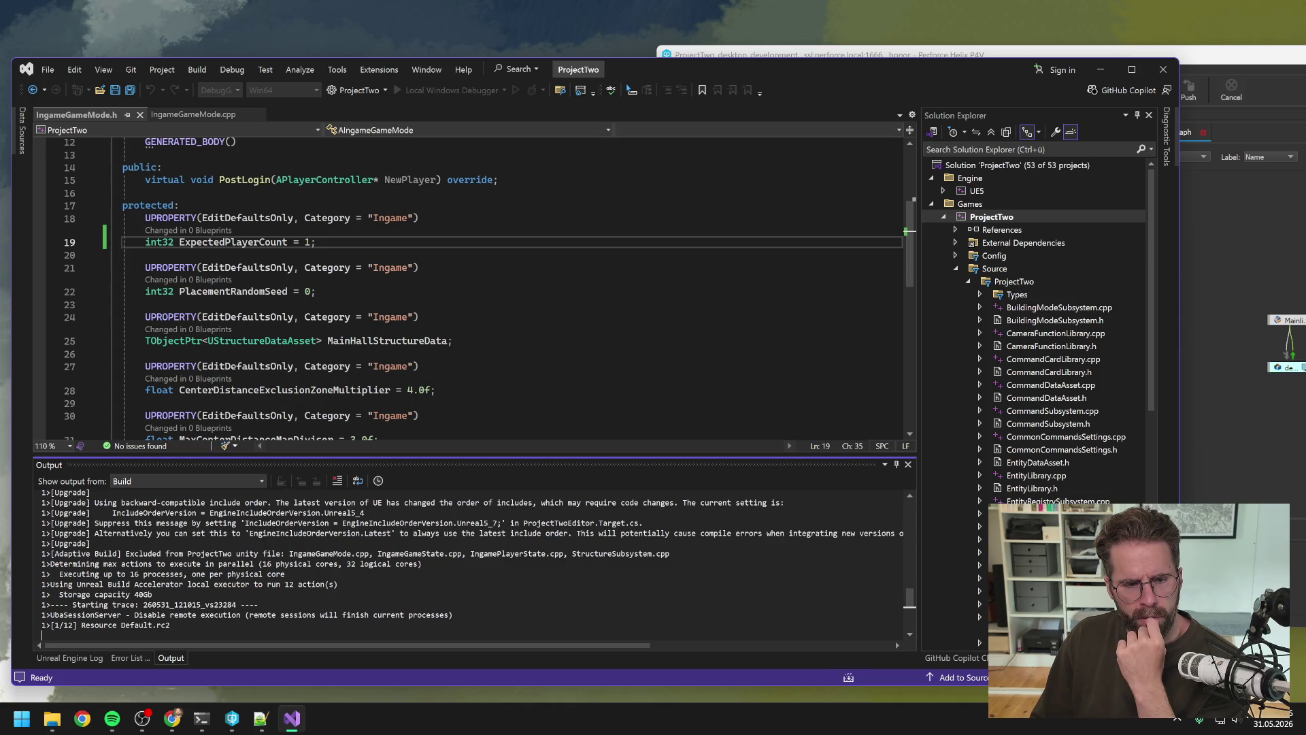
pyautogui.hotkey('alt', 'Tab')
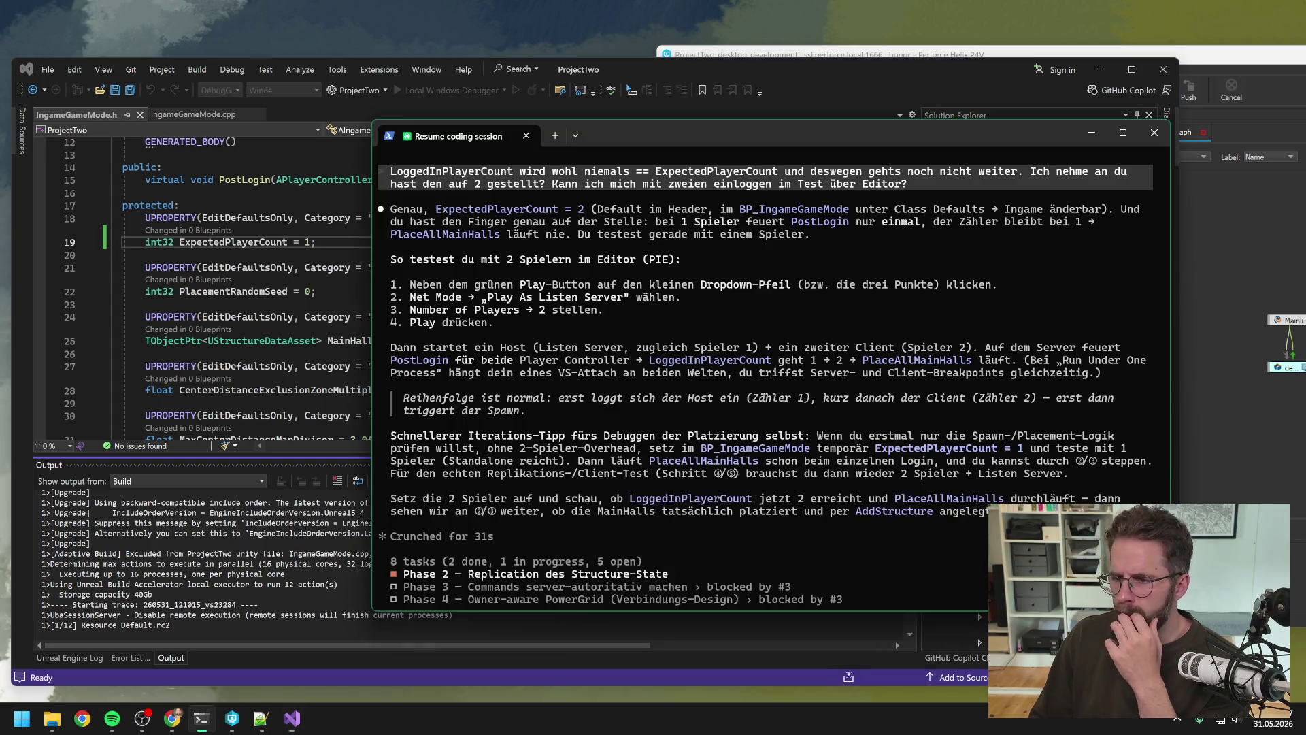
# Scroll back through Claude Code's breakpoint checklist, then return to the reopened editor.
pyautogui.scroll(9, 752, 353)
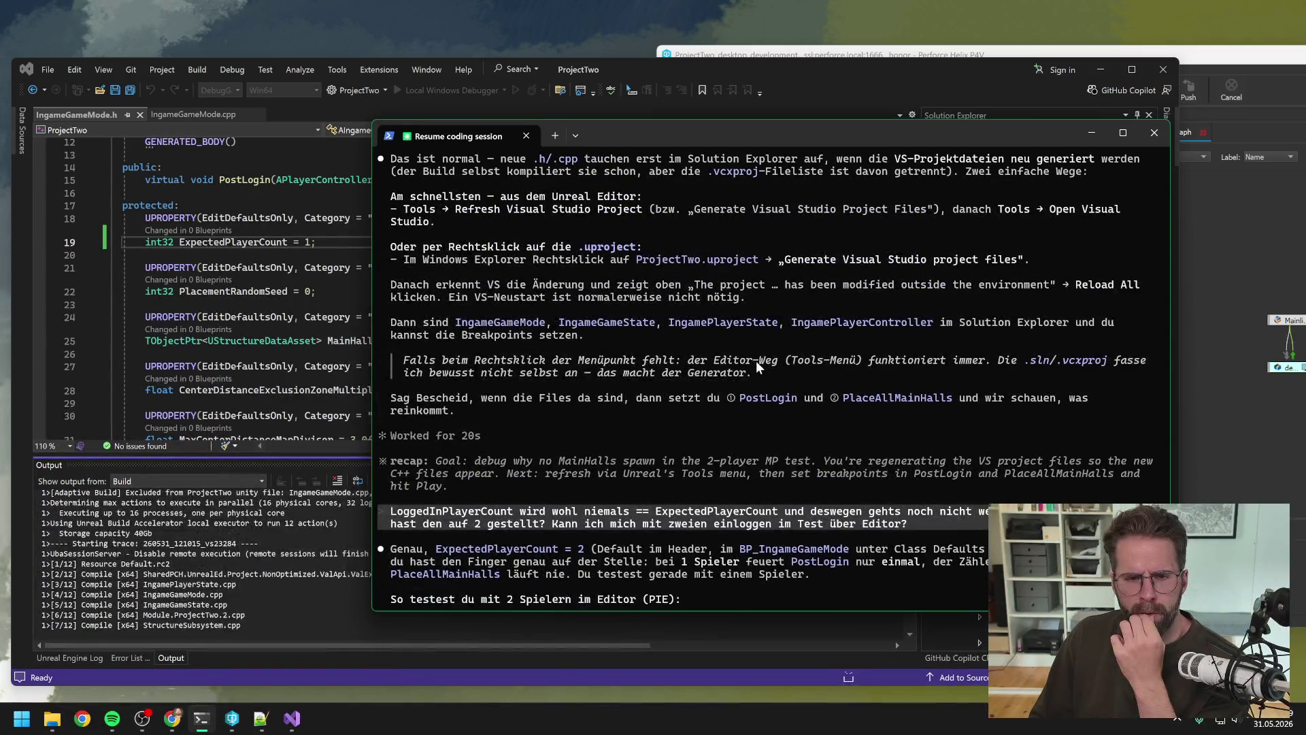
pyautogui.scroll(1, 750, 360)
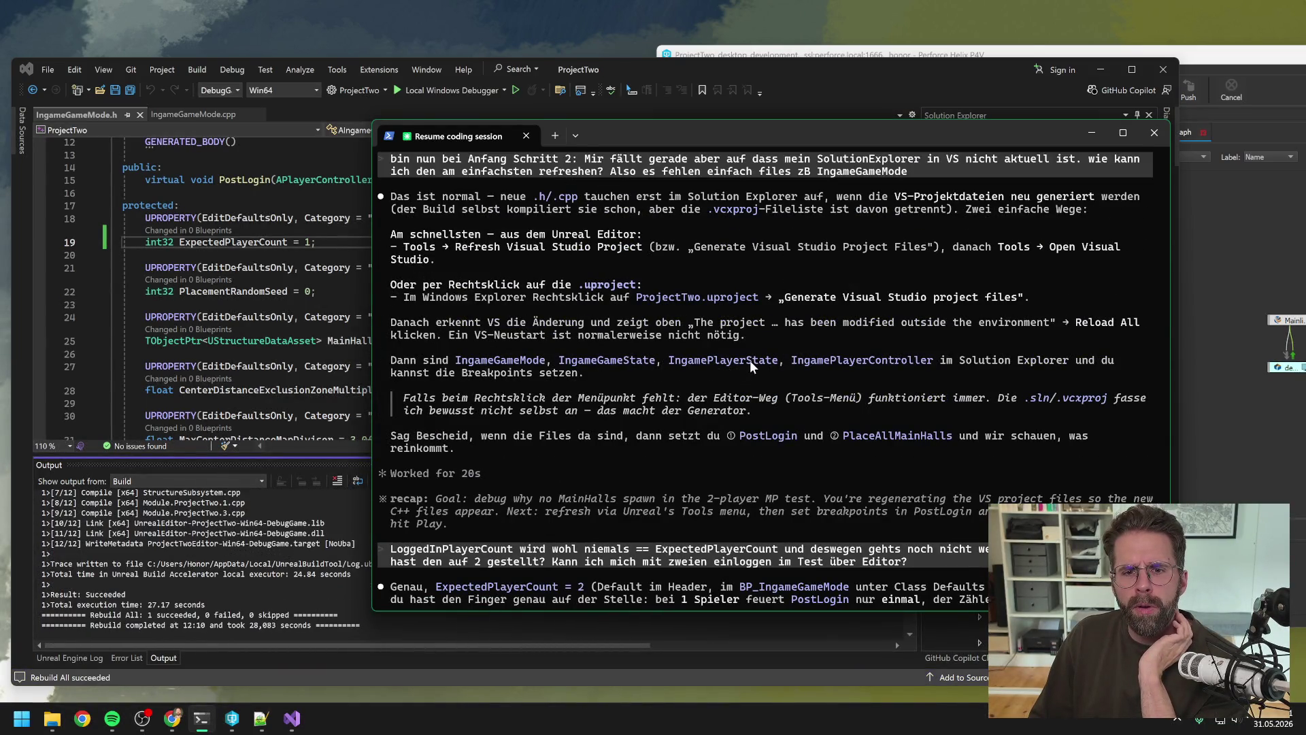
pyautogui.scroll(17, 749, 361)
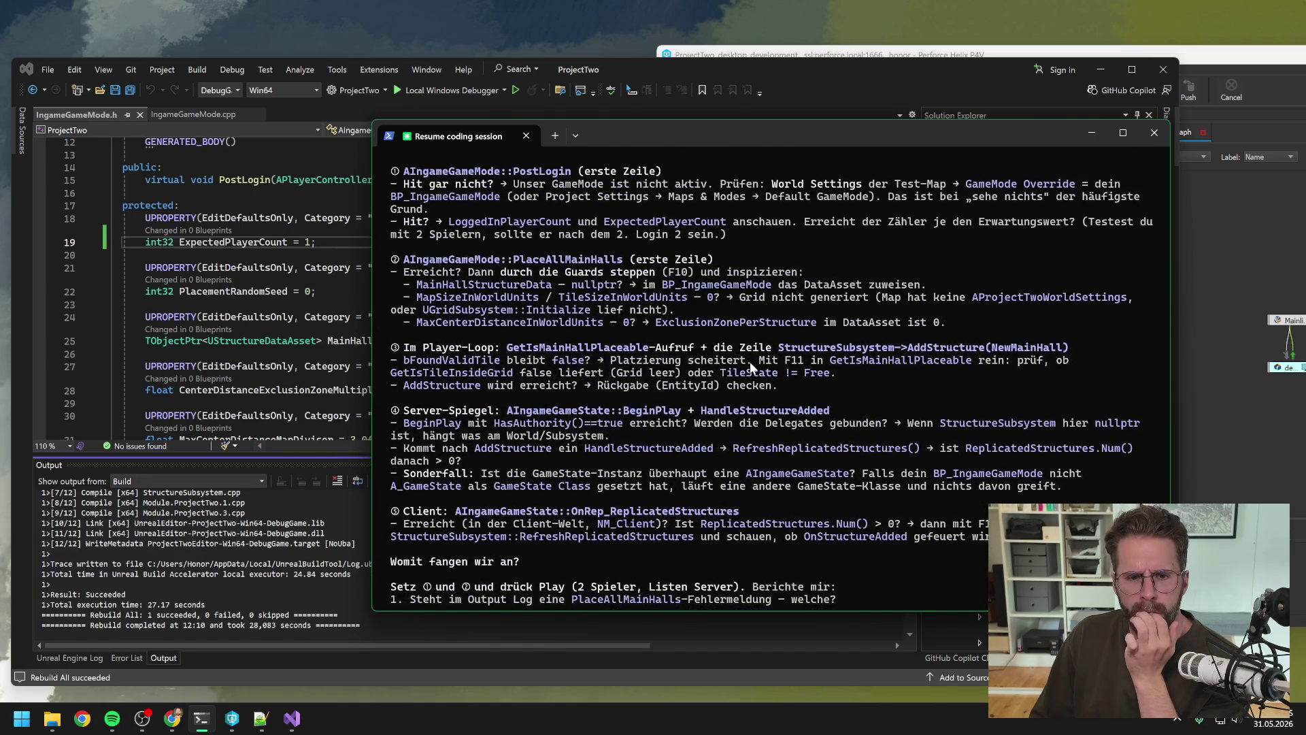
pyautogui.scroll(1, 749, 362)
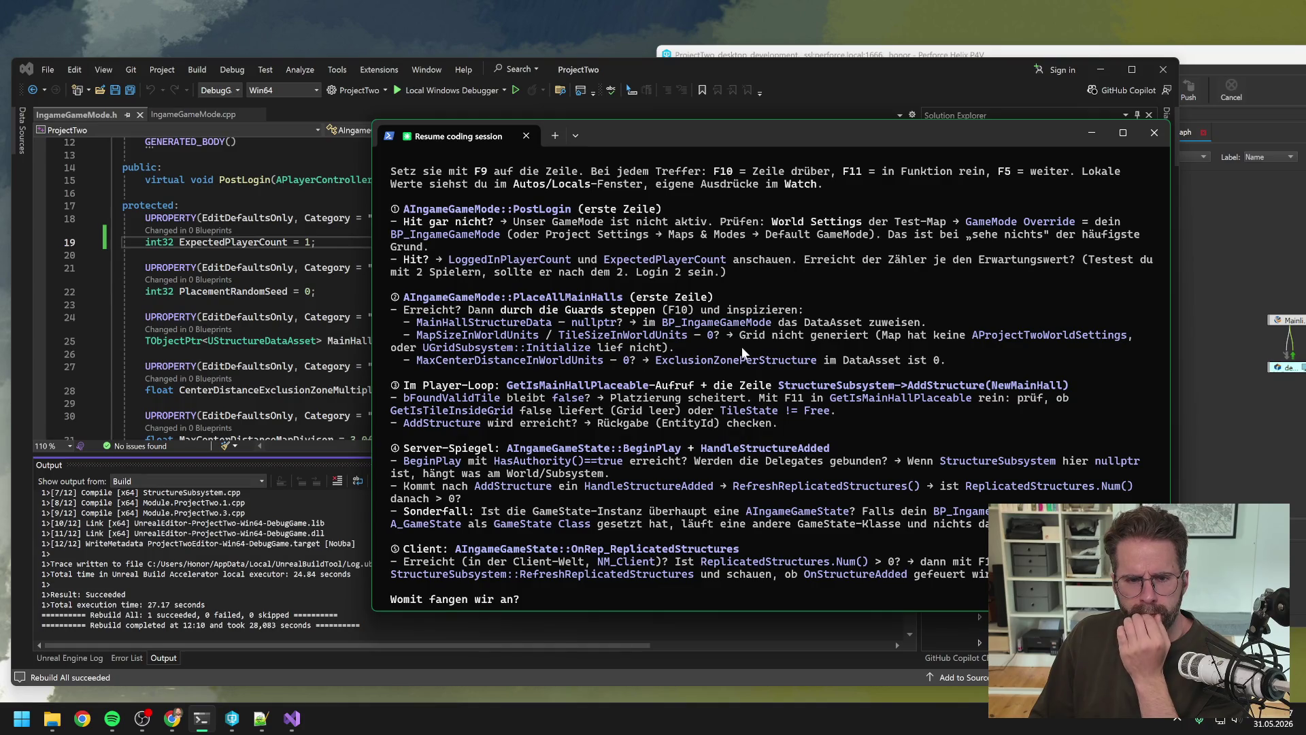
pyautogui.scroll(2, 741, 345)
pyautogui.scroll(3, 751, 344)
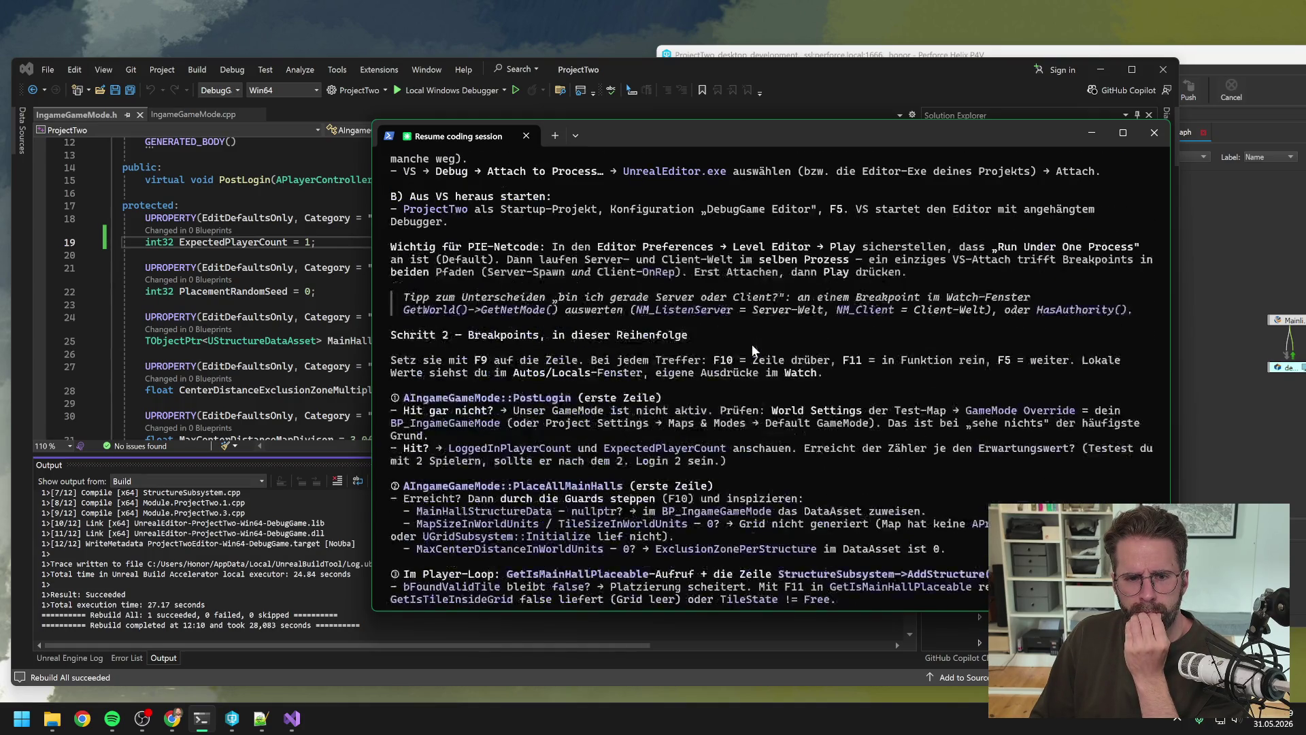
pyautogui.scroll(2, 754, 345)
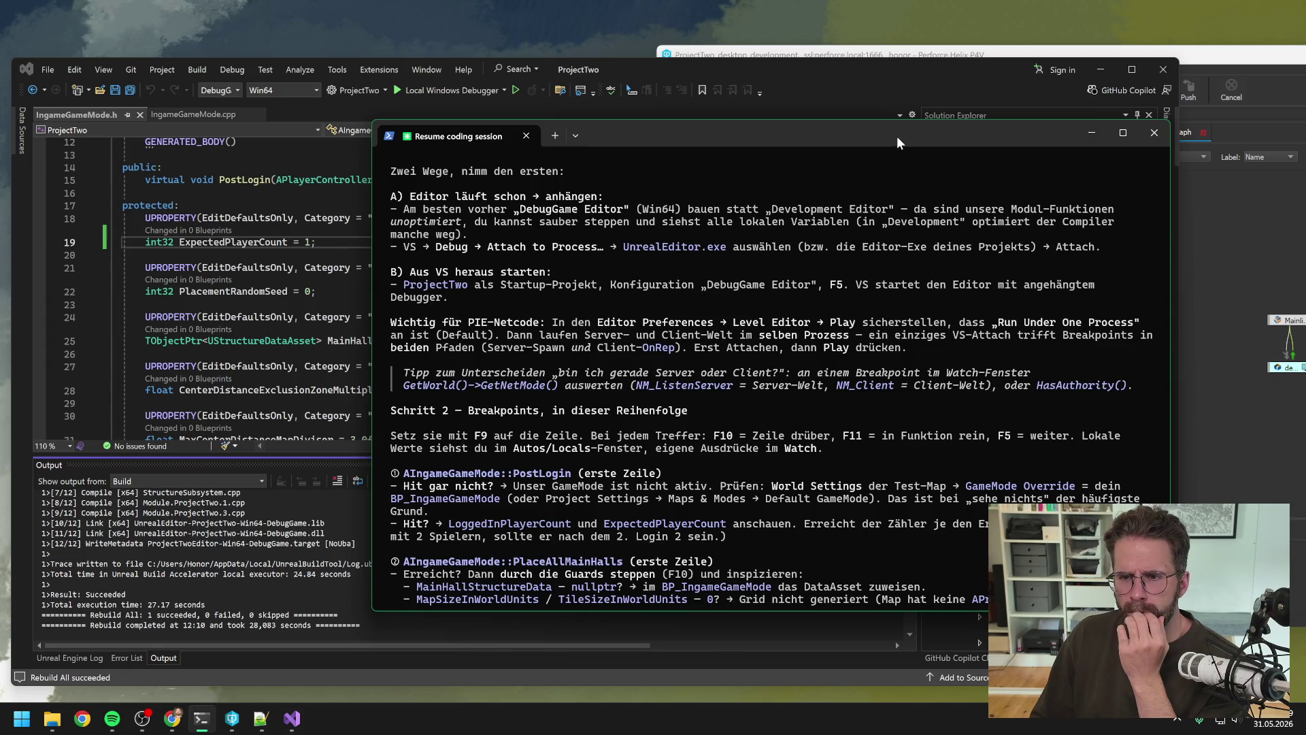
pyautogui.scroll(-15, 905, 264)
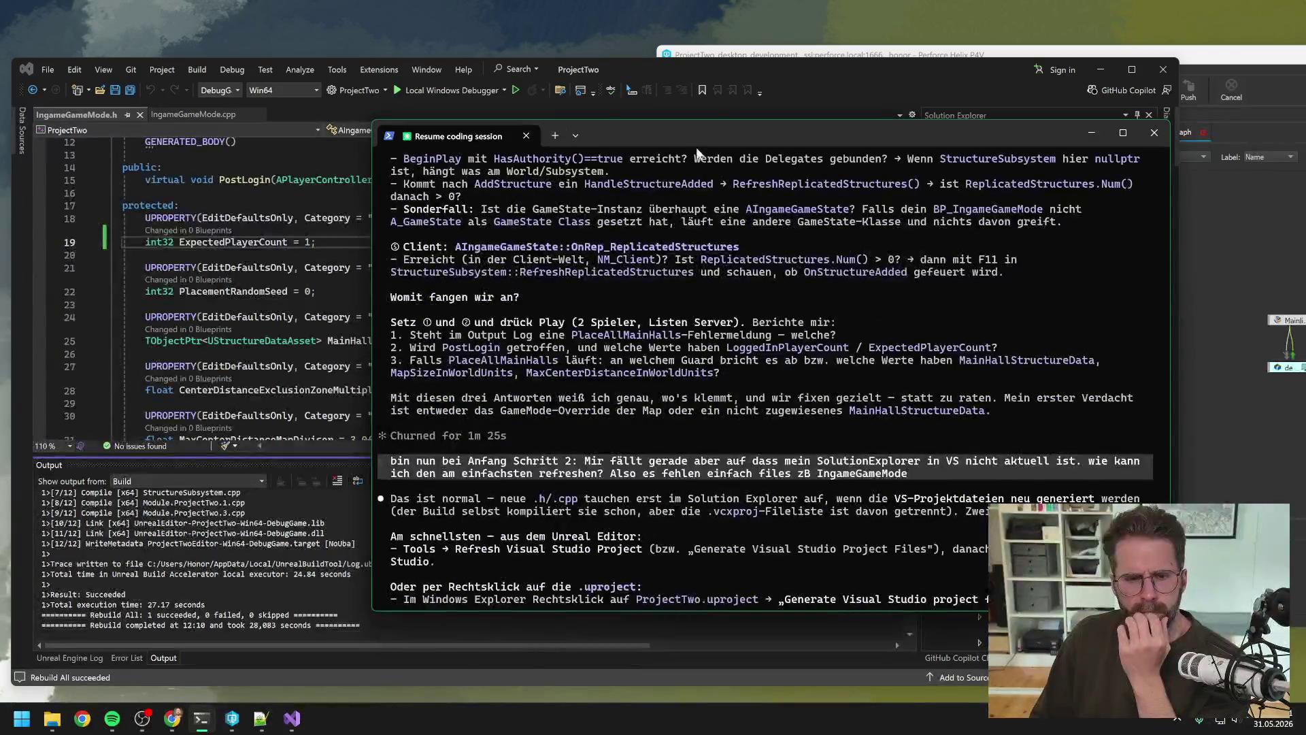
pyautogui.click(862, 54)
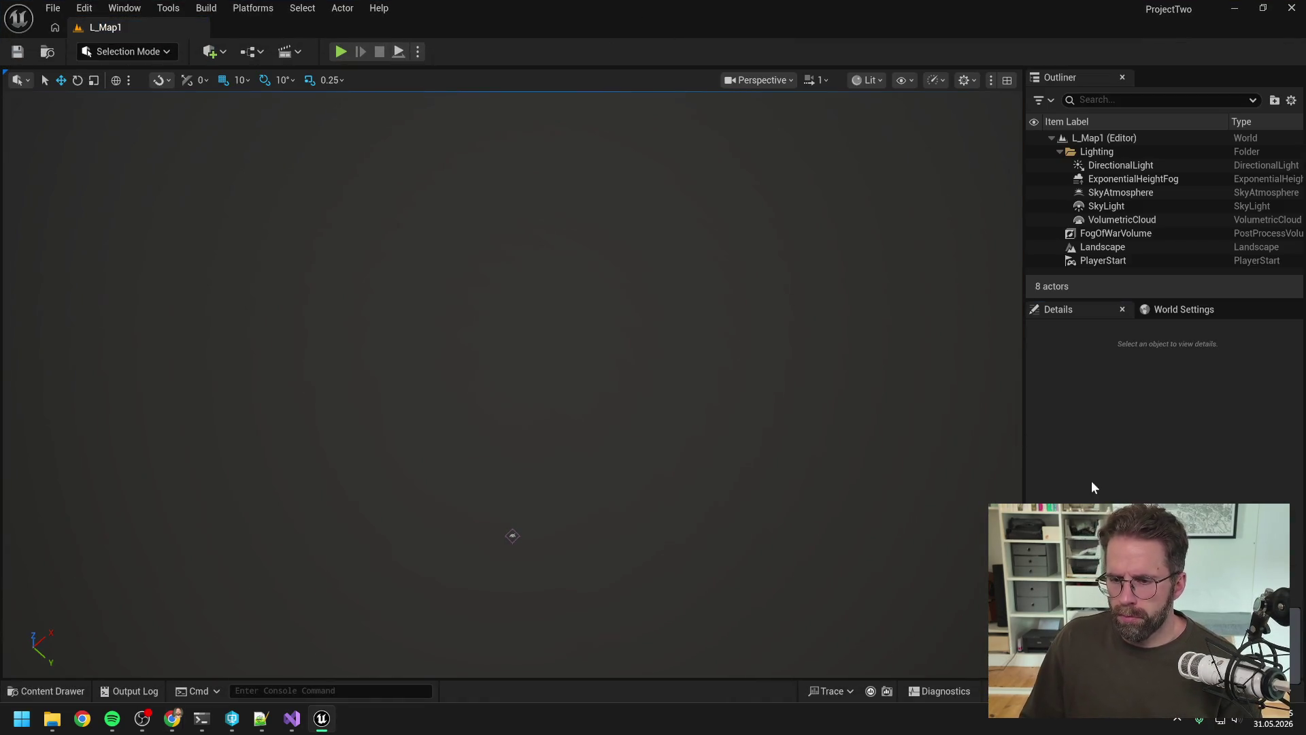
# Attach the Visual Studio debugger to UnrealEditor.exe and show IngameGameMode.cpp.
pyautogui.click(291, 720)
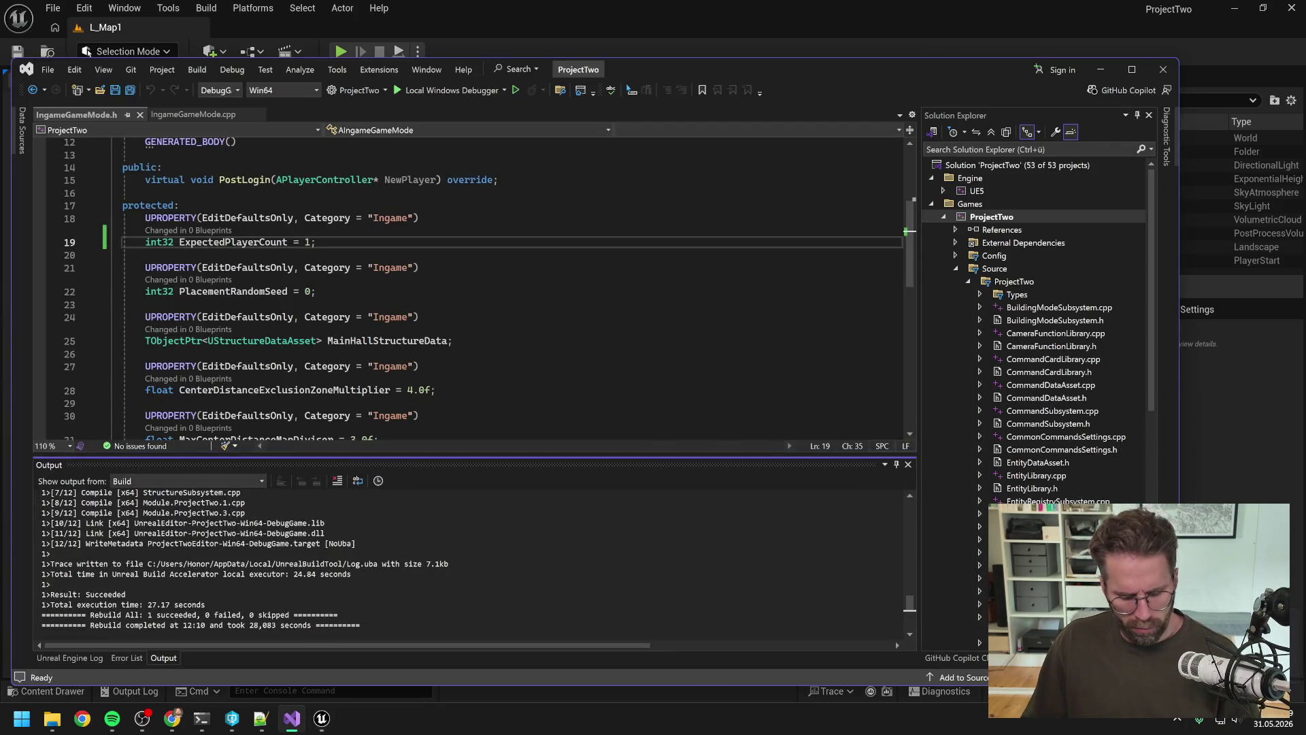
pyautogui.hotkey('ctrl', 'alt', 'p')
pyautogui.scroll(-15, 481, 386)
pyautogui.scroll(-10, 482, 389)
pyautogui.click(408, 297)
pyautogui.click(763, 553)
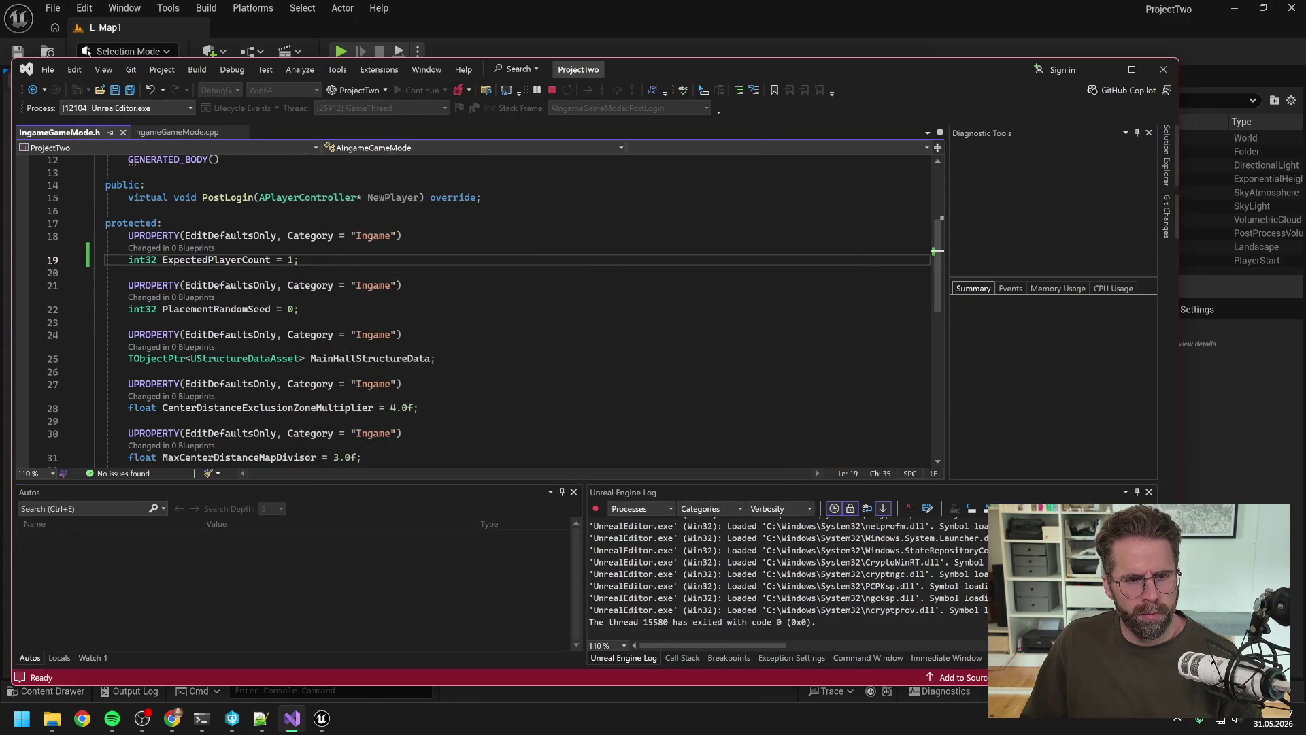
pyautogui.click(176, 132)
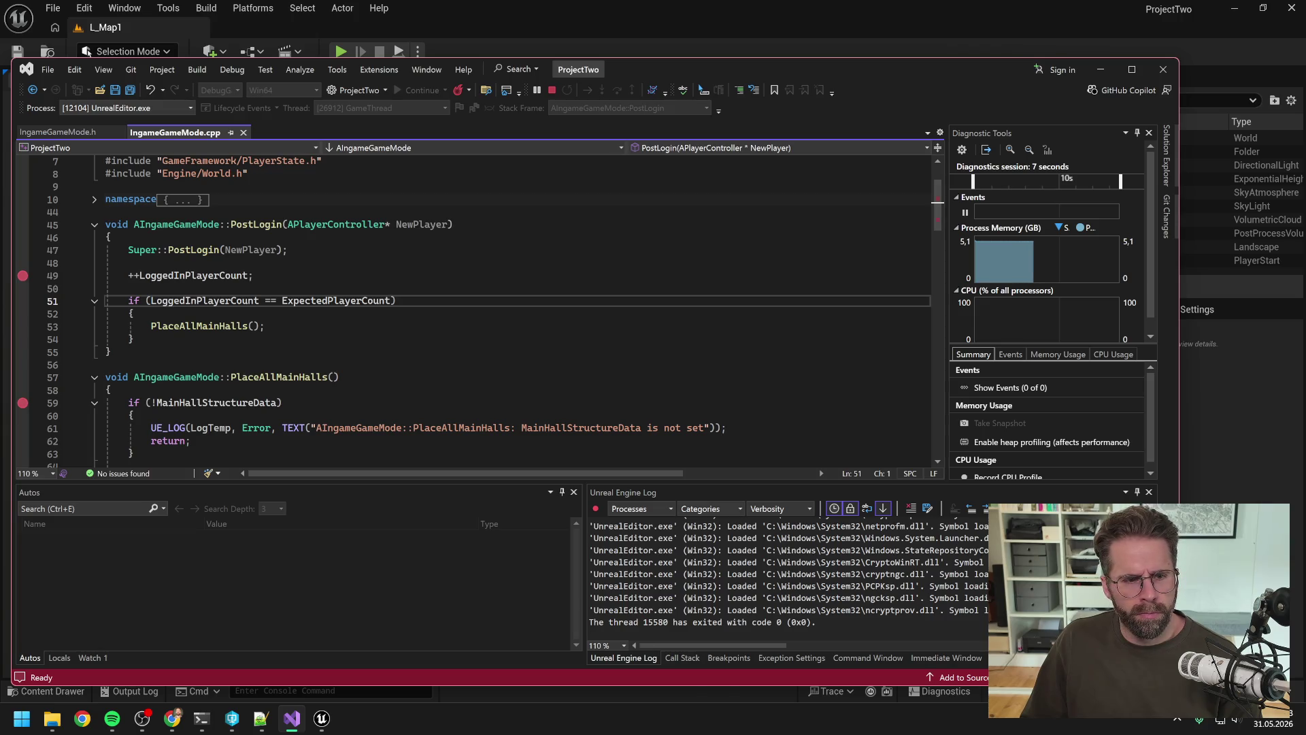
pyautogui.click(320, 26)
# Play, step from PostLogin into PlaceAllMainHalls, find MainHallStructureData null, then stop debugging.
pyautogui.click(342, 52)
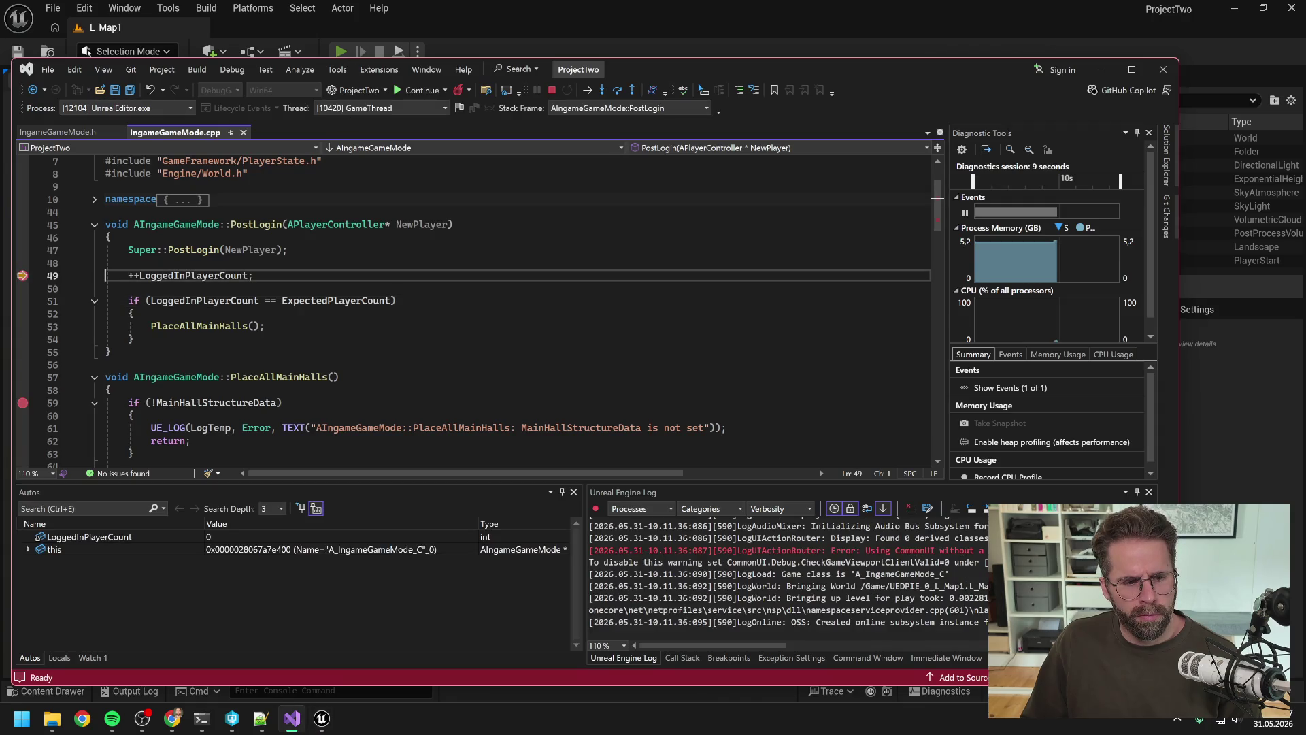
pyautogui.click(616, 91)
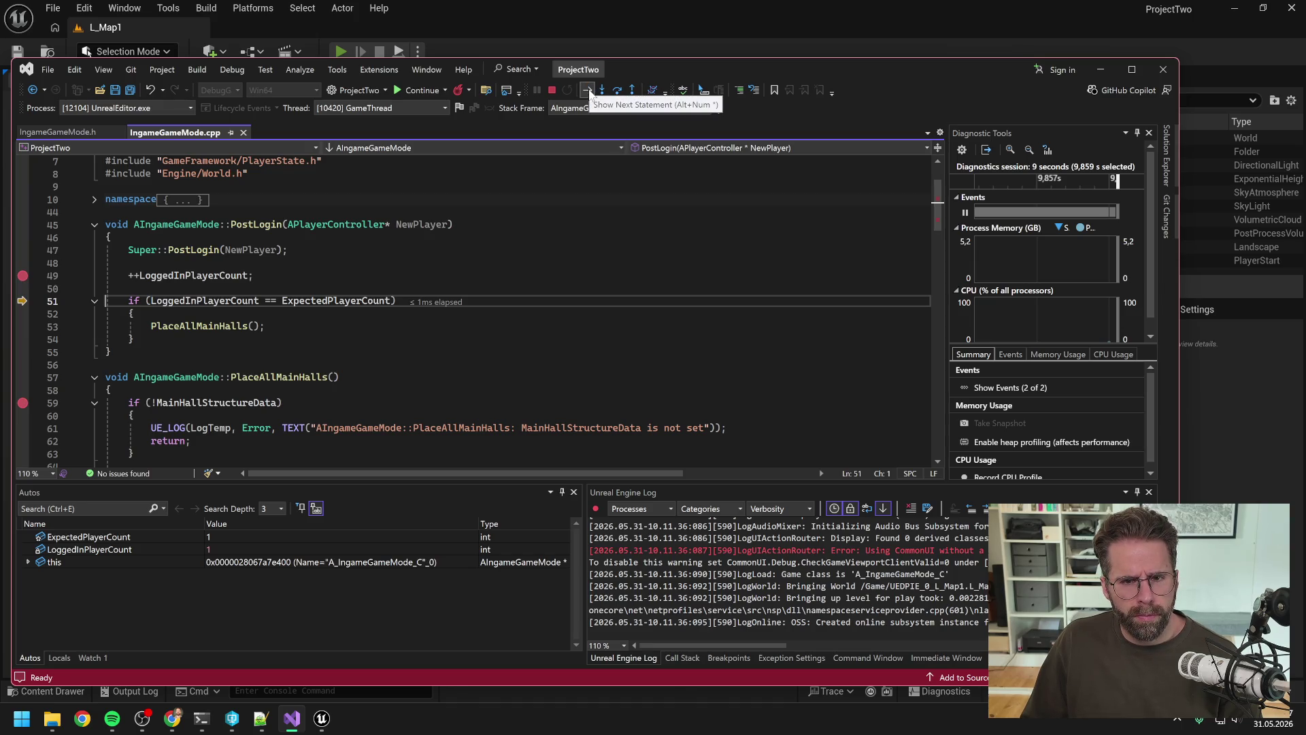
pyautogui.click(618, 91)
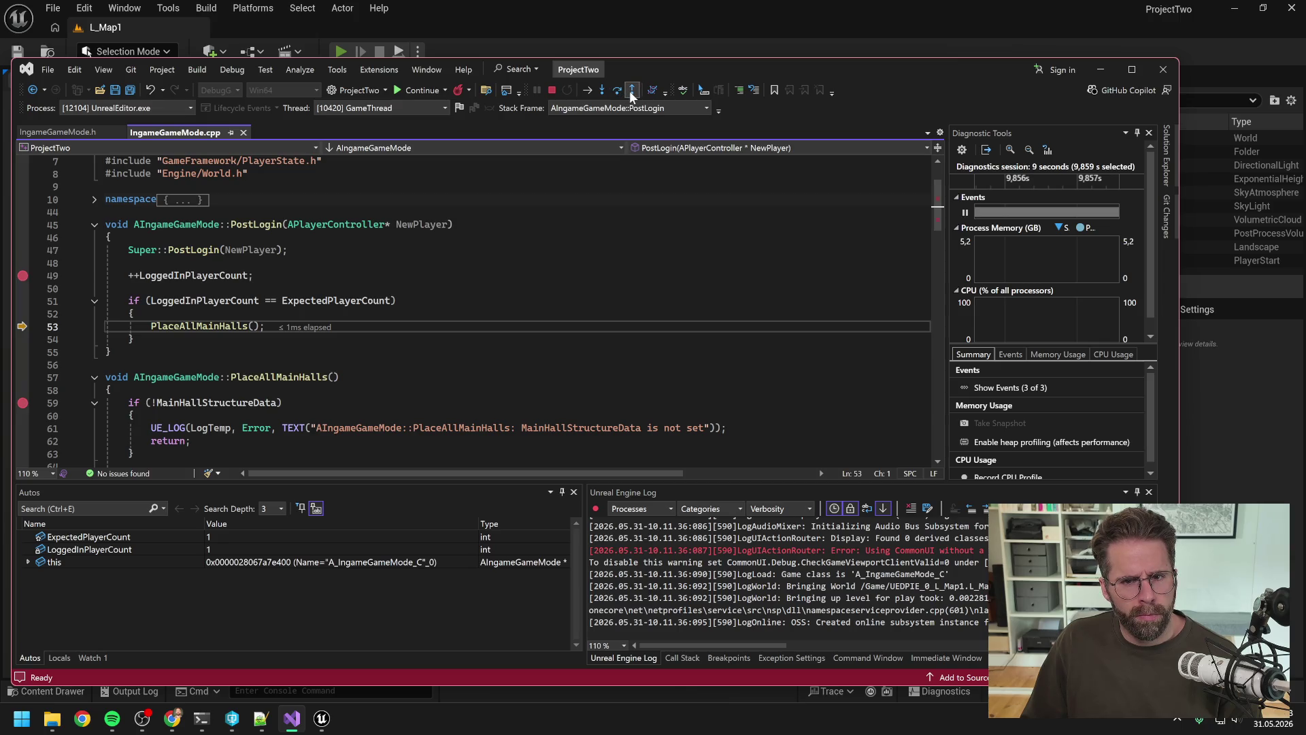
pyautogui.click(602, 90)
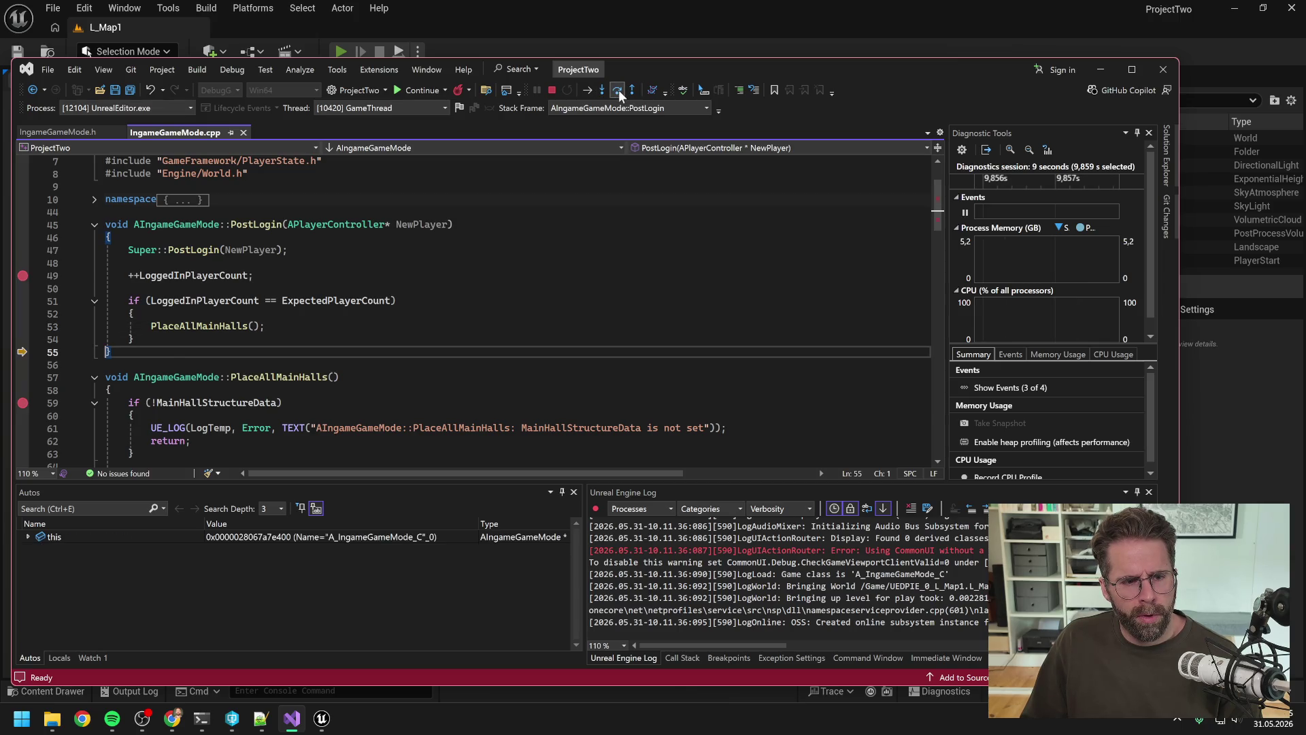
pyautogui.click(618, 90)
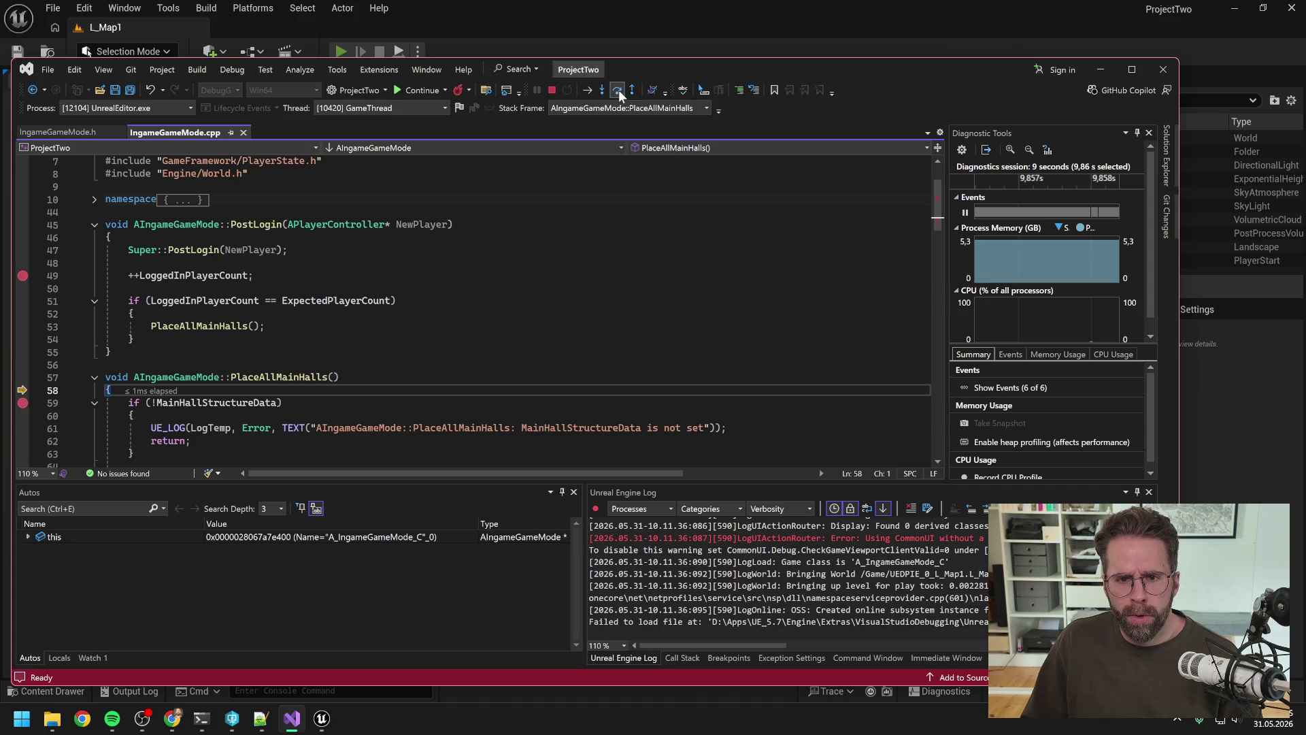
pyautogui.click(618, 90)
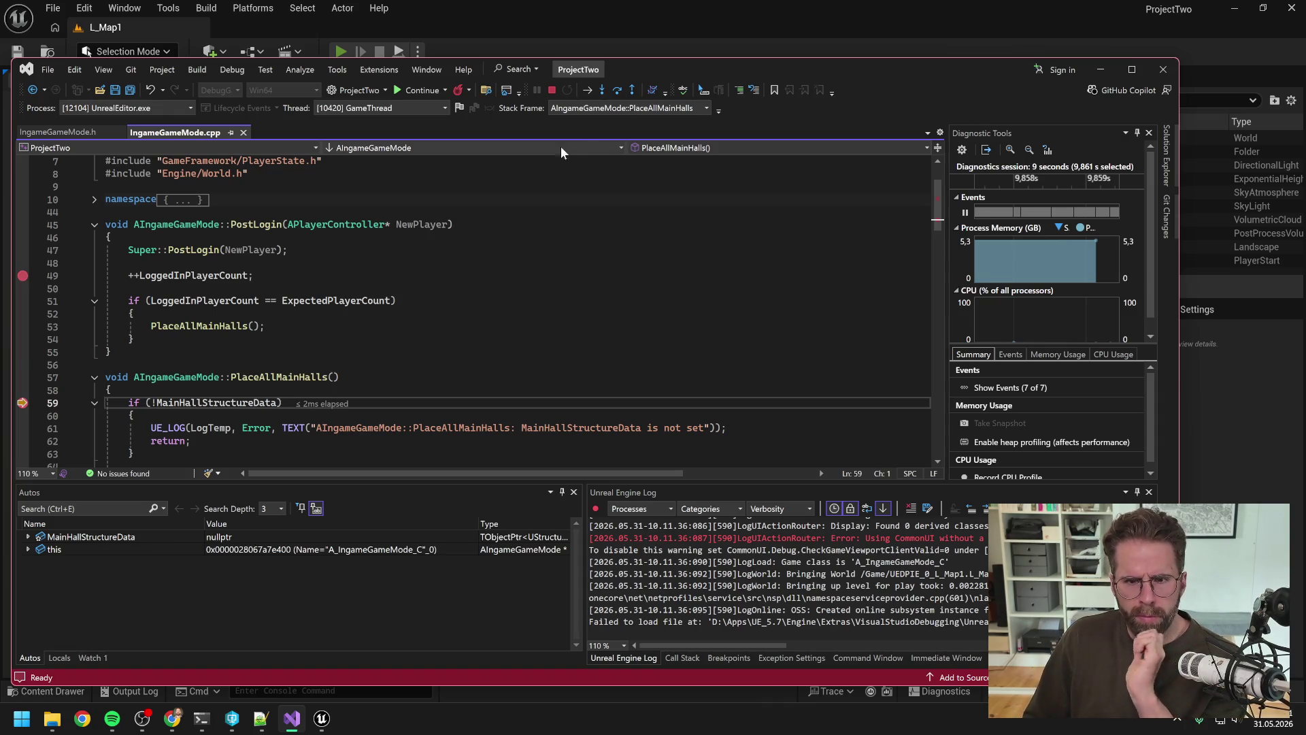
pyautogui.click(613, 91)
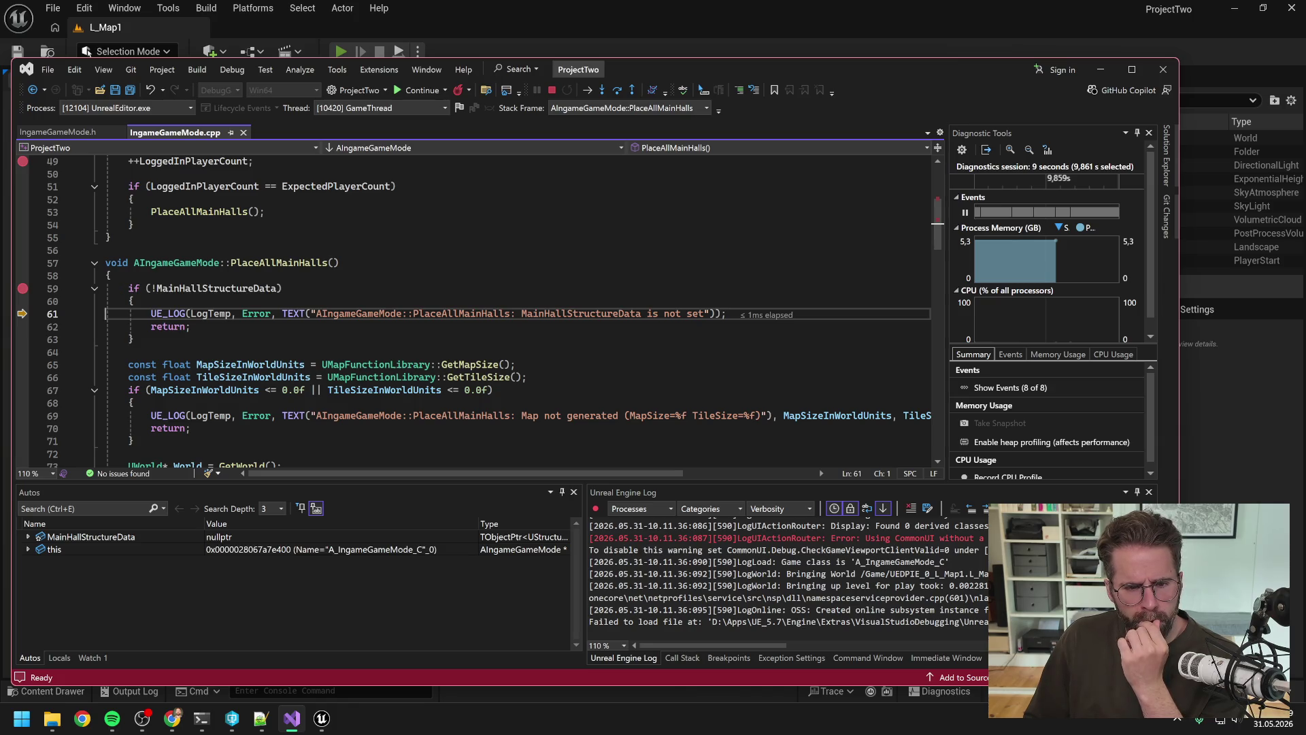
pyautogui.scroll(-1, 479, 280)
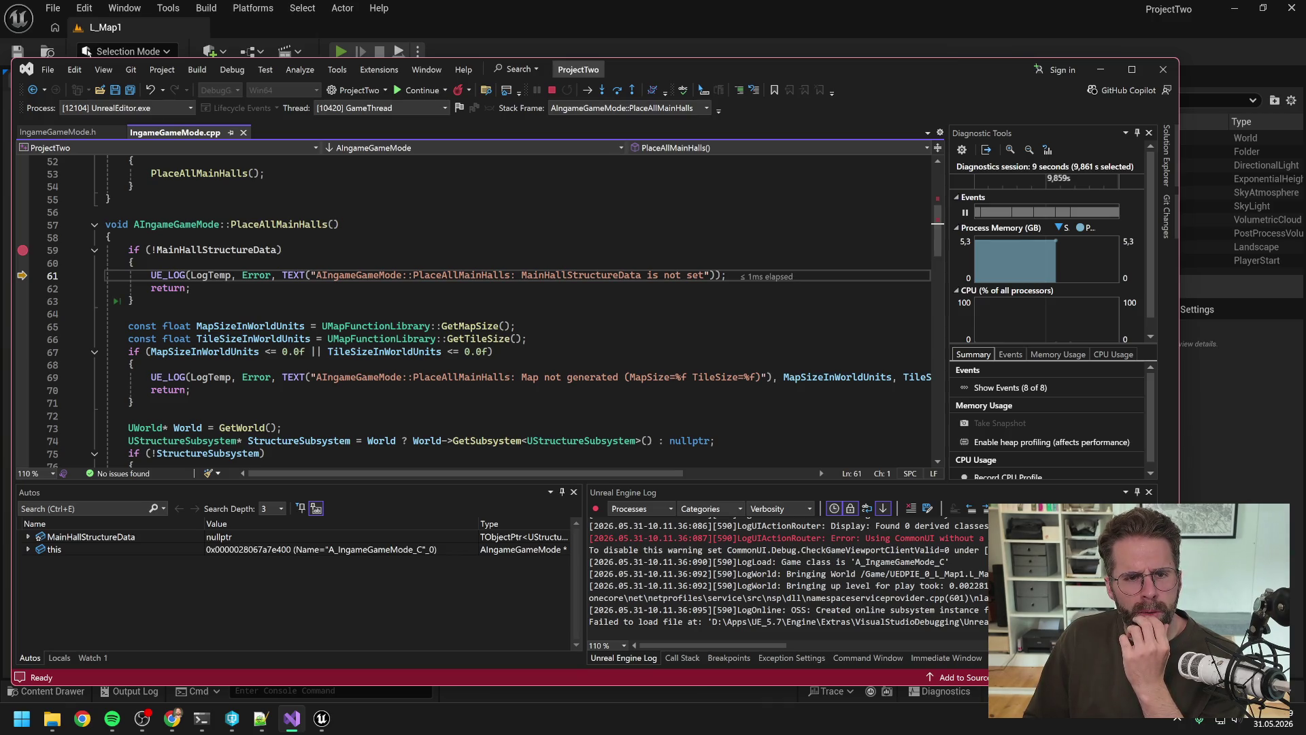
pyautogui.click(551, 90)
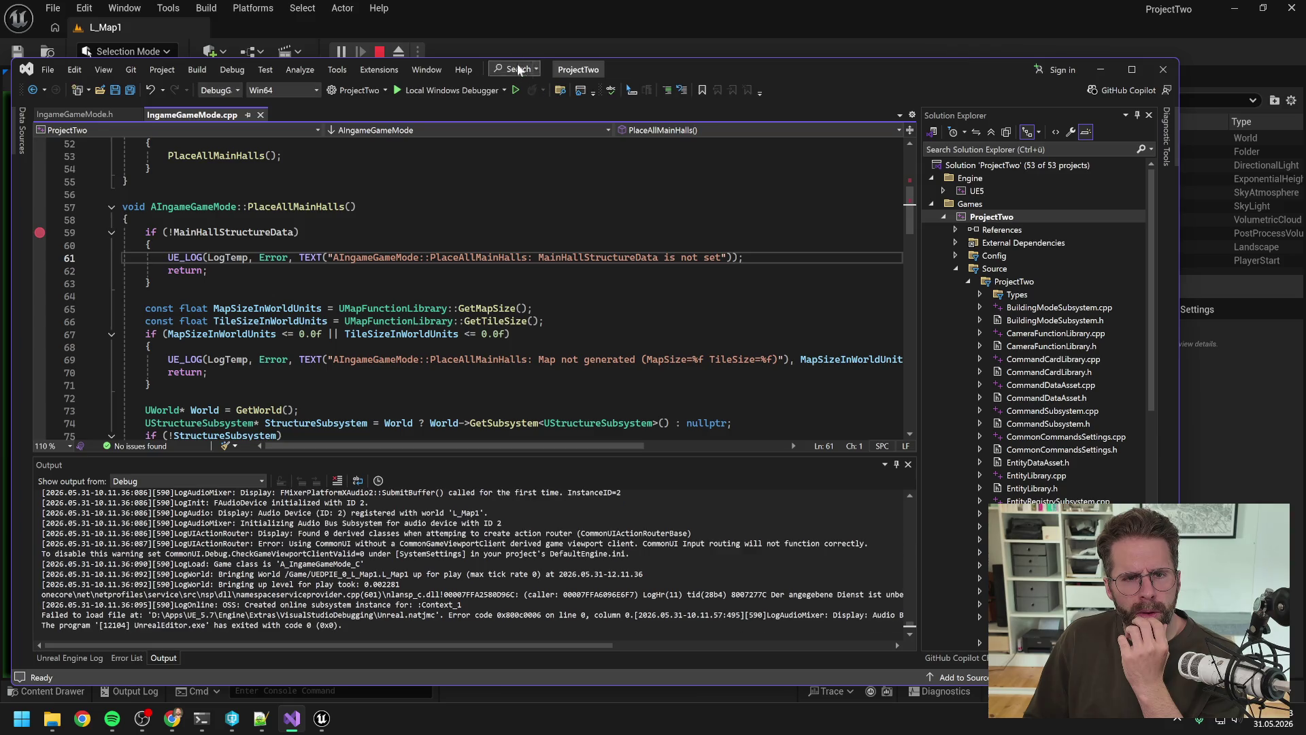
# Stop play, search the Content Browser for 'ingame game mode' and open A_IngameGameMode.
pyautogui.click(484, 21)
pyautogui.click(381, 53)
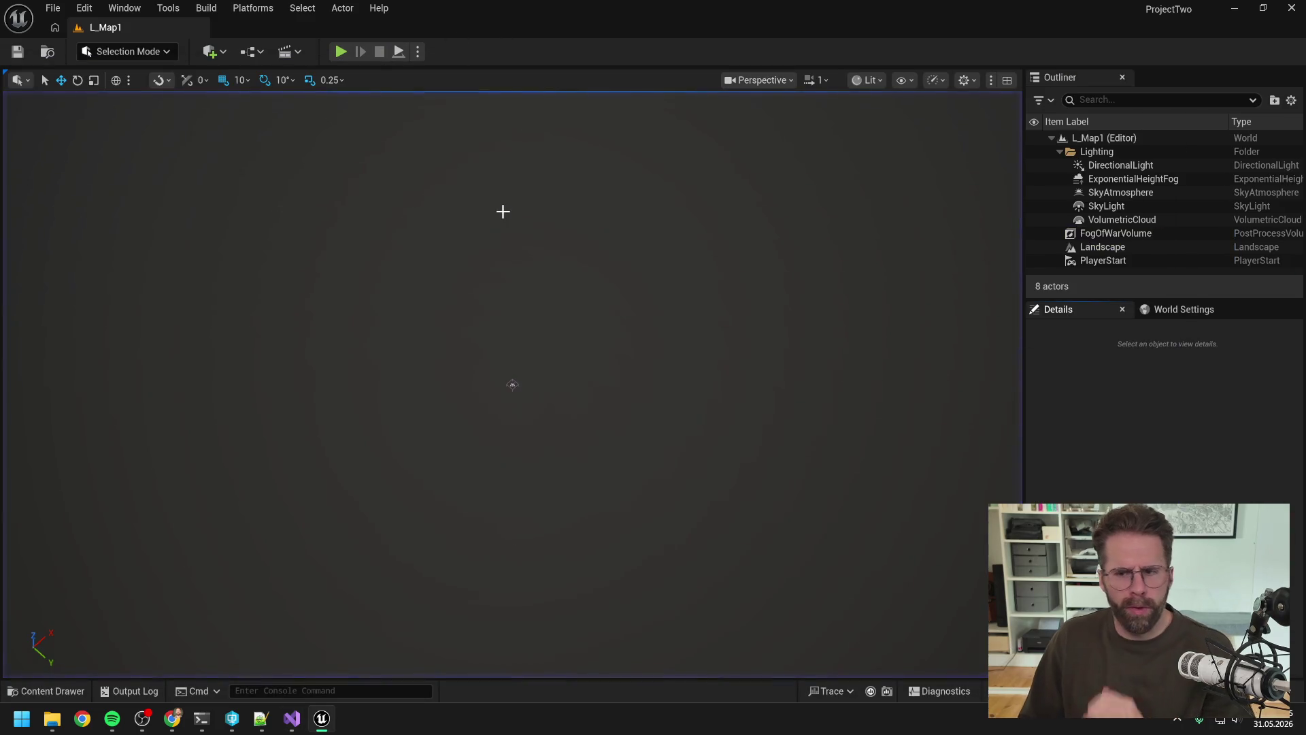
pyautogui.hotkey('ctrl', 'space')
pyautogui.write('ingame game mode')
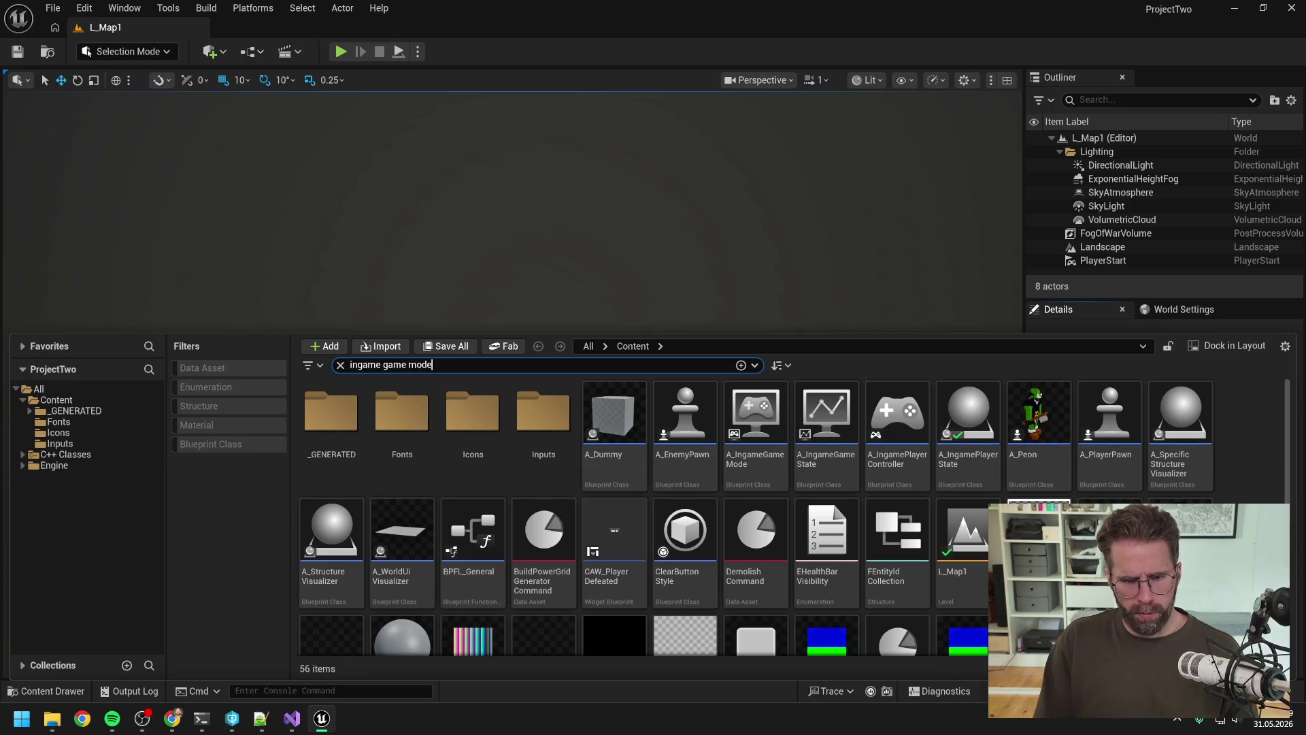
pyautogui.click(329, 427)
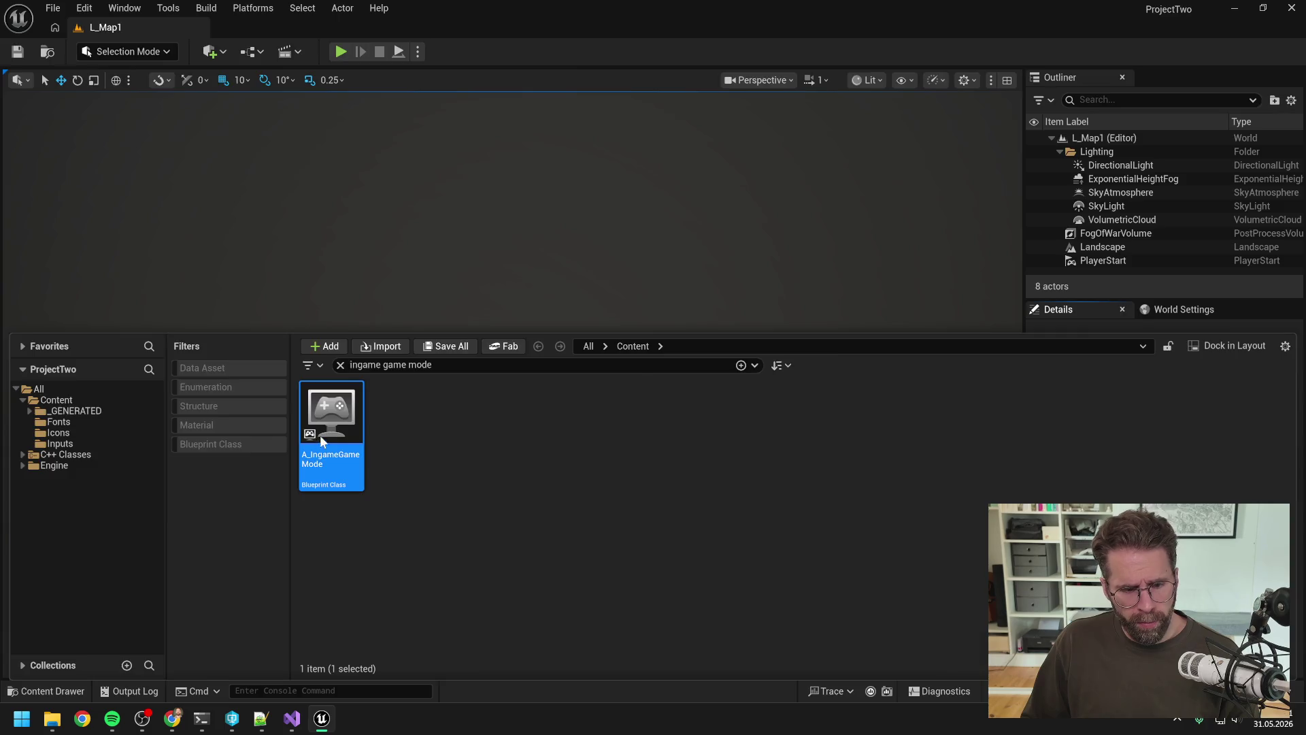
pyautogui.doubleClick(319, 435)
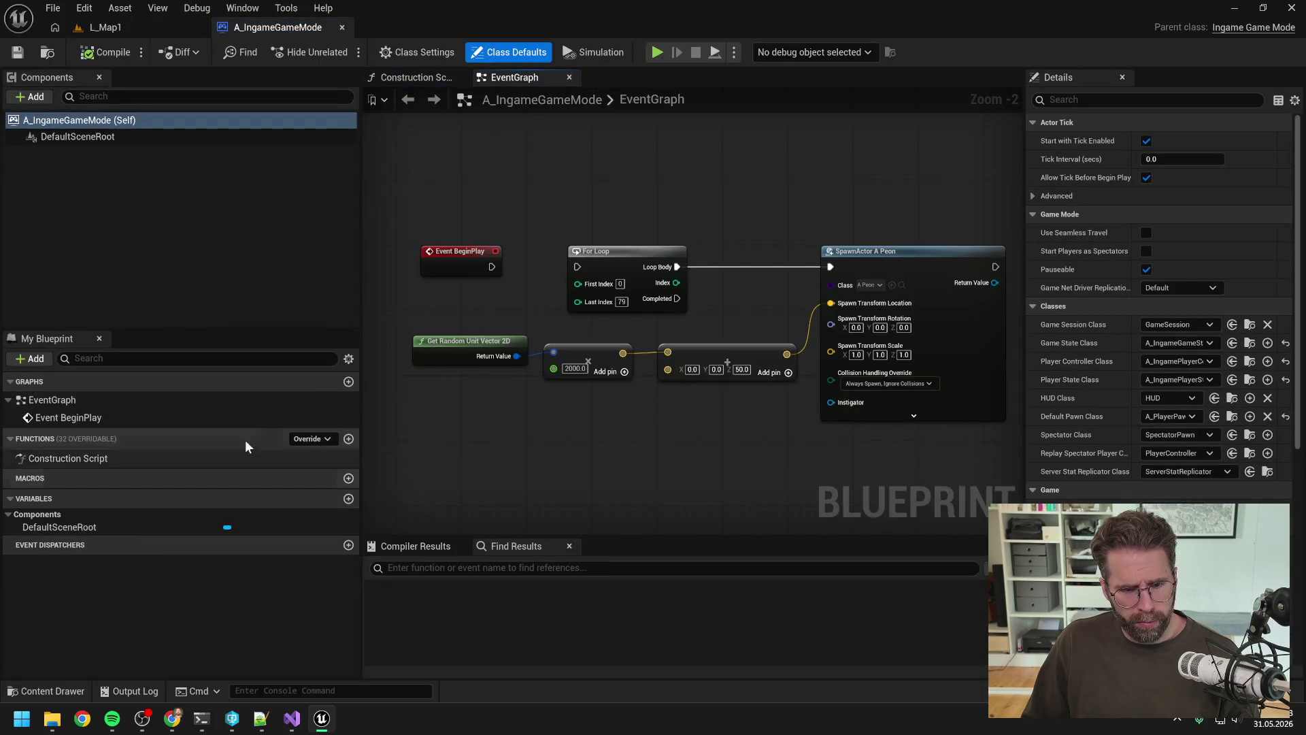
# Turn on Show Inherited Variables and expand the Game Mode variable group.
pyautogui.click(349, 359)
pyautogui.click(356, 381)
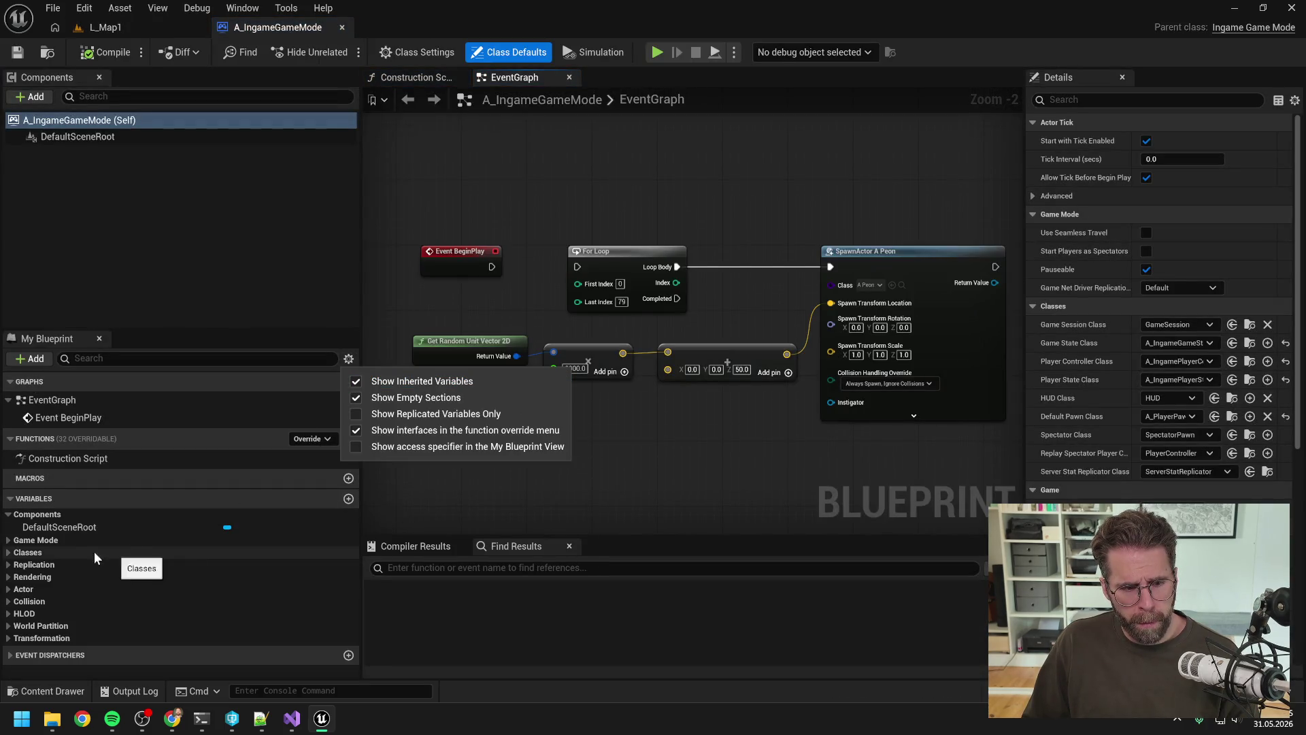
pyautogui.click(72, 539)
pyautogui.doubleClick(61, 539)
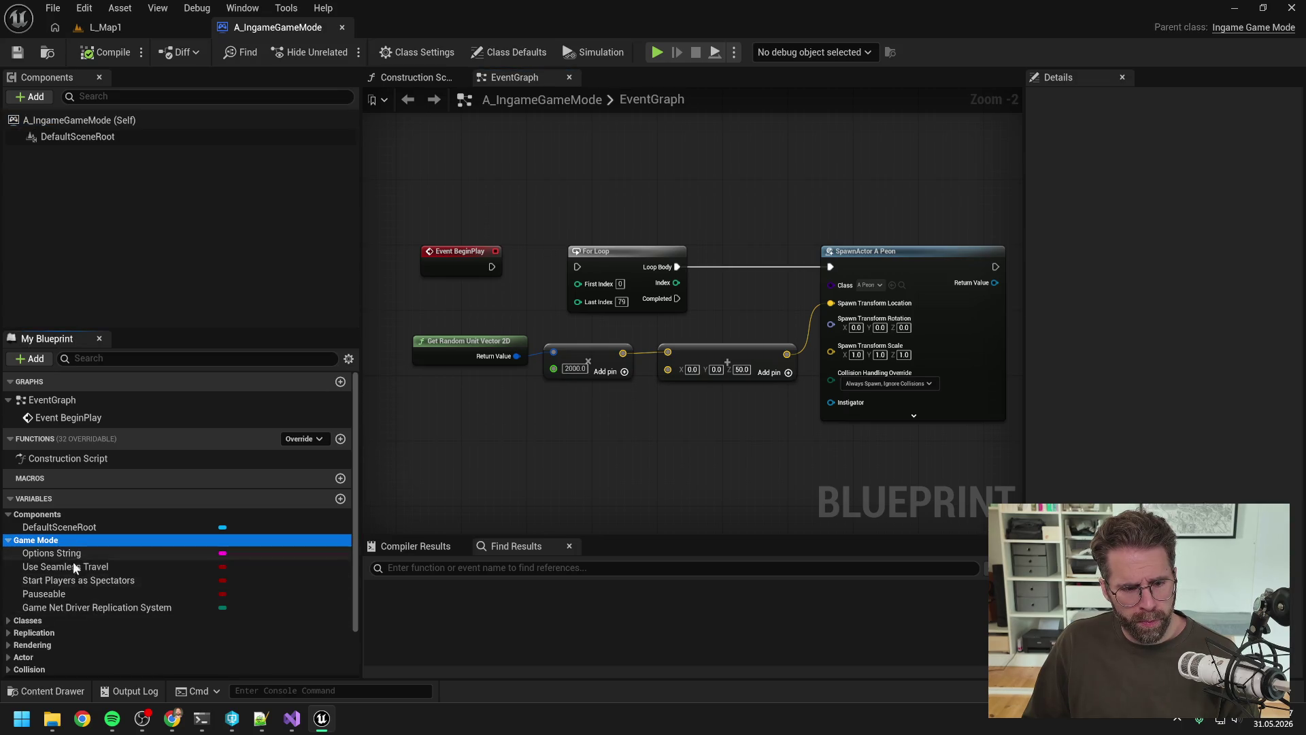
pyautogui.scroll(-2, 161, 555)
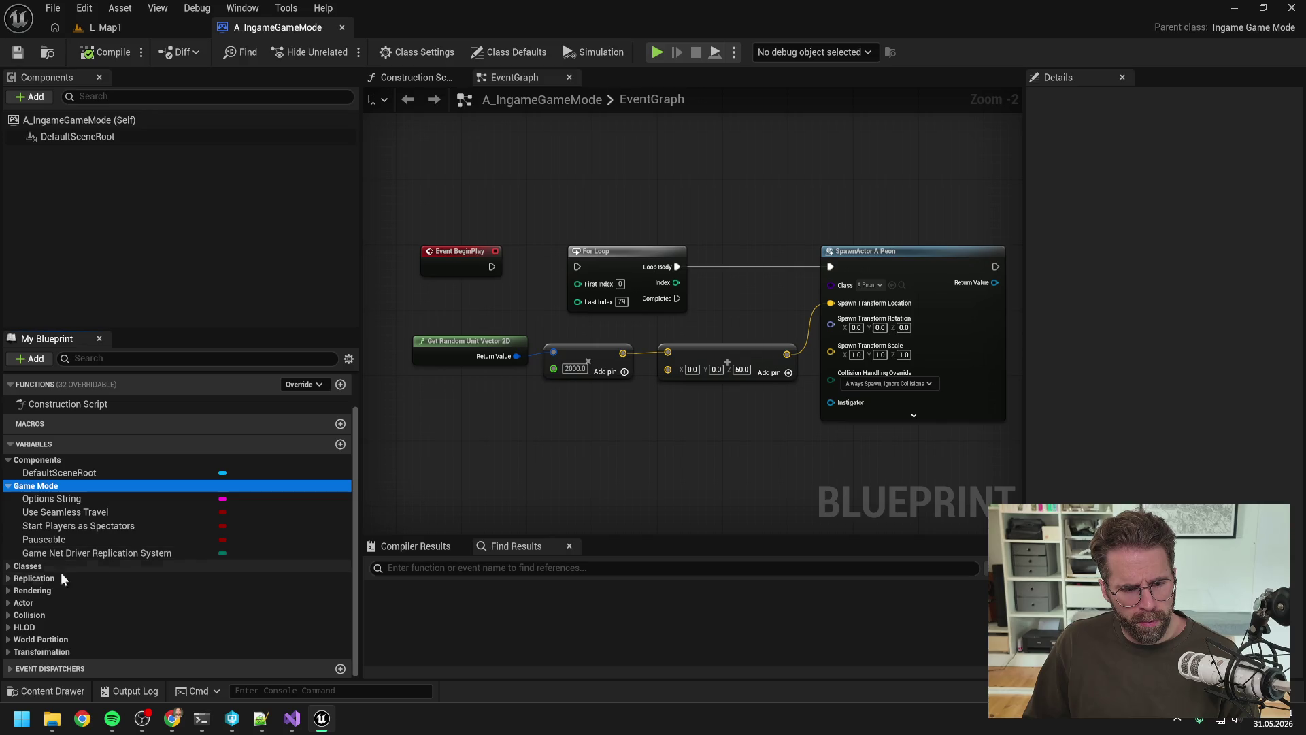
# Browse the Replication and Classes variable groups, collapsing each afterwards.
pyautogui.click(19, 578)
pyautogui.click(9, 578)
pyautogui.scroll(-1, 37, 584)
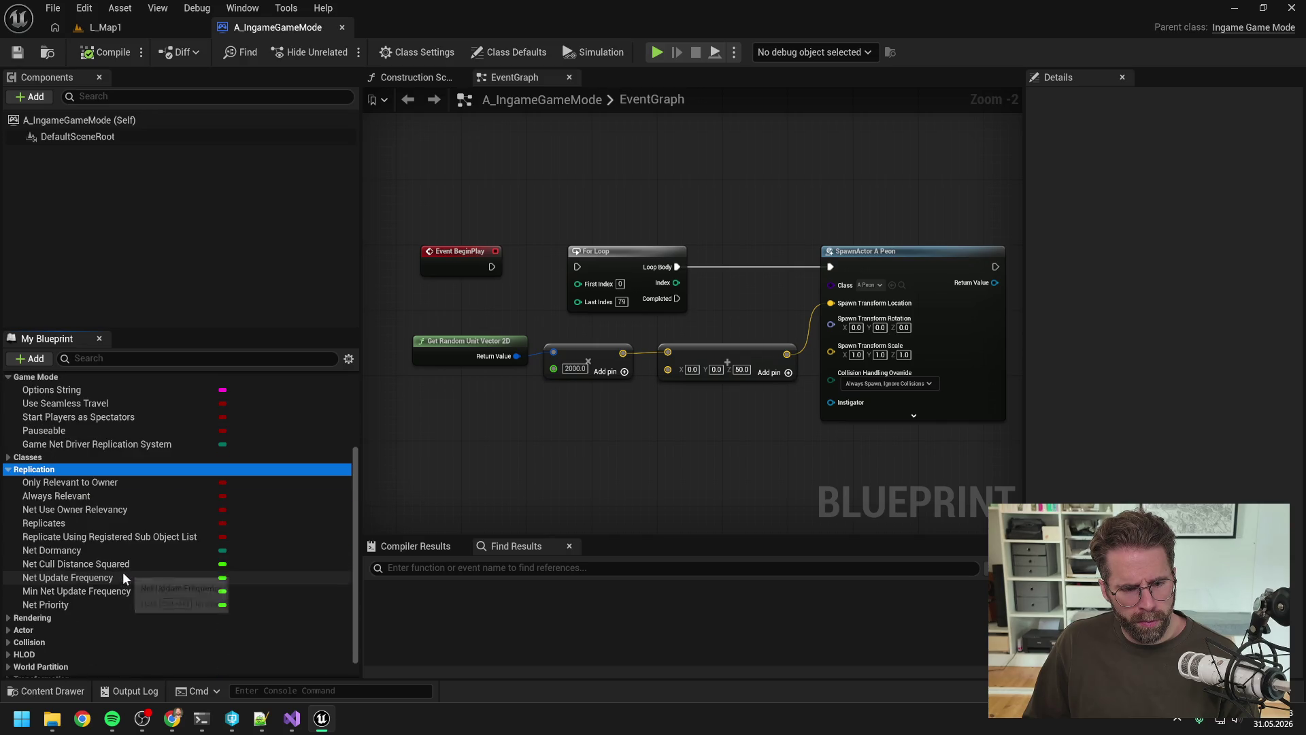
pyautogui.press('Left')
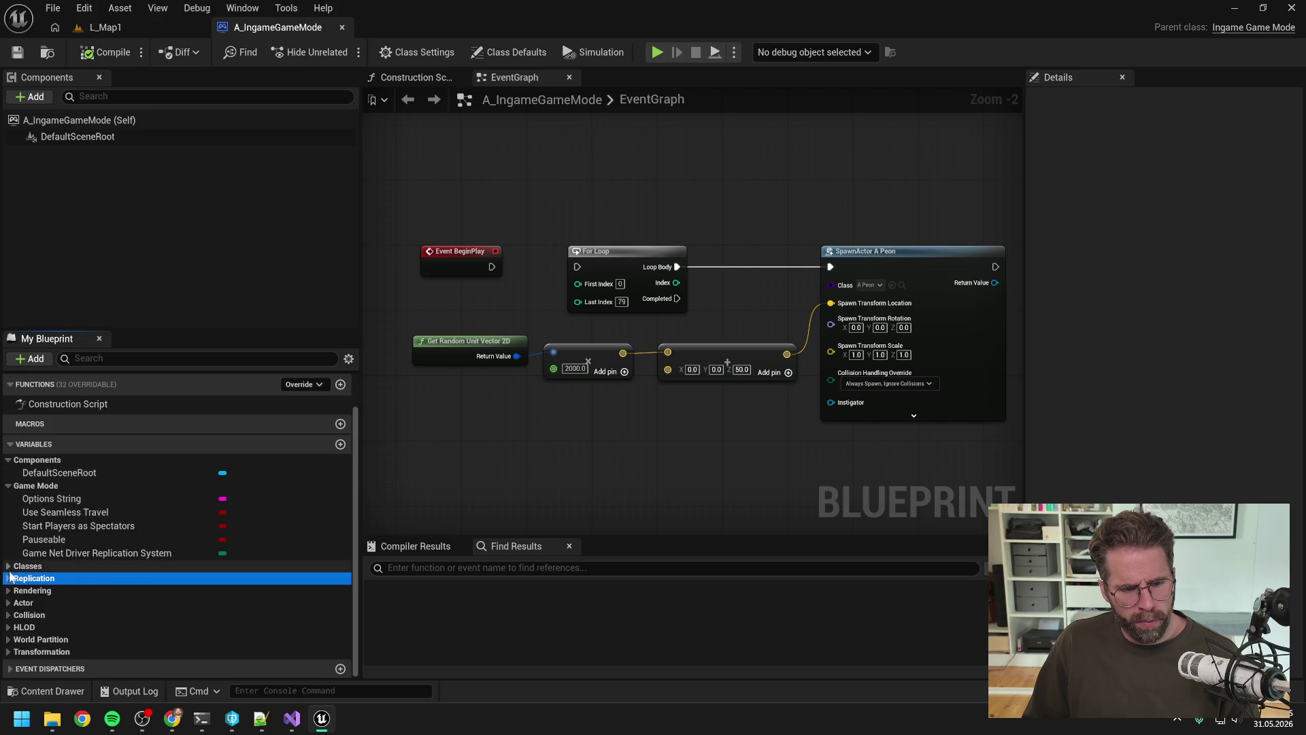
pyautogui.click(9, 566)
pyautogui.scroll(-4, 68, 562)
pyautogui.scroll(3, 68, 562)
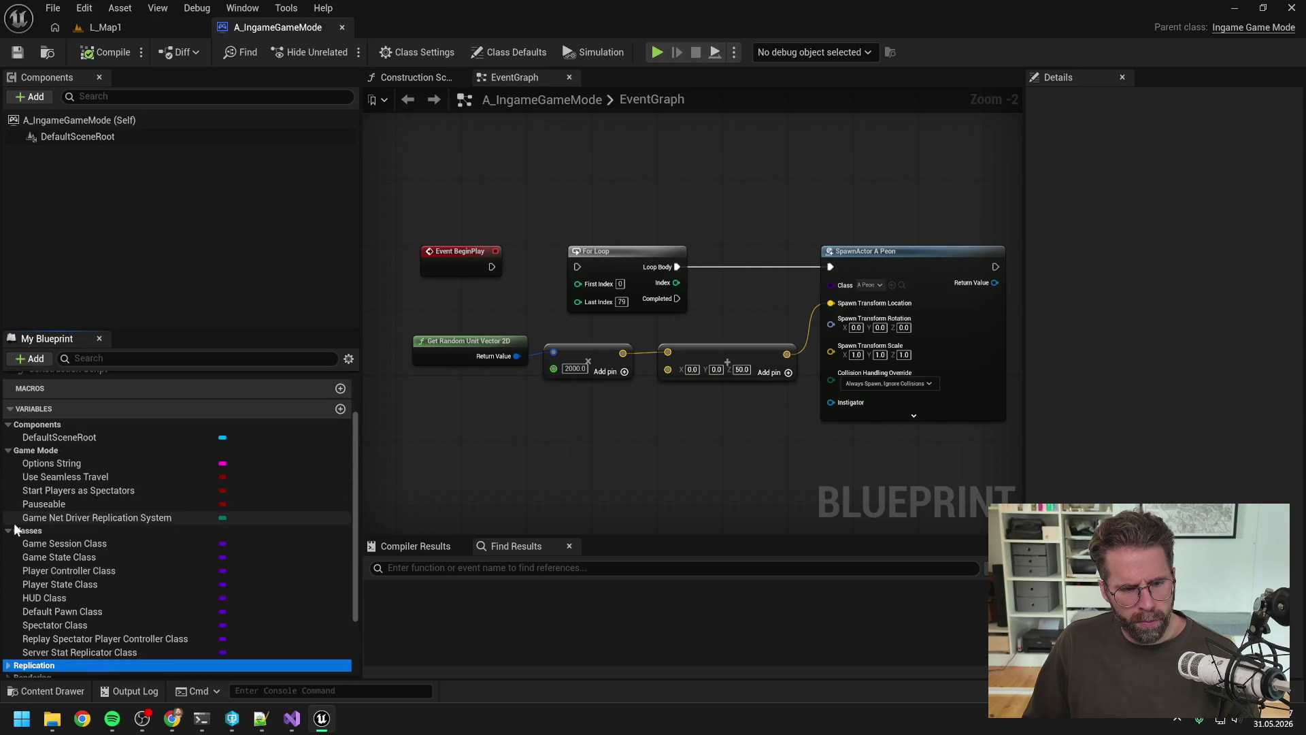
pyautogui.click(8, 525)
# Ask Claude Code 'MainHallDataAsset ist invalid, wo setzen wir die?'.
pyautogui.moveTo(204, 727)
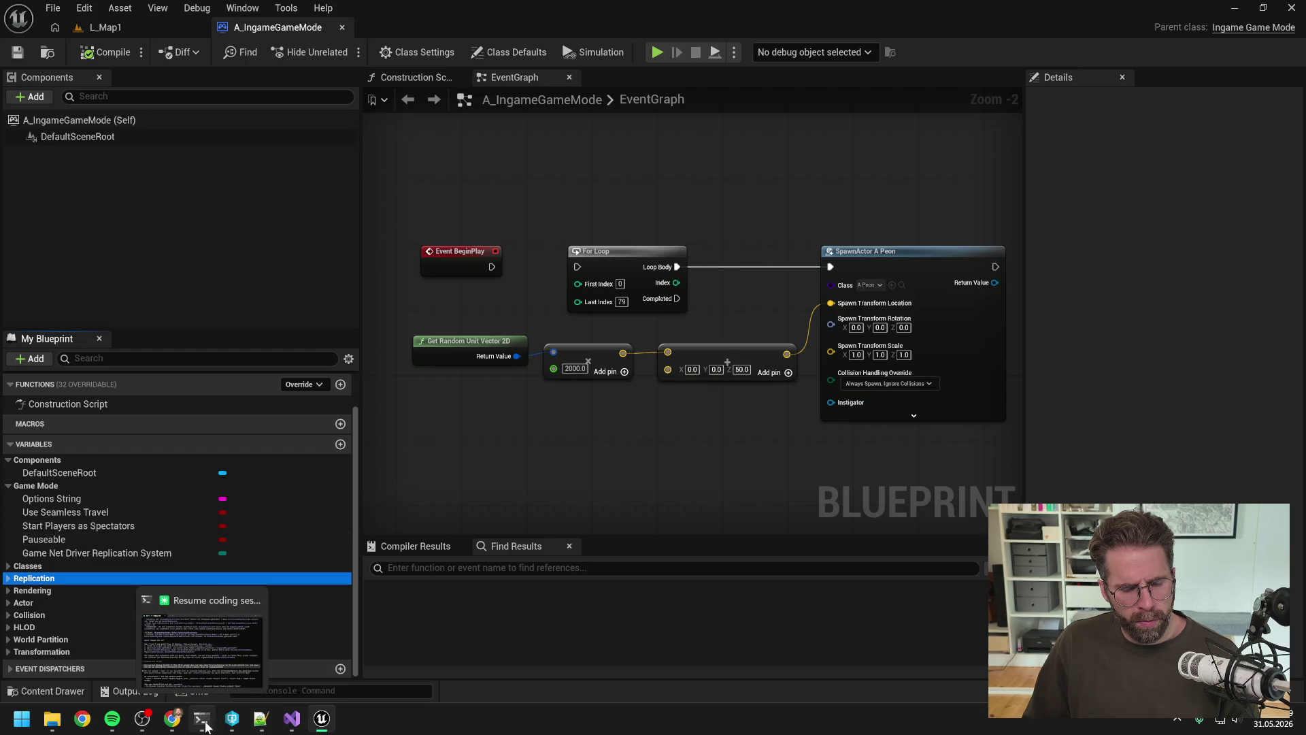
pyautogui.click(275, 657)
pyautogui.scroll(-10, 512, 507)
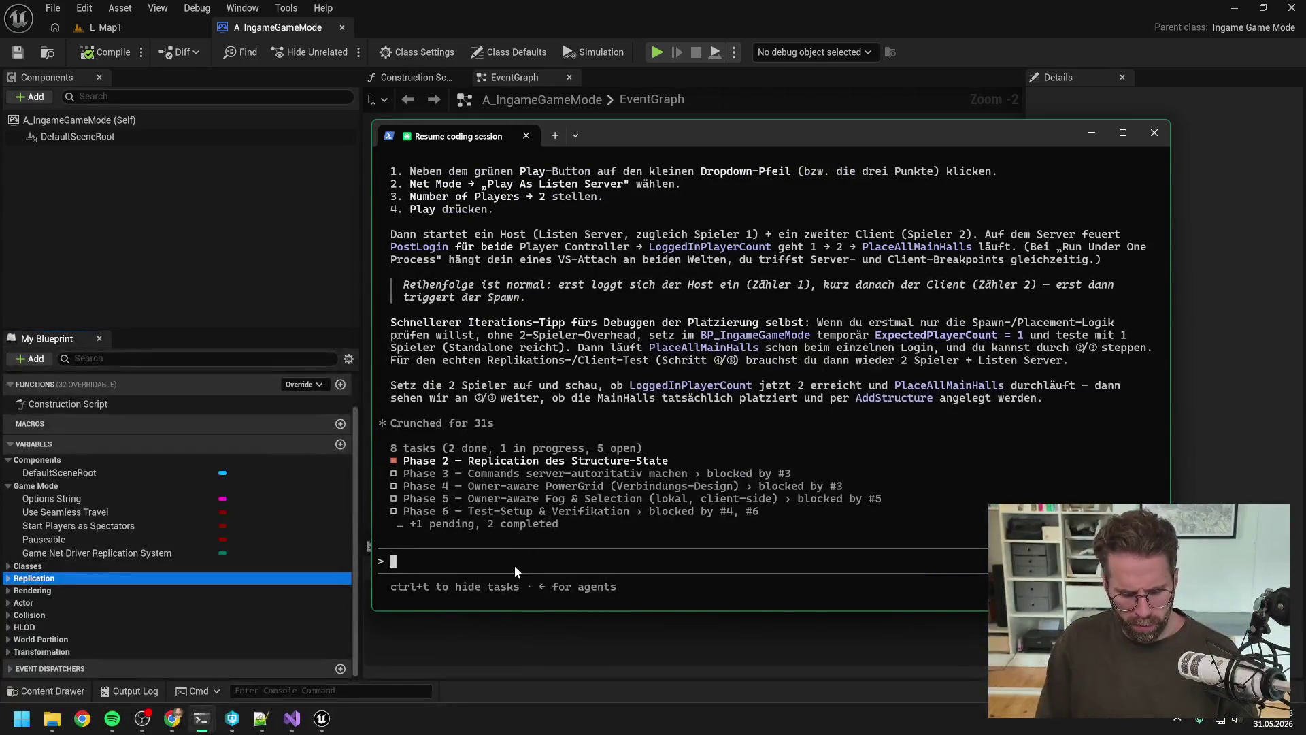
pyautogui.write('MainHallDat')
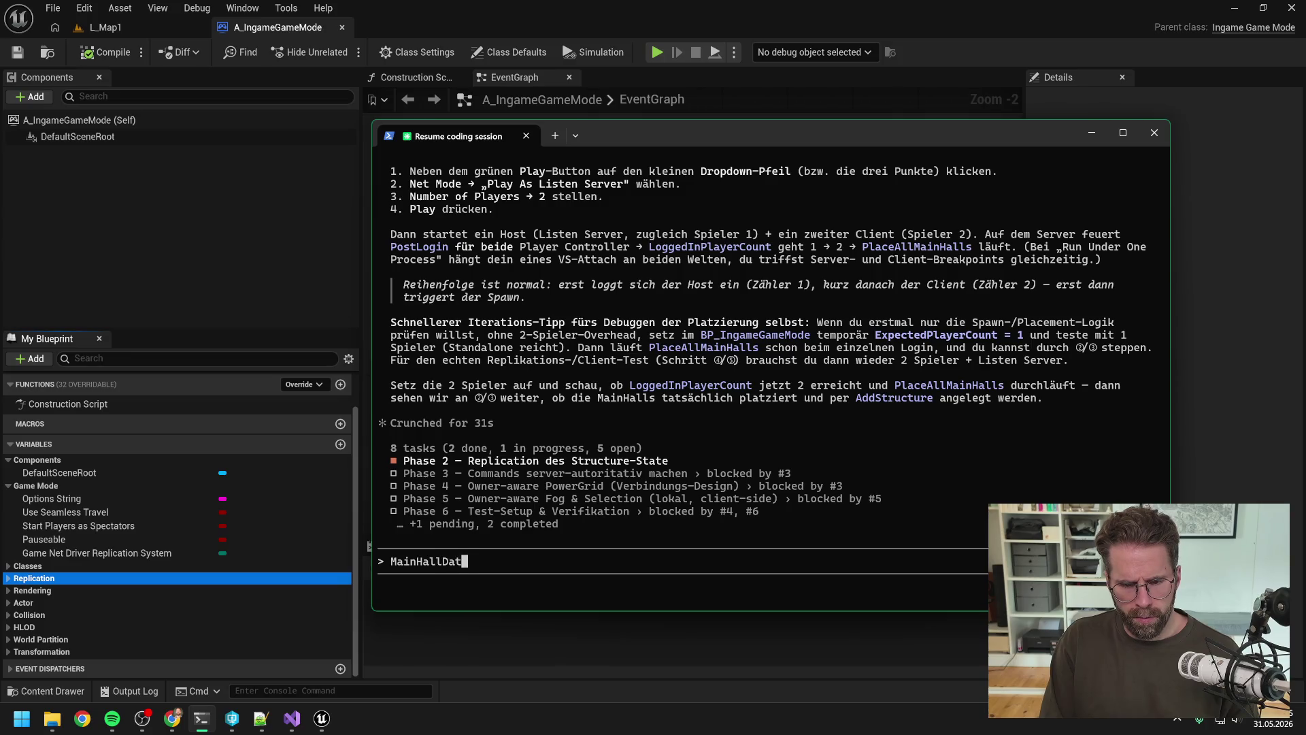
pyautogui.write('aAsset ist invalid n')
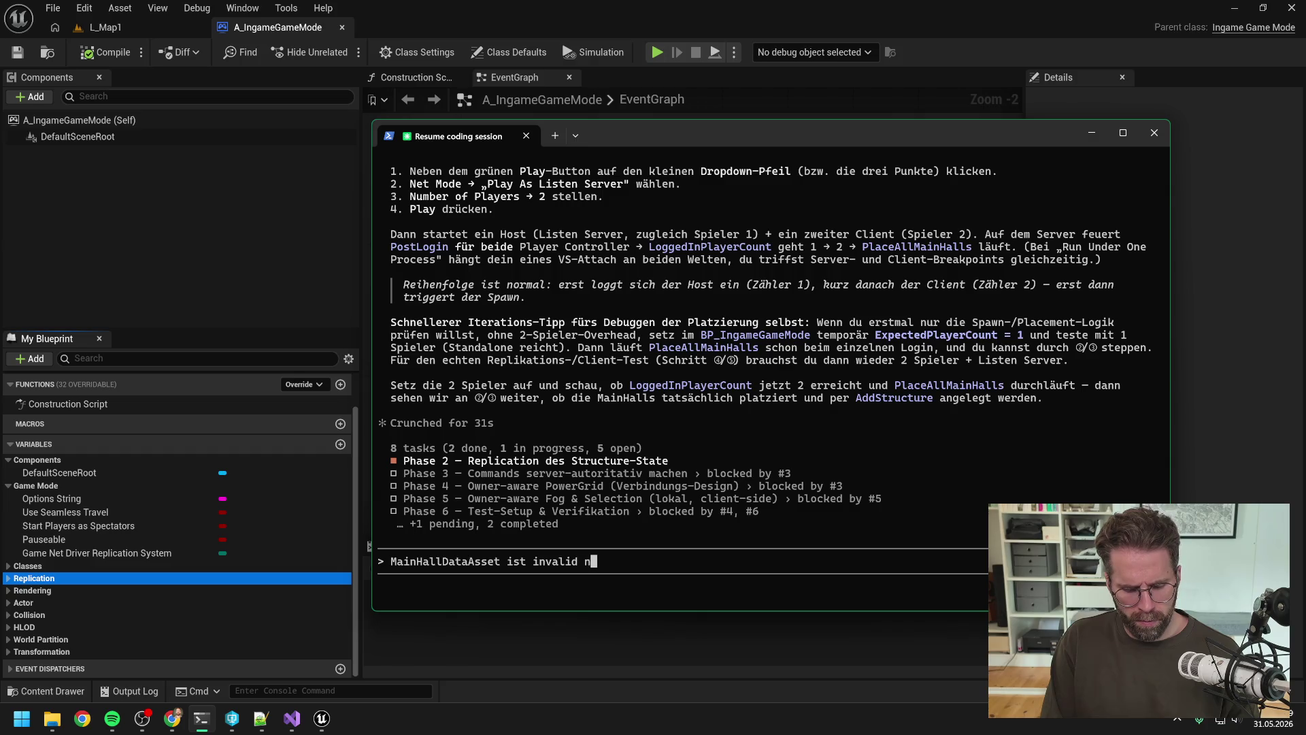
pyautogui.press('BackSpace')
pyautogui.press('BackSpace')
pyautogui.write(', wo setzen wir die?')
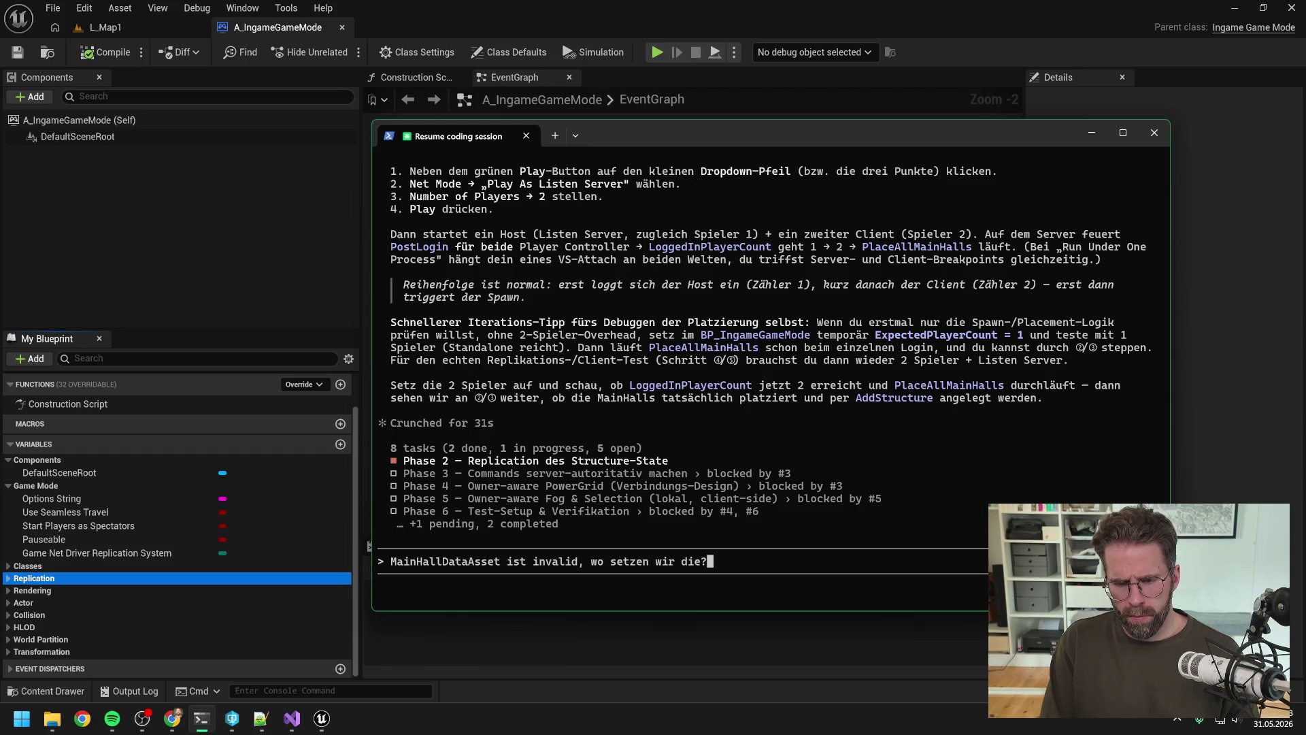
pyautogui.press('Return')
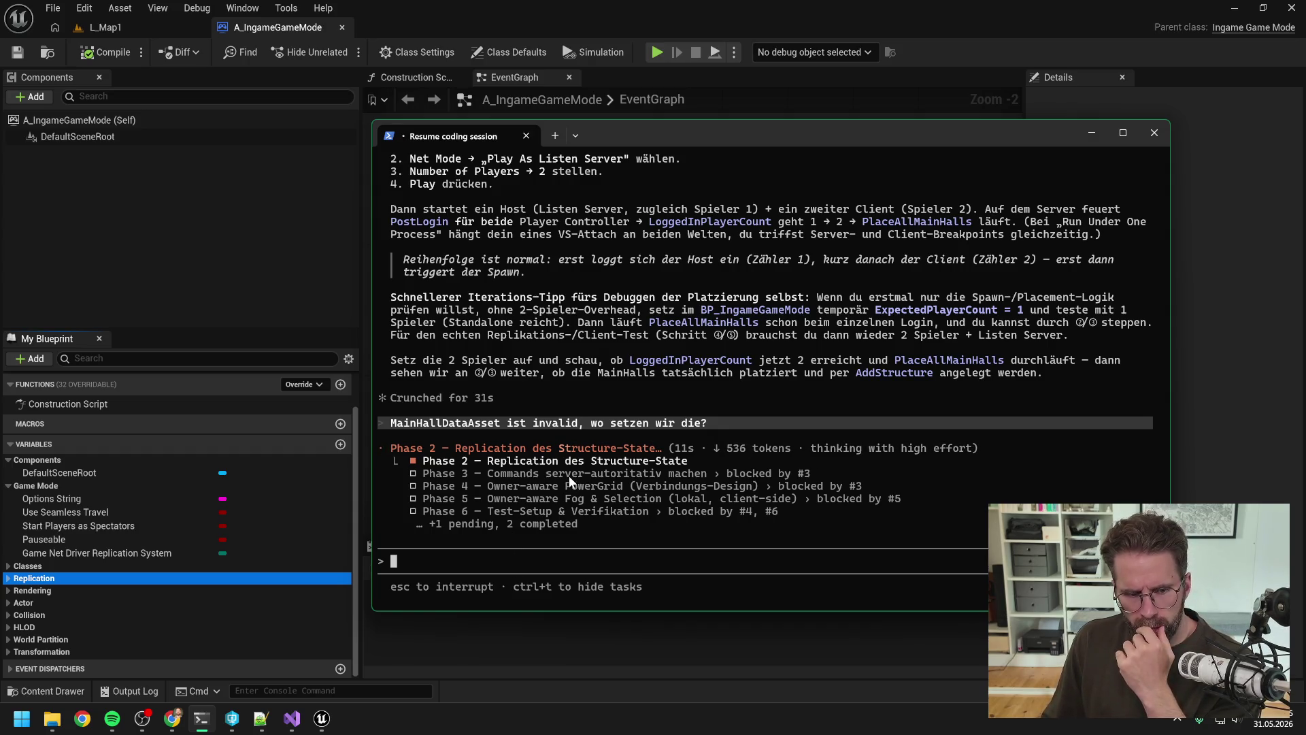
# Collapse the Actor, Event Dispatchers and Game Mode groups, then show Class Settings and Class Defaults.
pyautogui.click(95, 575)
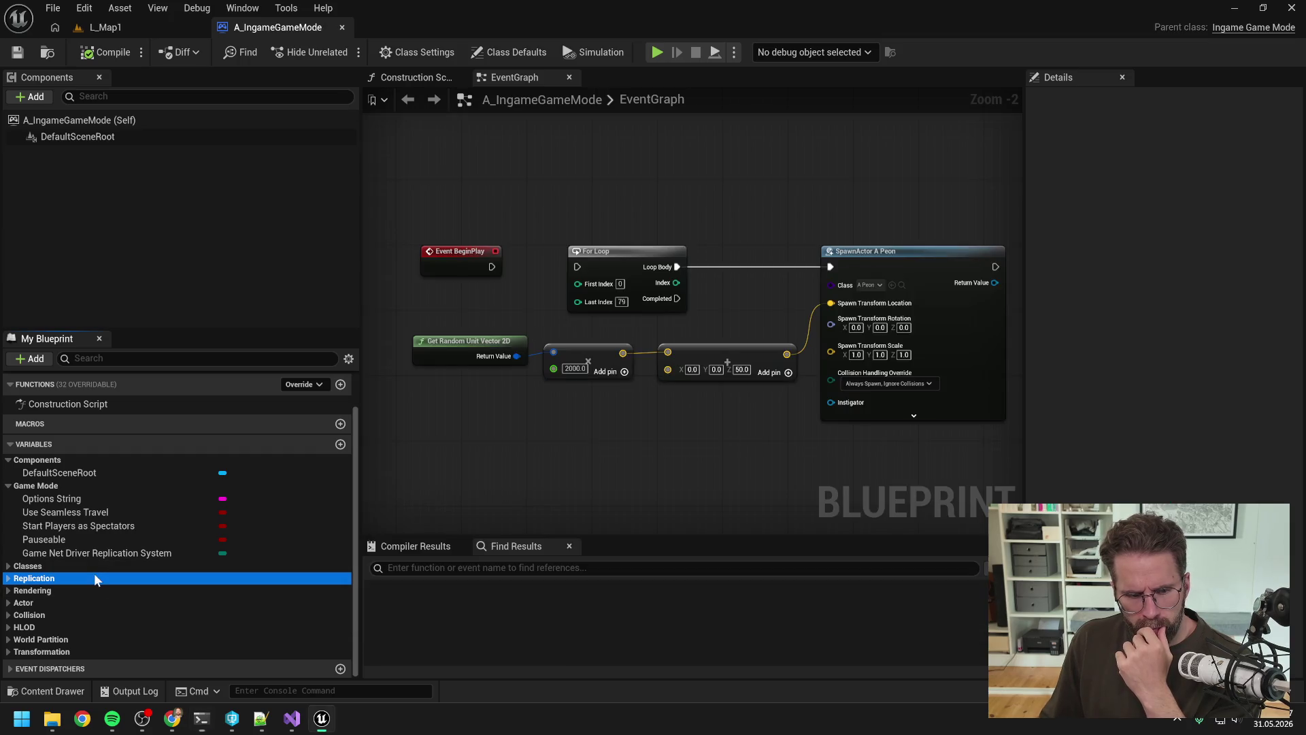
pyautogui.click(7, 603)
pyautogui.click(7, 603)
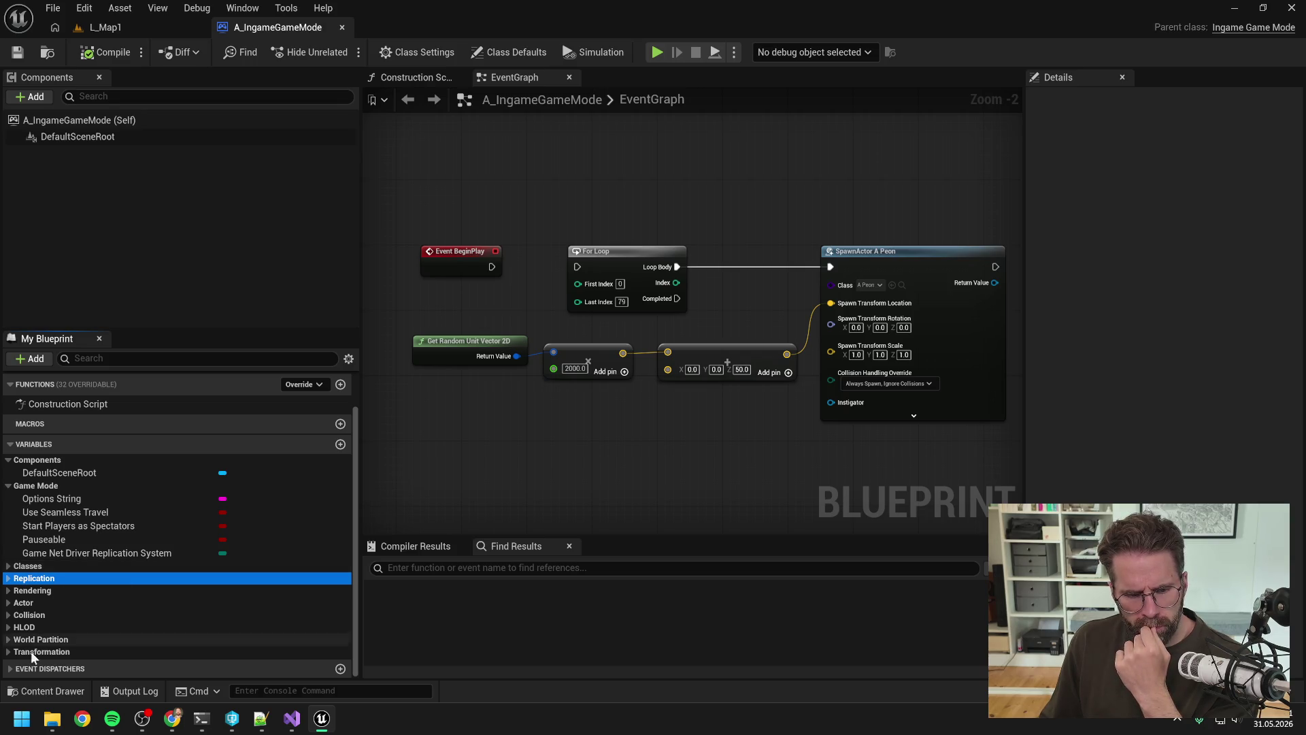
pyautogui.click(10, 668)
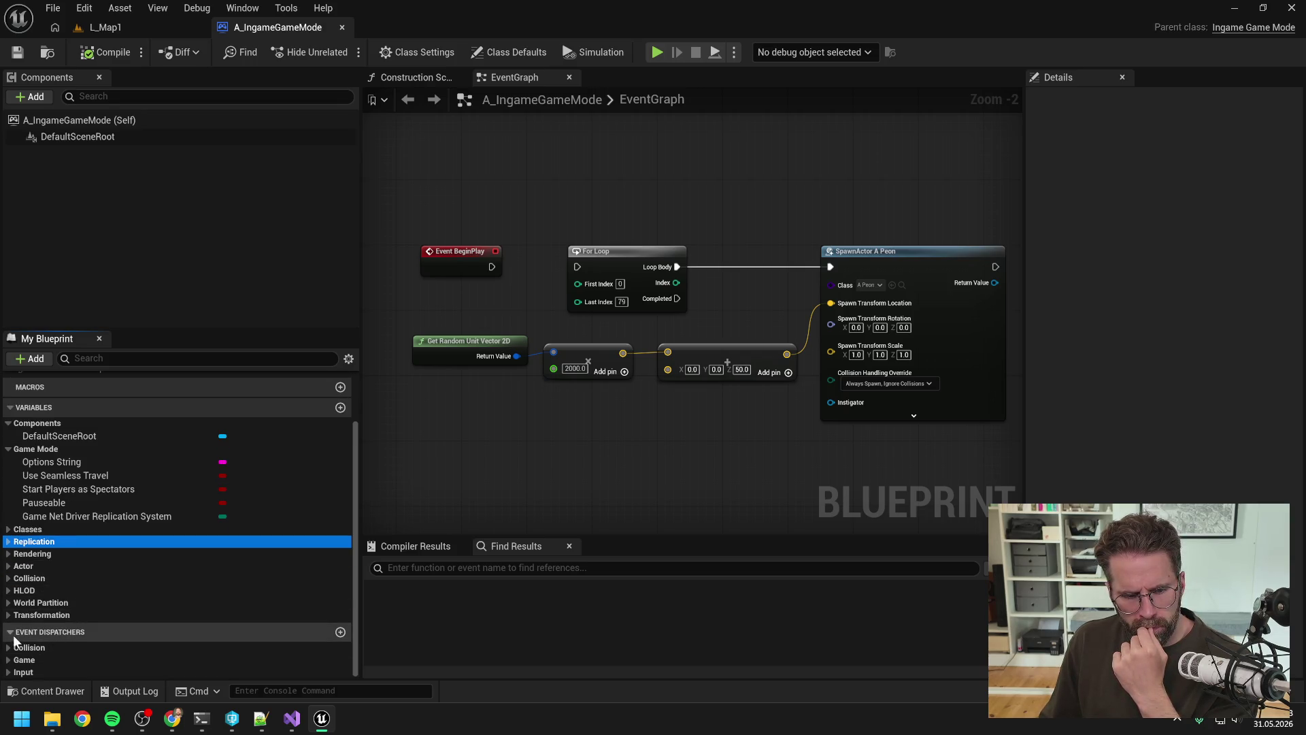
pyautogui.click(11, 633)
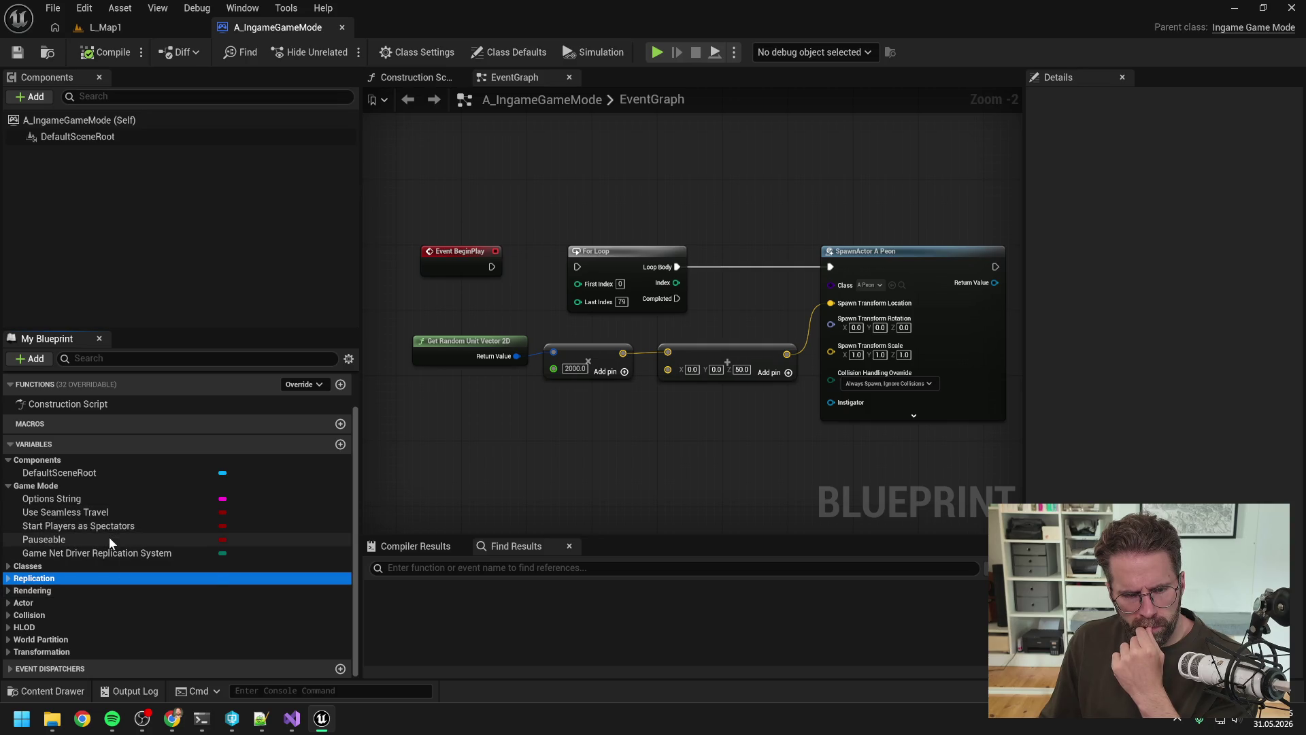
pyautogui.click(194, 486)
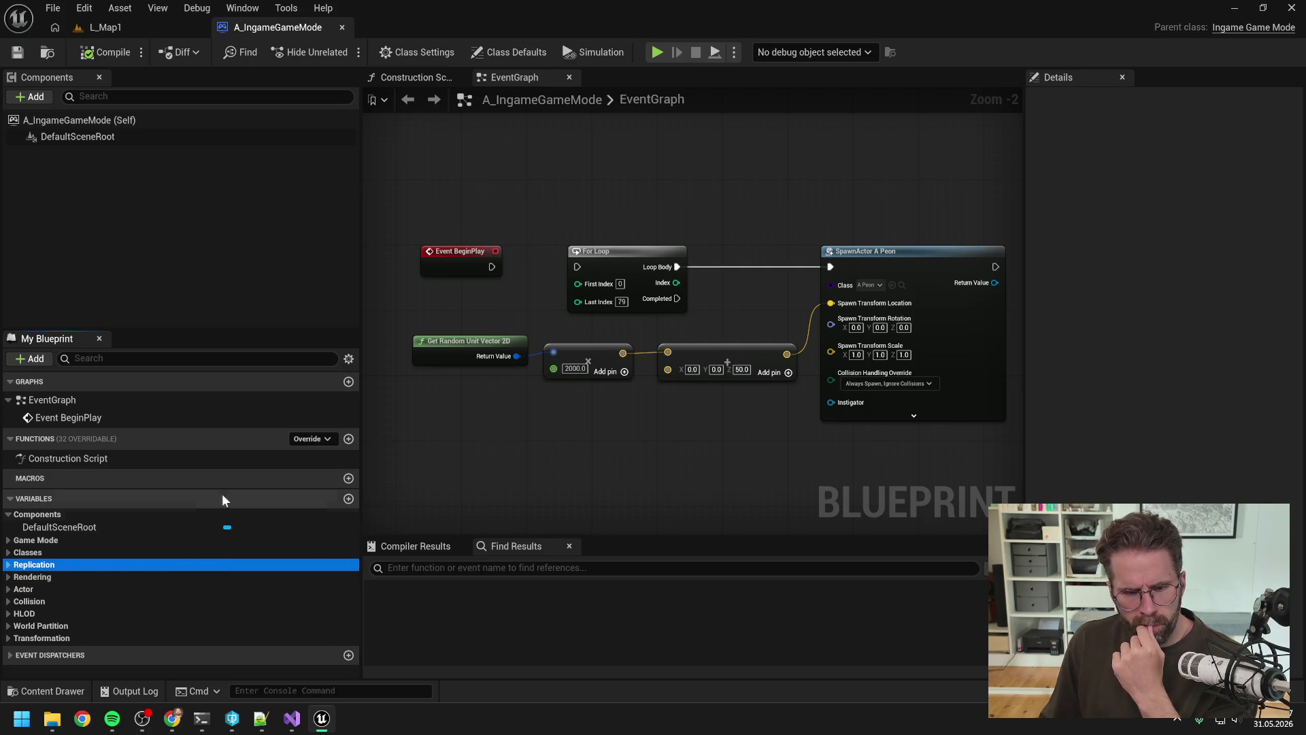
pyautogui.click(430, 53)
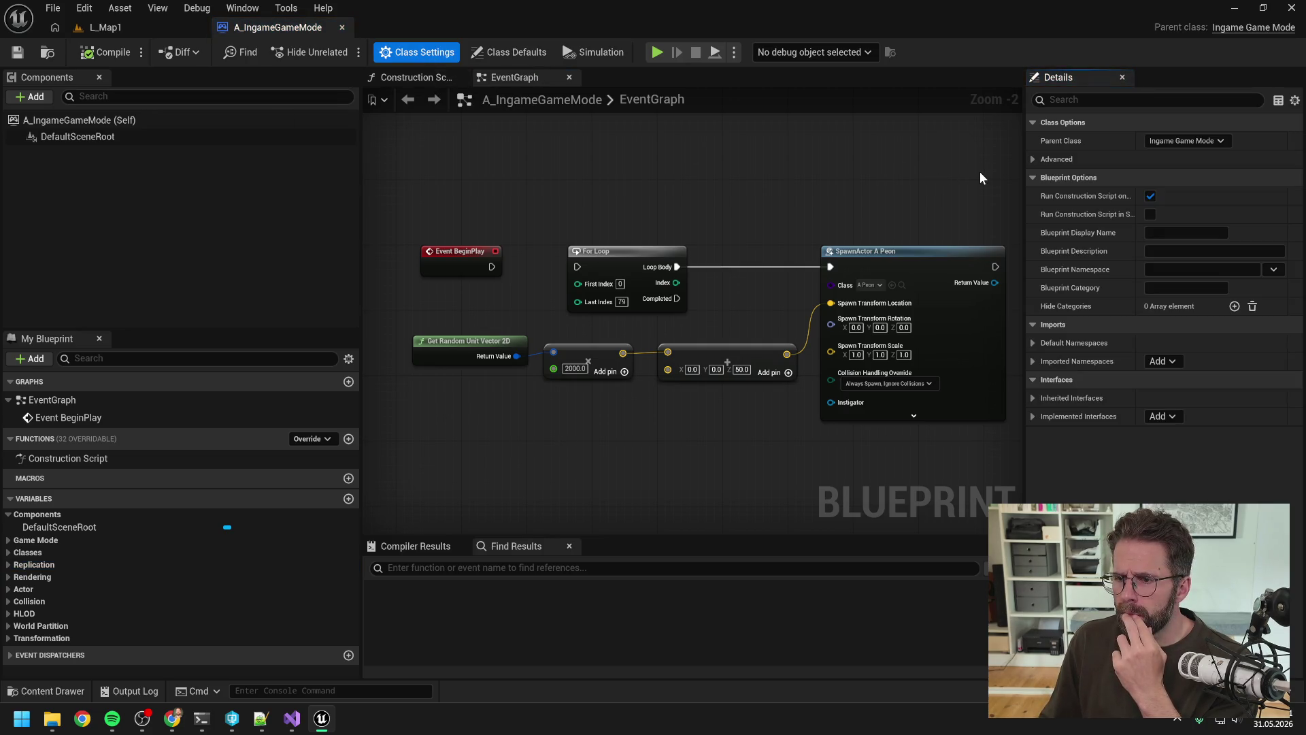
pyautogui.click(522, 49)
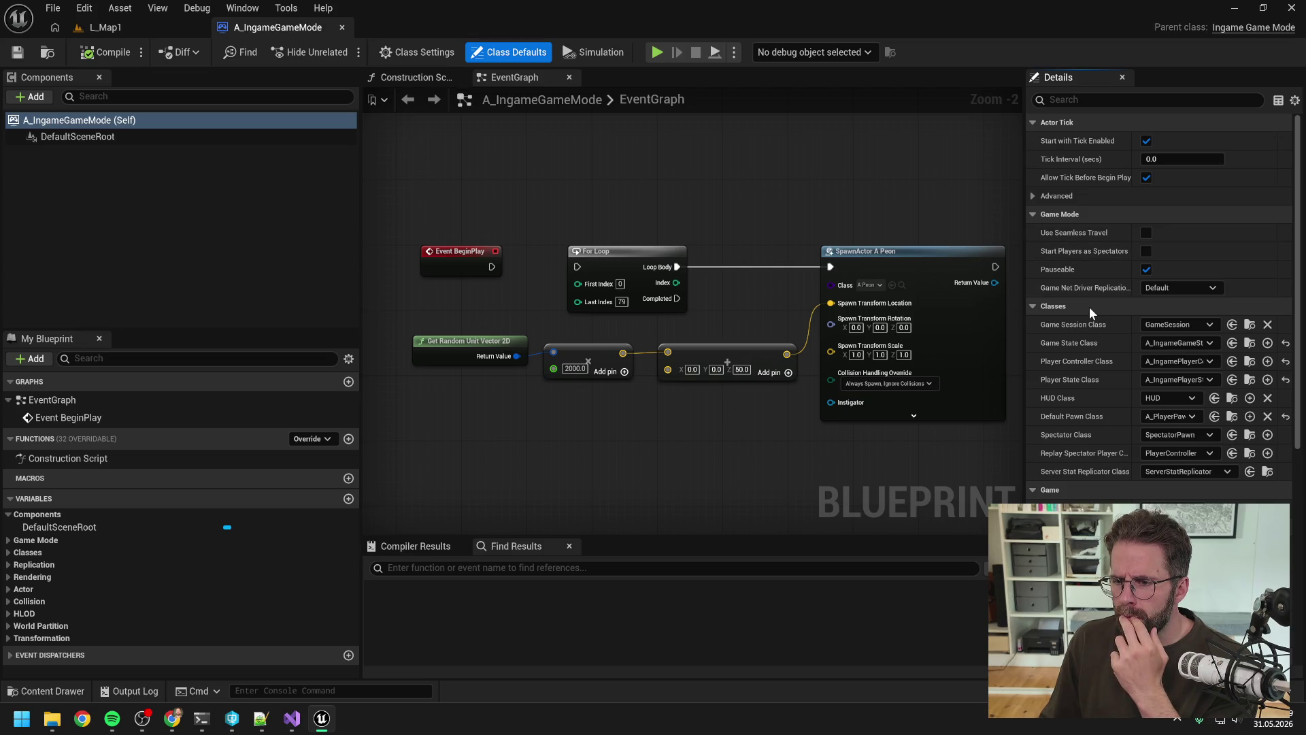
# Set the game mode's Main Hall Structure Data to MainHallStructure.
pyautogui.scroll(-3, 1089, 308)
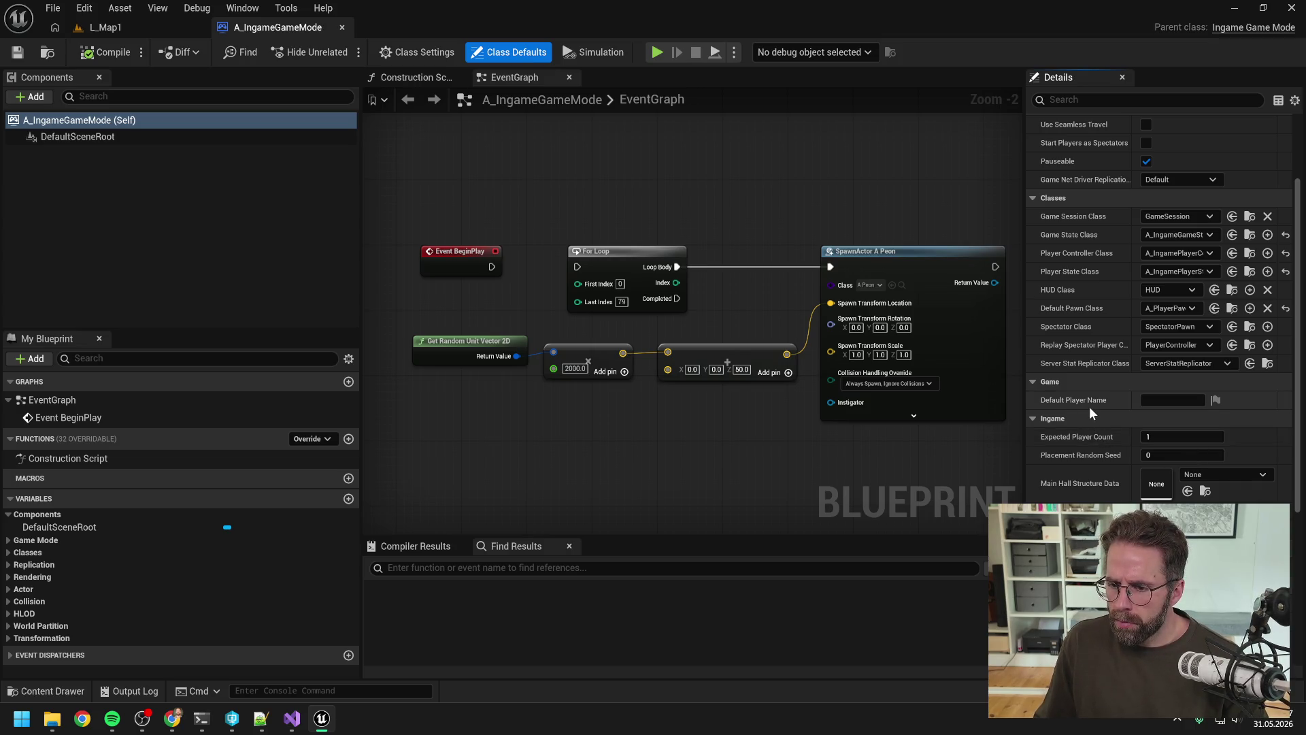
pyautogui.scroll(-2, 1080, 394)
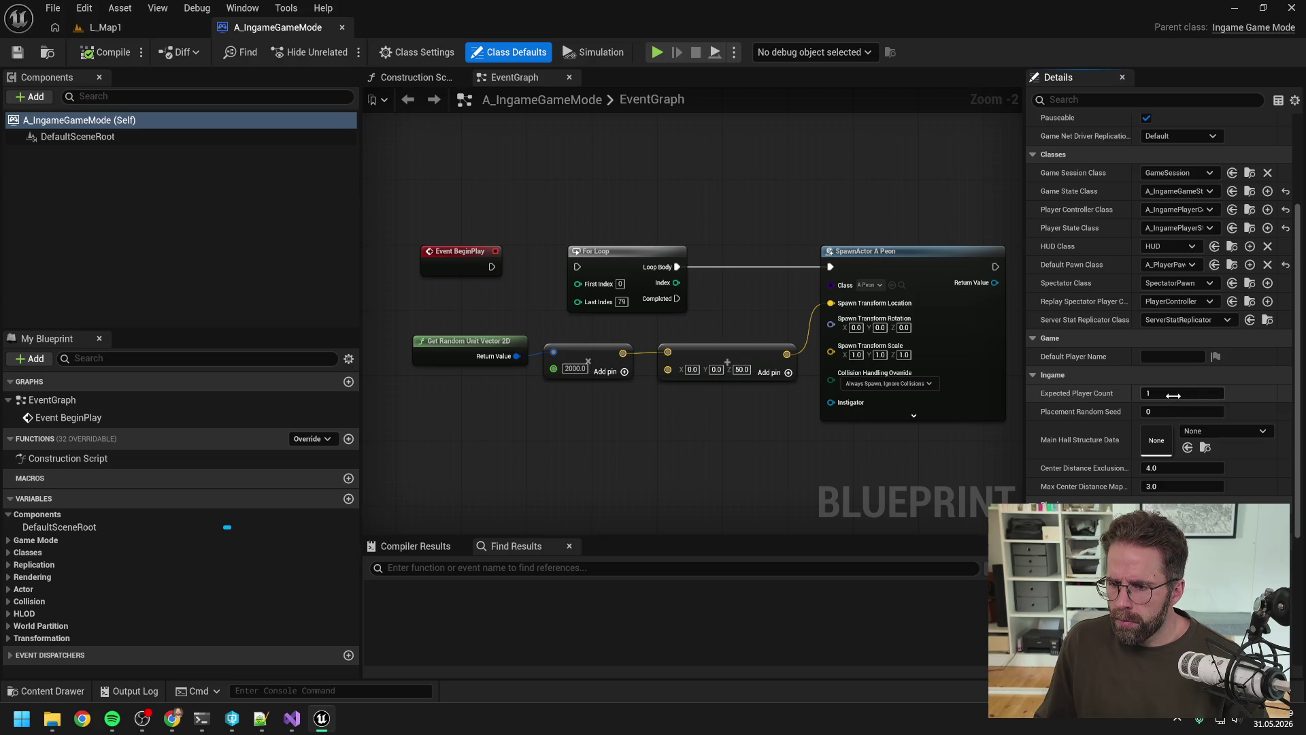
pyautogui.scroll(-4, 1101, 395)
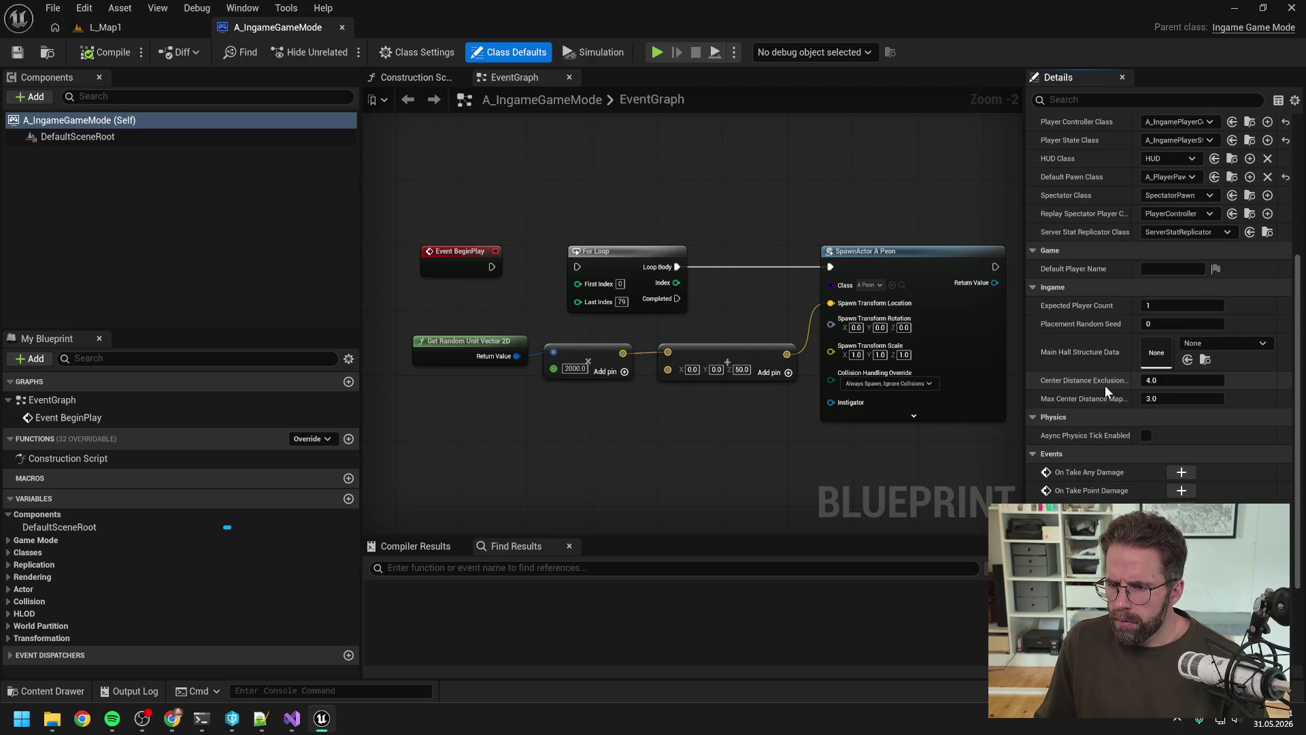
pyautogui.scroll(-3, 1102, 385)
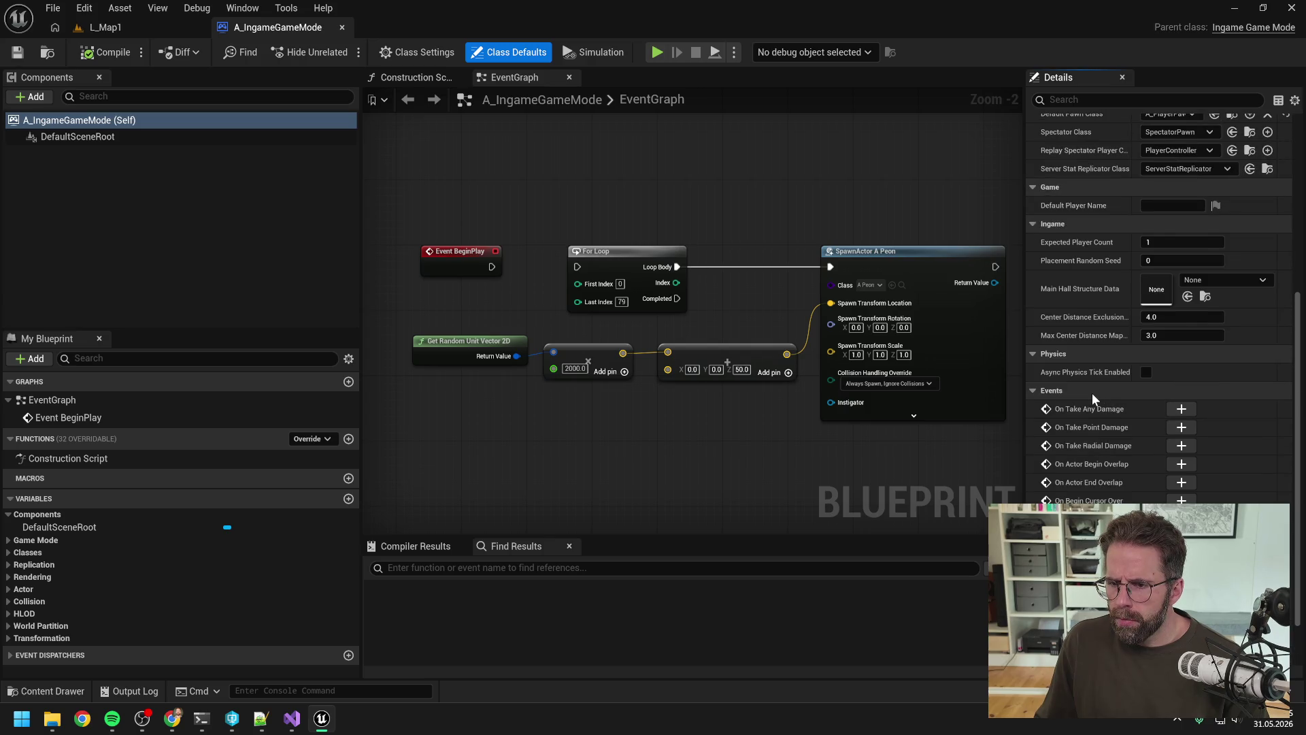
pyautogui.click(1205, 278)
pyautogui.click(1187, 421)
pyautogui.click(1187, 422)
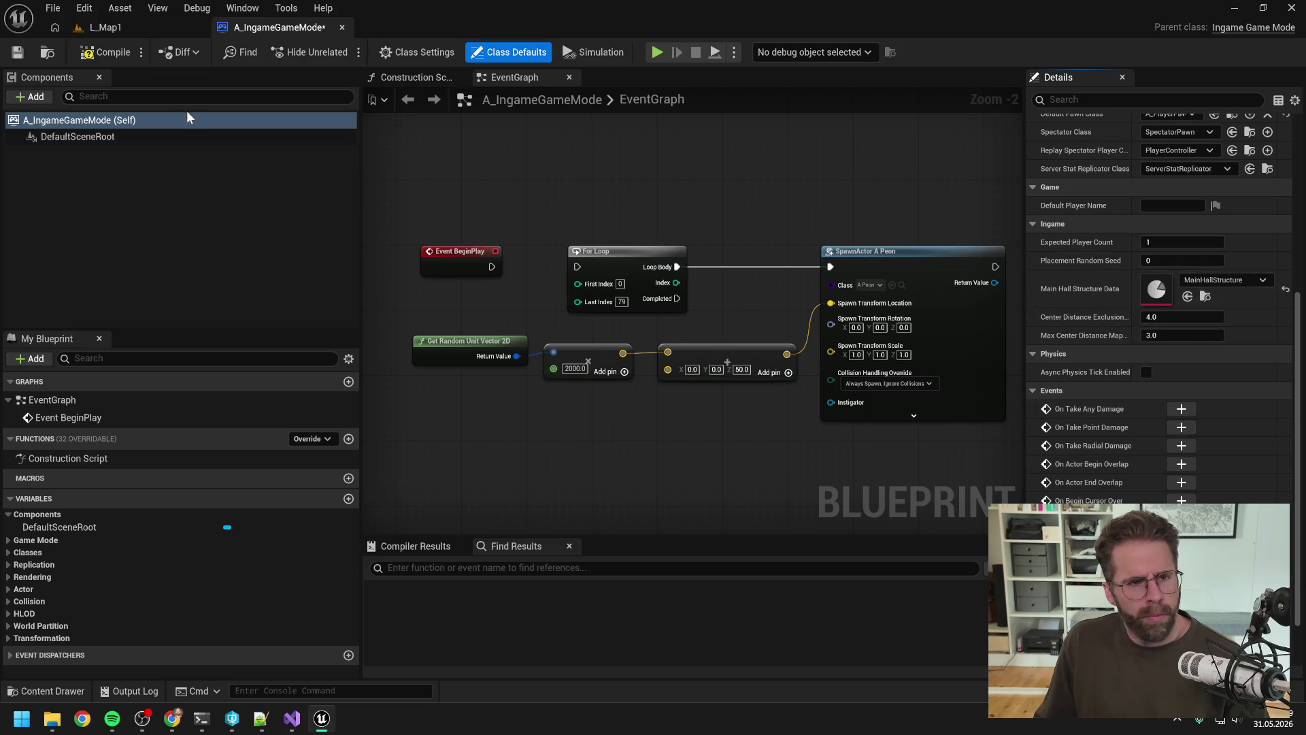
# Compile and save the Blueprint, making it writable, then play L_Map1.
pyautogui.click(95, 54)
pyautogui.hotkey('ctrl', 's')
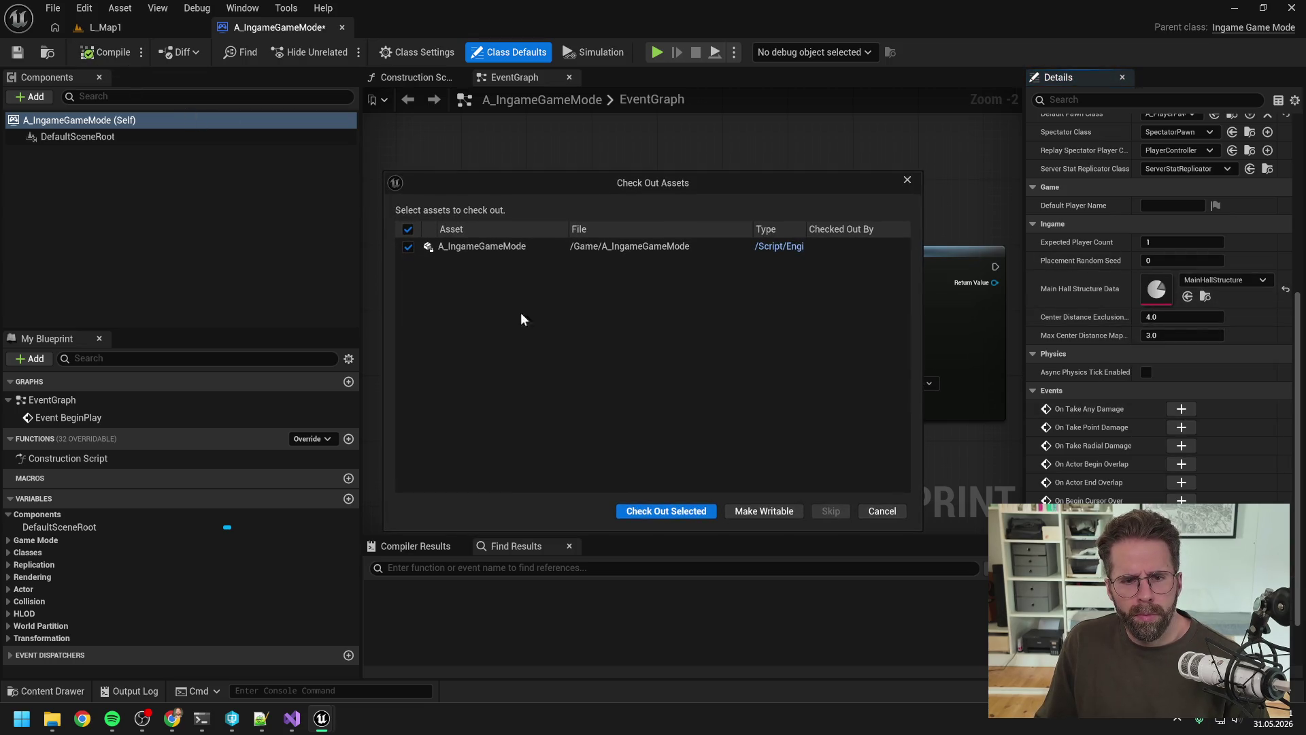
pyautogui.click(665, 513)
pyautogui.click(106, 27)
pyautogui.click(341, 52)
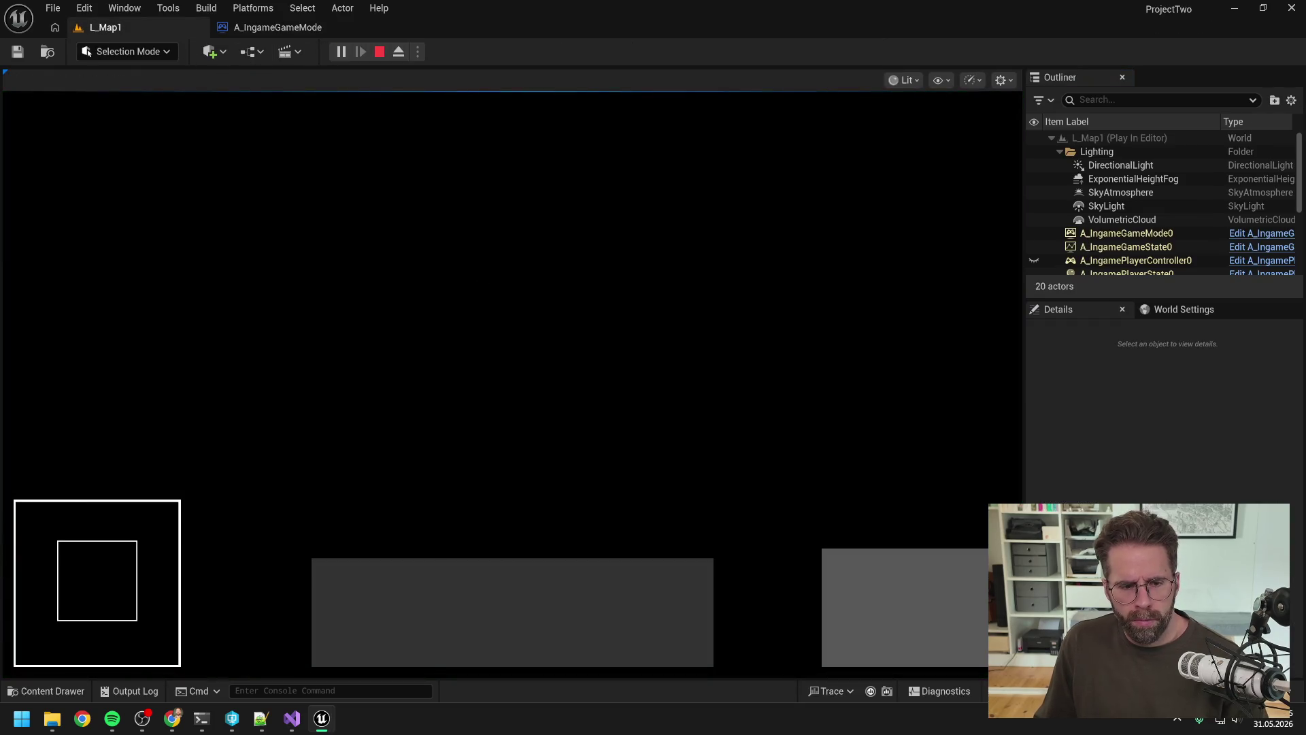
# Stop play and uncheck Enabled on the FogOfWarVolume.
pyautogui.press('Escape')
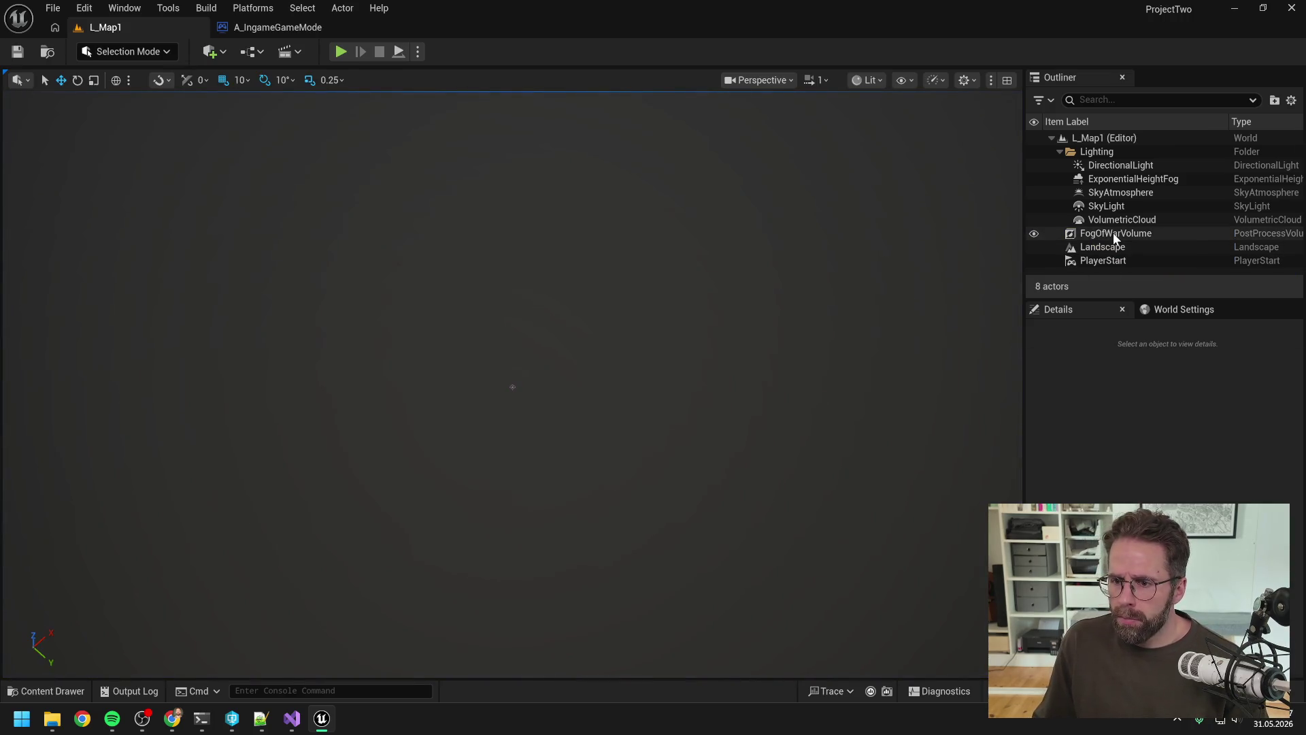
pyautogui.click(1106, 234)
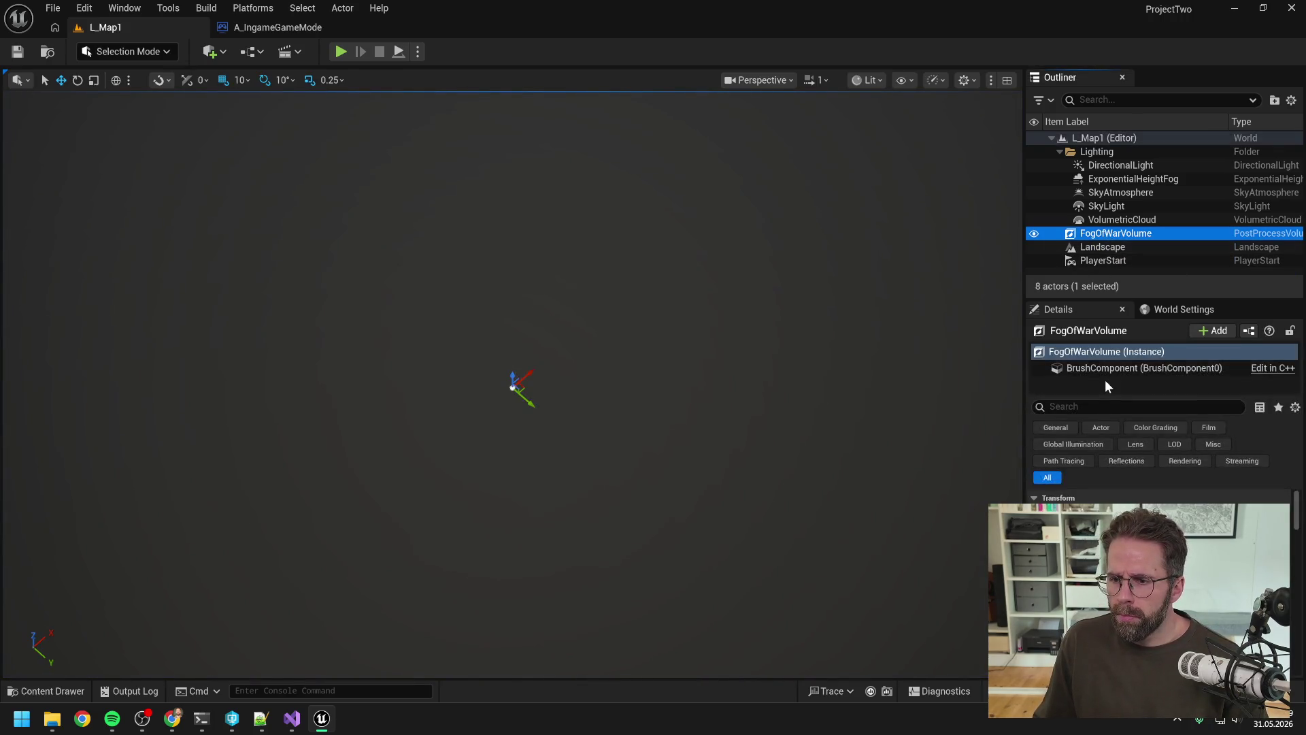
pyautogui.click(1142, 406)
pyautogui.write('enabl')
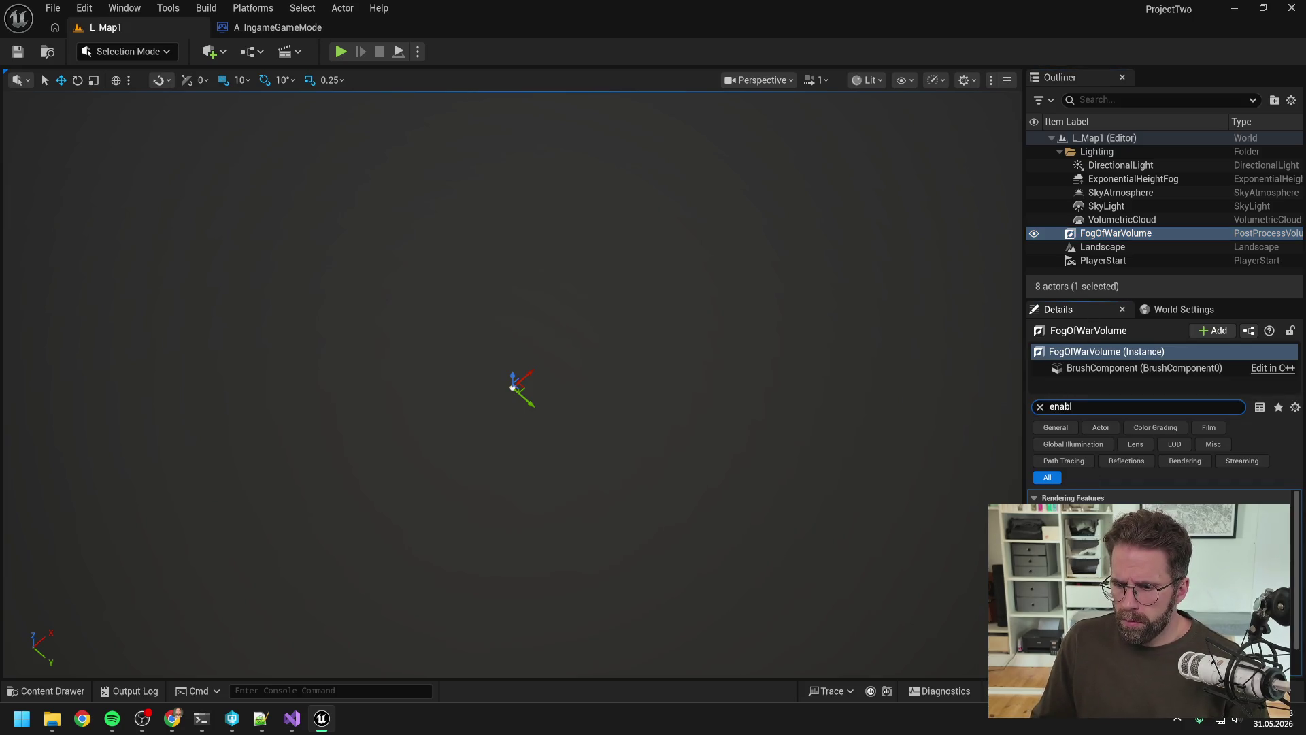
pyautogui.click(1057, 500)
# Test-play the level, eject with F8 to inspect it, then stop and return to A_IngameGameMode.
pyautogui.click(340, 52)
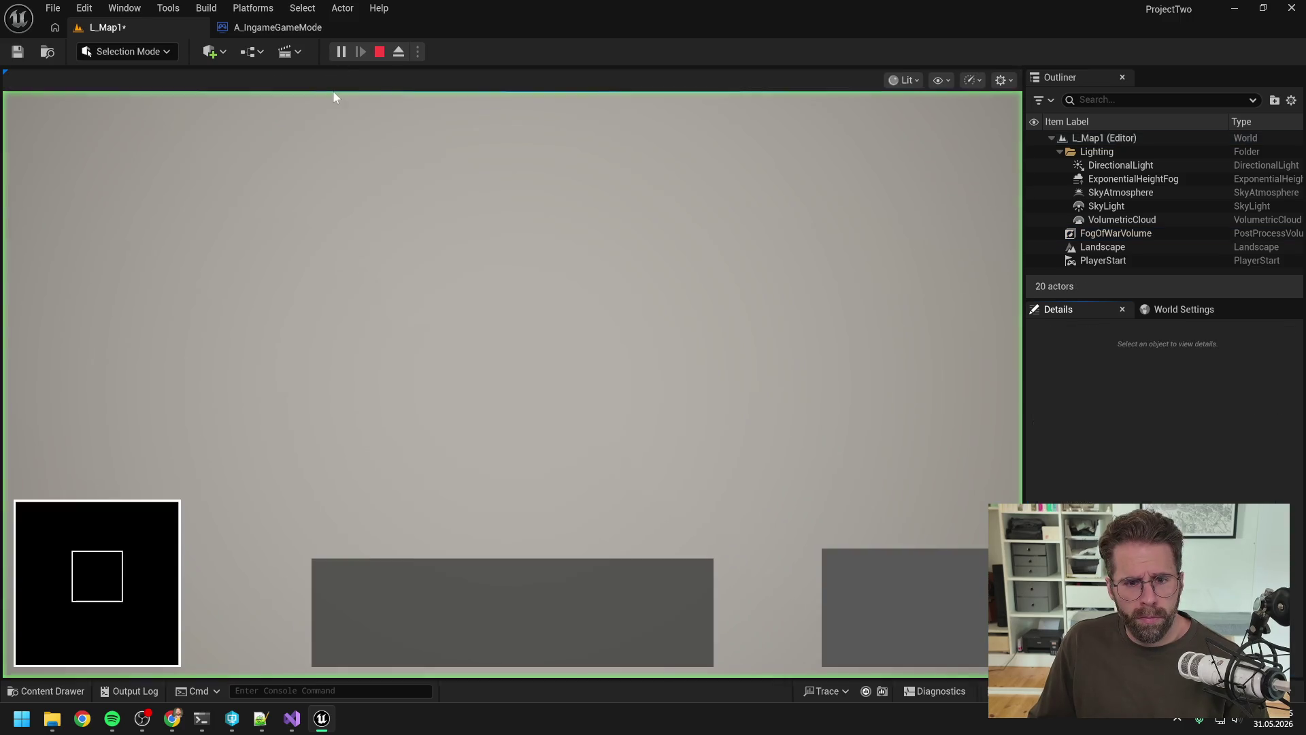
pyautogui.press('s')
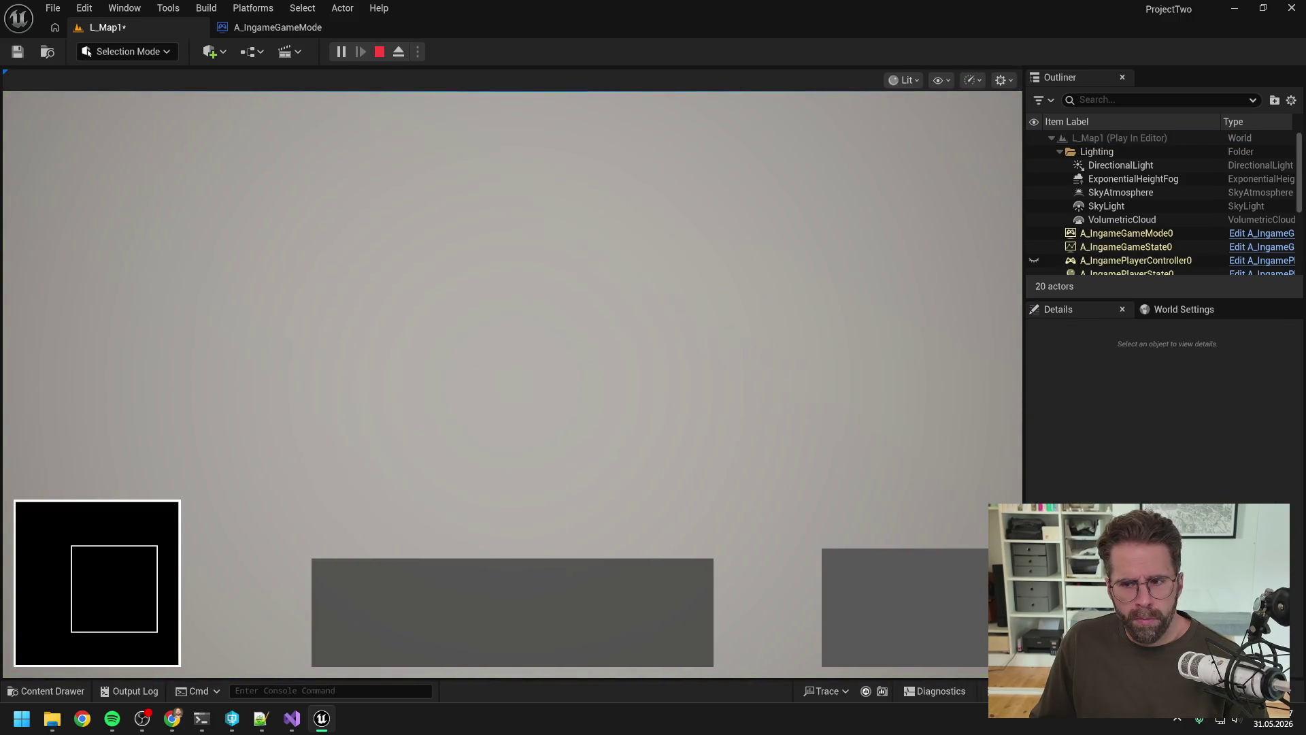
pyautogui.press('F8')
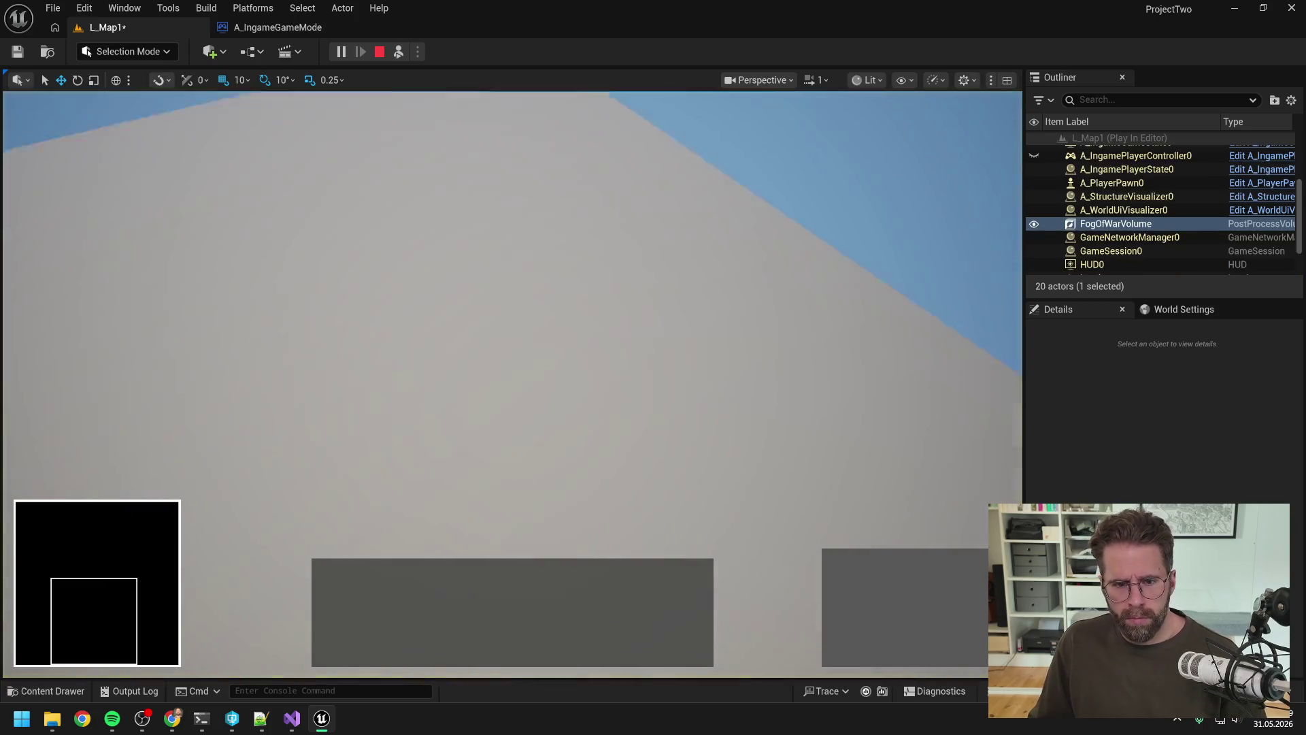
pyautogui.press('Escape')
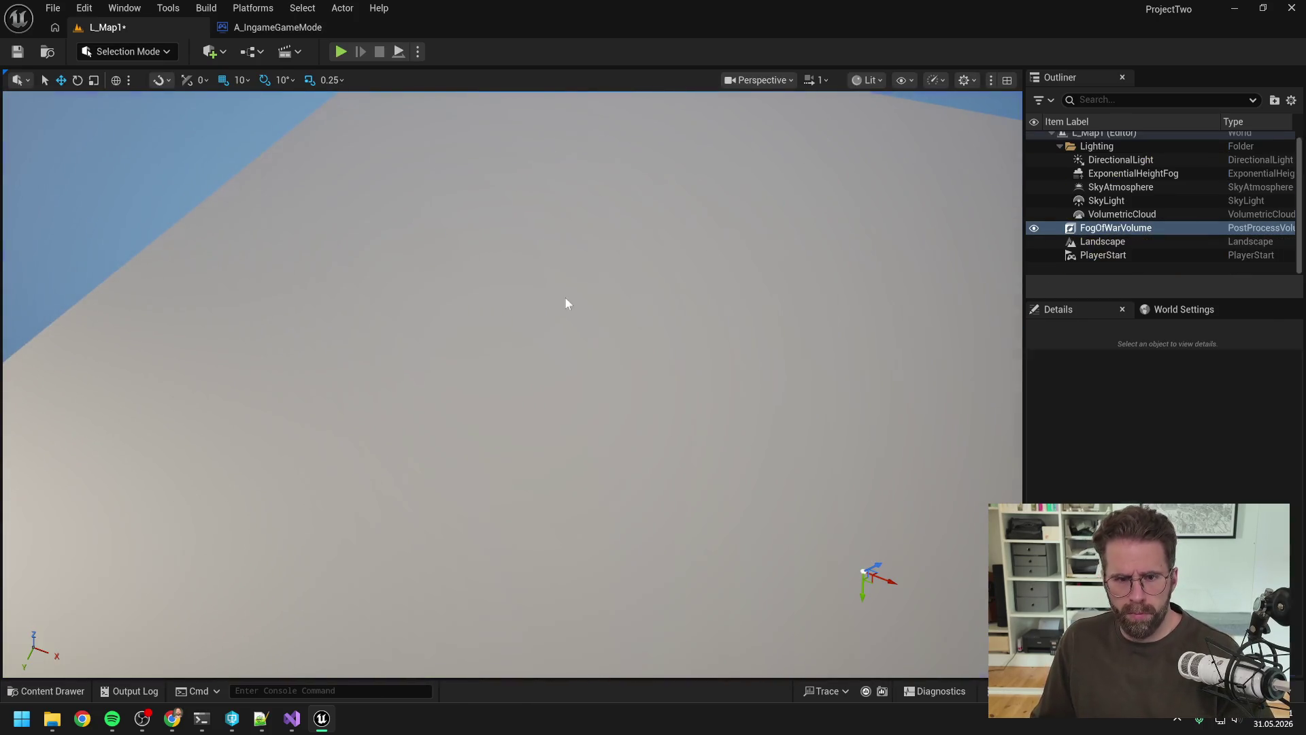
pyautogui.click(271, 28)
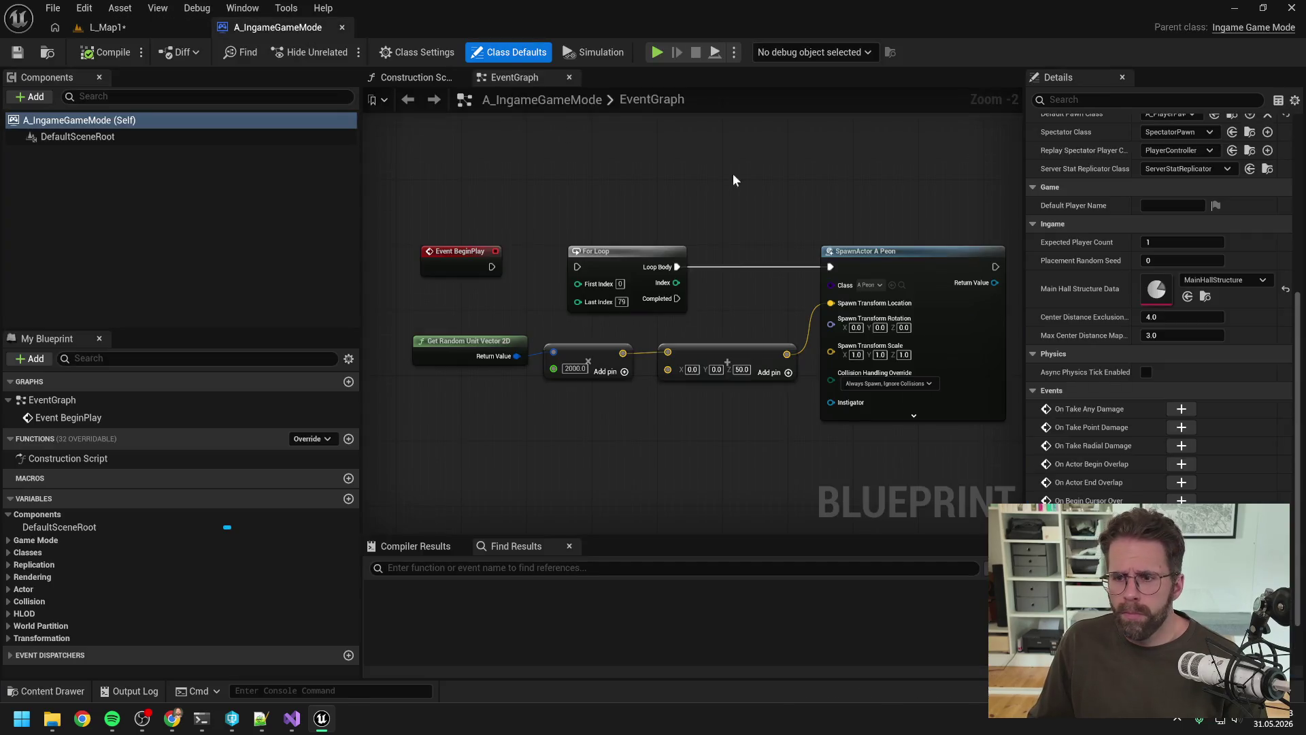
# Save the modified level and bring IngameGameMode.cpp forward in Visual Studio.
pyautogui.hotkey('ctrl', 'shift', 's')
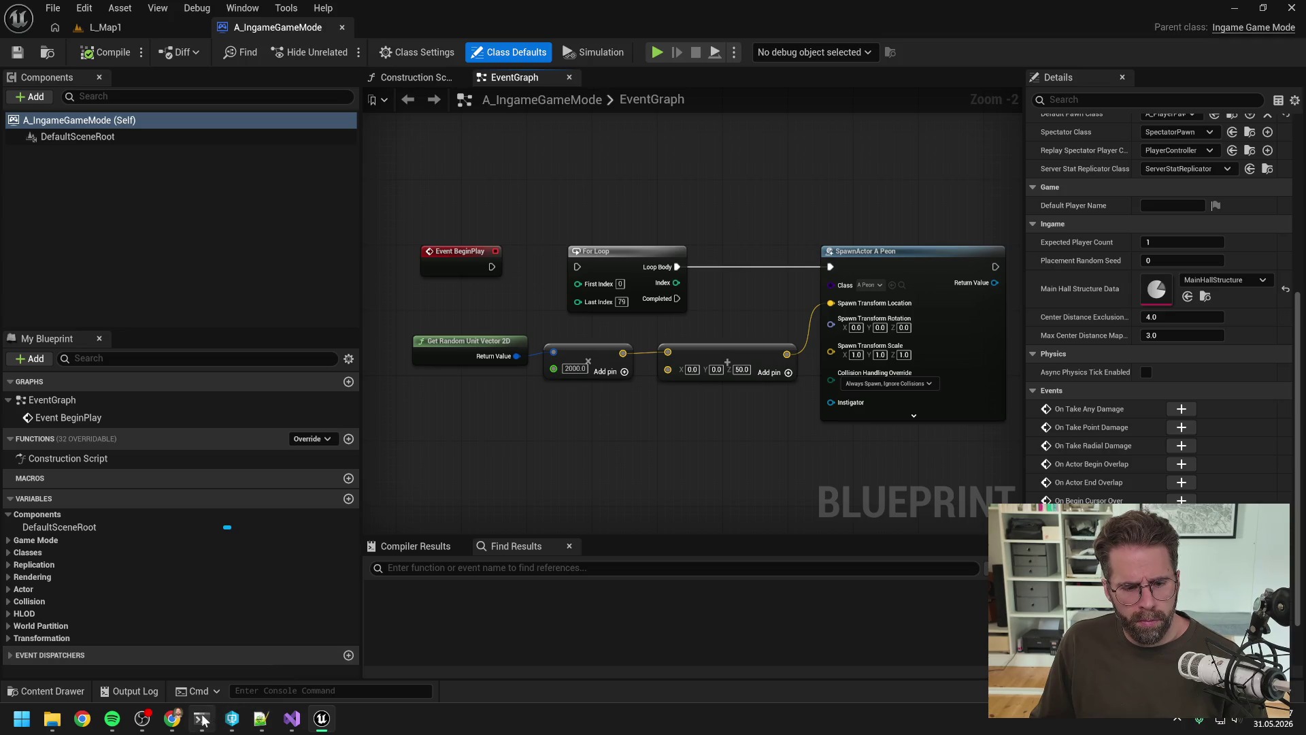
pyautogui.moveTo(202, 719)
pyautogui.click(296, 719)
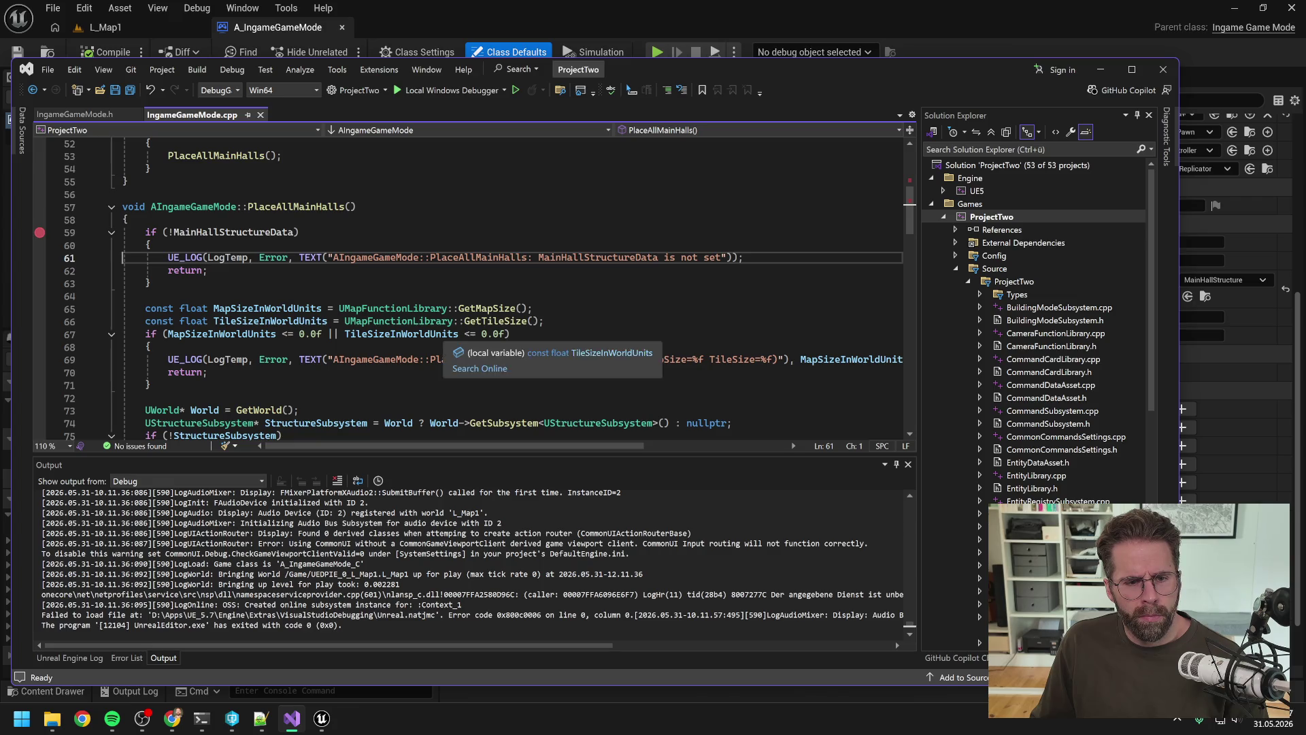
# Set a breakpoint on the line 67 map-size check and bring up the Attach to Process list.
pyautogui.scroll(-1, 474, 288)
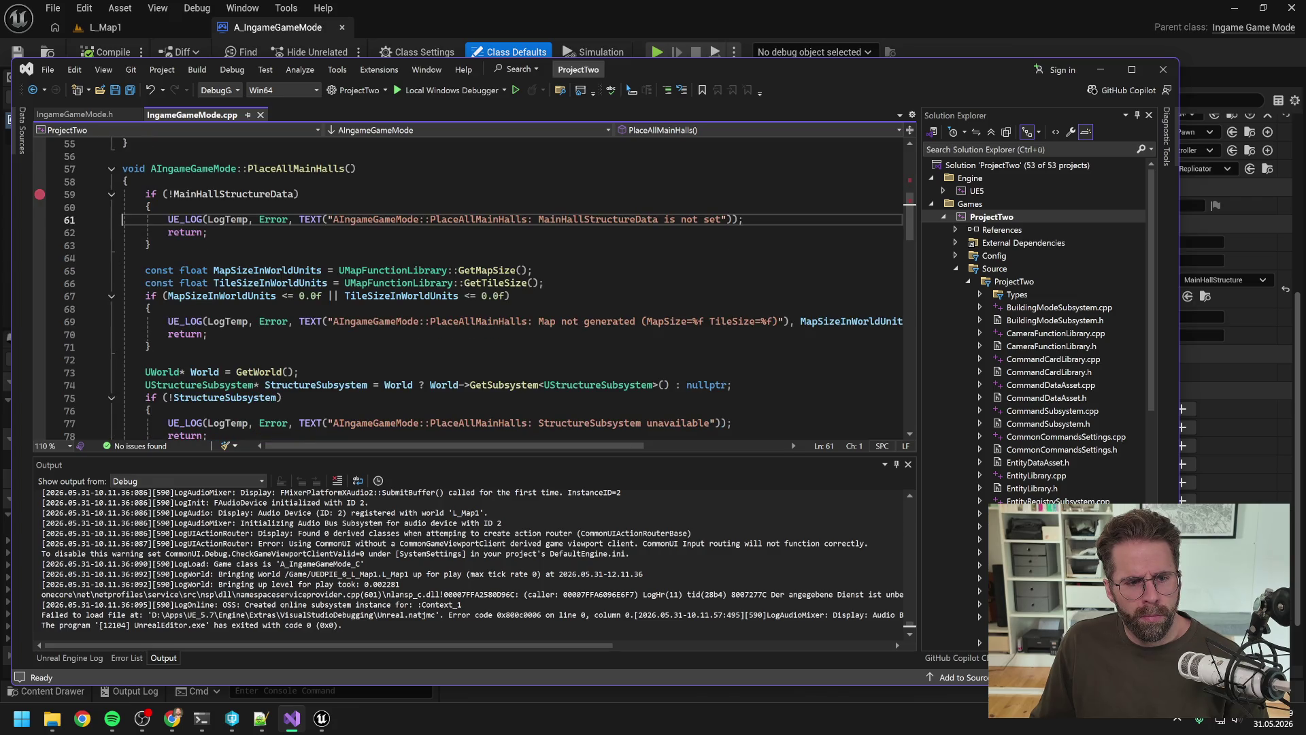
pyautogui.click(145, 296)
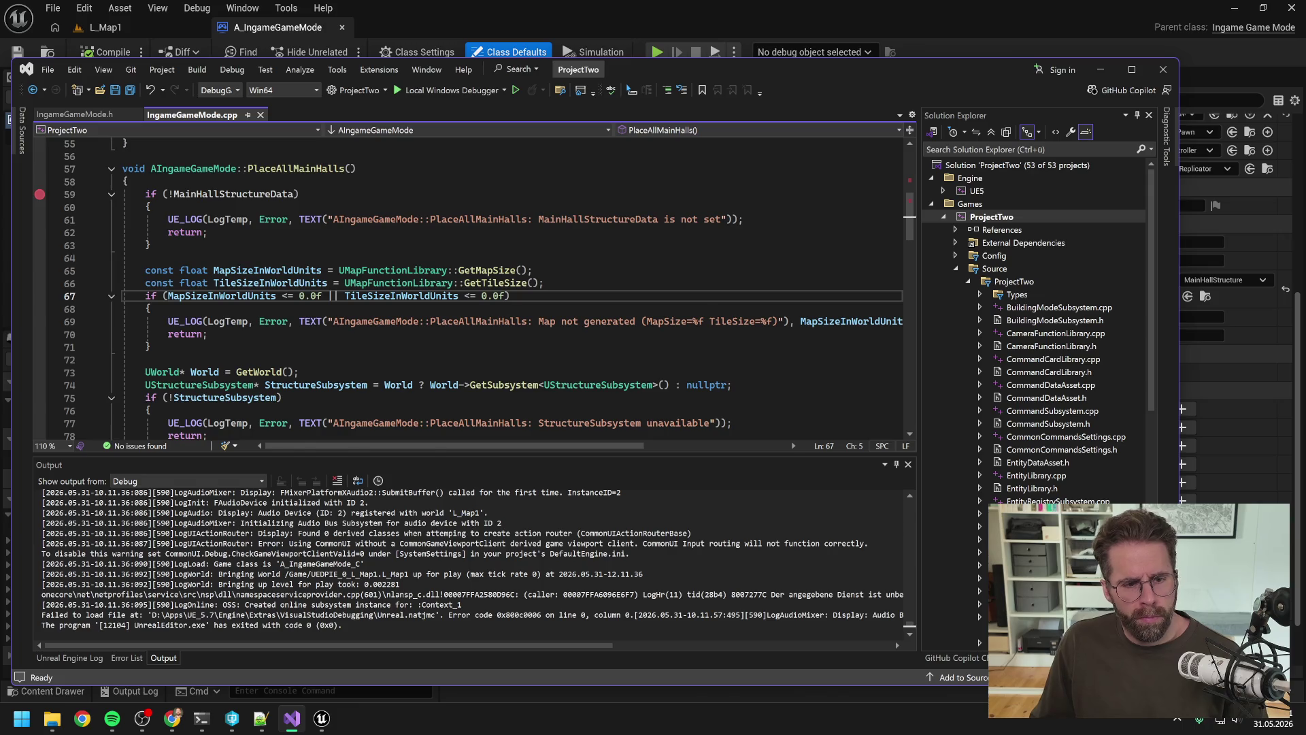
pyautogui.press('F9')
pyautogui.click(145, 194)
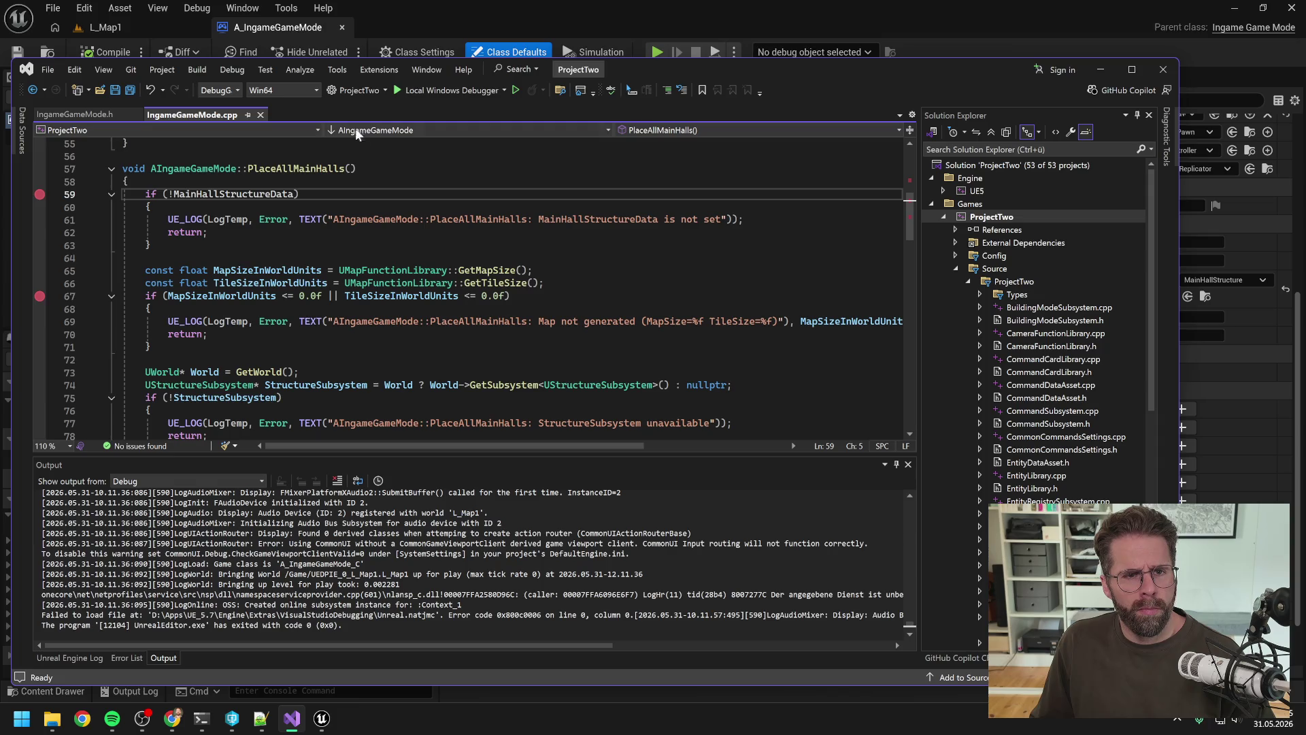
pyautogui.hotkey('ctrl', 'alt', 'p')
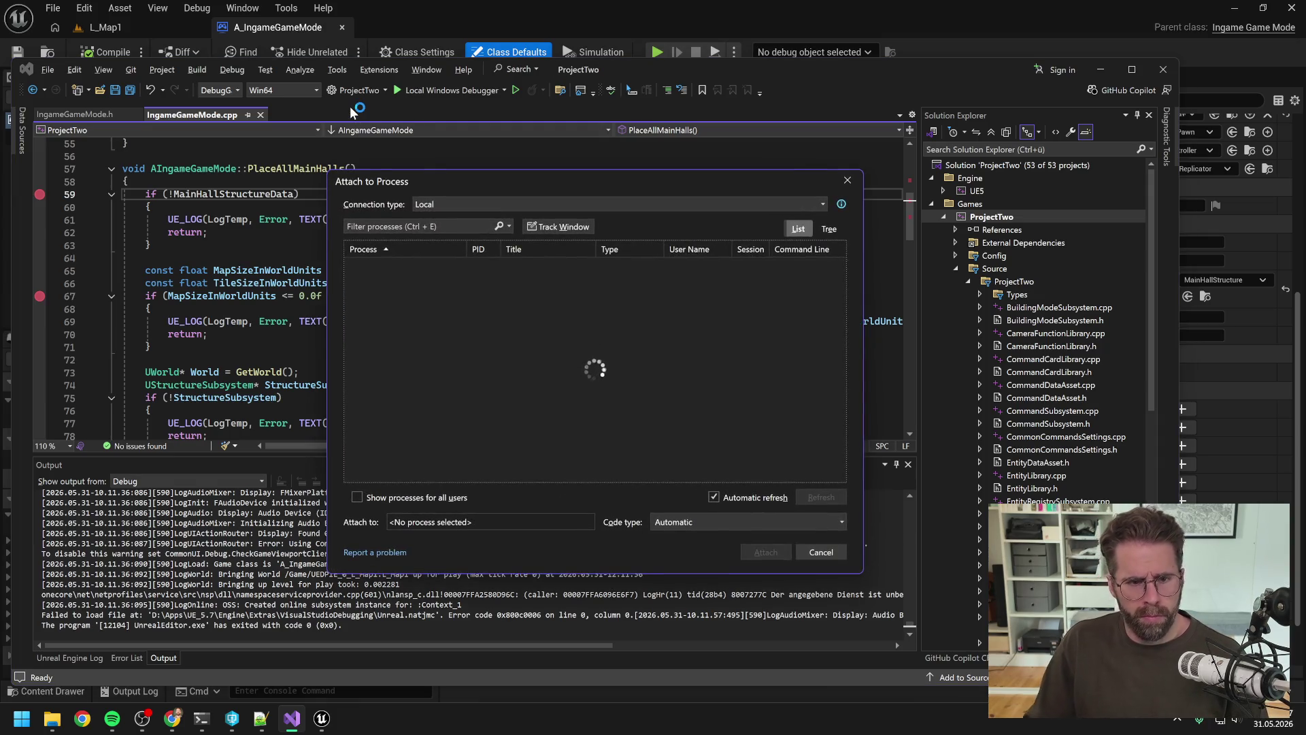
# Attach the Visual Studio debugger to UnrealEditor.exe.
pyautogui.scroll(-10, 490, 319)
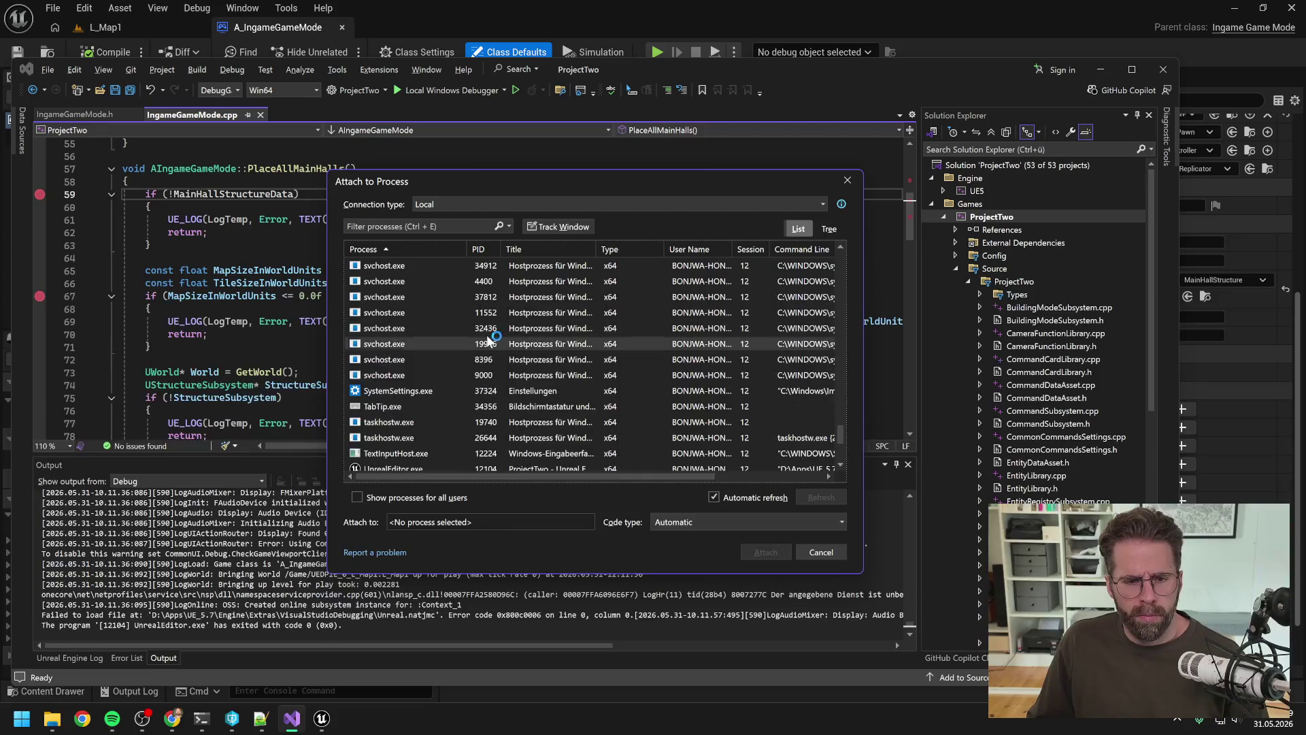
pyautogui.click(395, 297)
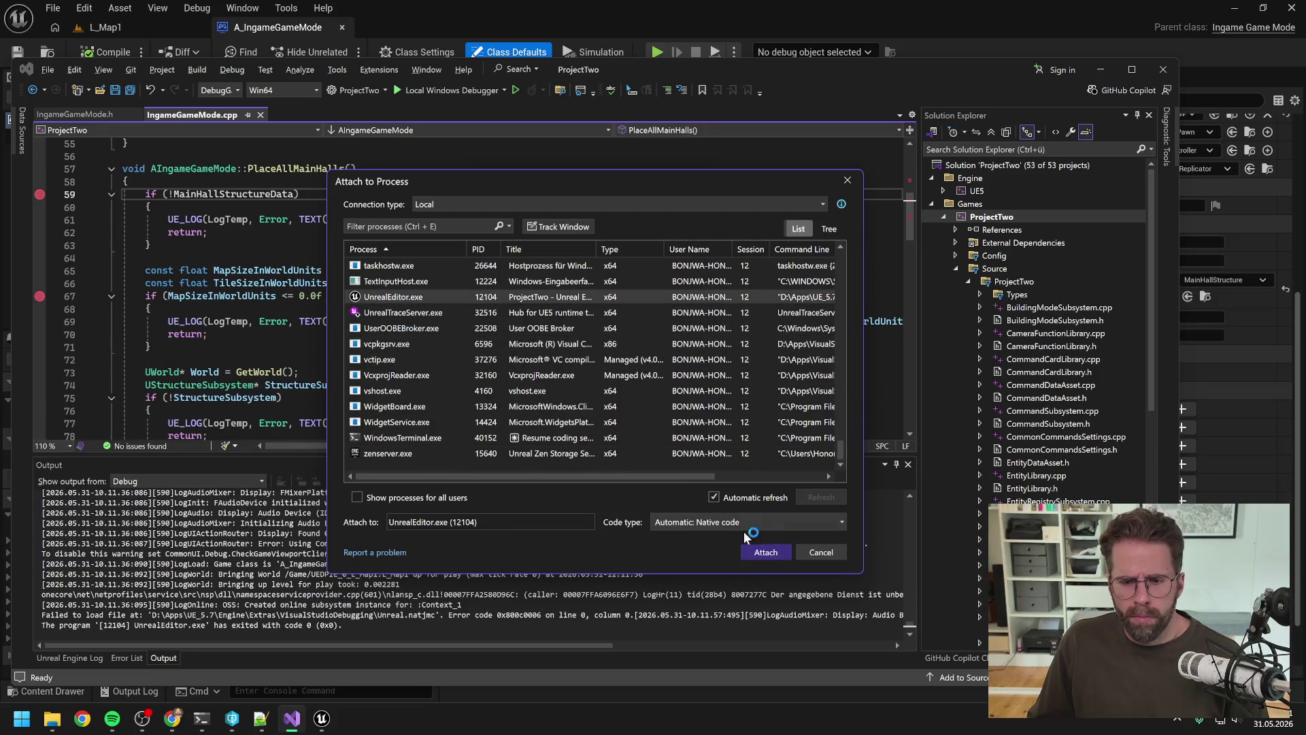
pyautogui.click(767, 550)
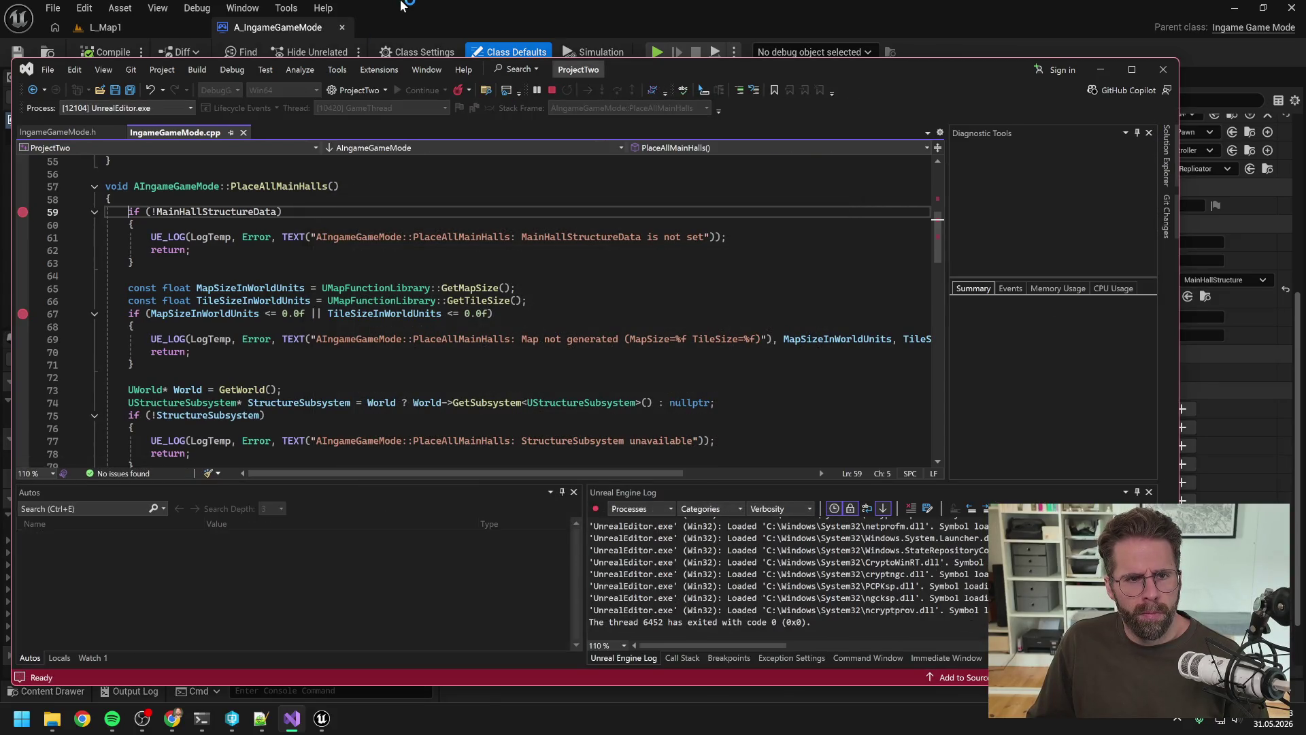
# Start play in Unreal's L_Map1 level to trigger the PostLogin breakpoint.
pyautogui.click(408, 9)
pyautogui.click(172, 32)
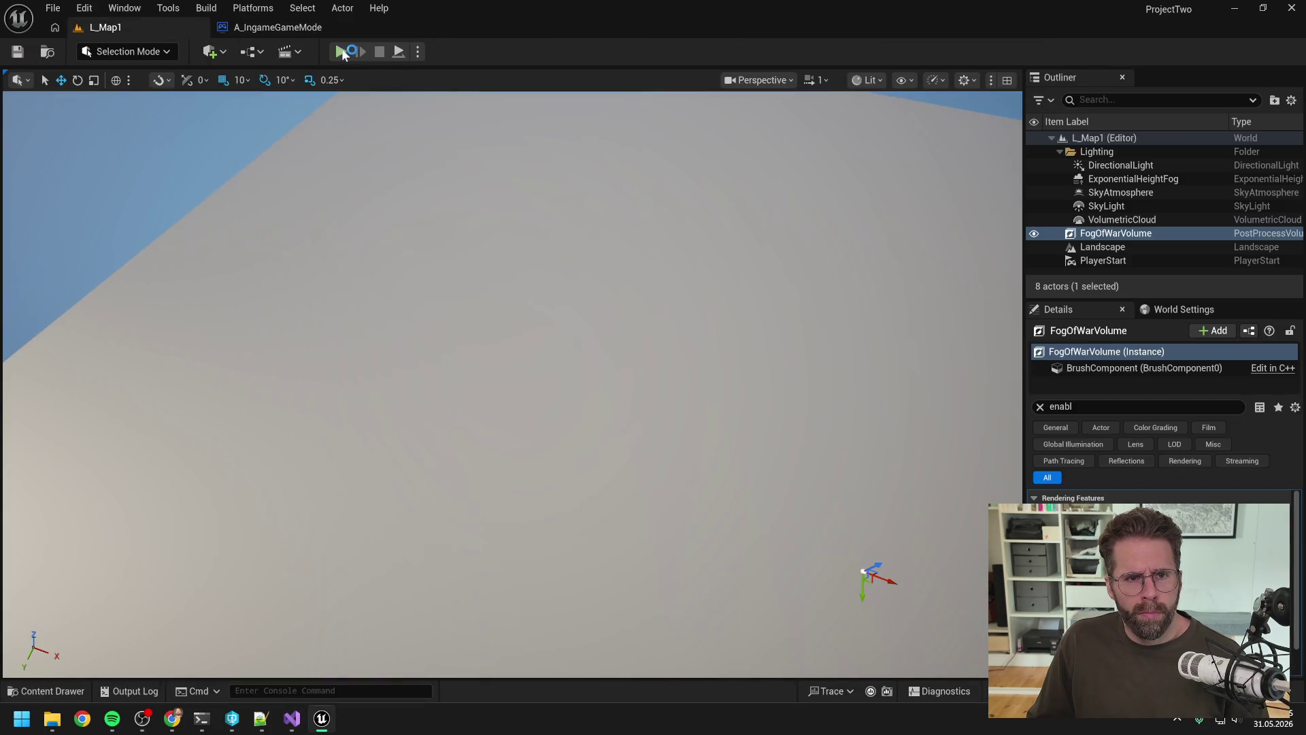
pyautogui.click(341, 52)
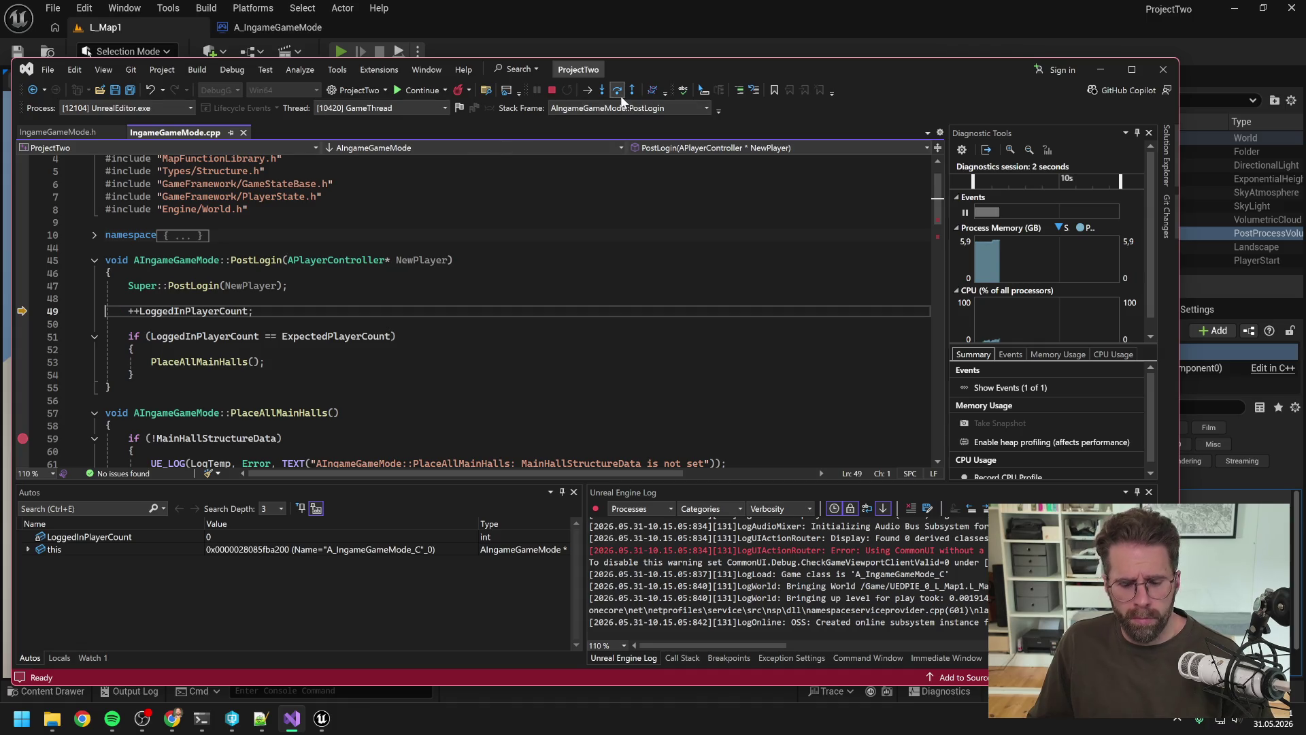
# Step into PlaceAllMainHalls and past the MainHallStructureData check.
pyautogui.press('F10')
pyautogui.press('F10')
pyautogui.press('F10')
pyautogui.press('F11')
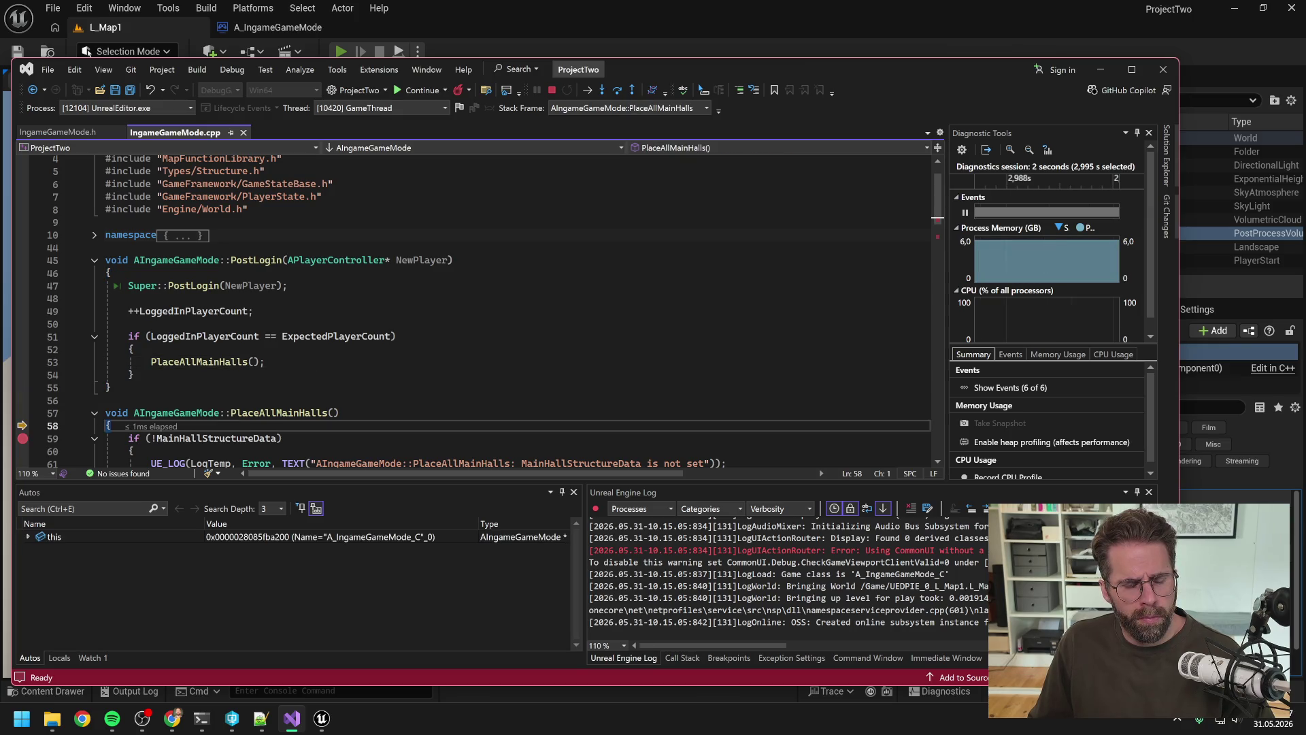
pyautogui.press('F10')
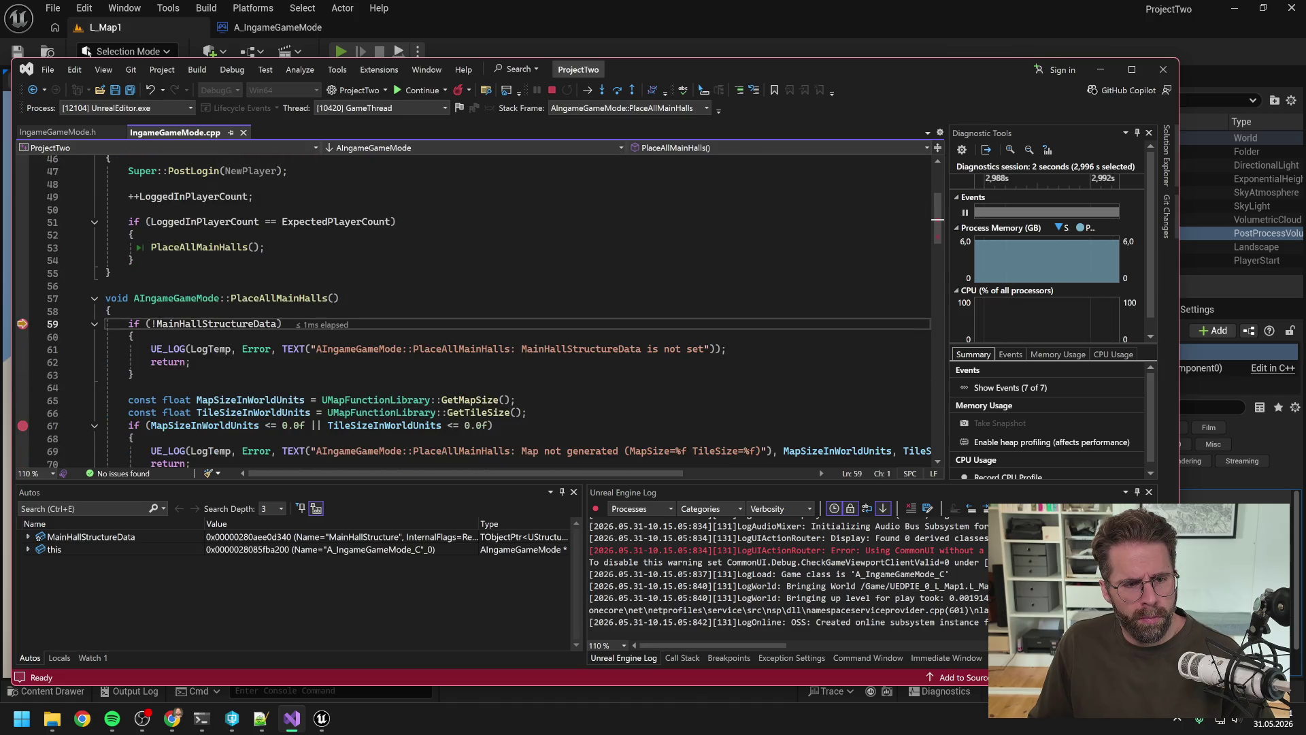
pyautogui.press('F10')
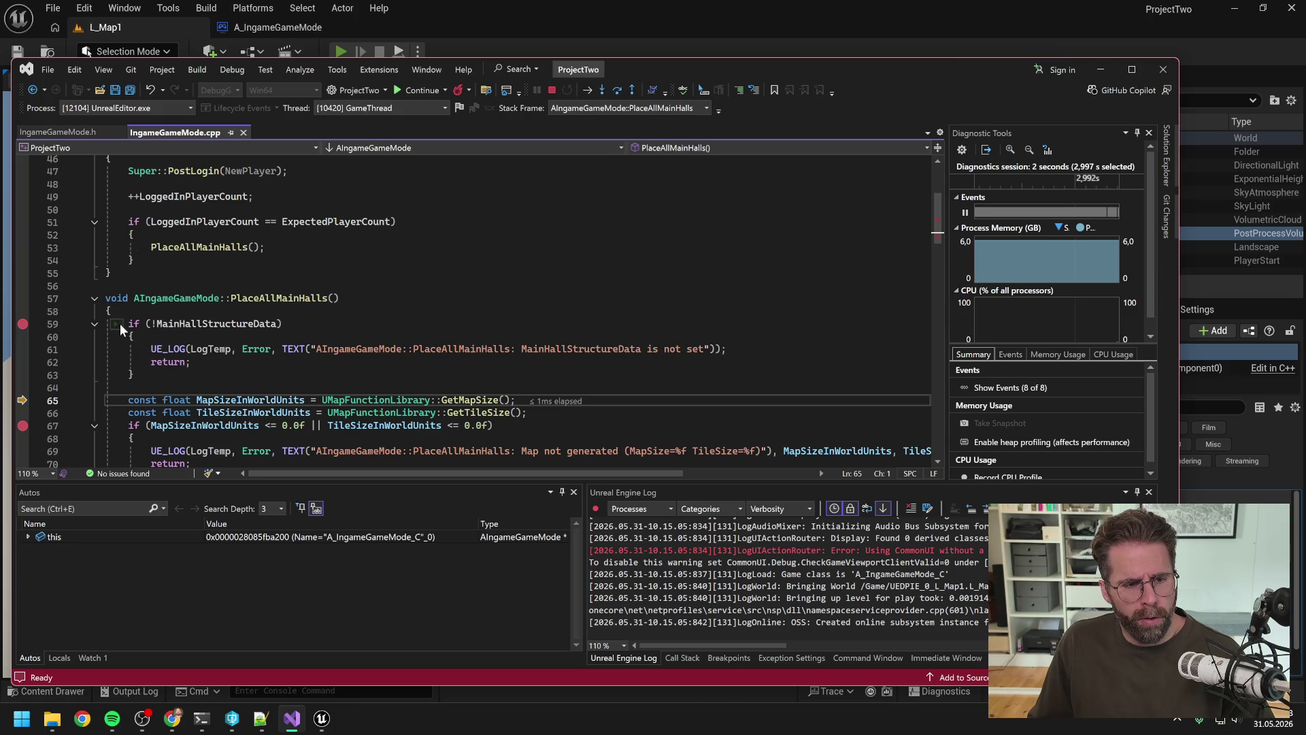
# Step to the tile size lookup and remove the line 67 breakpoint.
pyautogui.hotkey('ctrl', '-')
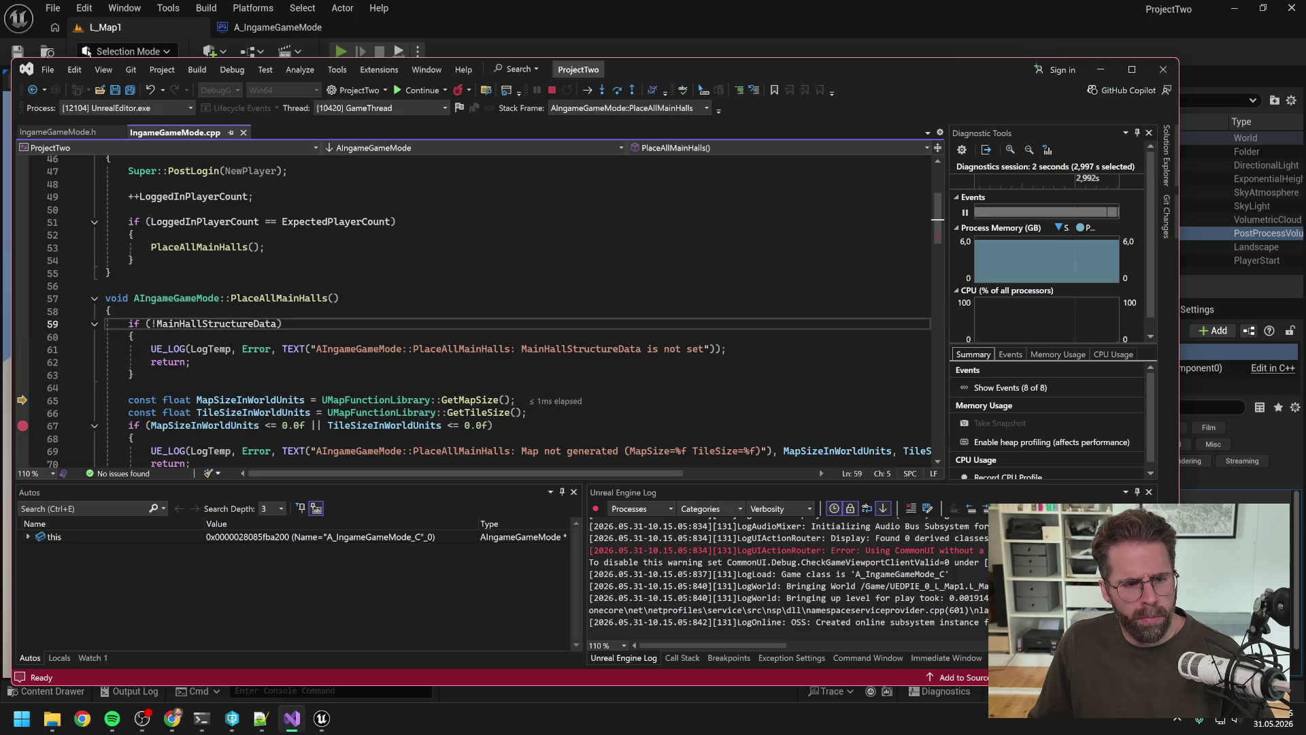
pyautogui.scroll(-3, 477, 306)
pyautogui.press('Down')
pyautogui.press('Down')
pyautogui.press('Down')
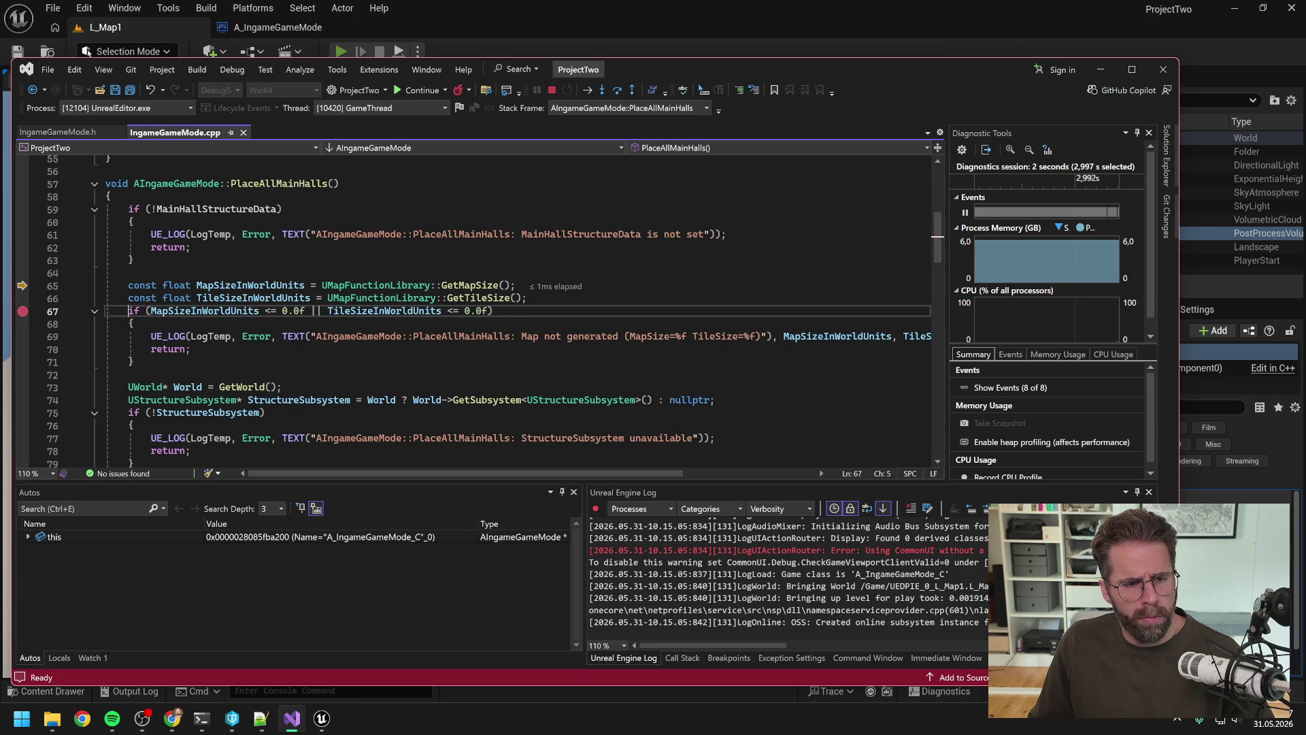
pyautogui.press('F10')
pyautogui.press('F10')
pyautogui.press('F10')
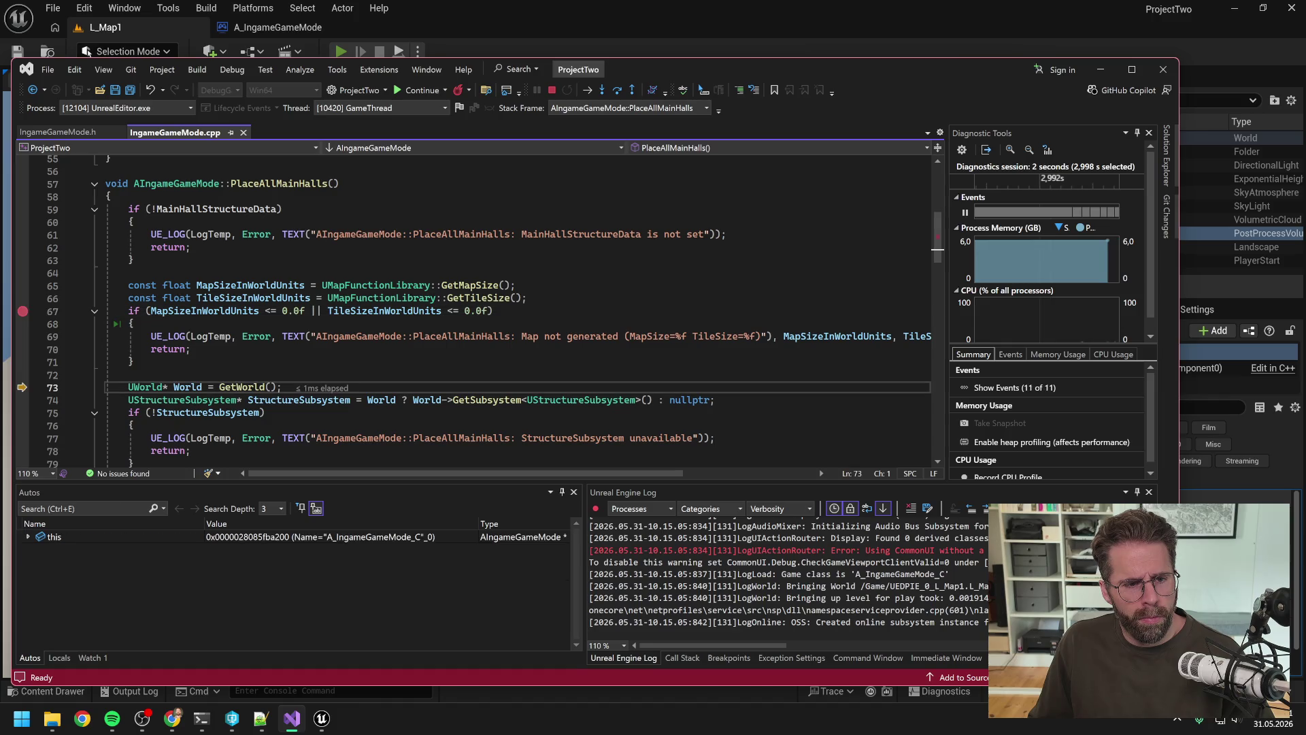
pyautogui.press('Up')
pyautogui.press('Up')
pyautogui.press('Up')
pyautogui.press('F9')
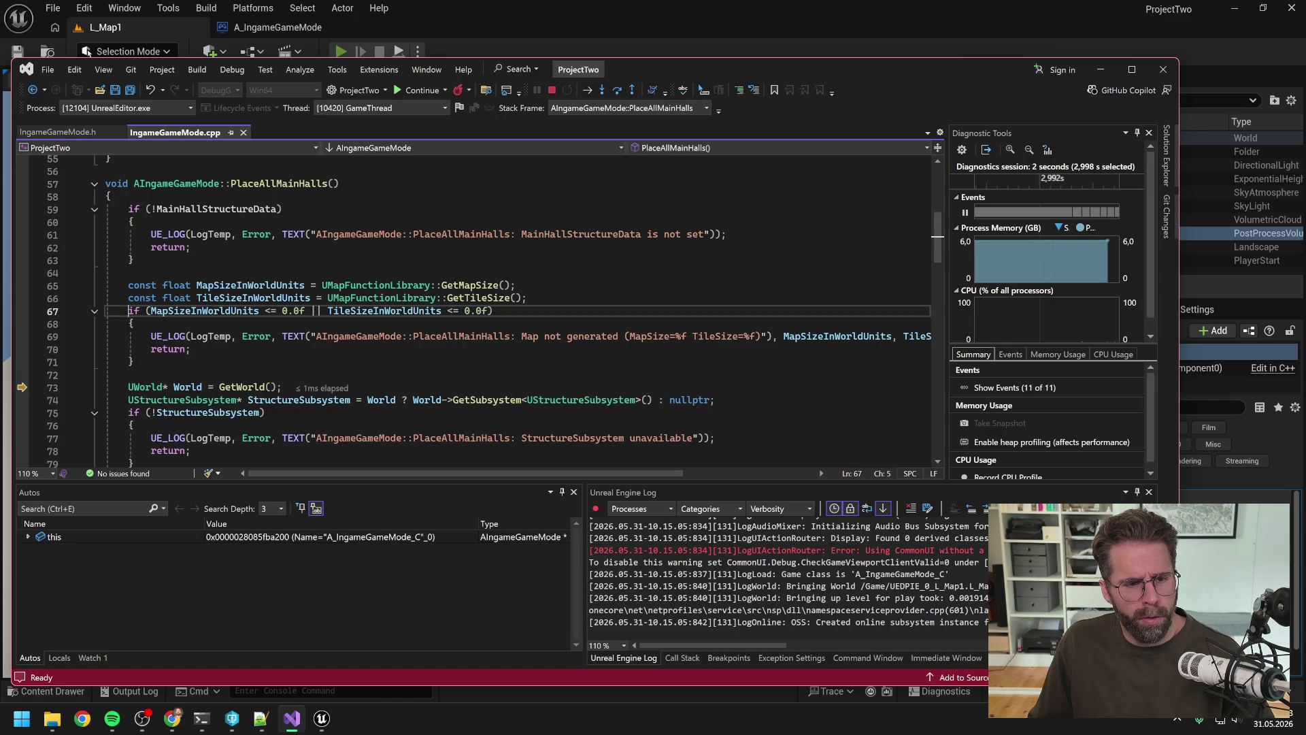
# Set a breakpoint on the line 75 StructureSubsystem check and step down to it.
pyautogui.hotkey('ctrl', 'Down')
pyautogui.hotkey('ctrl', 'Down')
pyautogui.hotkey('ctrl', 'Down')
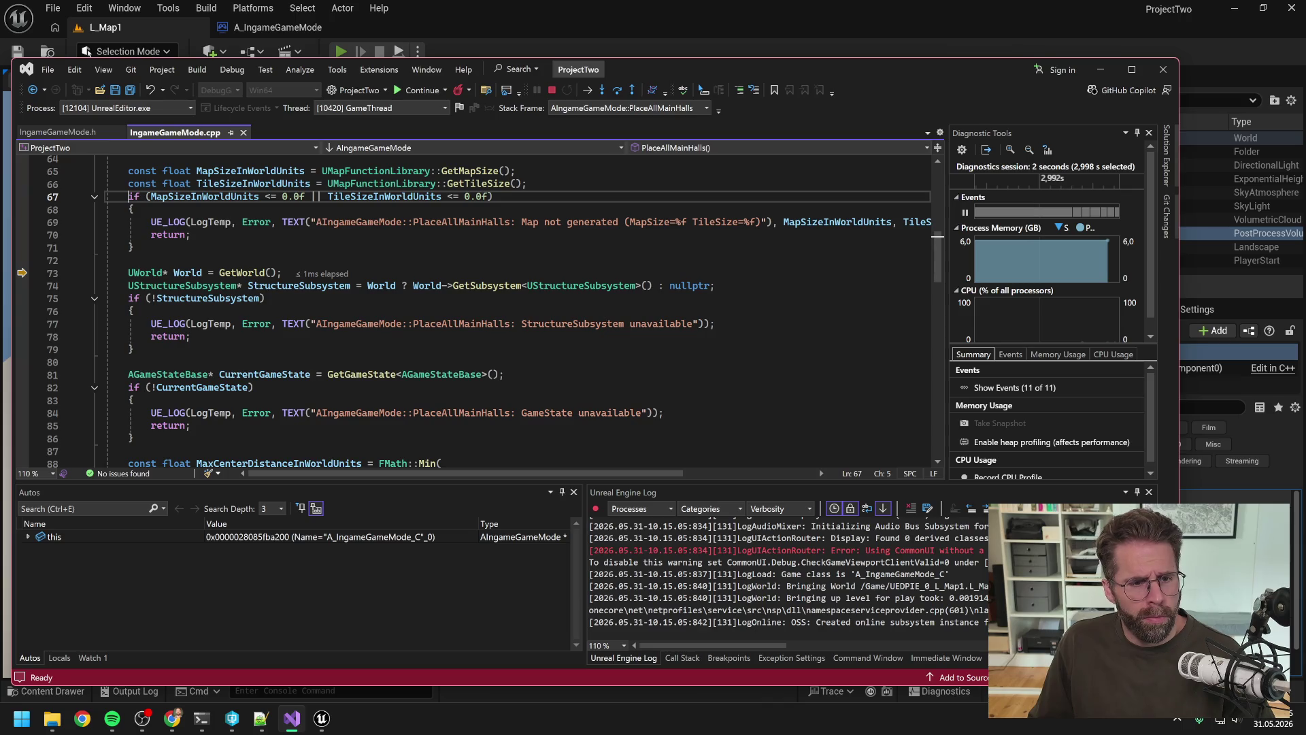
pyautogui.moveTo(180, 273)
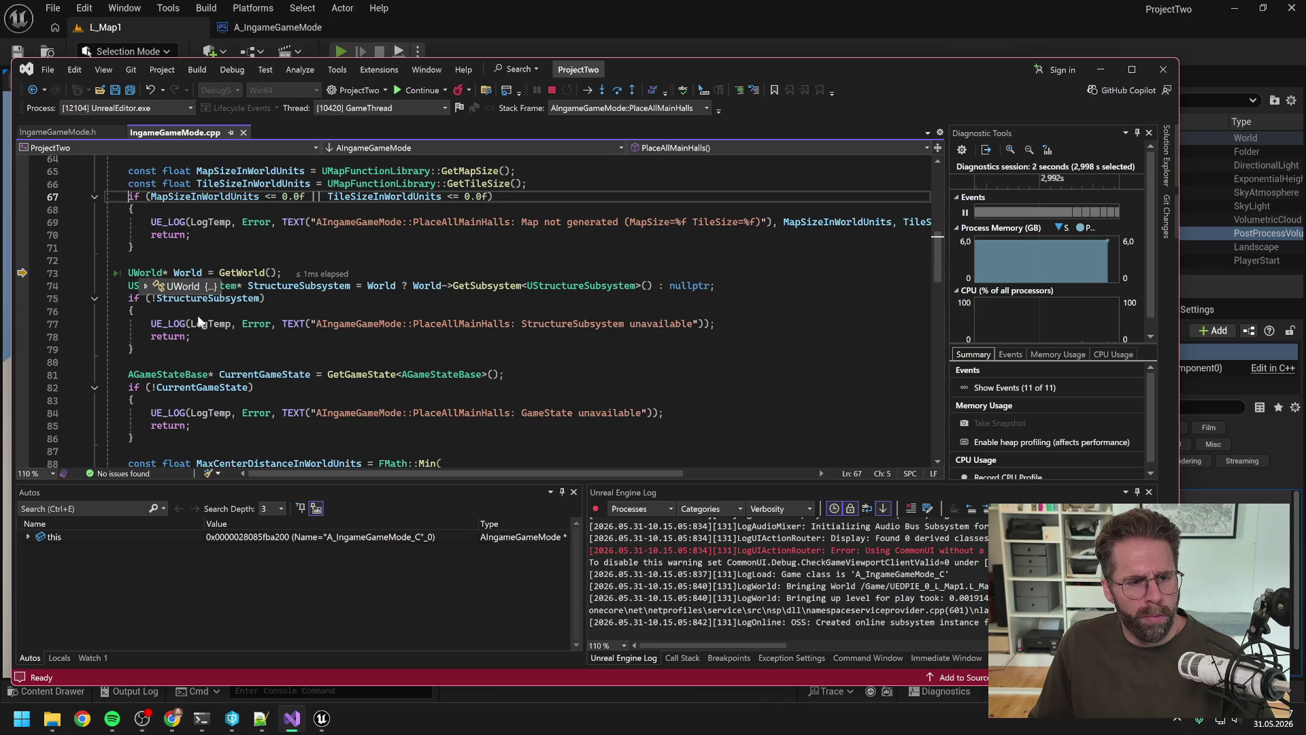
pyautogui.press('Down')
pyautogui.press('Down')
pyautogui.press('Down')
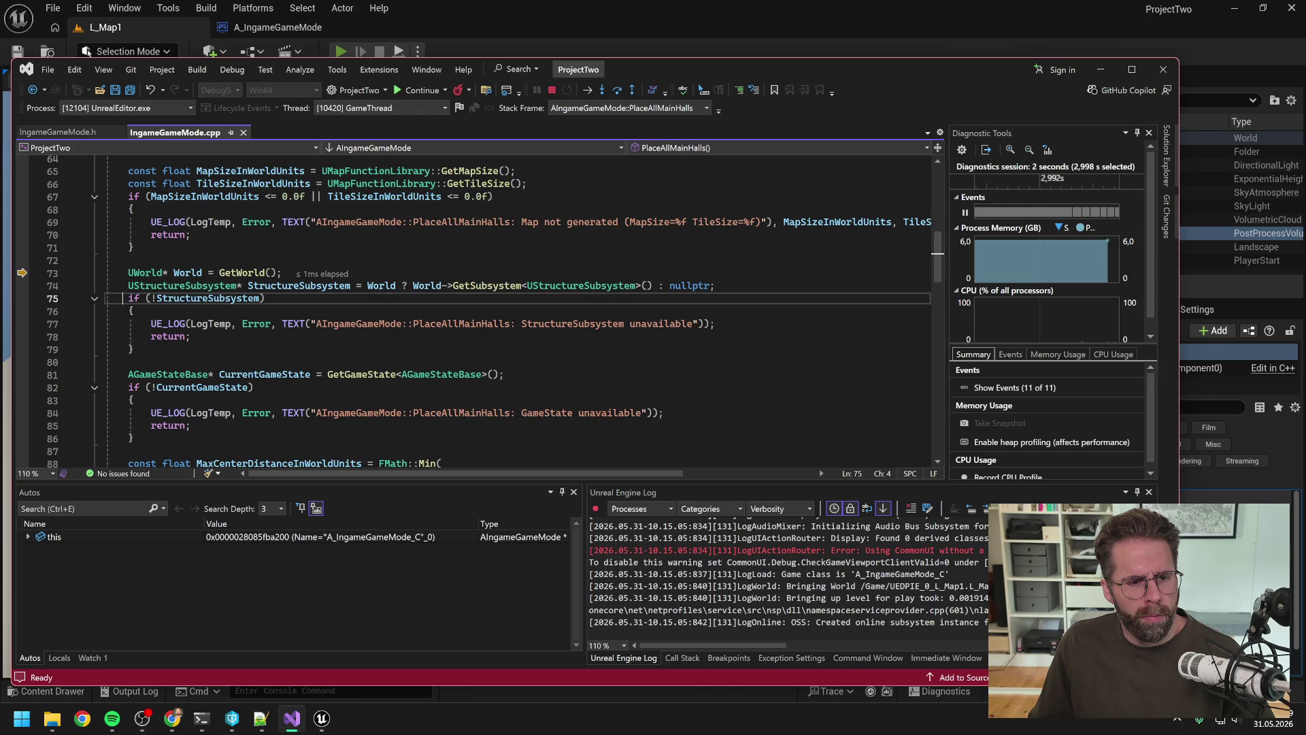
pyautogui.press('F9')
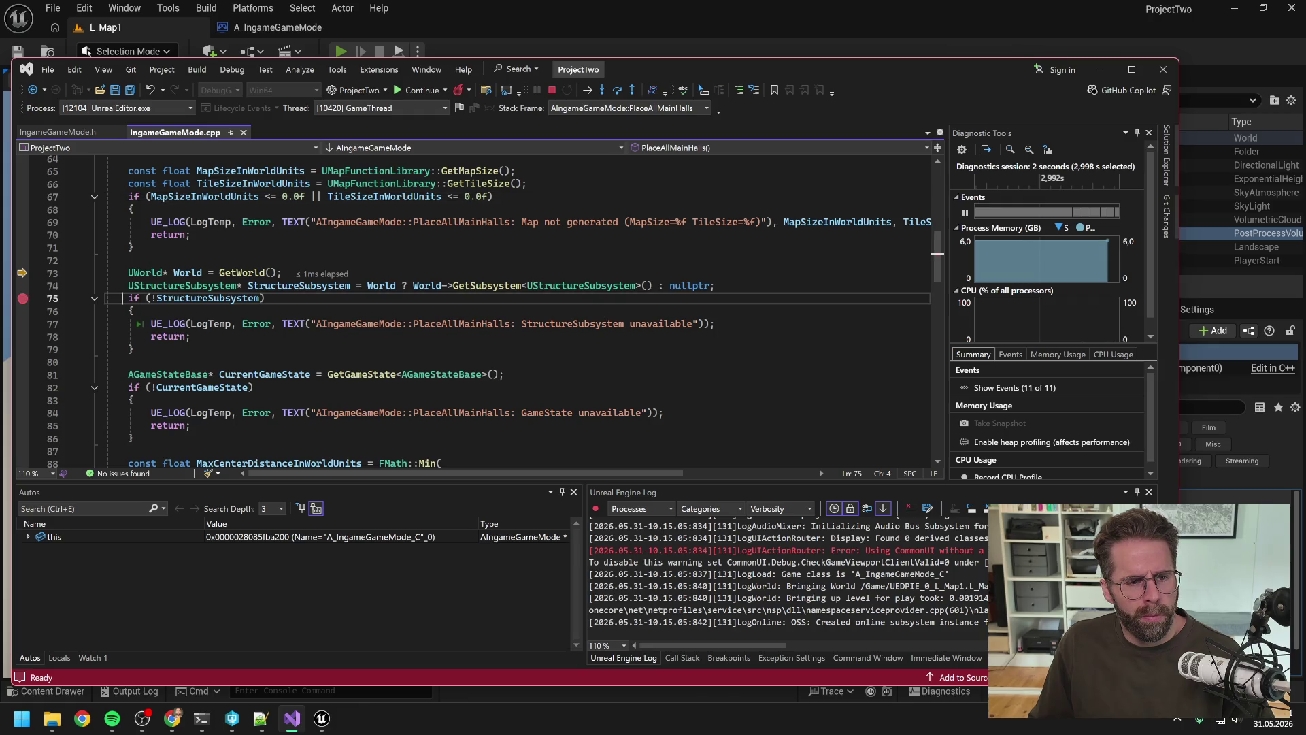
pyautogui.press('F10')
pyautogui.press('F10')
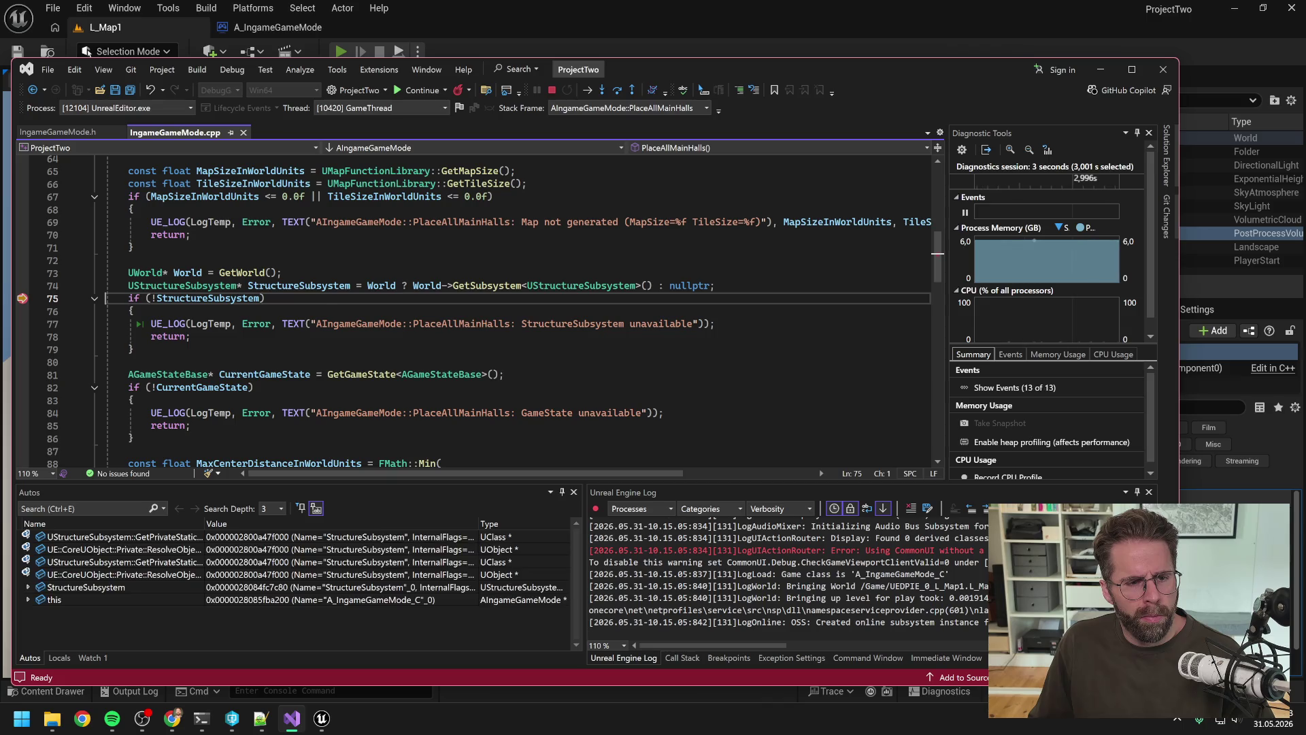
pyautogui.press('F10')
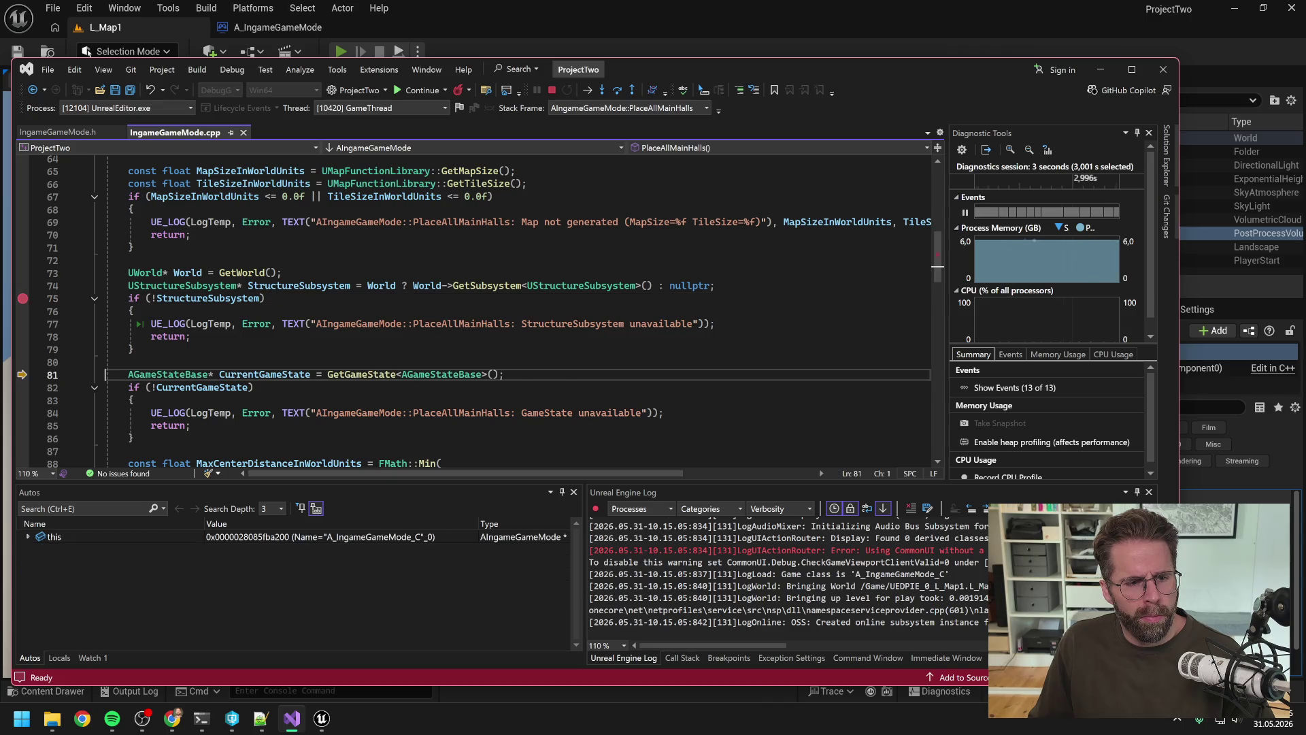
# Resume the game with F5, then stop debugging the Unreal editor.
pyautogui.click(128, 301)
pyautogui.press('F5')
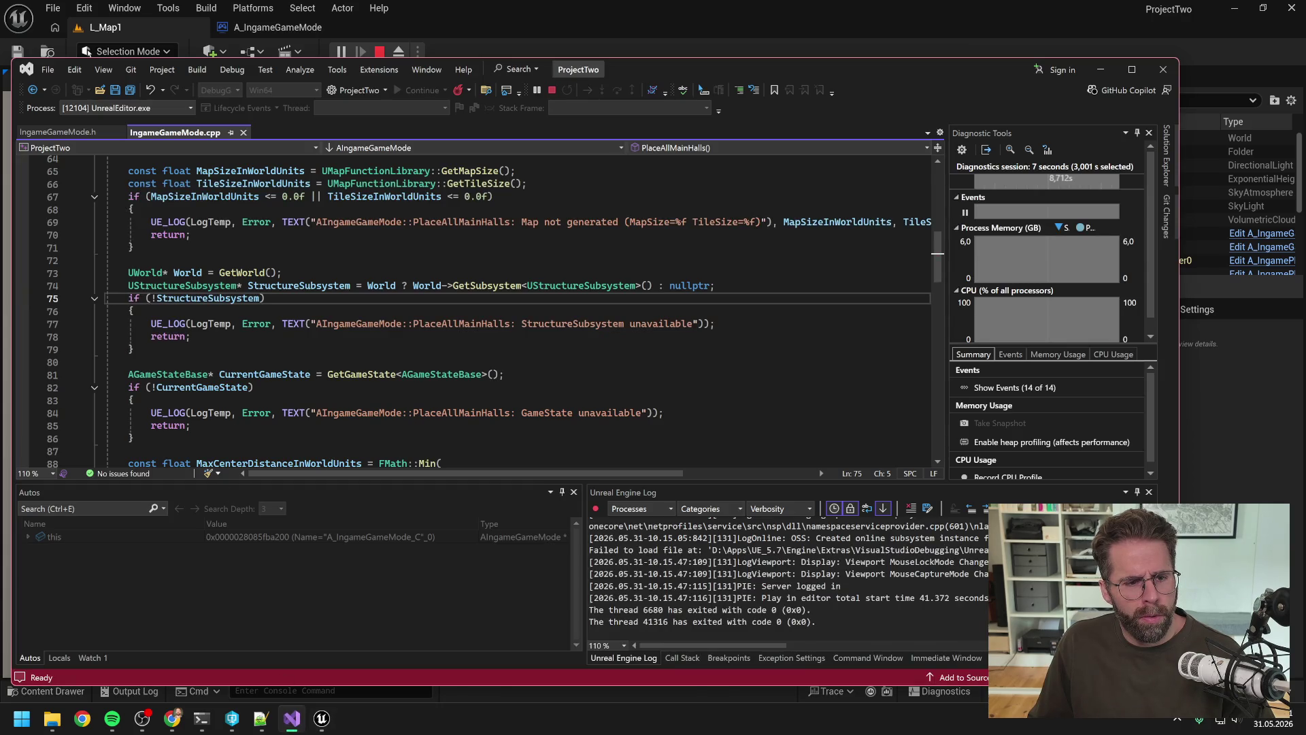
pyautogui.press('Down')
pyautogui.press('Down')
pyautogui.press('Down')
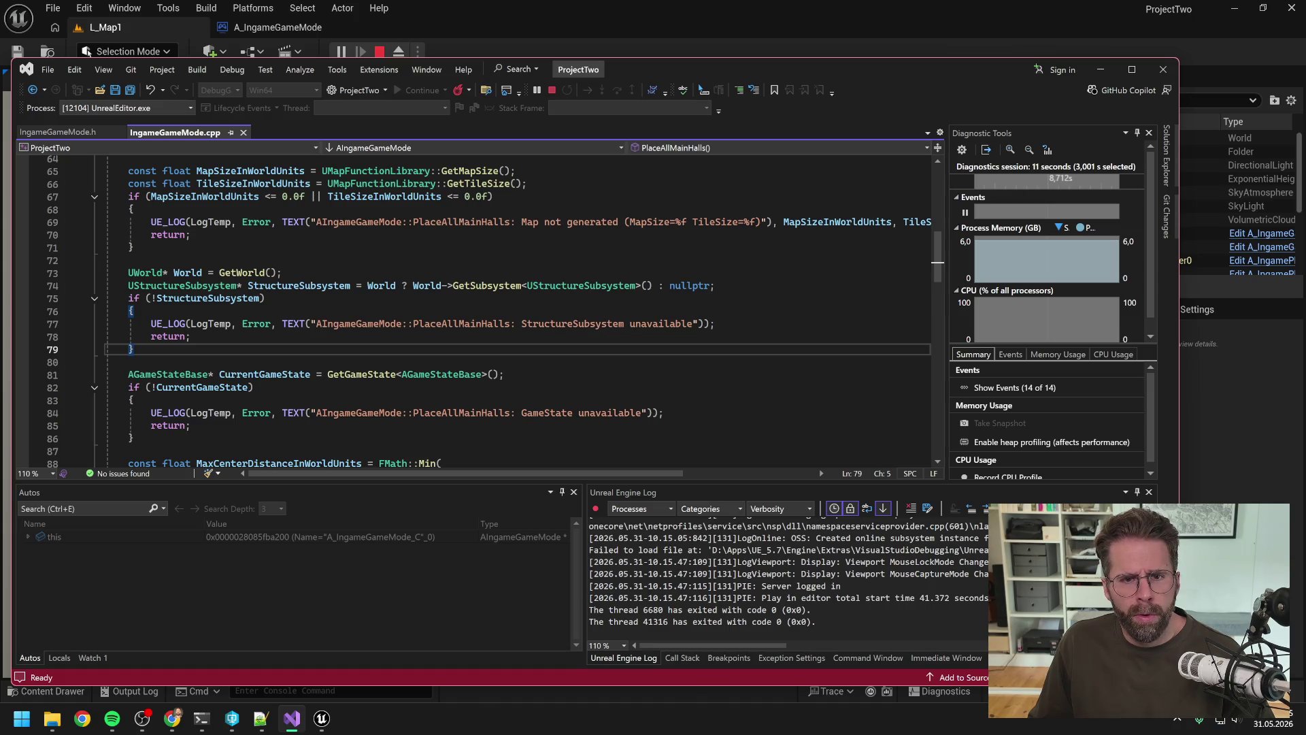
pyautogui.press('alt')
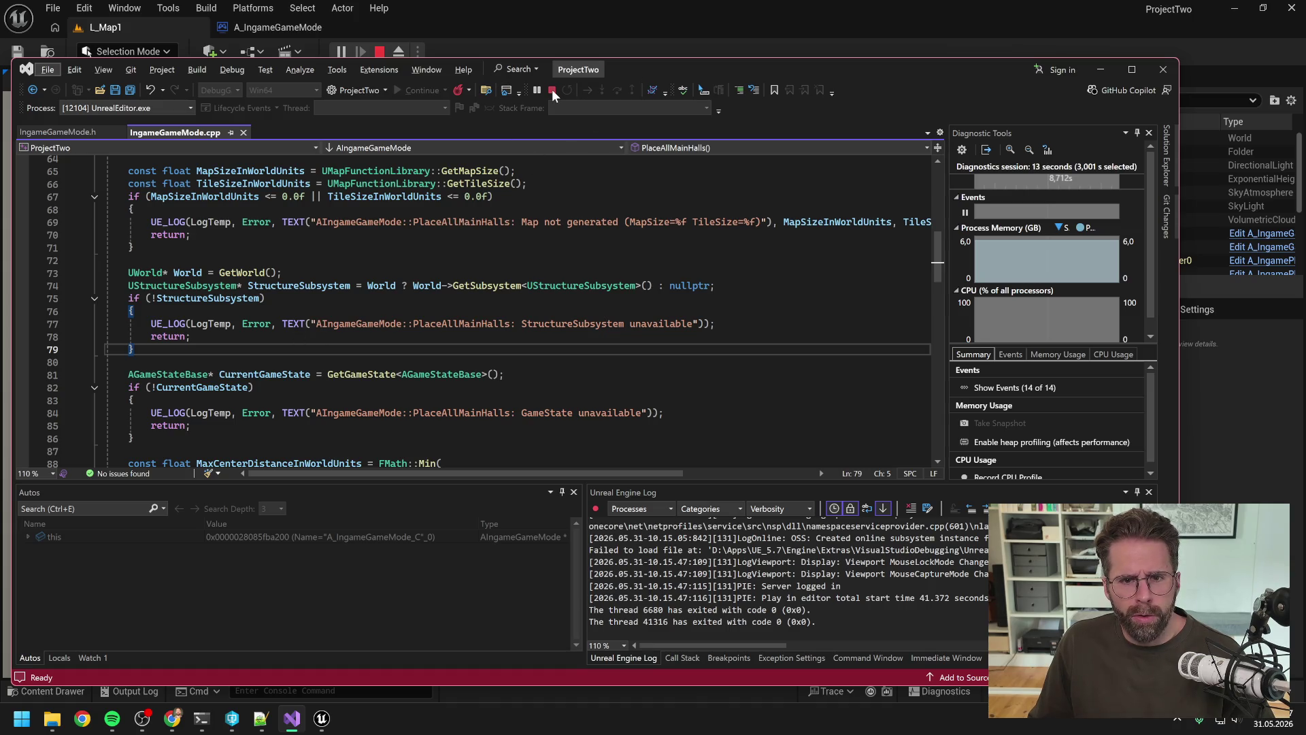
pyautogui.click(552, 89)
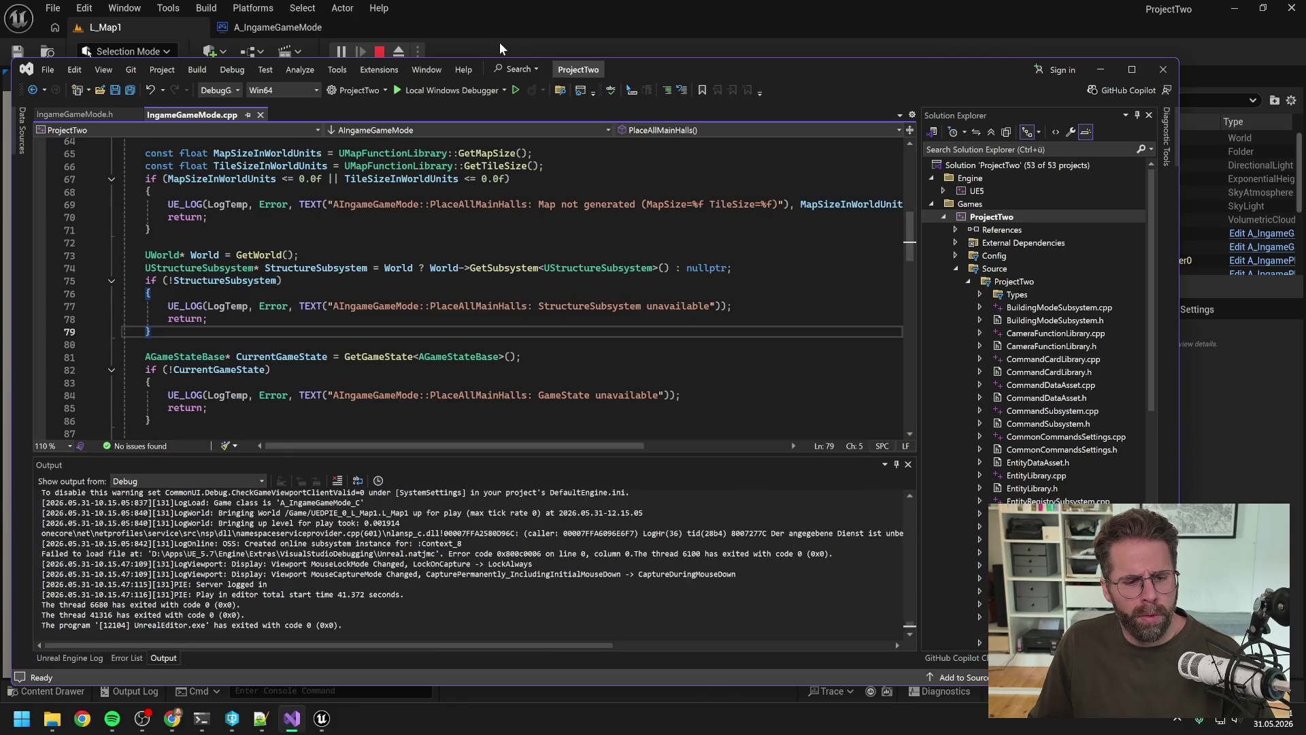
# Stop the Unreal play session and scroll Visual Studio to the line 97 PlayerArray loop.
pyautogui.click(436, 47)
pyautogui.click(380, 52)
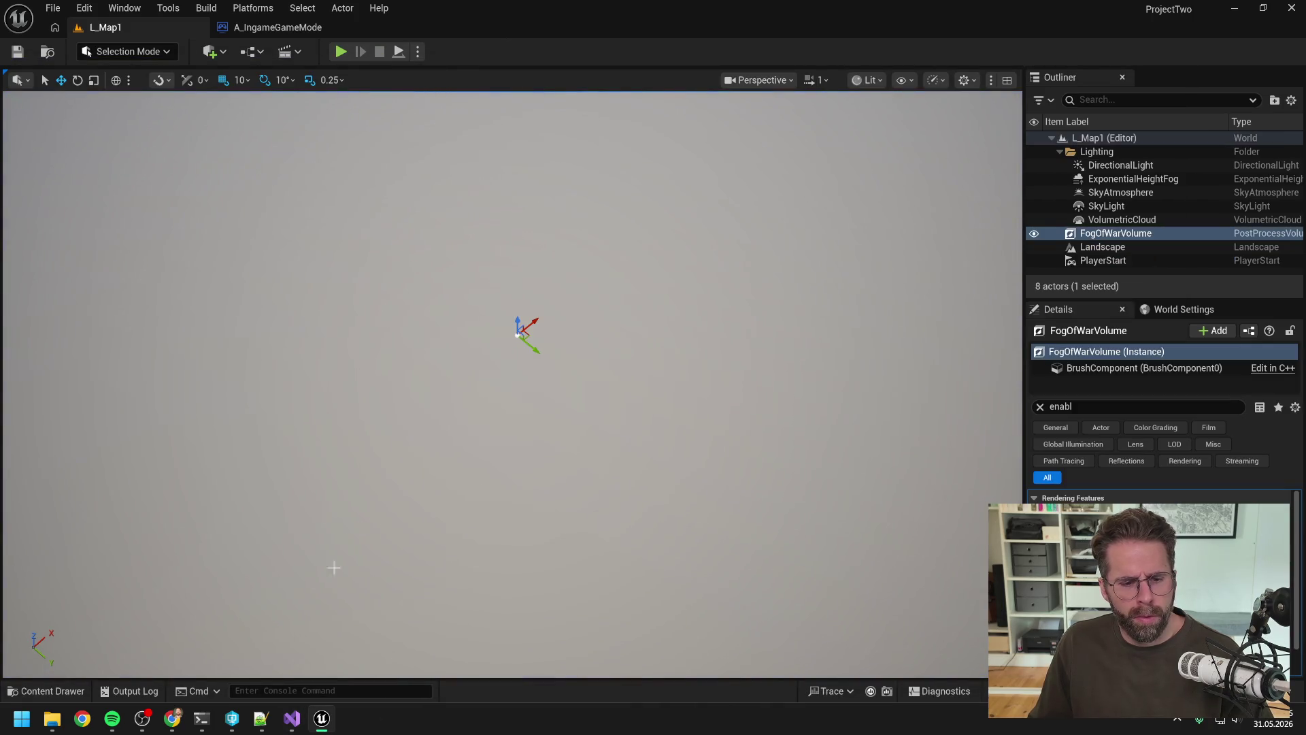
pyautogui.click(293, 718)
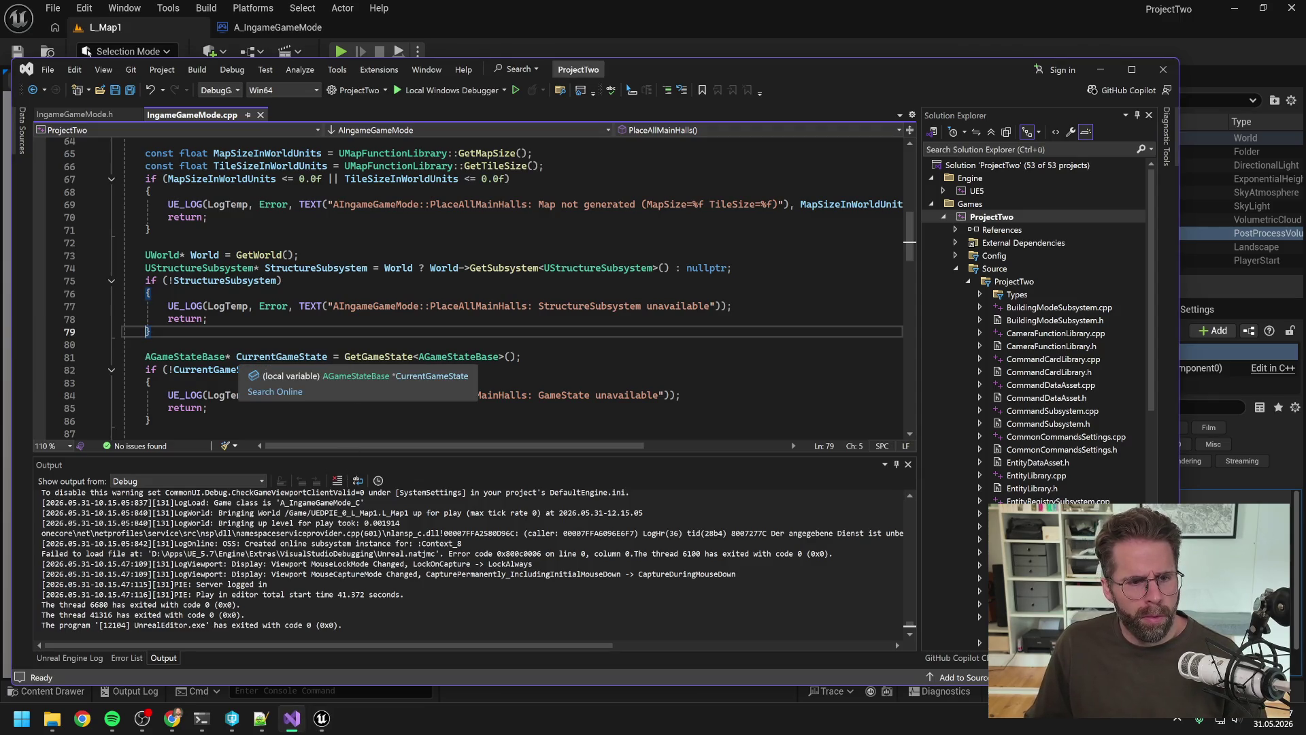
pyautogui.scroll(-2, 470, 285)
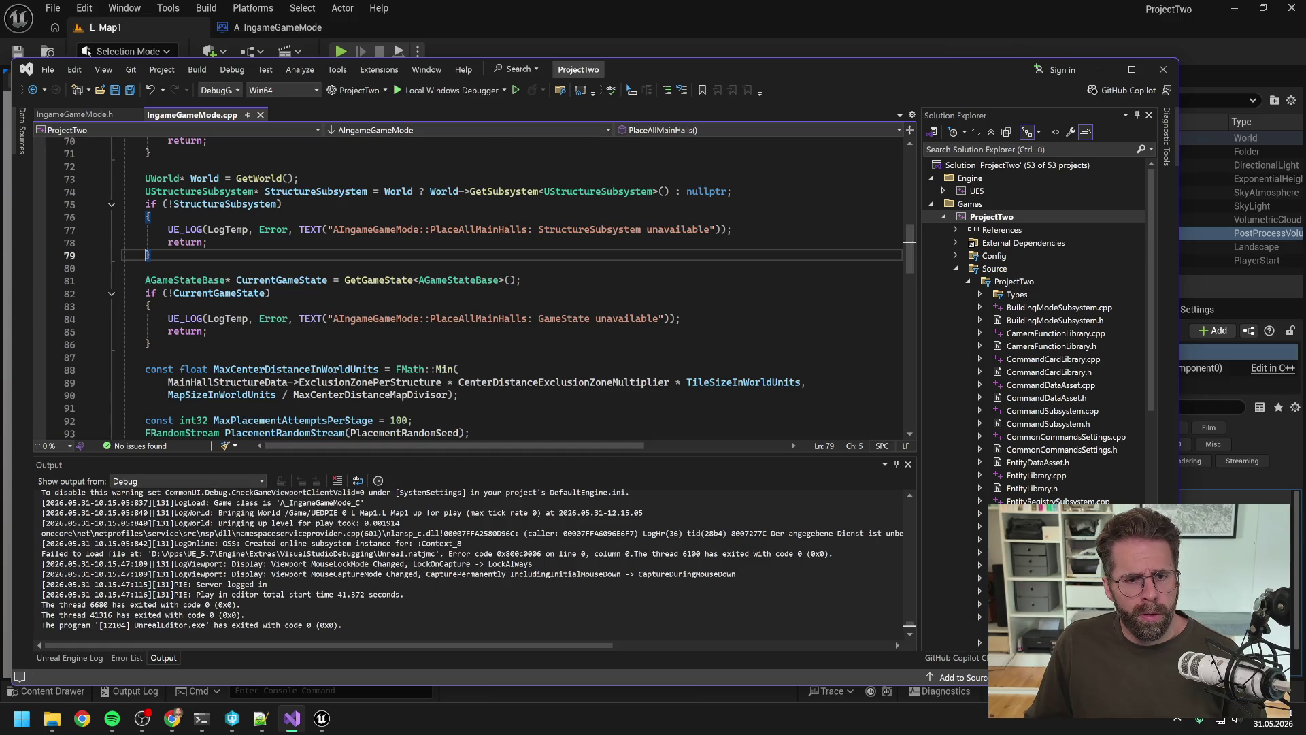
pyautogui.scroll(-6, 469, 285)
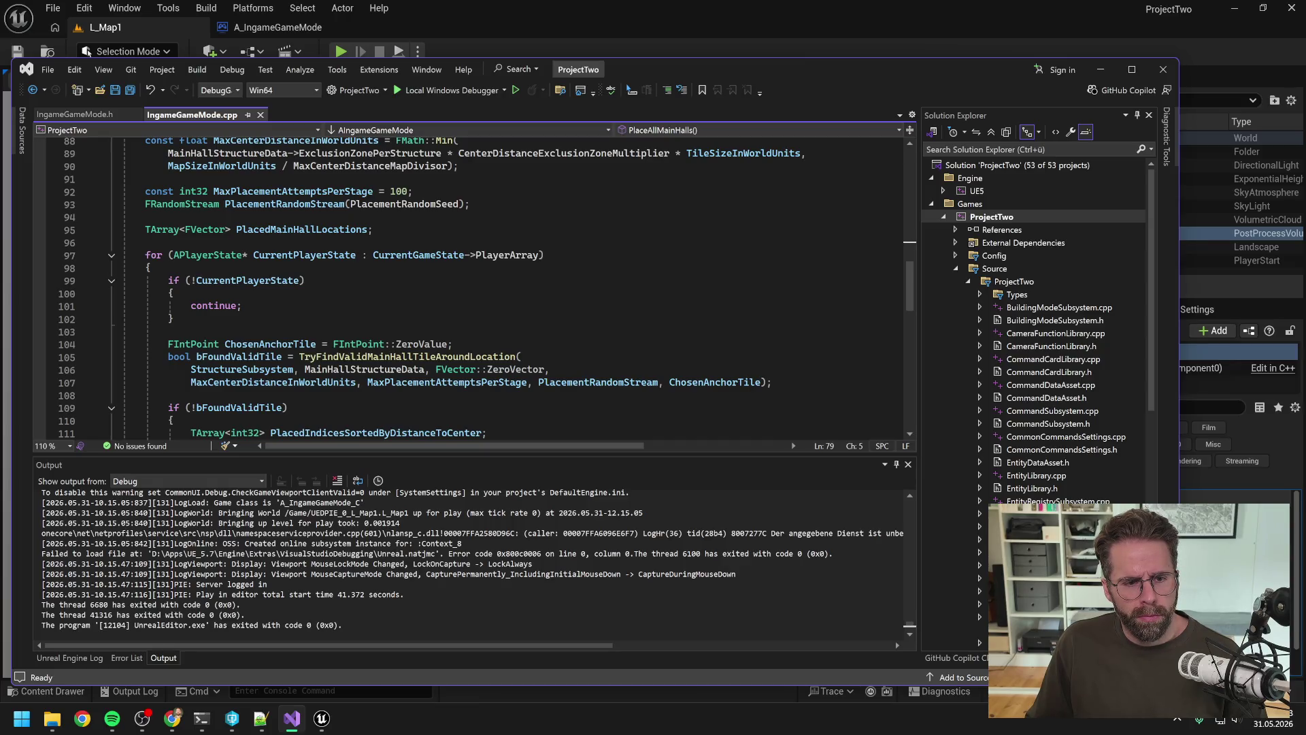
pyautogui.scroll(-1, 469, 286)
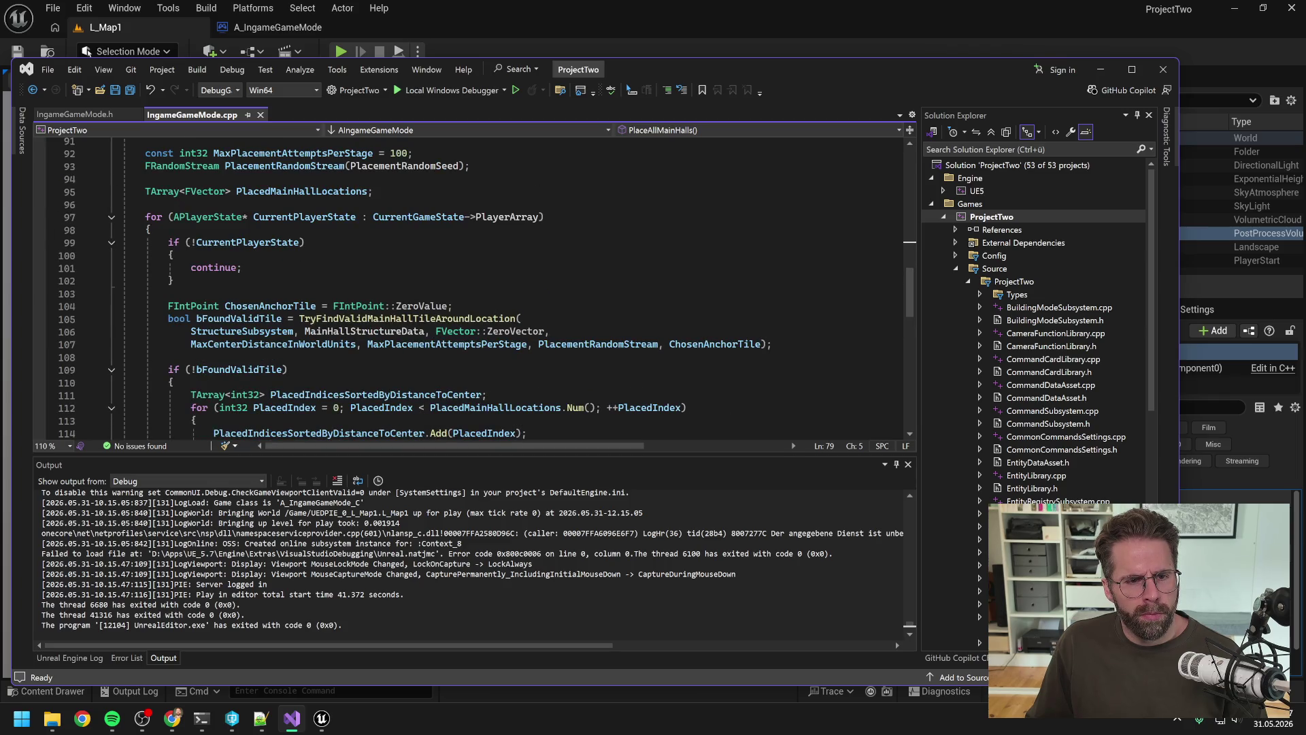
pyautogui.click(157, 217)
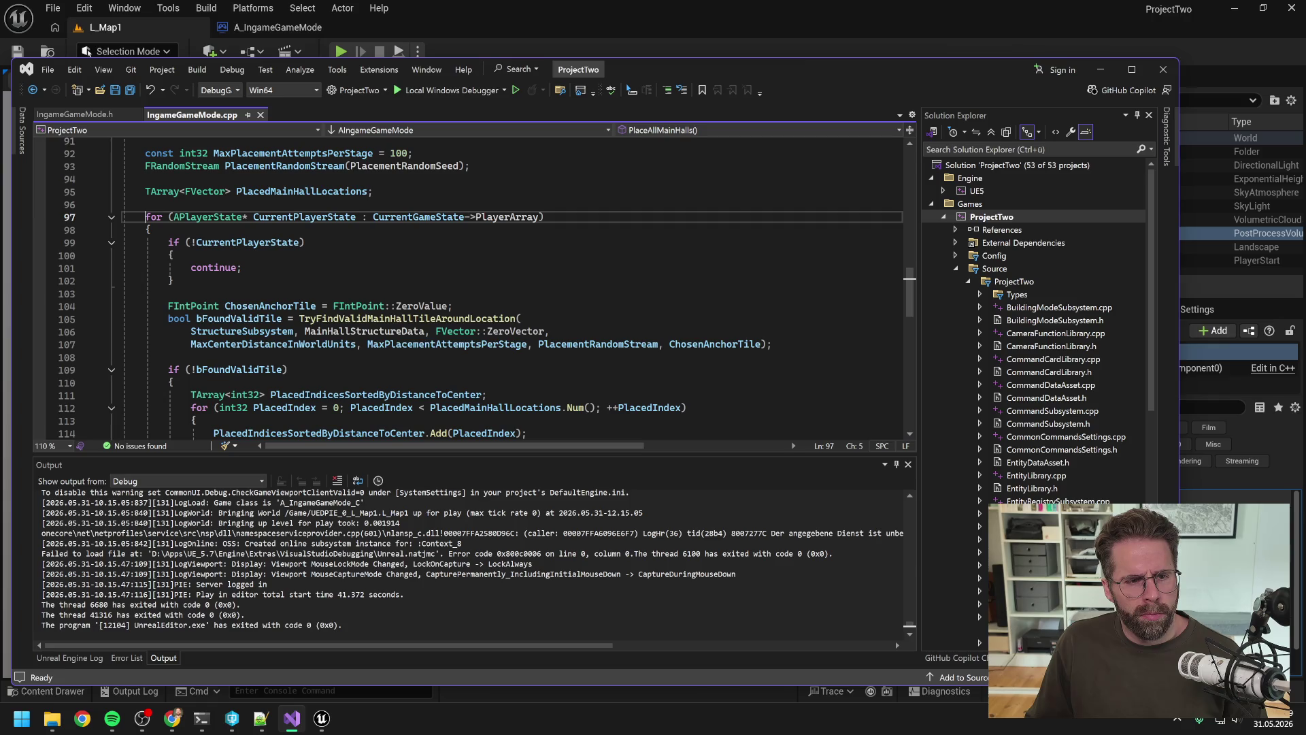
# Set a breakpoint on the line 97 PlayerArray loop.
pyautogui.press('F9')
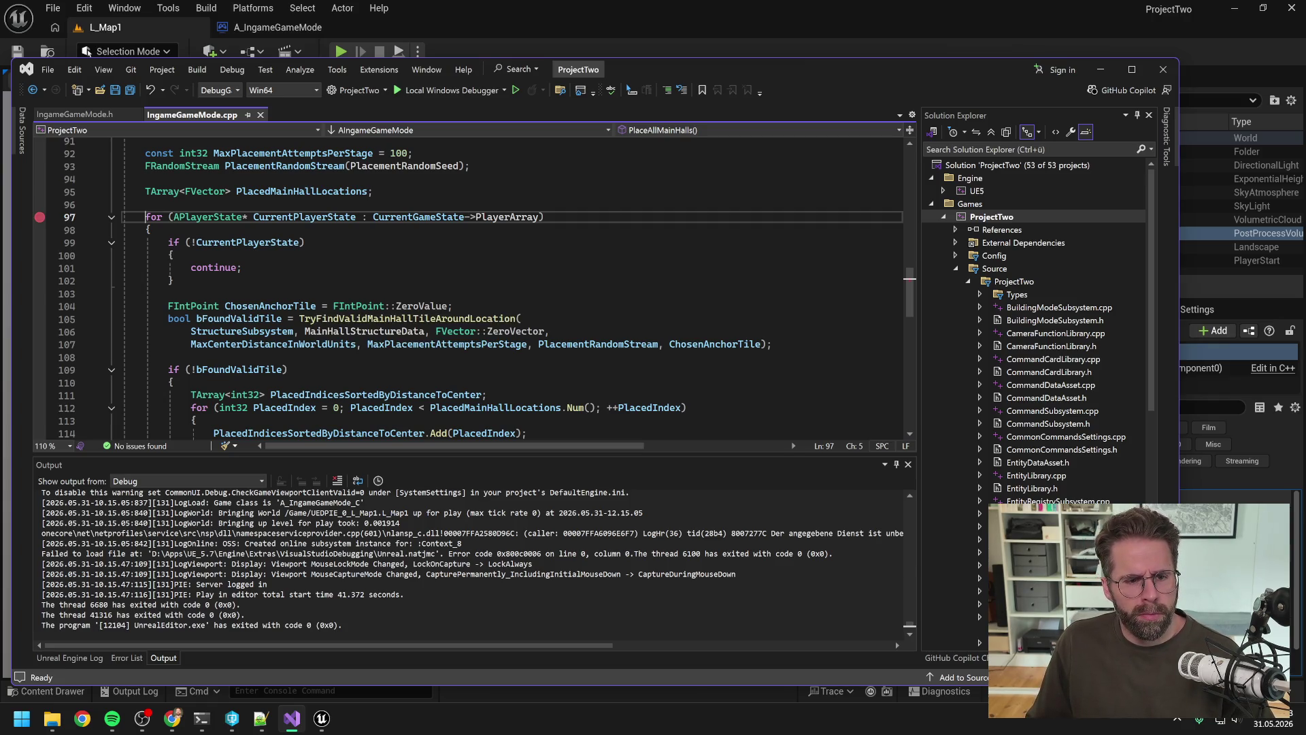
pyautogui.scroll(-1, 470, 286)
pyautogui.scroll(-3, 469, 285)
pyautogui.scroll(3, 469, 285)
pyautogui.scroll(1, 470, 286)
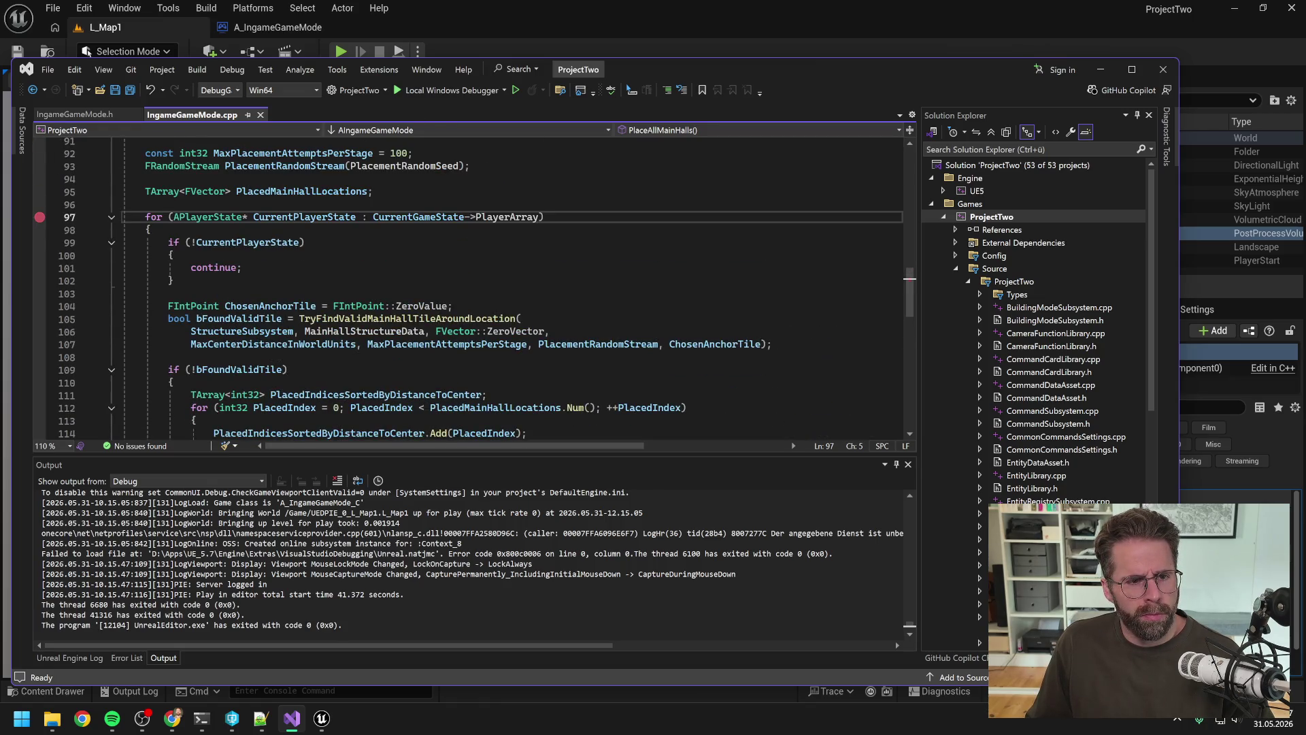
# Re-attach the debugger to UnrealEditor.exe and start playing the level in Unreal.
pyautogui.hotkey('ctrl', 'alt', 'p')
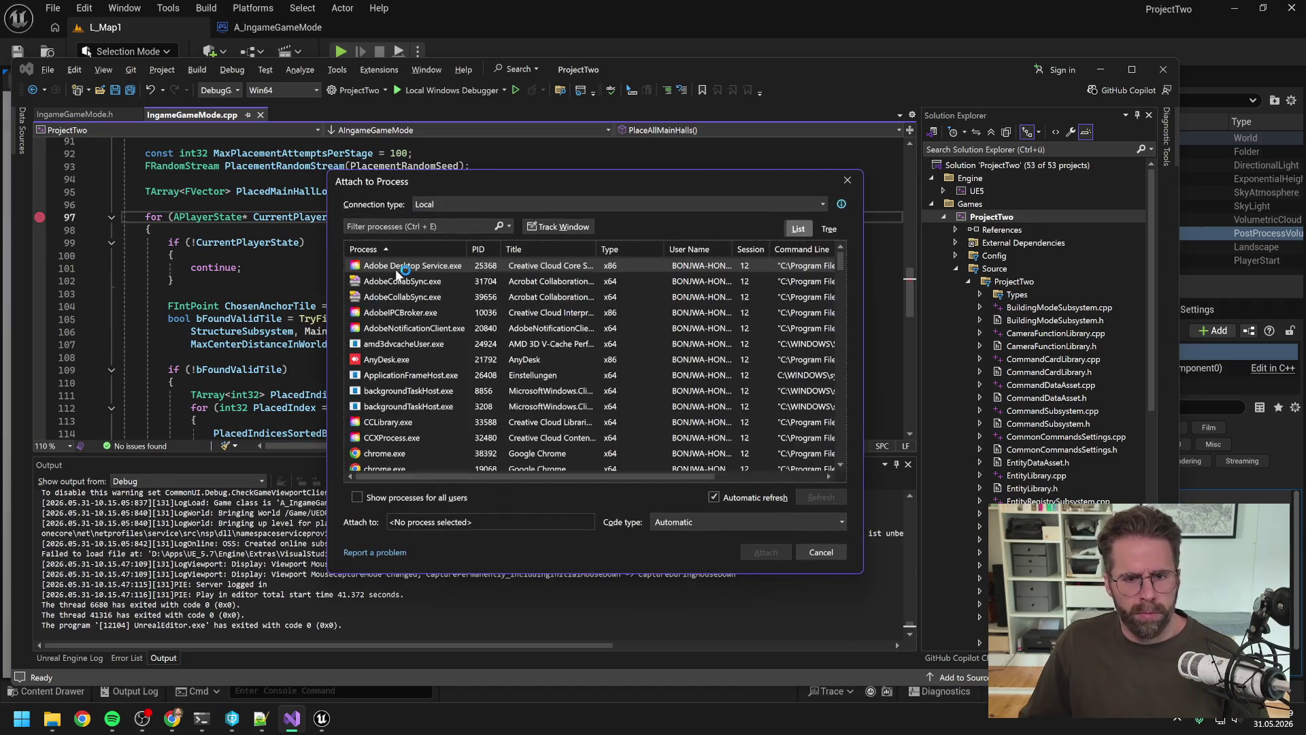
pyautogui.scroll(-10, 522, 377)
pyautogui.scroll(-10, 522, 377)
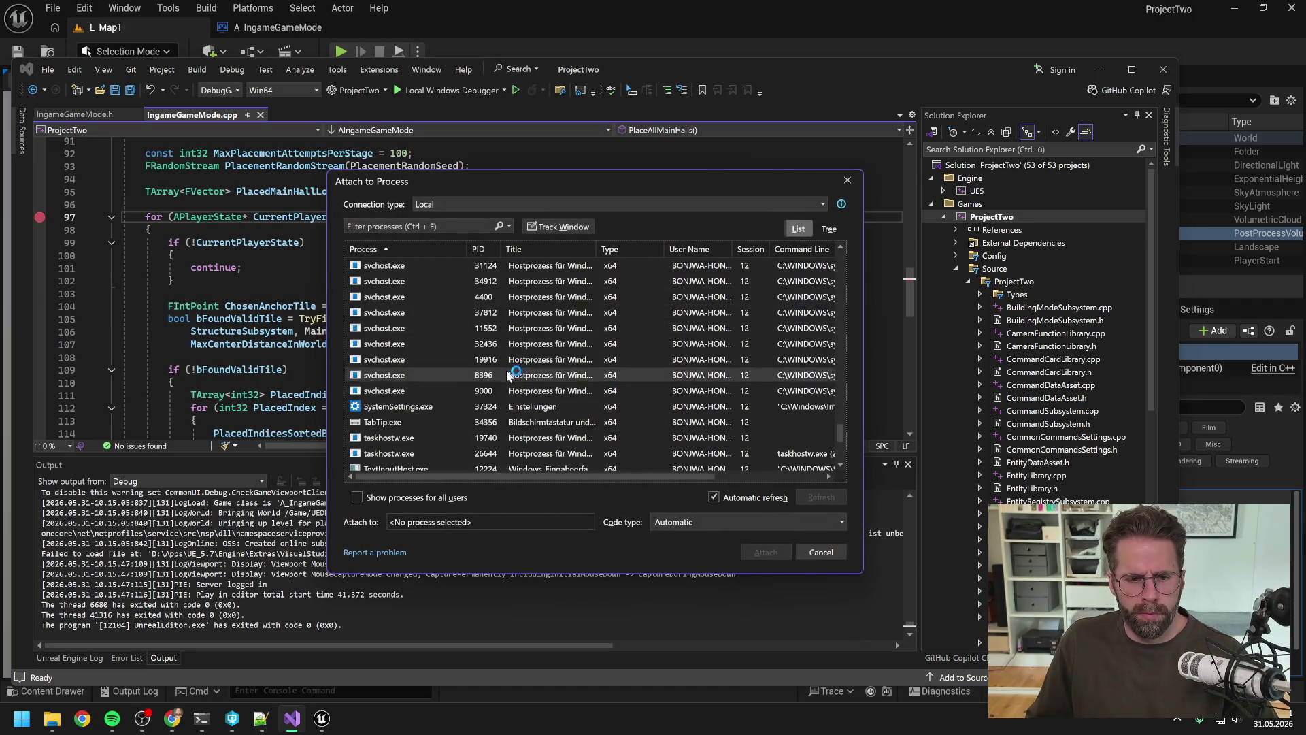
pyautogui.click(395, 298)
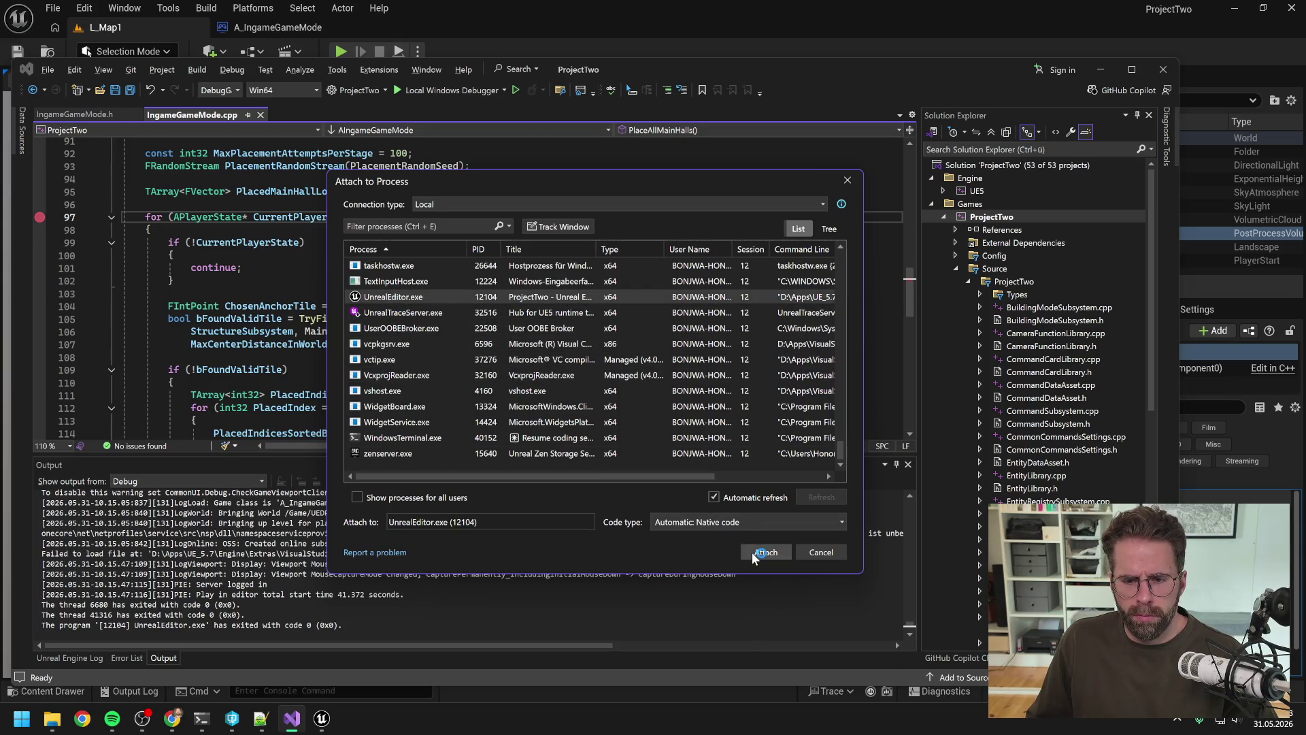
pyautogui.click(753, 552)
pyautogui.click(394, 31)
pyautogui.click(341, 51)
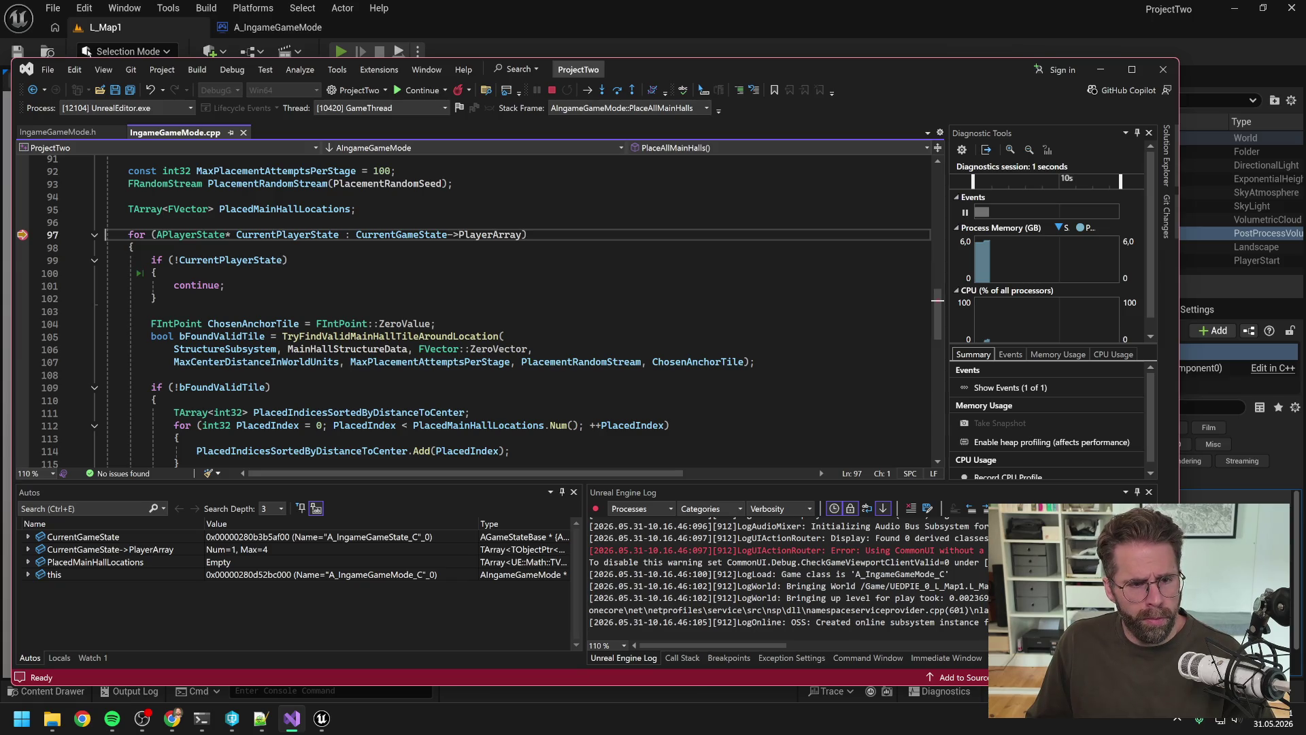
# Step through the loop's null check to ChosenAnchorTile and remove the line 97 breakpoint.
pyautogui.press('F10')
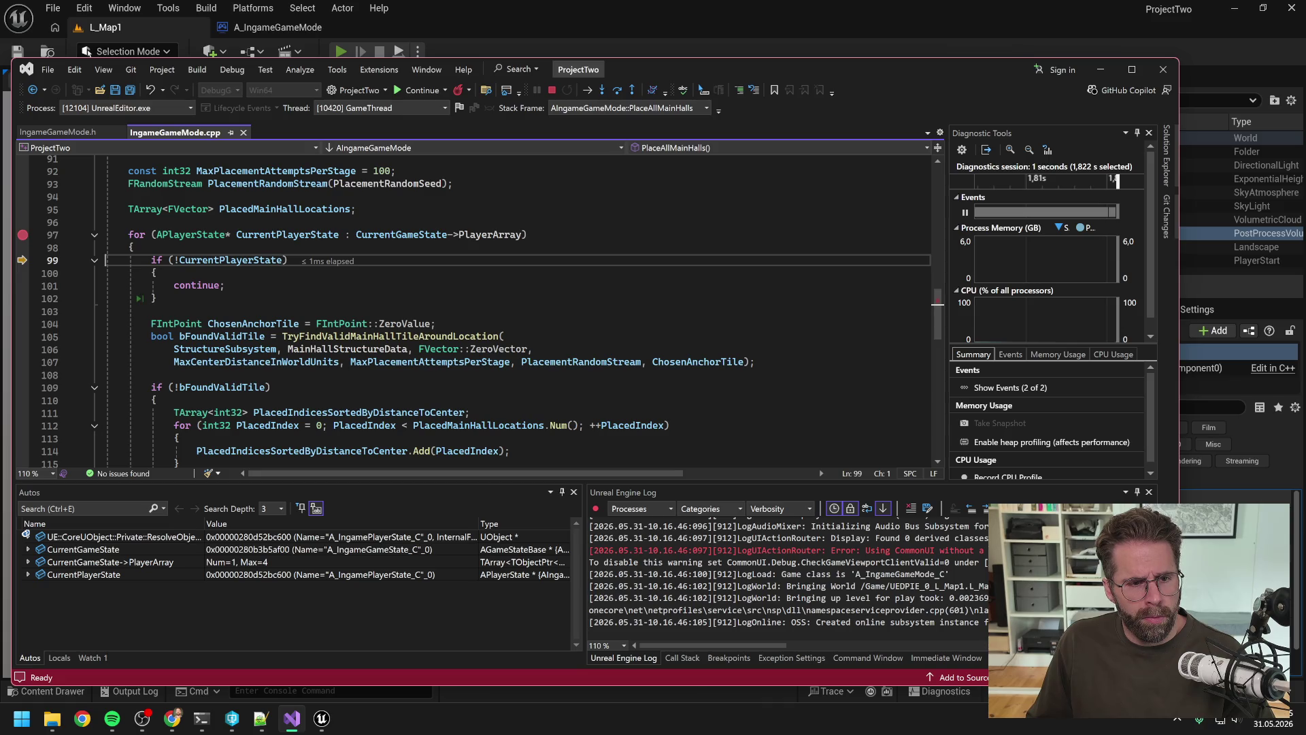
pyautogui.press('F10')
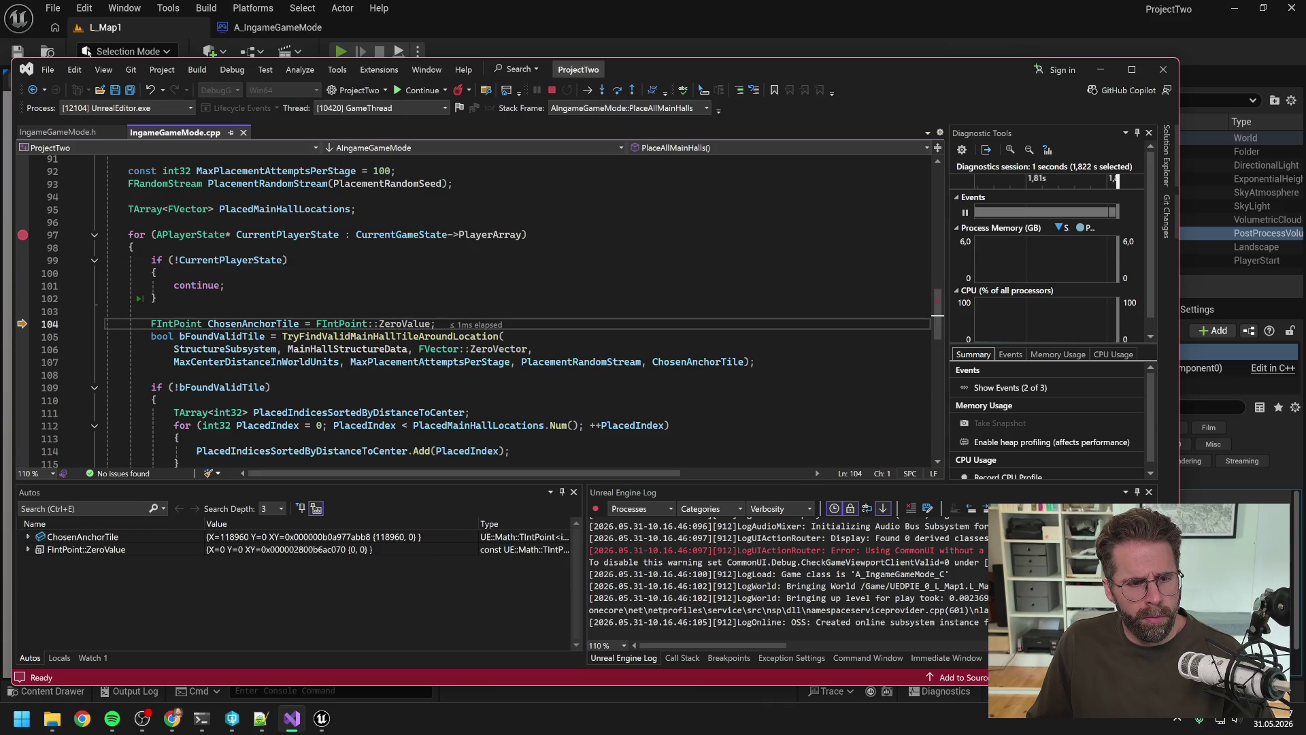
pyautogui.scroll(-1, 480, 316)
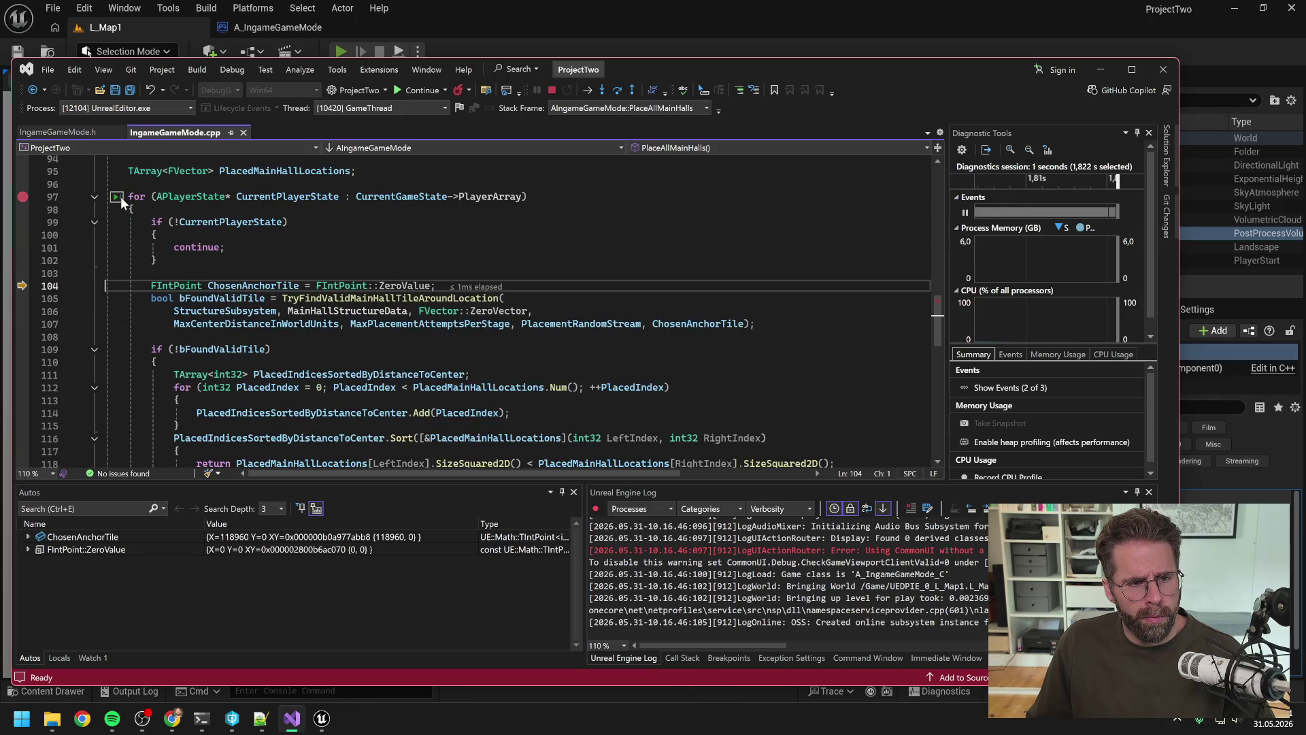
pyautogui.click(120, 197)
pyautogui.press('F9')
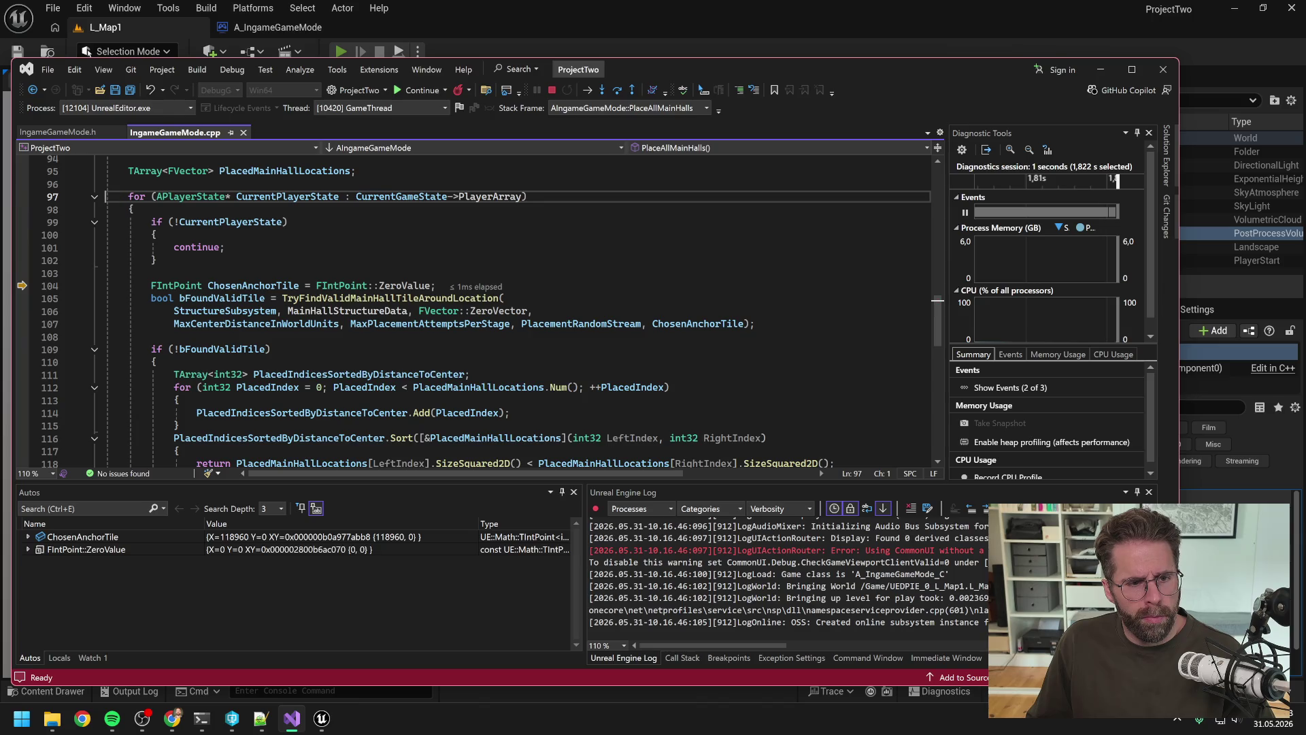
# Run to line 109, step to NewMainHall at line 136, and breakpoint the bFoundValidTile check.
pyautogui.click(129, 285)
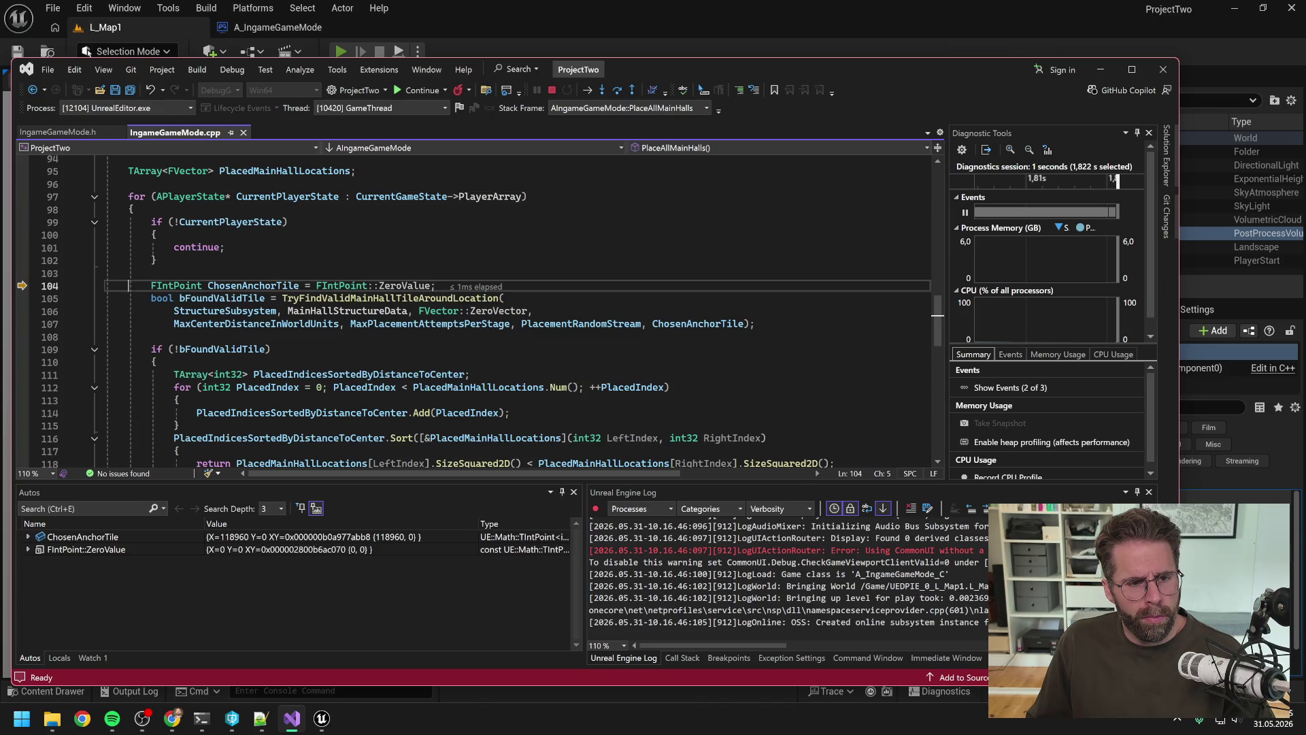
pyautogui.scroll(-1, 133, 284)
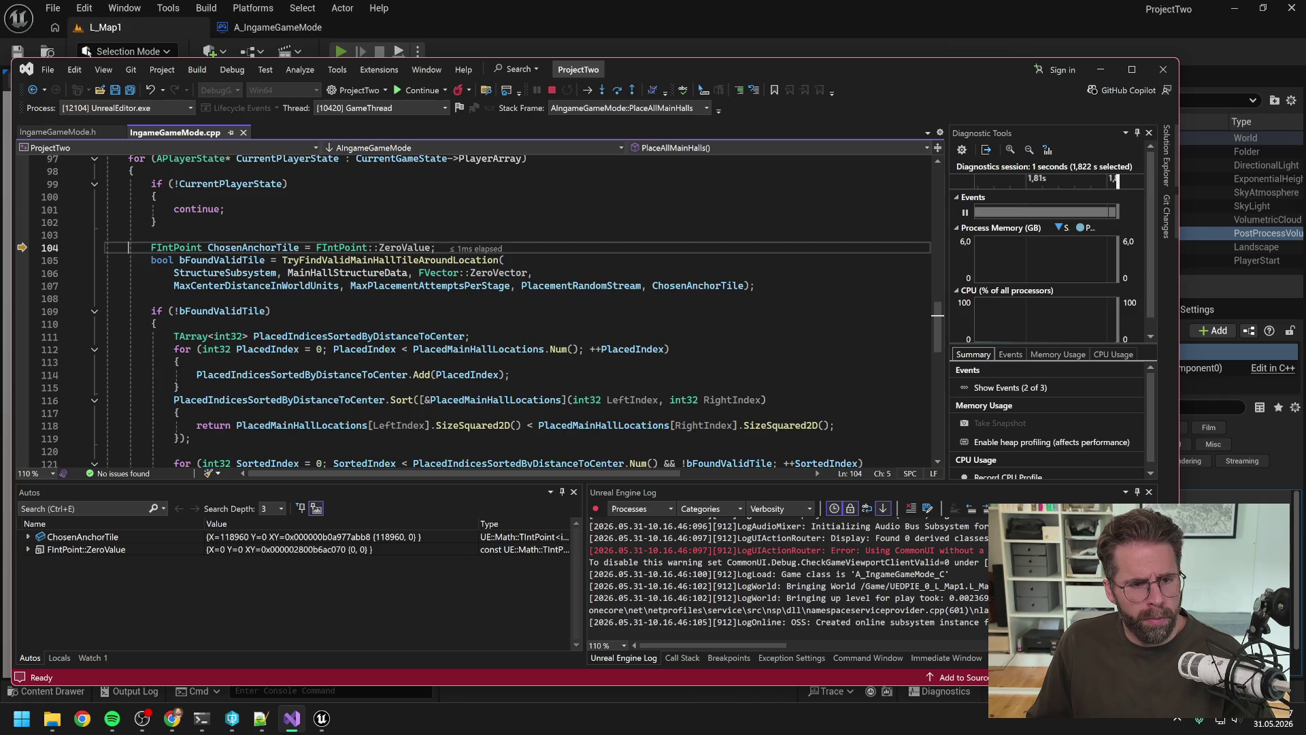
pyautogui.click(137, 312)
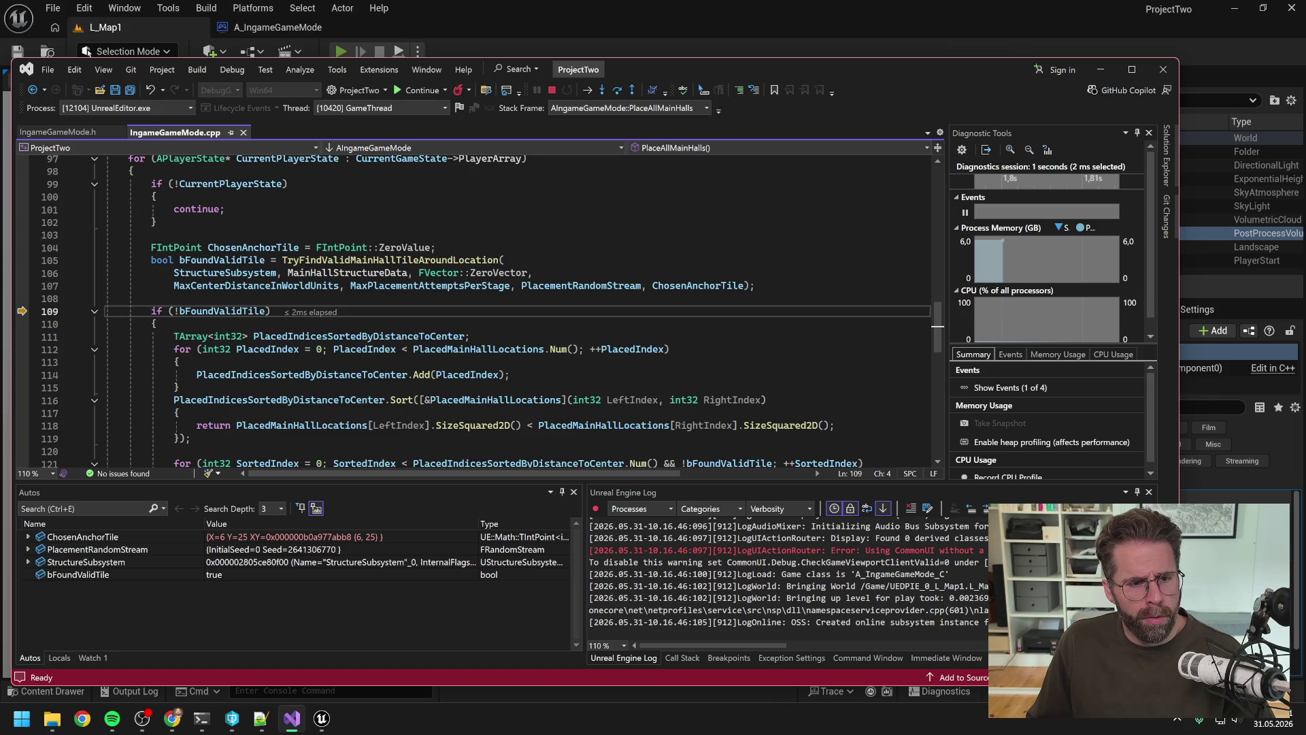
pyautogui.press('F10')
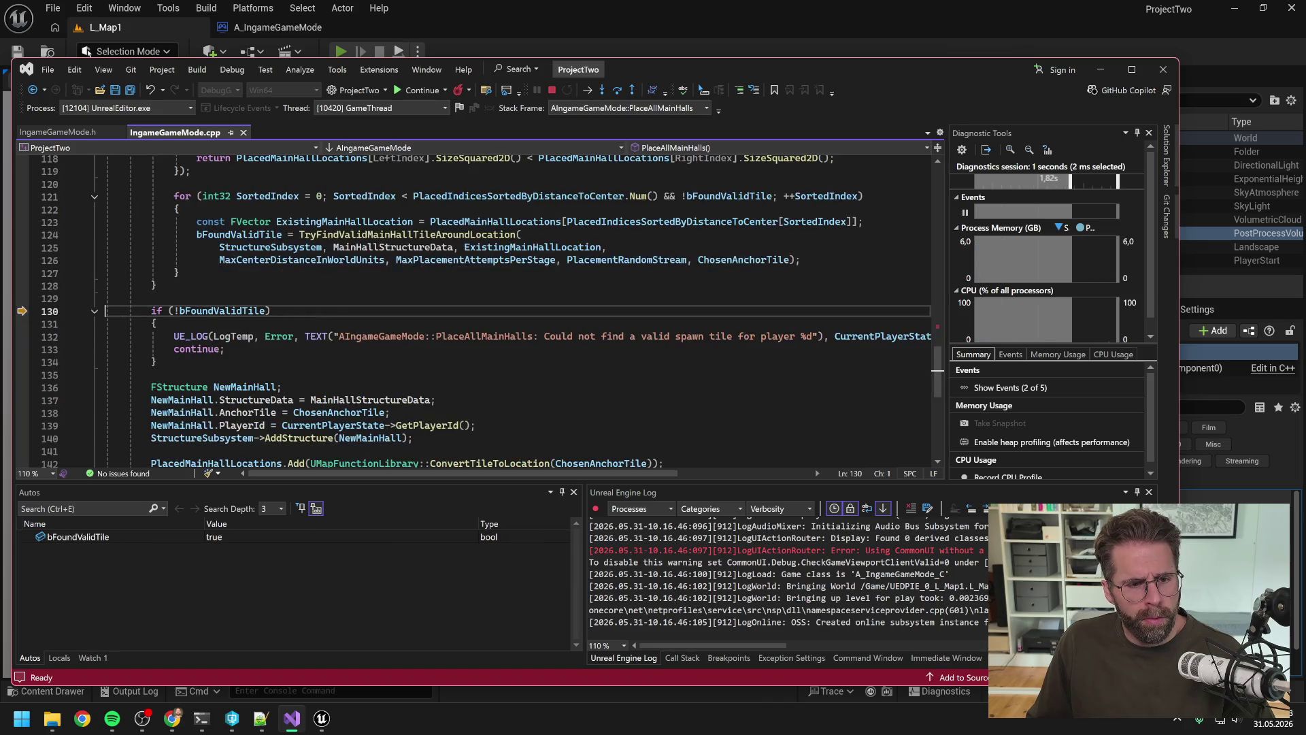
pyautogui.press('F10')
pyautogui.scroll(2, 477, 306)
pyautogui.scroll(-3, 476, 306)
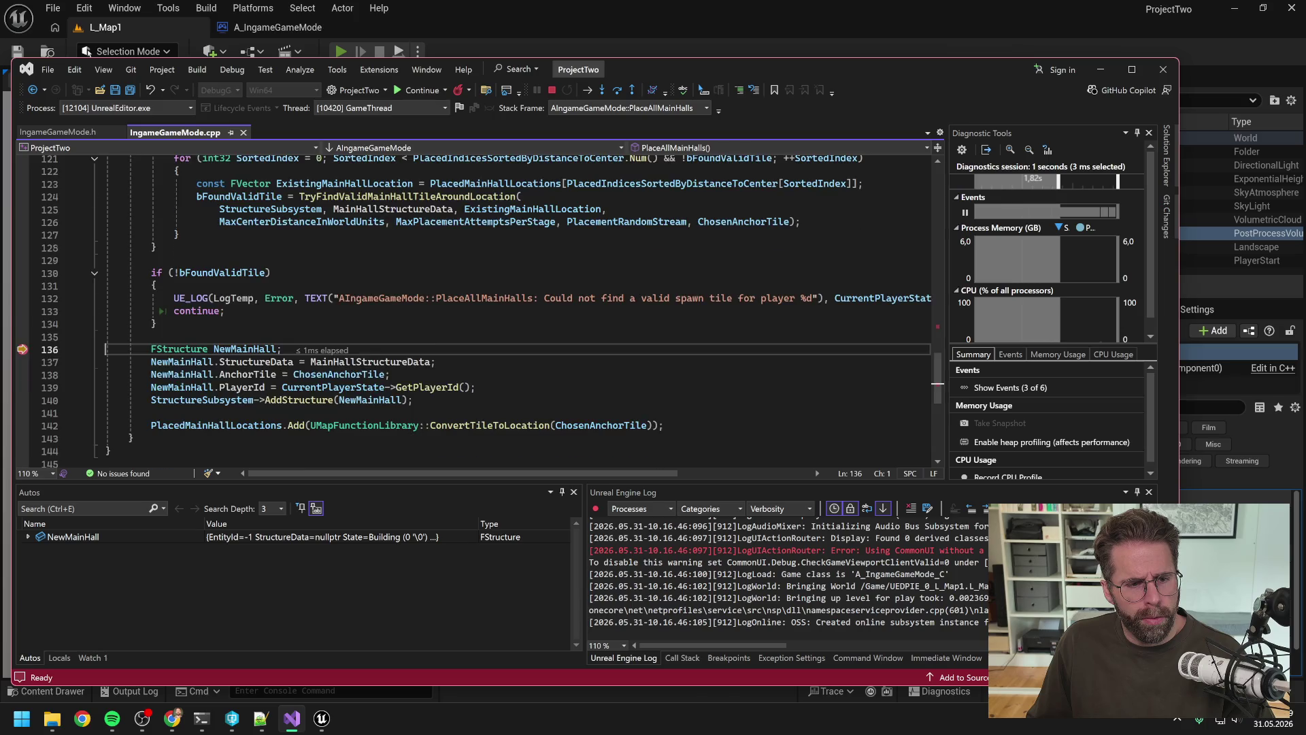
pyautogui.scroll(8, 99, 314)
pyautogui.click(23, 312)
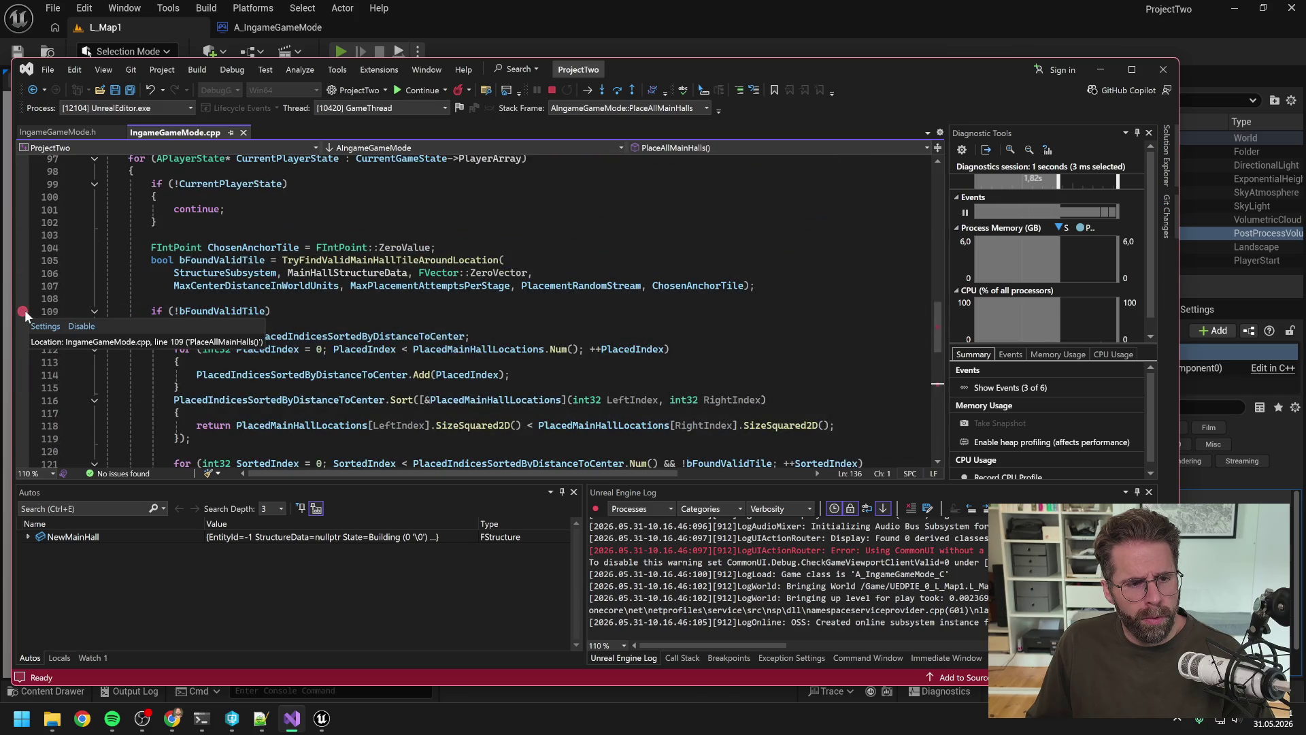
# Disable and then re-enable the breakpoint on line 109.
pyautogui.click(24, 312)
pyautogui.scroll(-3, 30, 312)
pyautogui.scroll(3, 31, 313)
pyautogui.click(111, 310)
pyautogui.hotkey('ctrl', 'F9')
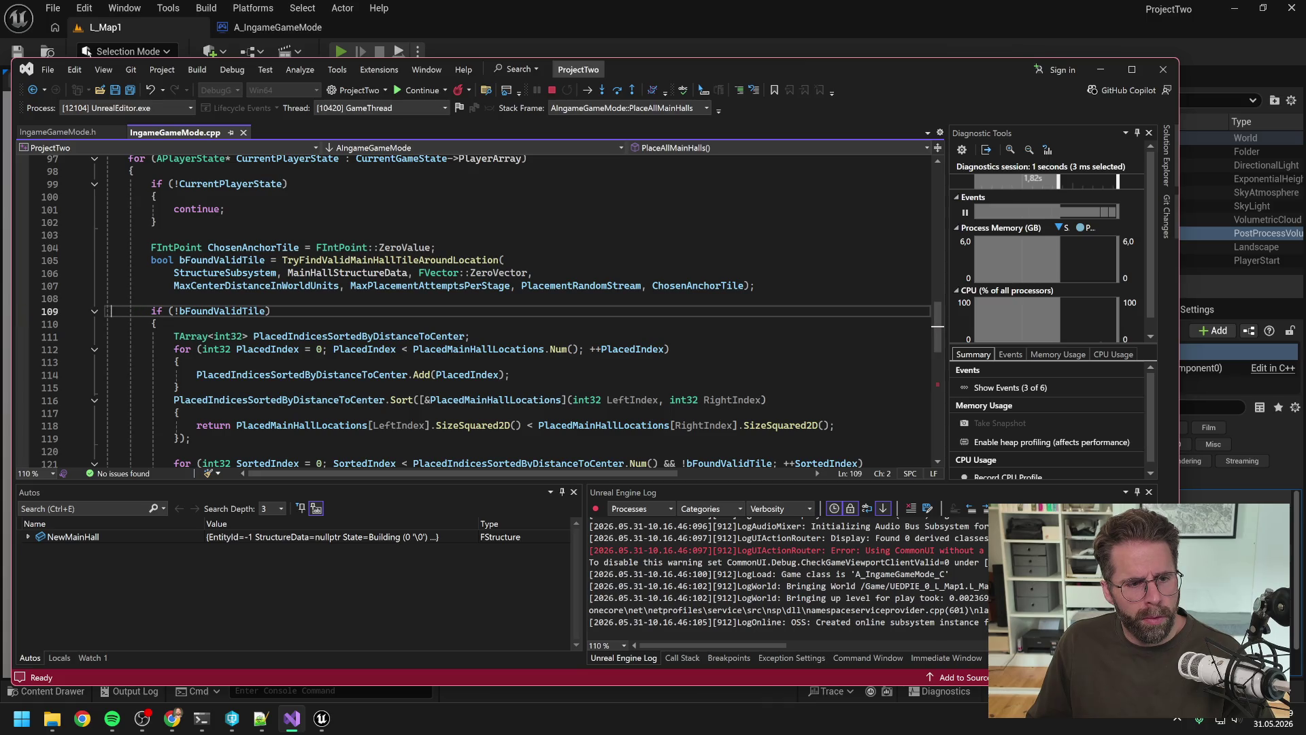
# Step over lines 136–140 past AddStructure and inspect PlacedMainHallLocations (Empty).
pyautogui.press('F10')
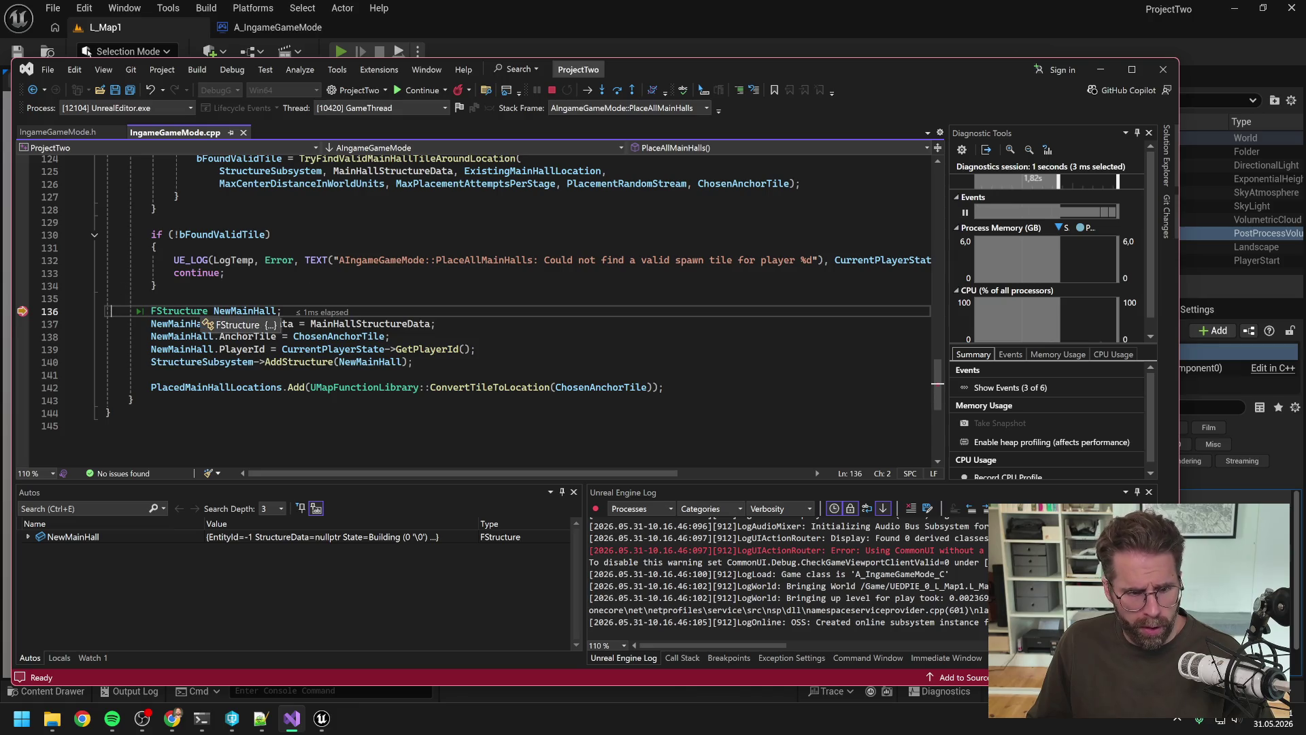
pyautogui.press('F10')
pyautogui.press('F10')
pyautogui.press('F10')
pyautogui.press('F10')
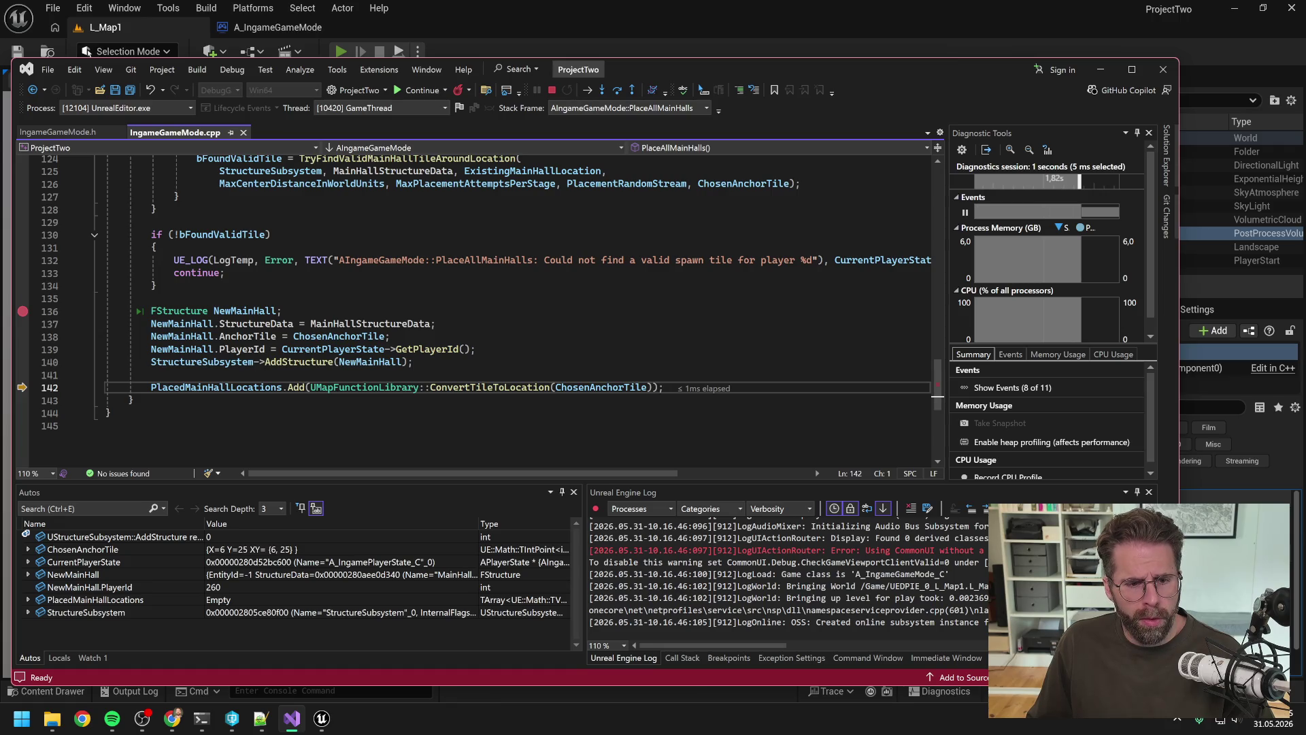
pyautogui.moveTo(266, 387)
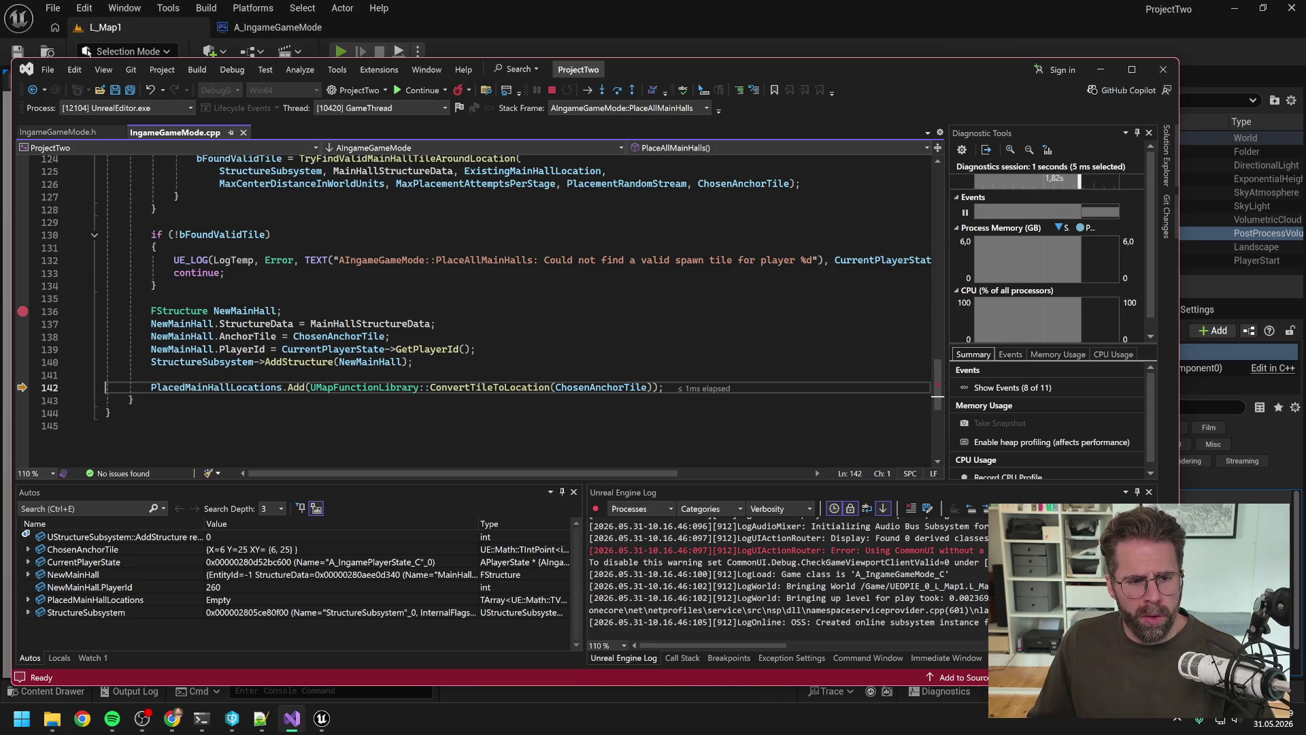
pyautogui.click(203, 727)
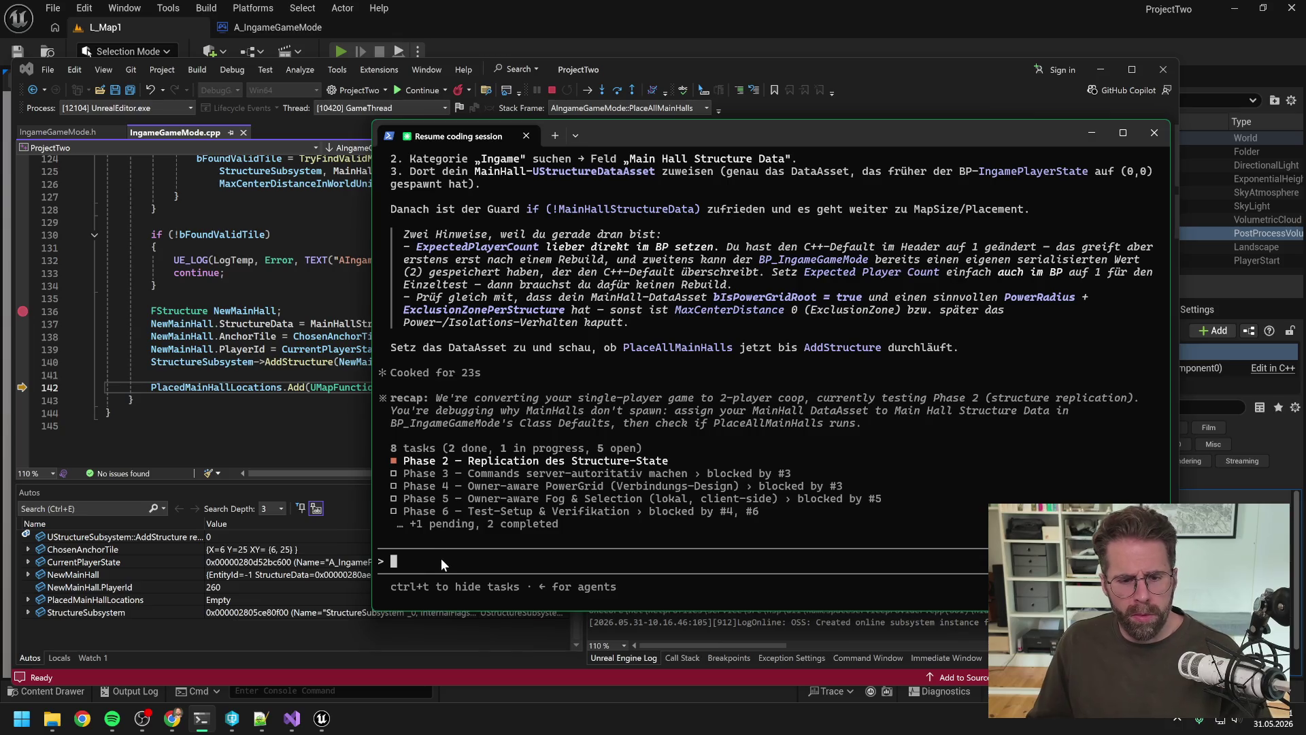
# Send 'IngameGameMode läuft nun durch inklusive AddStructure, sehen im Editor aber noch nichts' to Claude Code.
pyautogui.write('Ingame')
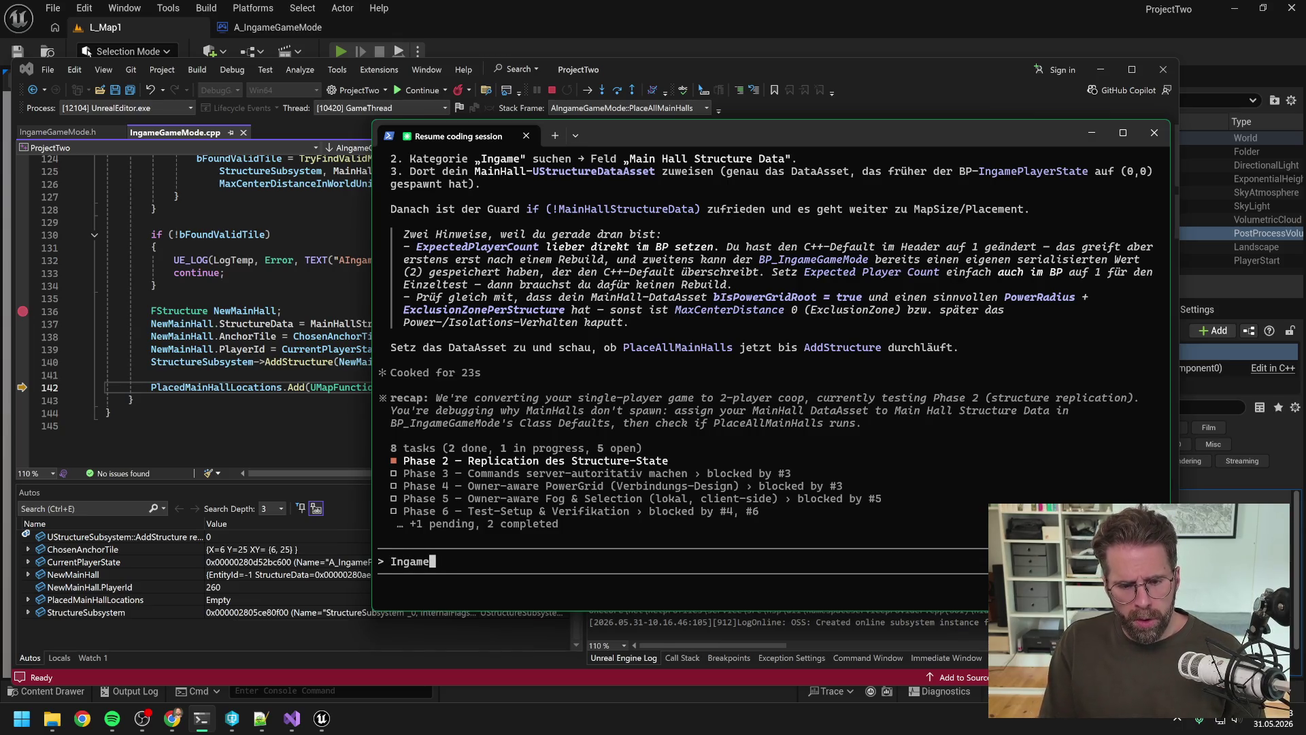
pyautogui.write('GameMod')
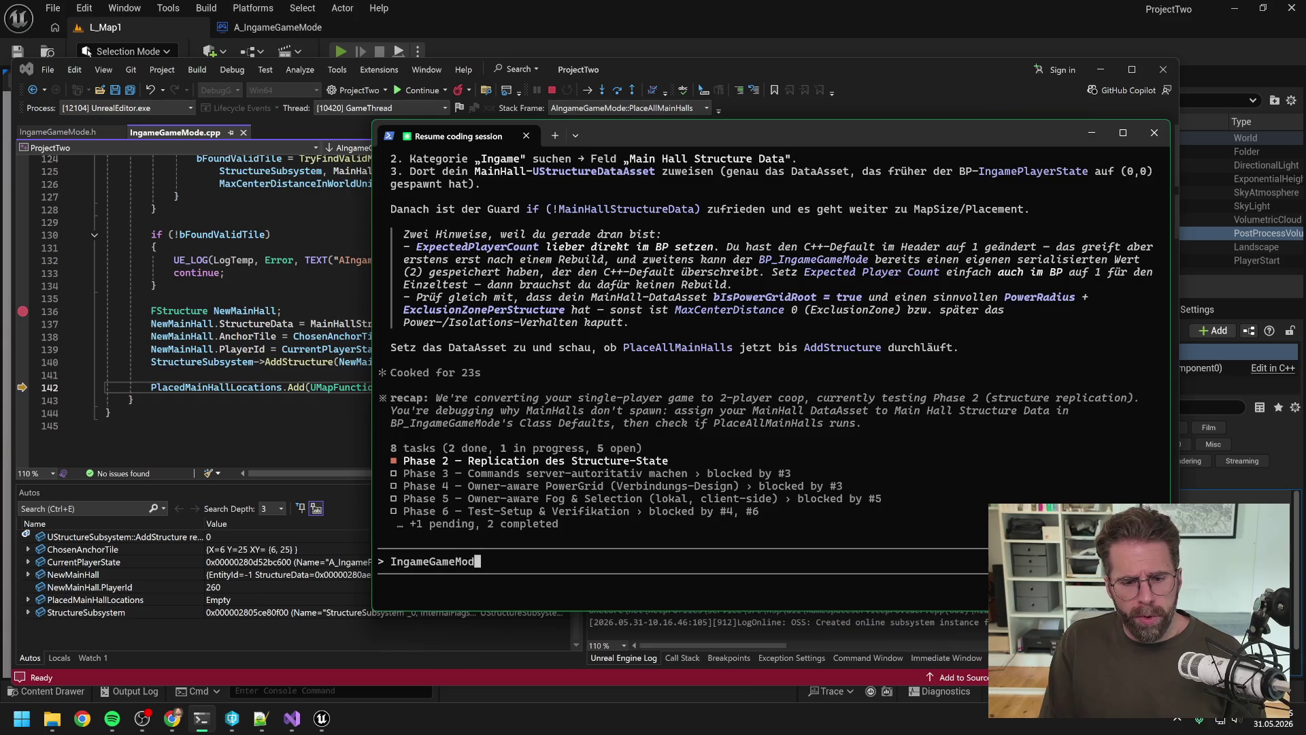
pyautogui.write('e läuft nun durch')
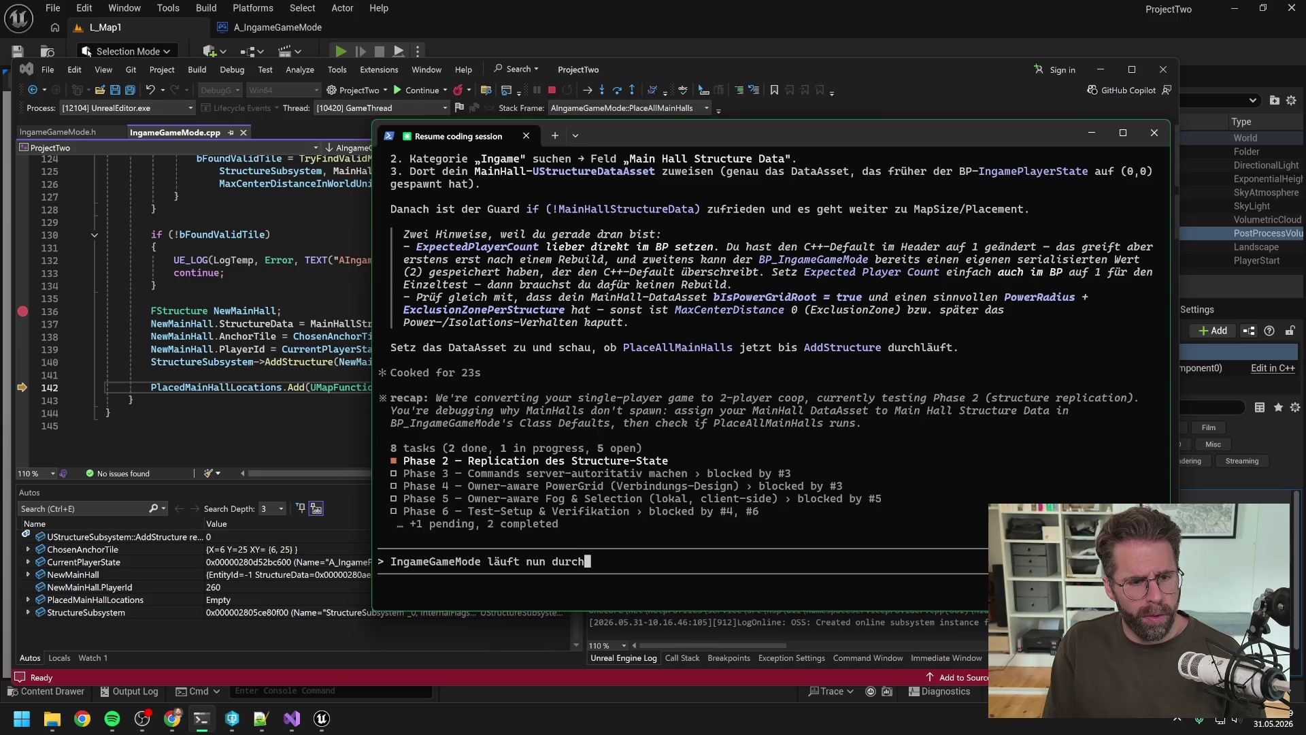
pyautogui.write(' bis')
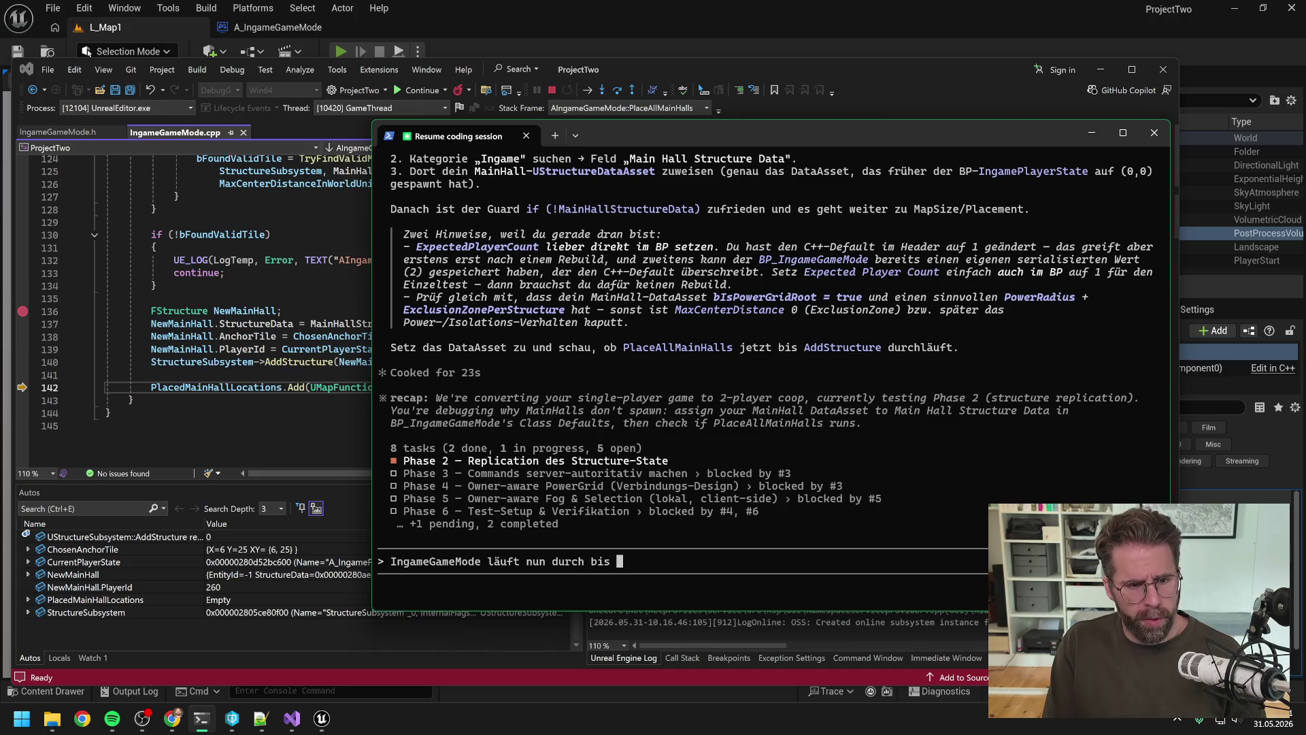
pyautogui.press('BackSpace')
pyautogui.press('BackSpace')
pyautogui.press('BackSpace')
pyautogui.write('inklusive AddStructure.')
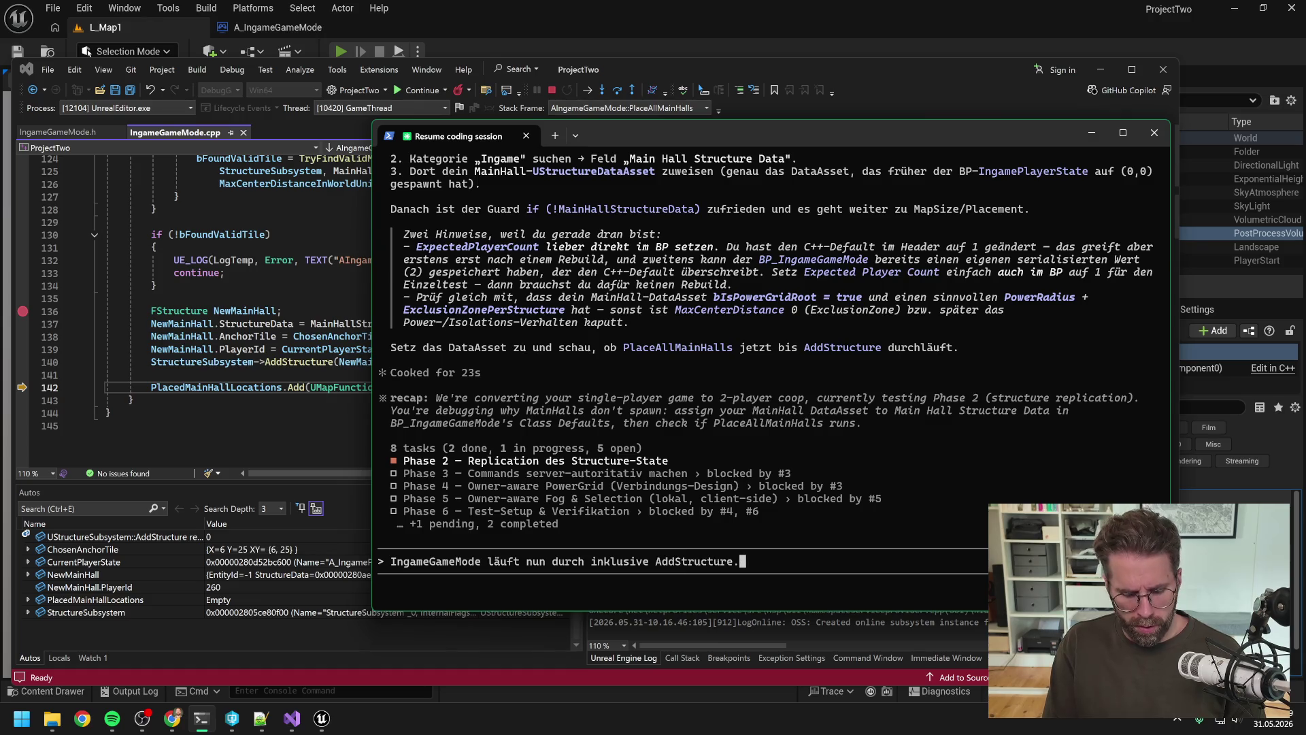
pyautogui.press('BackSpace')
pyautogui.write('sehen i')
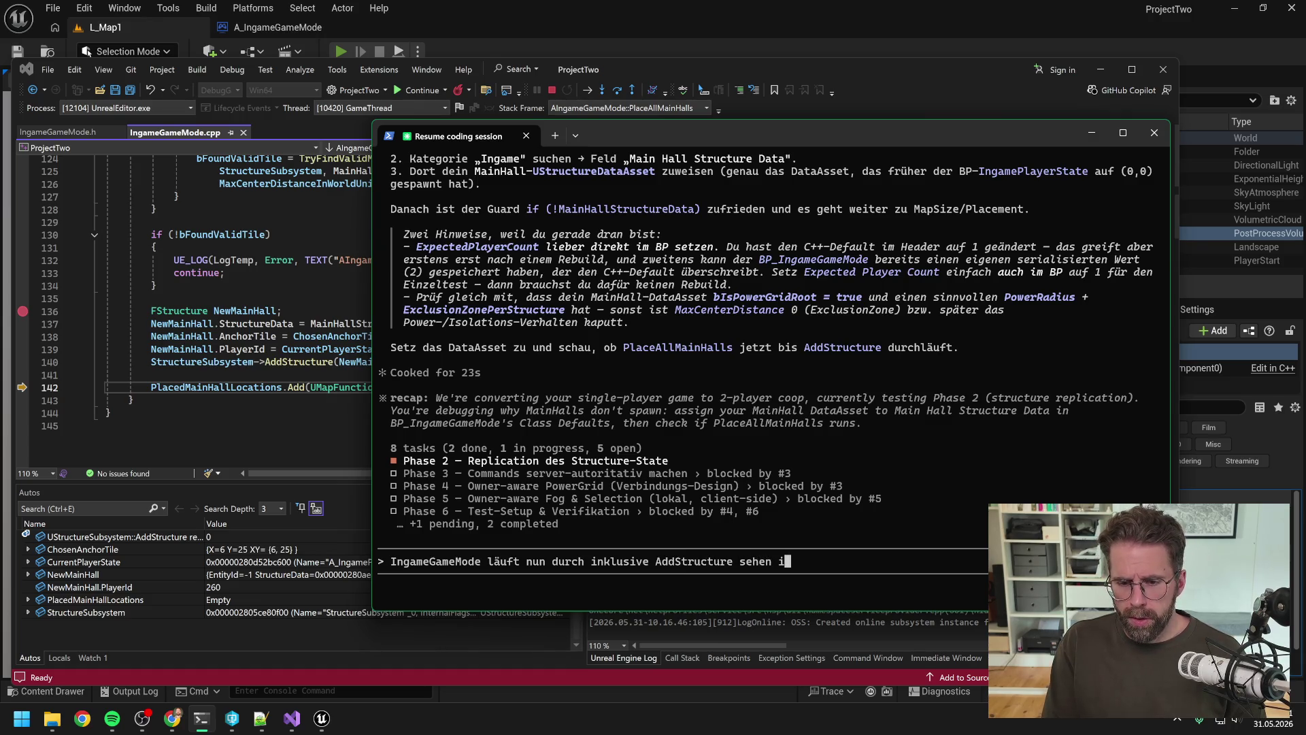
pyautogui.write('m Editor aber noch nciht')
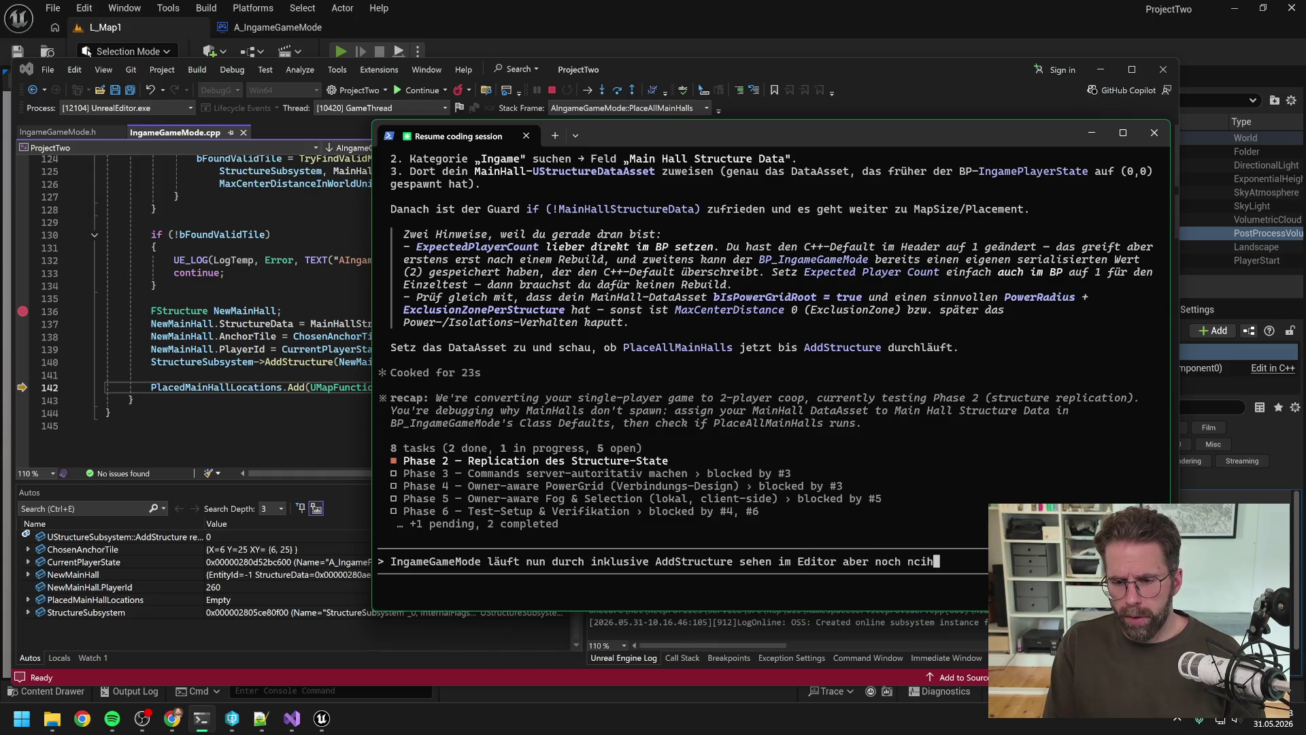
pyautogui.press('BackSpace')
pyautogui.press('BackSpace')
pyautogui.press('BackSpace')
pyautogui.write('ichts')
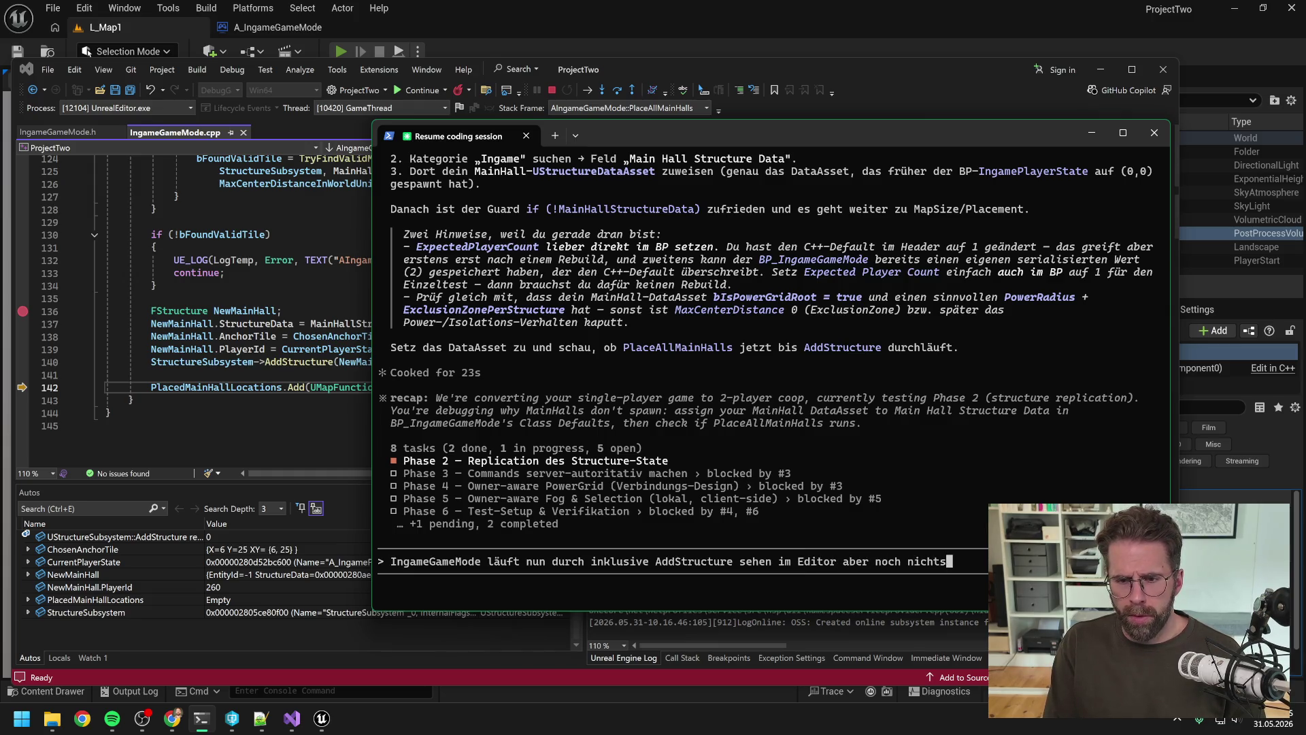
pyautogui.press('Return')
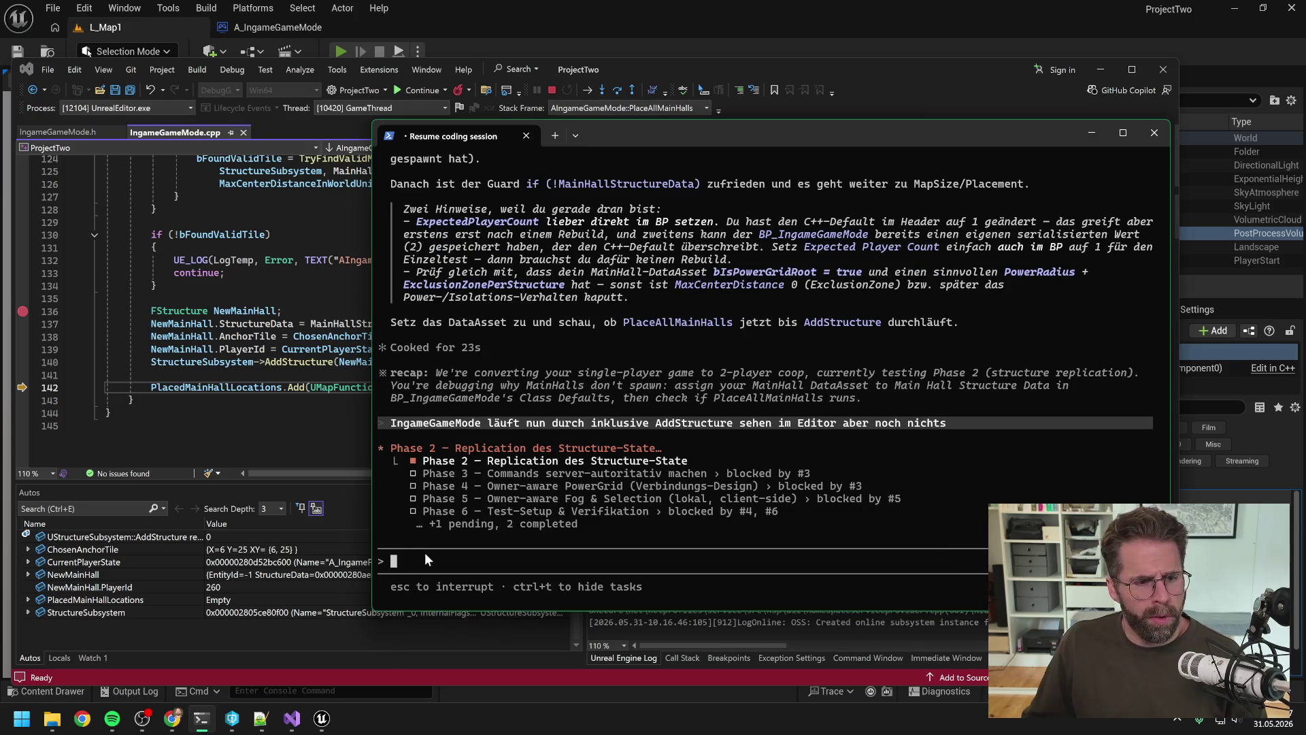
pyautogui.click(98, 314)
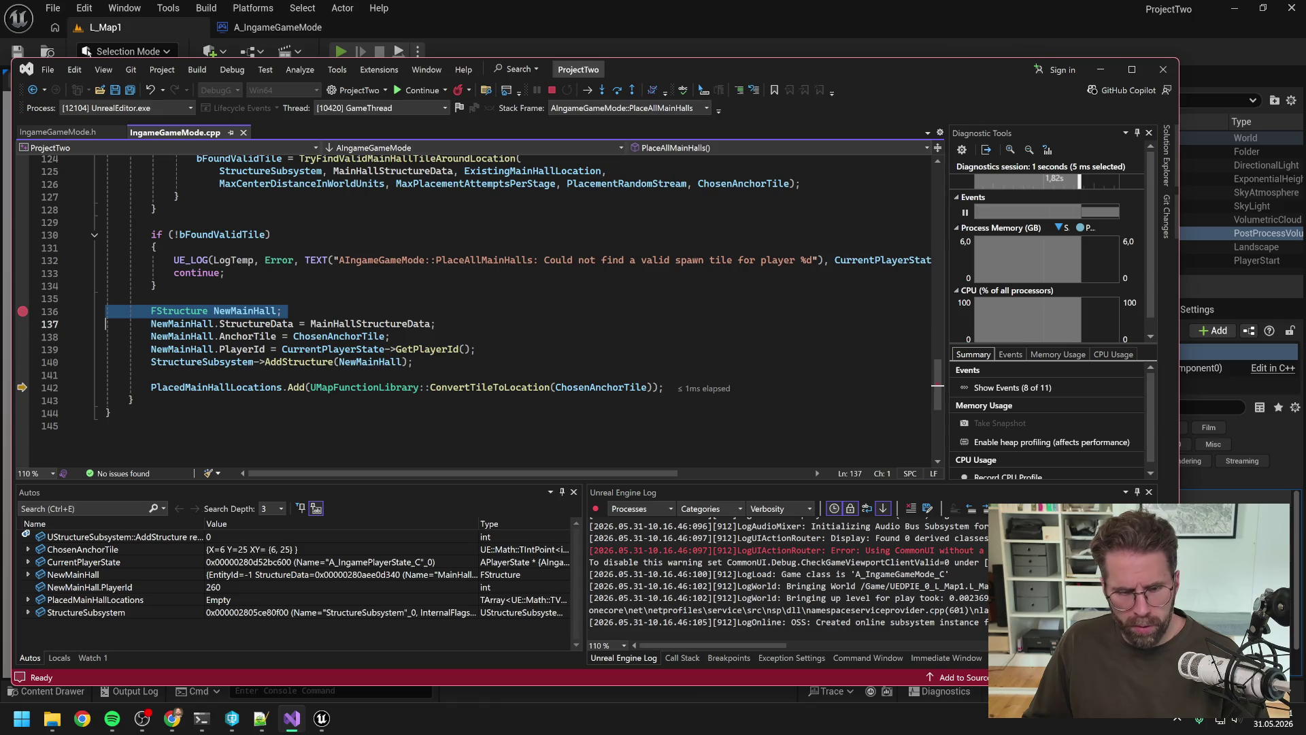
# Clear the line 136 breakpoint and stop the debugging session.
pyautogui.click(124, 310)
pyautogui.press('F9')
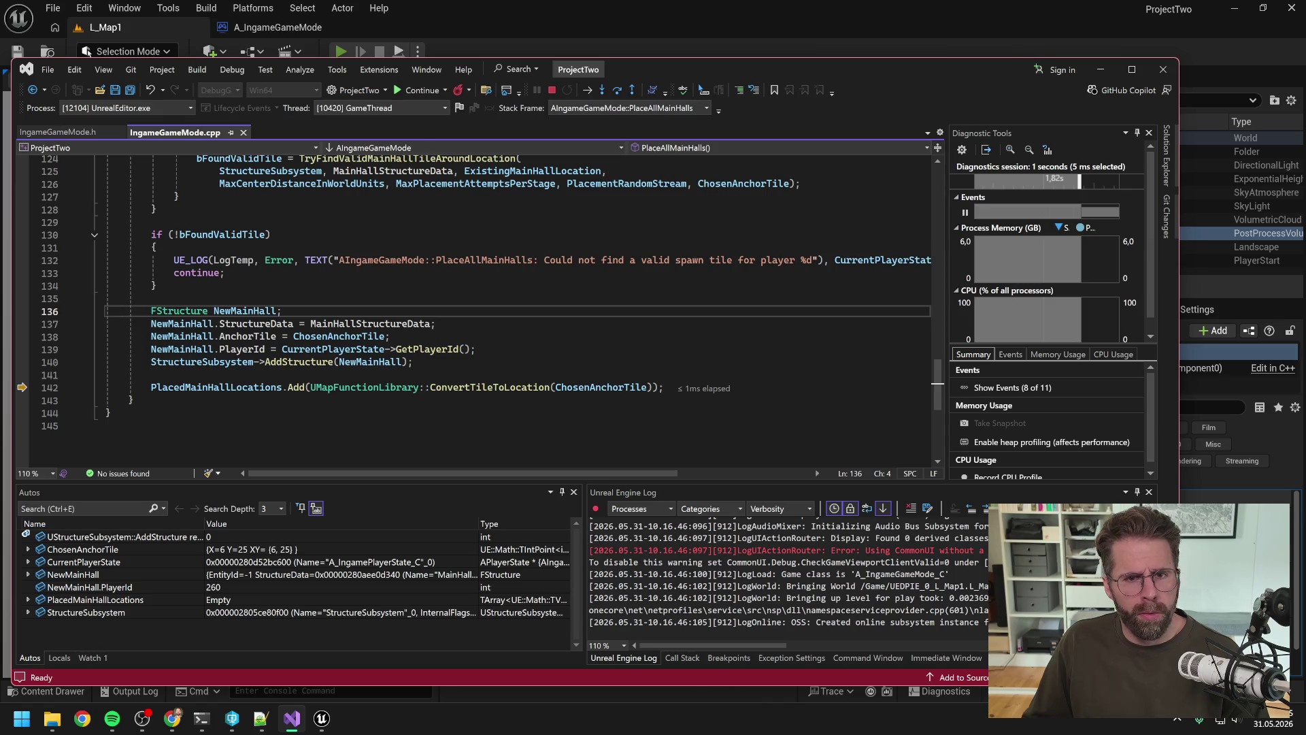
pyautogui.click(555, 93)
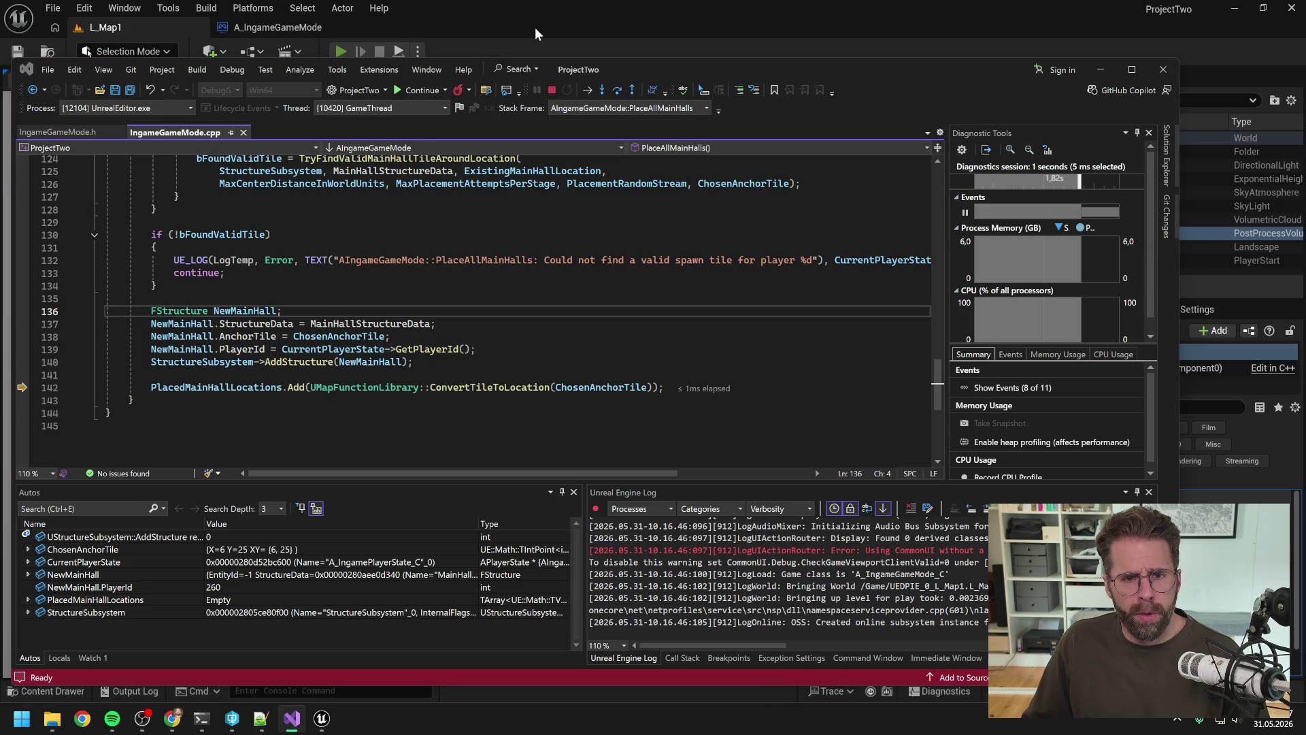
# Move the Visual Studio window aside and switch to the Unreal editor's running game.
pyautogui.moveTo(633, 68); pyautogui.dragTo(669, 357)
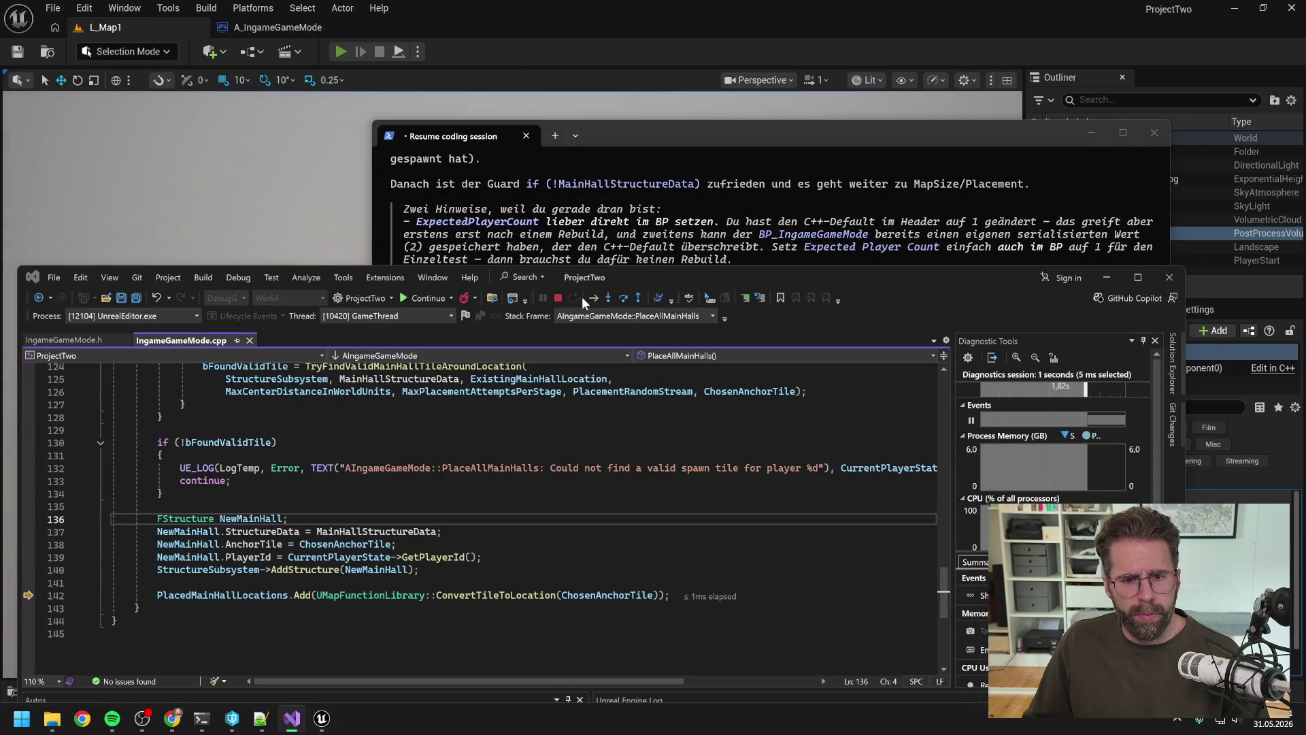
pyautogui.moveTo(659, 275)
pyautogui.mouseDown()
pyautogui.moveTo(637, 232)
pyautogui.moveTo(631, 80)
pyautogui.mouseUp()
pyautogui.click(582, 57)
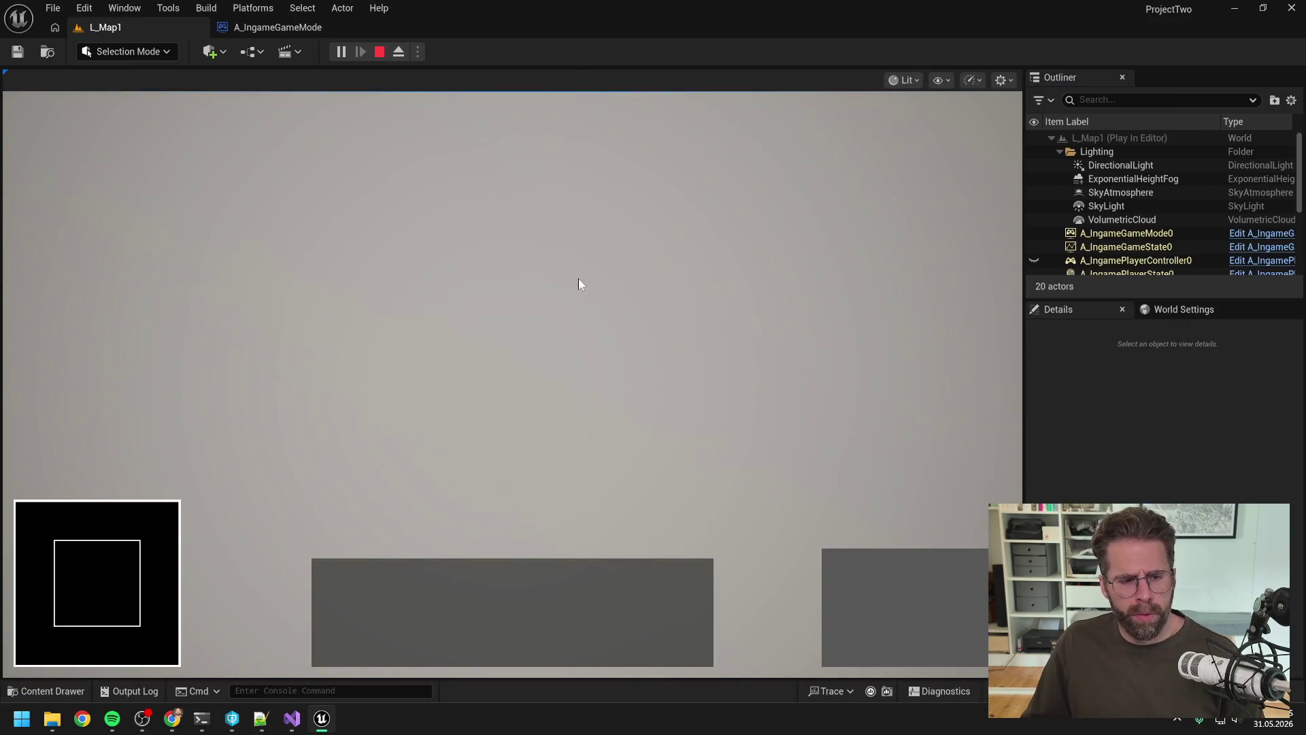
# End the L_Map1 Play-In-Editor session with Esc and return to the Claude Code terminal.
pyautogui.press('Escape')
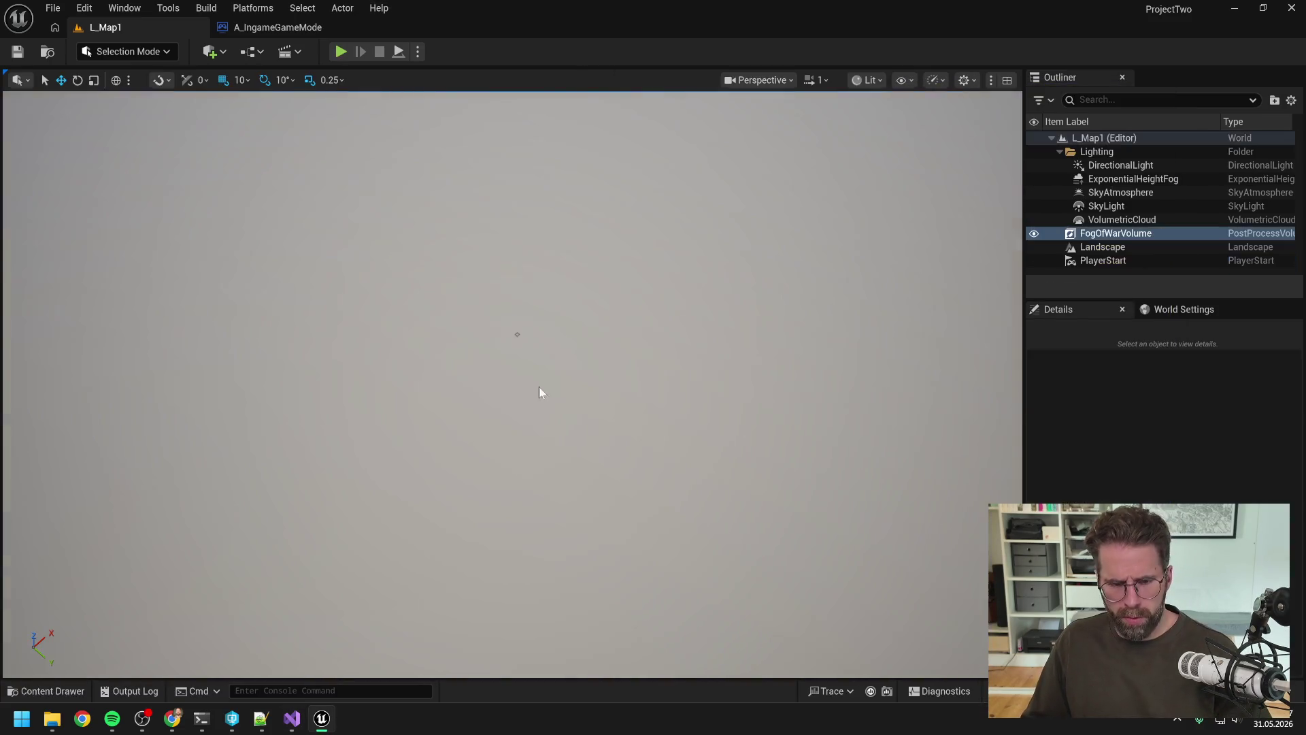
pyautogui.click(519, 373)
pyautogui.click(201, 718)
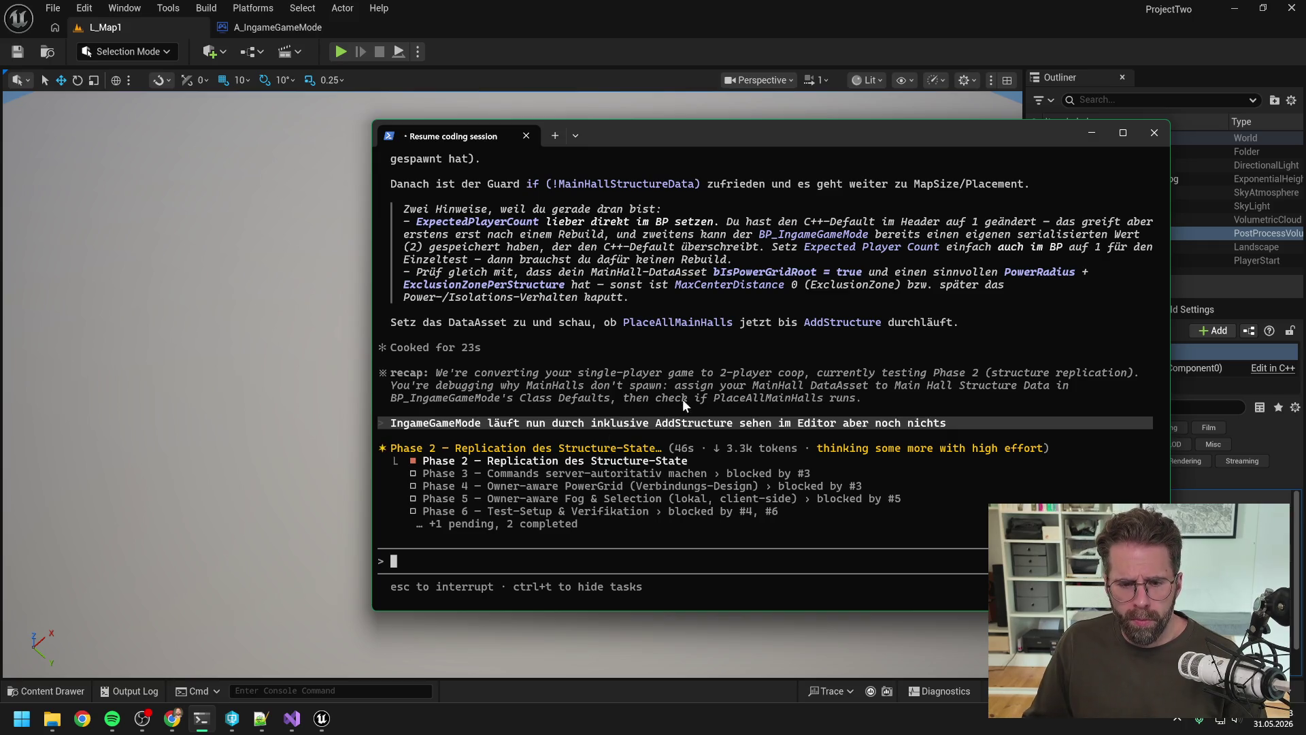
# Scroll back through Claude Code's previous answer, then switch back to Visual Studio 2022.
pyautogui.scroll(2, 681, 405)
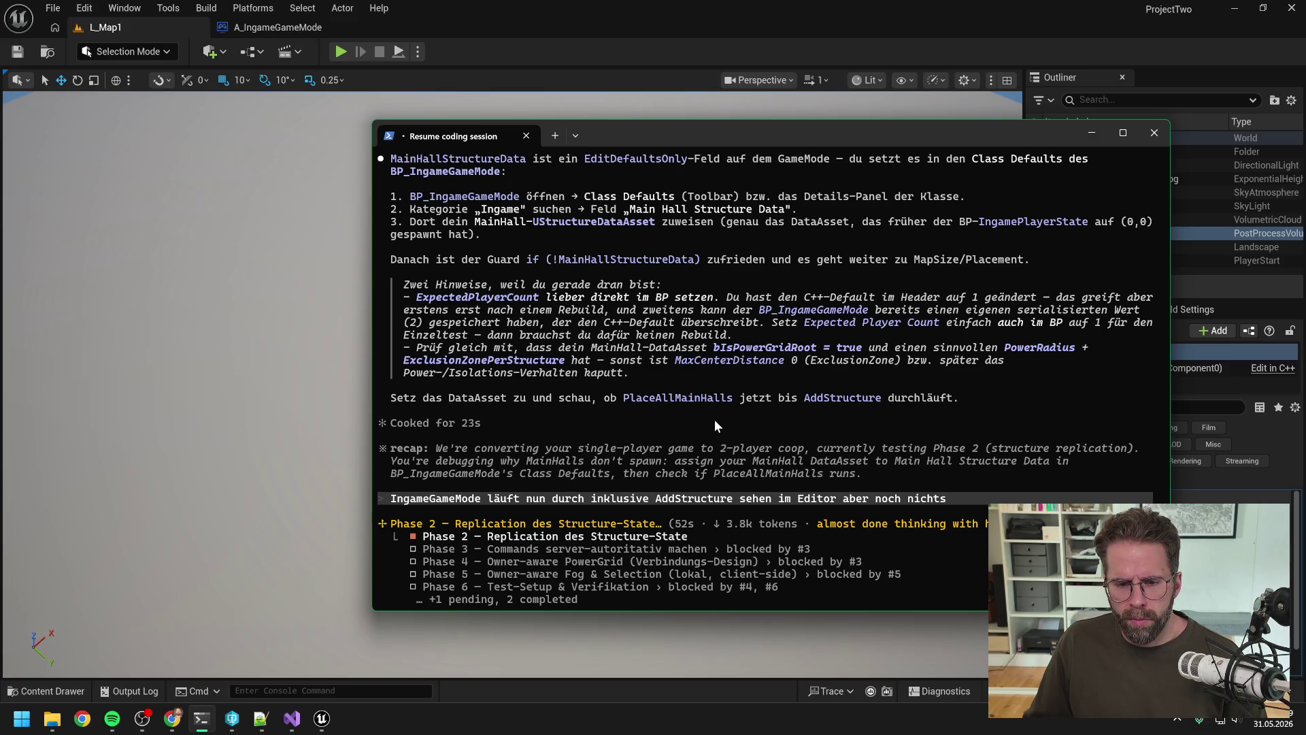
pyautogui.scroll(-2, 714, 419)
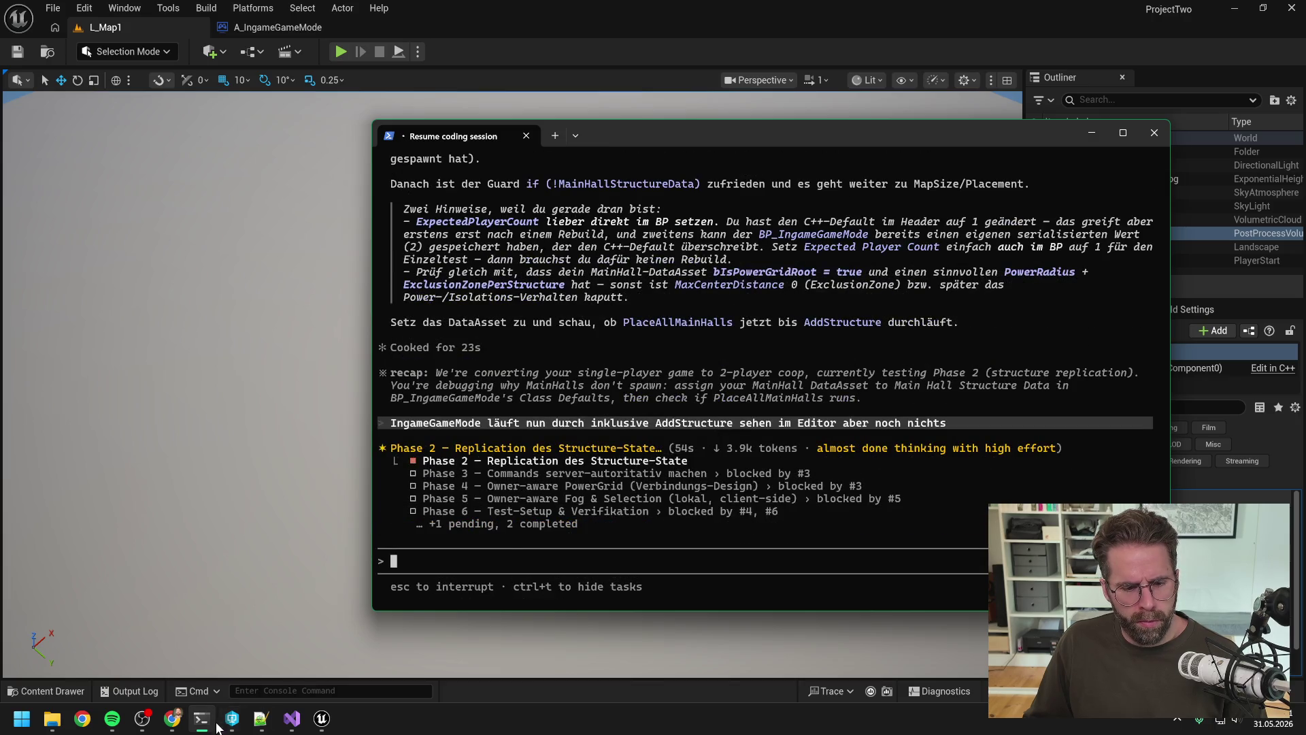
pyautogui.click(292, 718)
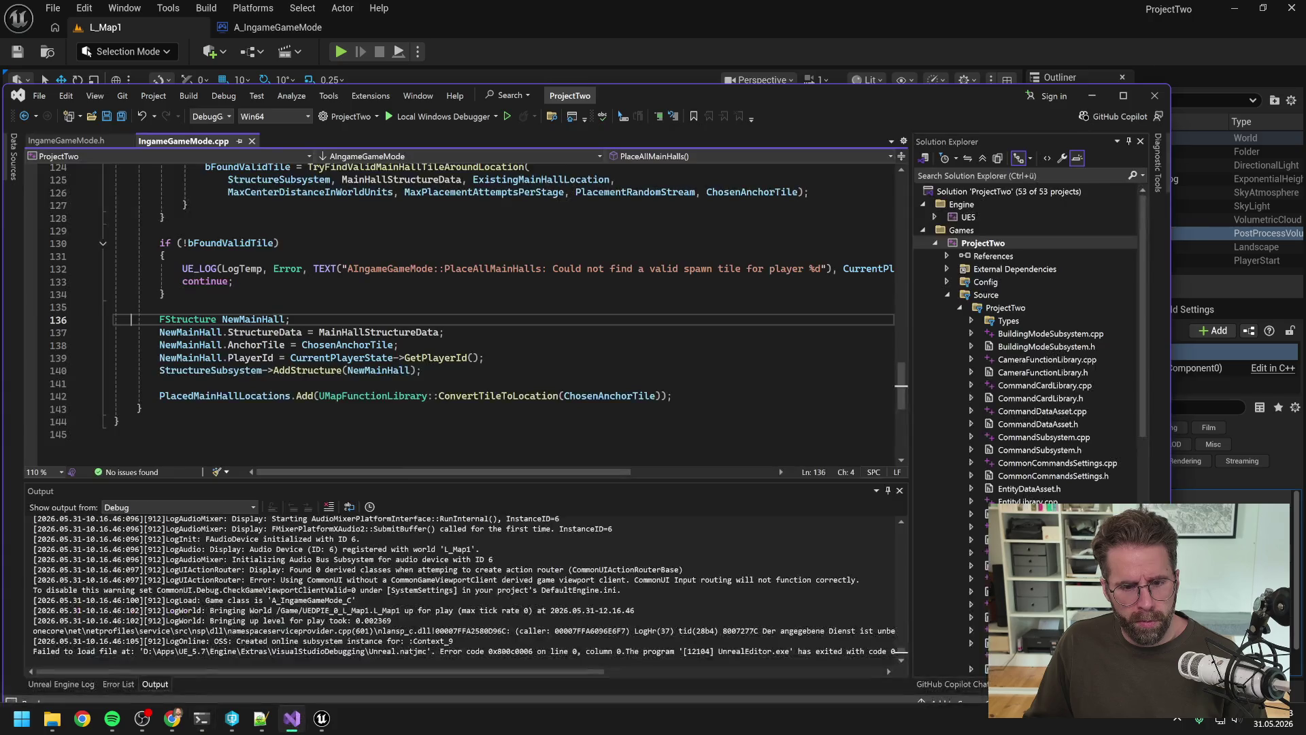
# In IngameGameMode.h, save ExpectedPlayerCount as 2, then revert it to 1 and save again.
pyautogui.click(66, 141)
pyautogui.press('Left')
pyautogui.press('BackSpace')
pyautogui.write('2')
pyautogui.hotkey('ctrl', 's')
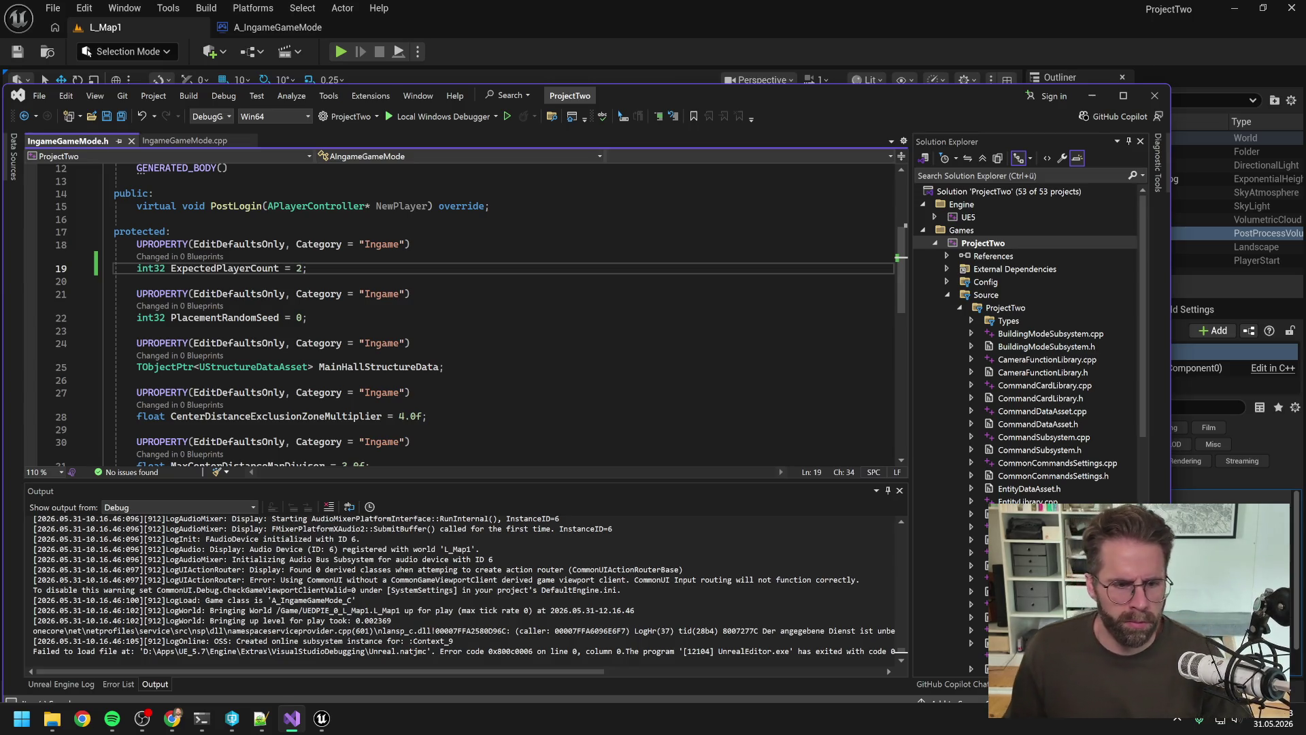
pyautogui.press('BackSpace')
pyautogui.write('1')
pyautogui.hotkey('ctrl', 's')
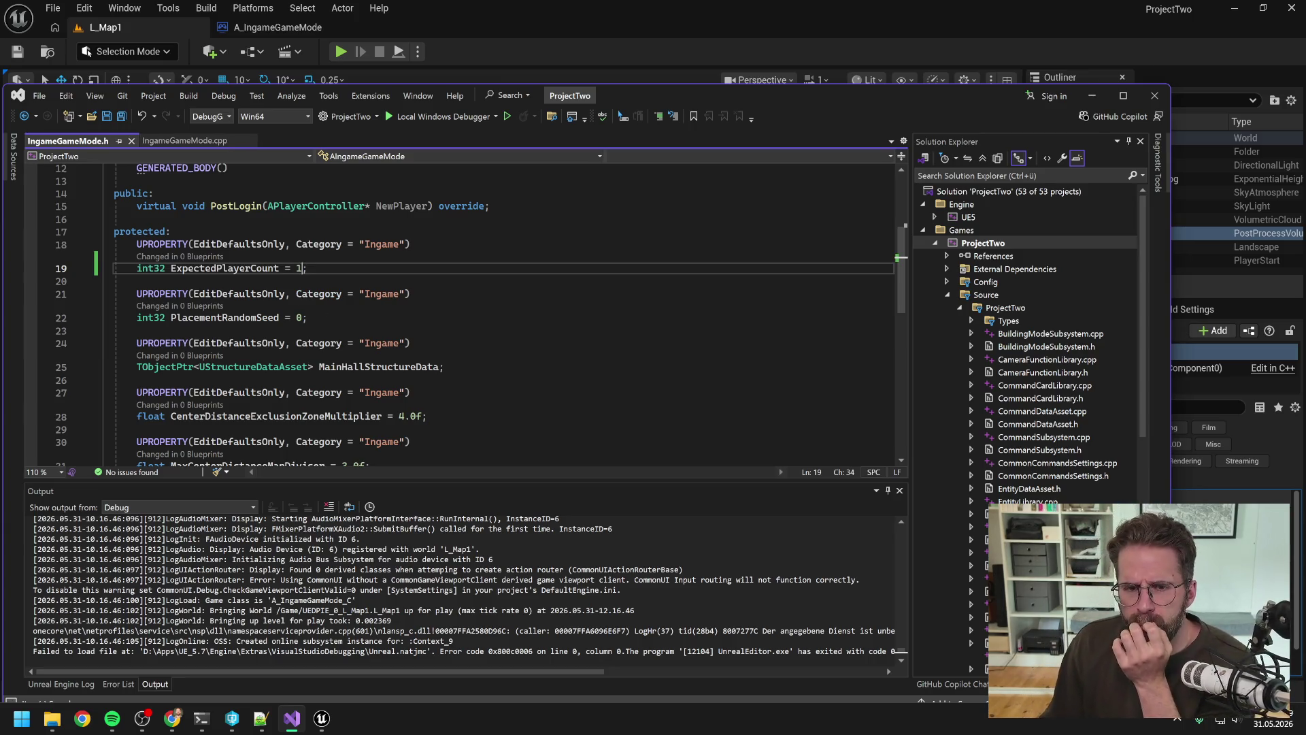
pyautogui.moveTo(650, 97); pyautogui.dragTo(687, 57)
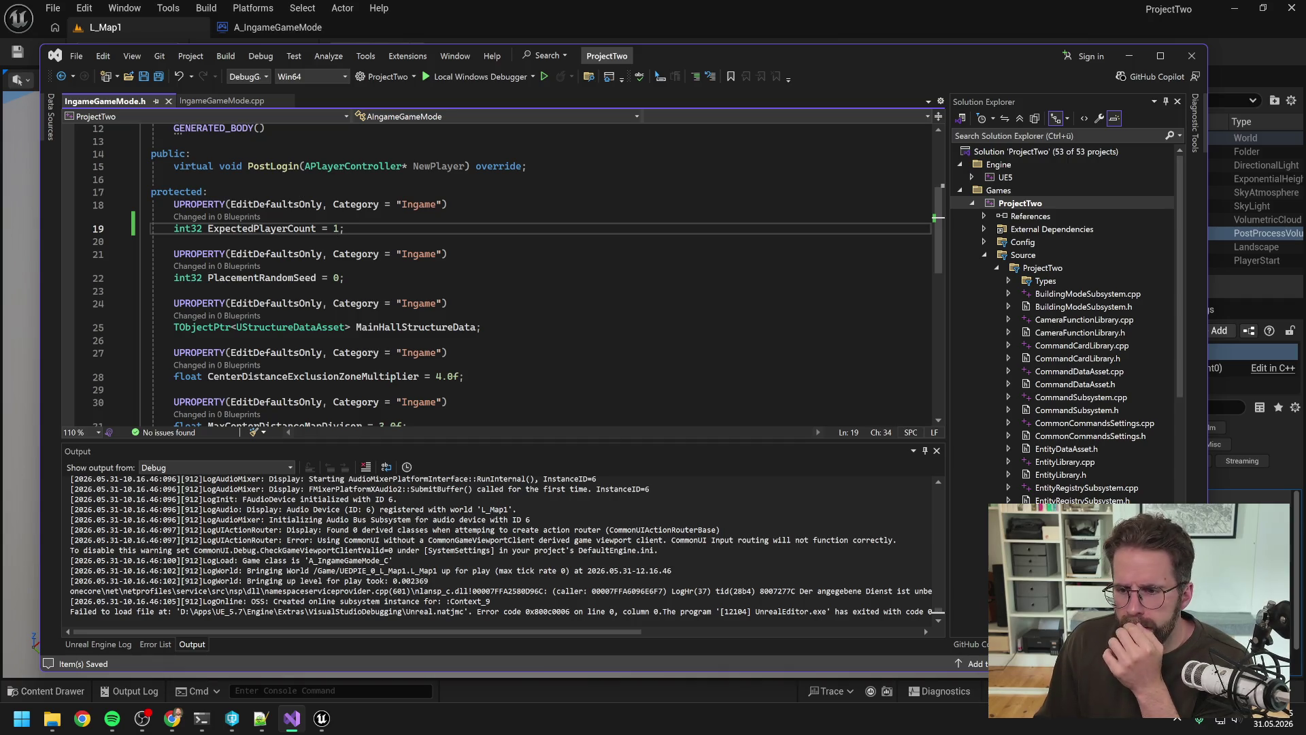
# Open the A_IngameGameMode Blueprint in Unreal and close its Construction Script tab.
pyautogui.click(653, 8)
pyautogui.click(266, 30)
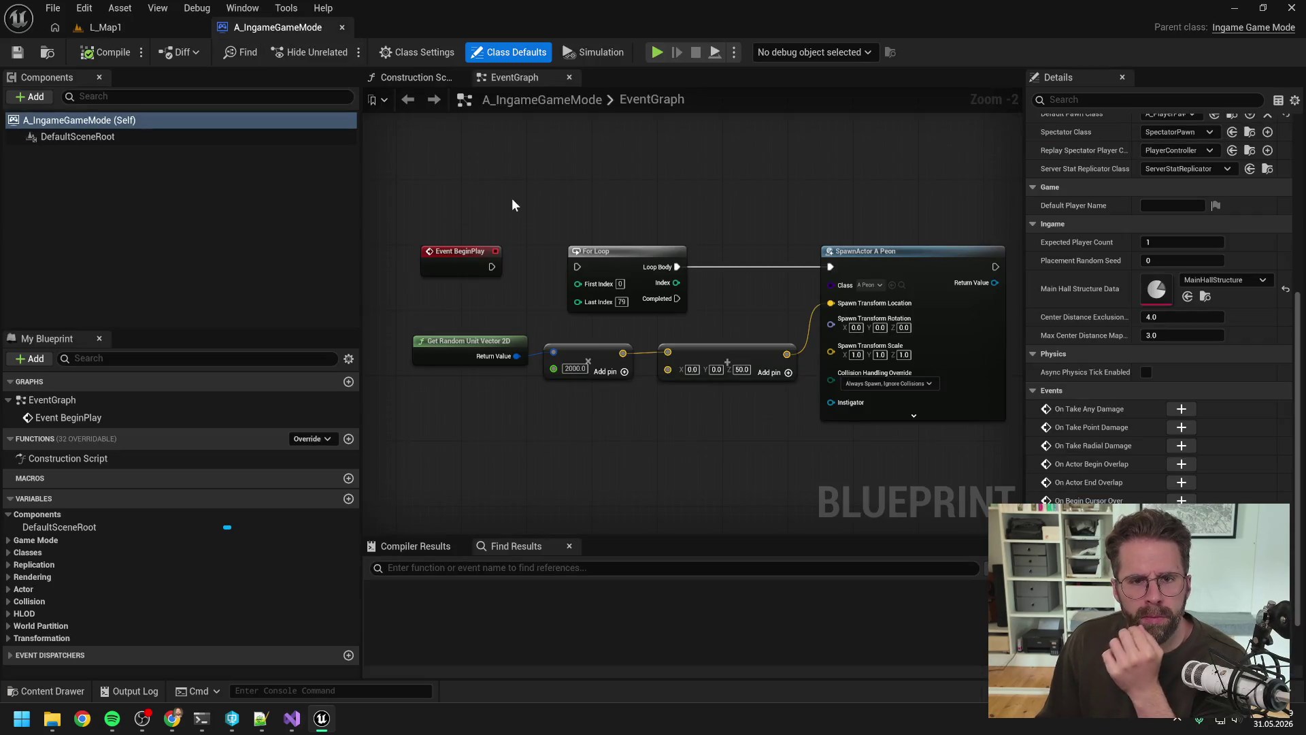
pyautogui.rightClick(483, 77)
pyautogui.click(546, 166)
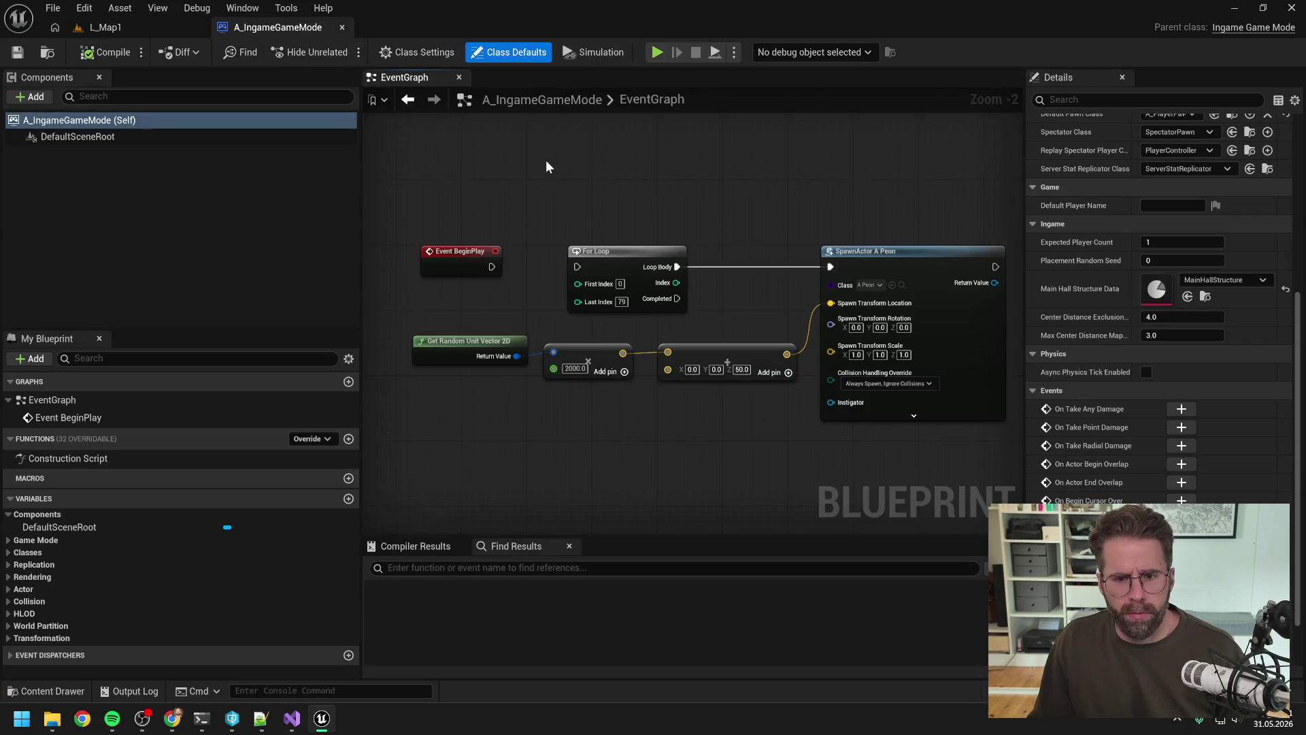
pyautogui.scroll(-2, 545, 161)
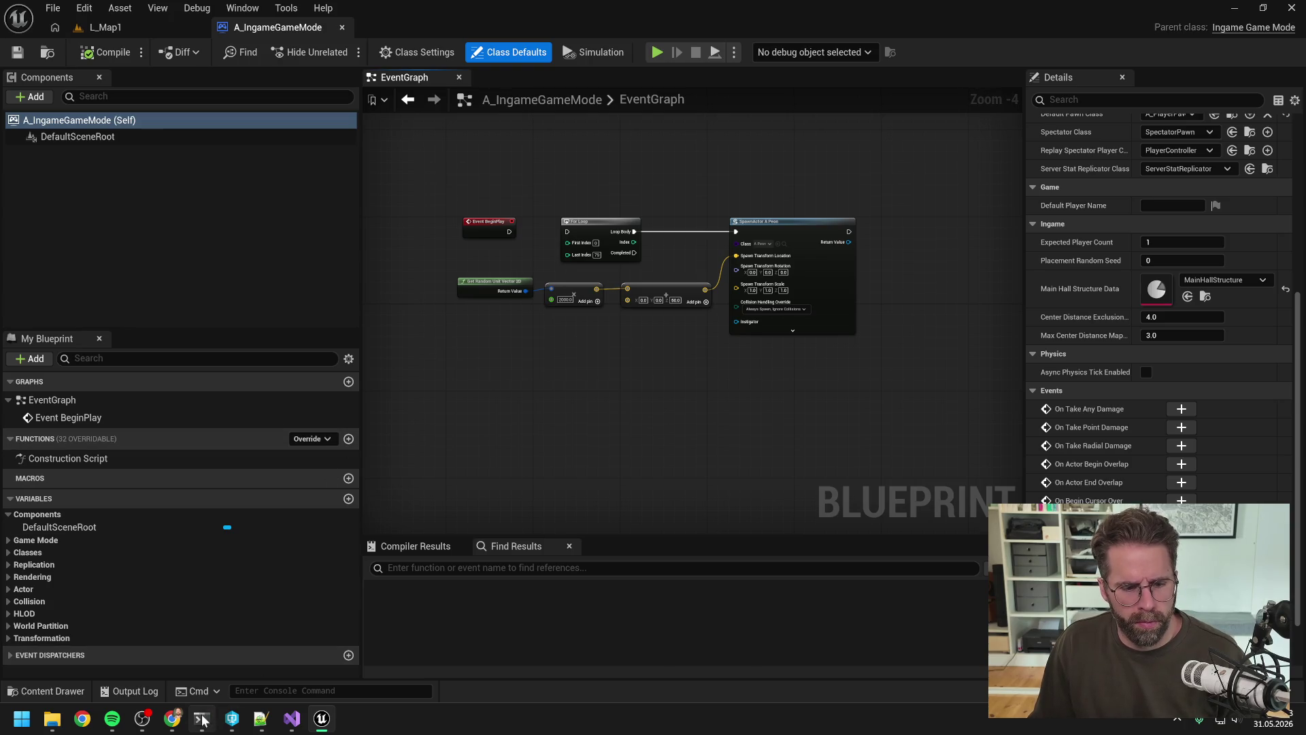
# Check the terminal, then bring Unreal back with the Content Drawer's search field selected.
pyautogui.click(201, 719)
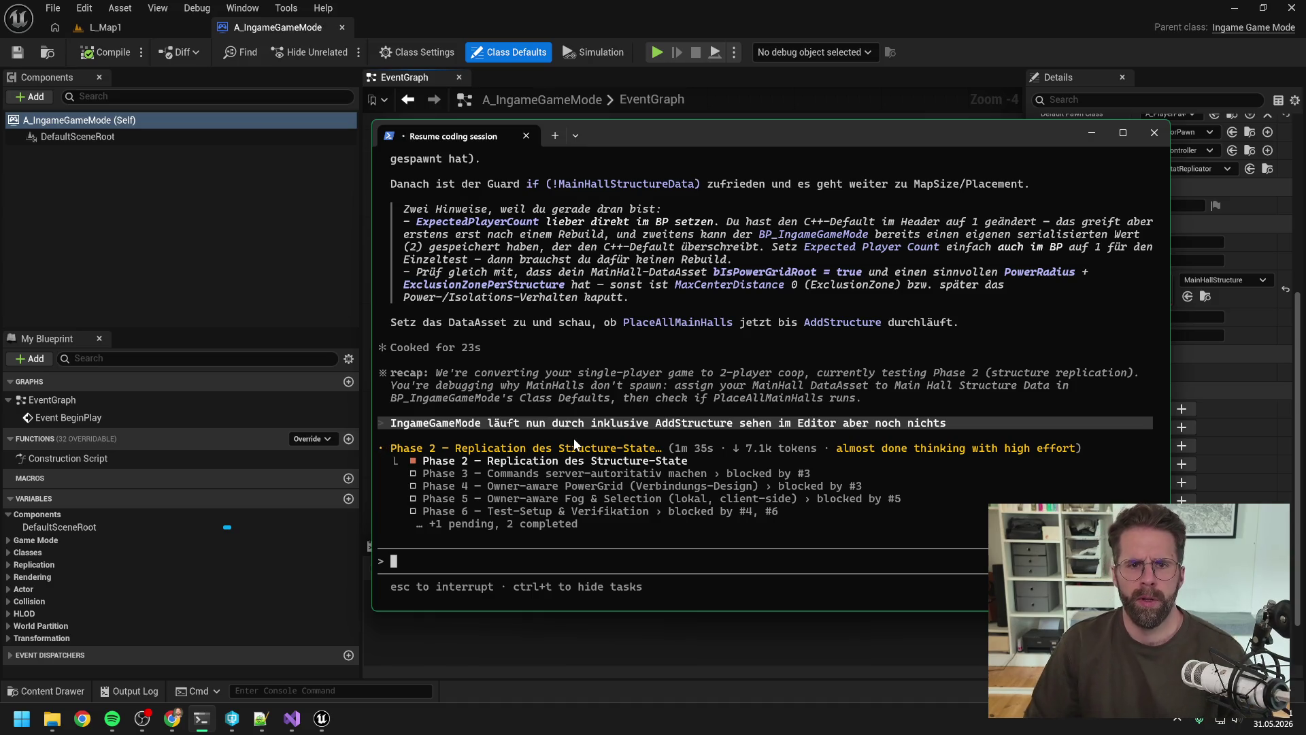
pyautogui.click(650, 38)
pyautogui.hotkey('ctrl', 'space')
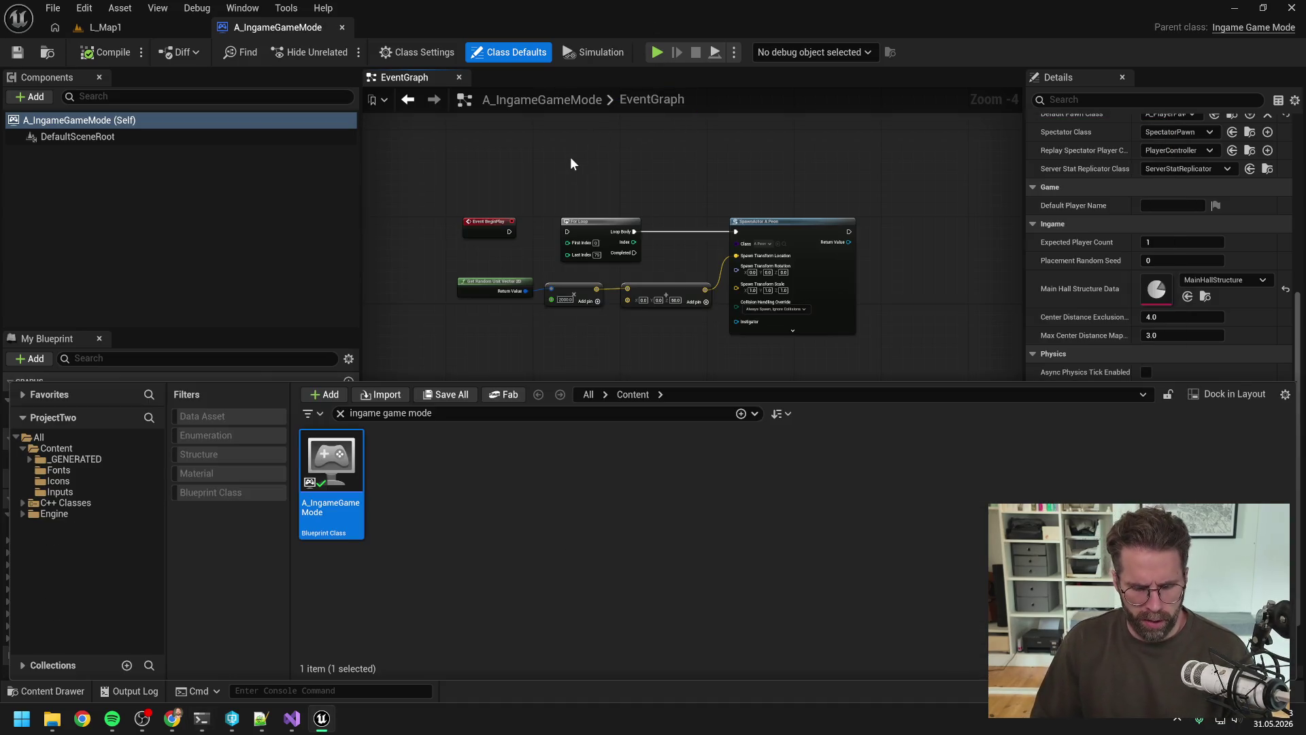
pyautogui.hotkey('ctrl', 'f')
# Search 'visual', open A_StructureVisualizer, and close every graph tab except HandleStructureAdded.
pyautogui.write('visual')
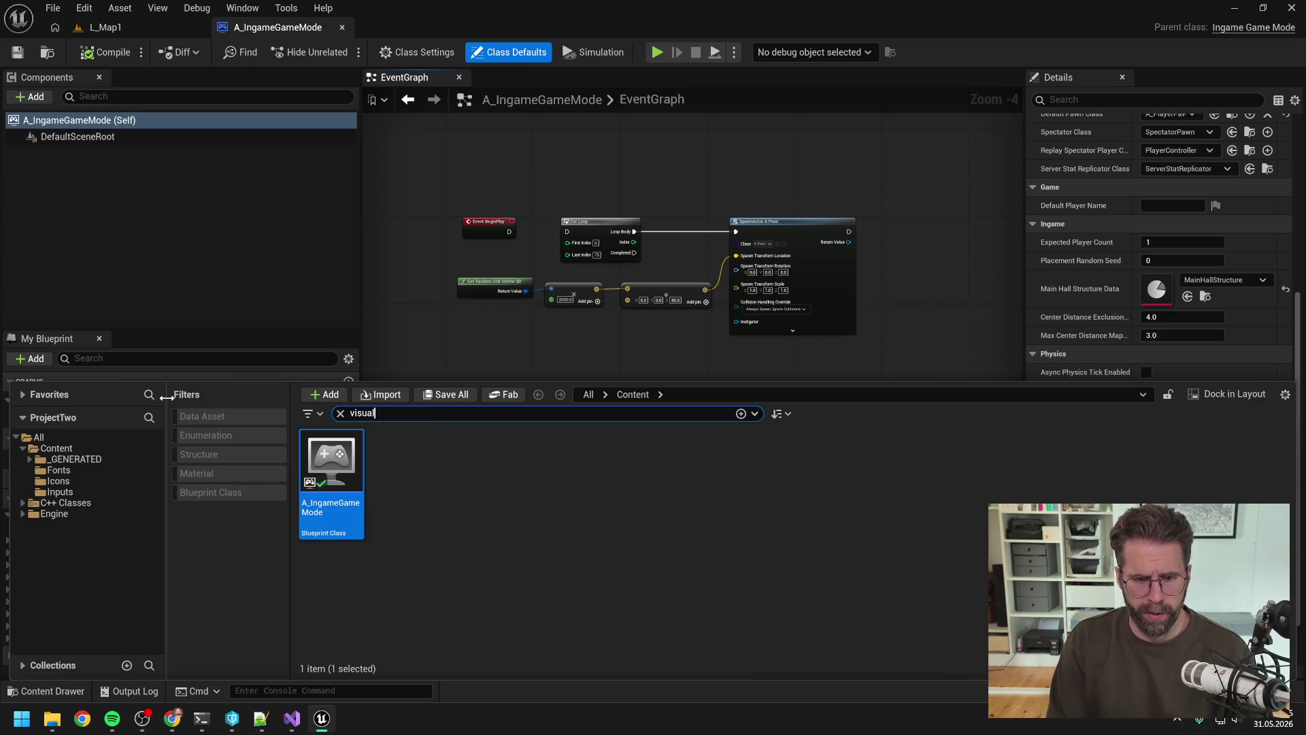
pyautogui.click(413, 610)
pyautogui.doubleClick(393, 481)
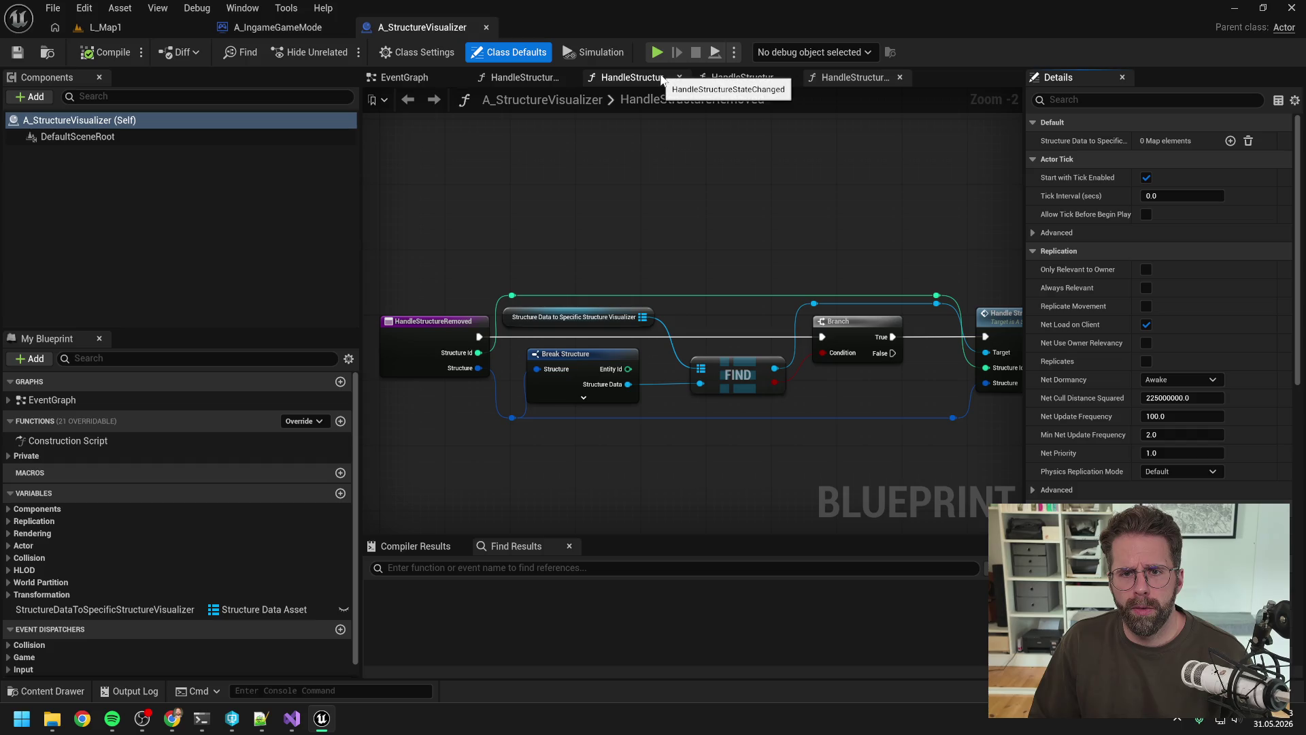
pyautogui.rightClick(532, 72)
pyautogui.click(565, 163)
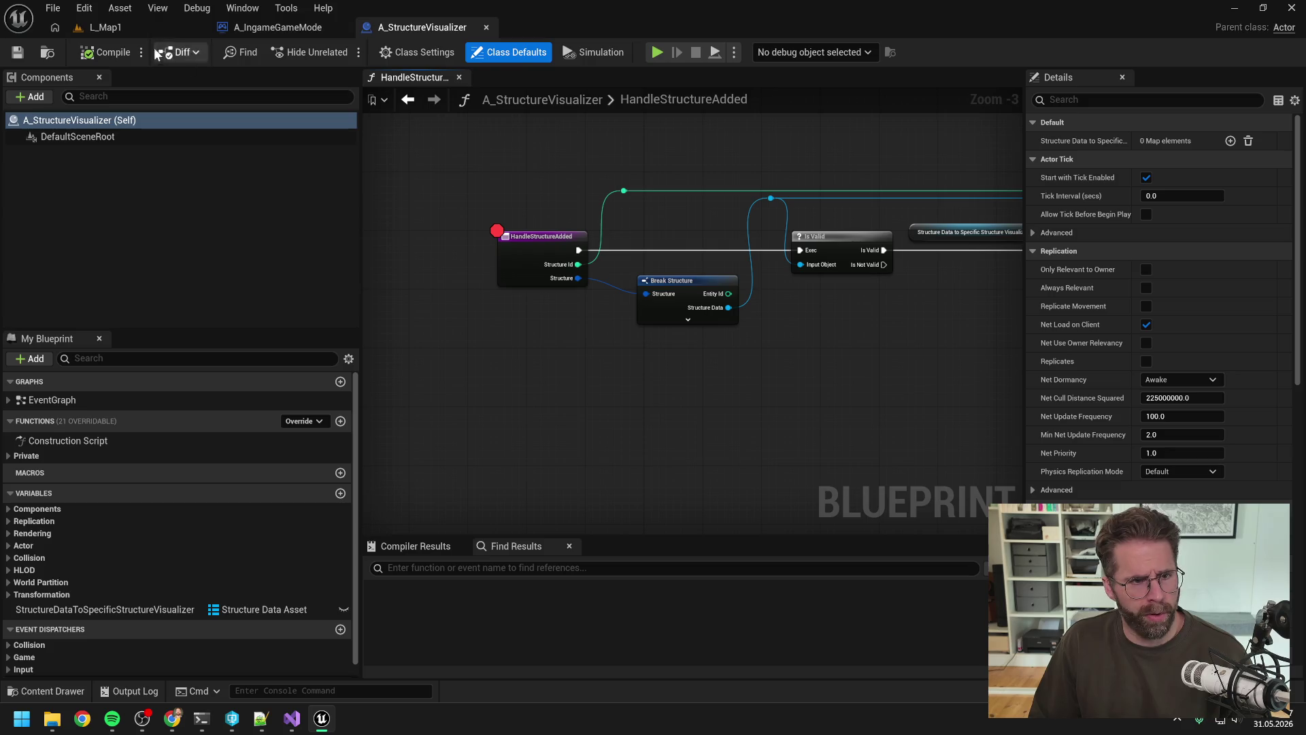
# Run a quick Play test in L_Map1, then inspect the EventGraph's Bind Event nodes before returning to Visual Studio.
pyautogui.click(146, 27)
pyautogui.click(341, 52)
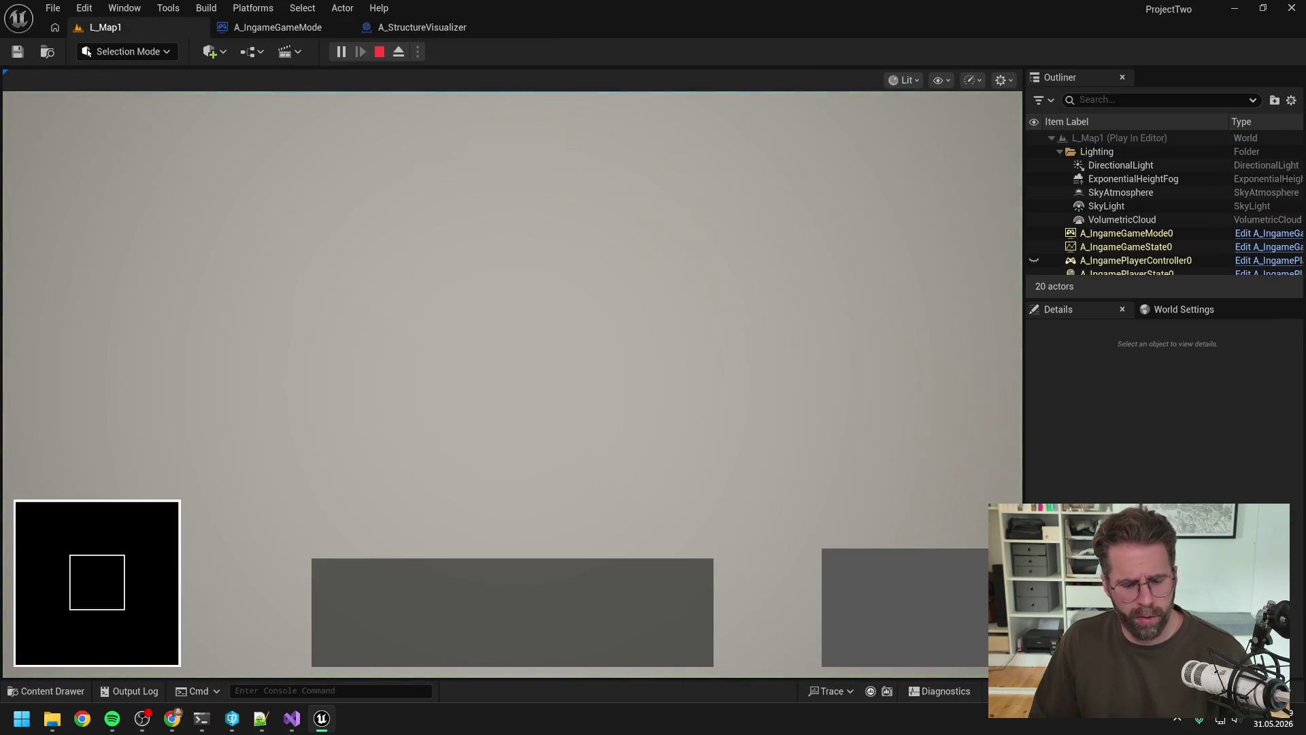
pyautogui.press('Escape')
pyautogui.click(422, 27)
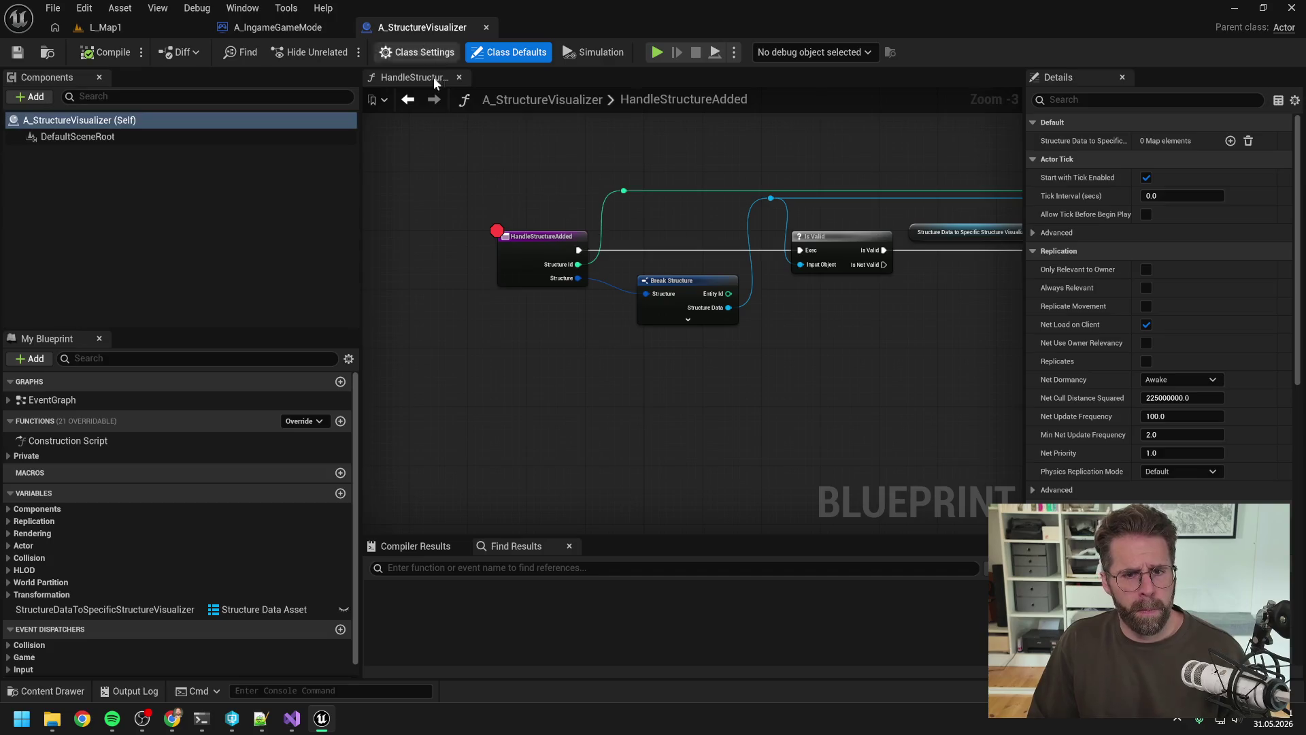
pyautogui.doubleClick(141, 403)
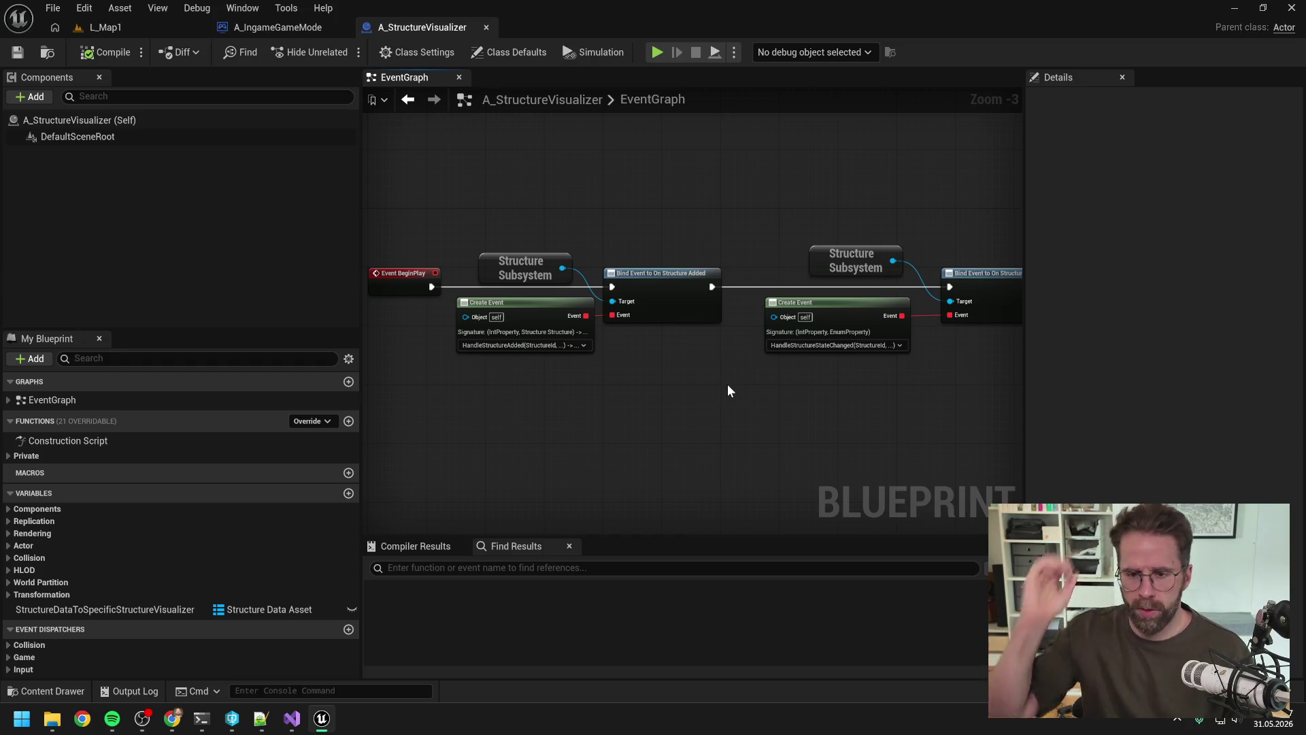
pyautogui.moveTo(780, 387)
pyautogui.mouseDown()
pyautogui.moveTo(498, 397)
pyautogui.moveTo(837, 401)
pyautogui.mouseUp()
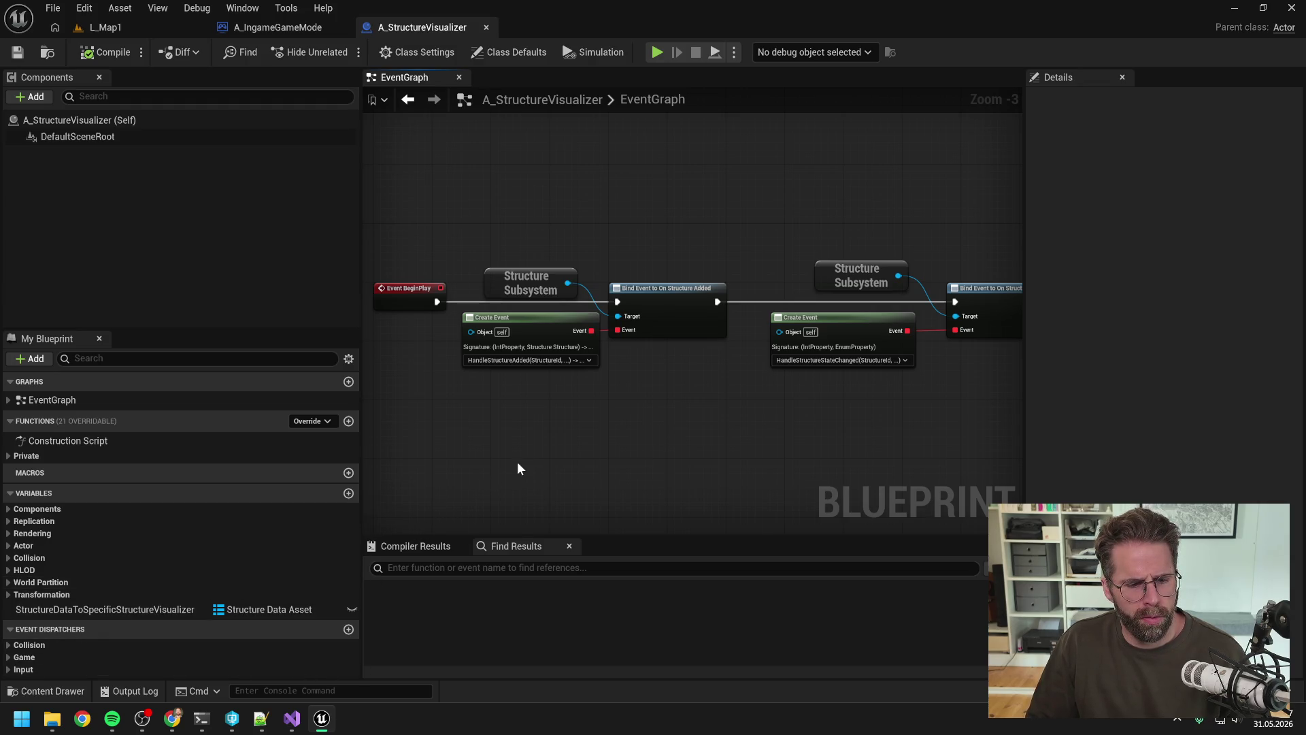
pyautogui.click(291, 718)
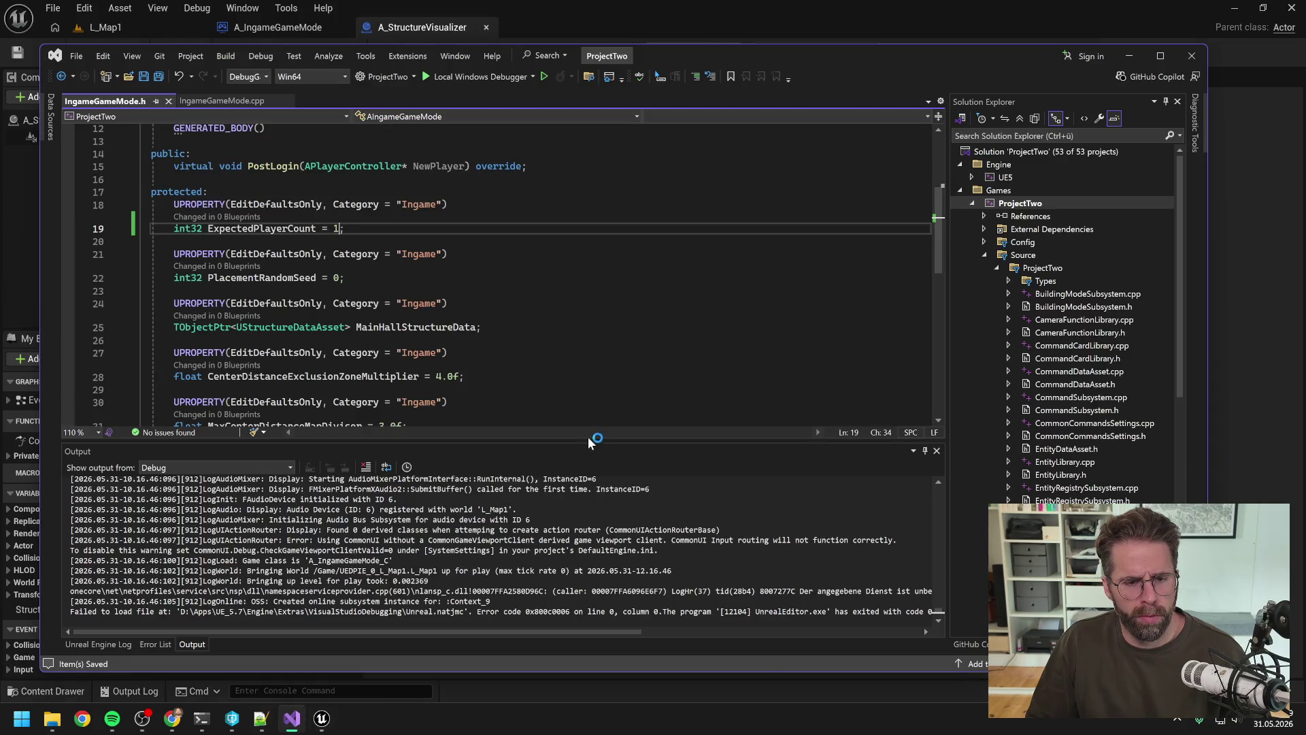
# Reread Claude's broadcast-timing diagnosis, suggested GridSubsystem/PowerGridSubsystem breakpoints and next-tick fix.
pyautogui.click(201, 717)
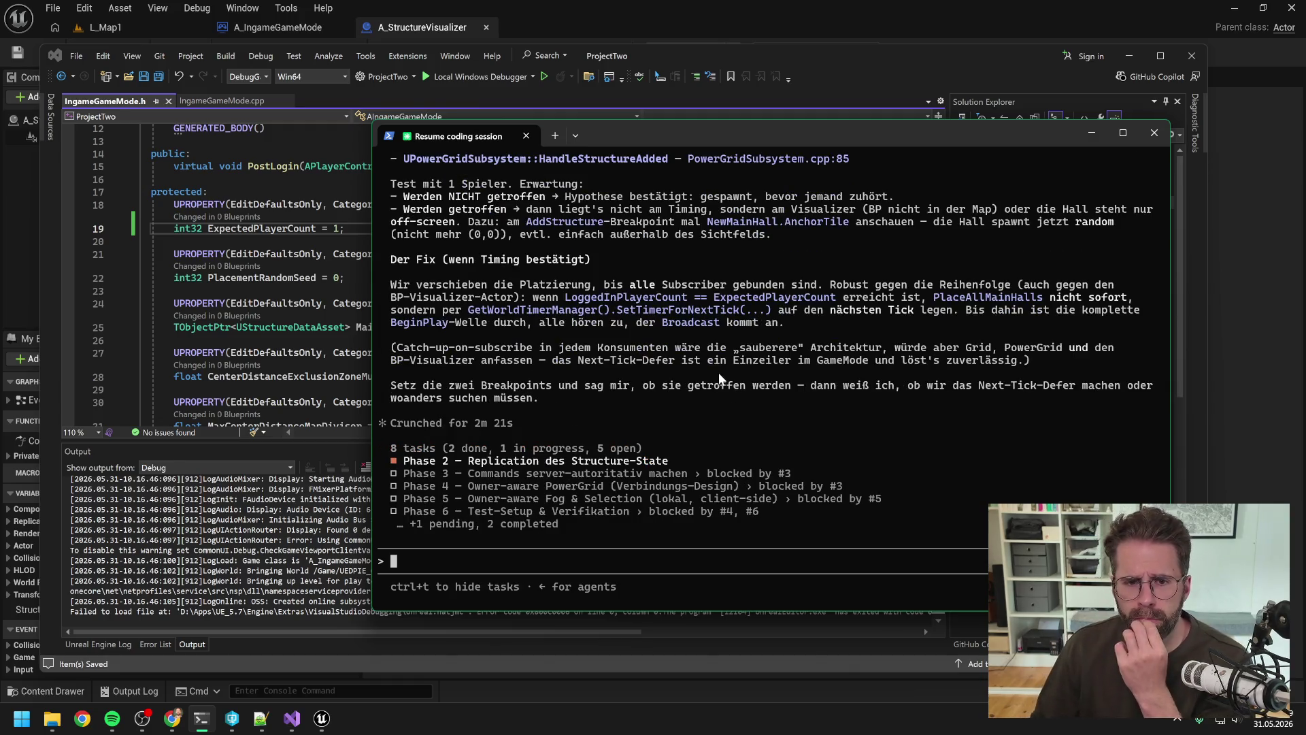
pyautogui.scroll(4, 719, 373)
pyautogui.scroll(7, 718, 373)
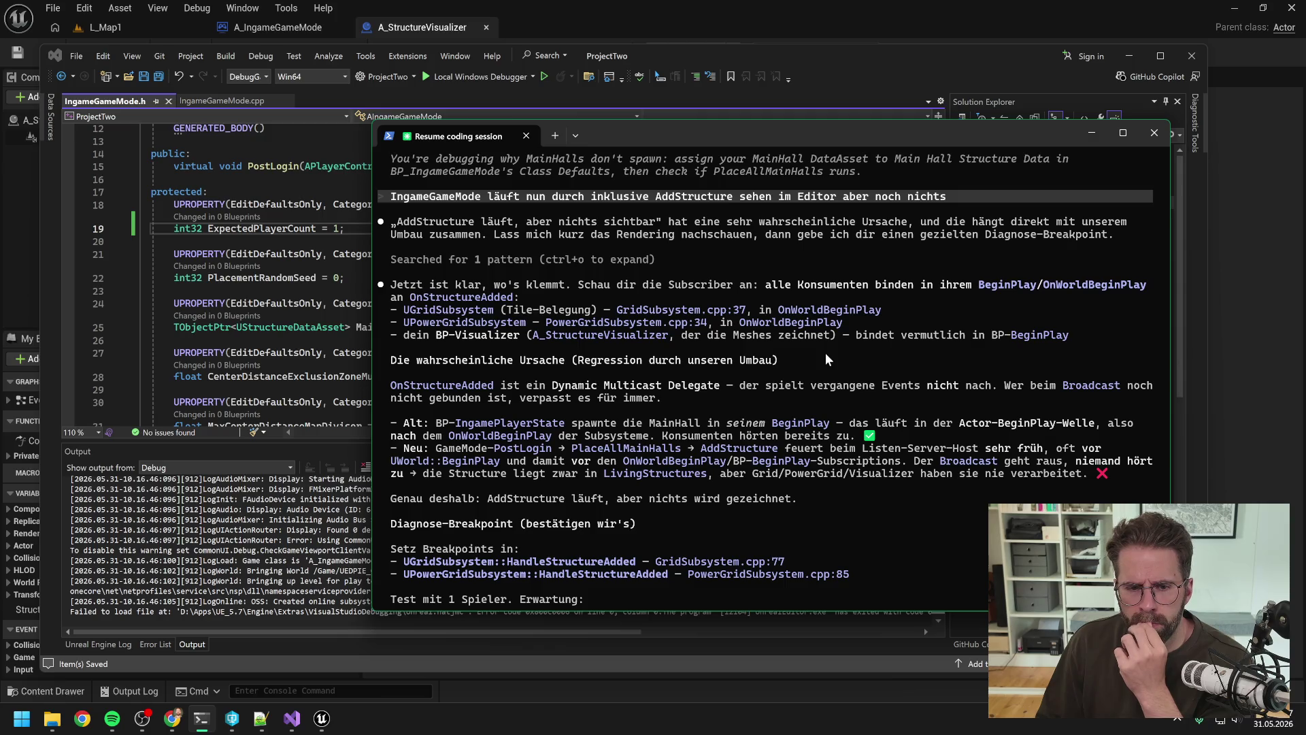
pyautogui.scroll(-1, 826, 353)
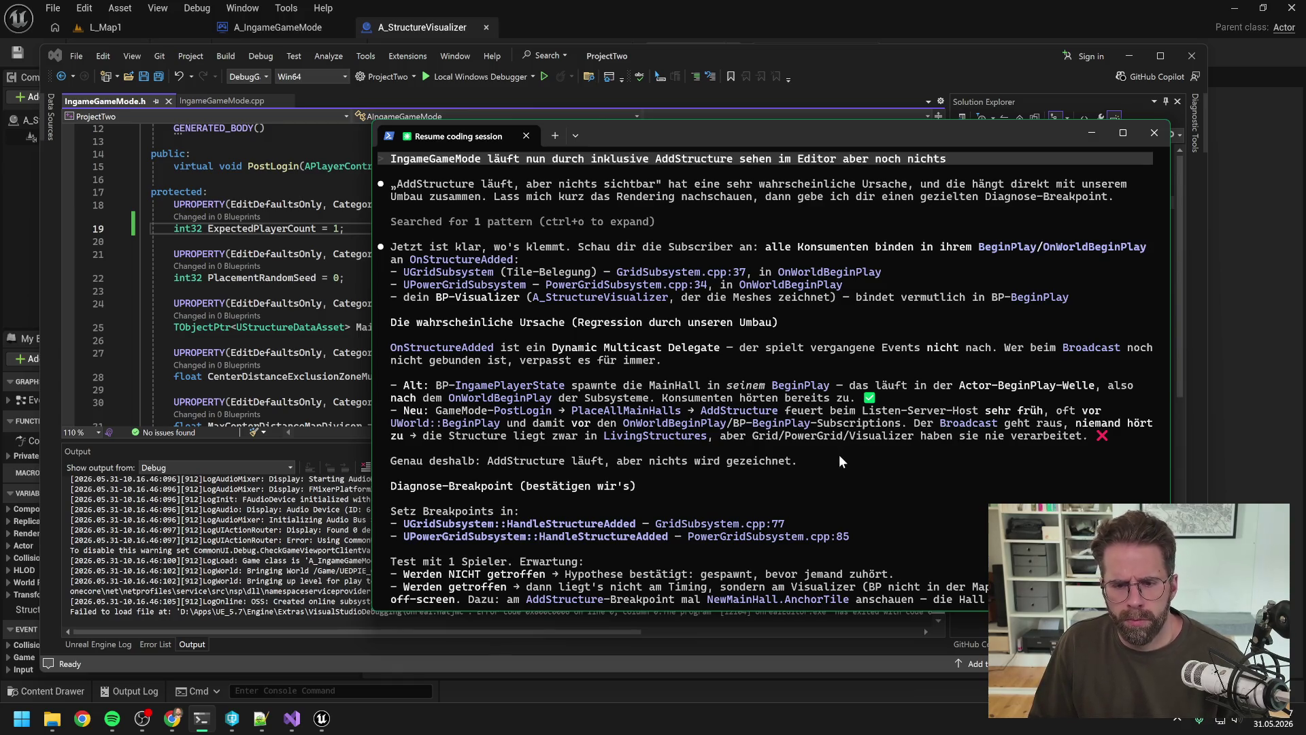
pyautogui.scroll(-3, 830, 451)
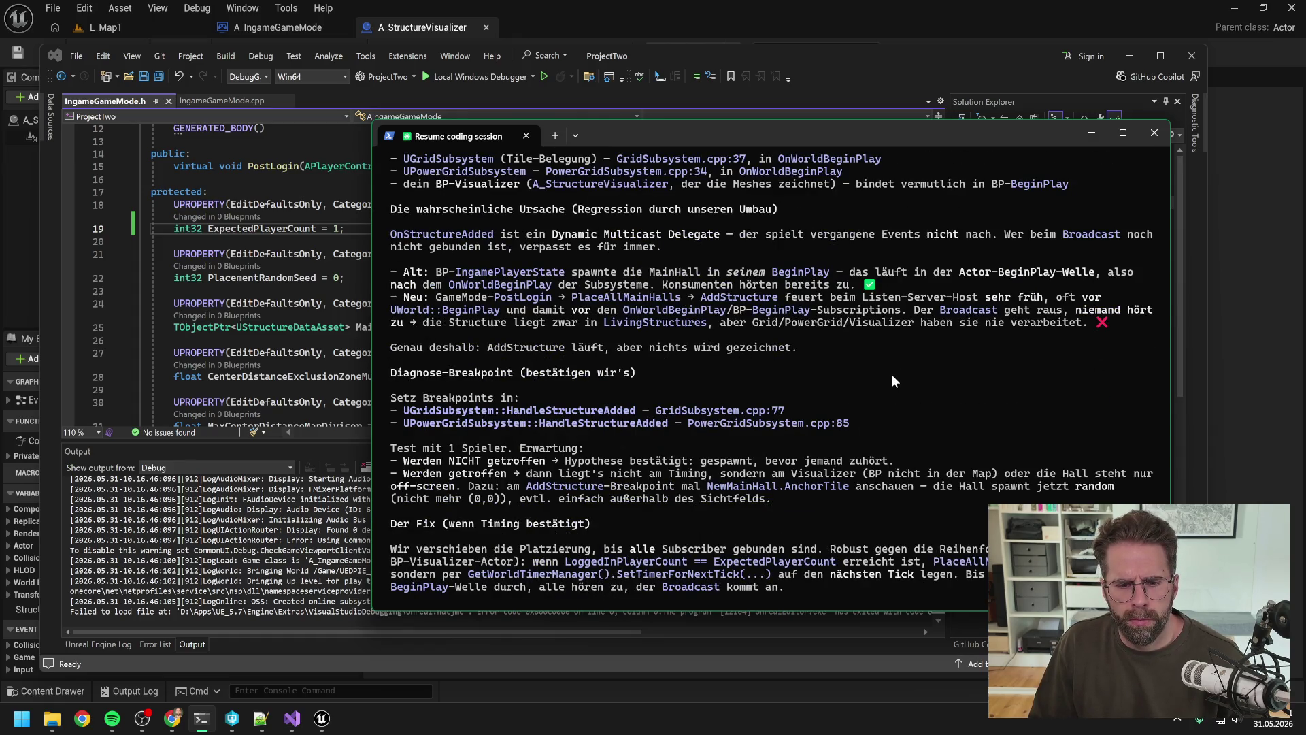
# Expand Private functions in A_StructureVisualizer and open the HandleStructureAdded graph.
pyautogui.click(1235, 404)
pyautogui.scroll(-2, 793, 334)
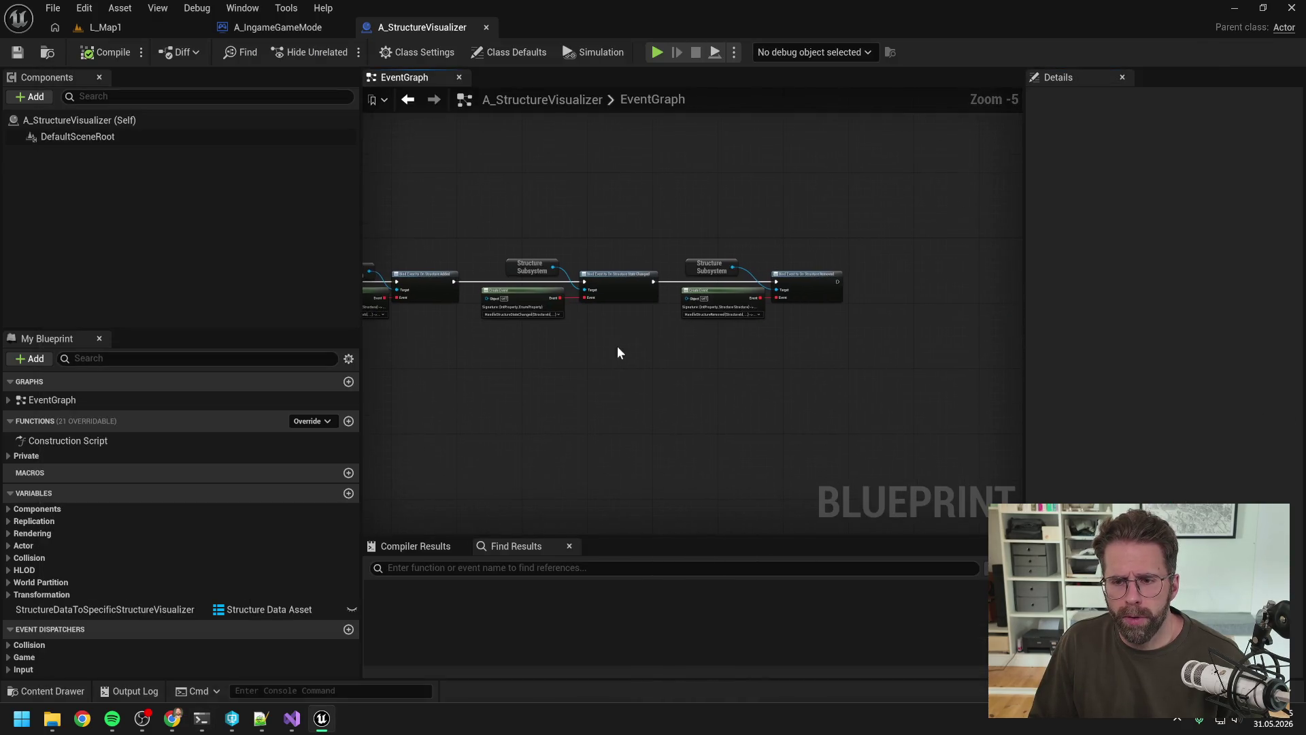
pyautogui.scroll(3, 863, 296)
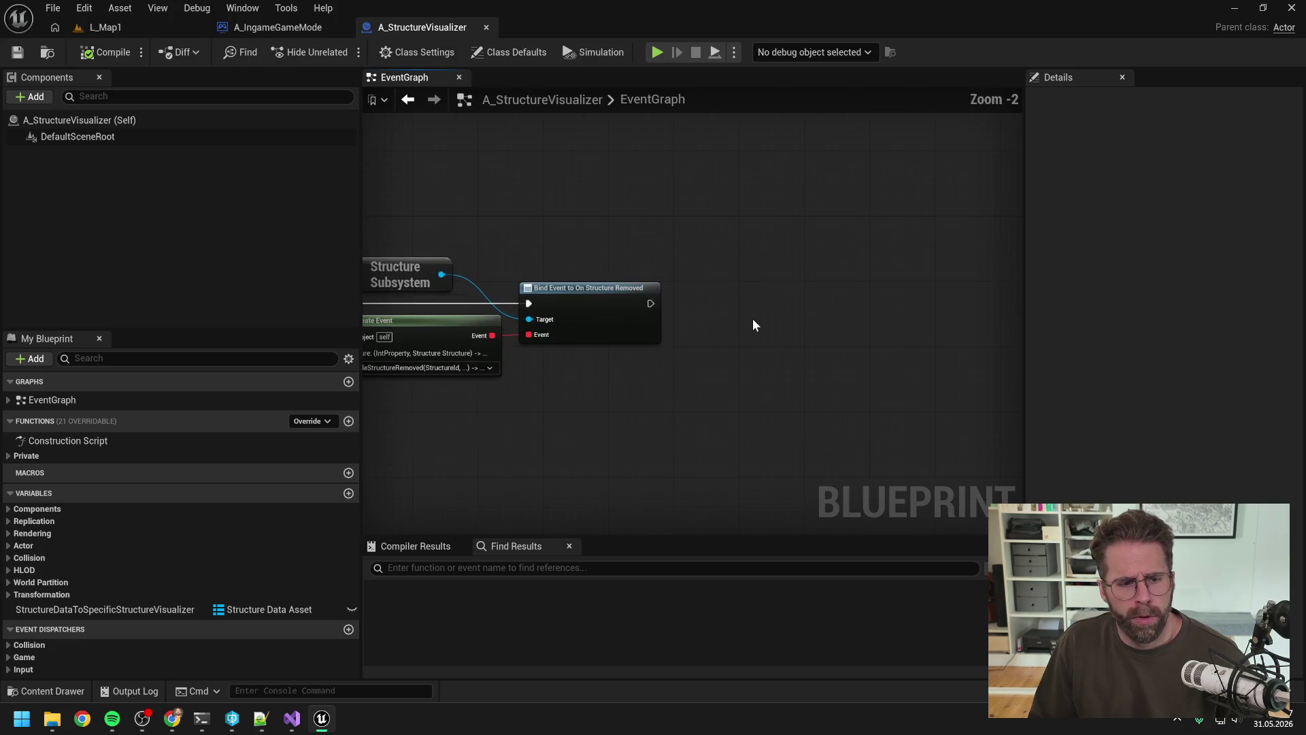
pyautogui.click(9, 457)
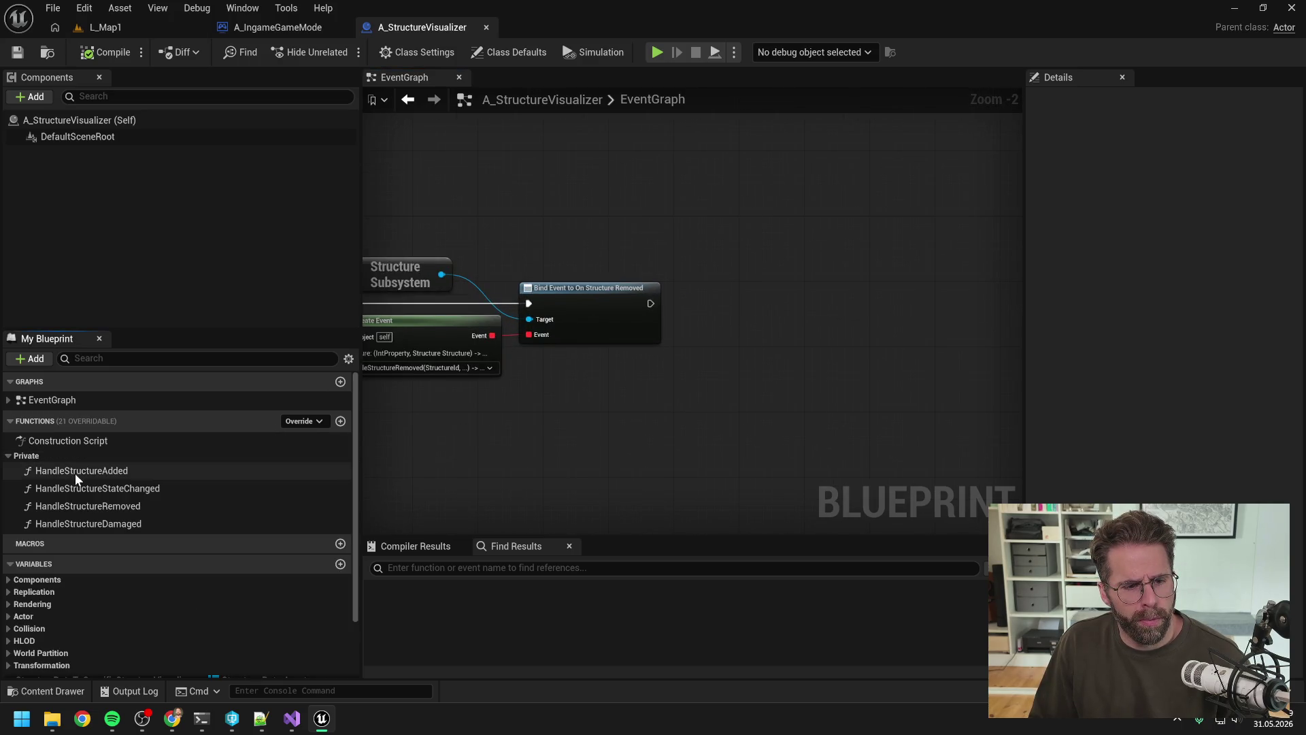
pyautogui.doubleClick(41, 471)
# Zoom and pan through HandleStructureAdded's spawning logic, then go back to the EventGraph.
pyautogui.scroll(6, 528, 296)
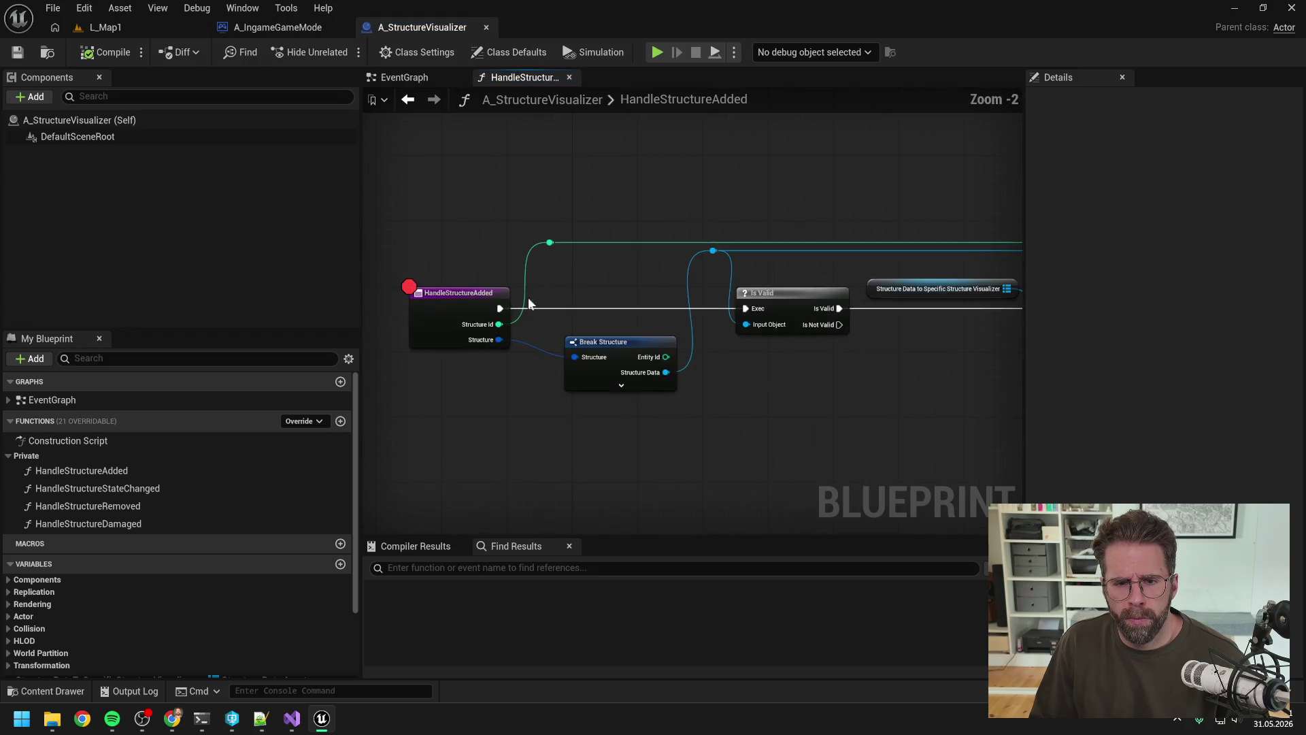
pyautogui.scroll(-6, 598, 305)
pyautogui.scroll(2, 823, 308)
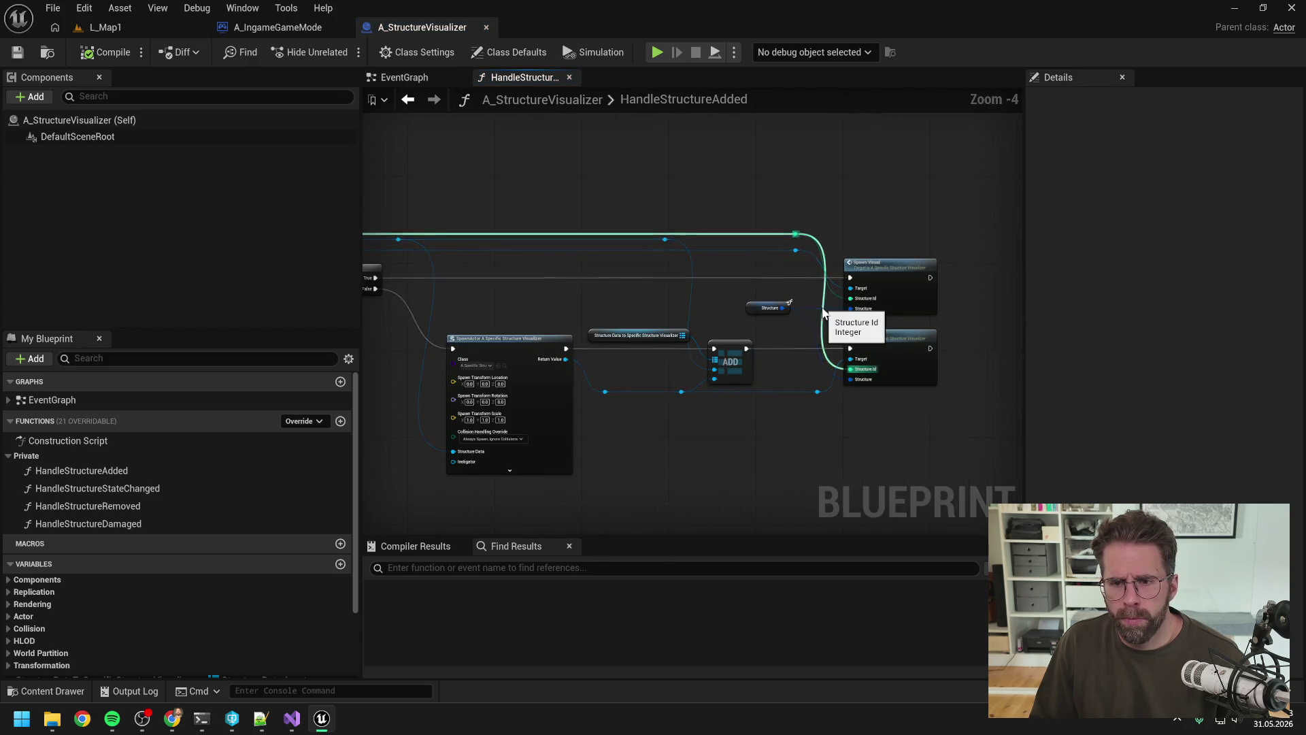
pyautogui.scroll(-2, 602, 376)
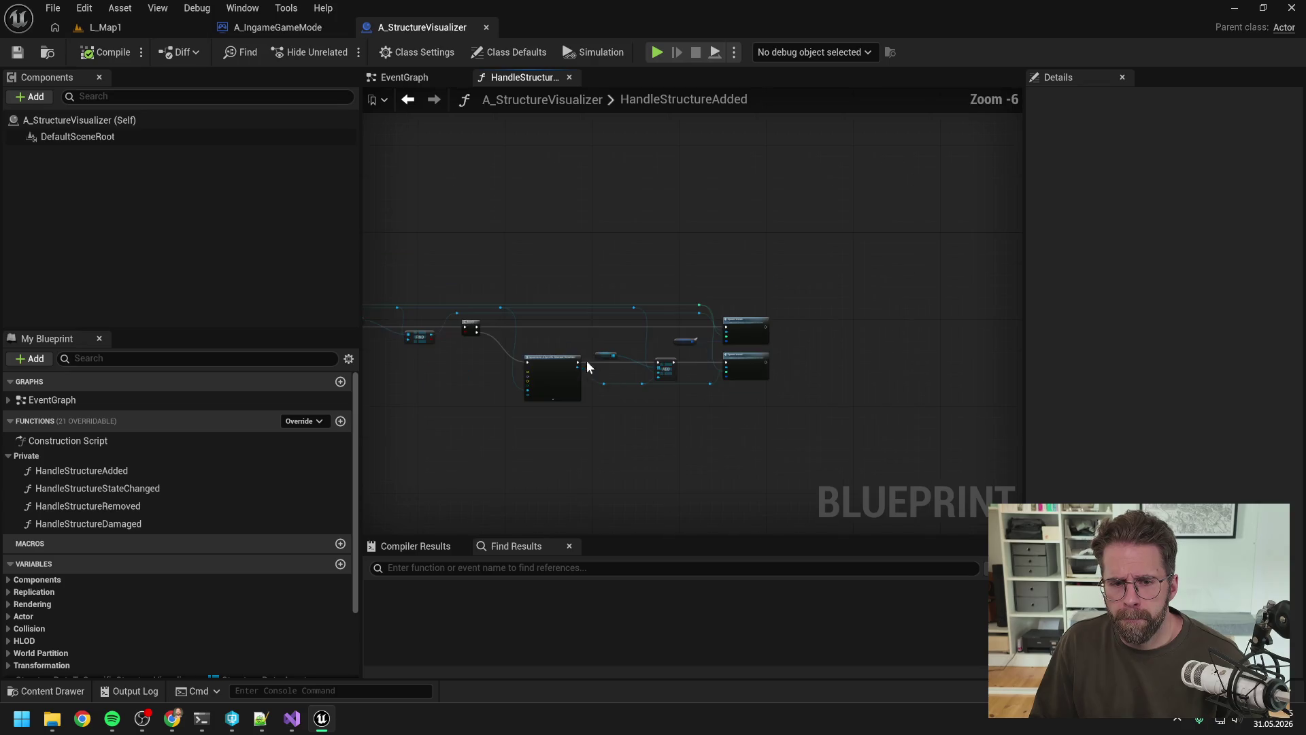
pyautogui.moveTo(587, 361); pyautogui.dragTo(781, 337)
pyautogui.scroll(3, 564, 332)
pyautogui.moveTo(589, 371)
pyautogui.mouseDown()
pyautogui.moveTo(761, 375)
pyautogui.moveTo(726, 385)
pyautogui.mouseUp()
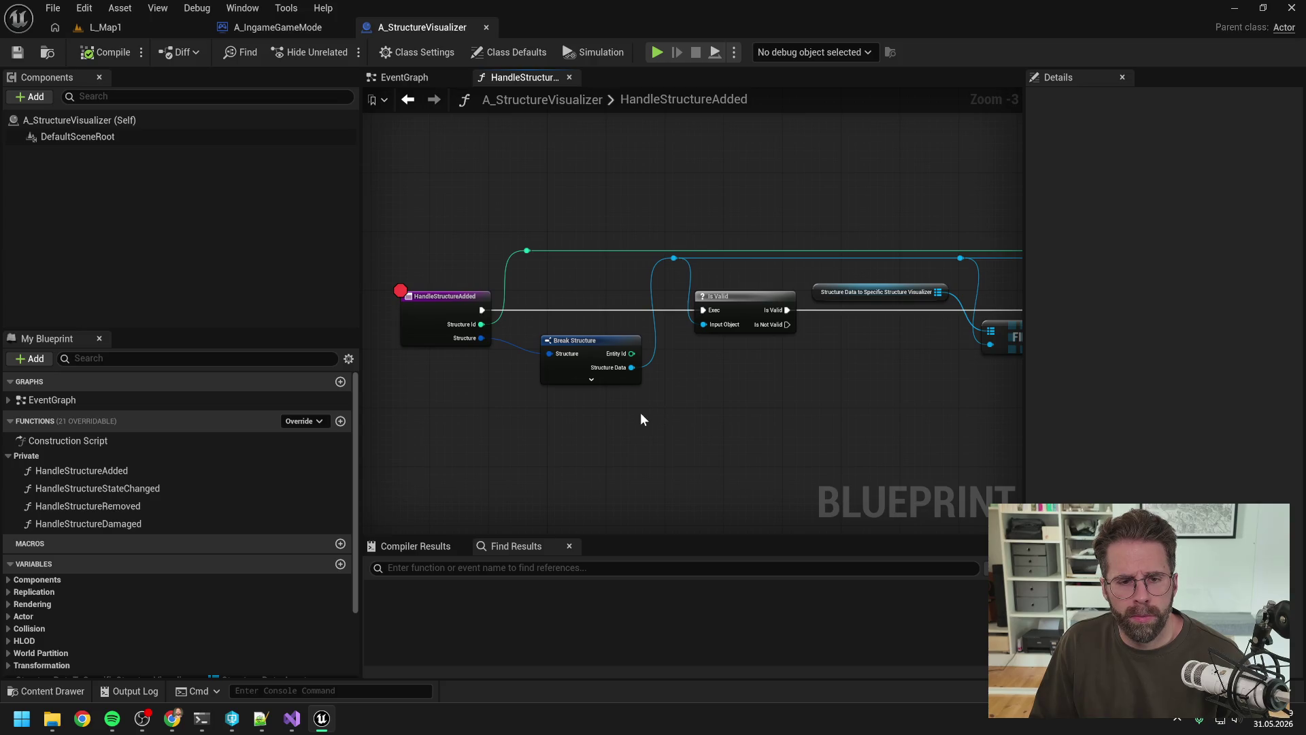
pyautogui.scroll(-1, 638, 414)
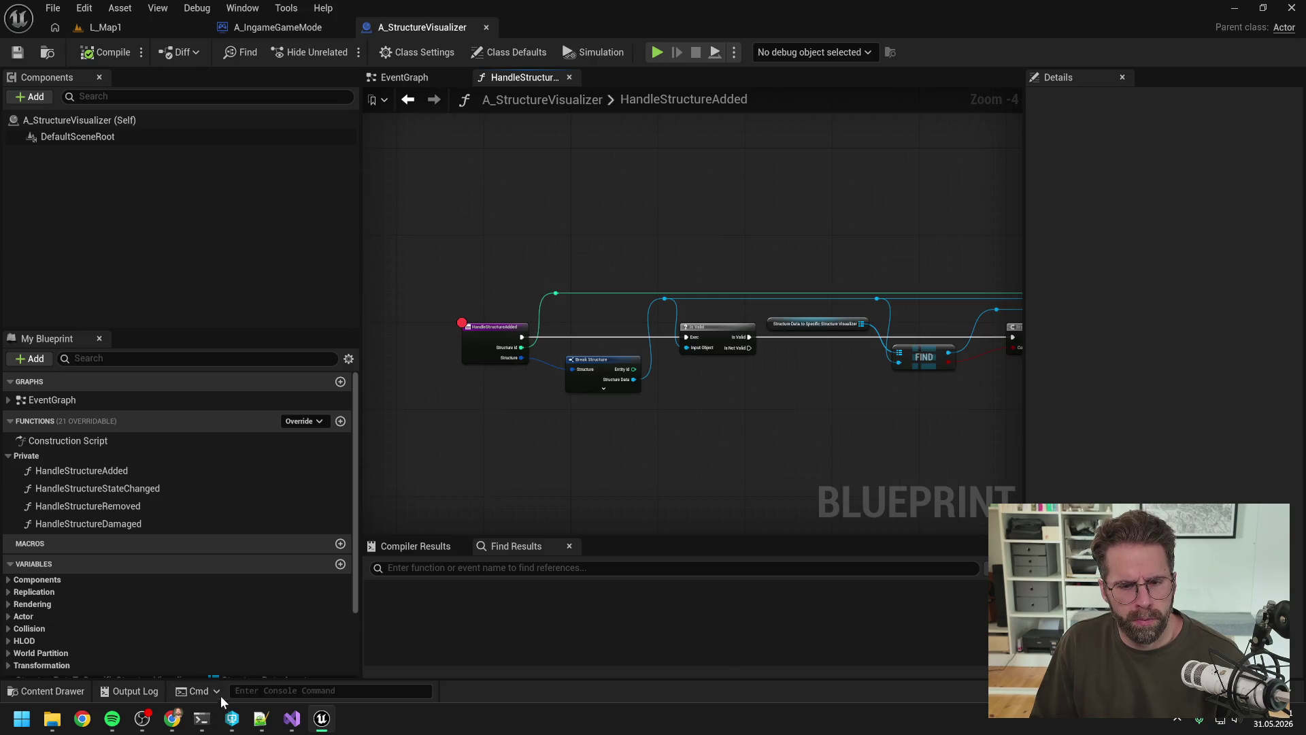
pyautogui.scroll(2, 534, 375)
pyautogui.scroll(-1, 510, 429)
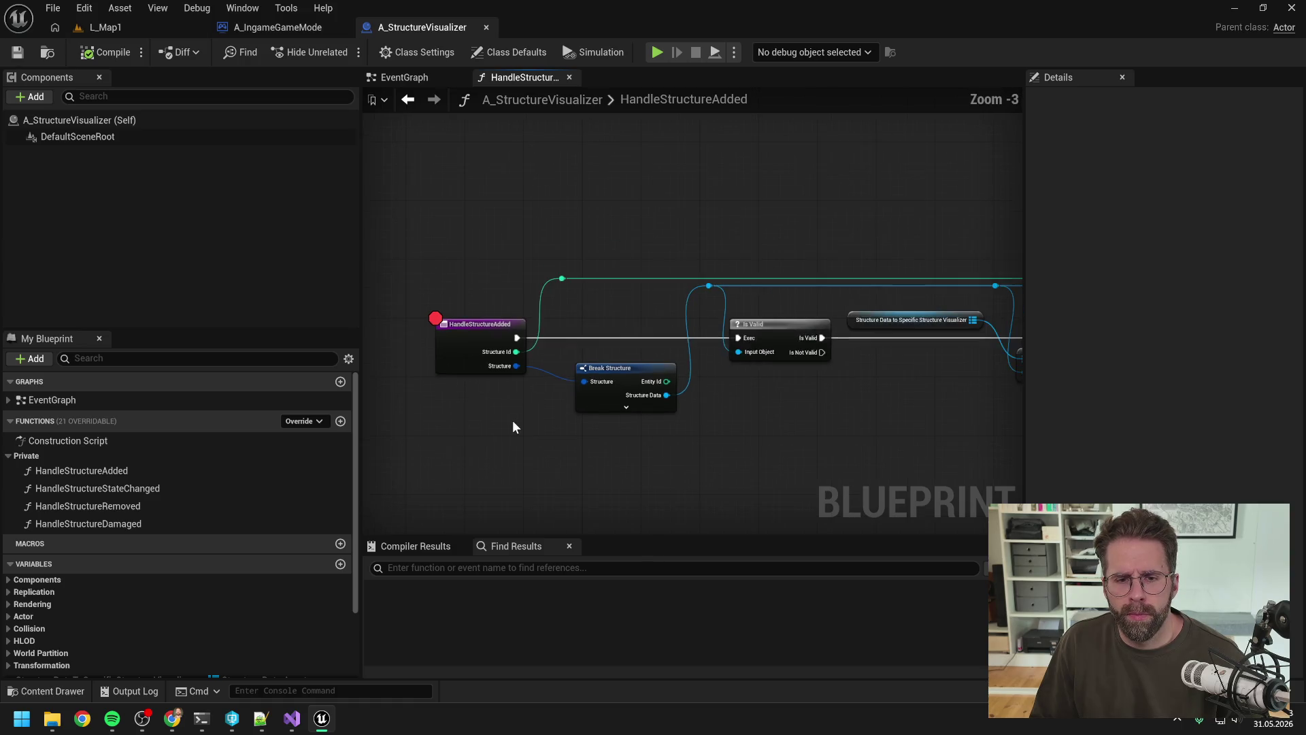
pyautogui.click(422, 79)
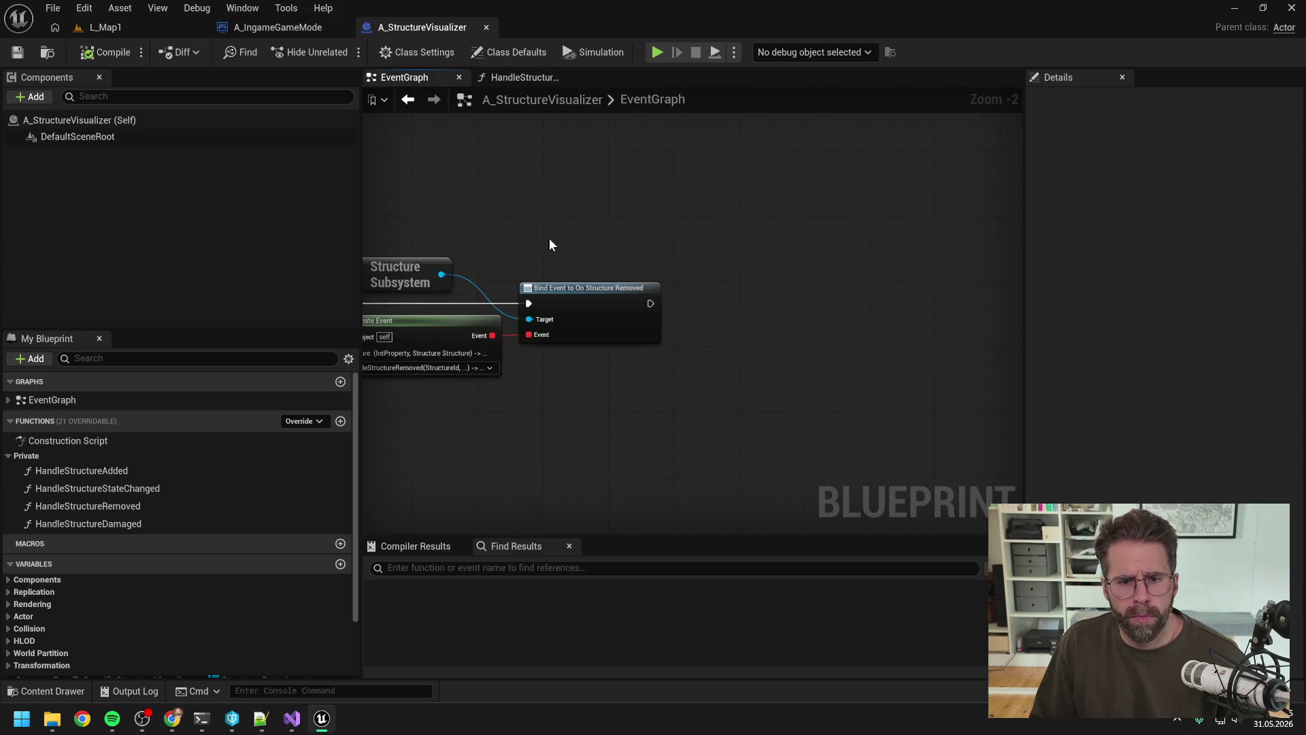
# Place a Get StructureSubsystem node in the EventGraph and glance at HandleStructureAdded.
pyautogui.rightClick(737, 299)
pyautogui.write('get stru sub')
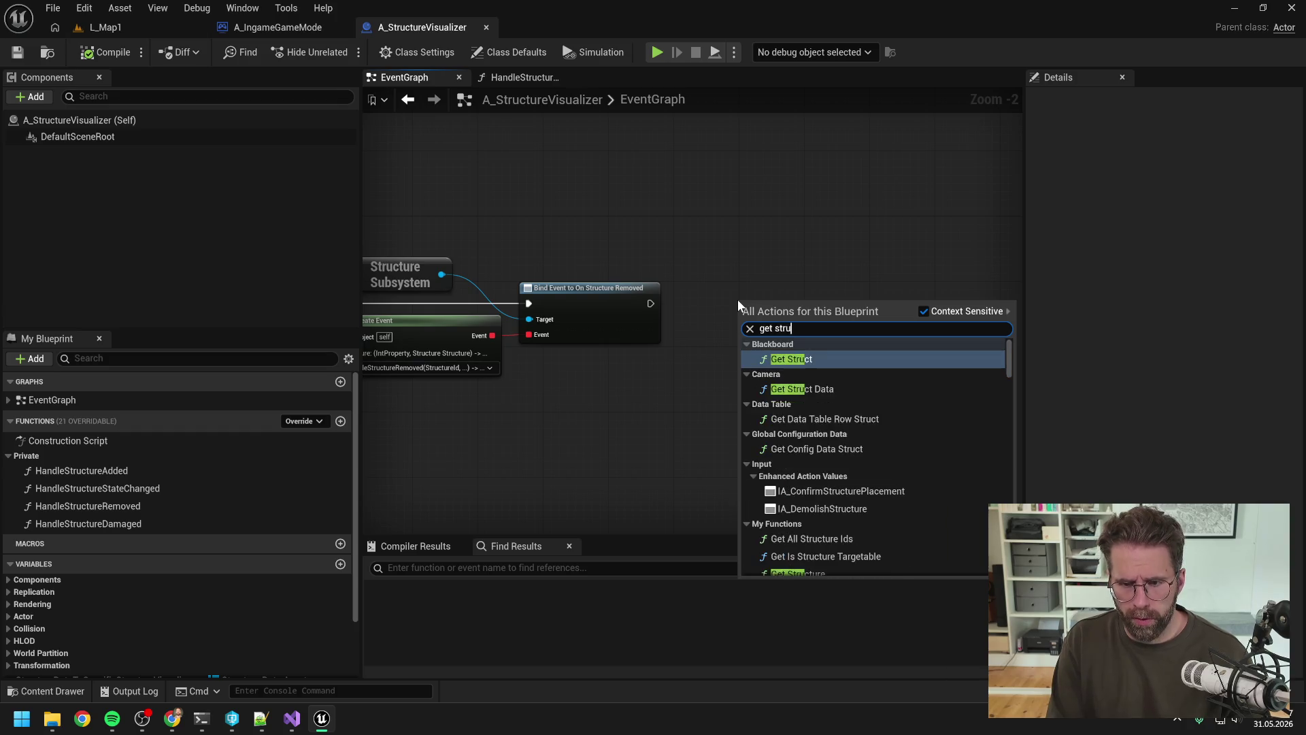
pyautogui.press('Return')
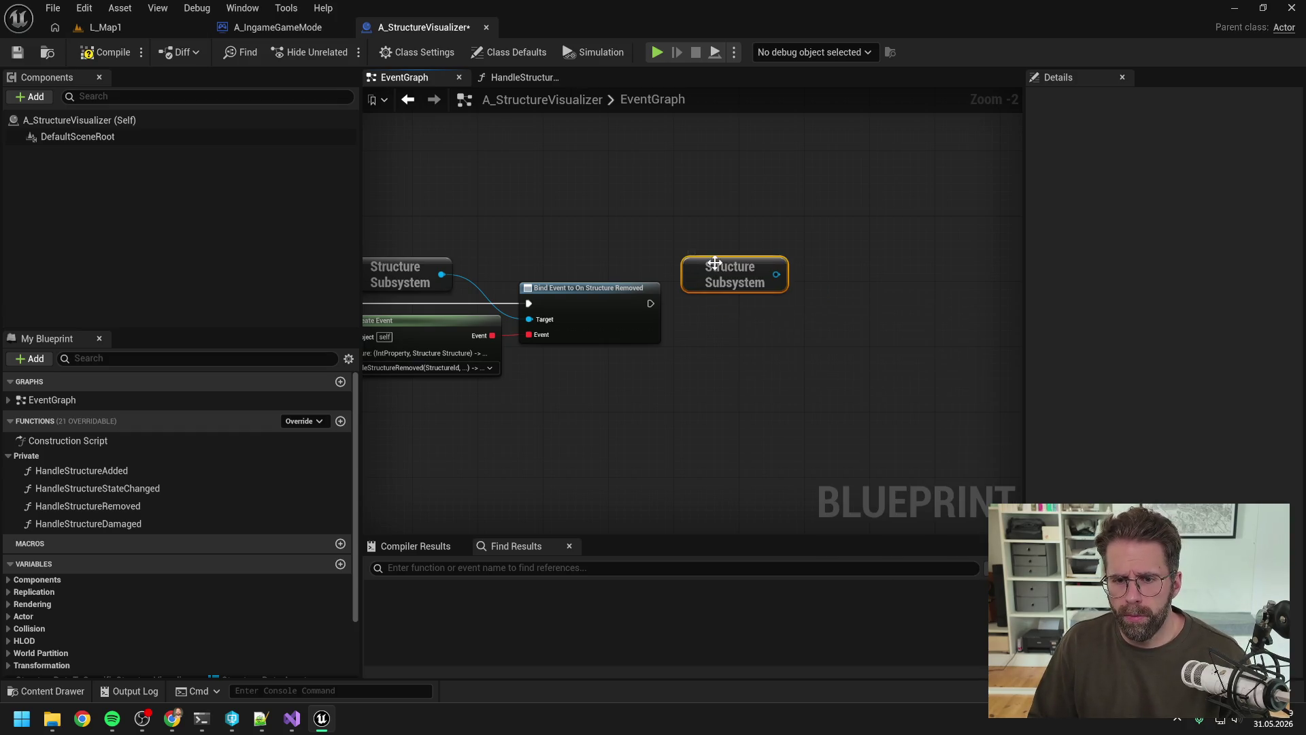
pyautogui.moveTo(776, 276); pyautogui.dragTo(805, 314)
pyautogui.write('get')
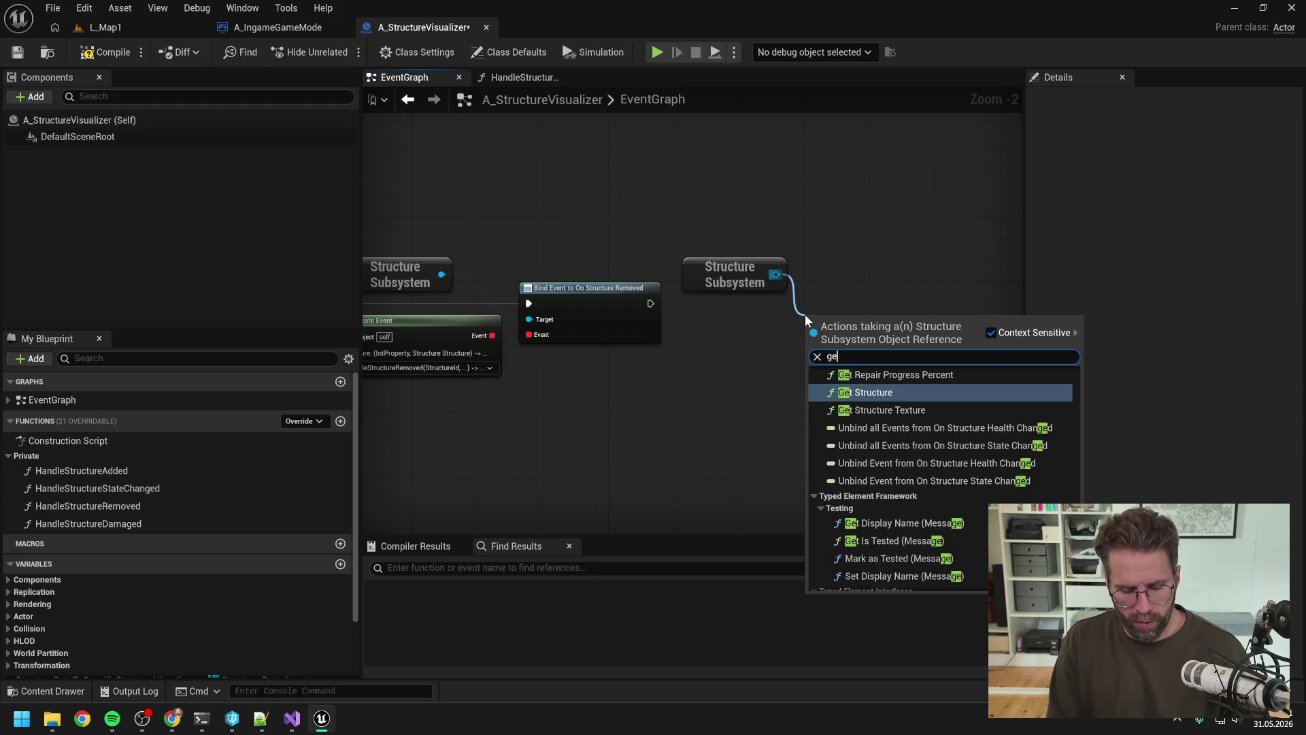
pyautogui.press('Escape')
pyautogui.doubleClick(163, 469)
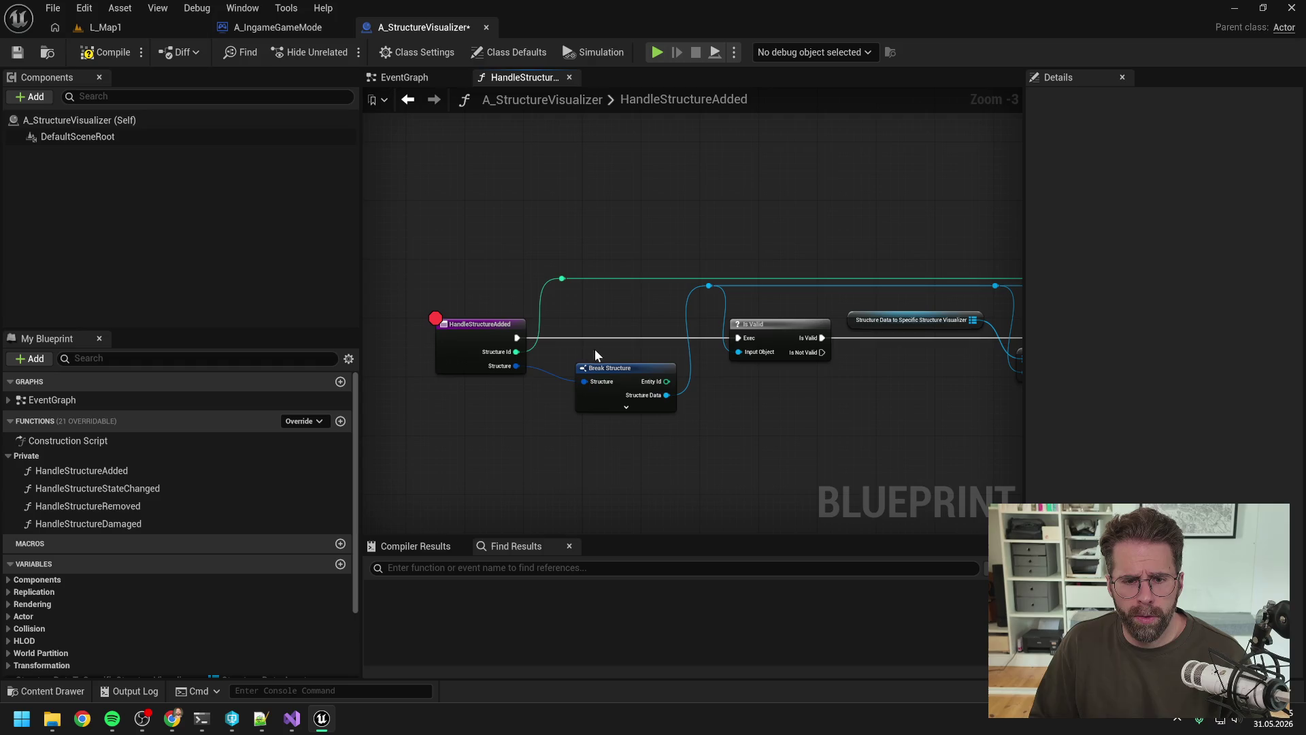
pyautogui.click(411, 77)
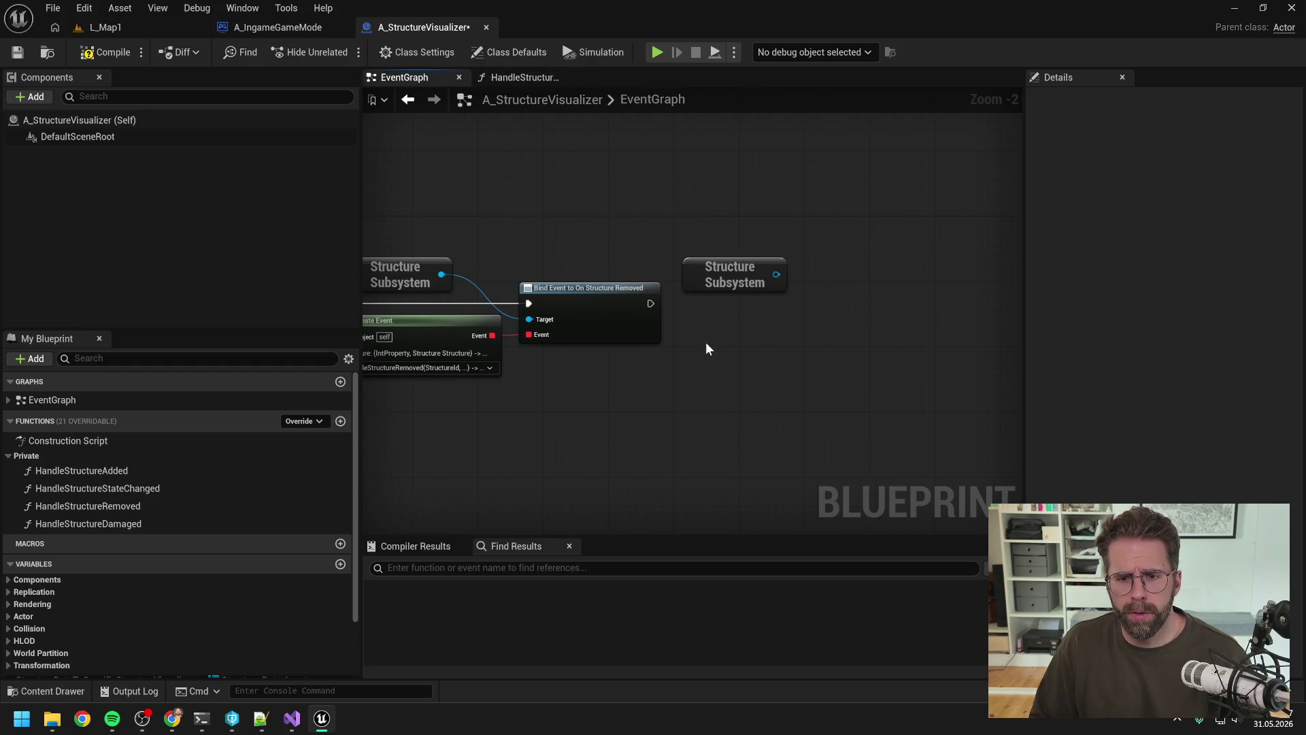
# Add Get All Structures and a Handle Structure Added call wired to the event's execution.
pyautogui.moveTo(776, 272); pyautogui.dragTo(806, 309)
pyautogui.write('get struc')
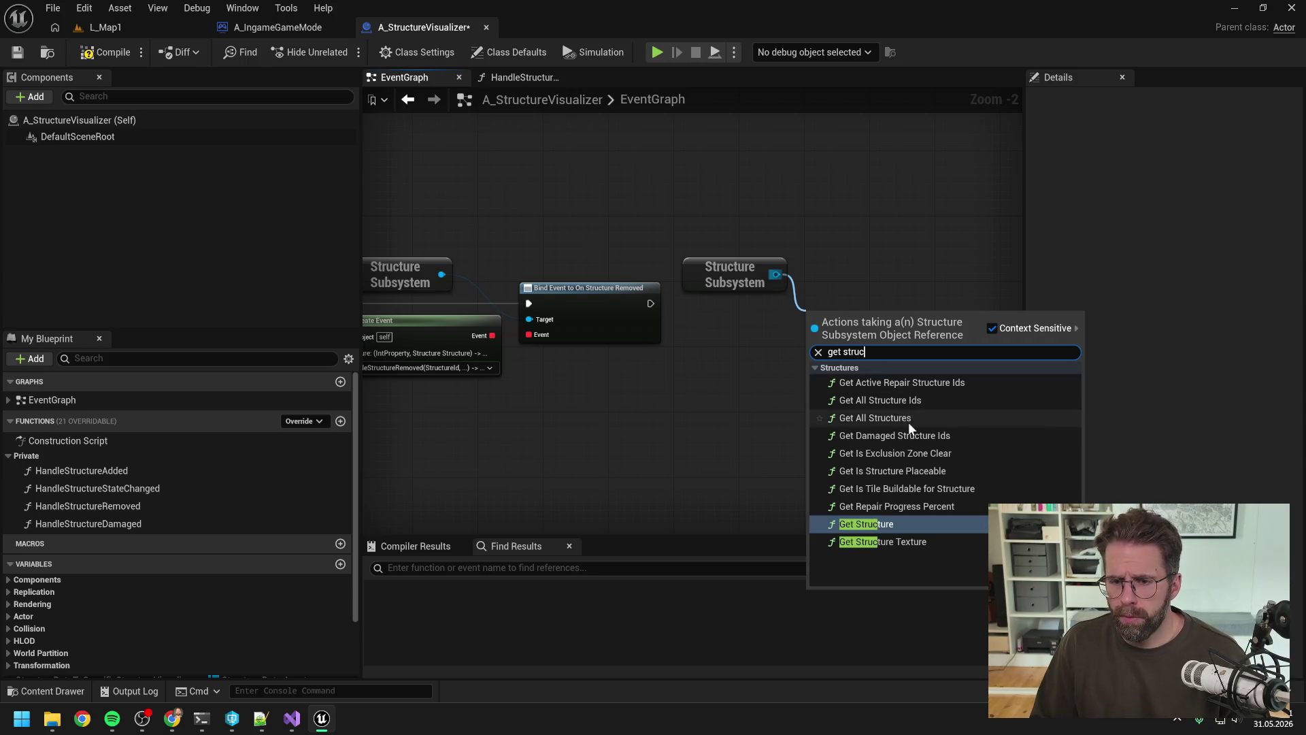
pyautogui.click(910, 425)
pyautogui.moveTo(936, 309)
pyautogui.mouseDown()
pyautogui.moveTo(741, 336)
pyautogui.moveTo(778, 336)
pyautogui.mouseUp()
pyautogui.press('Escape')
pyautogui.moveTo(111, 469); pyautogui.dragTo(841, 292)
pyautogui.moveTo(463, 315)
pyautogui.mouseDown()
pyautogui.moveTo(811, 303)
pyautogui.moveTo(864, 315)
pyautogui.mouseUp()
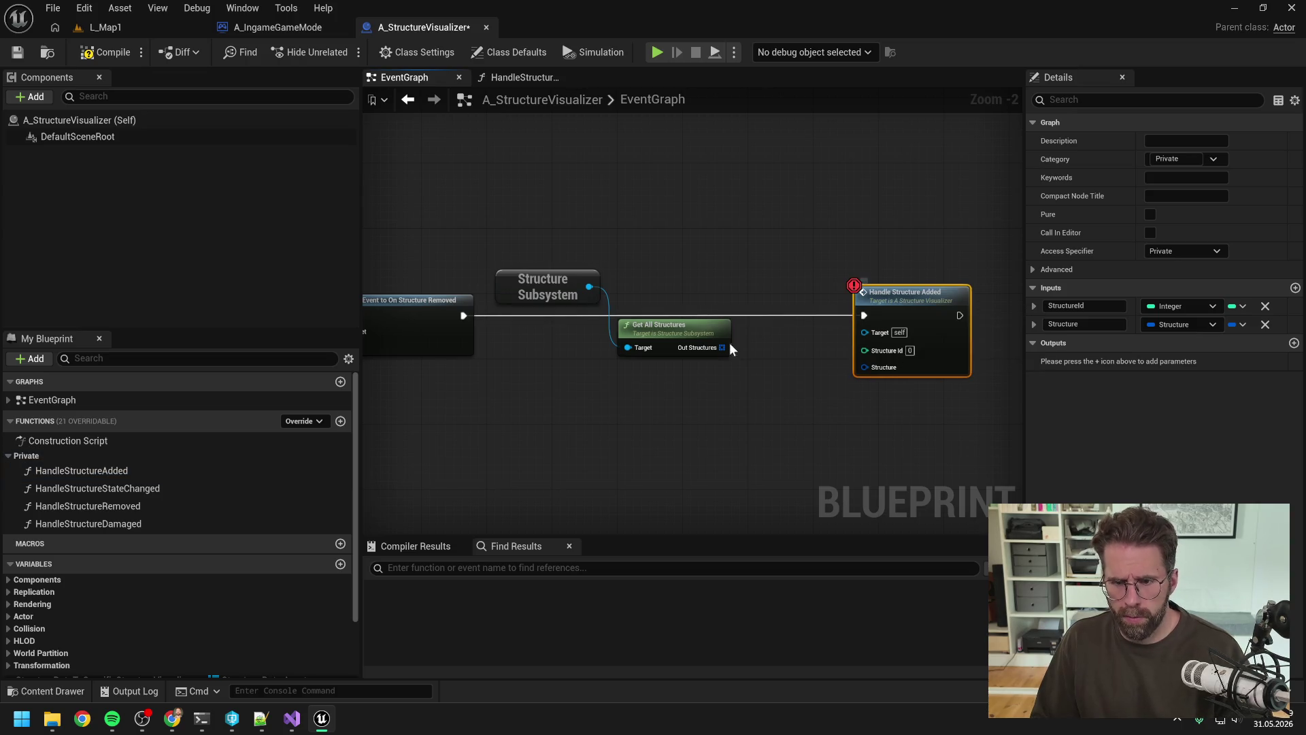
# Try a For Each Loop with Break on Out Structures, rearrange nodes, and route execution into it.
pyautogui.moveTo(721, 348); pyautogui.dragTo(746, 372)
pyautogui.write('break')
pyautogui.press('Return')
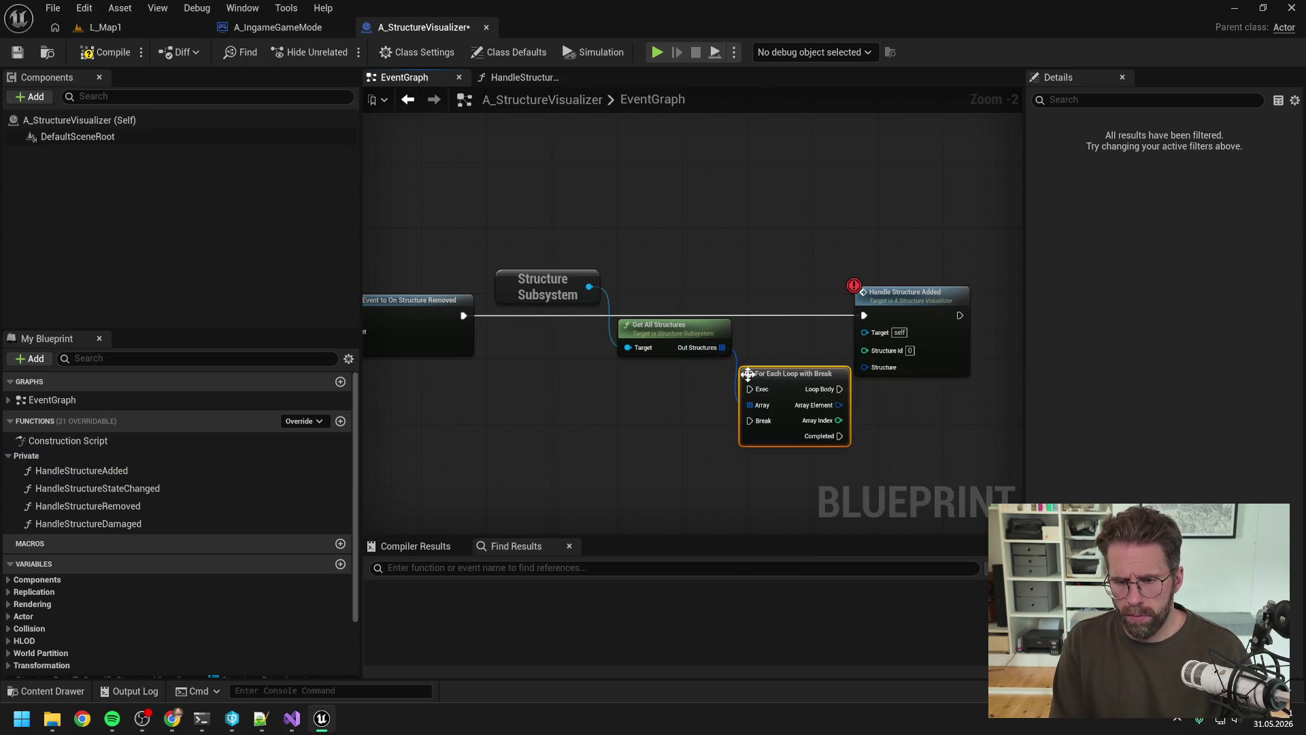
pyautogui.moveTo(745, 300); pyautogui.dragTo(832, 305)
pyautogui.moveTo(646, 385); pyautogui.dragTo(673, 319)
pyautogui.click(635, 399)
pyautogui.moveTo(425, 317)
pyautogui.mouseDown()
pyautogui.moveTo(618, 338)
pyautogui.moveTo(739, 320)
pyautogui.mouseUp()
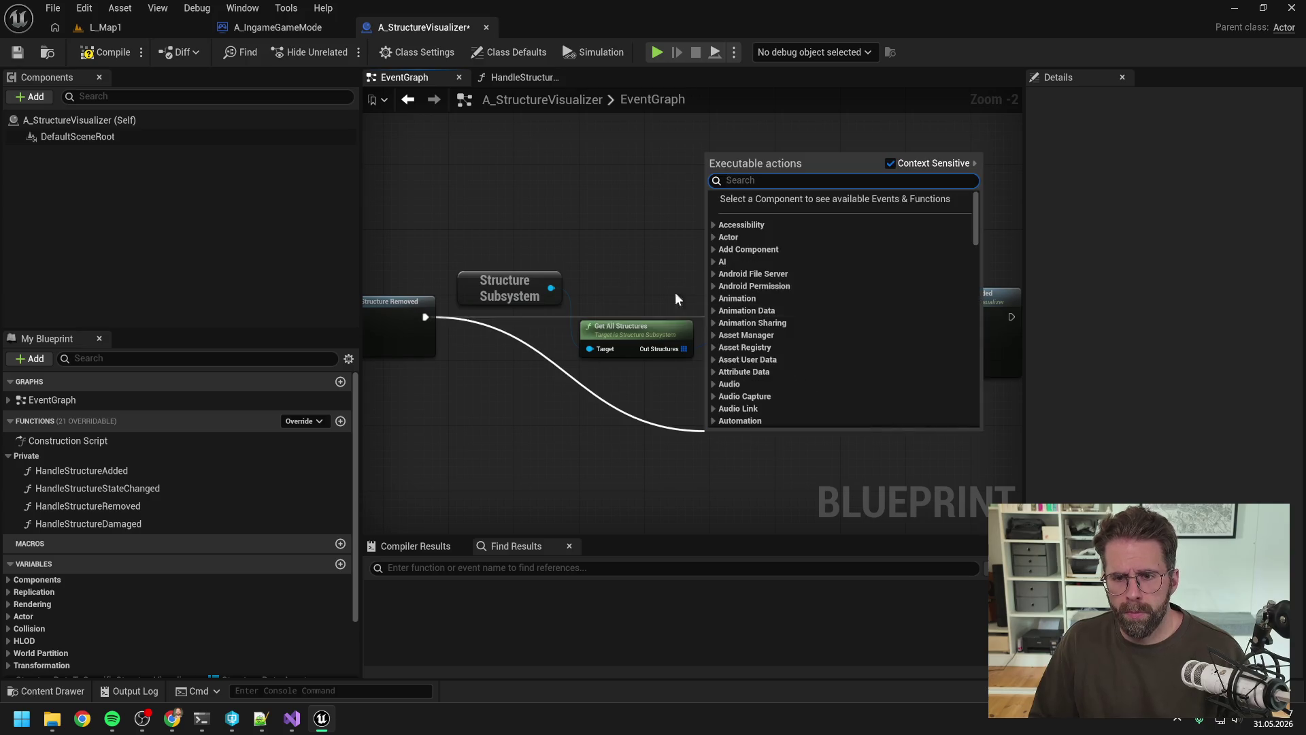
pyautogui.click(675, 292)
# Add a For Each Loop on Out Structures, break its Array Element, and connect Loop Body to Handle Structure Added.
pyautogui.moveTo(683, 348)
pyautogui.mouseDown()
pyautogui.moveTo(721, 349)
pyautogui.moveTo(738, 299)
pyautogui.mouseUp()
pyautogui.write('for each')
pyautogui.press('Return')
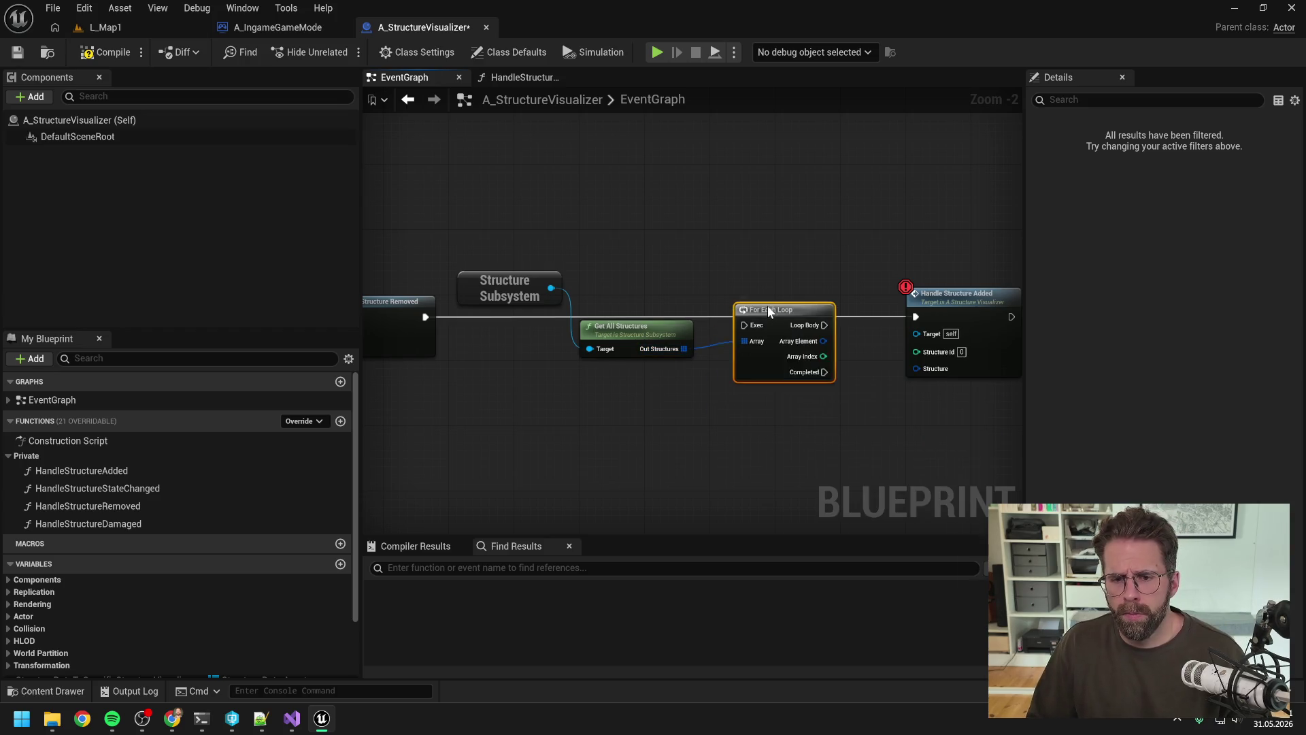
pyautogui.moveTo(423, 320)
pyautogui.mouseDown()
pyautogui.moveTo(742, 316)
pyautogui.moveTo(713, 385)
pyautogui.mouseUp()
pyautogui.write('break')
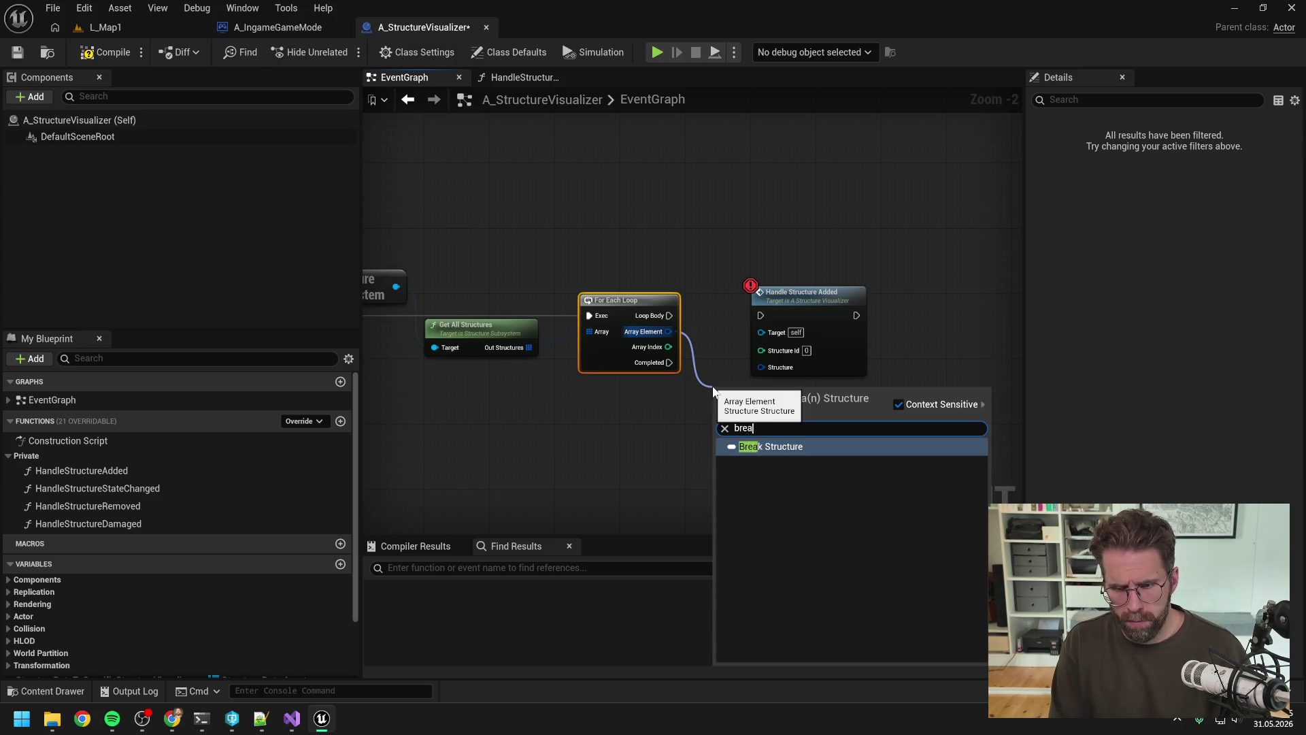
pyautogui.press('Return')
pyautogui.moveTo(786, 308); pyautogui.dragTo(900, 308)
pyautogui.moveTo(670, 315); pyautogui.dragTo(875, 315)
# Wire Entity Id to Structure Id and Array Element to Handle Structure Added's Structure input.
pyautogui.click(825, 350)
pyautogui.moveTo(758, 377)
pyautogui.mouseDown()
pyautogui.moveTo(754, 350)
pyautogui.moveTo(858, 345)
pyautogui.mouseUp()
pyautogui.click(663, 434)
pyautogui.click(748, 395)
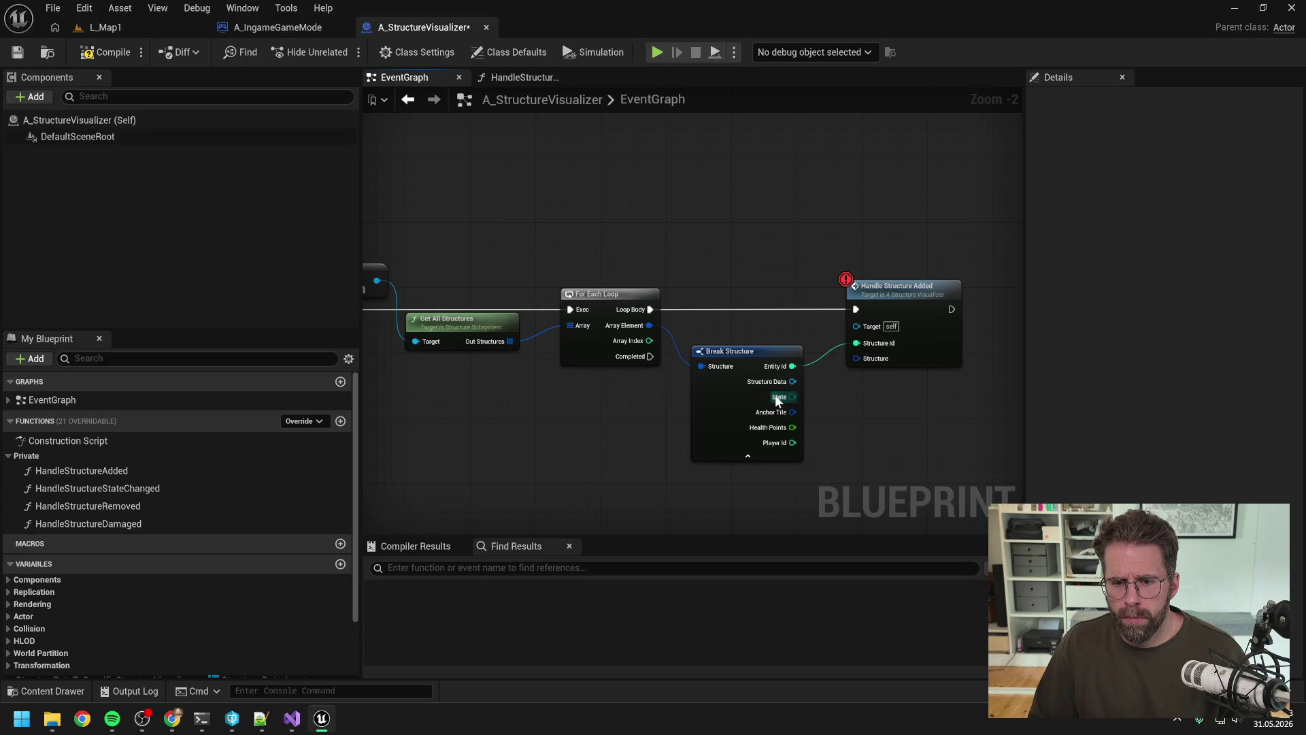
pyautogui.moveTo(772, 370)
pyautogui.mouseDown()
pyautogui.moveTo(757, 385)
pyautogui.moveTo(772, 403)
pyautogui.mouseUp()
pyautogui.moveTo(650, 325); pyautogui.dragTo(856, 359)
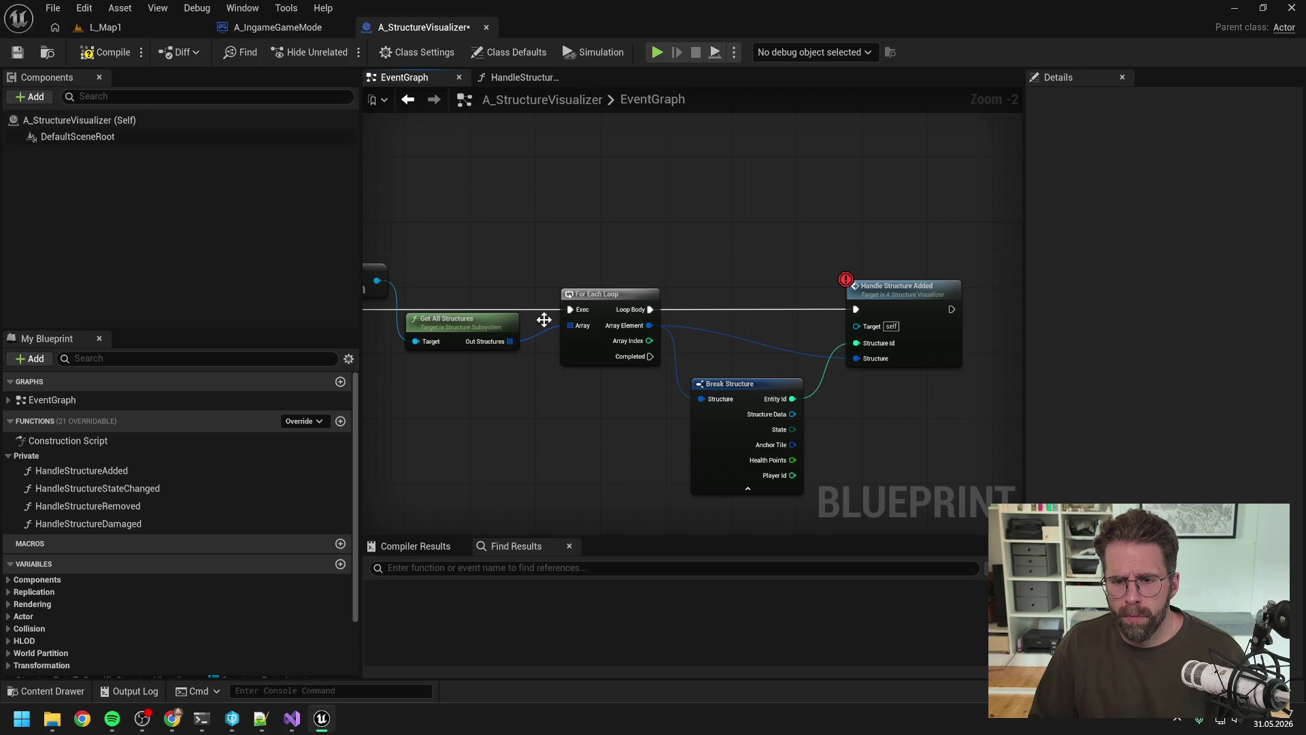
# Compile and save the Blueprint with checkout, and keep a breakpoint only on the For Each Loop.
pyautogui.click(95, 52)
pyautogui.hotkey('ctrl', 's')
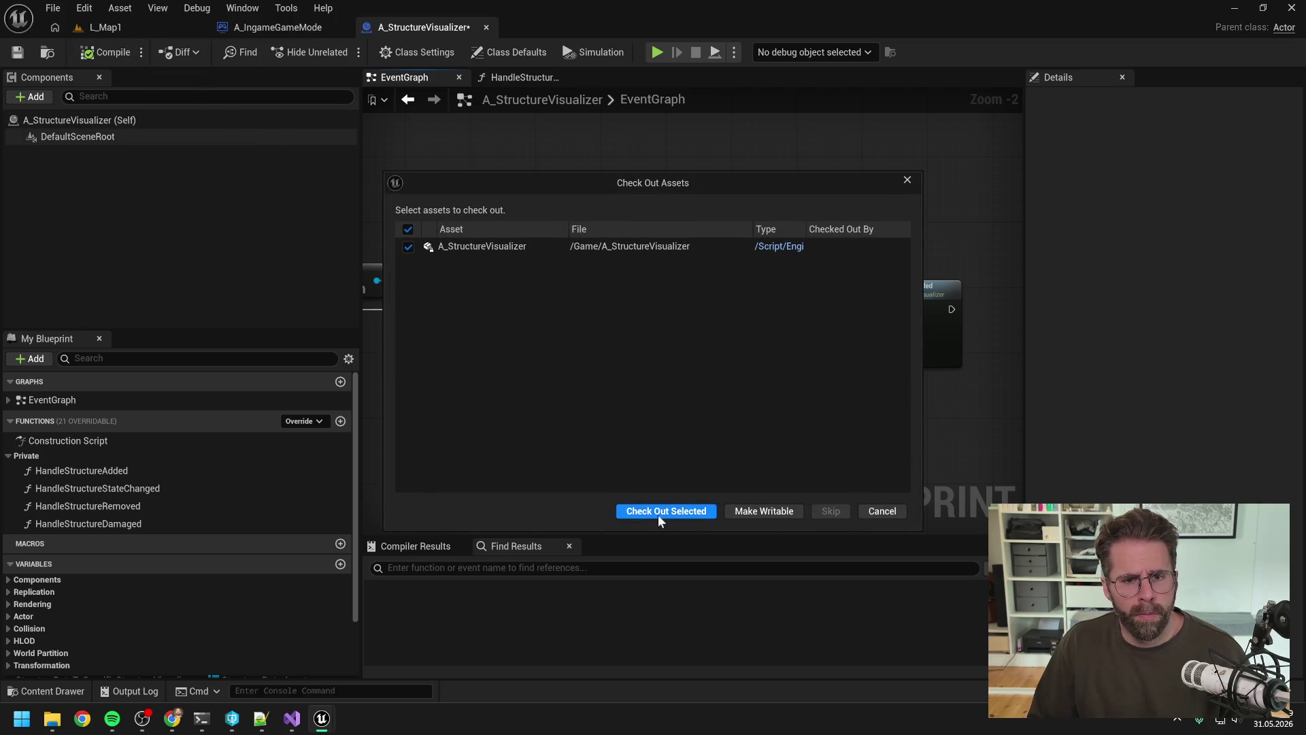
pyautogui.click(666, 515)
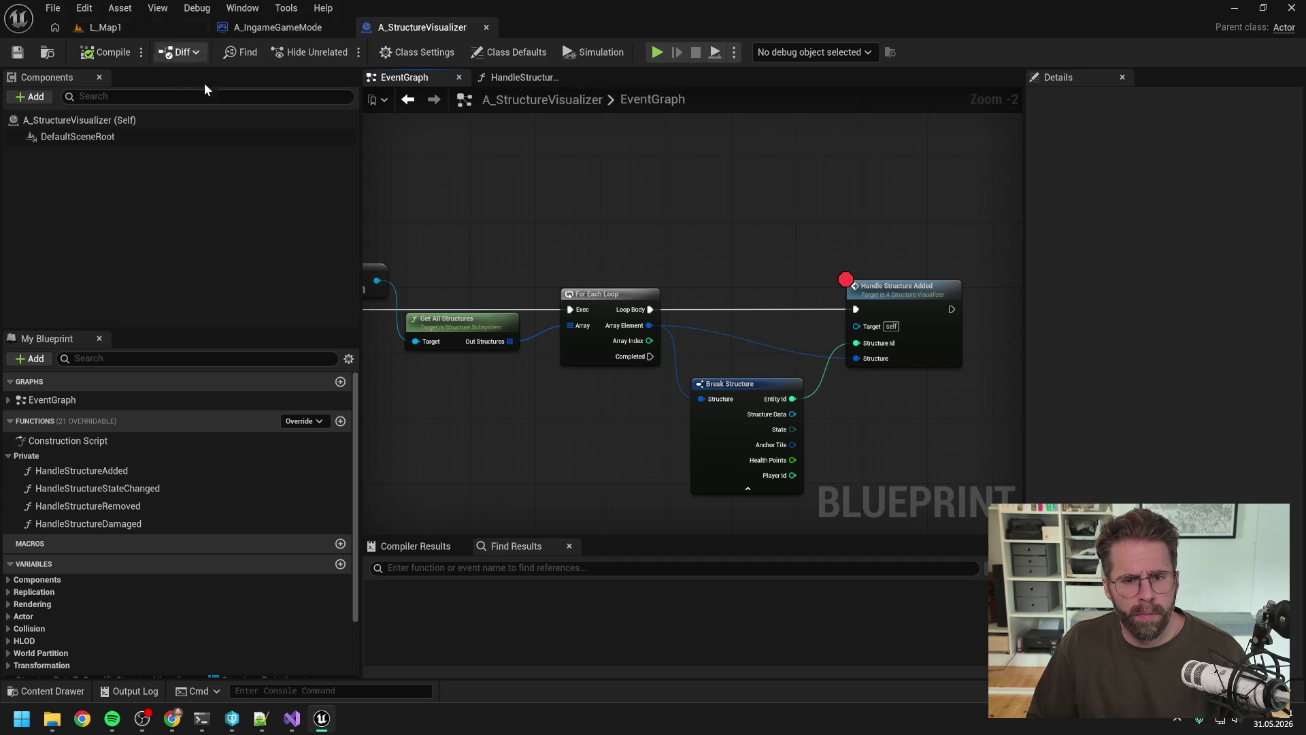
pyautogui.click(602, 294)
pyautogui.press('F9')
pyautogui.click(889, 292)
pyautogui.press('F9')
pyautogui.moveTo(635, 222); pyautogui.dragTo(778, 225)
pyautogui.click(112, 26)
pyautogui.click(338, 54)
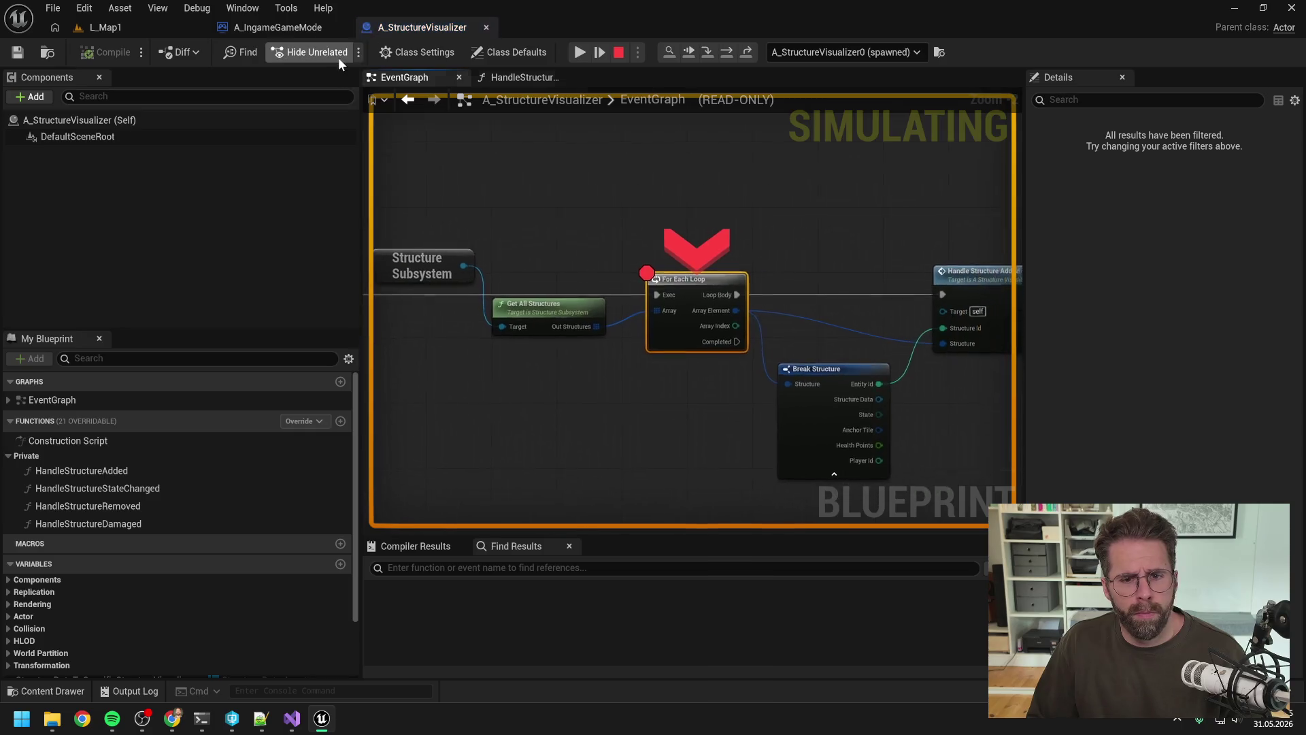
pyautogui.moveTo(657, 334)
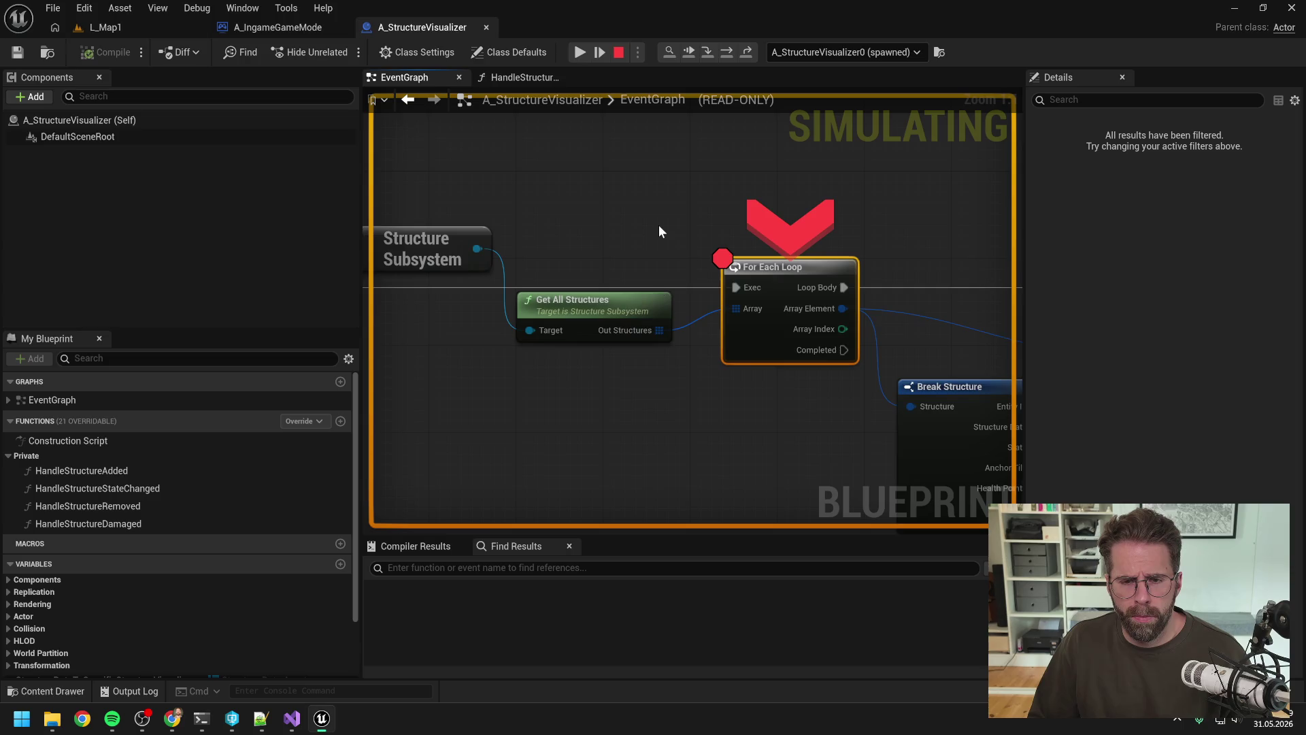
pyautogui.scroll(-2, 658, 225)
pyautogui.scroll(1, 658, 222)
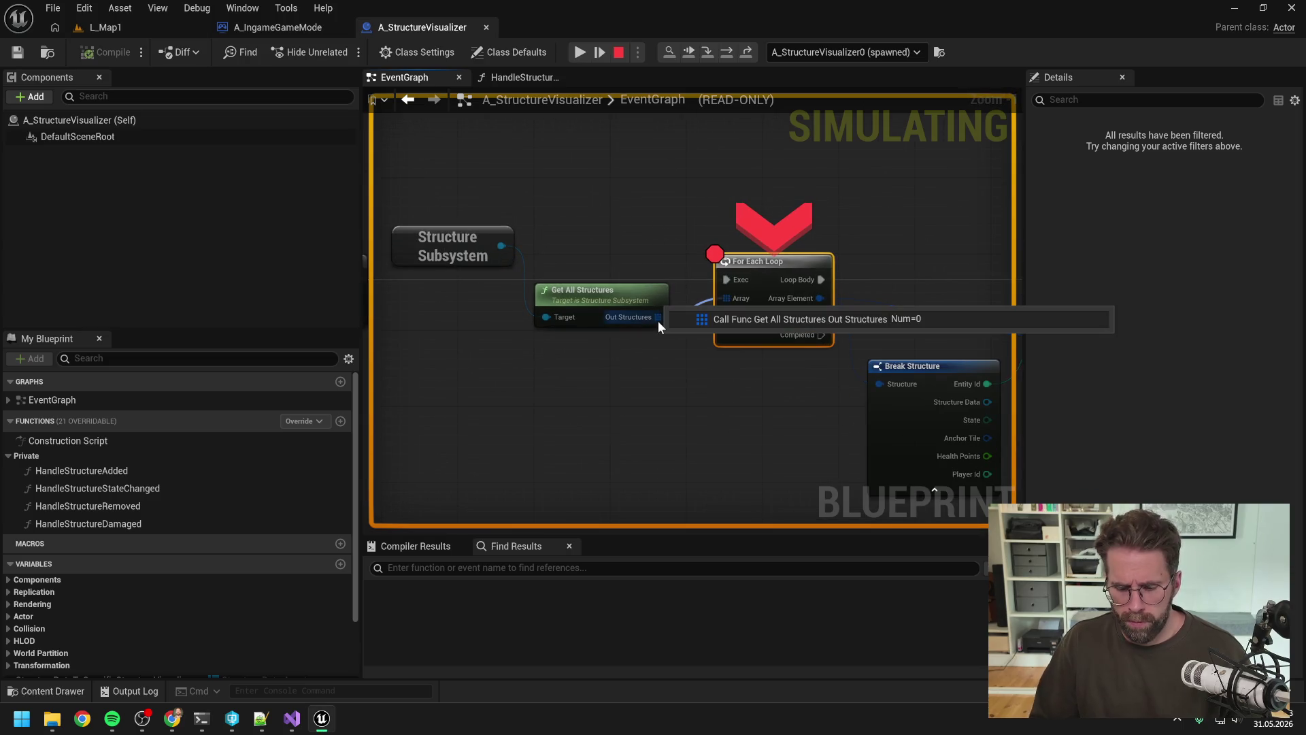
pyautogui.press('Escape')
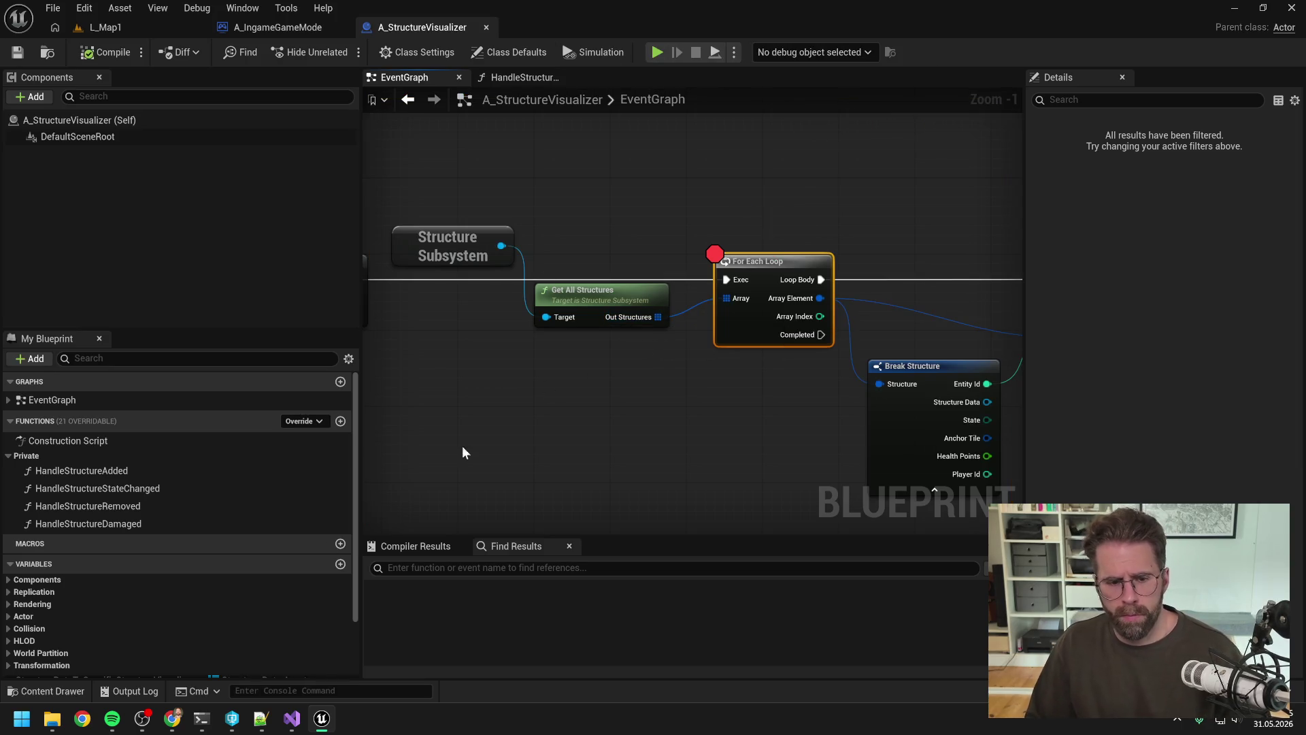
pyautogui.hotkey('alt', 'Tab')
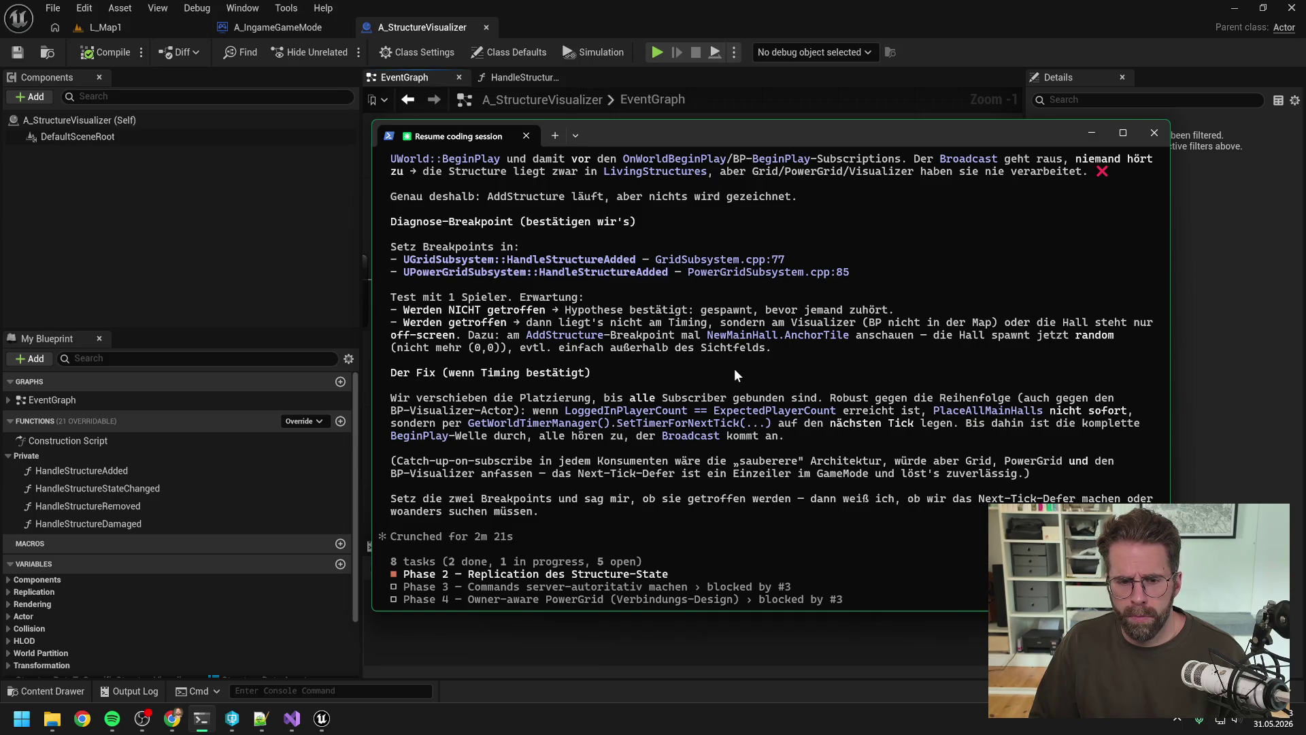
# Tell Claude in German, with a pasted screenshot, that the array is still empty, then return to the graph.
pyautogui.scroll(-3, 731, 366)
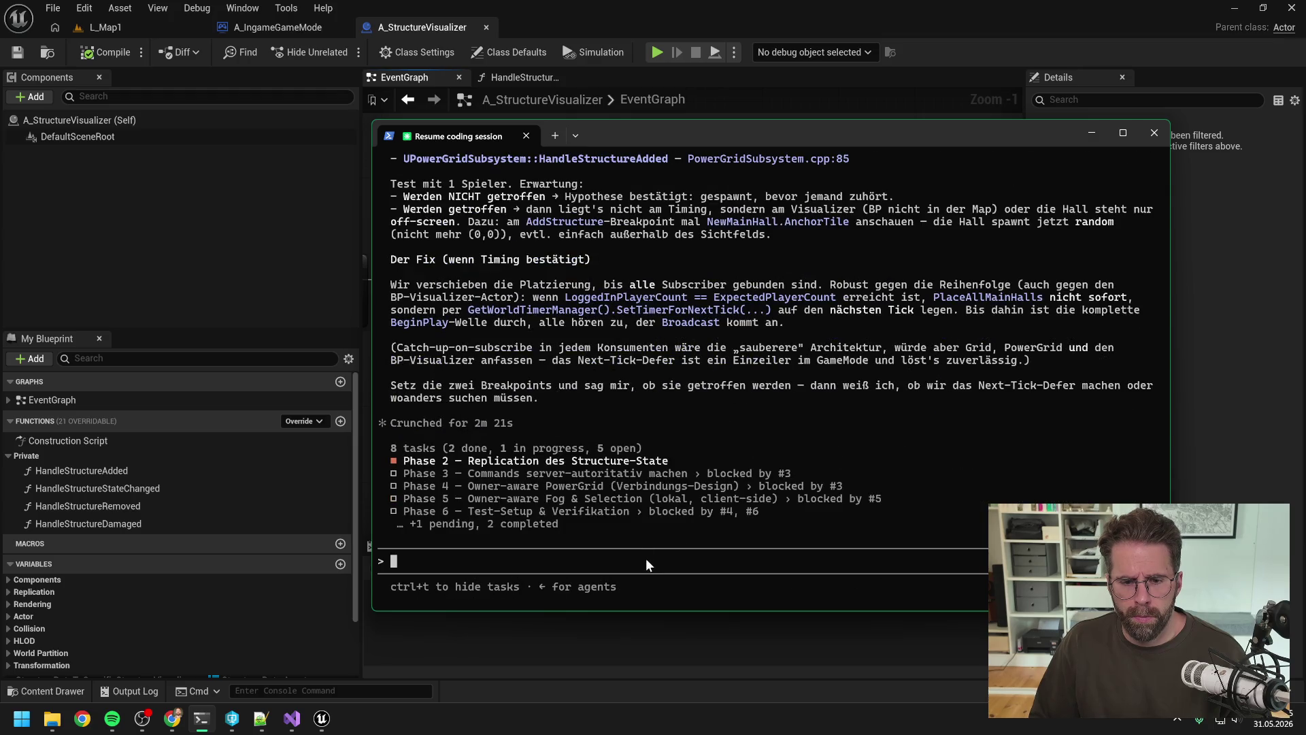
pyautogui.write('hab erstmal ')
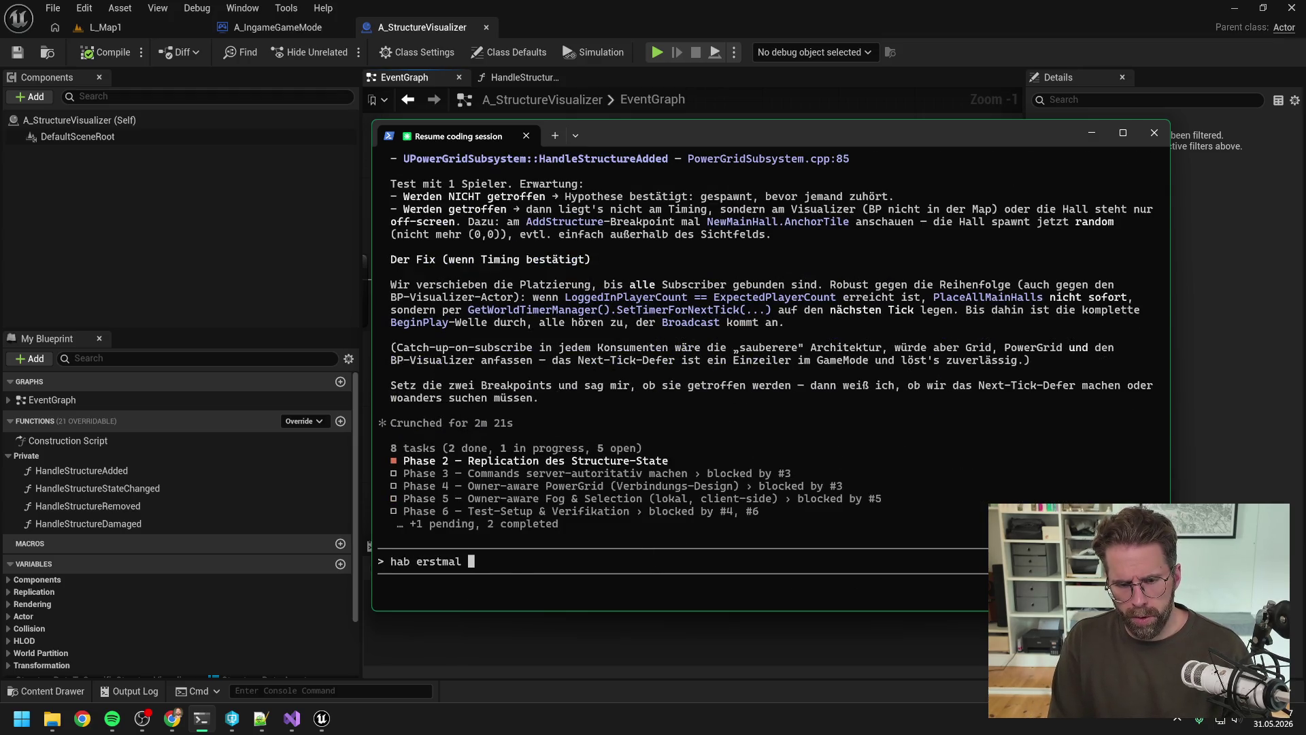
pyautogui.write('geschaut, ob das ')
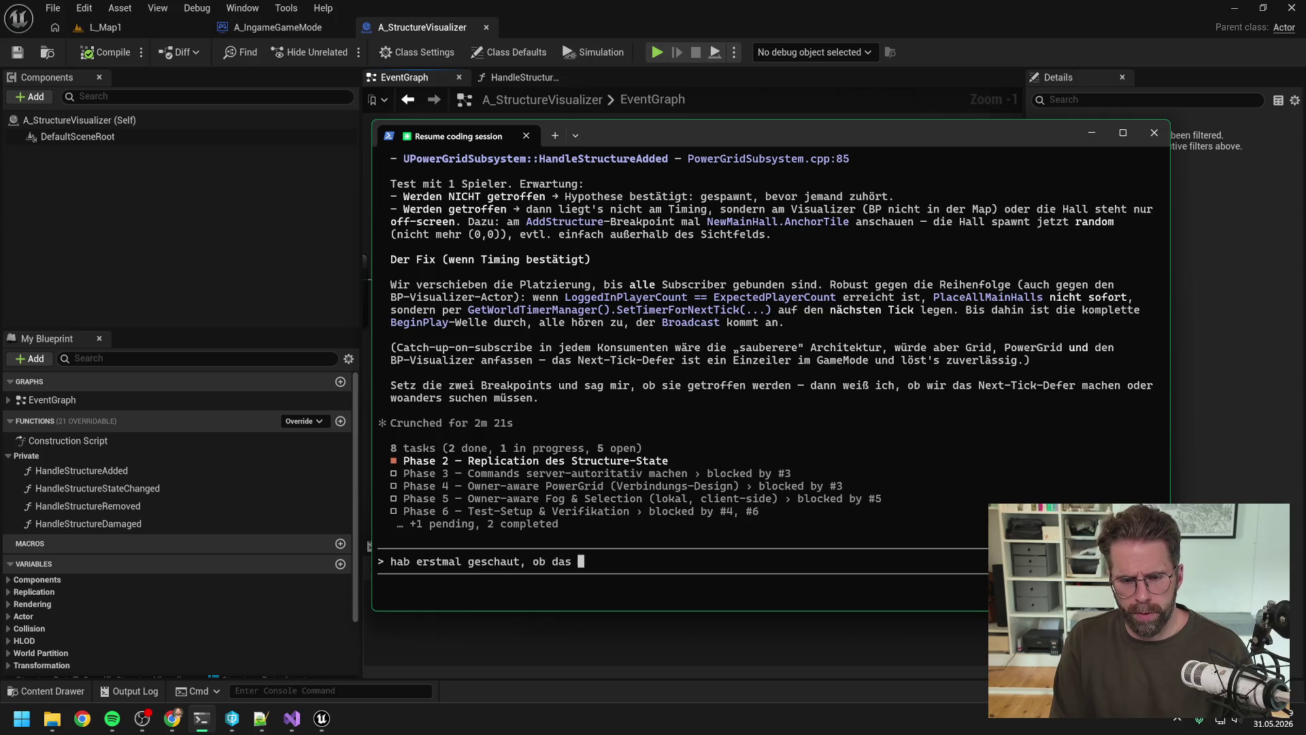
pyautogui.write('wirklich das probvlem')
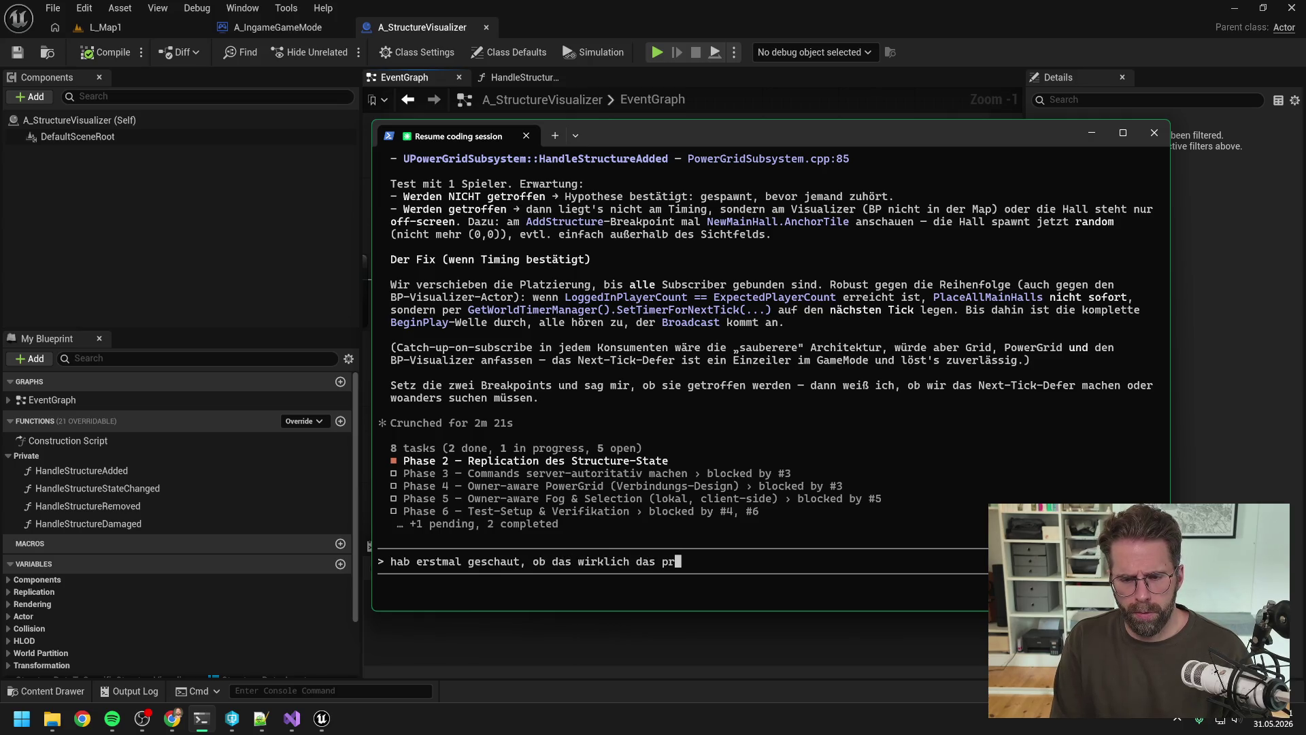
pyautogui.press('BackSpace')
pyautogui.press('BackSpace')
pyautogui.press('BackSpace')
pyautogui.write('lem is')
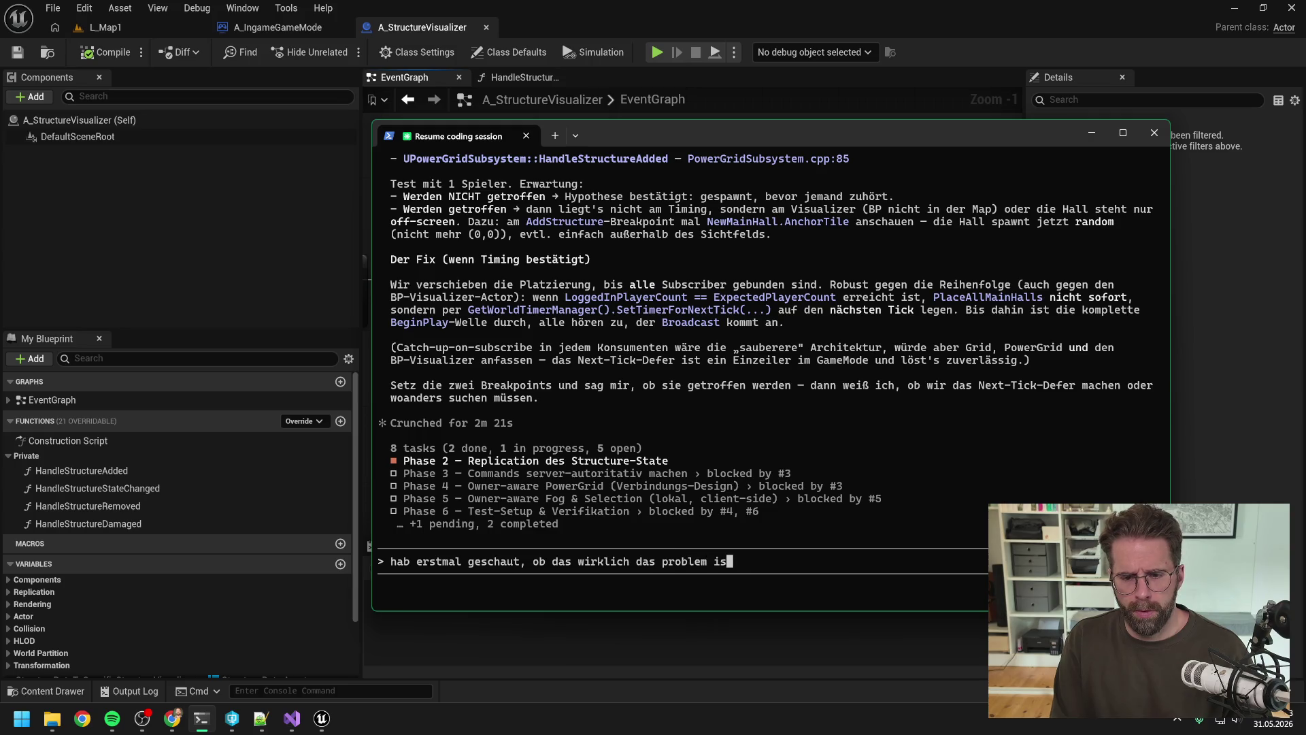
pyautogui.write('t und im')
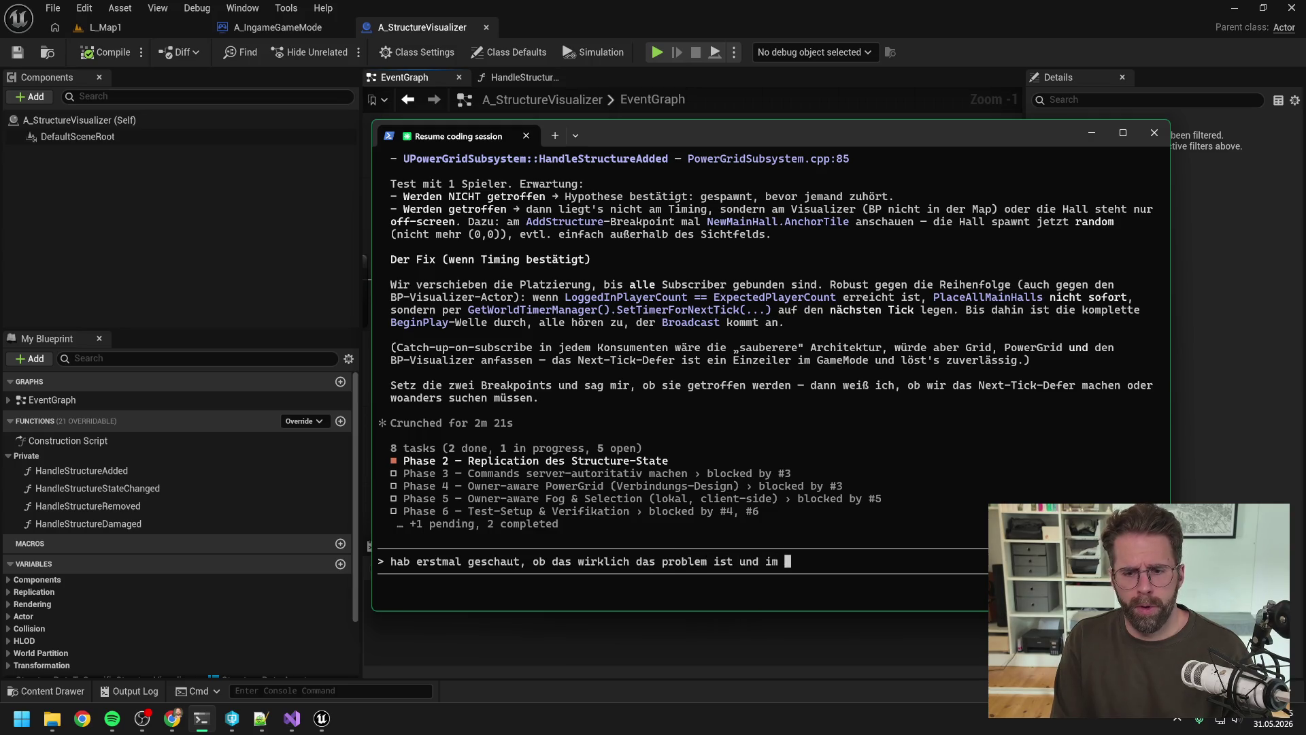
pyautogui.write(' Beginp')
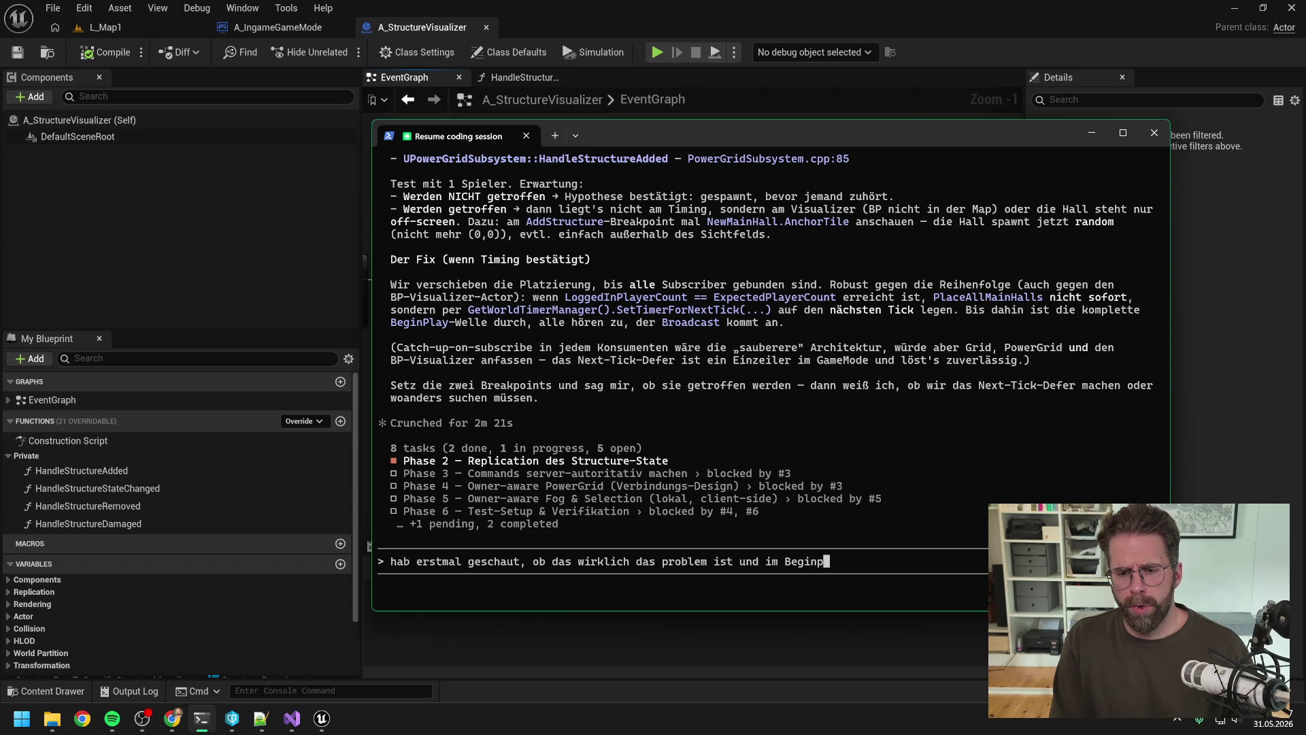
pyautogui.write('lay ')
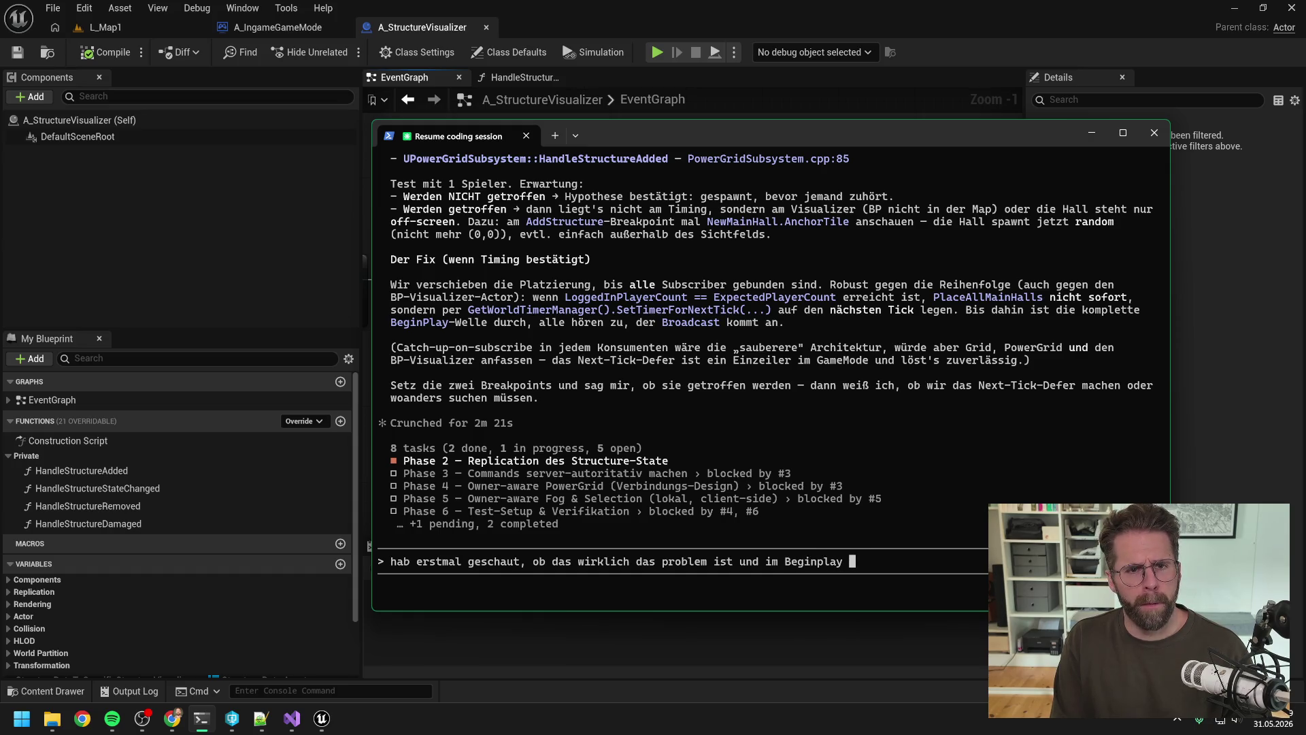
pyautogui.write('vom A_StructureVisuali')
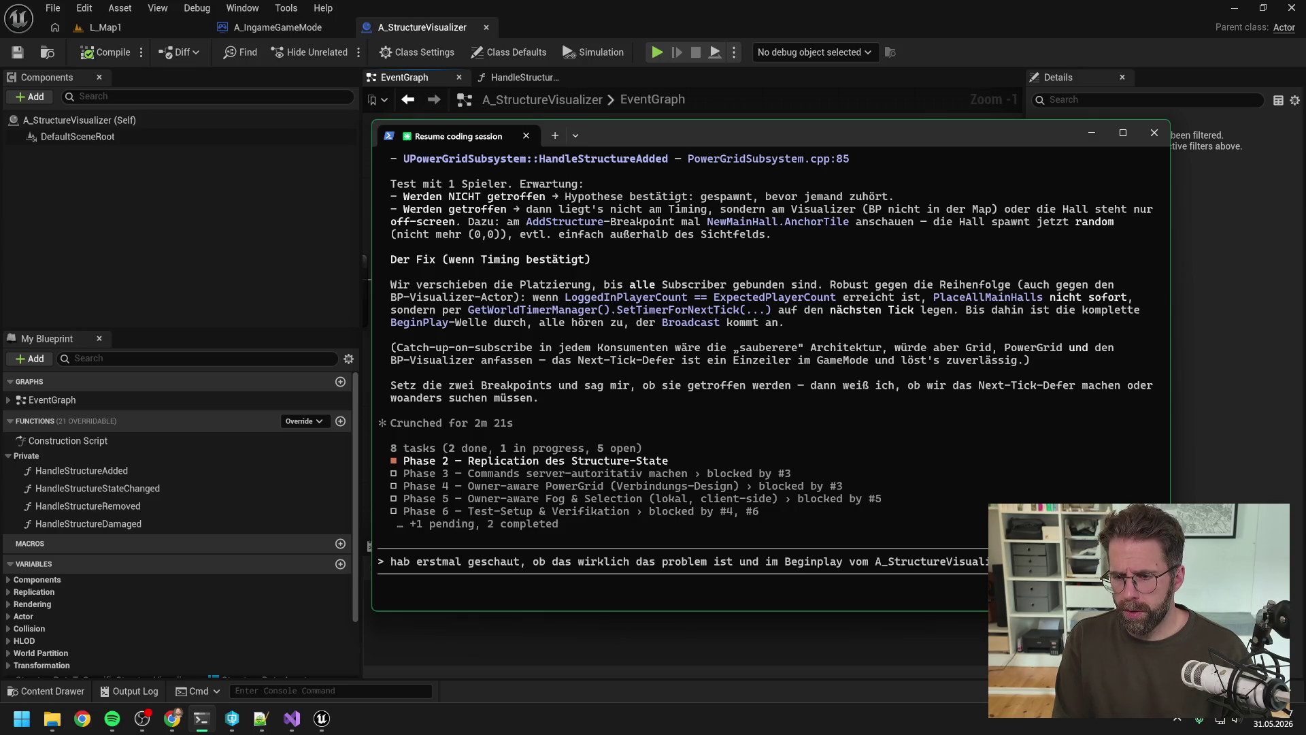
pyautogui.write('gezogen. Are')
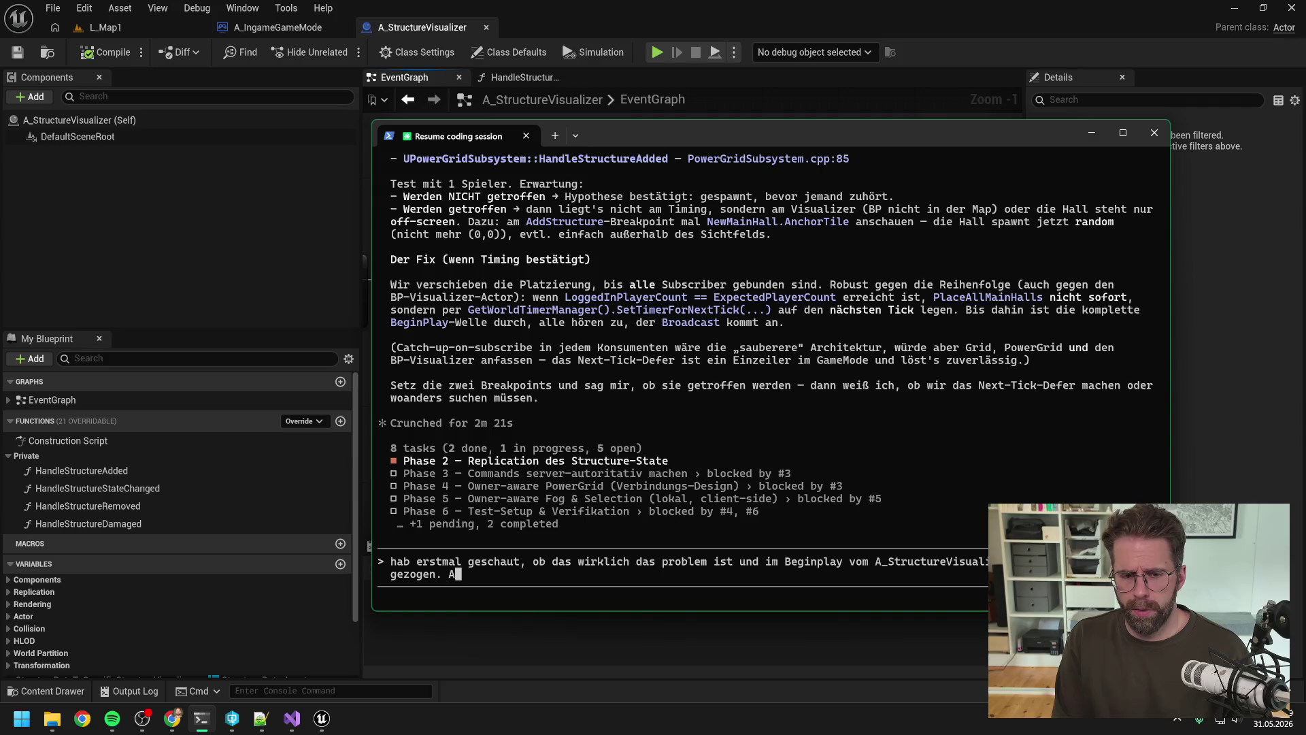
pyautogui.press('BackSpace')
pyautogui.write('ray ist abe')
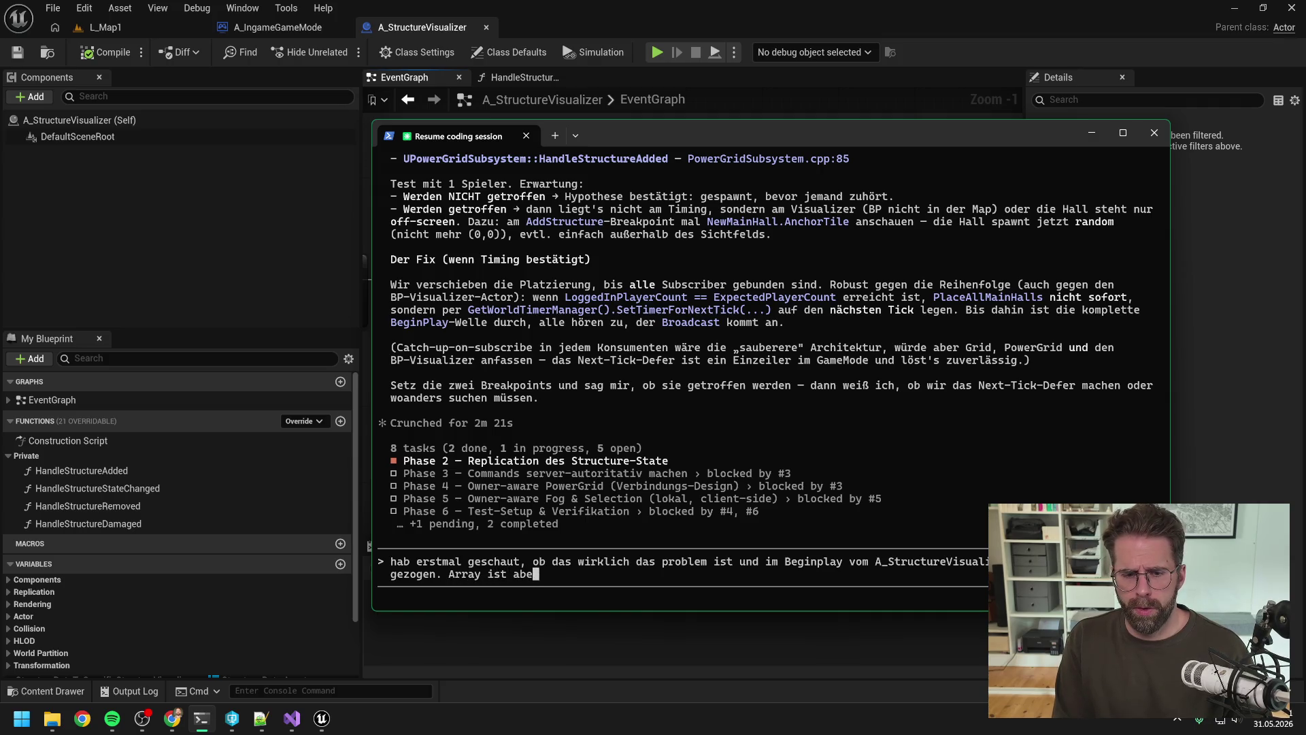
pyautogui.write('r noch leer')
pyautogui.hotkey('ctrl', 'v')
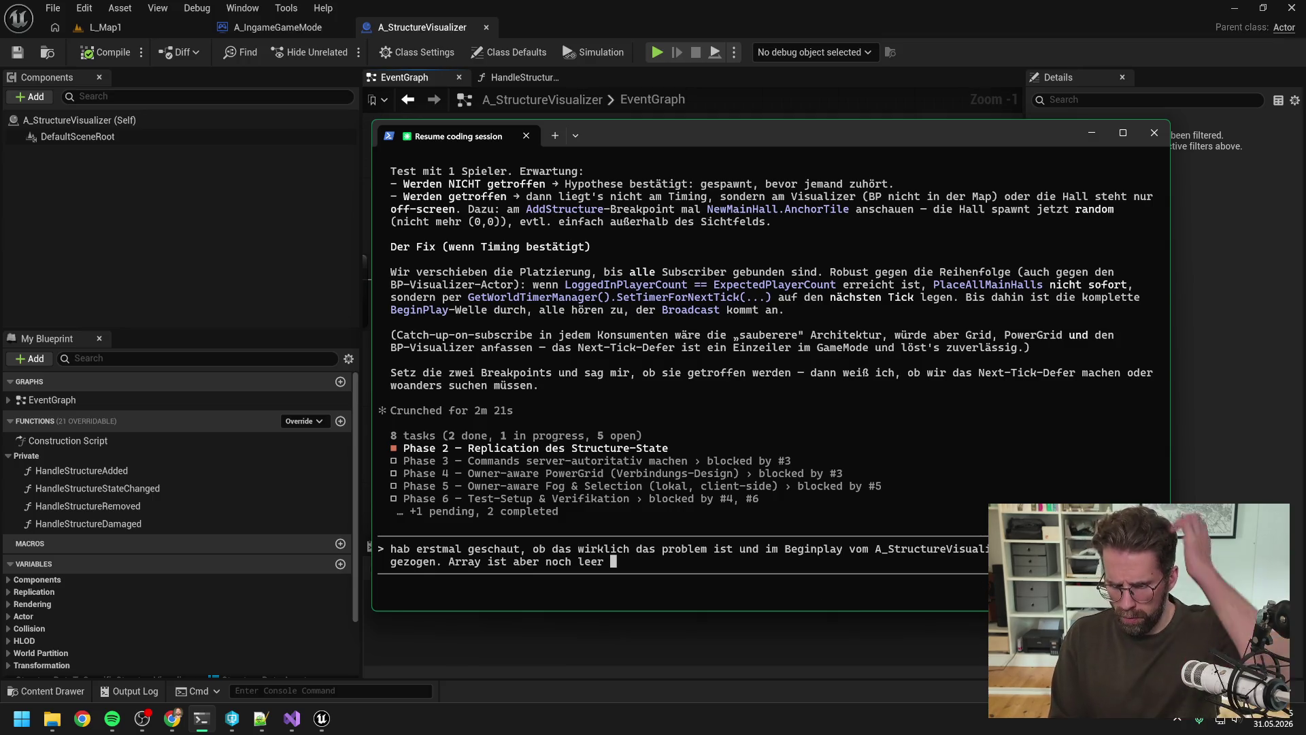
pyautogui.hotkey('ctrl', 'v')
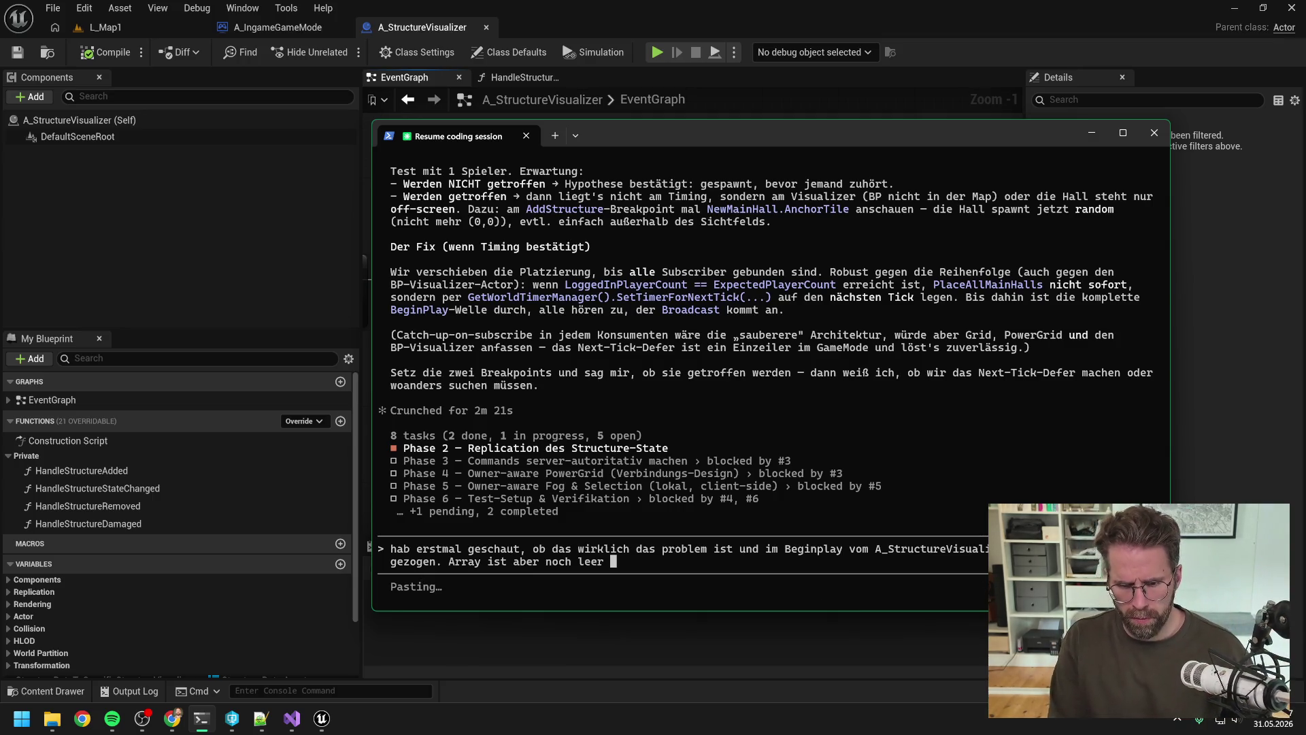
pyautogui.press('Return')
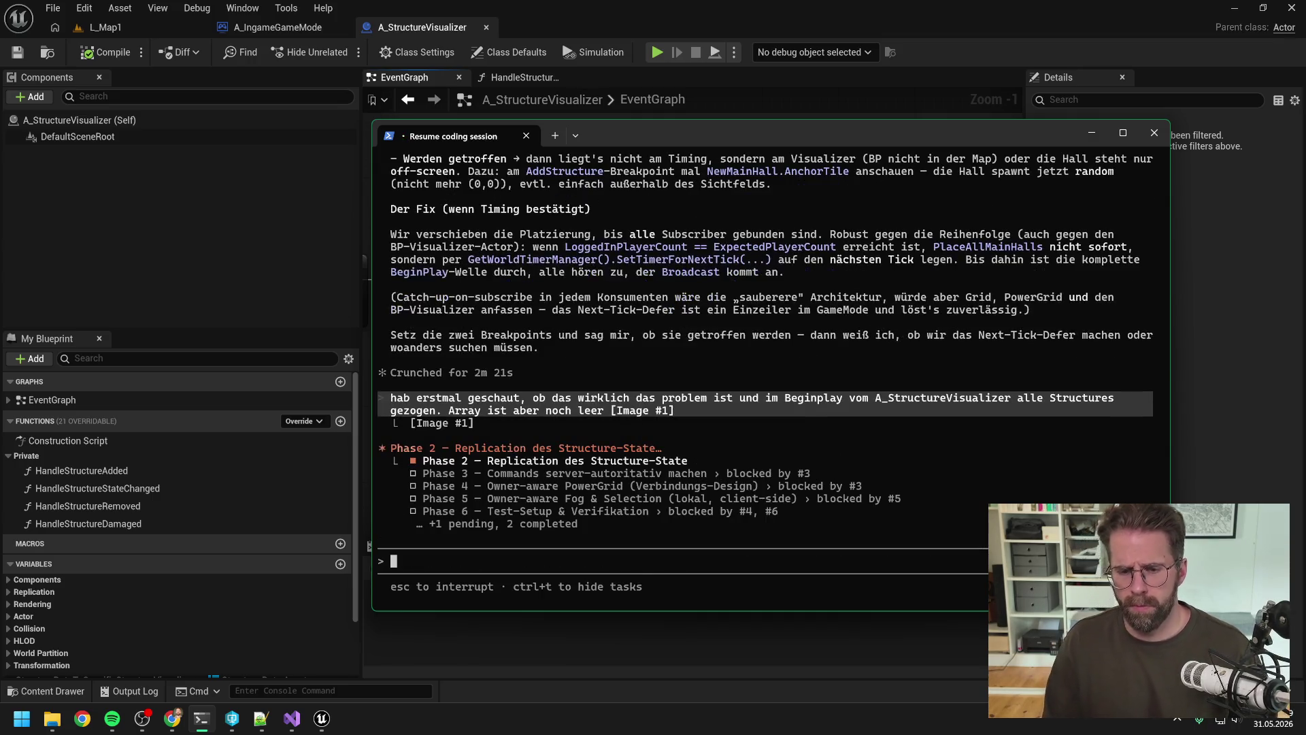
pyautogui.click(1239, 426)
pyautogui.moveTo(854, 378)
pyautogui.mouseDown()
pyautogui.moveTo(634, 369)
pyautogui.moveTo(801, 393)
pyautogui.mouseUp()
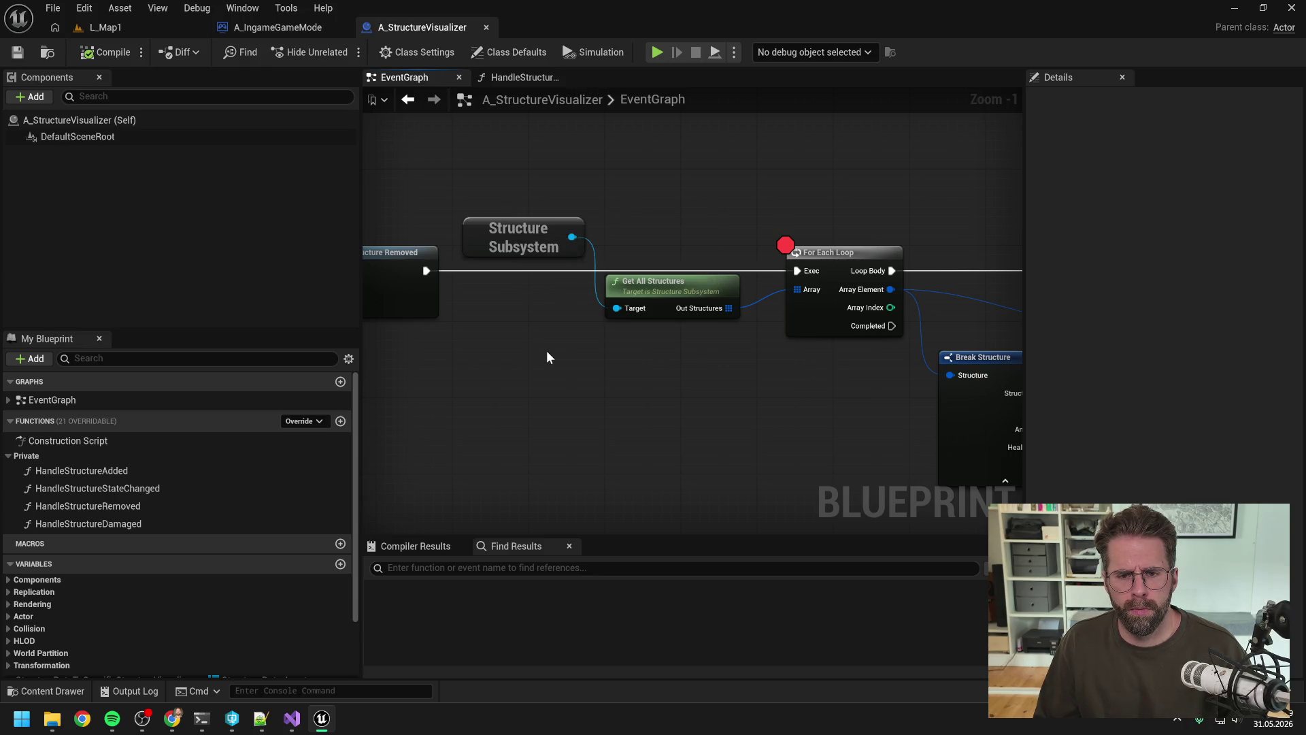
# Pan across the structure event bindings and the For Each Loop with Break Structure, then bring up Claude Code.
pyautogui.scroll(-3, 548, 426)
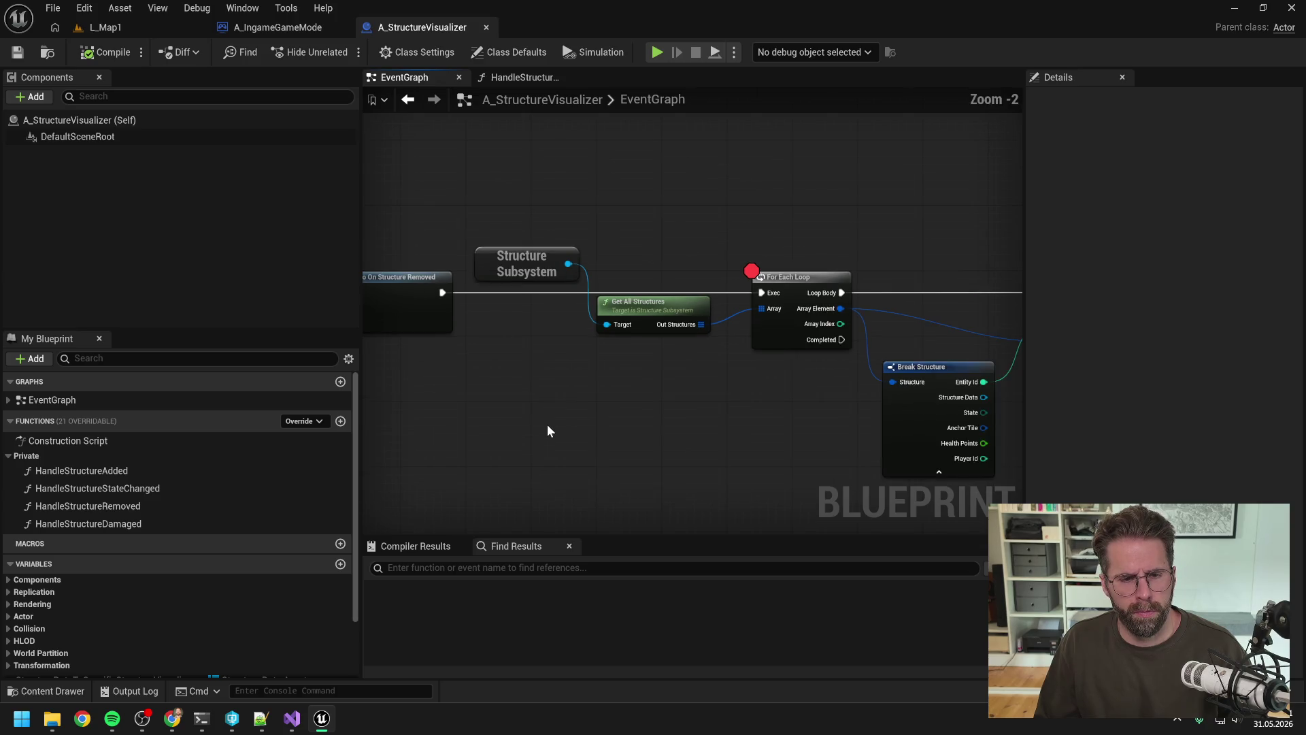
pyautogui.moveTo(496, 419); pyautogui.dragTo(781, 394)
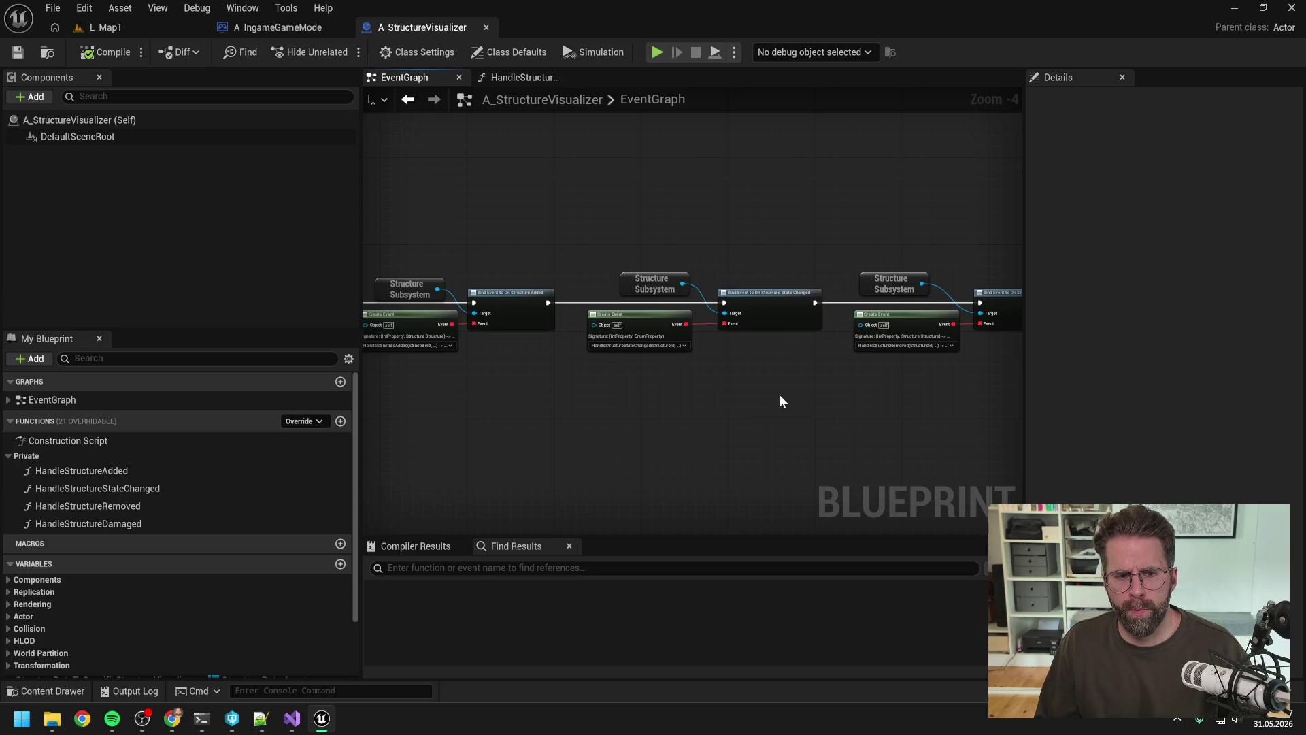
pyautogui.moveTo(836, 390); pyautogui.dragTo(360, 387)
pyautogui.click(201, 718)
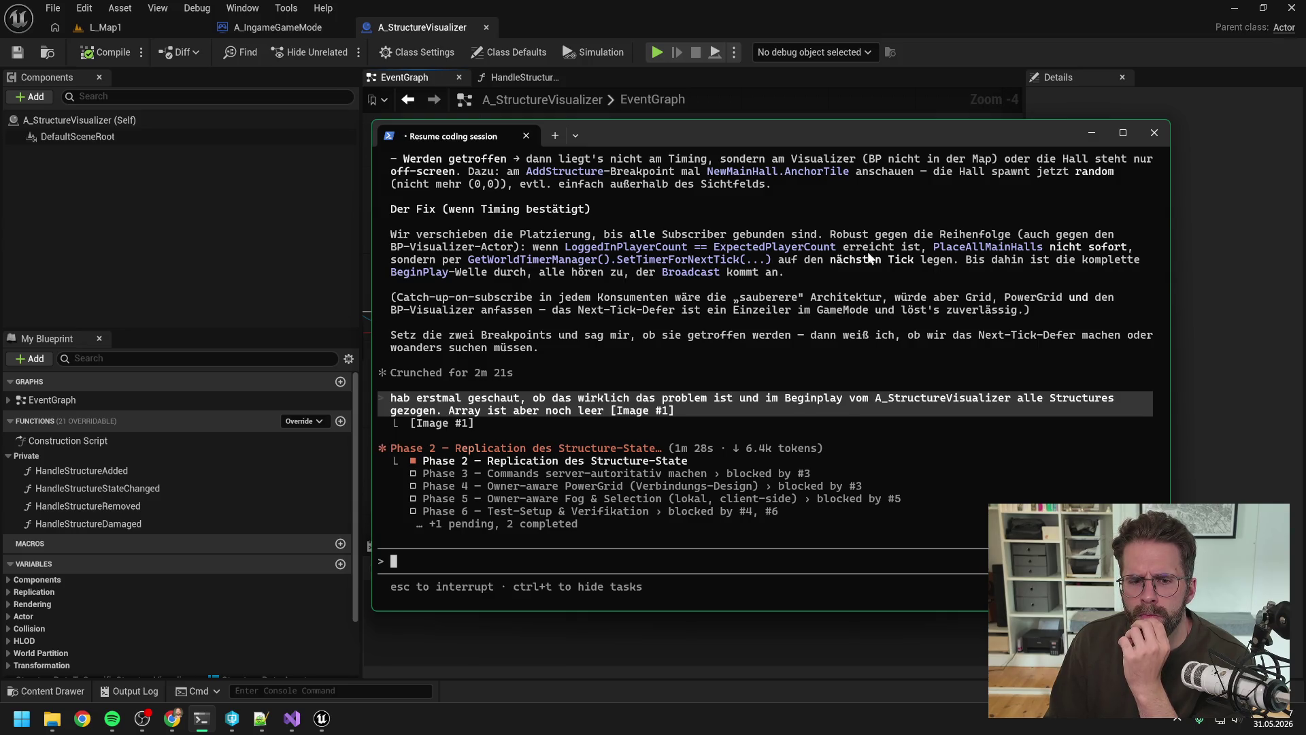
# Switch away from the Claude Code terminal and bring Visual Studio forward.
pyautogui.hotkey('alt', 'Tab')
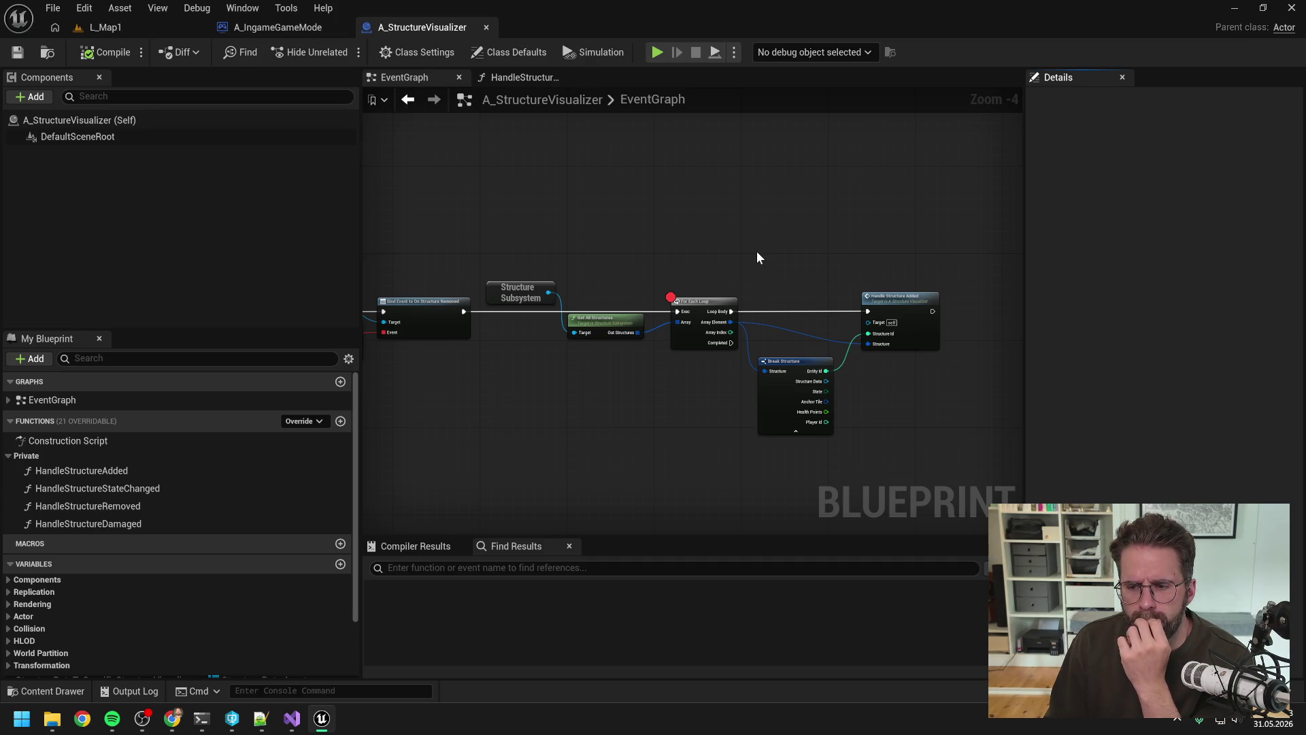
pyautogui.click(291, 718)
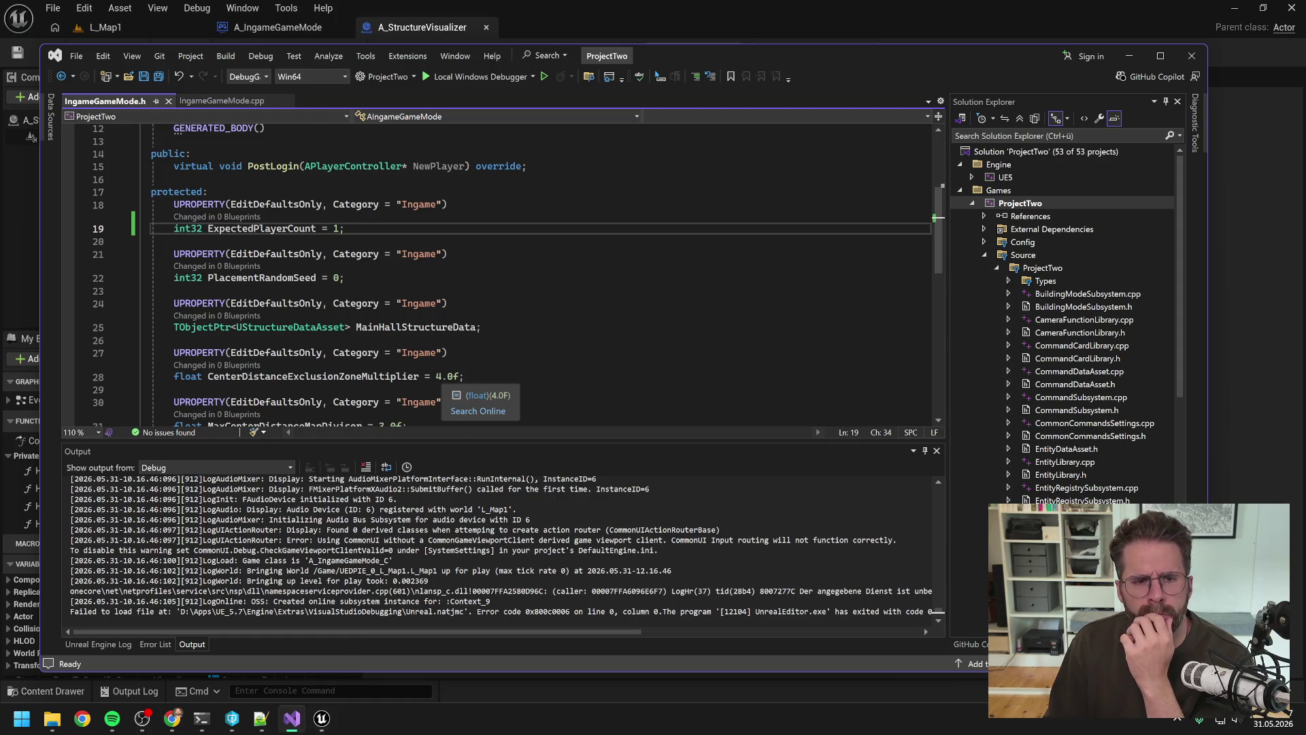
# In IngameGameMode.cpp, jump from the AddStructure call to its declaration in StructureSubsystem.h.
pyautogui.click(209, 102)
pyautogui.click(355, 330)
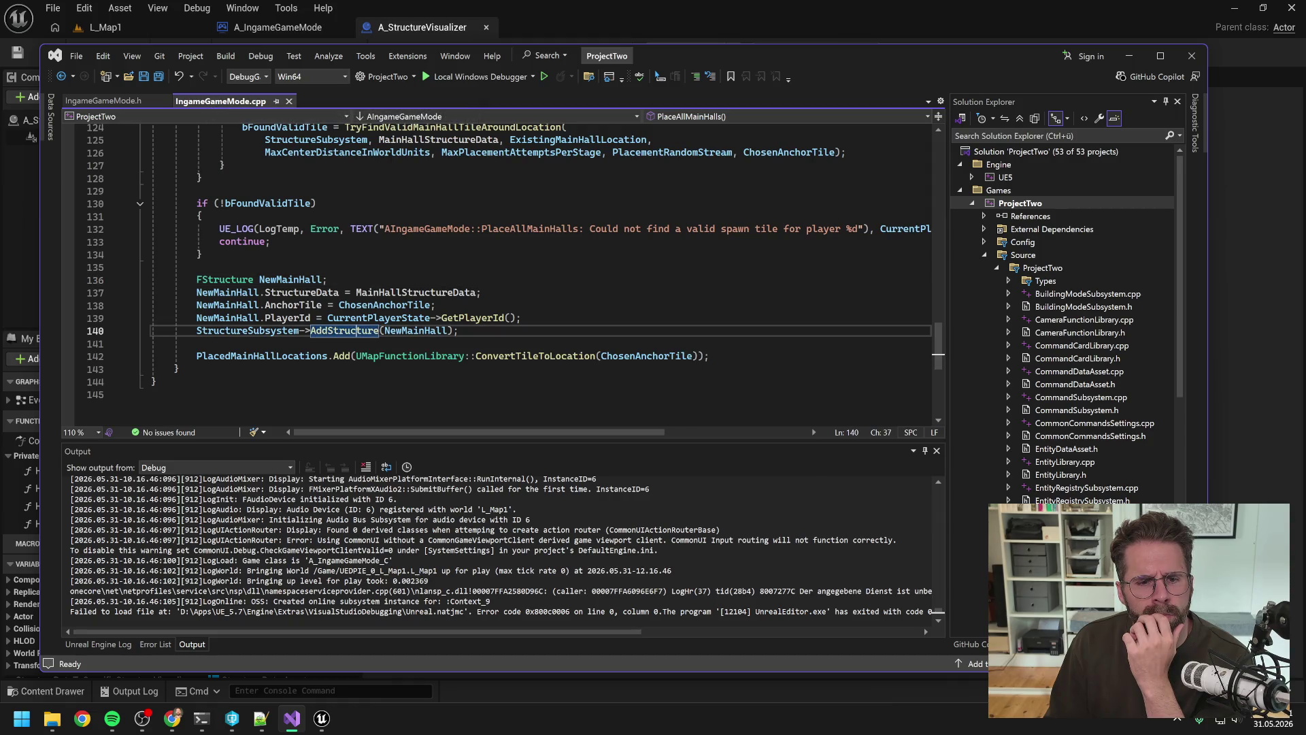
pyautogui.doubleClick(334, 331)
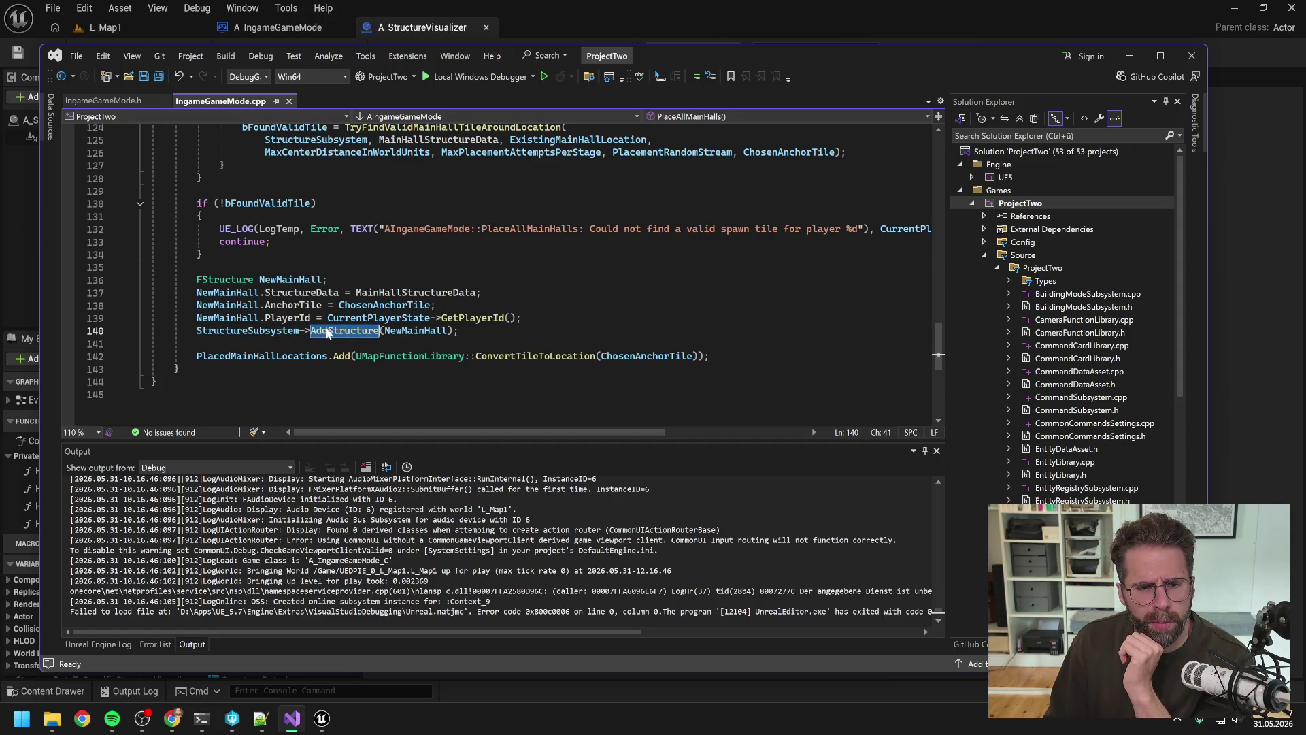
pyautogui.rightClick(329, 332)
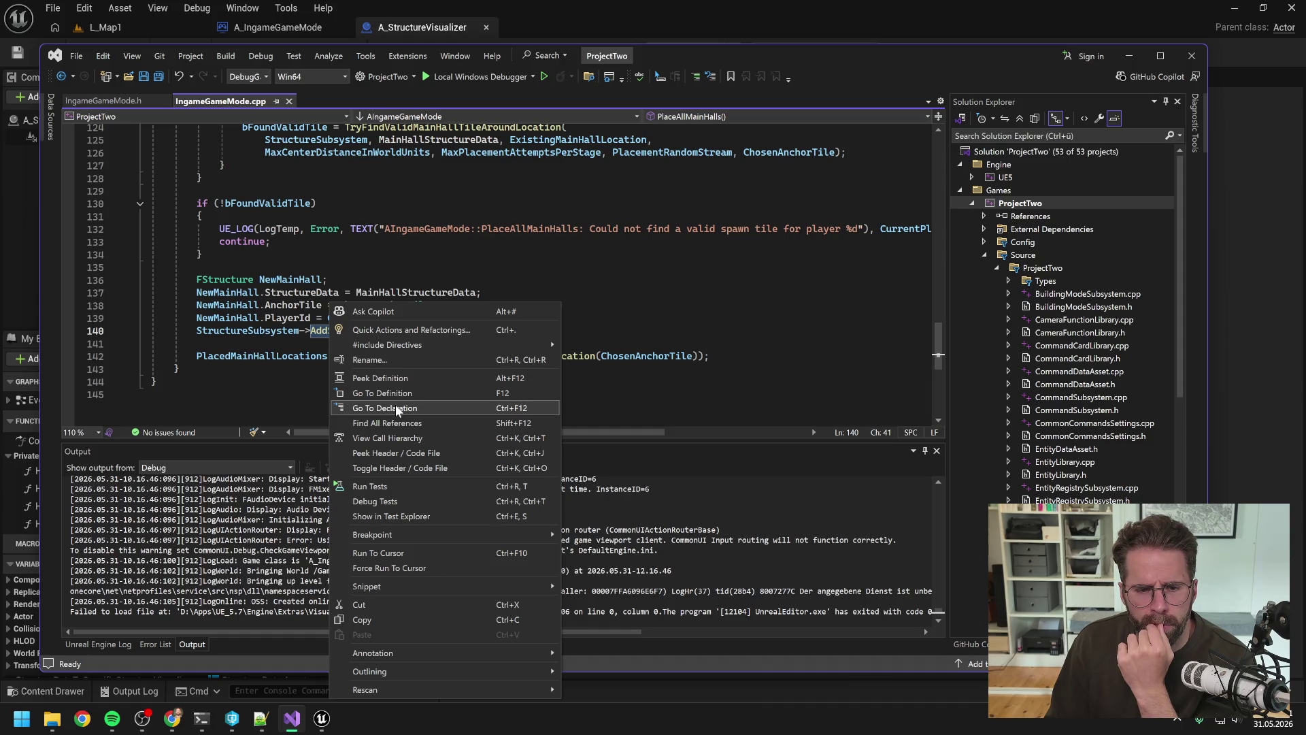
pyautogui.click(396, 409)
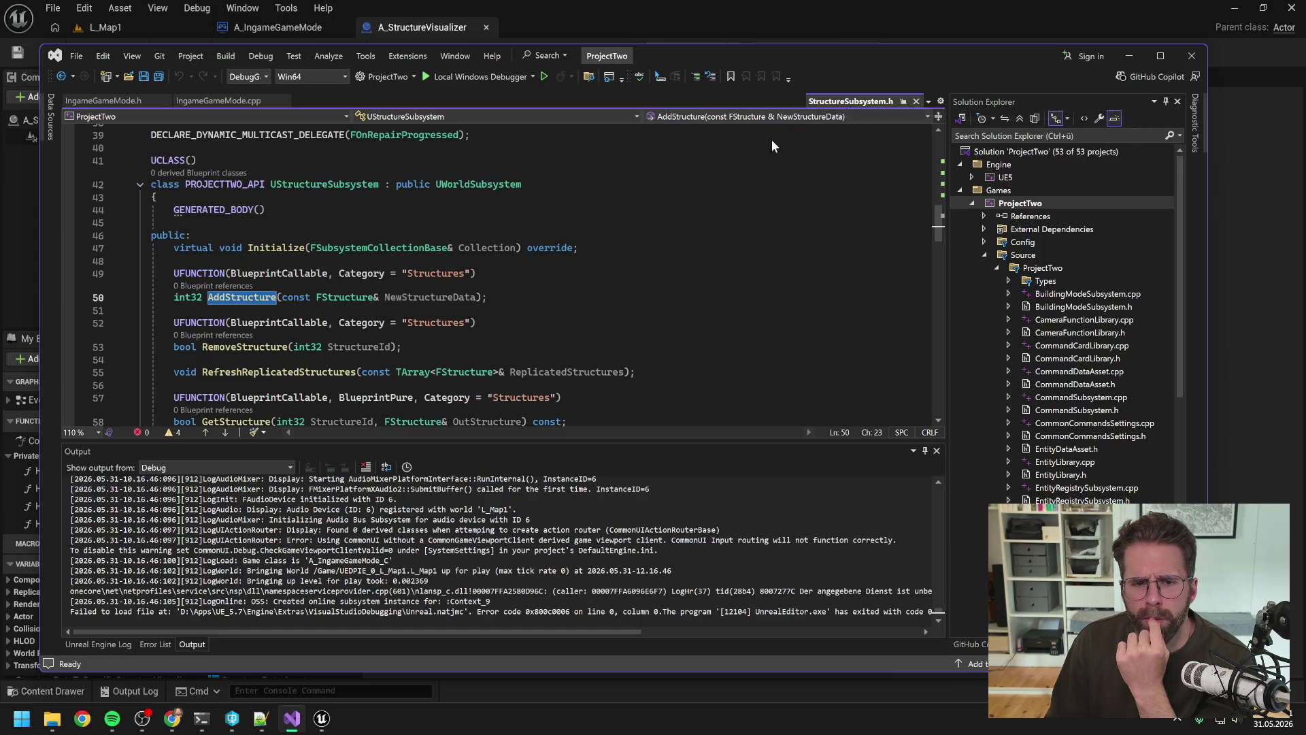
# Close the header preview and follow AddStructure to its implementation in StructureSubsystem.cpp.
pyautogui.click(206, 100)
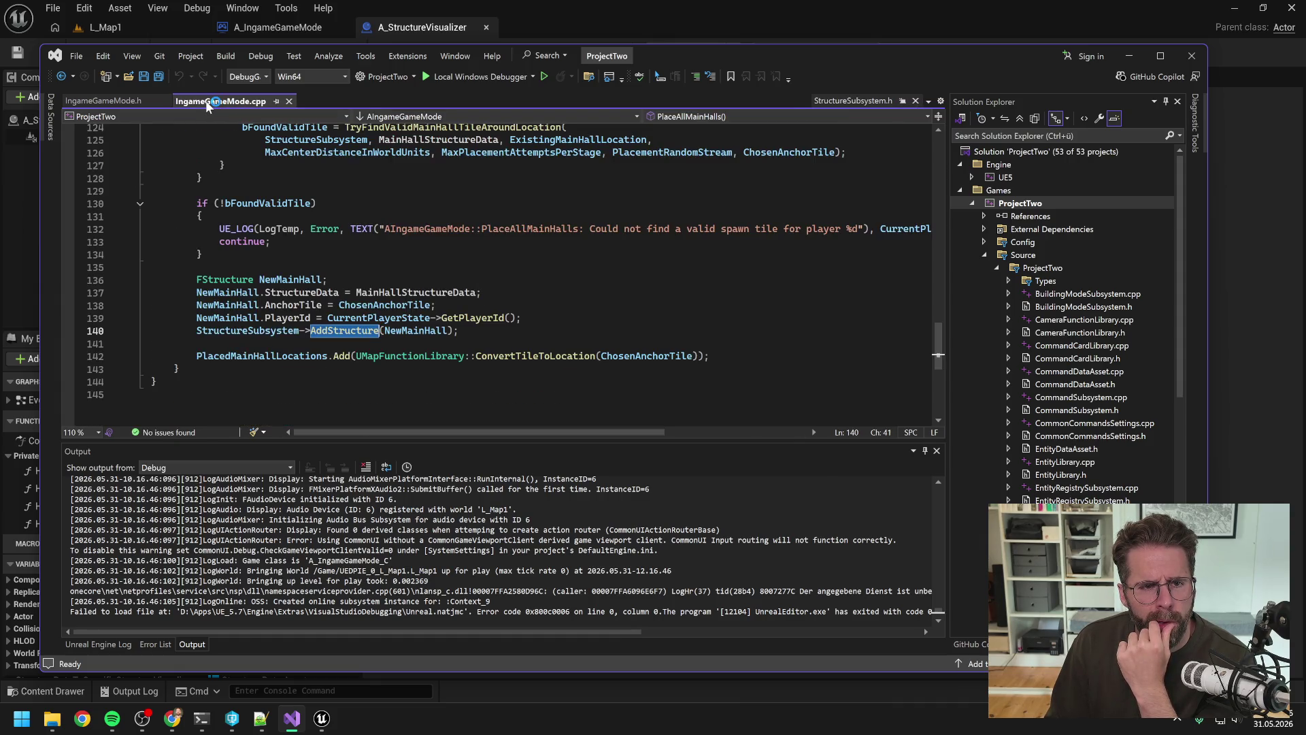
pyautogui.click(915, 100)
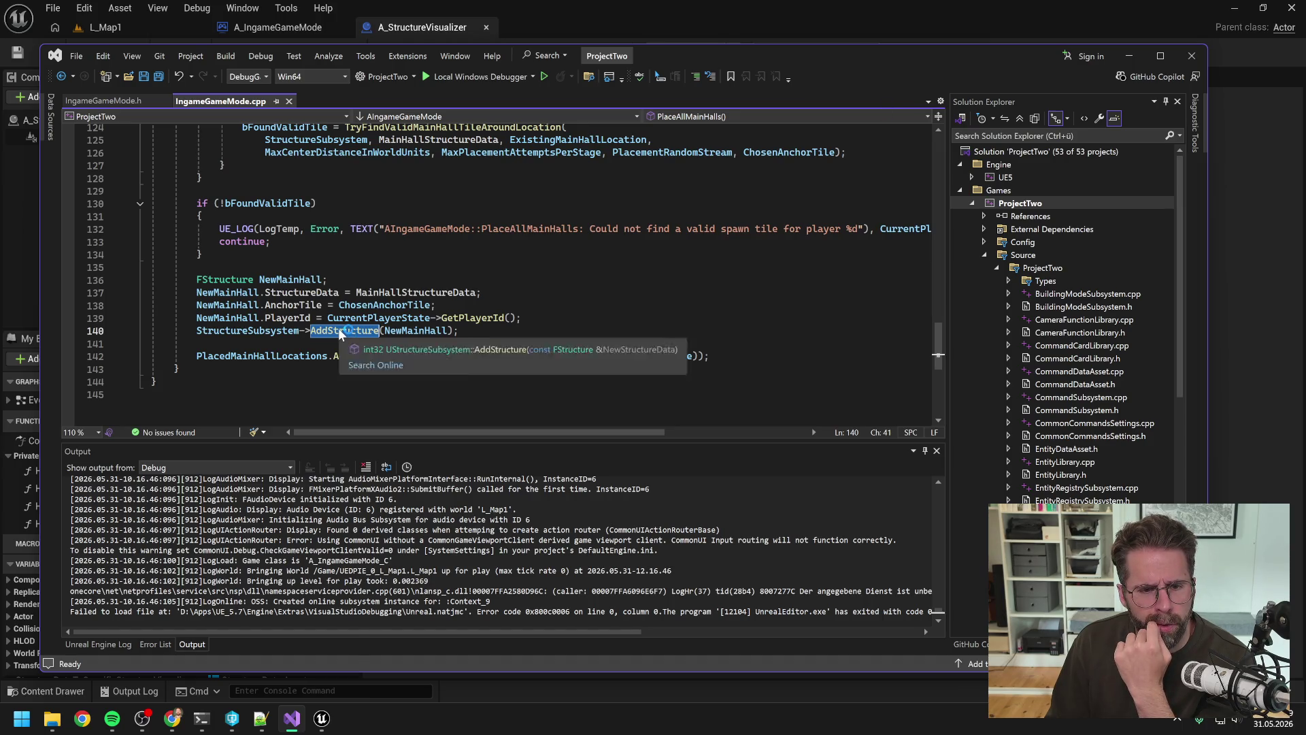
pyautogui.rightClick(338, 328)
pyautogui.click(408, 393)
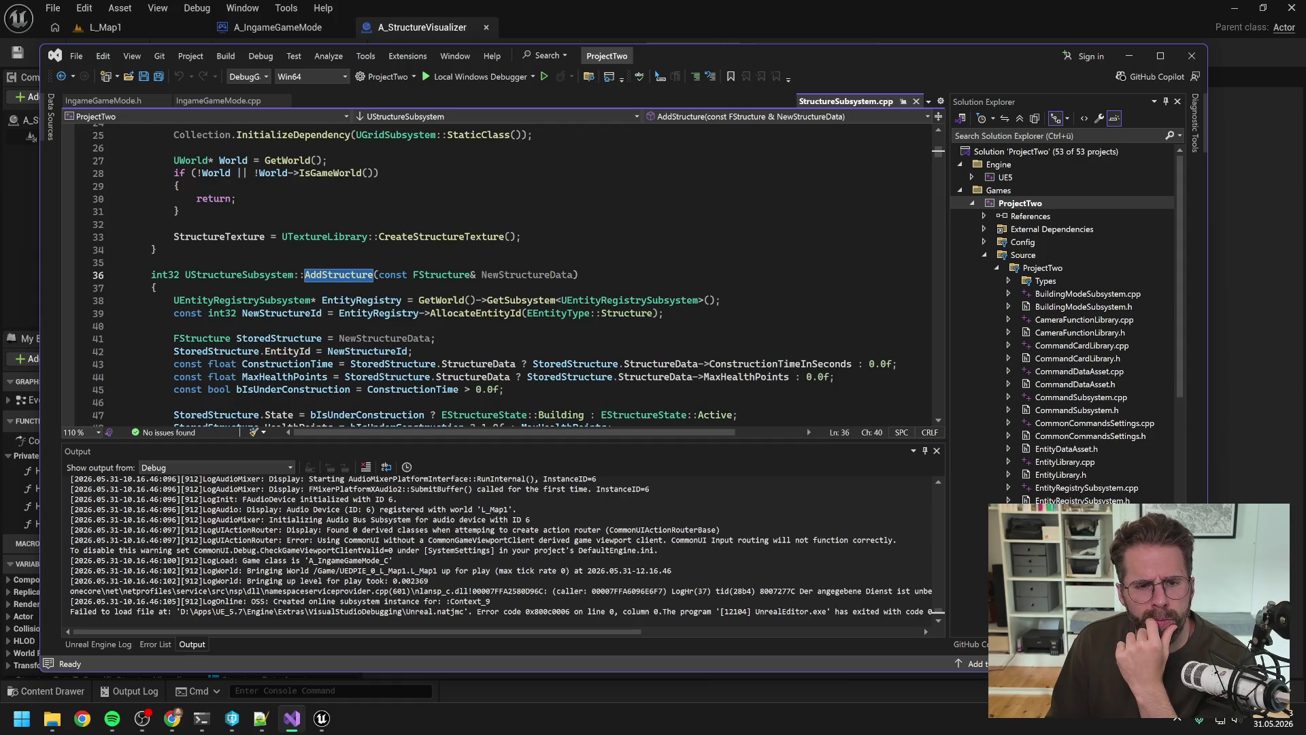
pyautogui.scroll(-1, 492, 274)
pyautogui.scroll(-1, 492, 274)
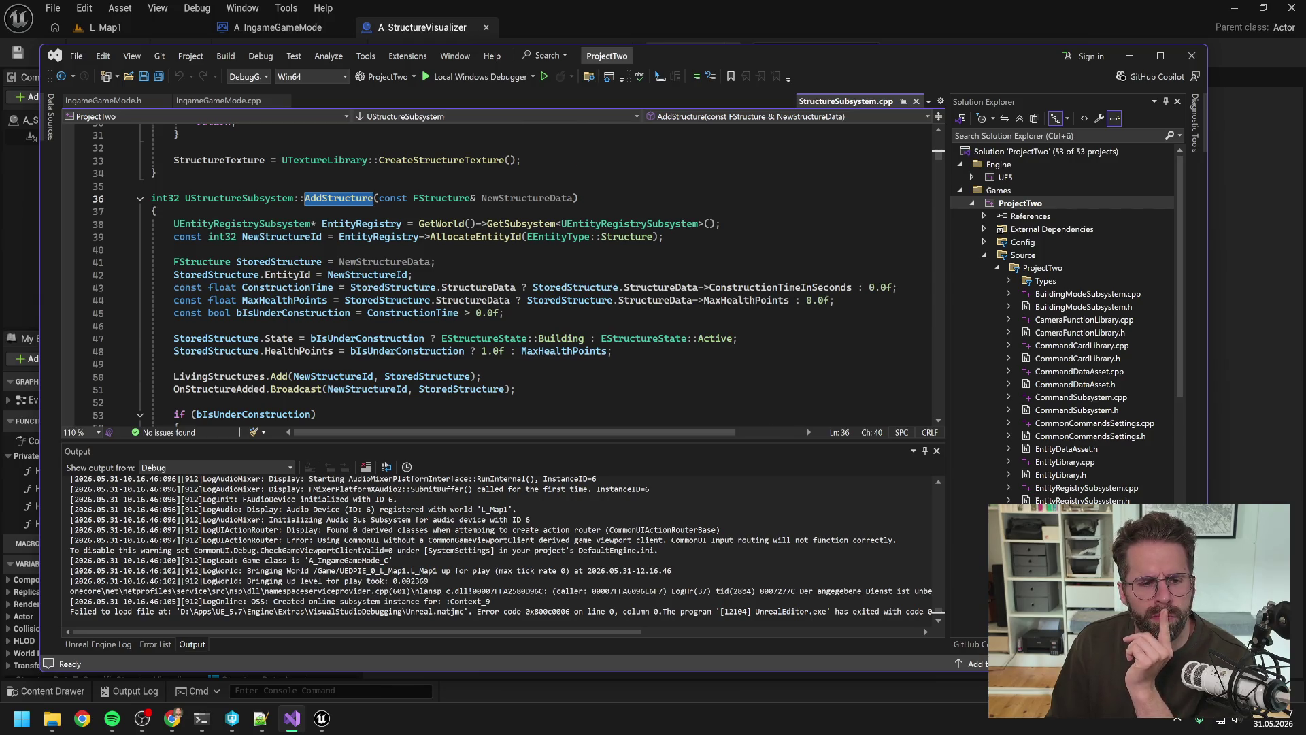
pyautogui.scroll(-2, 491, 274)
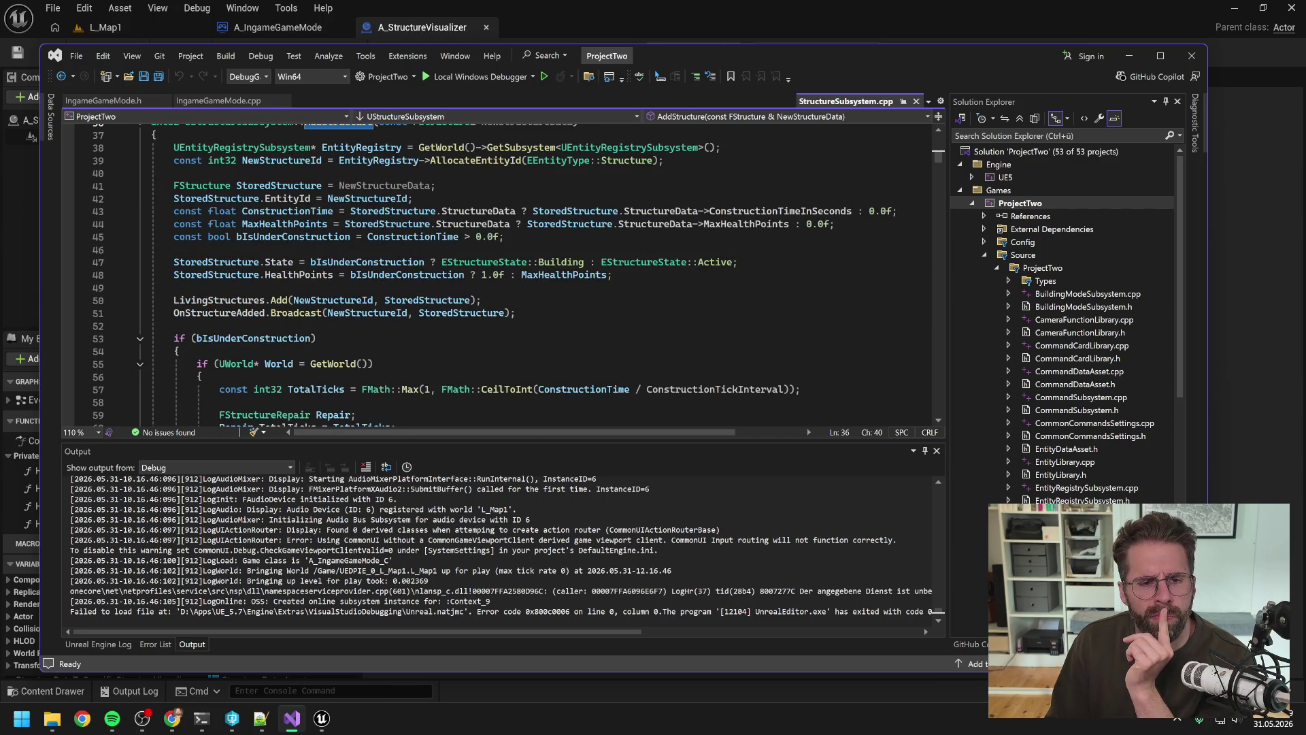
# Set a breakpoint on the line 51 OnStructureAdded broadcast and attach the debugger to UnrealEditor.exe.
pyautogui.click(174, 313)
pyautogui.press('F9')
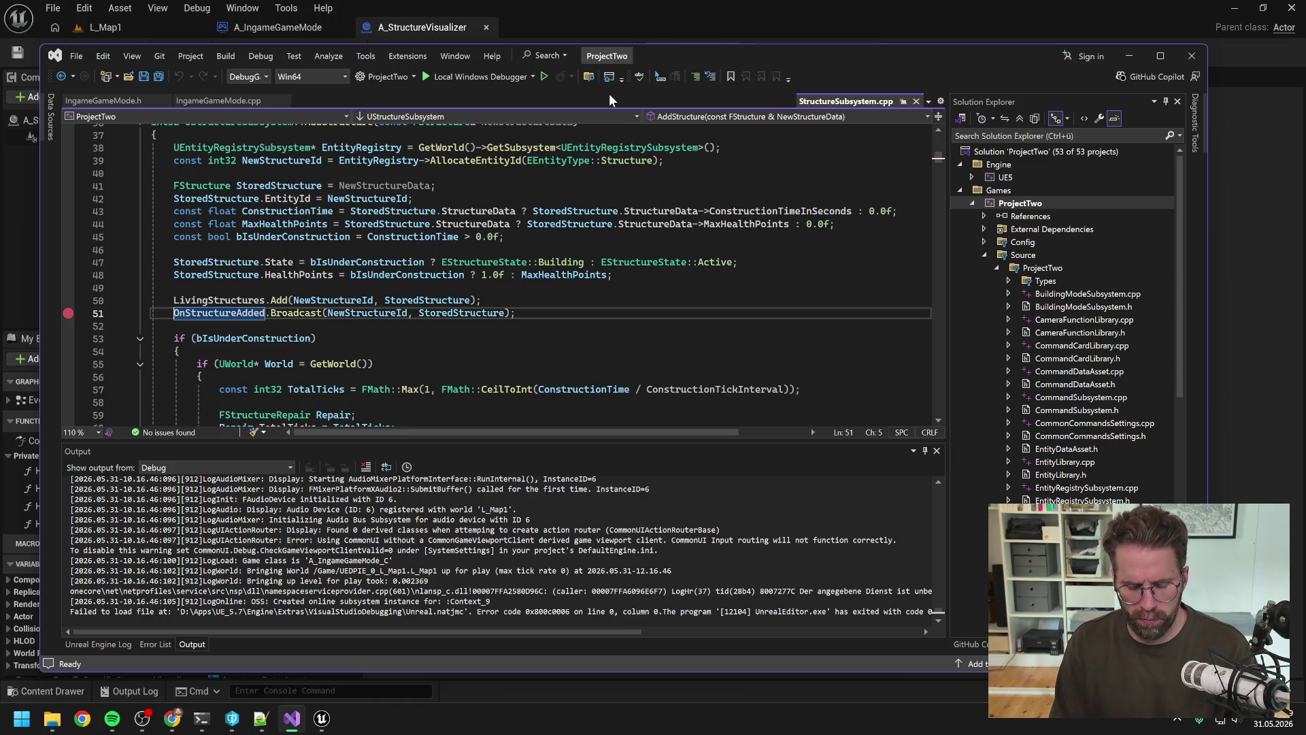
pyautogui.hotkey('ctrl', 'alt', 'p')
pyautogui.scroll(-15, 523, 350)
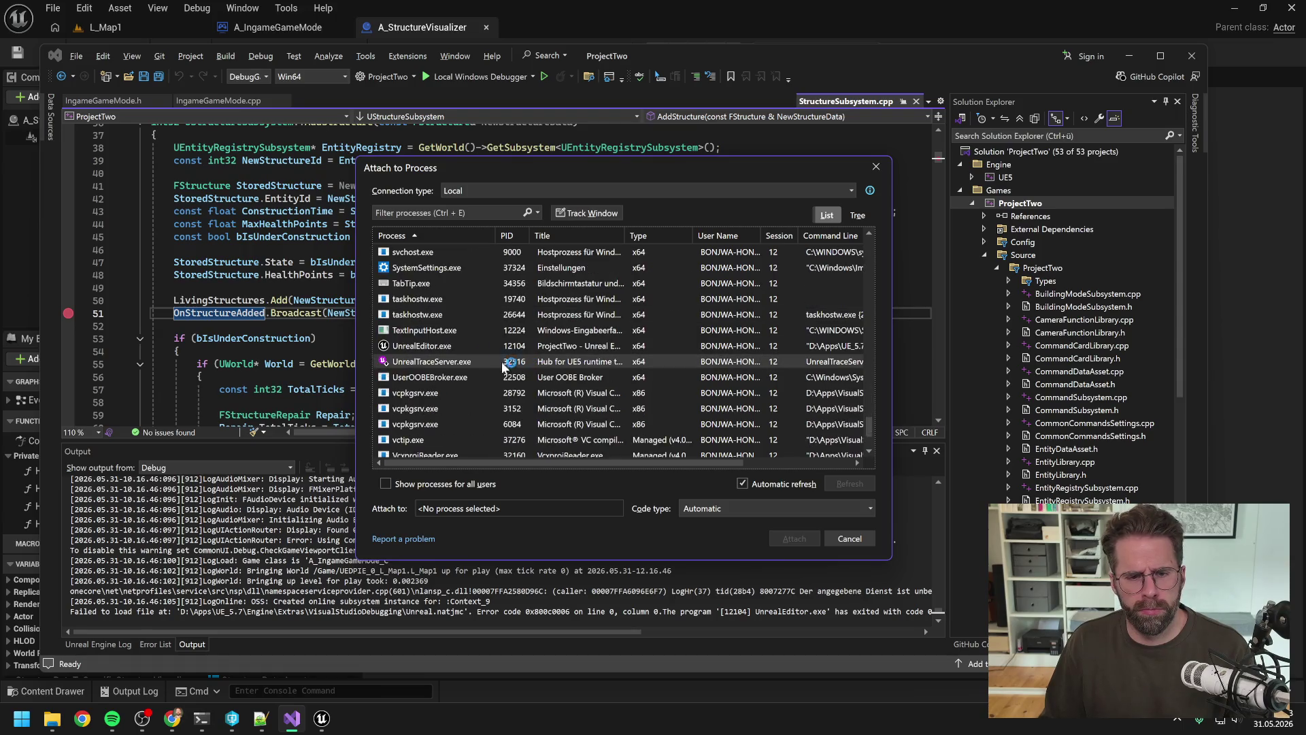
pyautogui.click(476, 345)
pyautogui.click(794, 538)
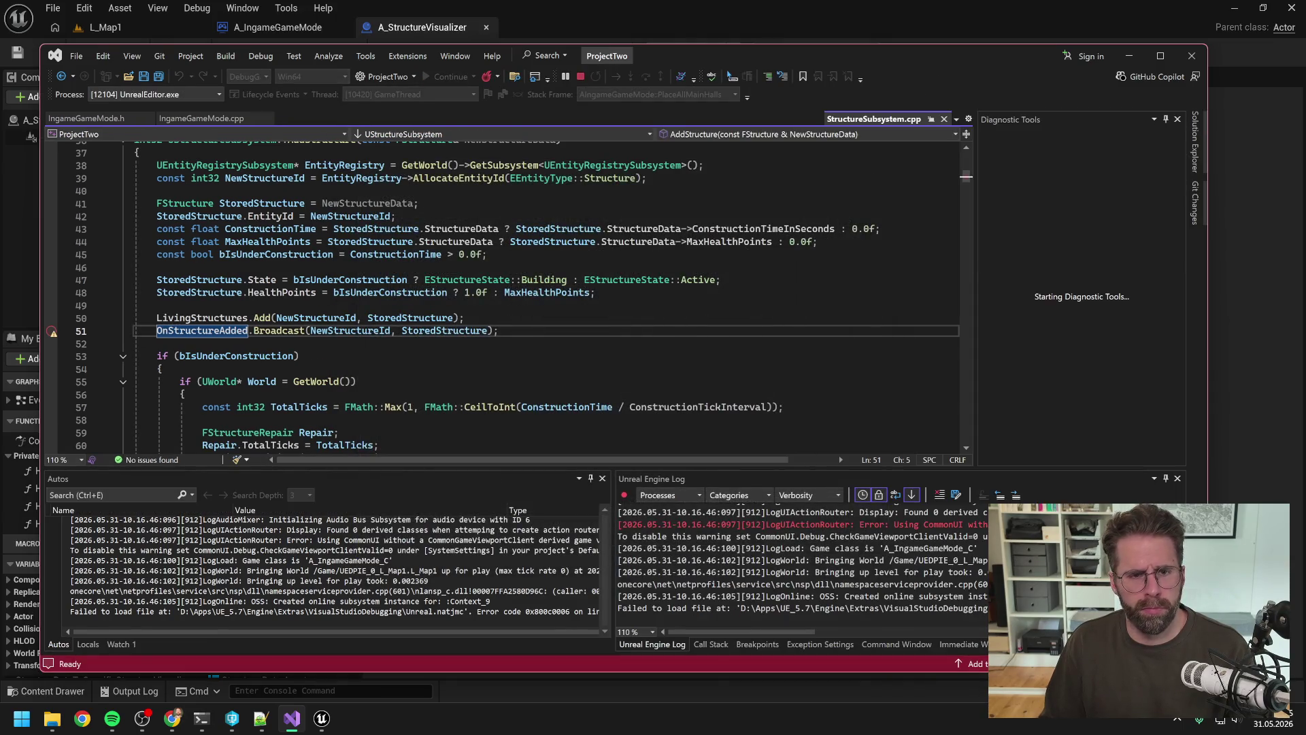
# Play the L_Map1 level in Unreal Editor so the OnStructureAdded breakpoint hits.
pyautogui.click(559, 9)
pyautogui.click(197, 27)
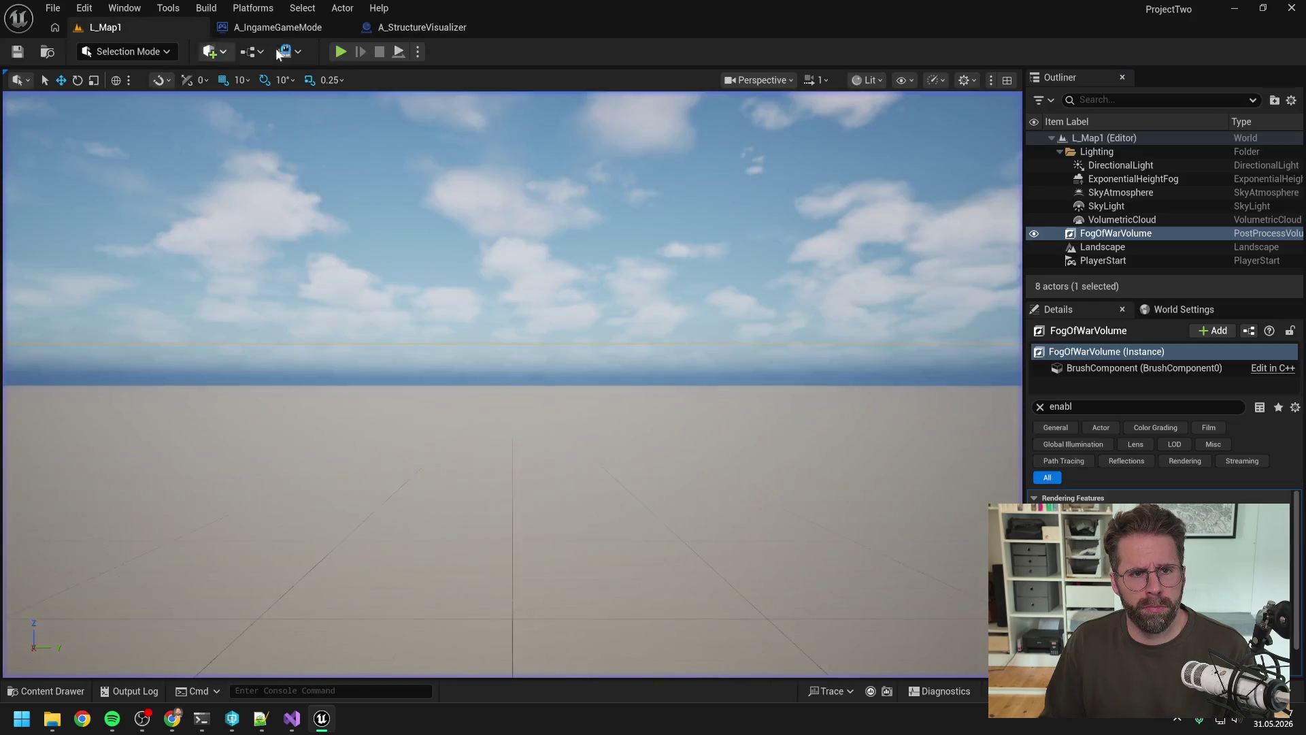
pyautogui.click(341, 49)
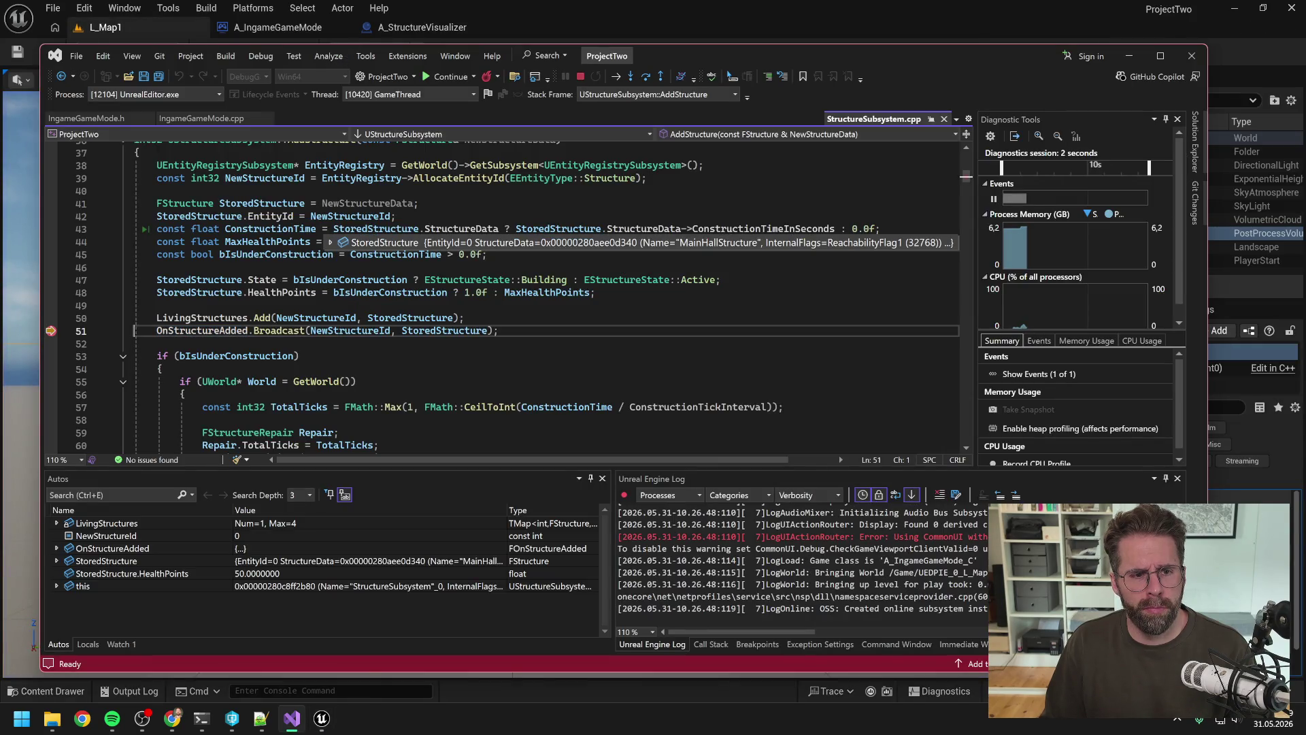
pyautogui.moveTo(442, 331)
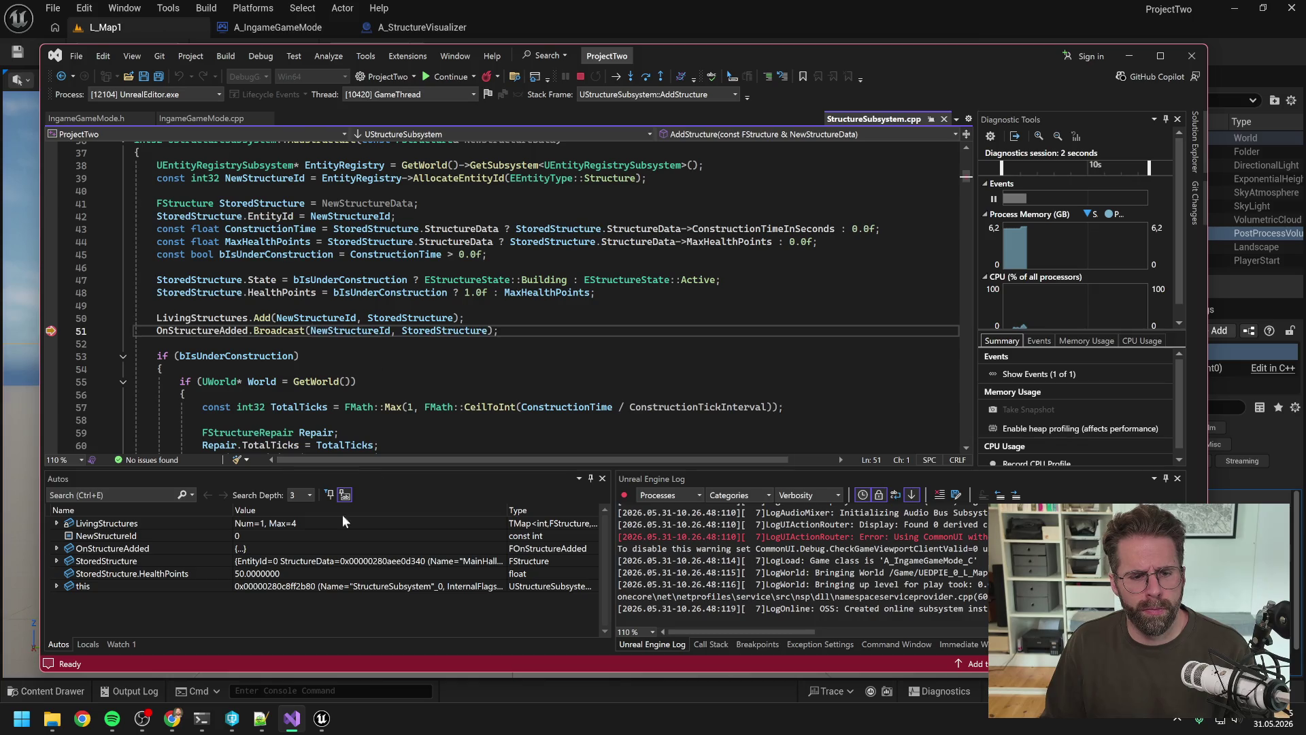
pyautogui.click(201, 718)
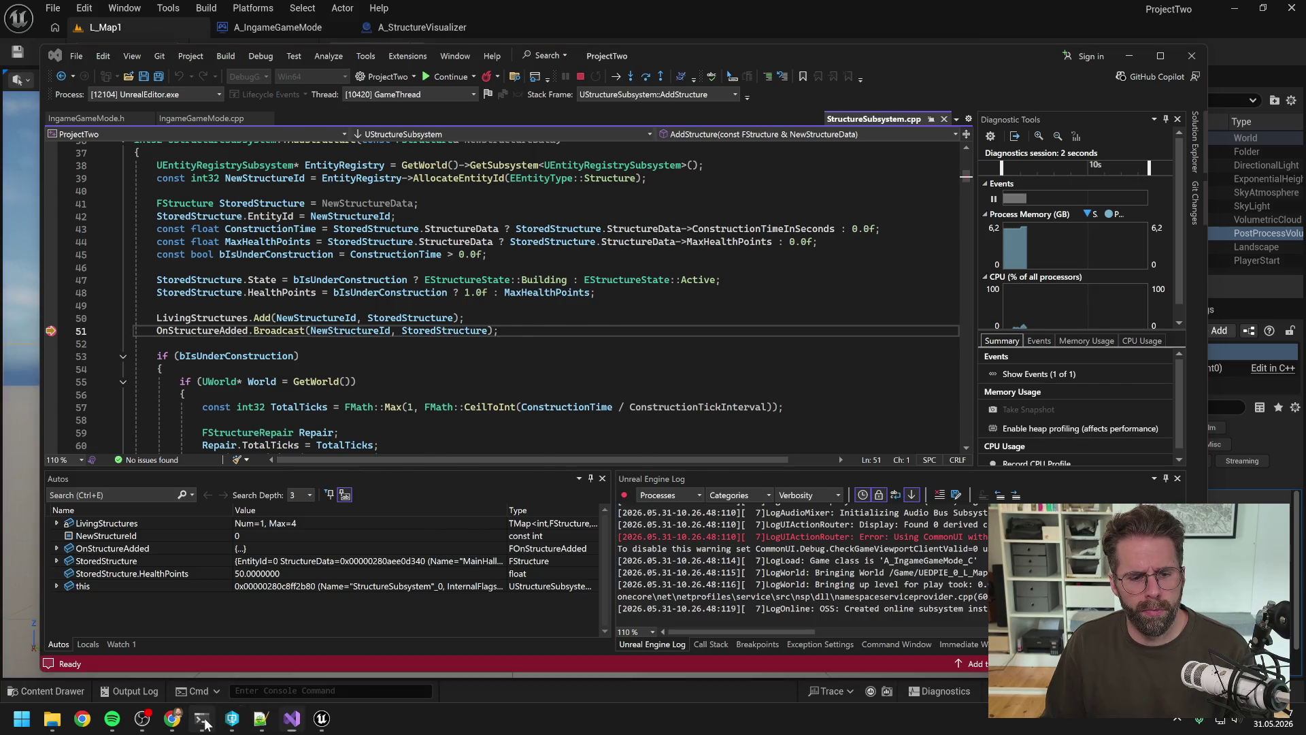
# Scroll up through Claude Code's reply about testing whether HandleStructureAdded fires.
pyautogui.scroll(6, 593, 437)
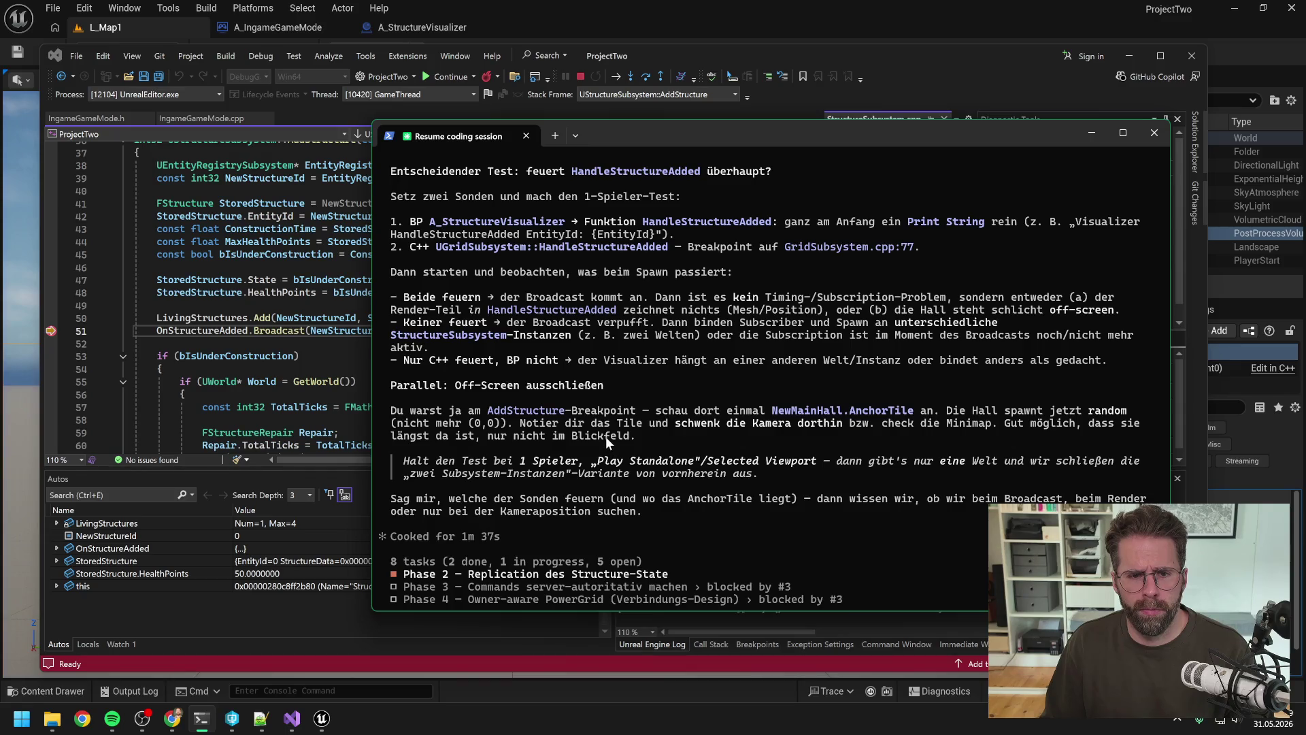
pyautogui.scroll(2, 623, 433)
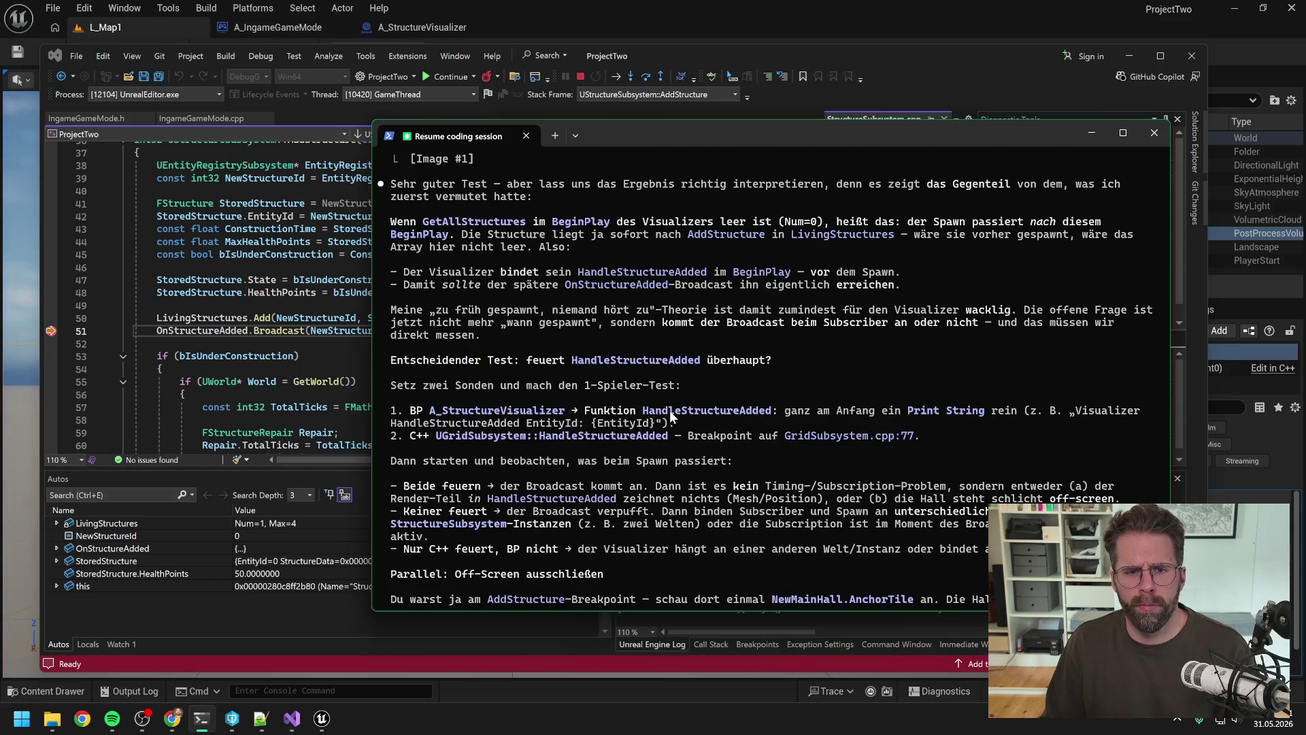
pyautogui.scroll(2, 653, 422)
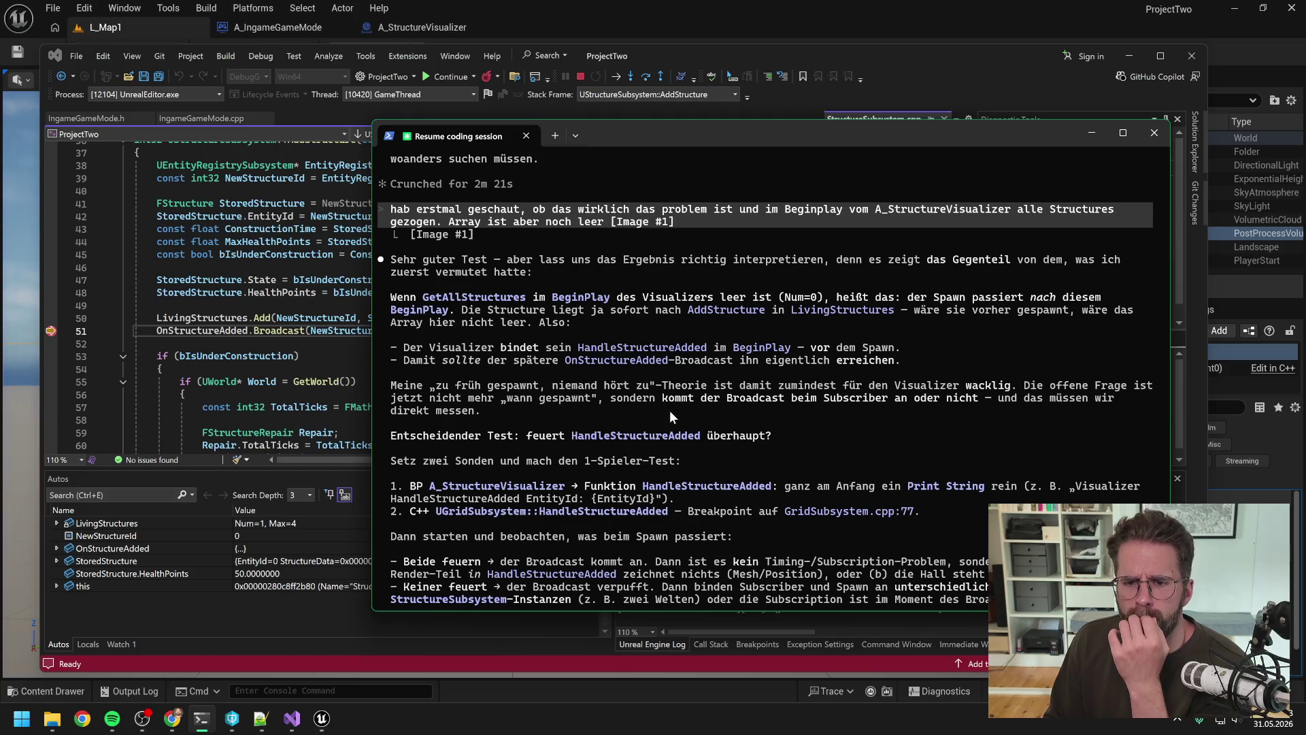
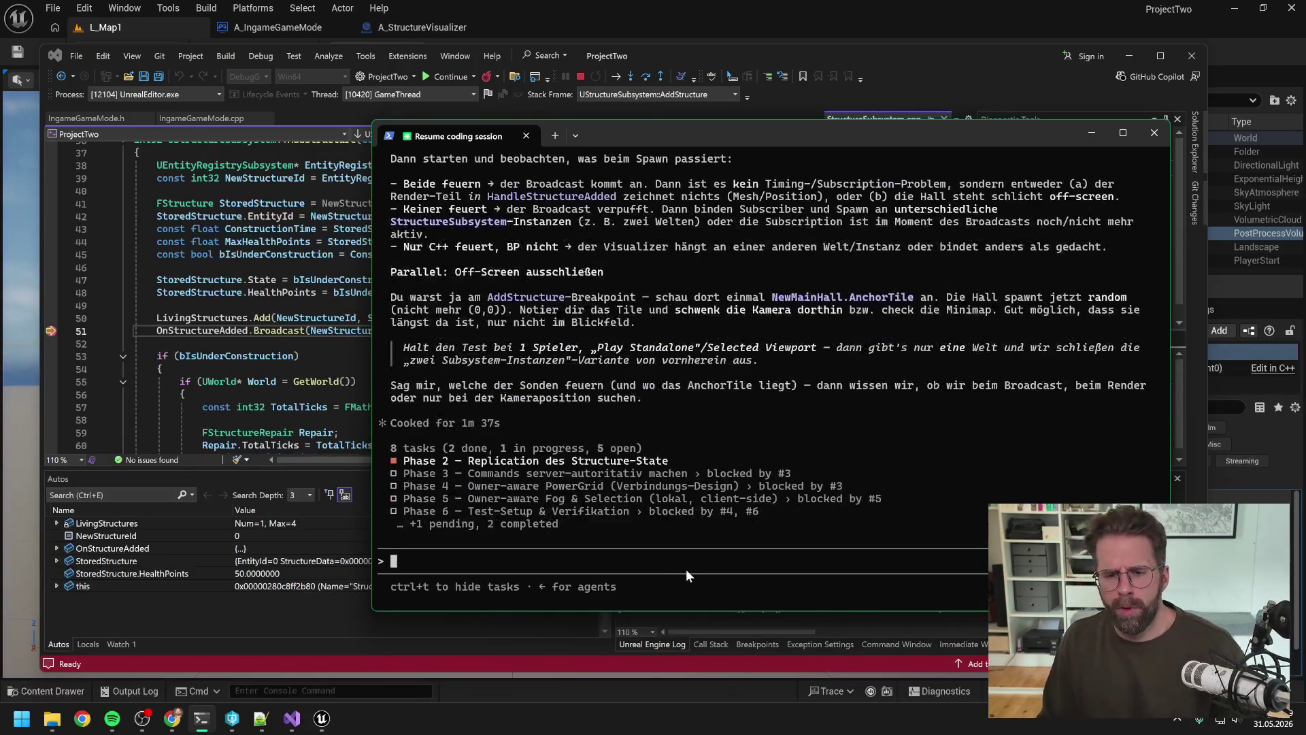
# Reply 'HandleStructureAdded im StructureVisualizer feuert nicht, nein.' to Claude Code and resume past the C++ breakpoint.
pyautogui.write('Handl')
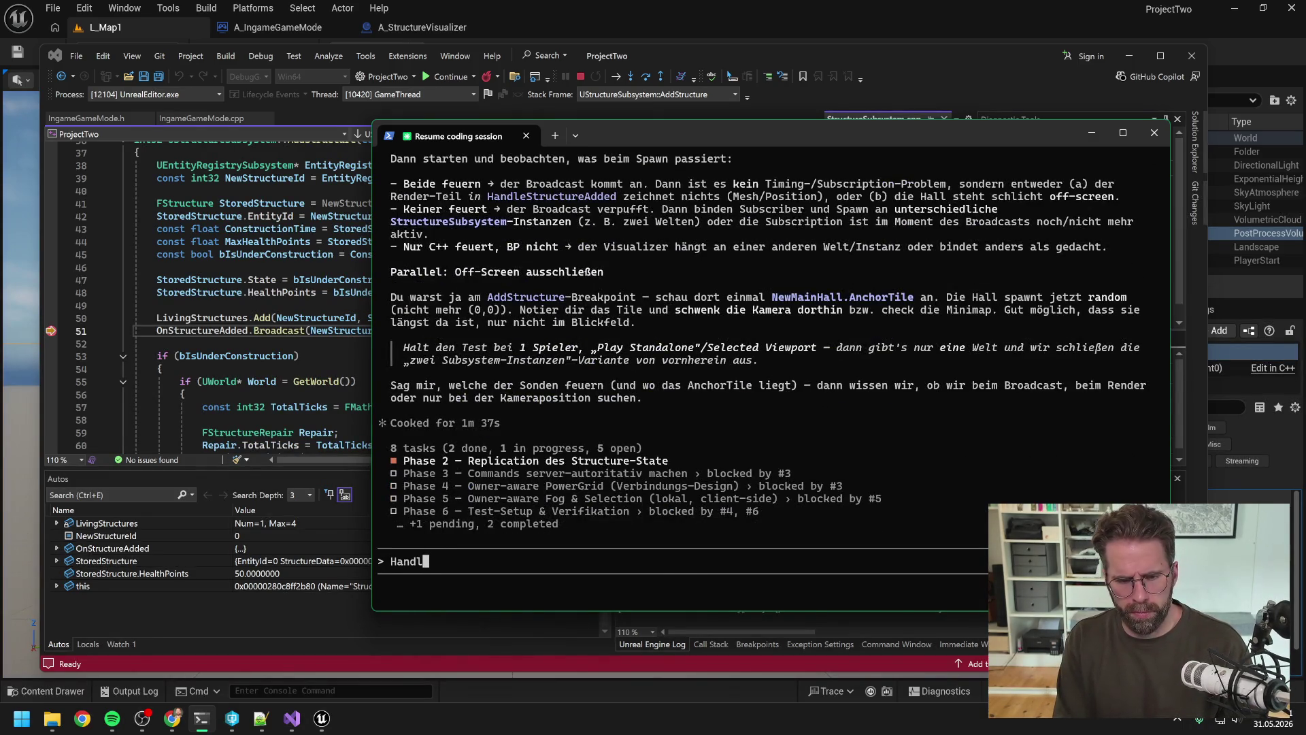
pyautogui.write('eStructue')
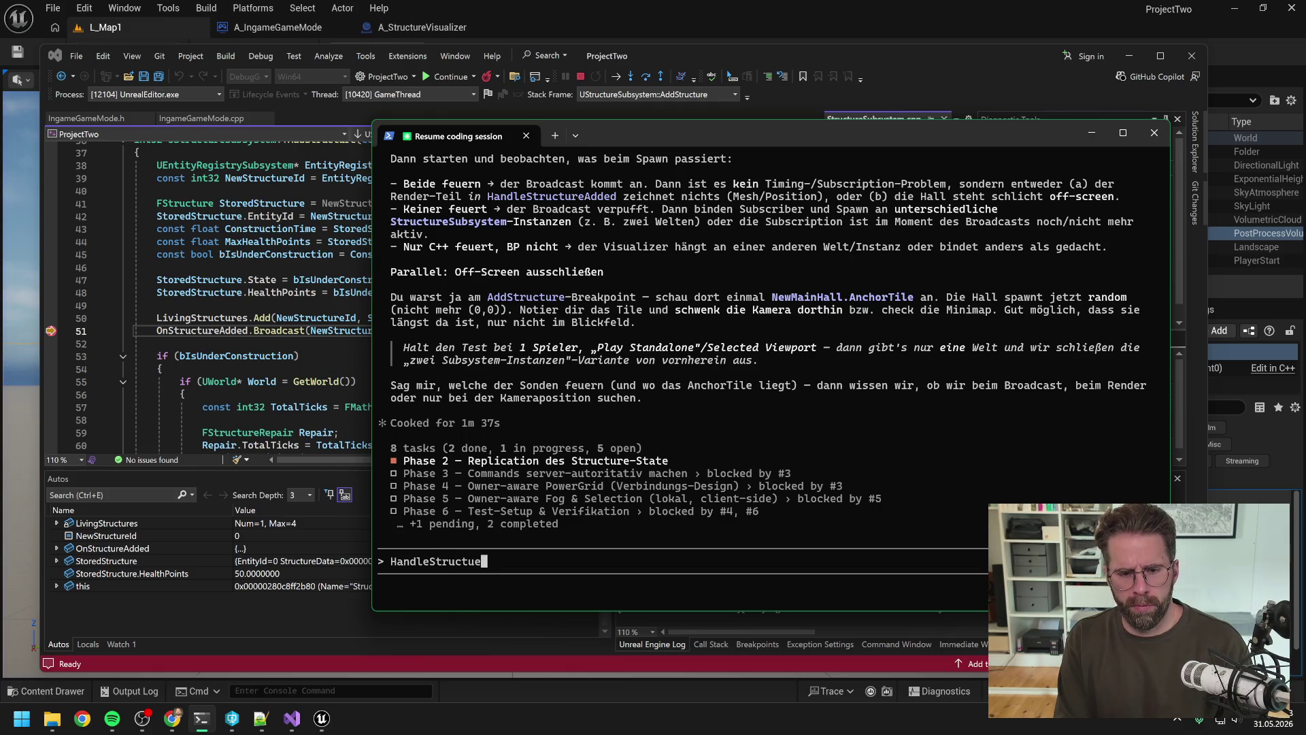
pyautogui.press('BackSpace')
pyautogui.write('reAdded ')
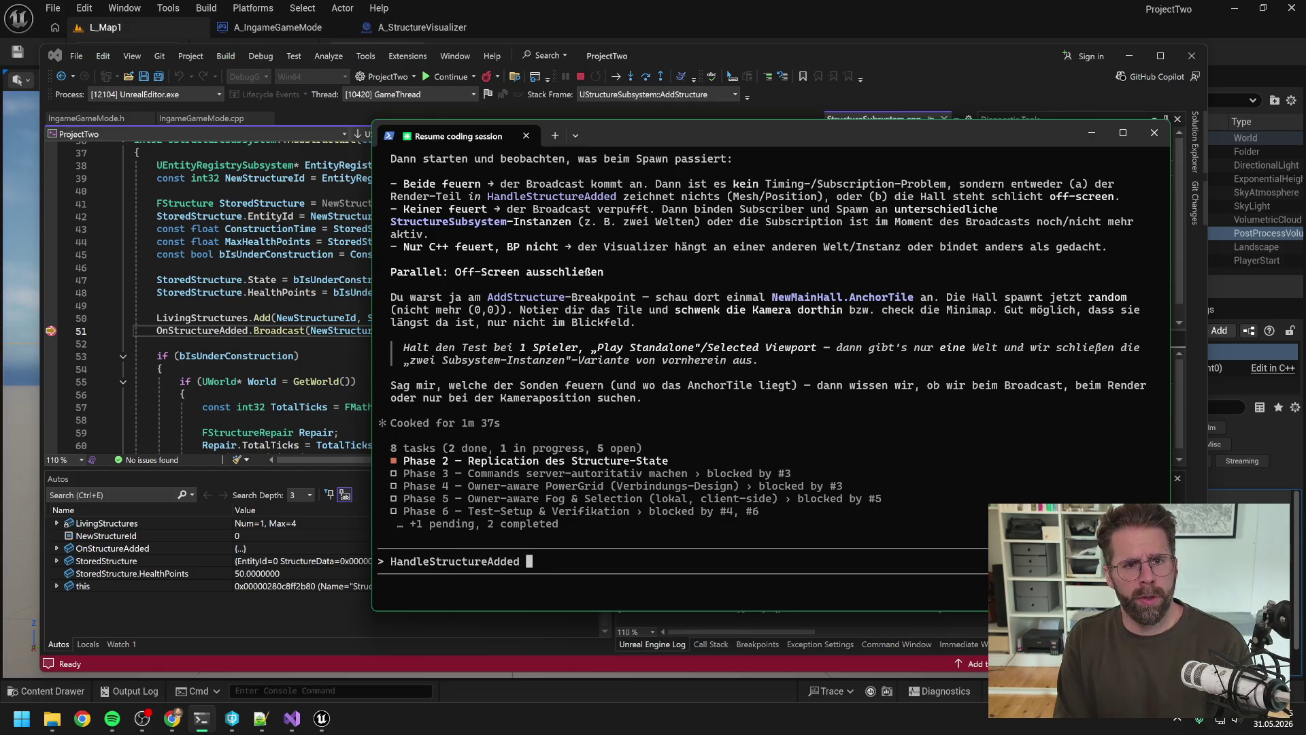
pyautogui.write('im StructueVi')
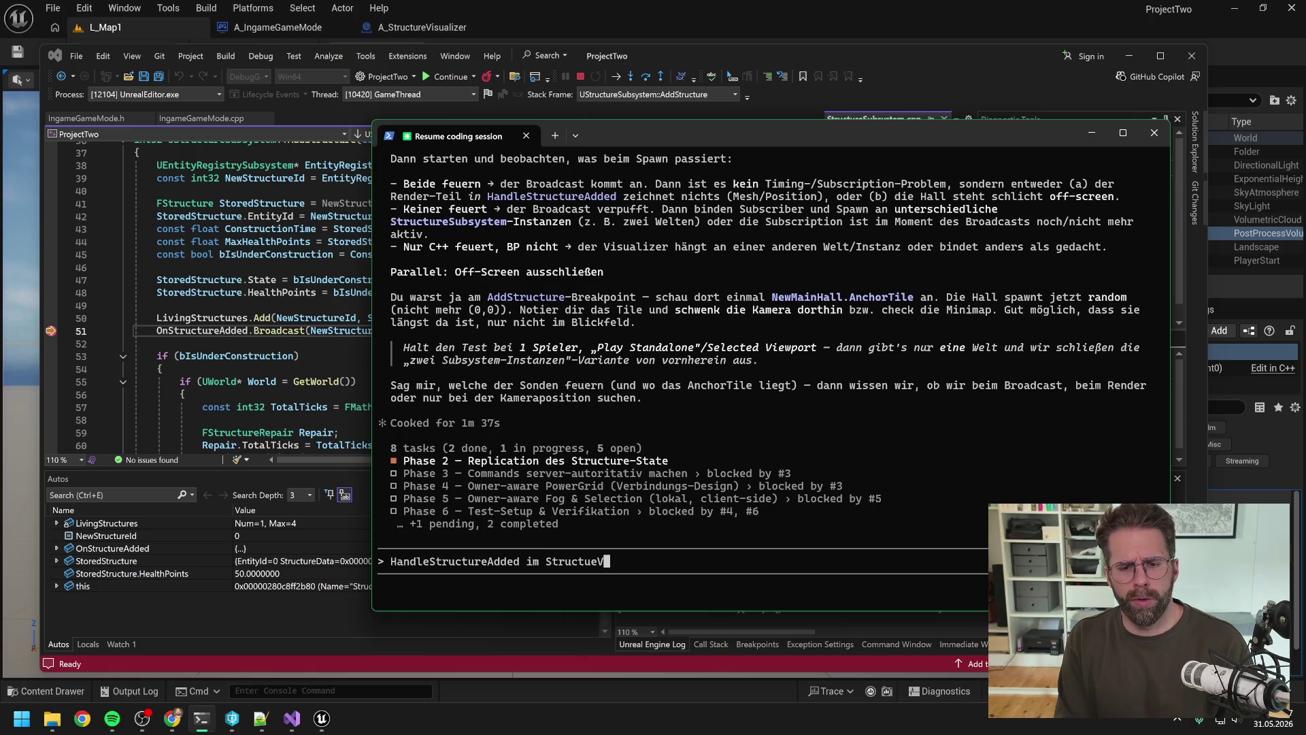
pyautogui.press('BackSpace')
pyautogui.press('BackSpace')
pyautogui.press('BackSpace')
pyautogui.write('reVis')
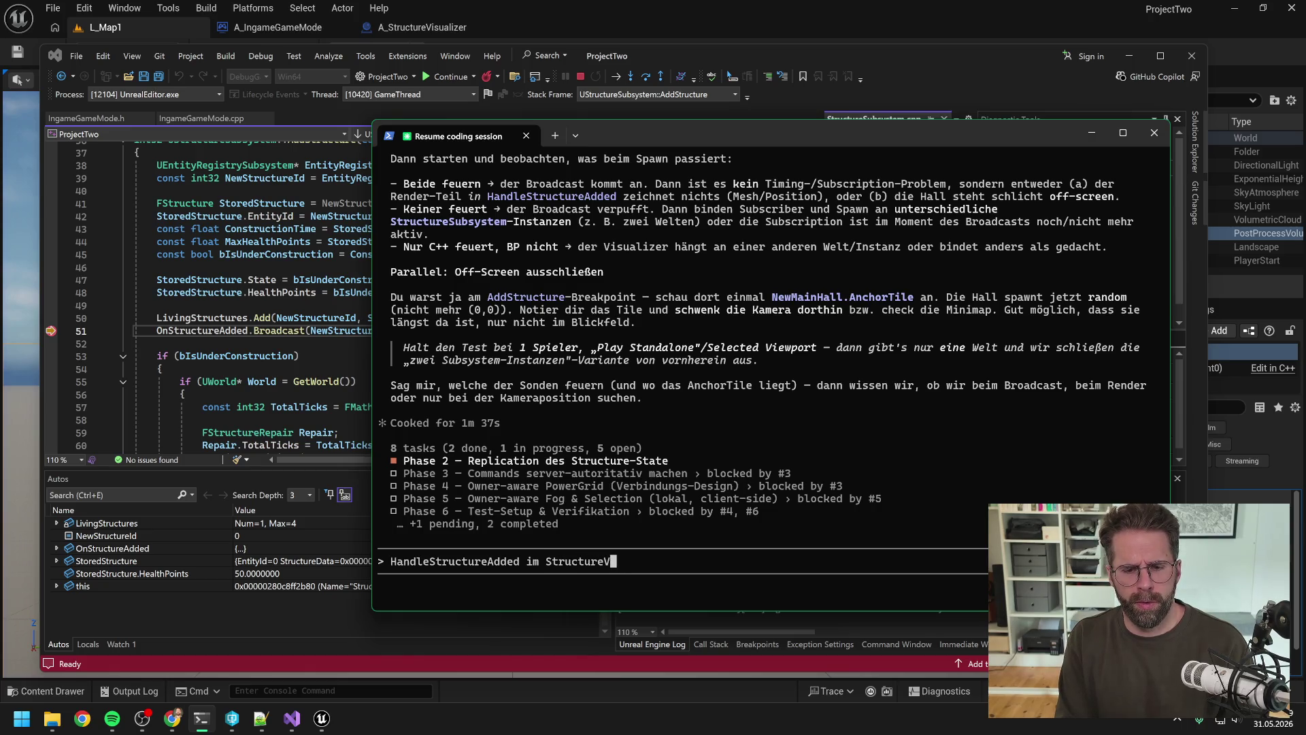
pyautogui.write('ualizer feuert nicht n')
pyautogui.press('BackSpace')
pyautogui.press('BackSpace')
pyautogui.write(', nein.')
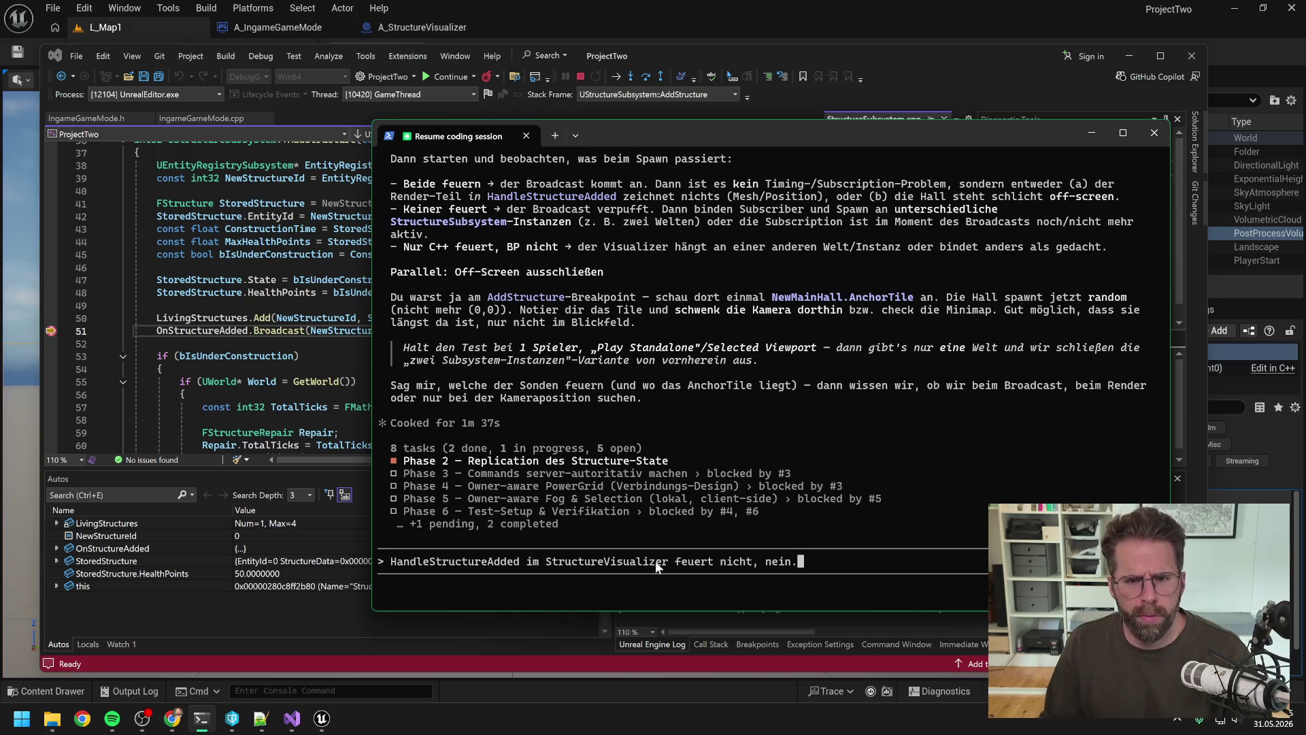
pyautogui.press('Return')
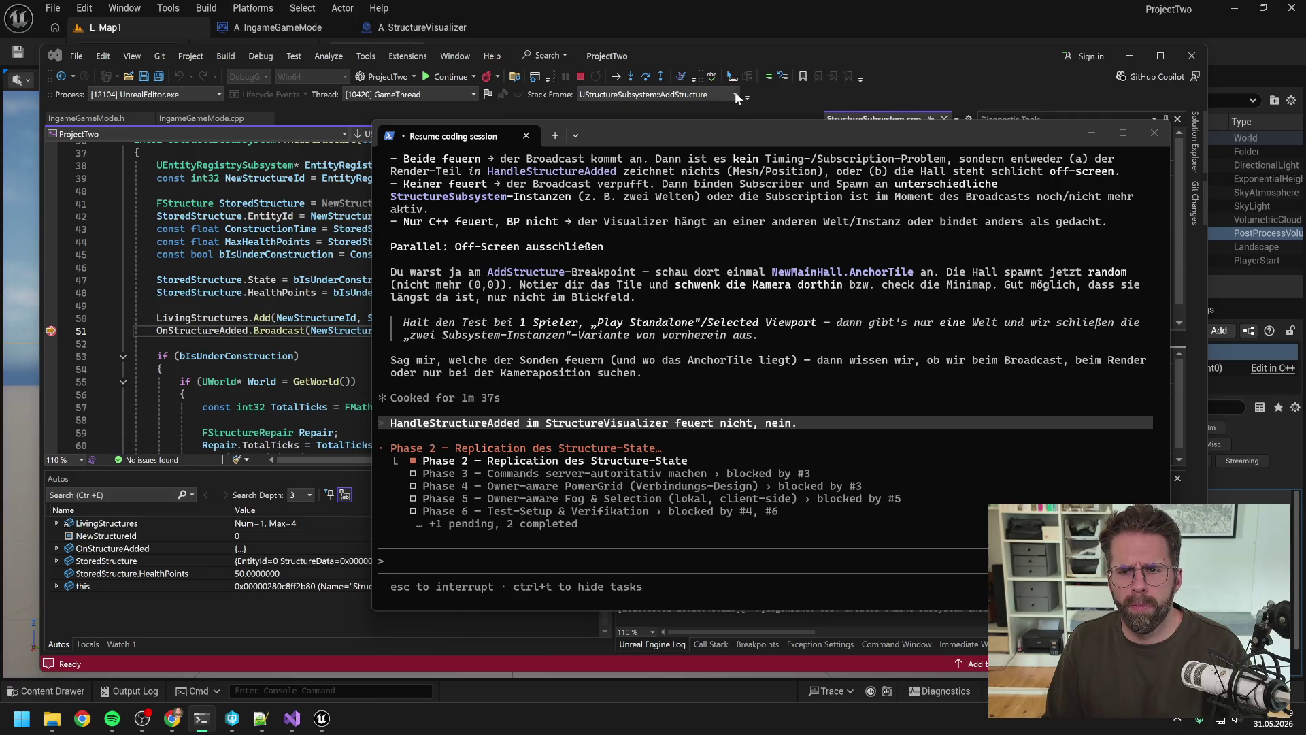
pyautogui.click(580, 77)
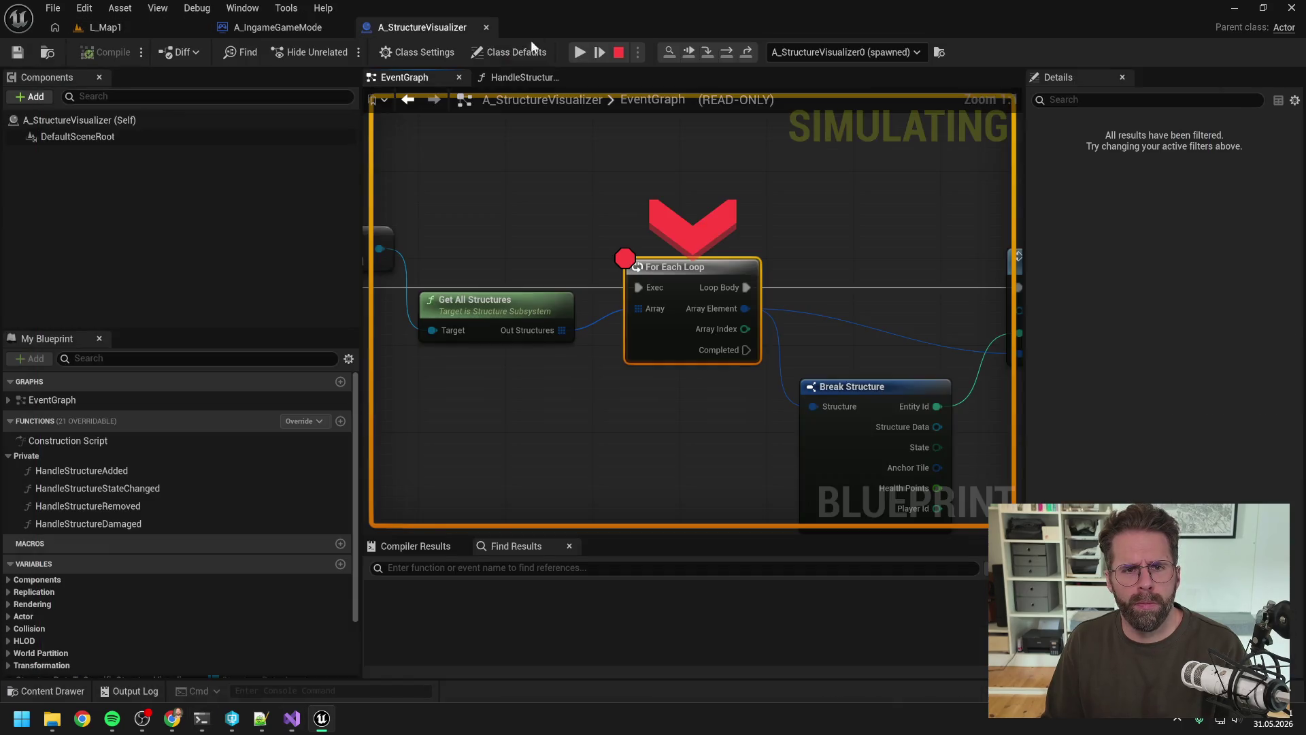
# Restart the simulation from L_Map1, pan the EventGraph to the Structure Subsystem node, then stop it.
pyautogui.click(618, 53)
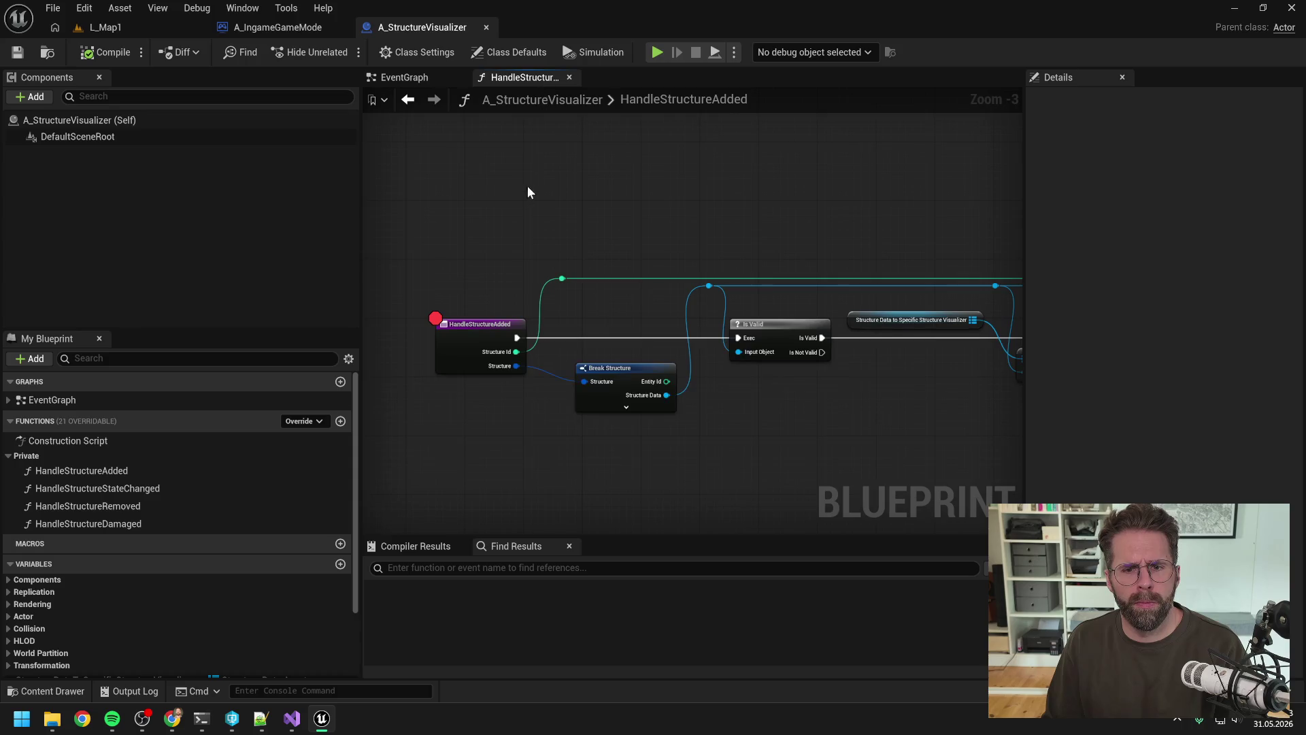
pyautogui.click(115, 27)
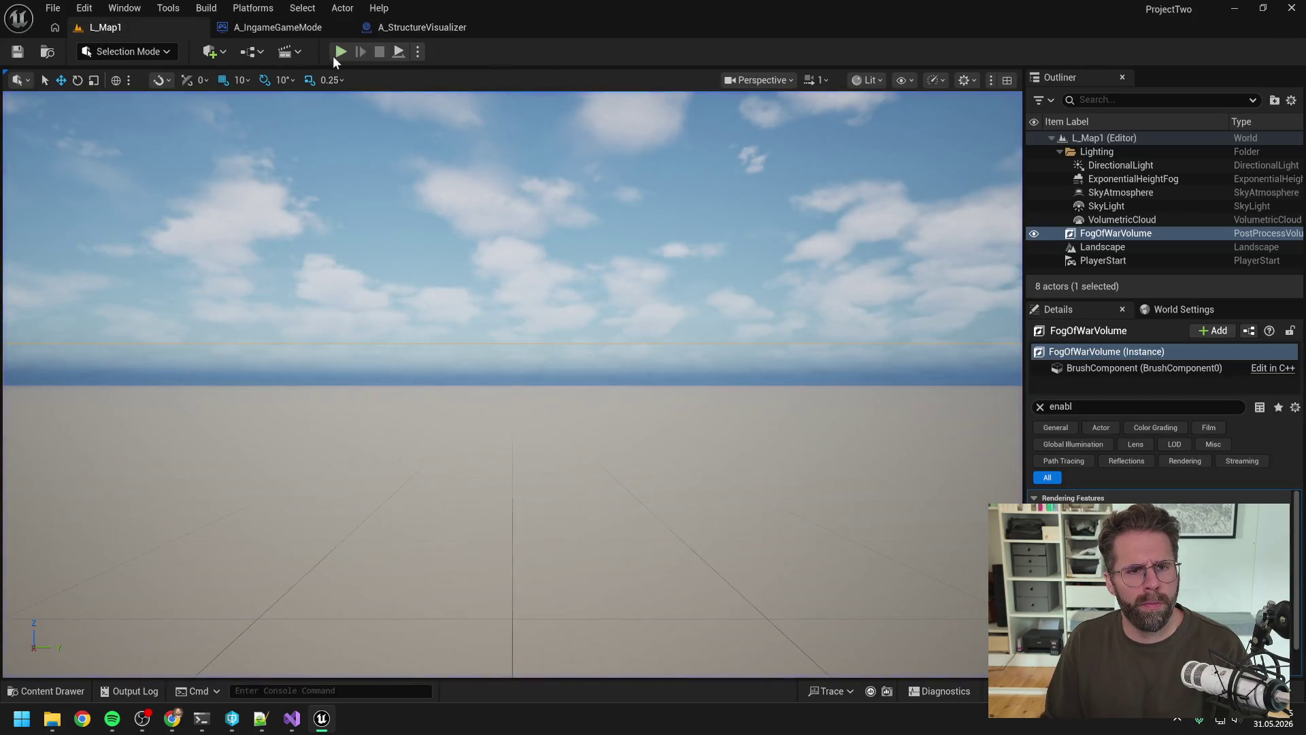
pyautogui.click(332, 56)
pyautogui.moveTo(533, 226); pyautogui.dragTo(705, 226)
pyautogui.scroll(-1, 705, 227)
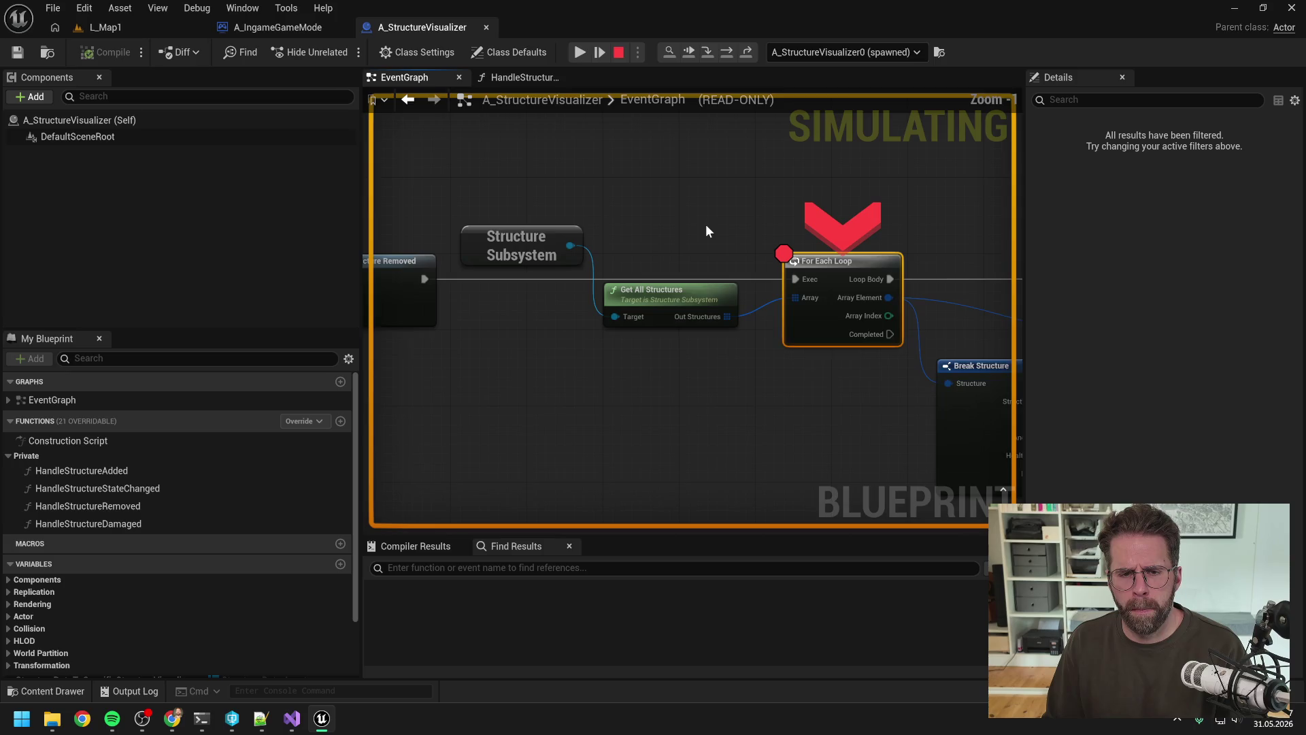
pyautogui.click(618, 54)
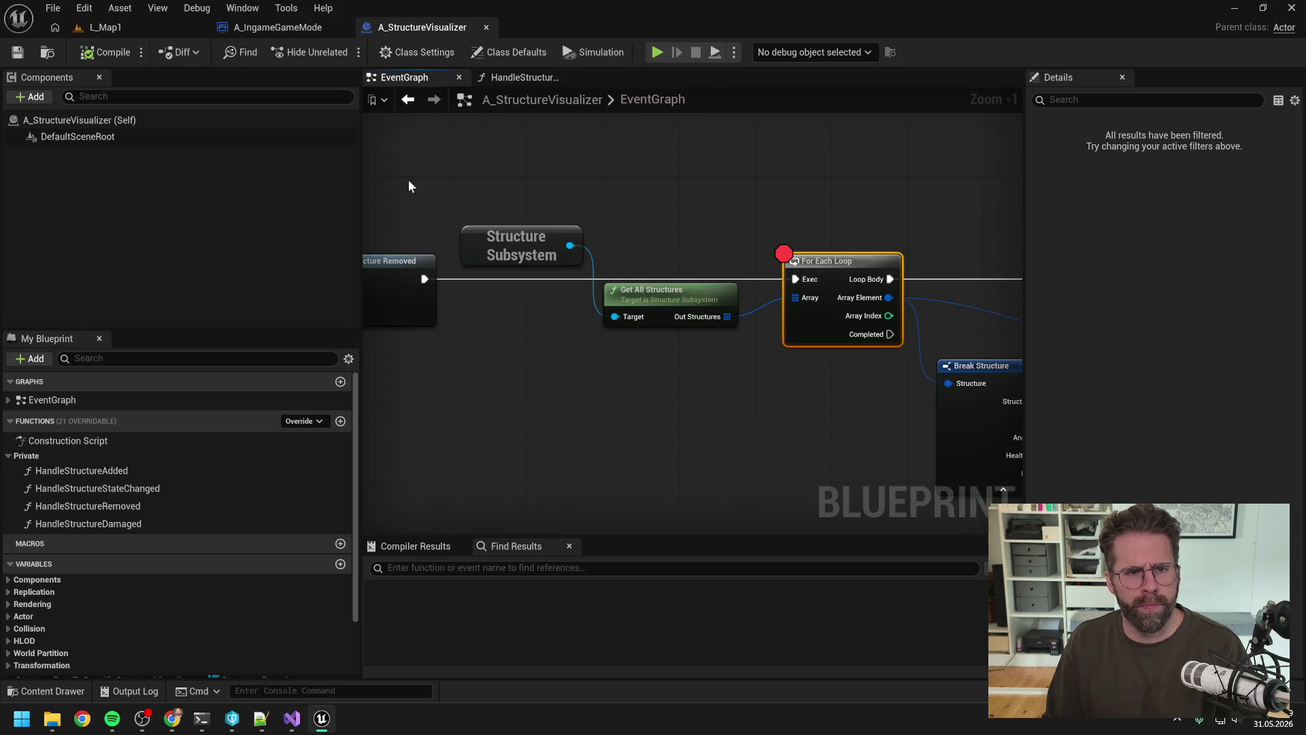
# Select the OnStructureAdded broadcast on line 51 of StructureSubsystem.cpp in Visual Studio.
pyautogui.click(293, 720)
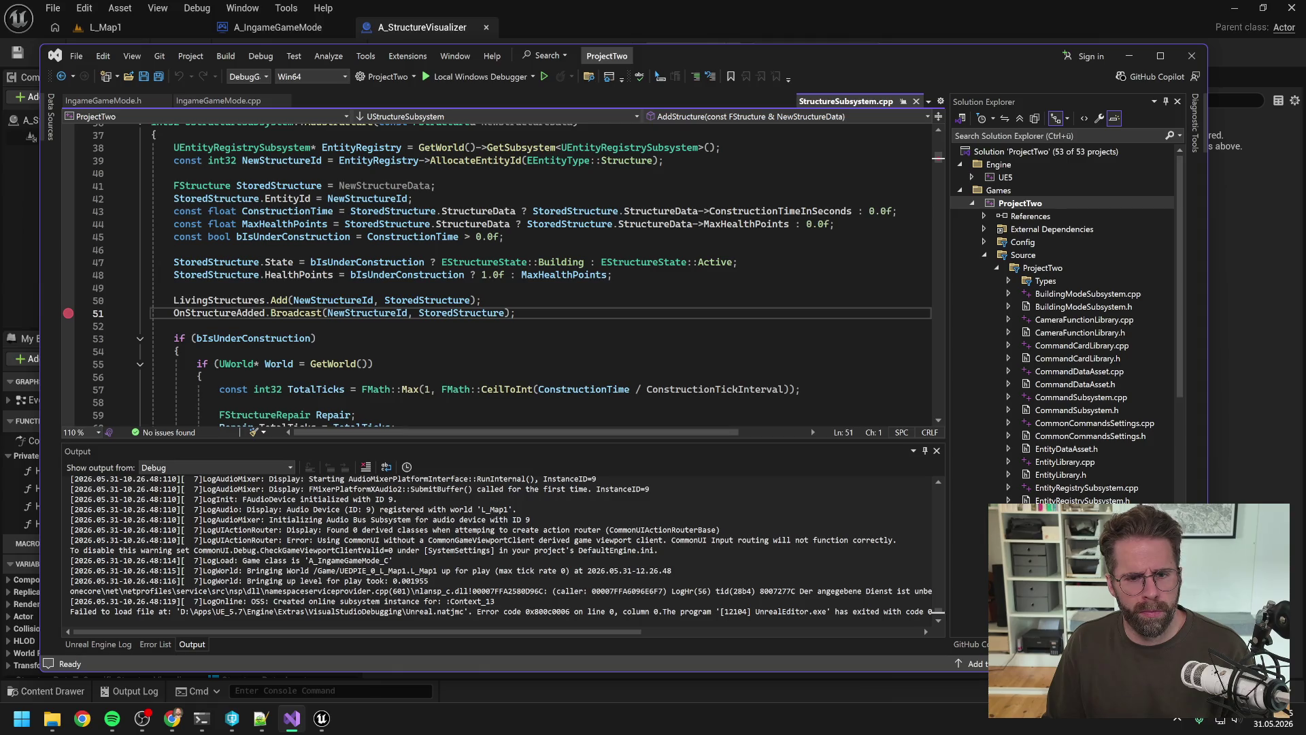
pyautogui.moveTo(516, 313); pyautogui.dragTo(175, 314)
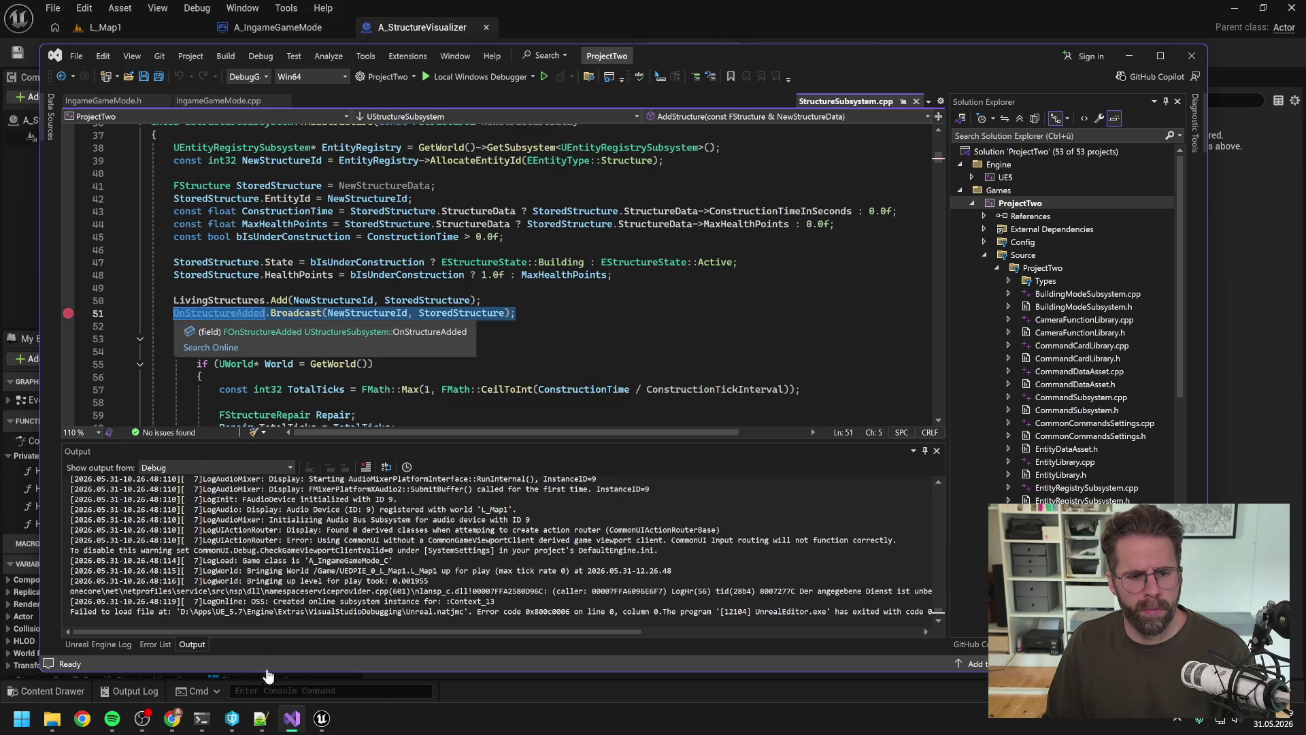
pyautogui.click(202, 719)
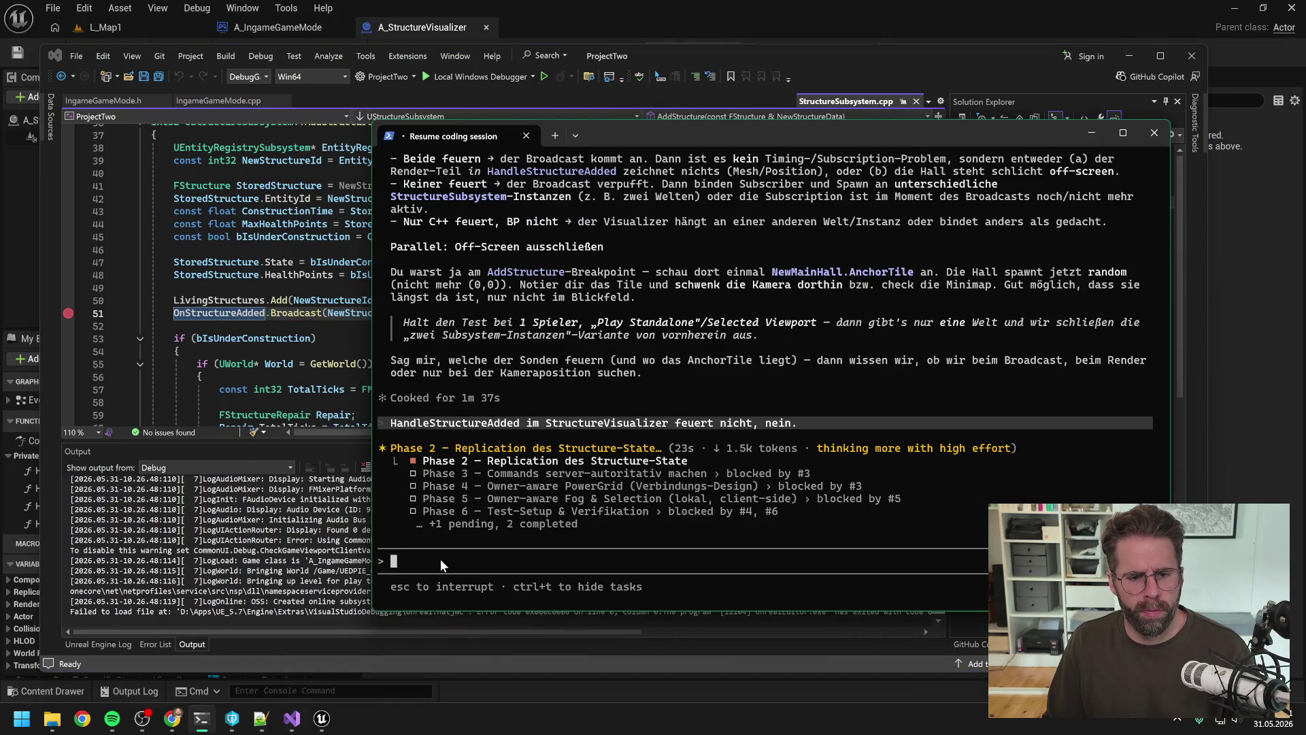
# Draft 'OnStructureAdded im StructureSubsystem (Zeile 51 feuert aber)' at the Claude Code prompt.
pyautogui.write('OnStructu')
pyautogui.press('BackSpace')
pyautogui.press('BackSpace')
pyautogui.press('BackSpace')
pyautogui.write('uctureAdded i')
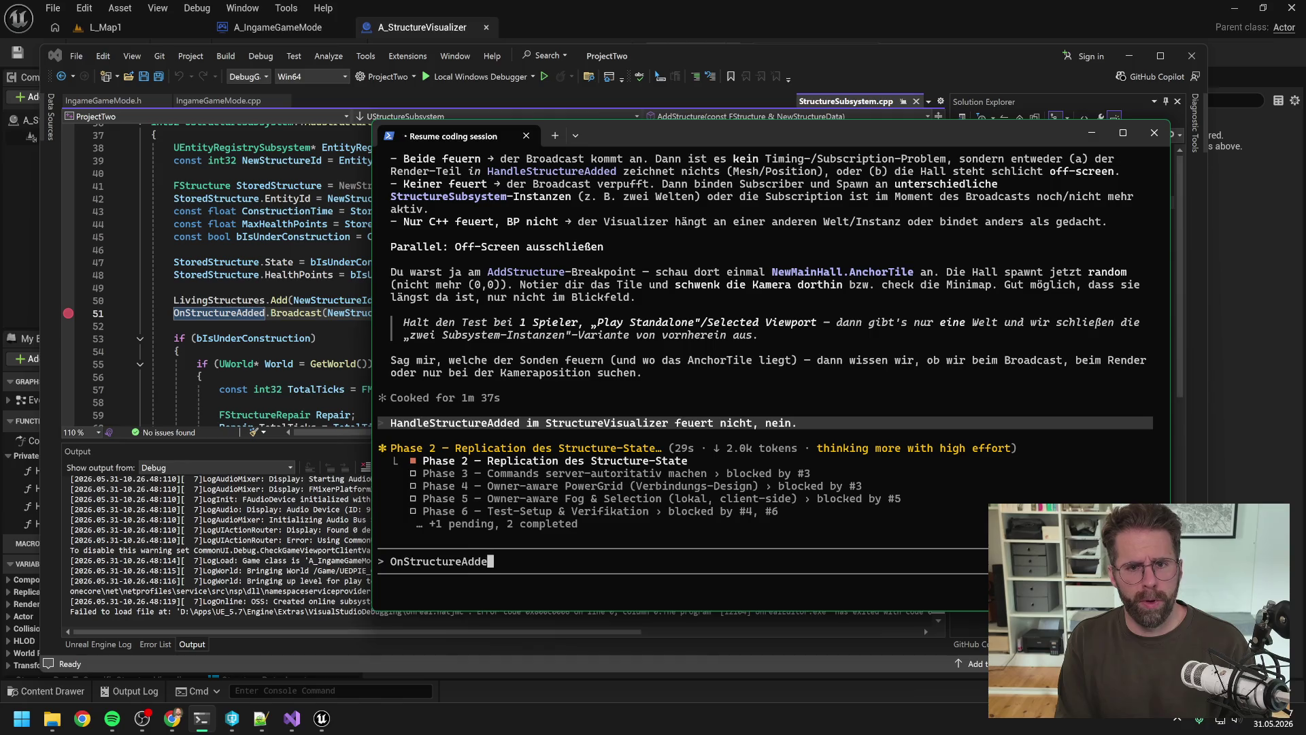
pyautogui.write('m S')
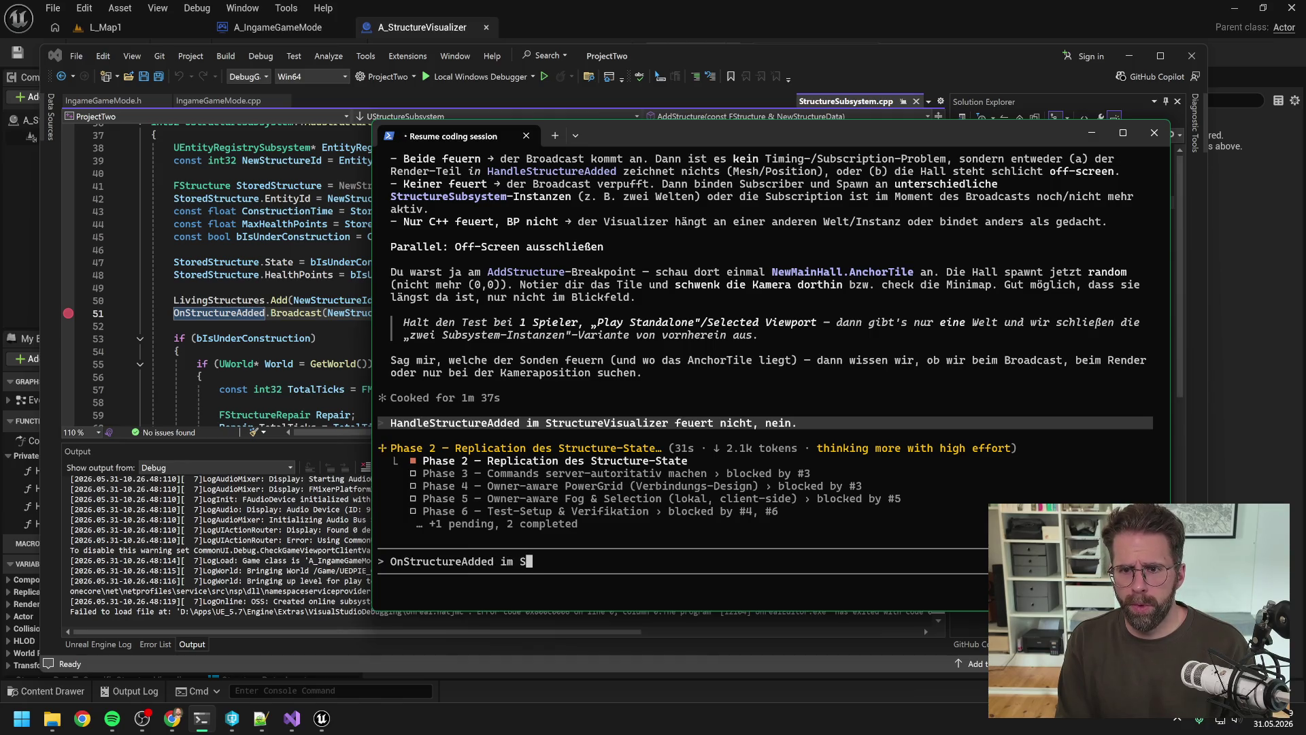
pyautogui.write('tructureSub')
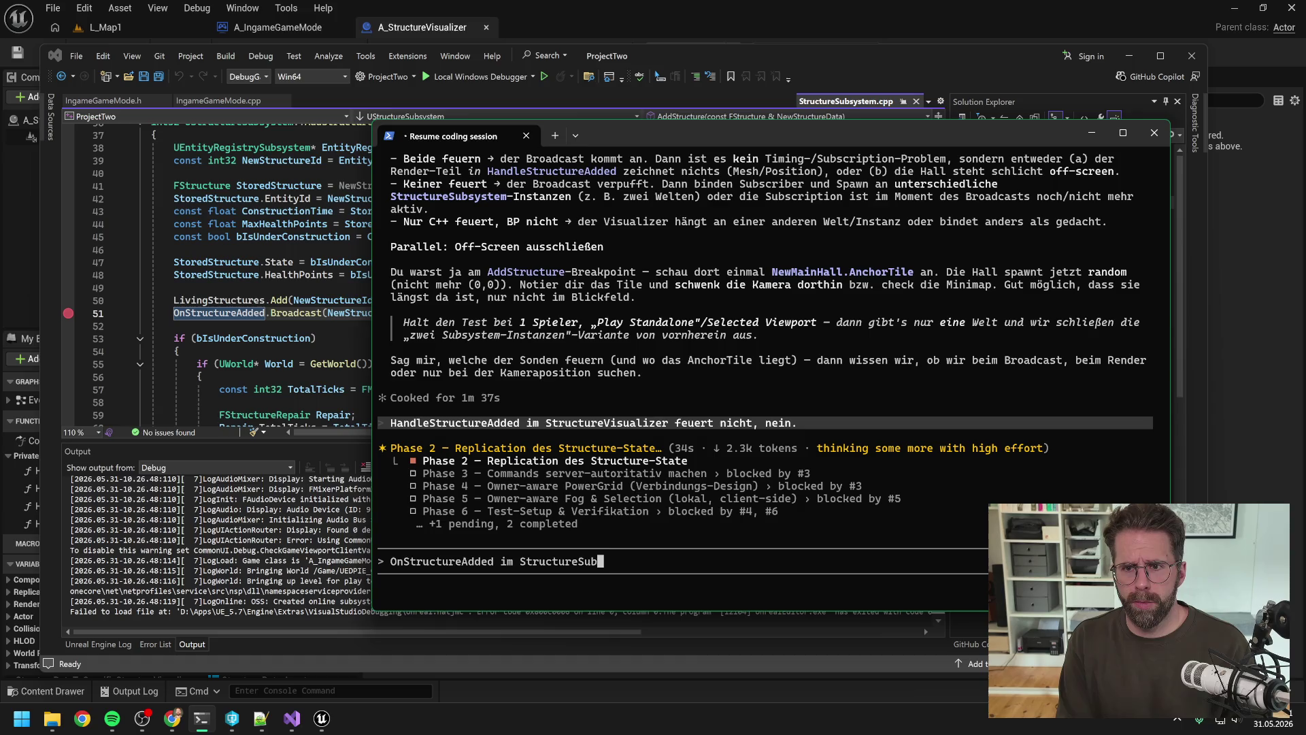
pyautogui.write('system ()')
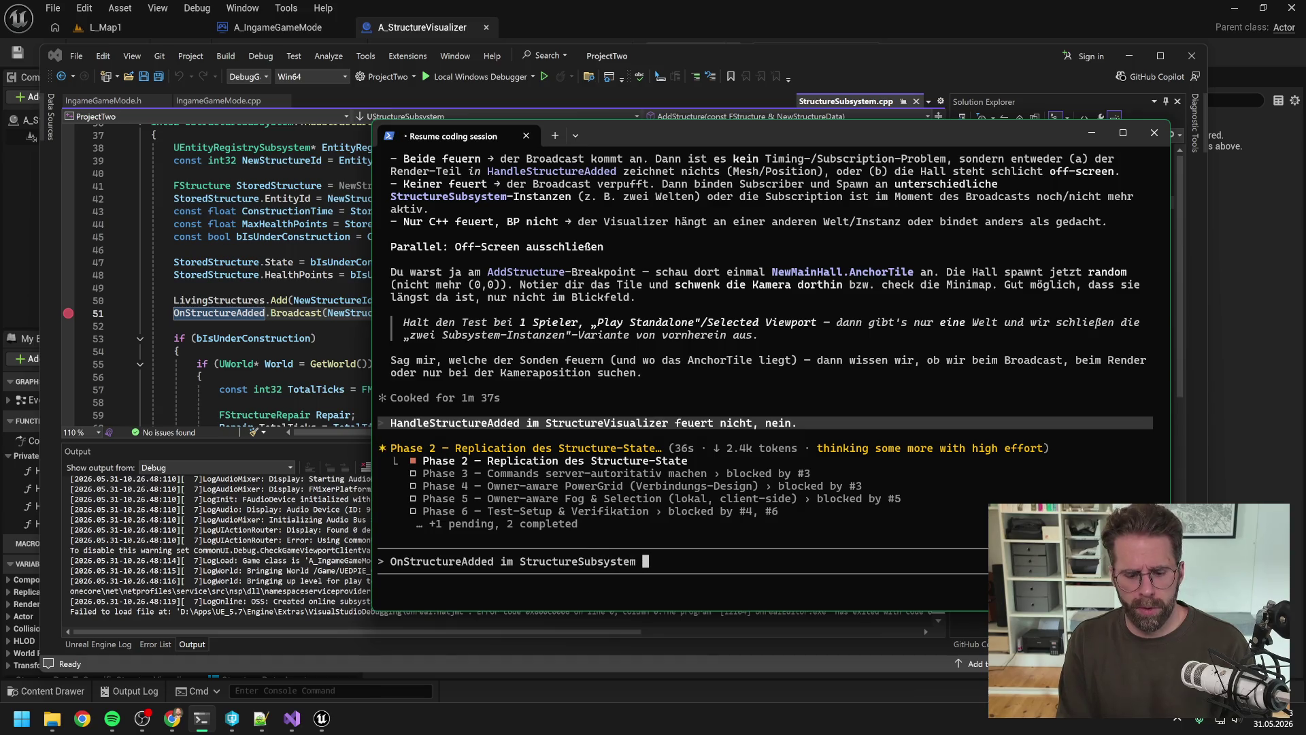
pyautogui.press('Left')
pyautogui.write('Zeile 51 feuert aber')
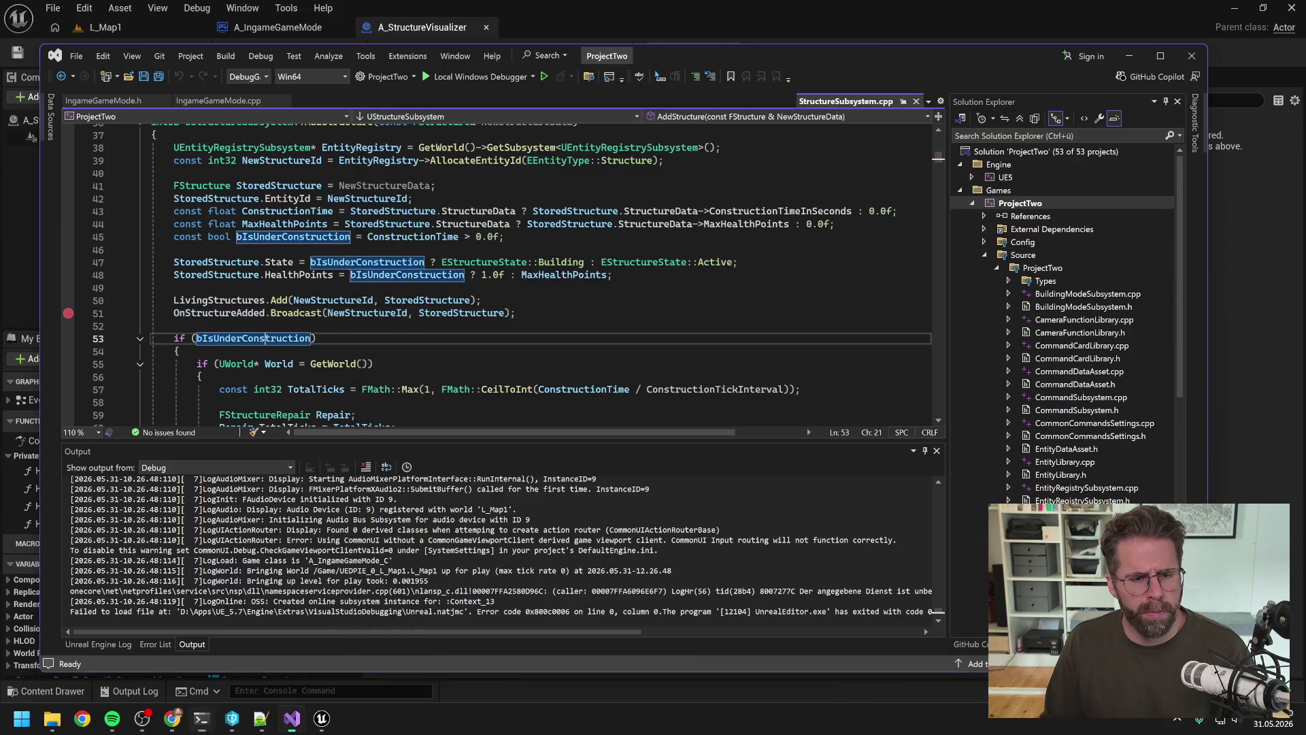
pyautogui.click(242, 339)
# Set a breakpoint on the FinishRepair call at line 120 and remove the one on line 51.
pyautogui.scroll(-2, 476, 272)
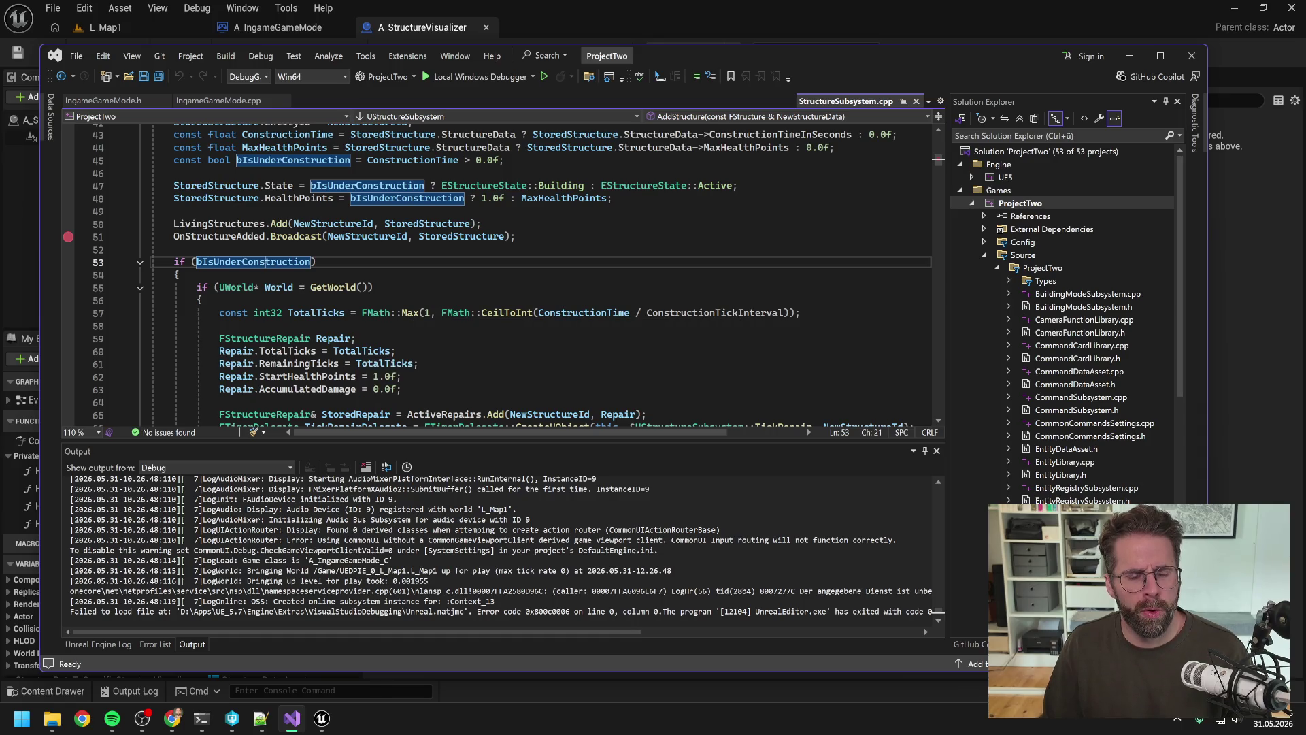
pyautogui.scroll(-2, 333, 340)
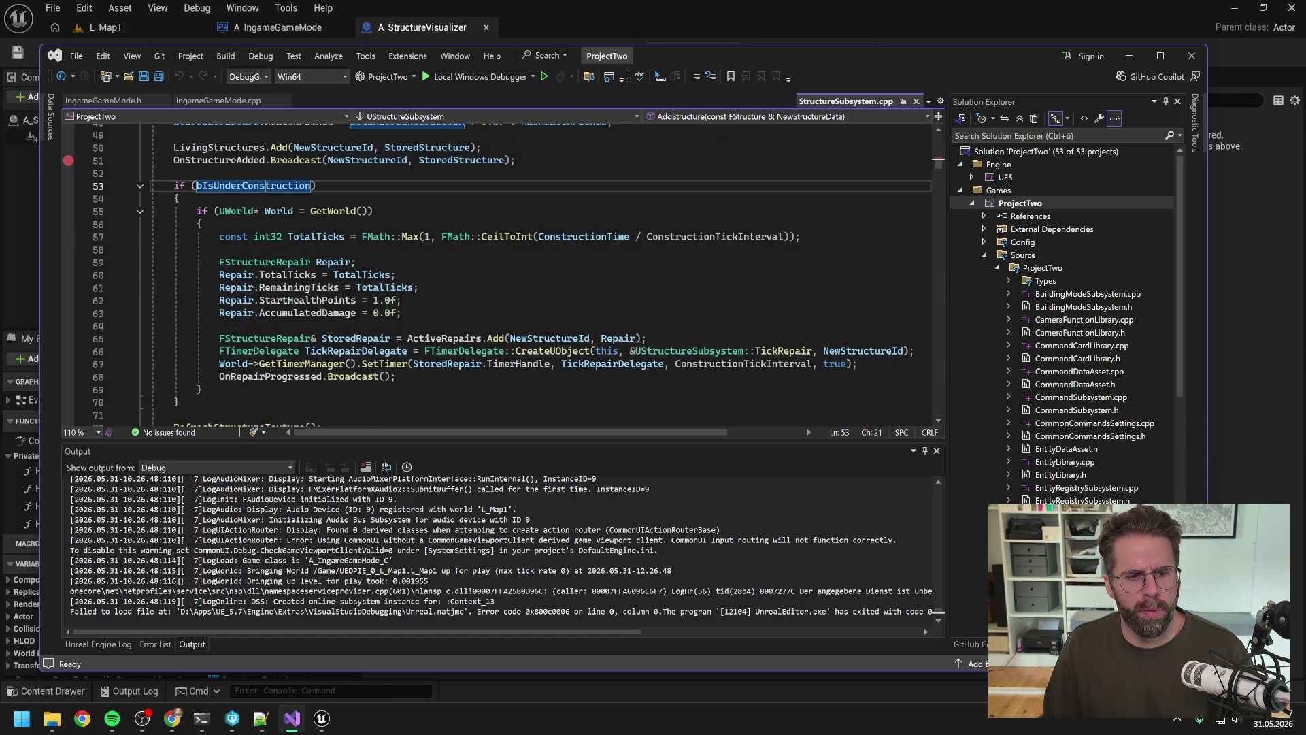
pyautogui.scroll(-1, 265, 148)
pyautogui.scroll(-2, 266, 148)
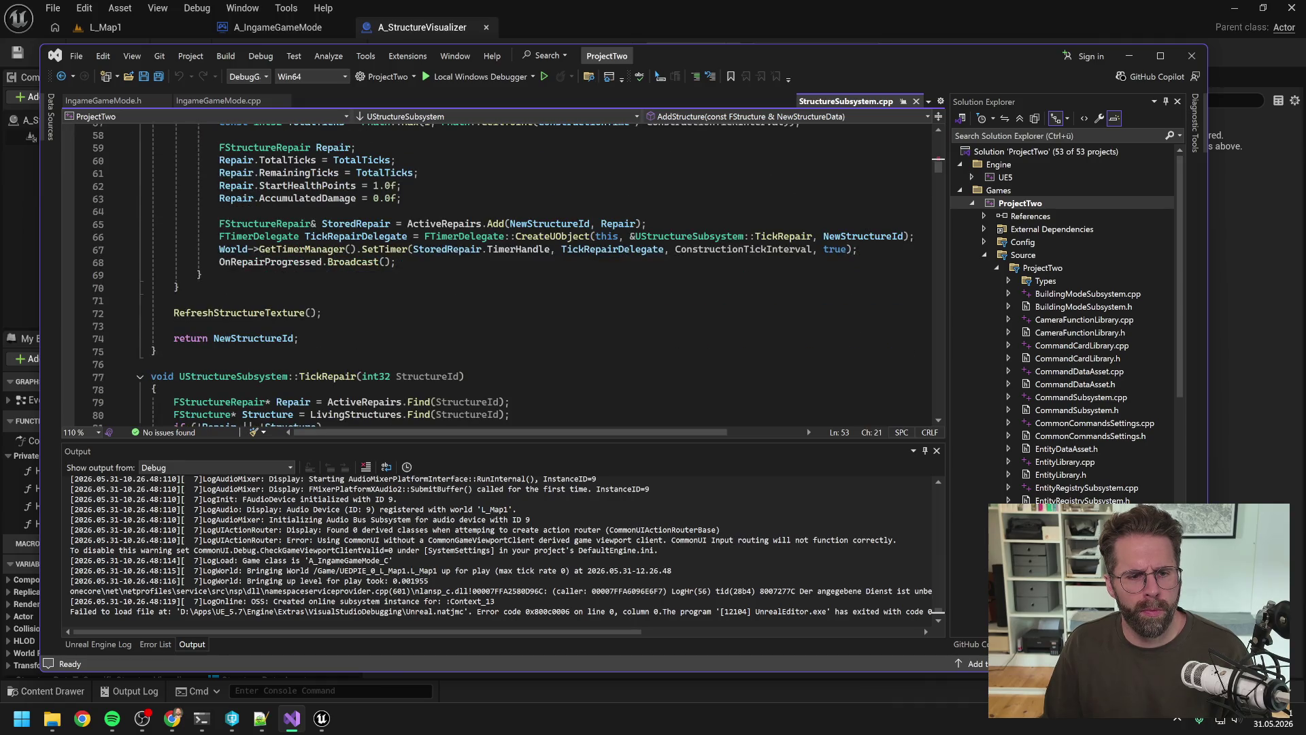
pyautogui.scroll(-2, 500, 274)
pyautogui.scroll(-2, 500, 274)
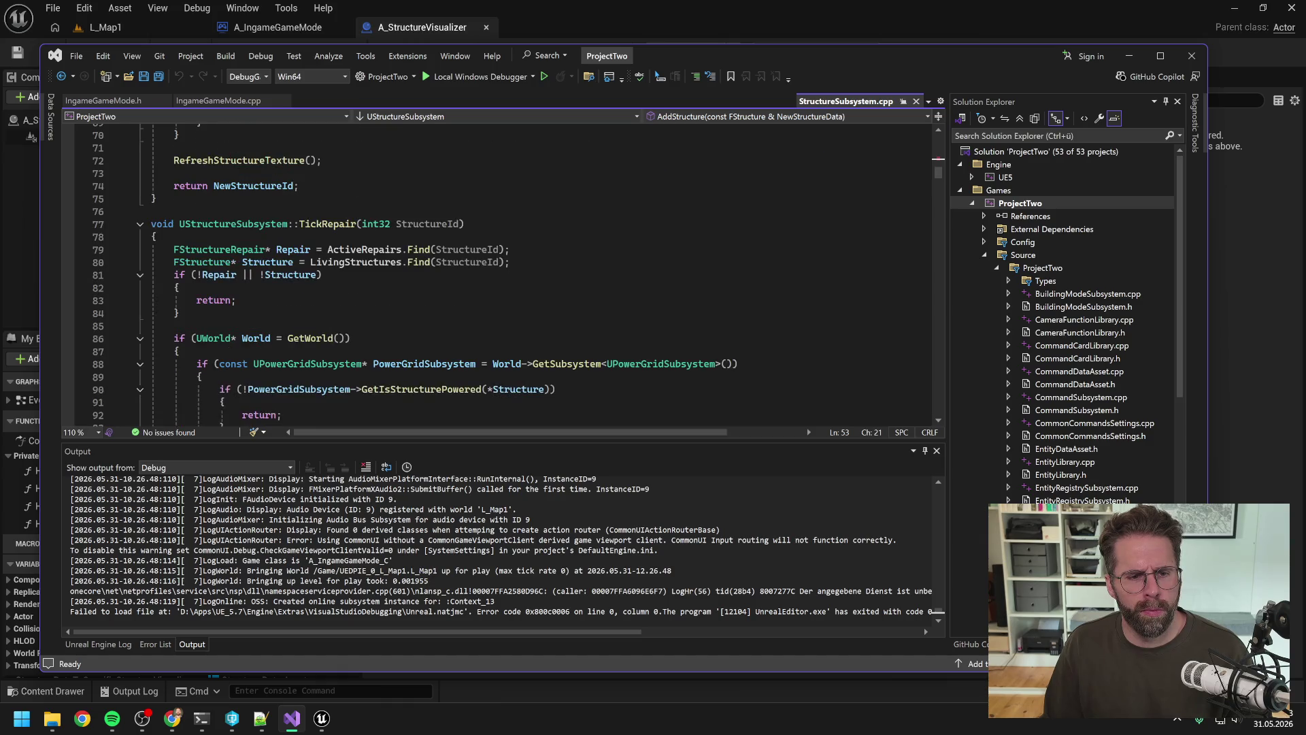
pyautogui.scroll(-2, 500, 274)
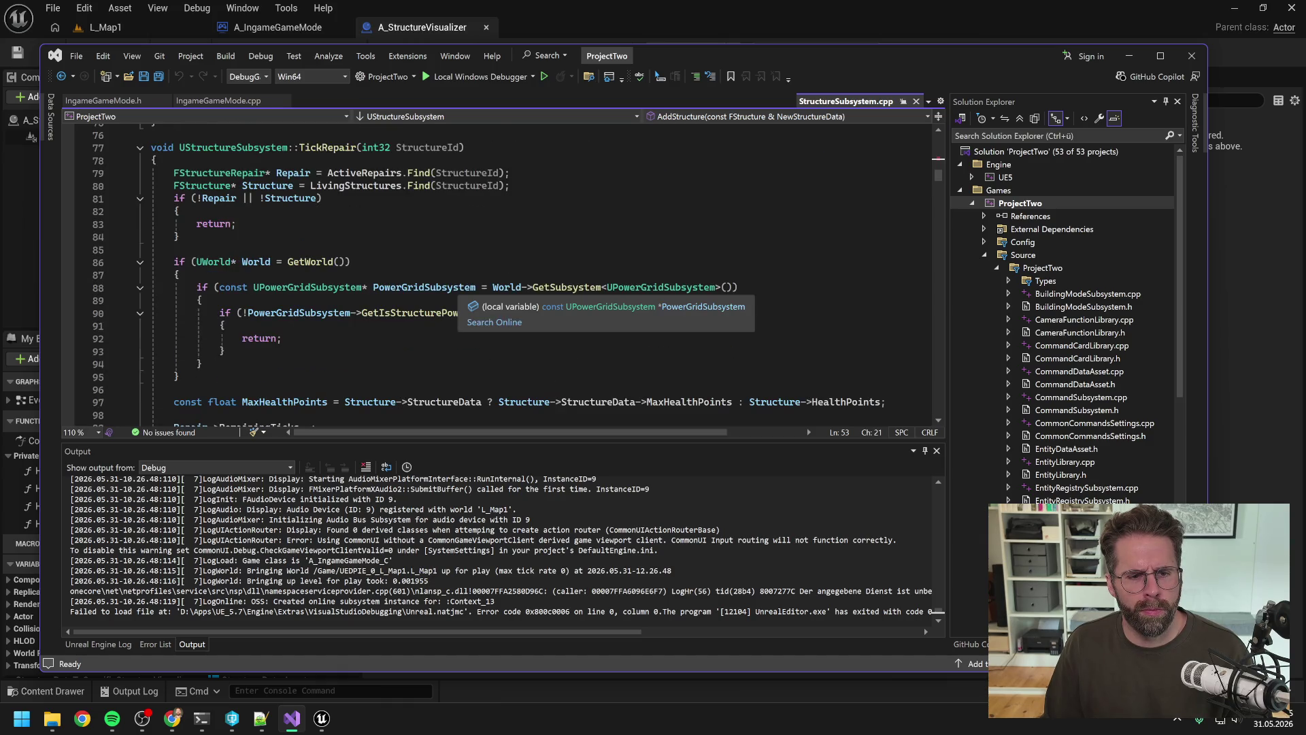
pyautogui.scroll(-3, 500, 274)
pyautogui.scroll(-2, 500, 274)
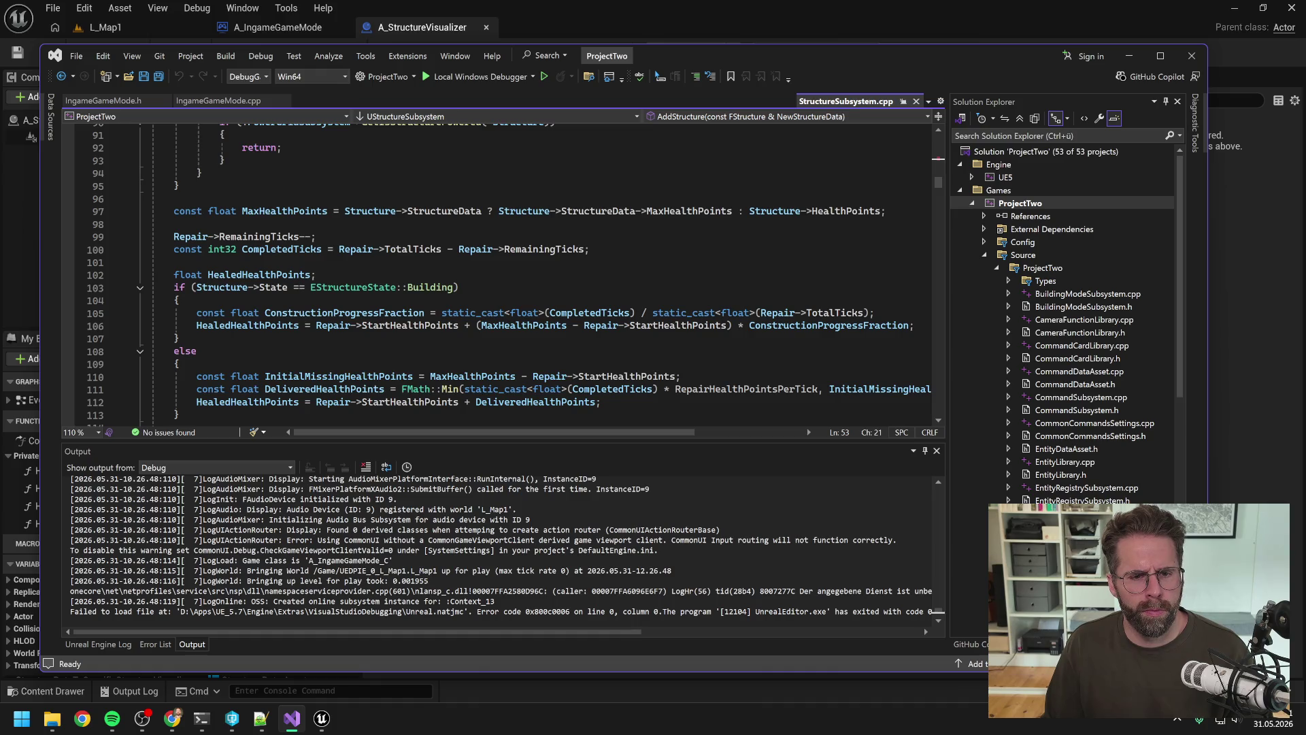
pyautogui.scroll(-3, 500, 274)
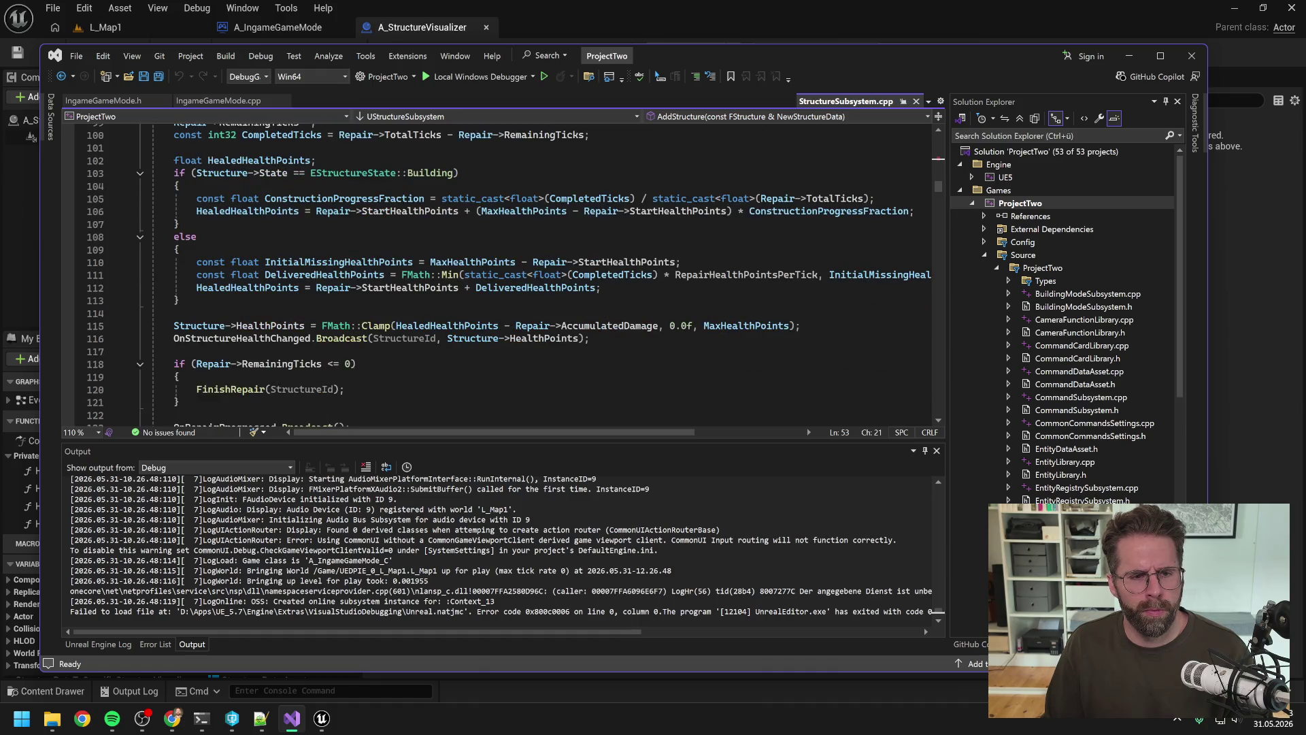
pyautogui.scroll(-2, 500, 274)
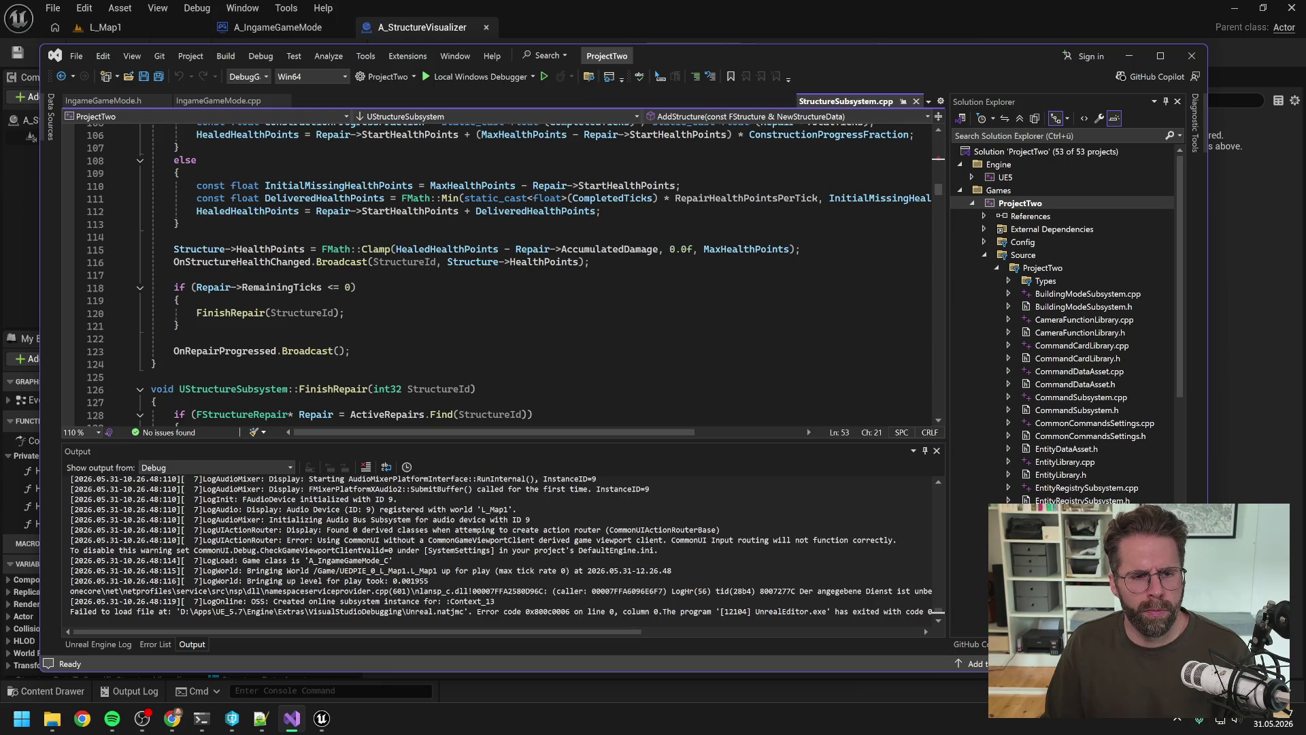
pyautogui.click(197, 313)
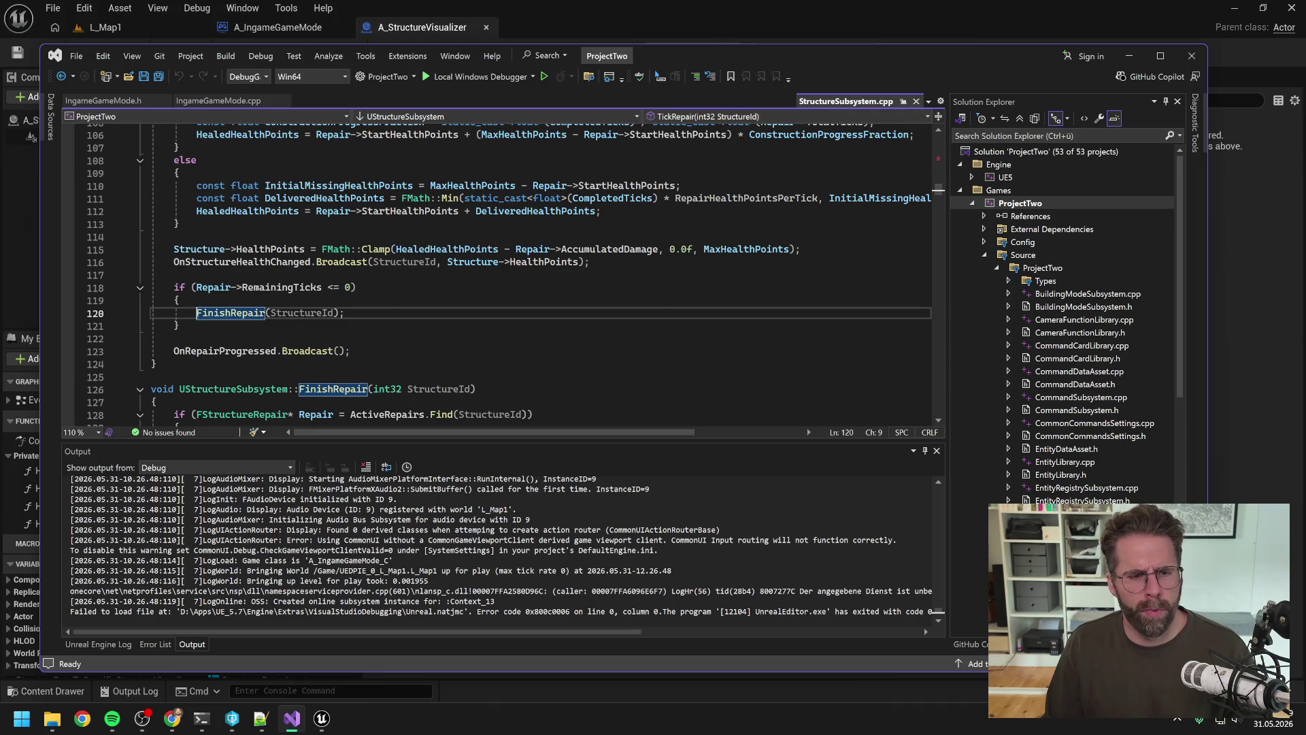
pyautogui.press('F9')
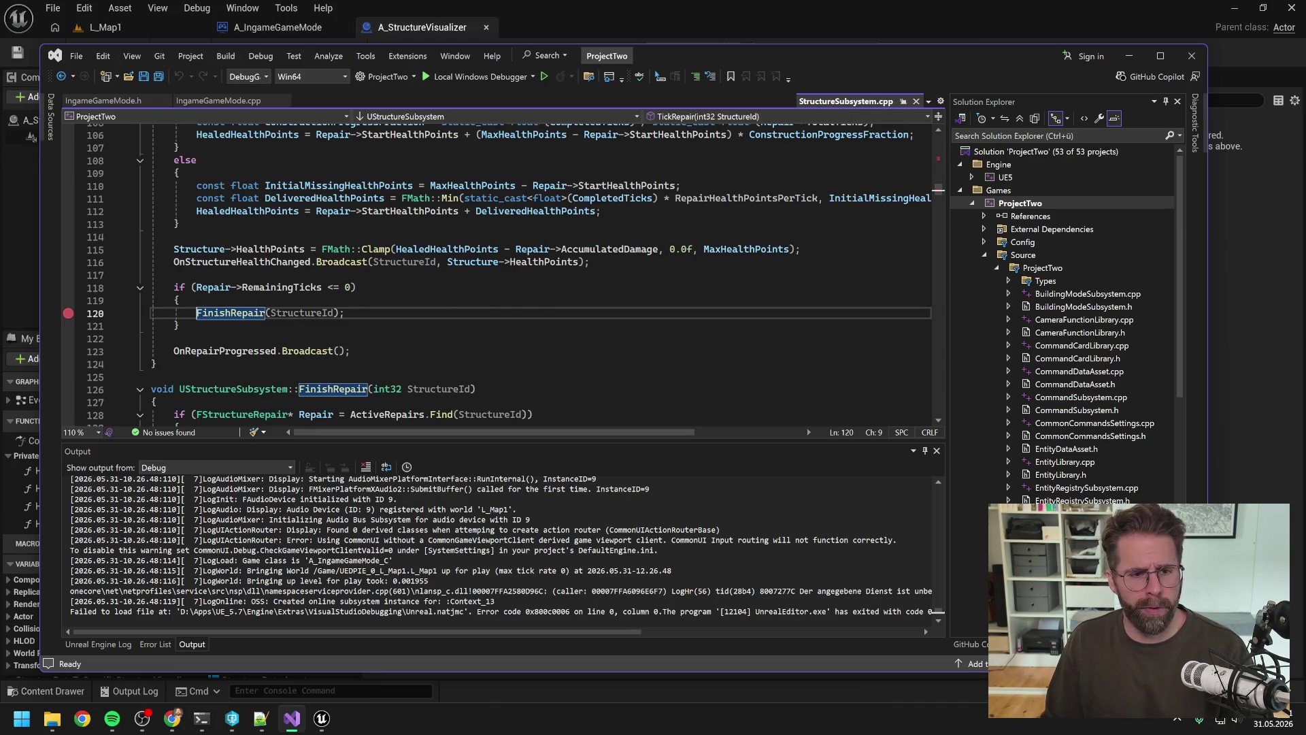
pyautogui.scroll(20, 500, 274)
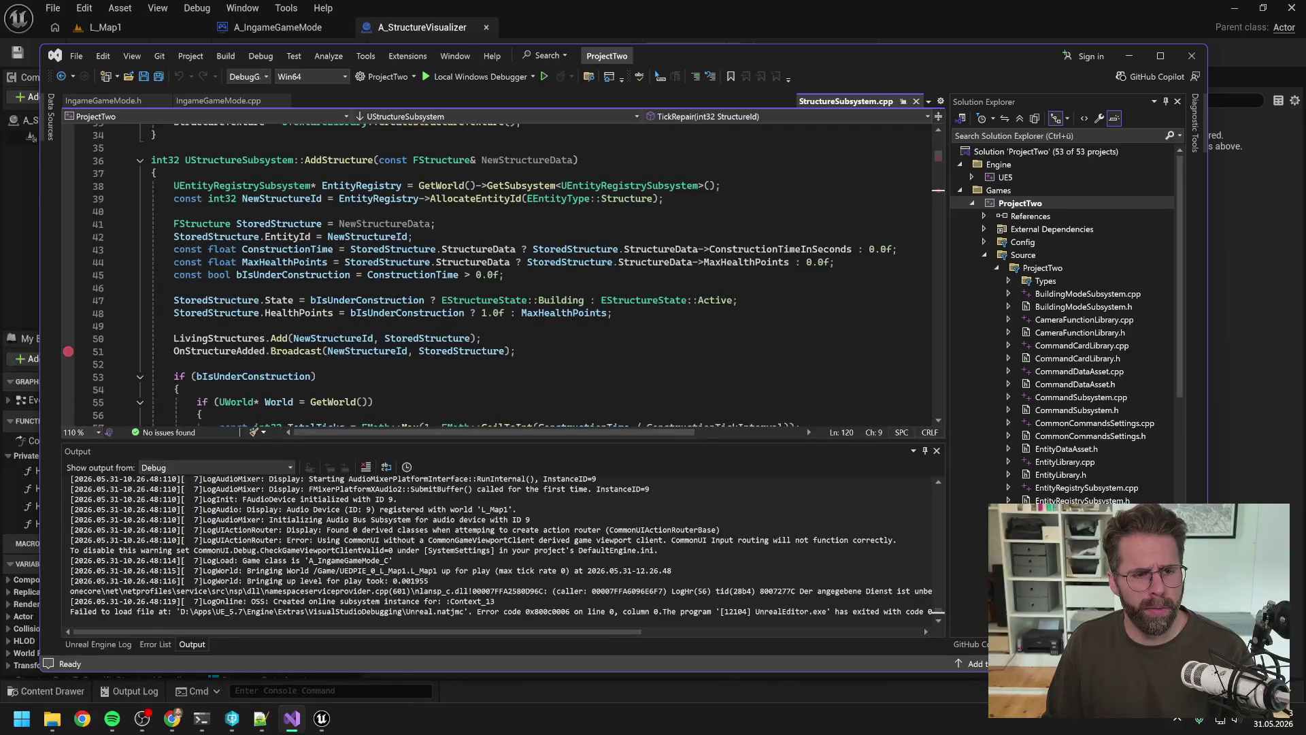
pyautogui.click(174, 351)
pyautogui.press('F9')
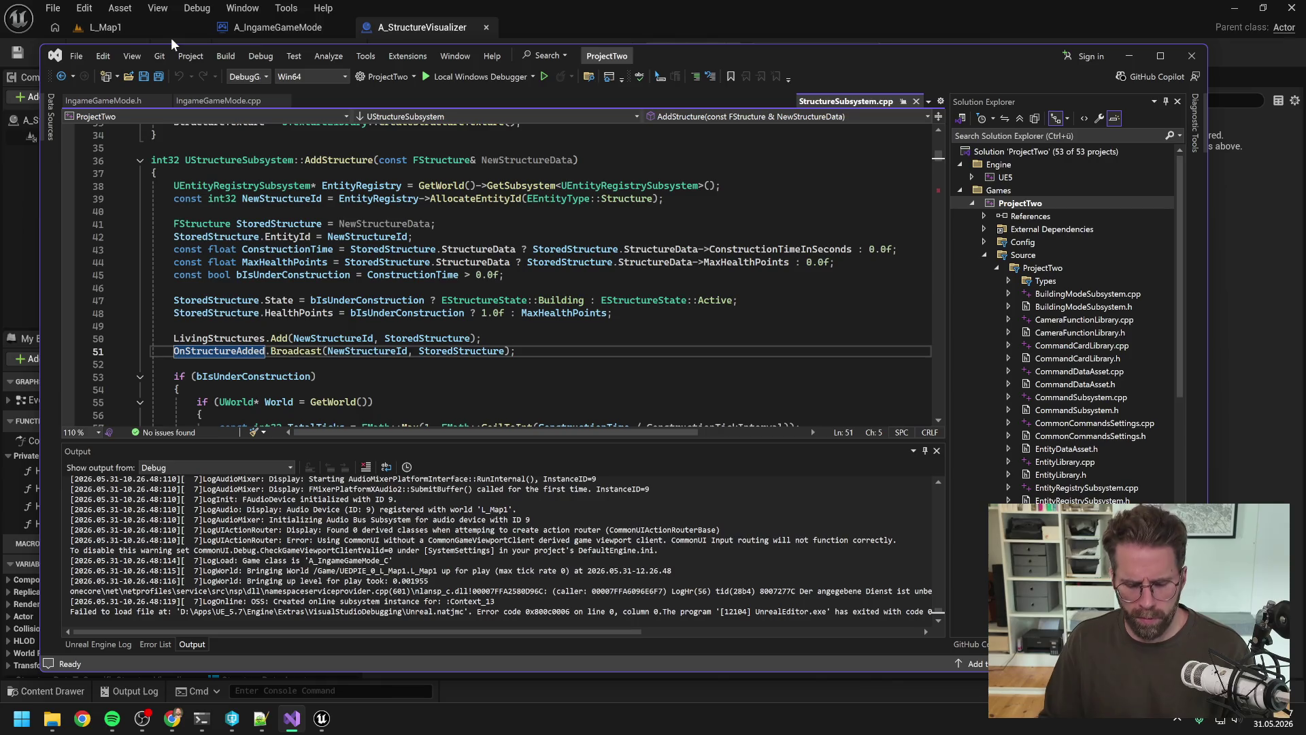
# Attach the Visual Studio debugger to UnrealEditor.exe.
pyautogui.hotkey('ctrl', 'alt', 'p')
pyautogui.scroll(-15, 548, 291)
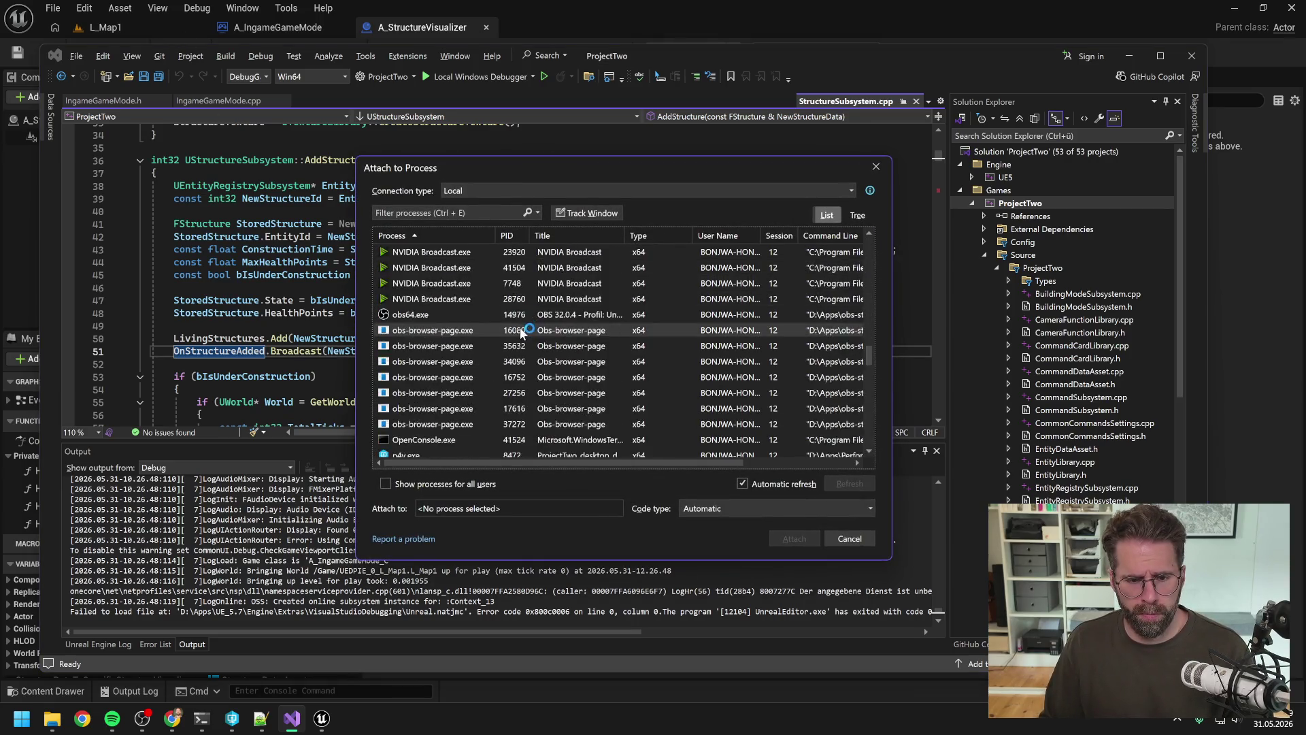
pyautogui.click(515, 346)
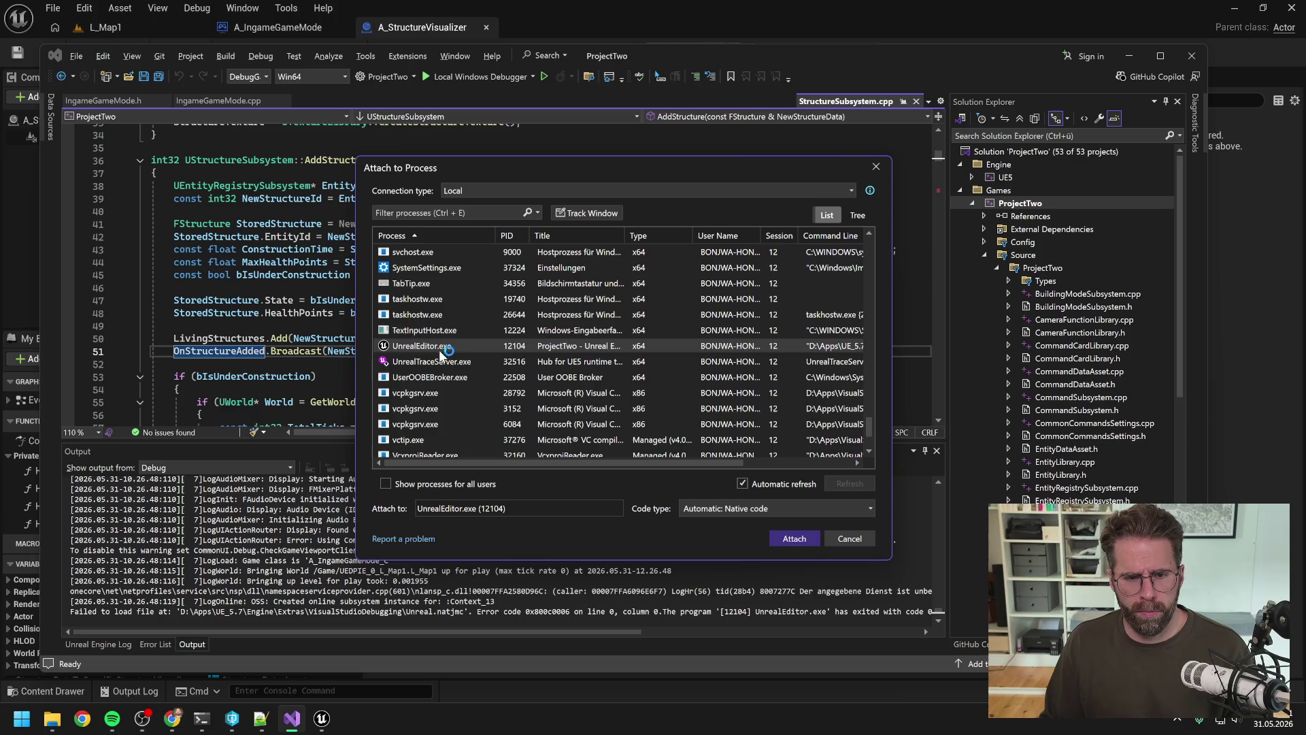
pyautogui.click(794, 538)
pyautogui.click(552, 6)
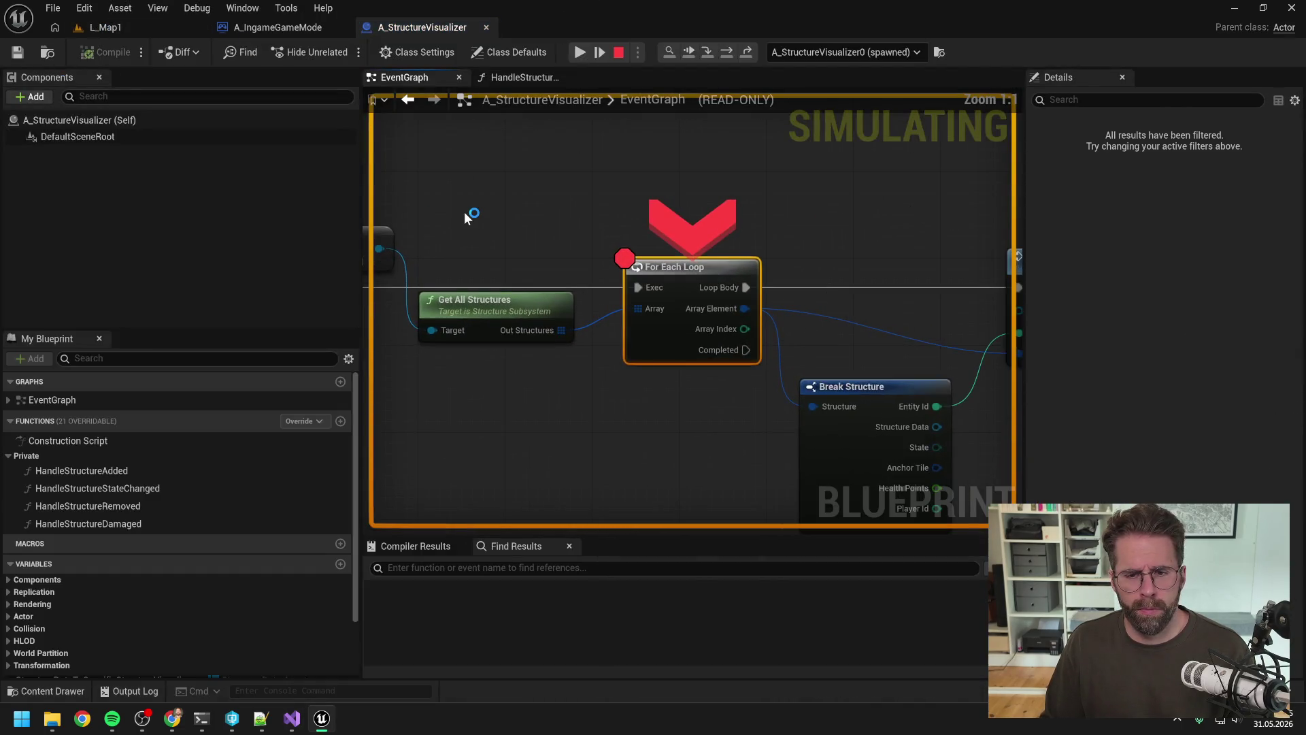
# Resume to the HandleStructureAdded breakpoint and step over to the Is Valid and FIND nodes.
pyautogui.click(579, 53)
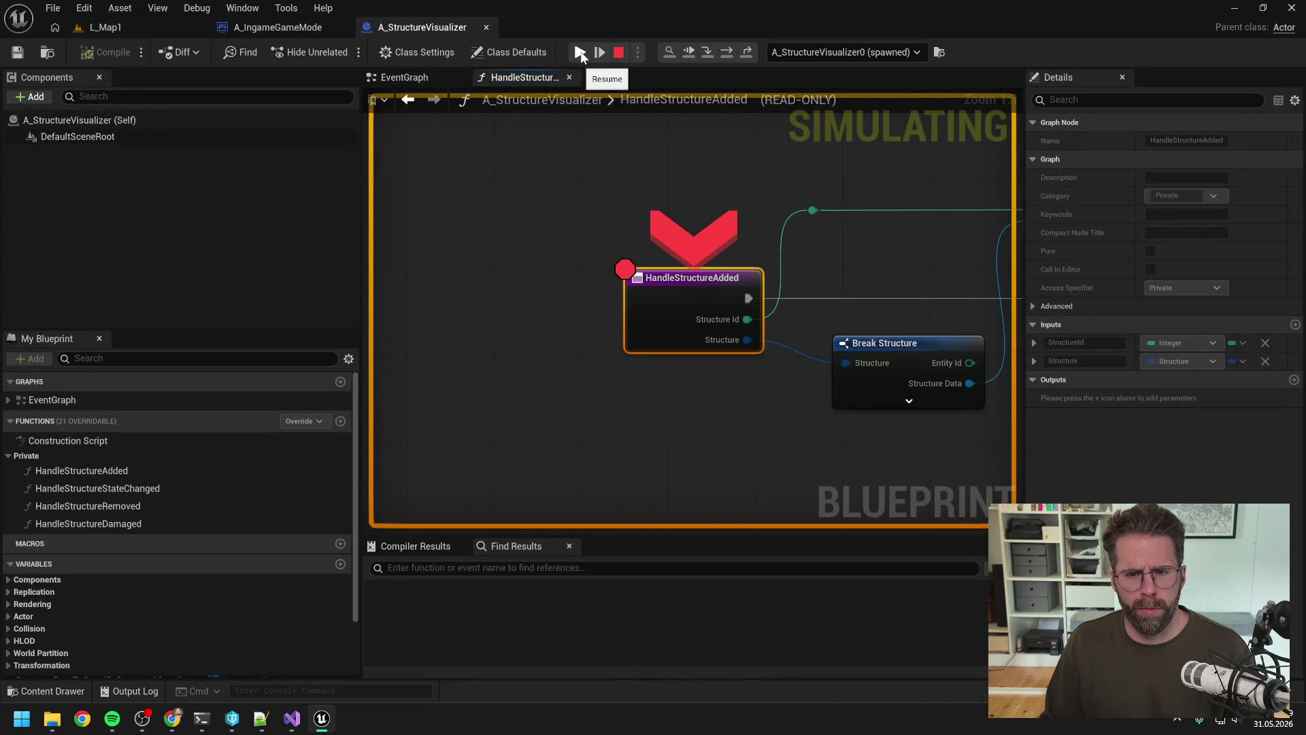
pyautogui.click(728, 51)
pyautogui.moveTo(540, 324)
pyautogui.moveTo(533, 348)
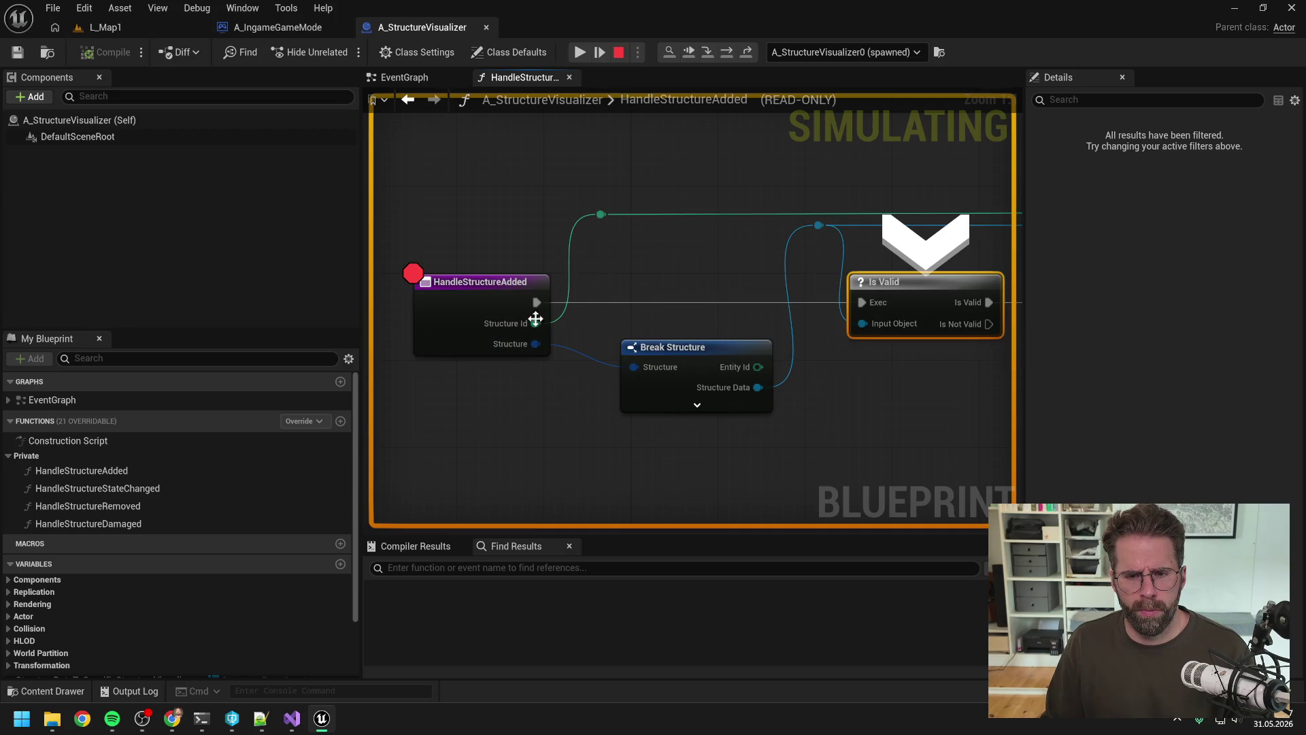
pyautogui.click(726, 52)
pyautogui.scroll(-4, 834, 175)
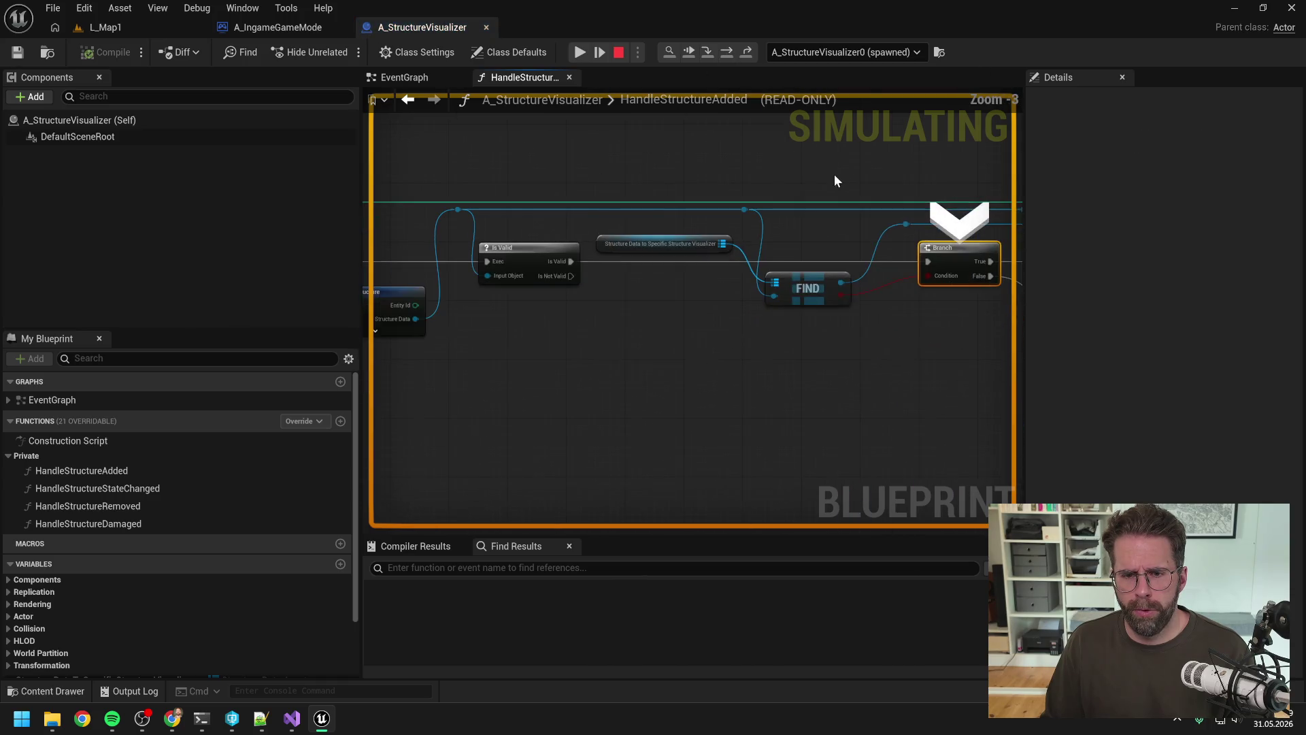
pyautogui.scroll(2, 643, 257)
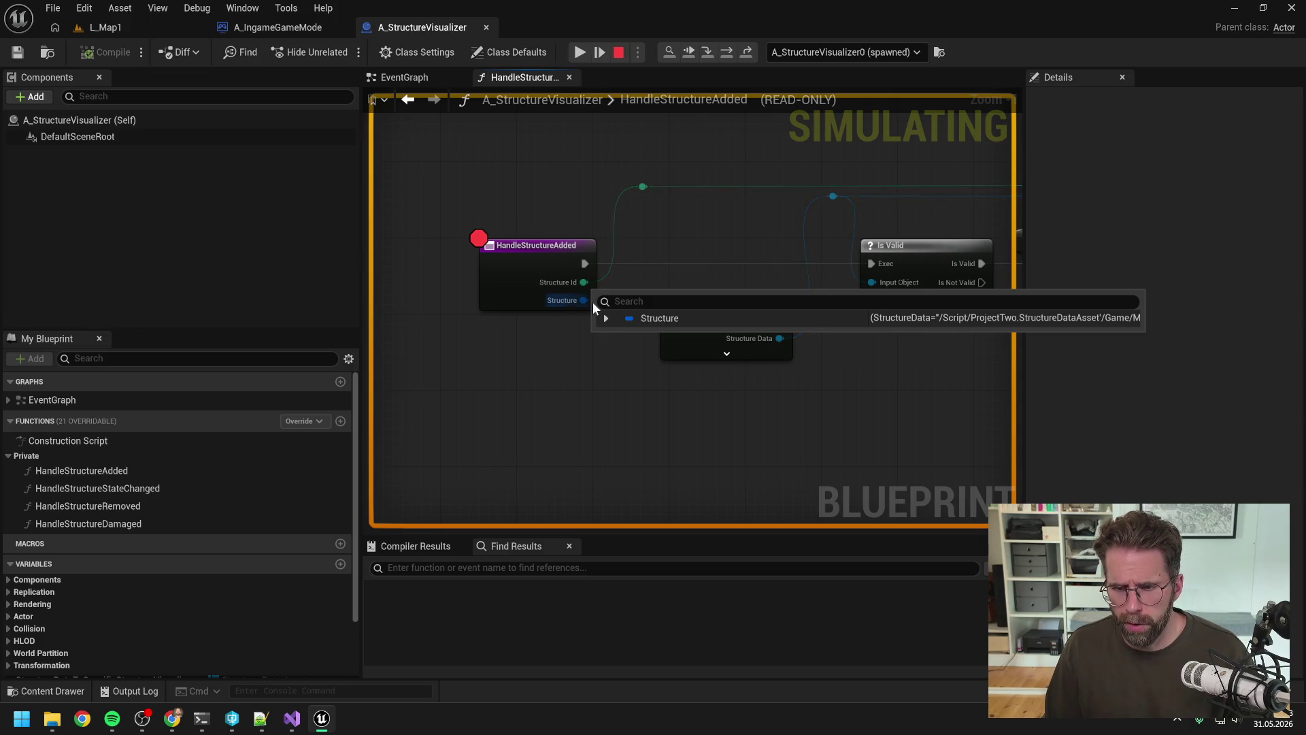
# Expand the incoming Structure value to inspect its fields, then resume the game.
pyautogui.click(606, 318)
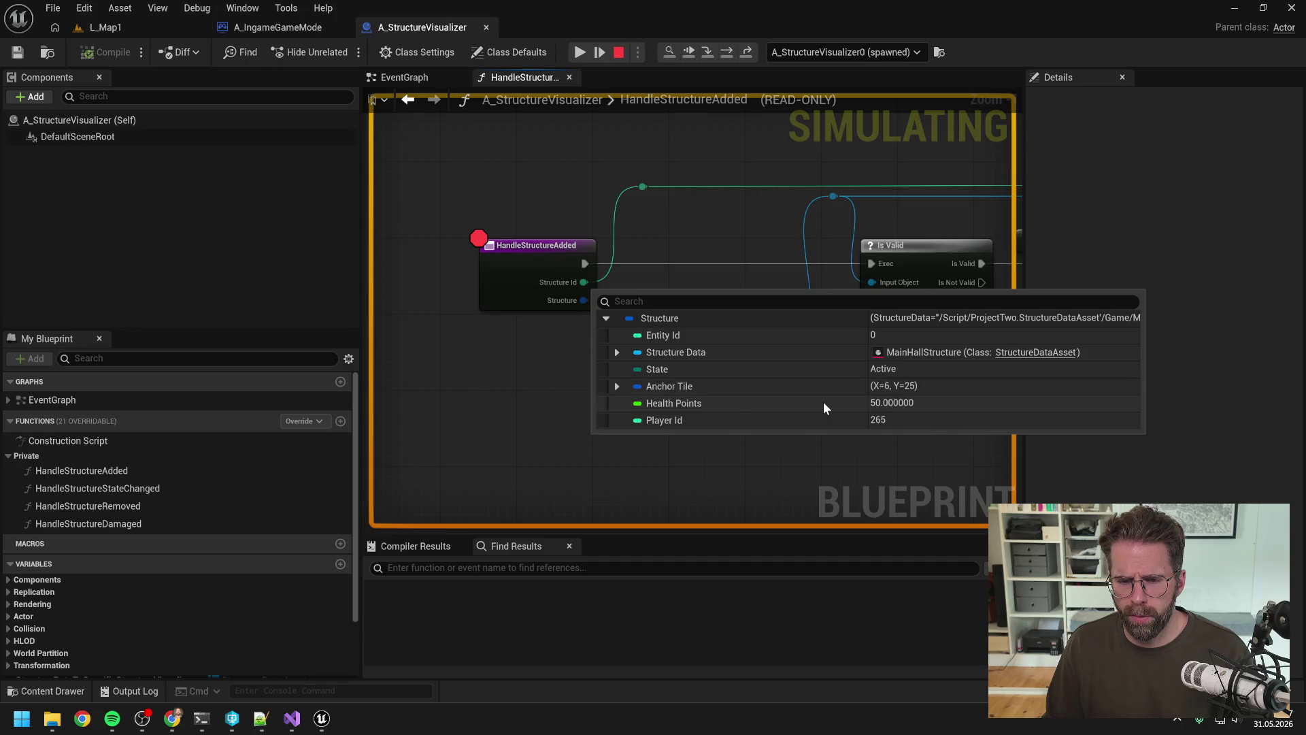
pyautogui.scroll(-5, 782, 227)
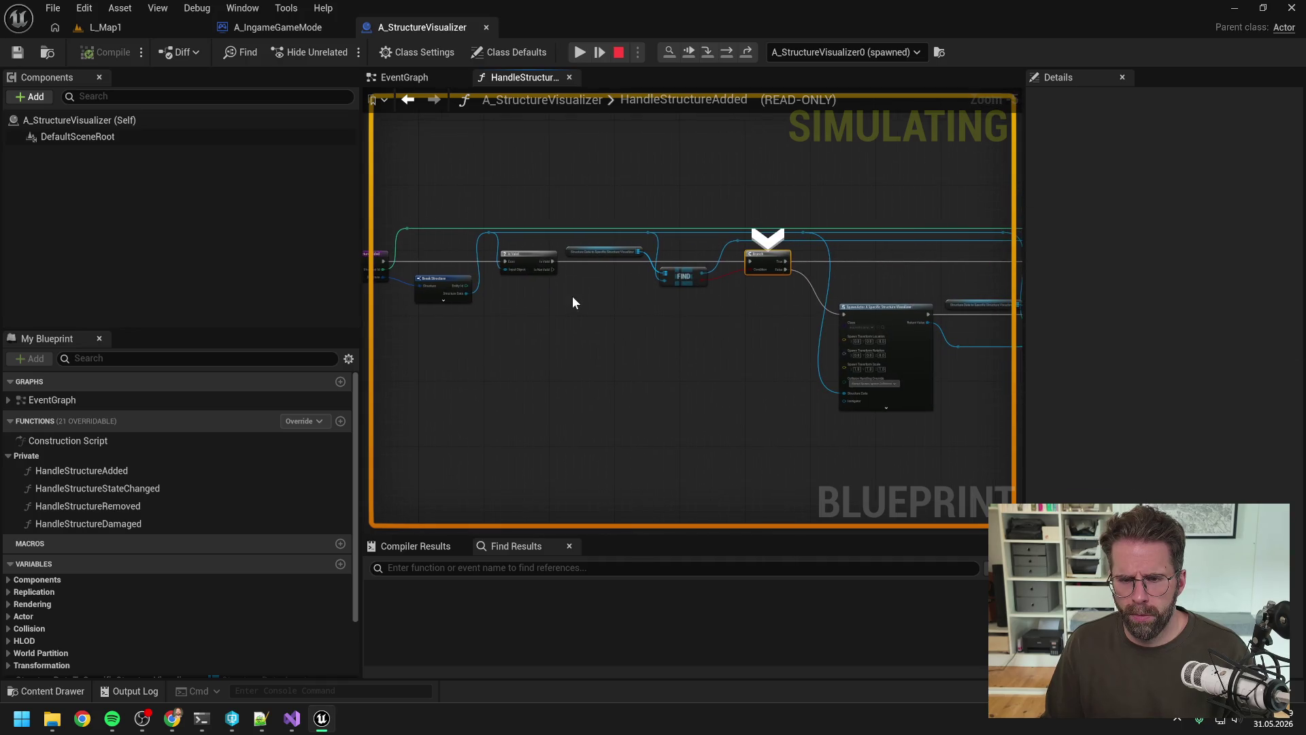
pyautogui.click(576, 276)
pyautogui.scroll(4, 577, 276)
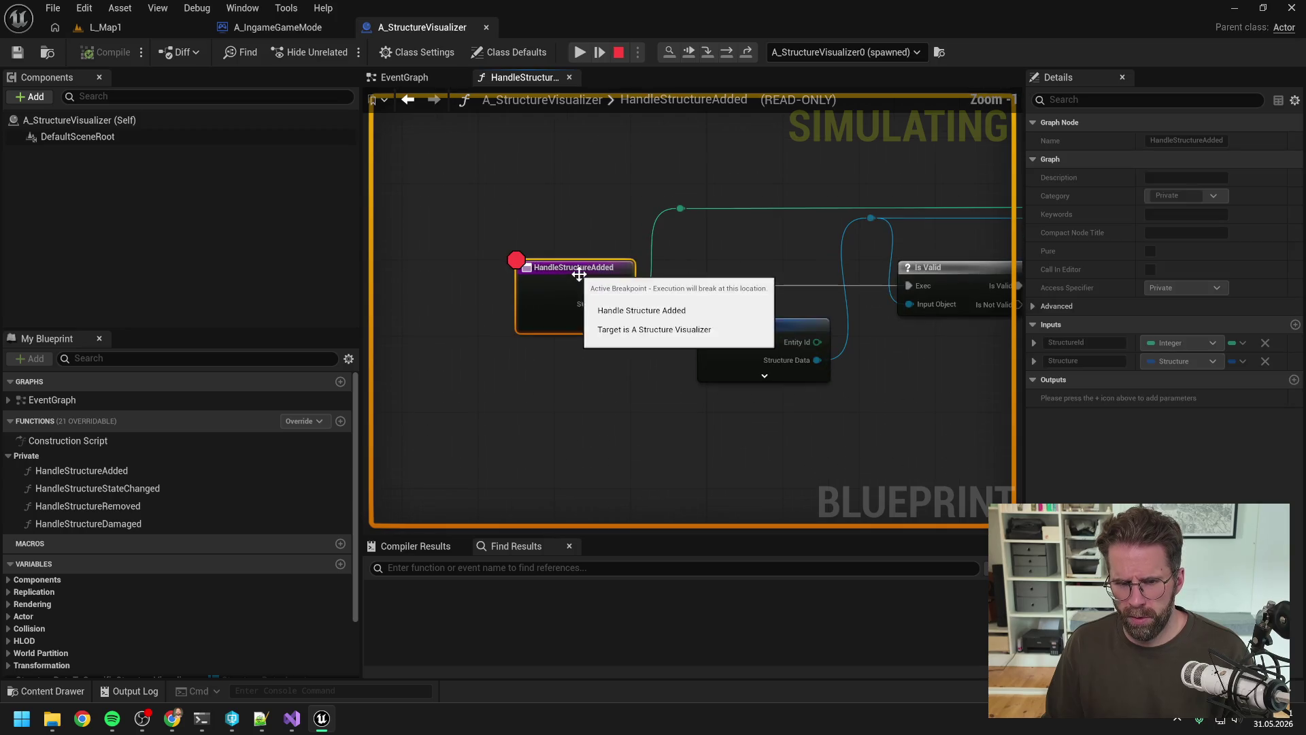
pyautogui.scroll(-2, 672, 194)
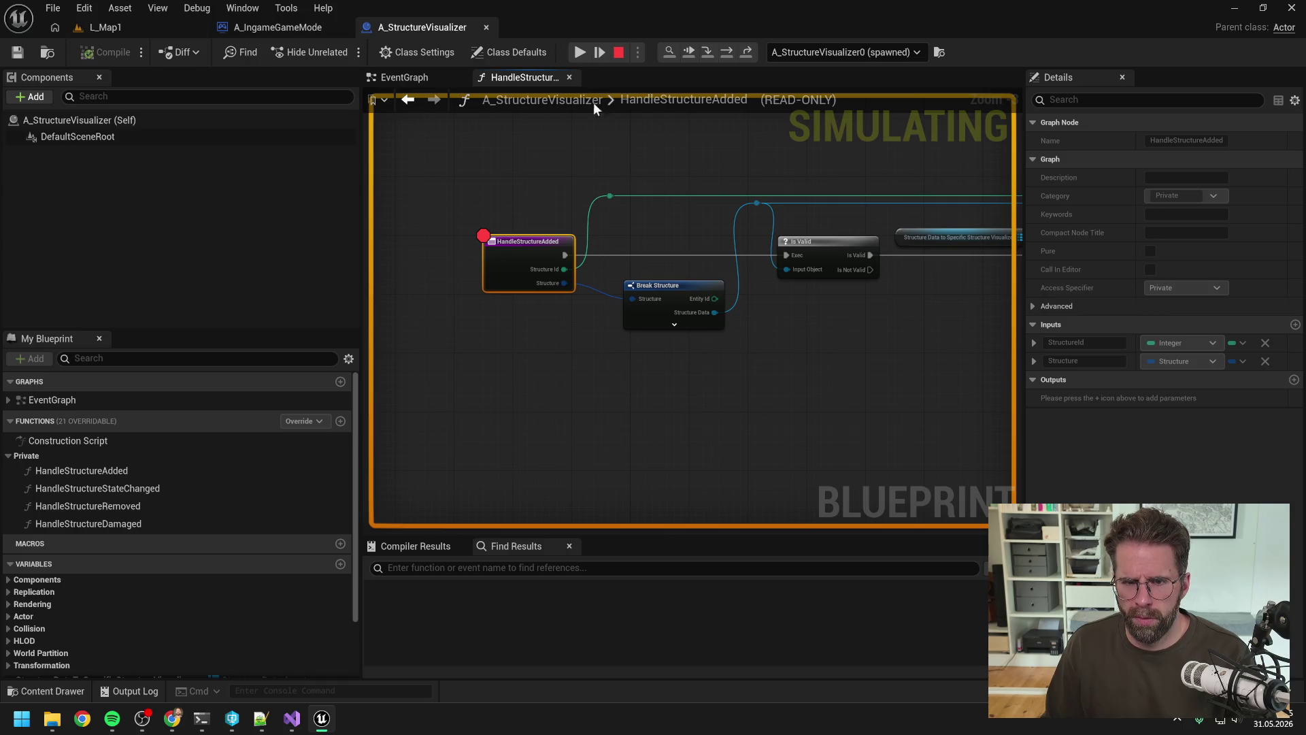
pyautogui.click(579, 52)
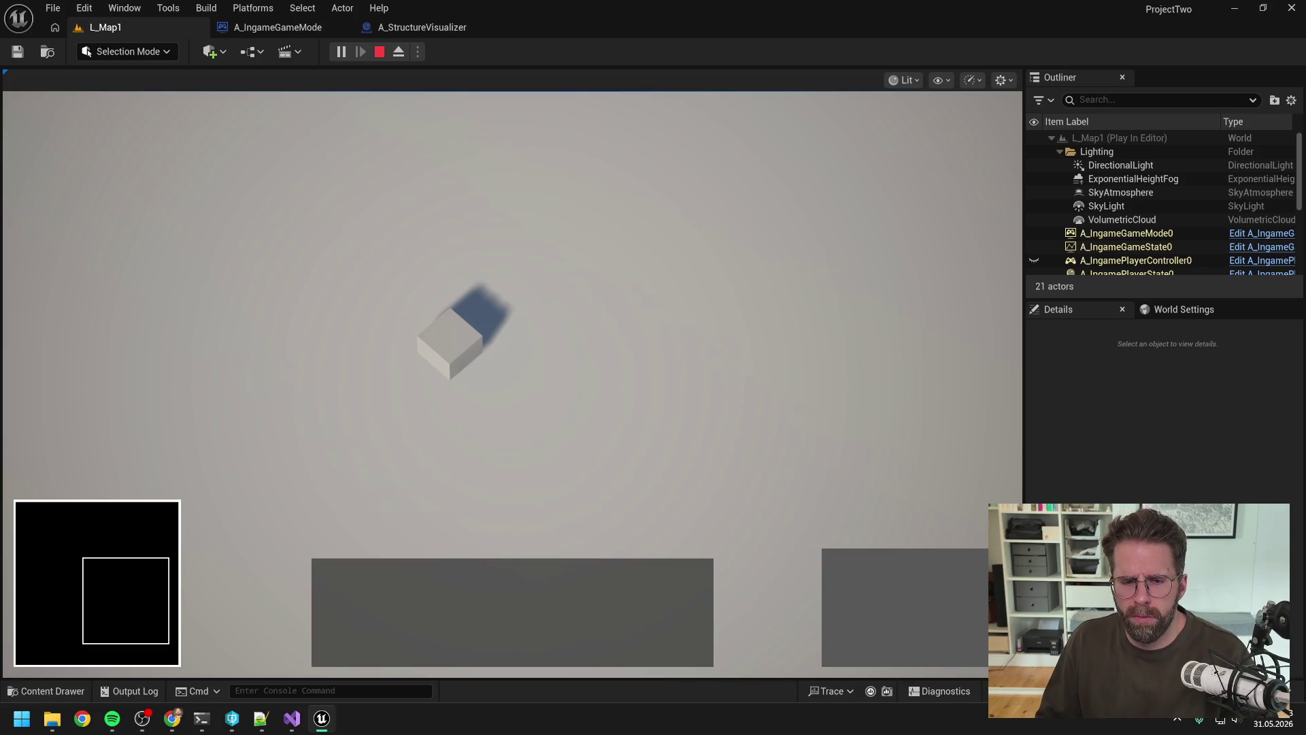
# Move the game camera with WASD to view the spawned cube, then dismiss the breakpoint notice.
pyautogui.scroll(3, 547, 381)
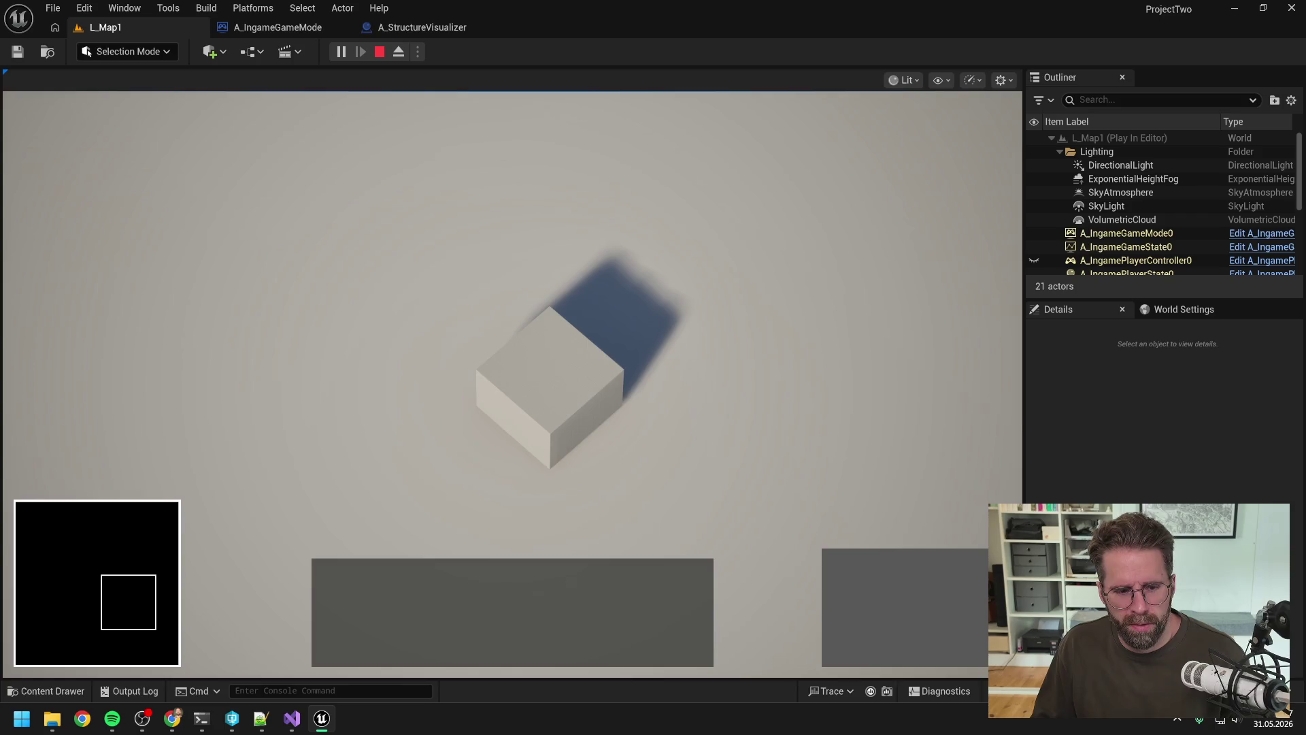
pyautogui.scroll(-3, 517, 381)
pyautogui.scroll(1, 476, 381)
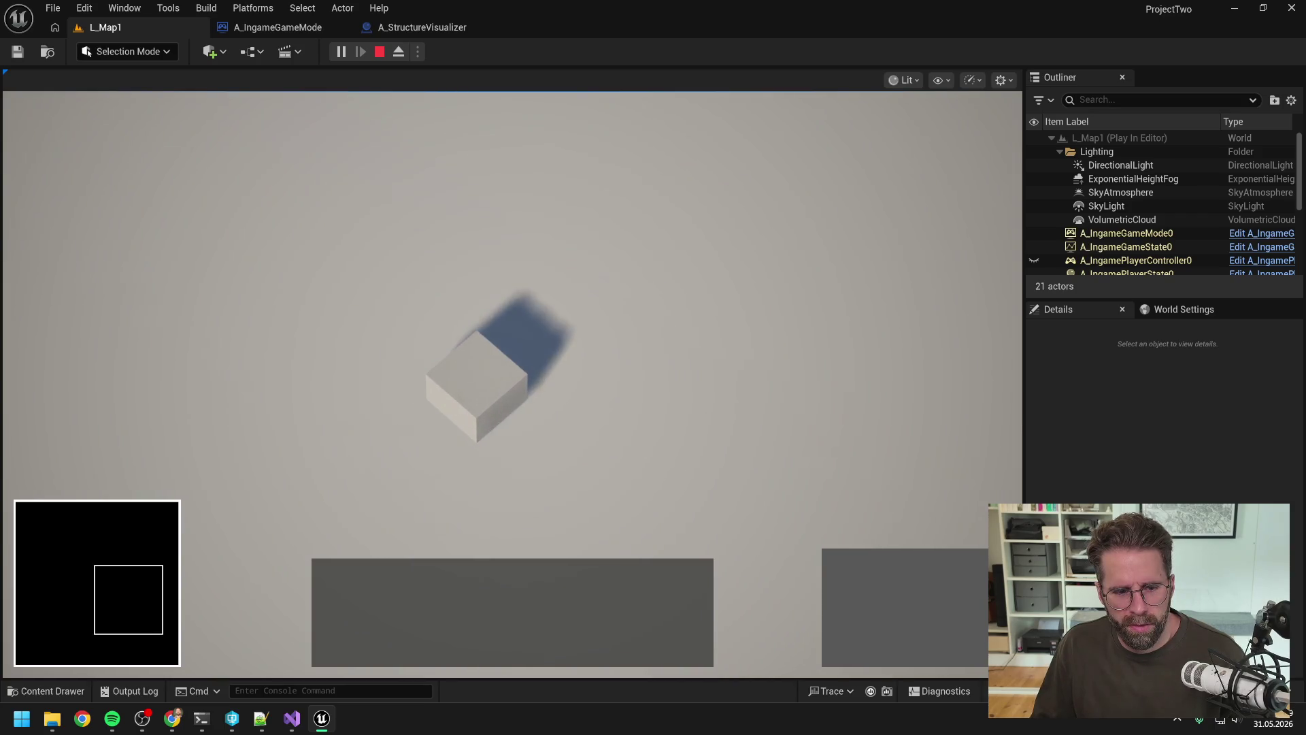
pyautogui.scroll(2, 476, 381)
pyautogui.scroll(-1, 476, 381)
pyautogui.press('d')
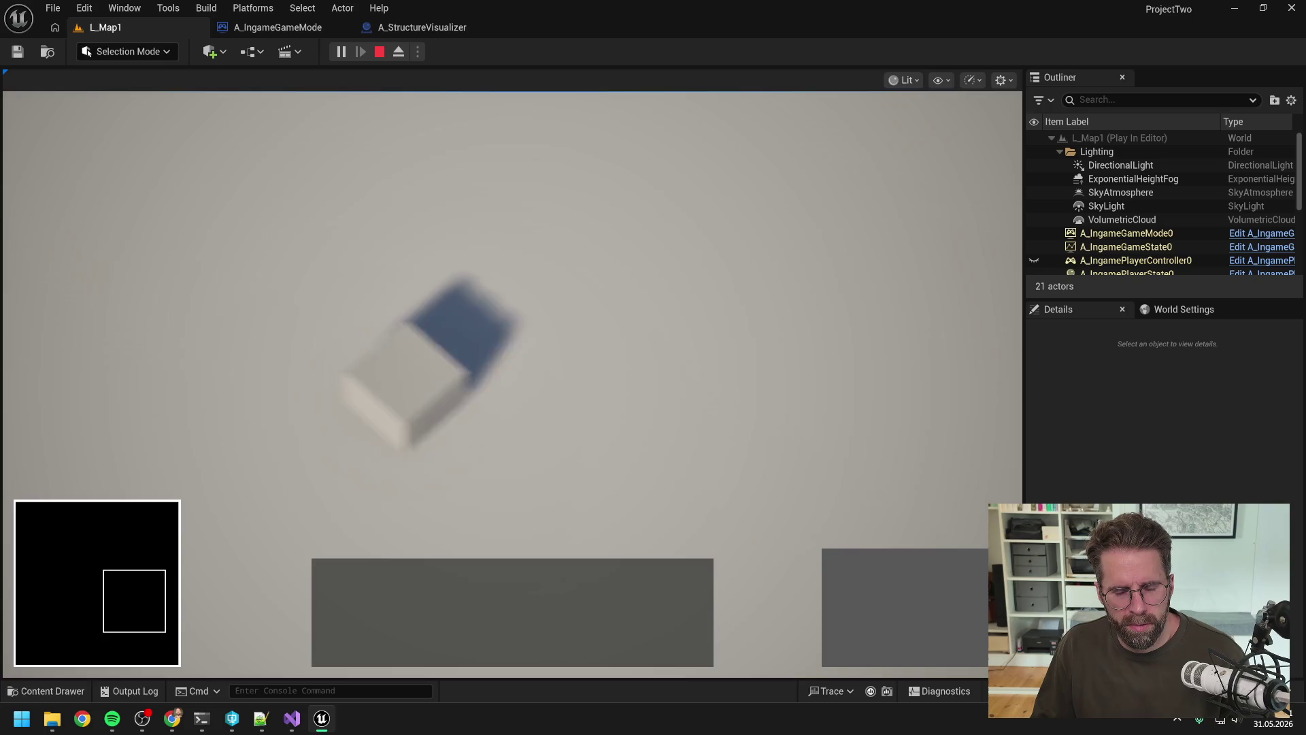
pyautogui.press('a')
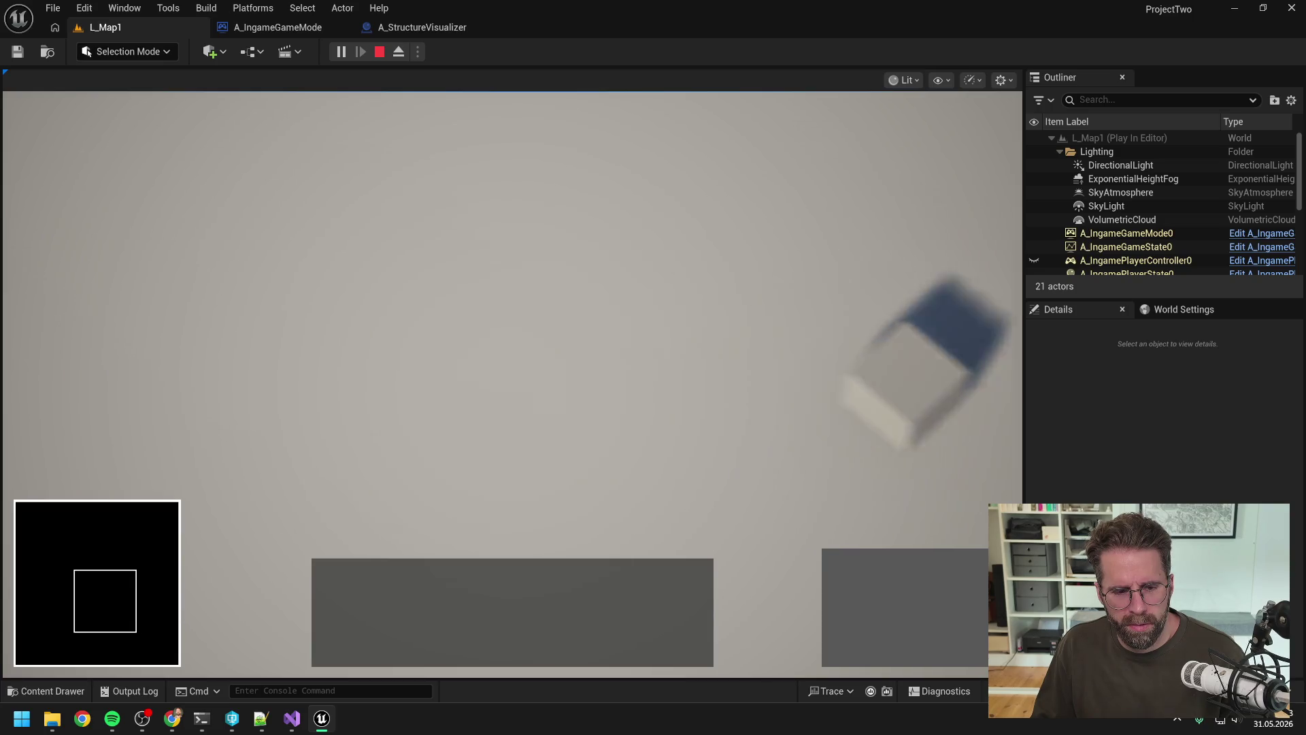
pyautogui.scroll(-2, 517, 381)
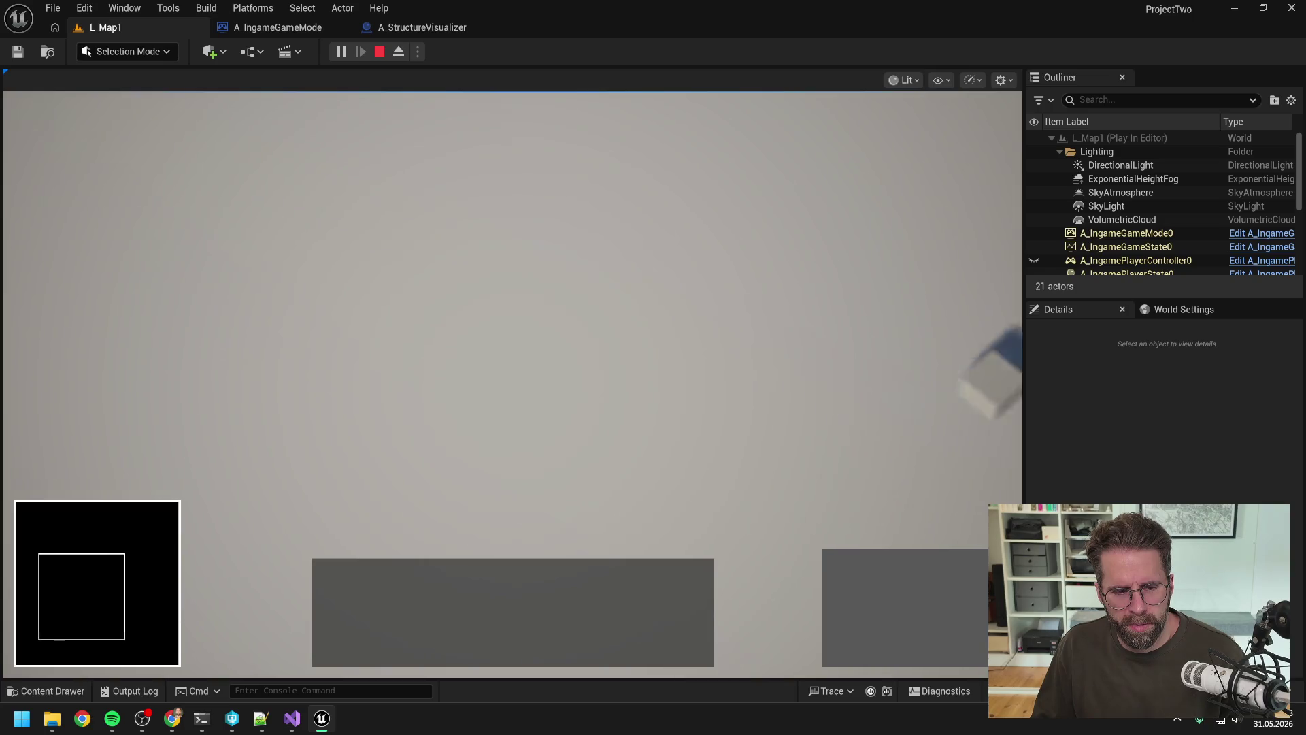
pyautogui.press('d')
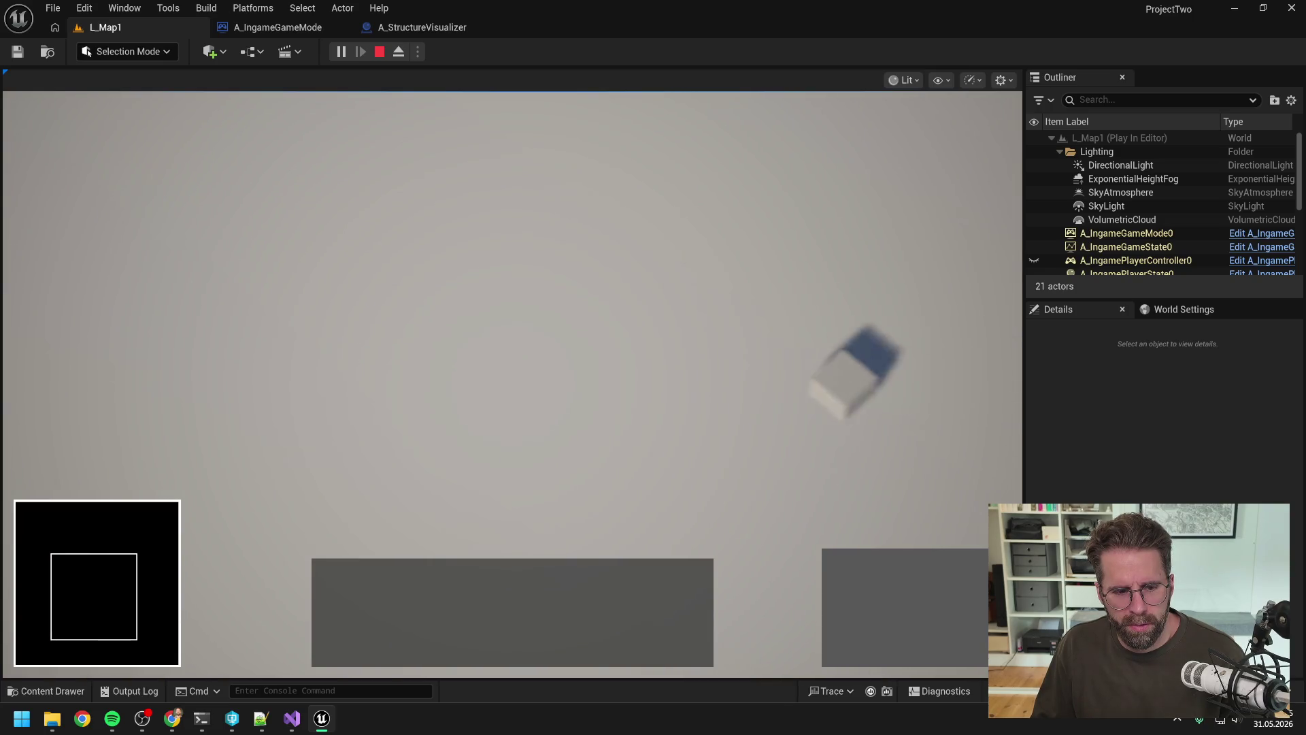
pyautogui.press('d')
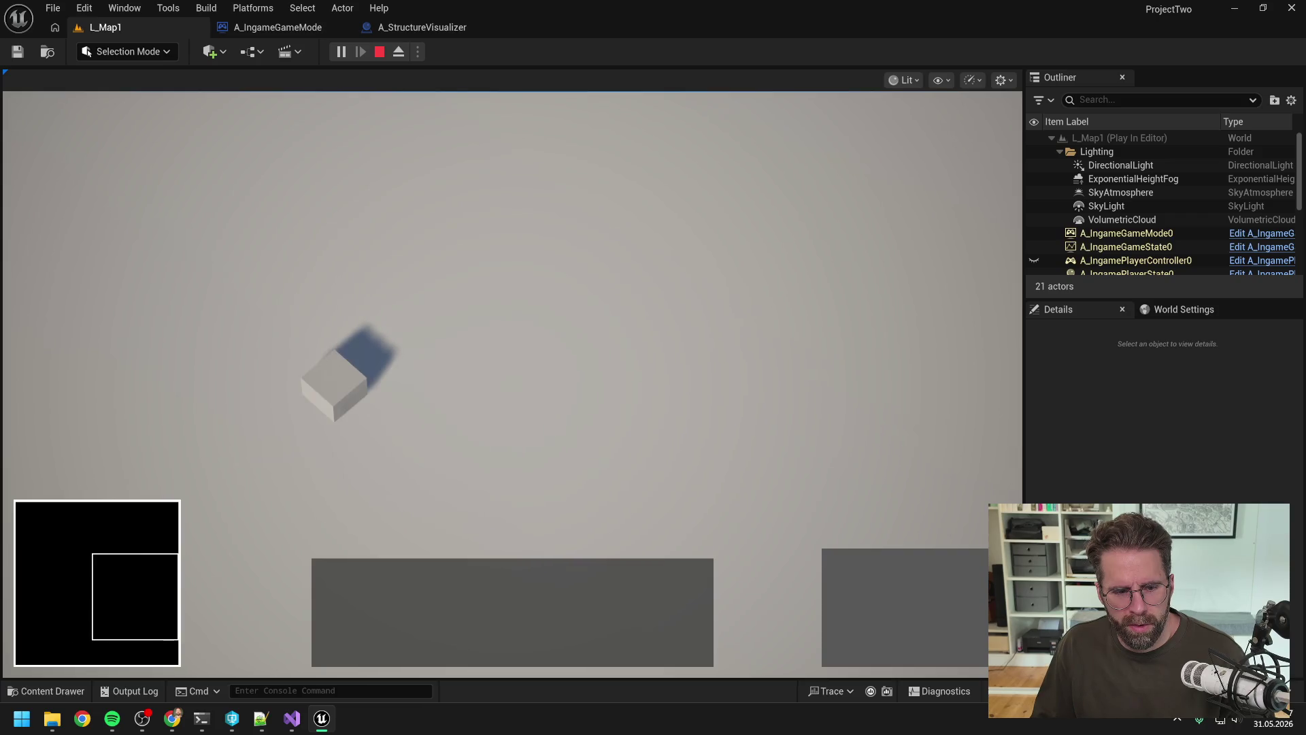
pyautogui.press('w')
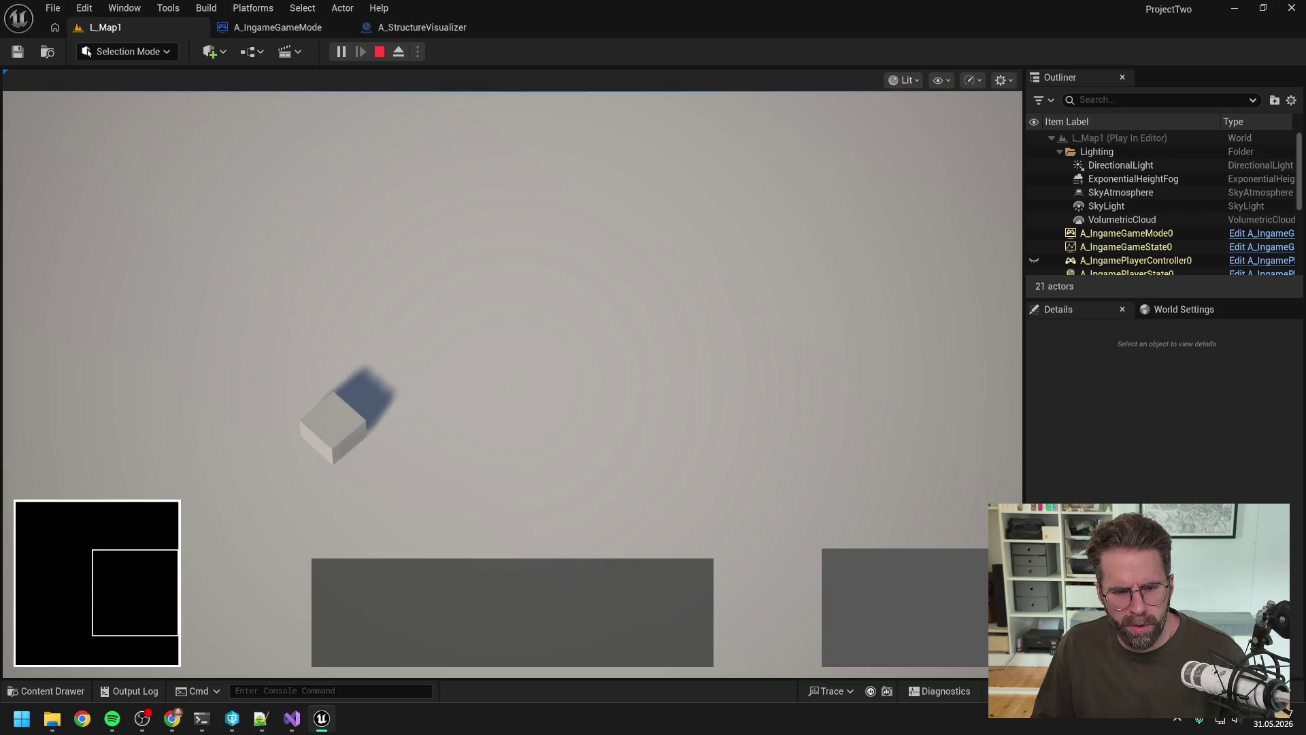
pyautogui.press('a')
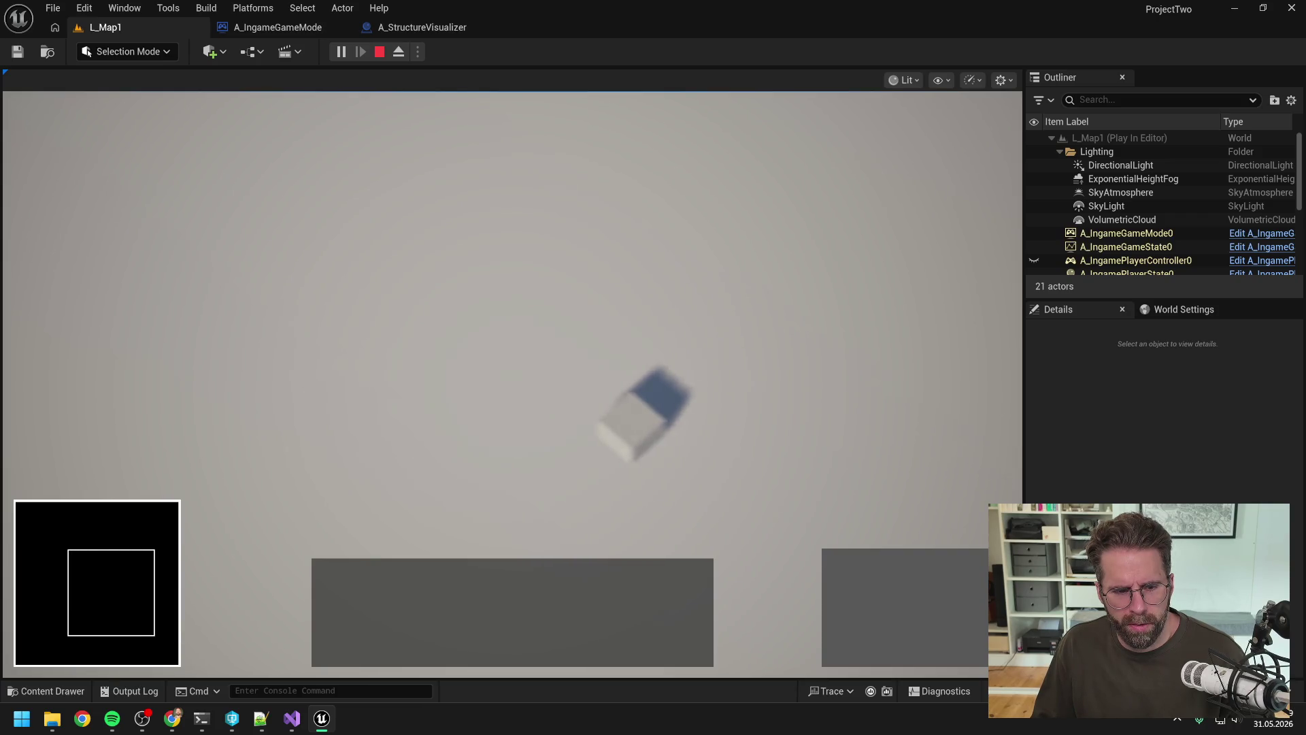
pyautogui.press('w')
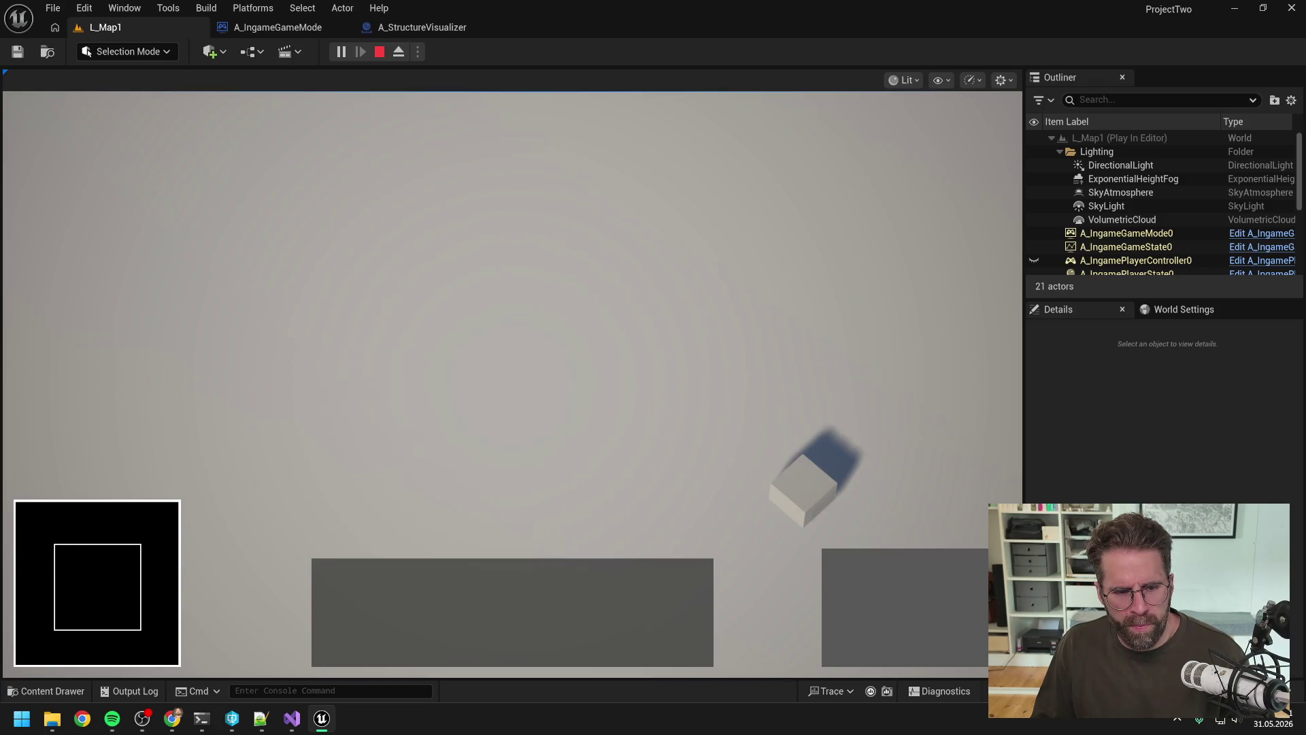
pyautogui.press('d')
pyautogui.press('s')
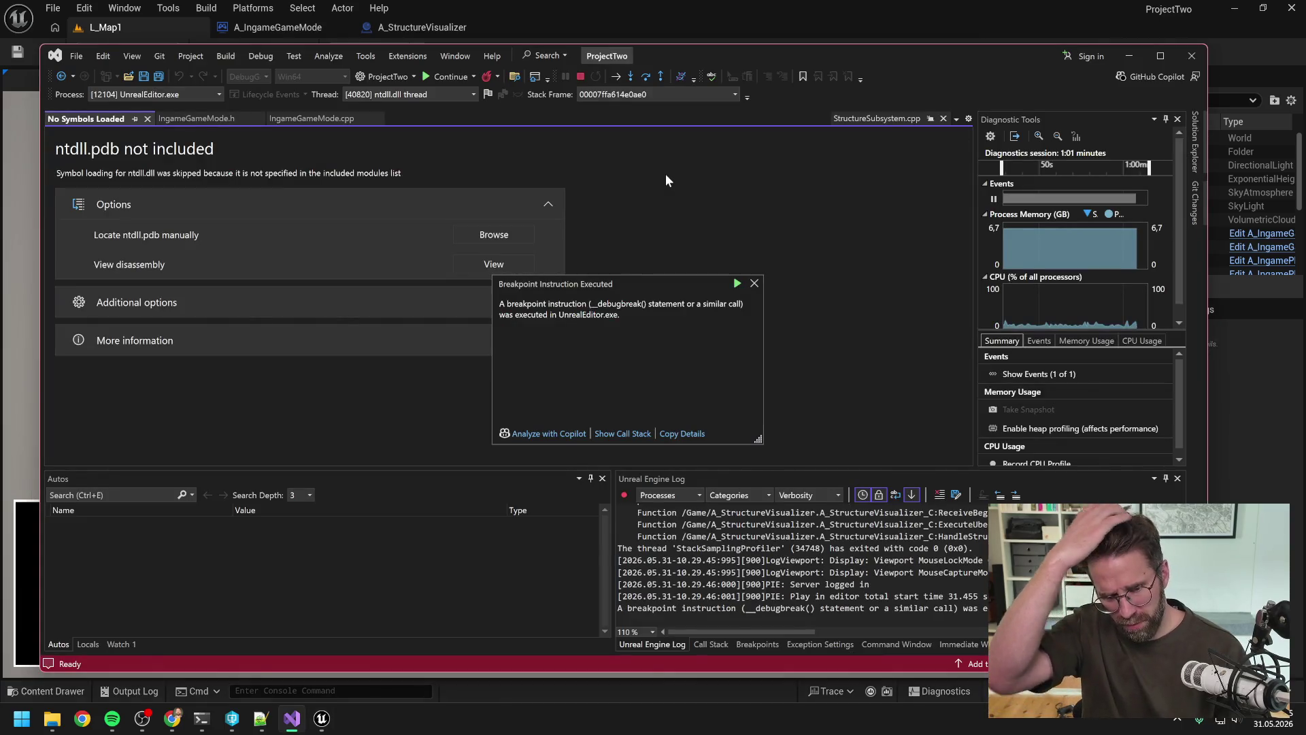
pyautogui.click(754, 283)
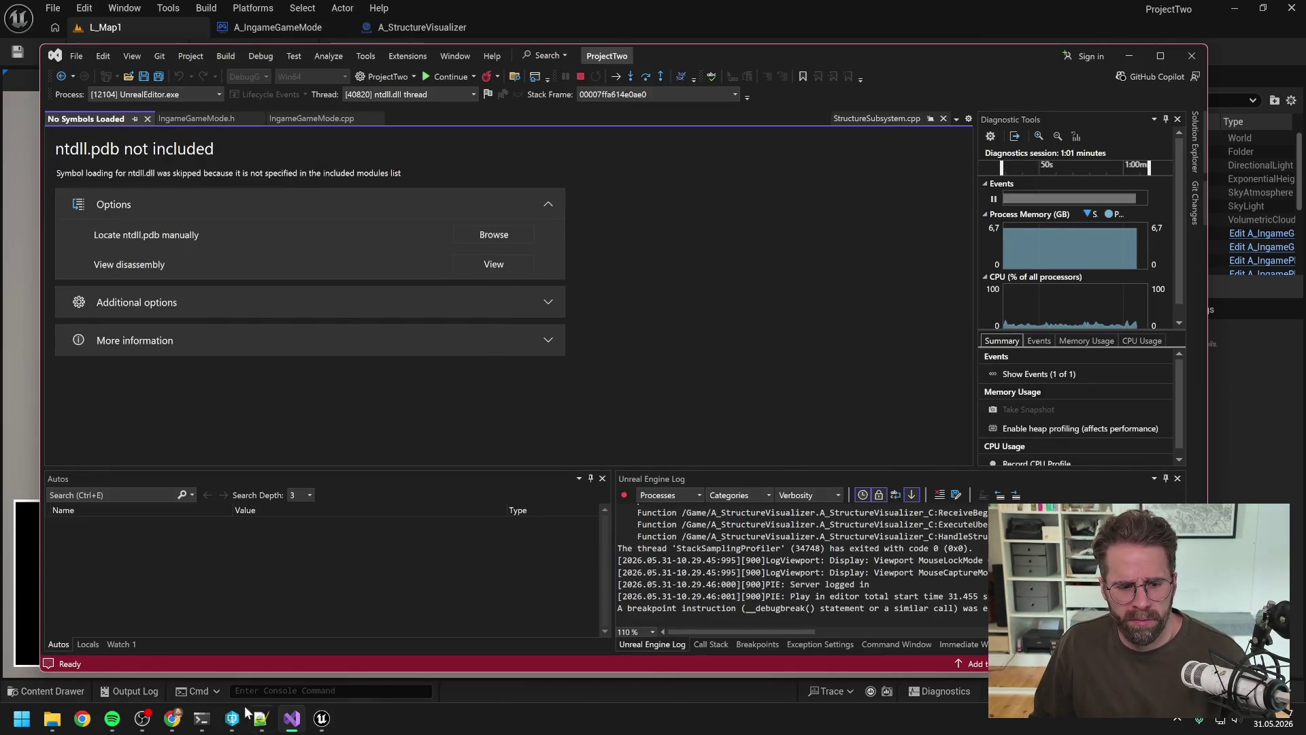
pyautogui.click(202, 719)
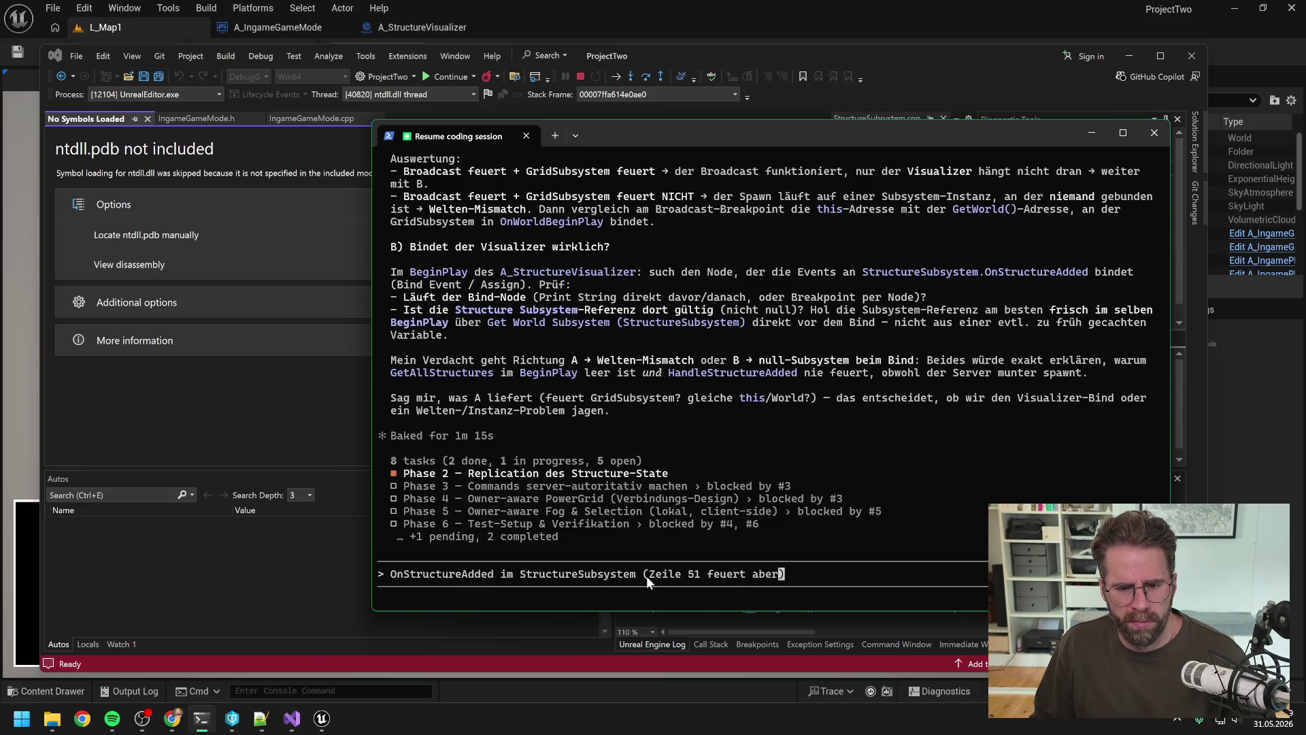
# Tell Claude the MainHall is now on the map though nothing changed ('komisch').
pyautogui.press('BackSpace')
pyautogui.press('BackSpace')
pyautogui.press('BackSpace')
pyautogui.press('BackSpace')
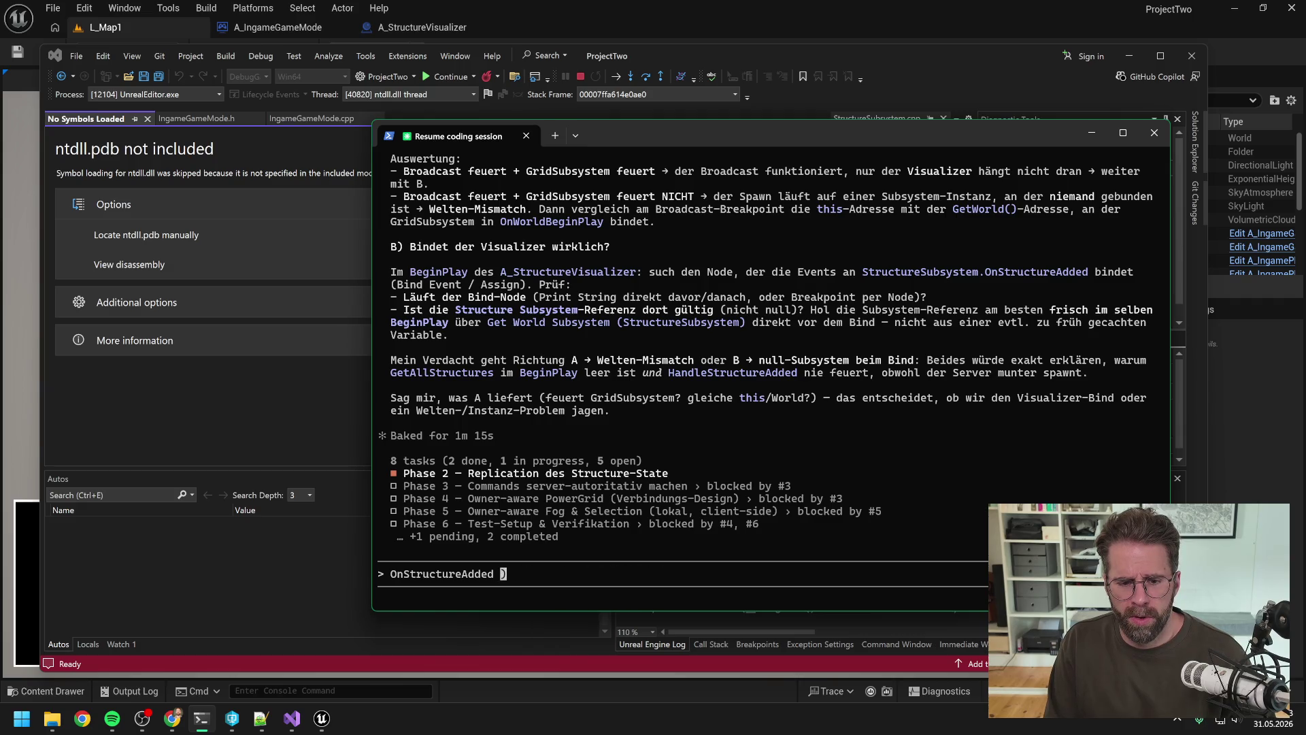
pyautogui.press('BackSpace')
pyautogui.press('BackSpace')
pyautogui.press('BackSpace')
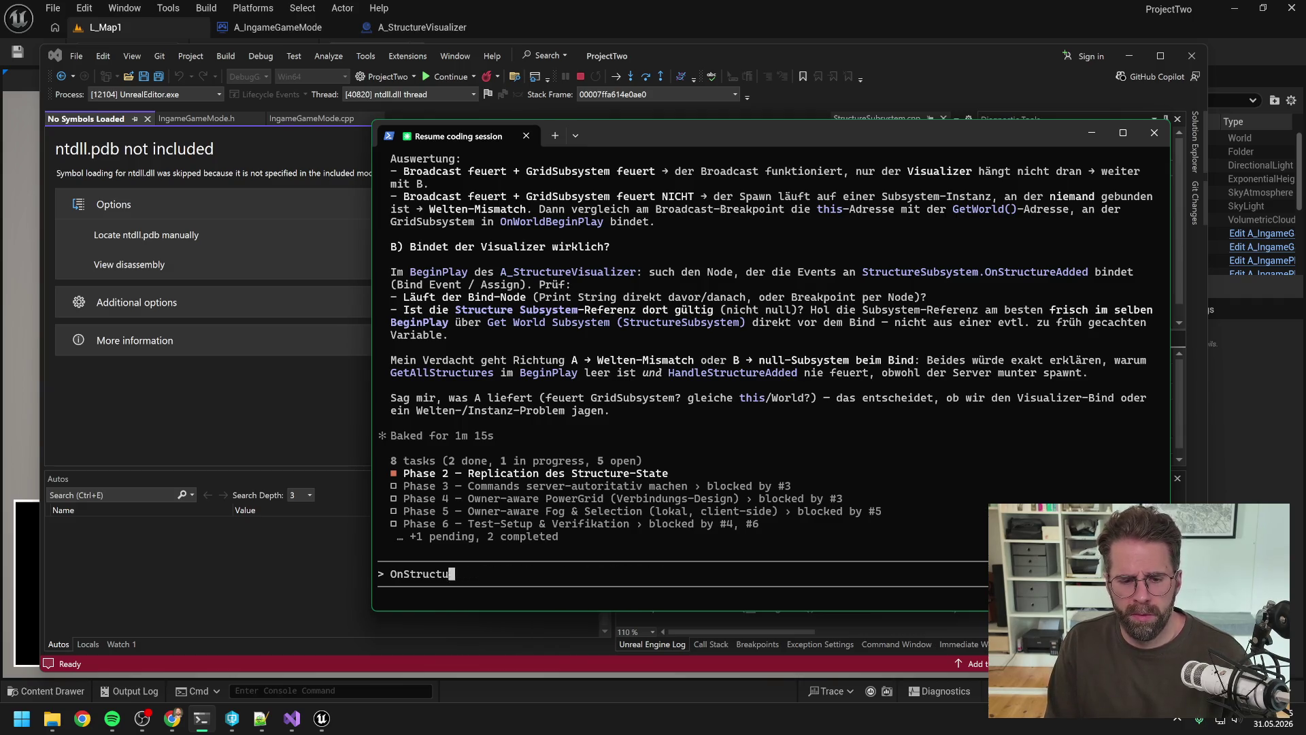
pyautogui.write('w')
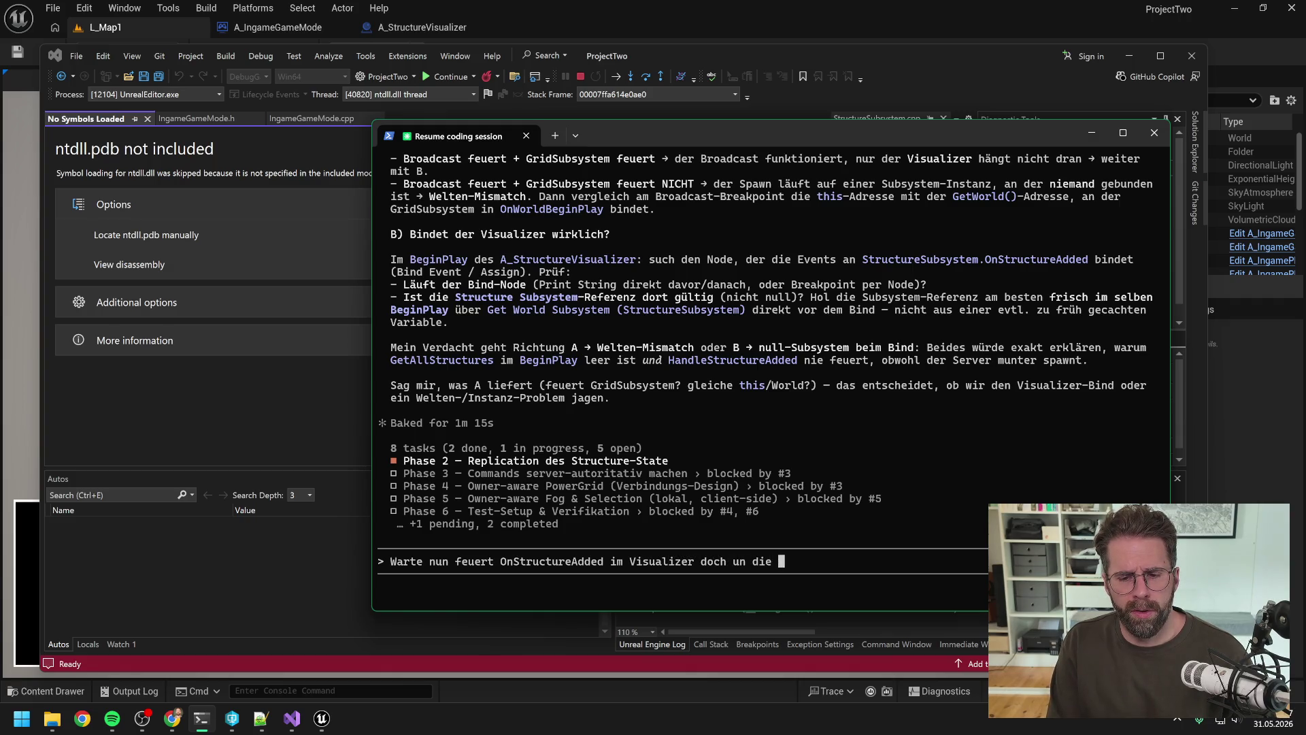
pyautogui.write('die MainHall ist auf der Map. Habe aber nichts geändert, ')
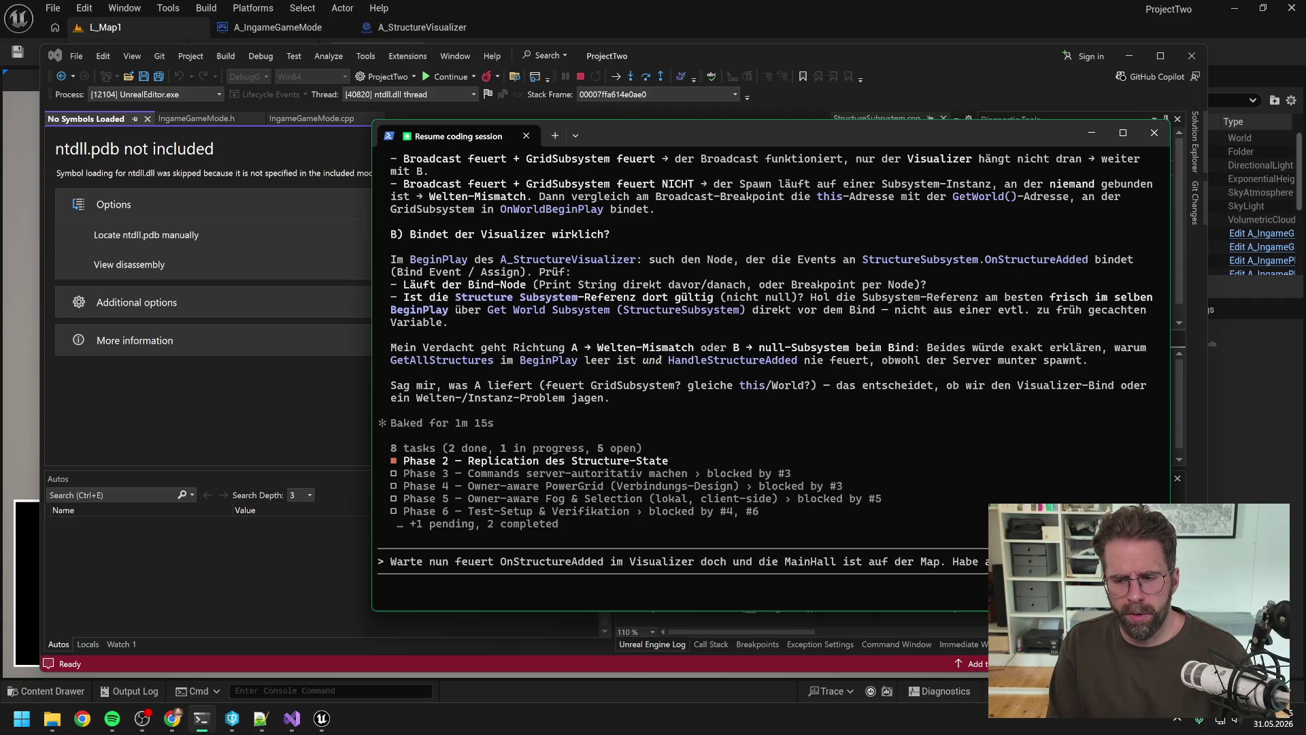
pyautogui.write('komisch')
pyautogui.press('Return')
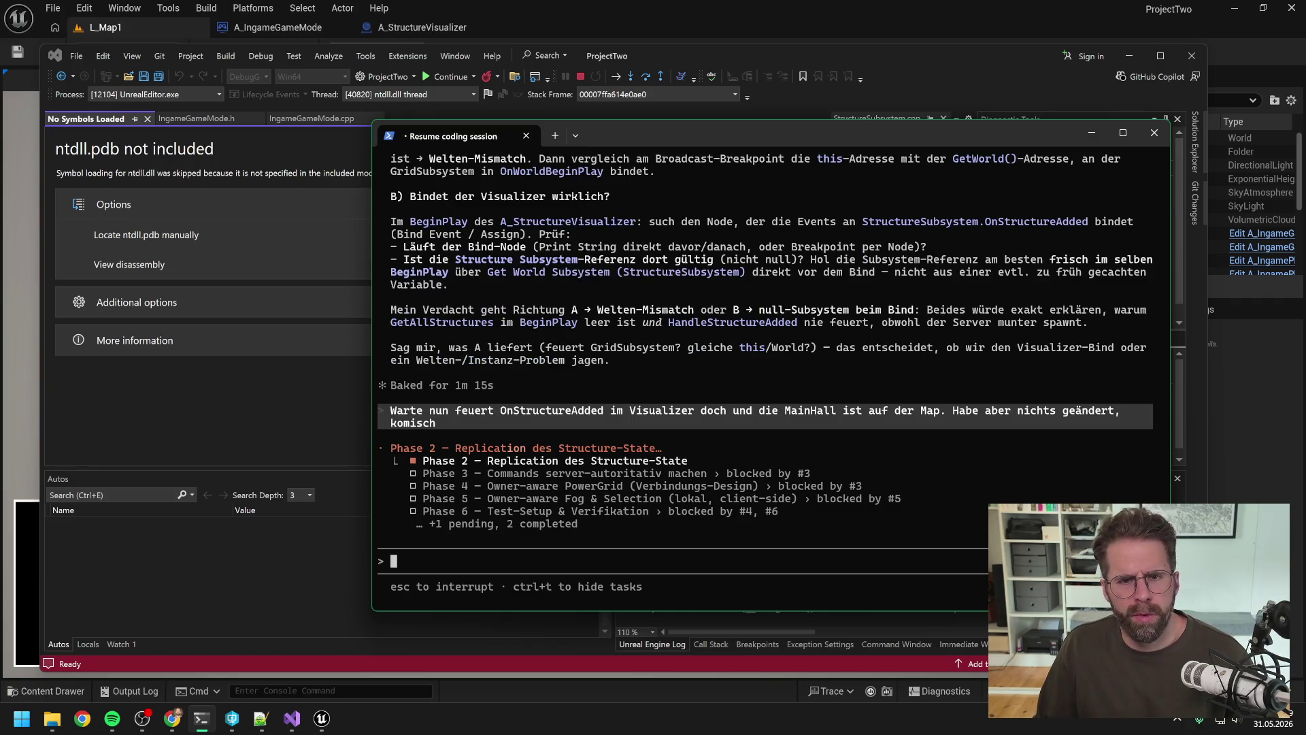
pyautogui.click(599, 68)
pyautogui.press('F5')
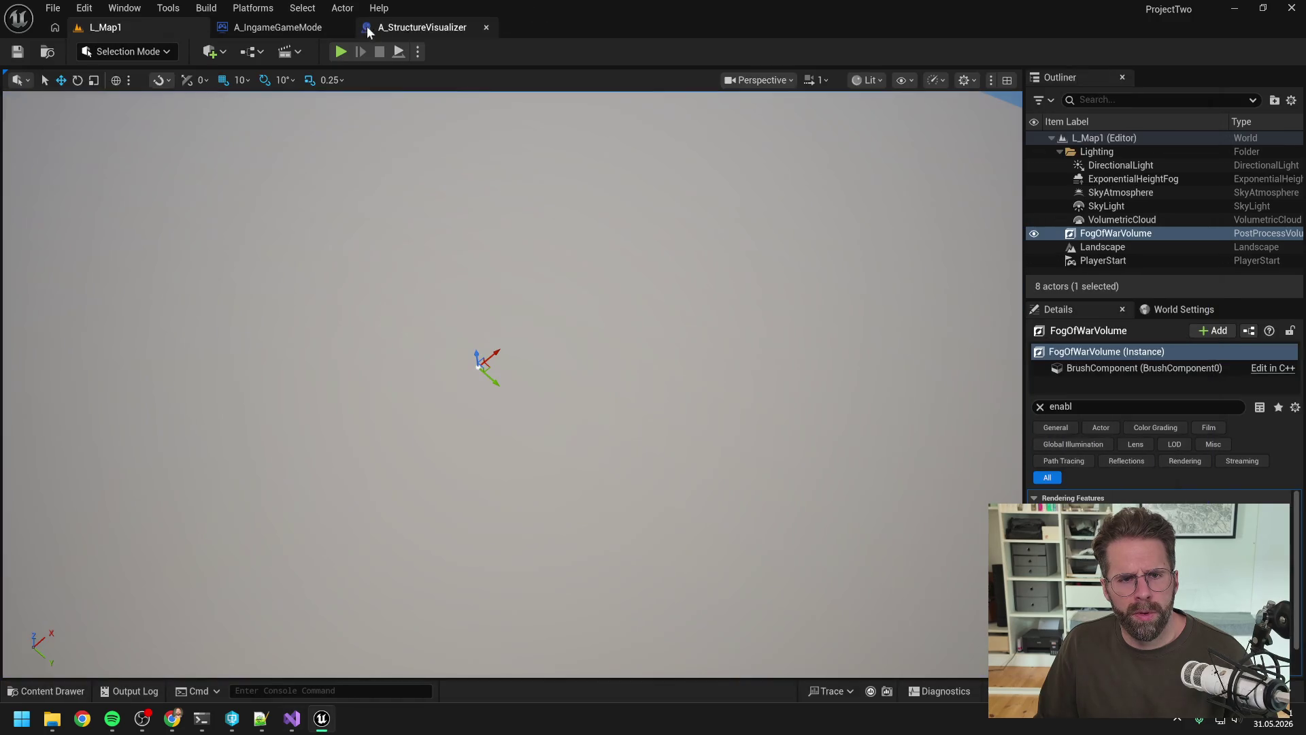
# Play to hit the loop breakpoint, resume through HandleStructureAdded, and stop the game.
pyautogui.click(341, 54)
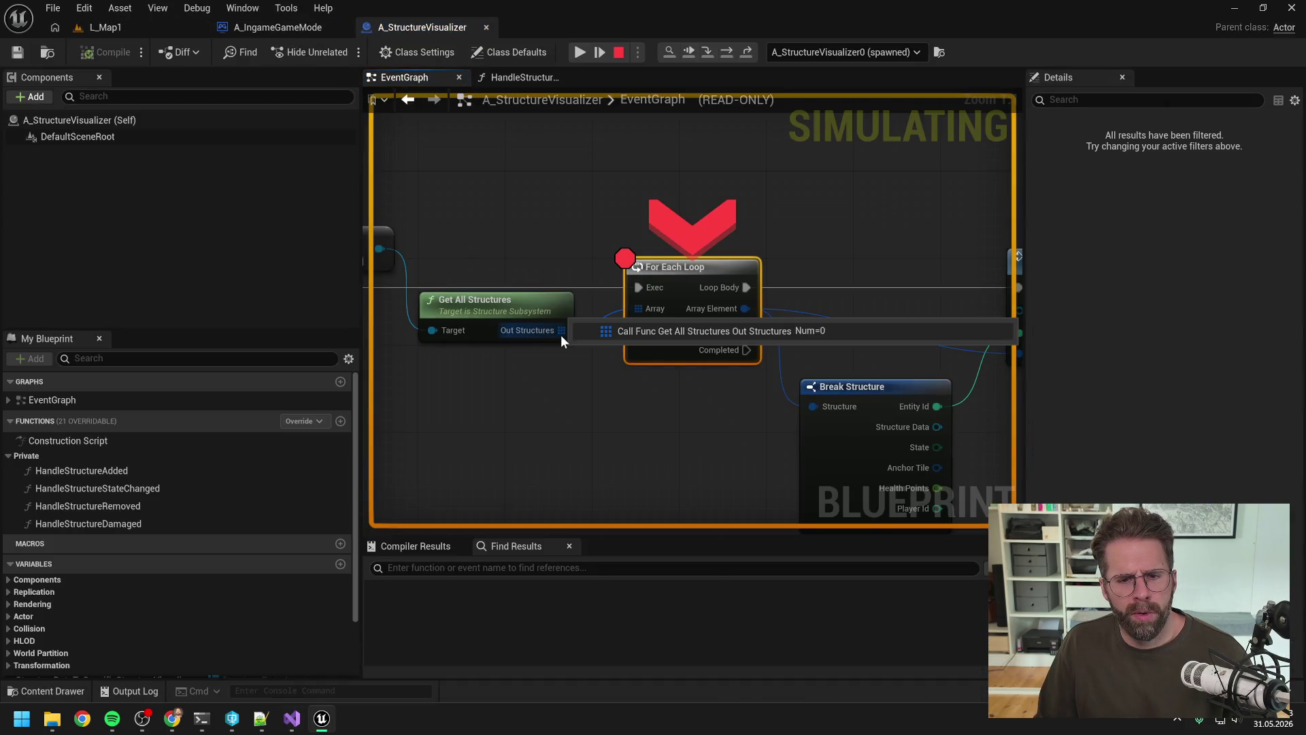
pyautogui.click(506, 77)
pyautogui.click(583, 53)
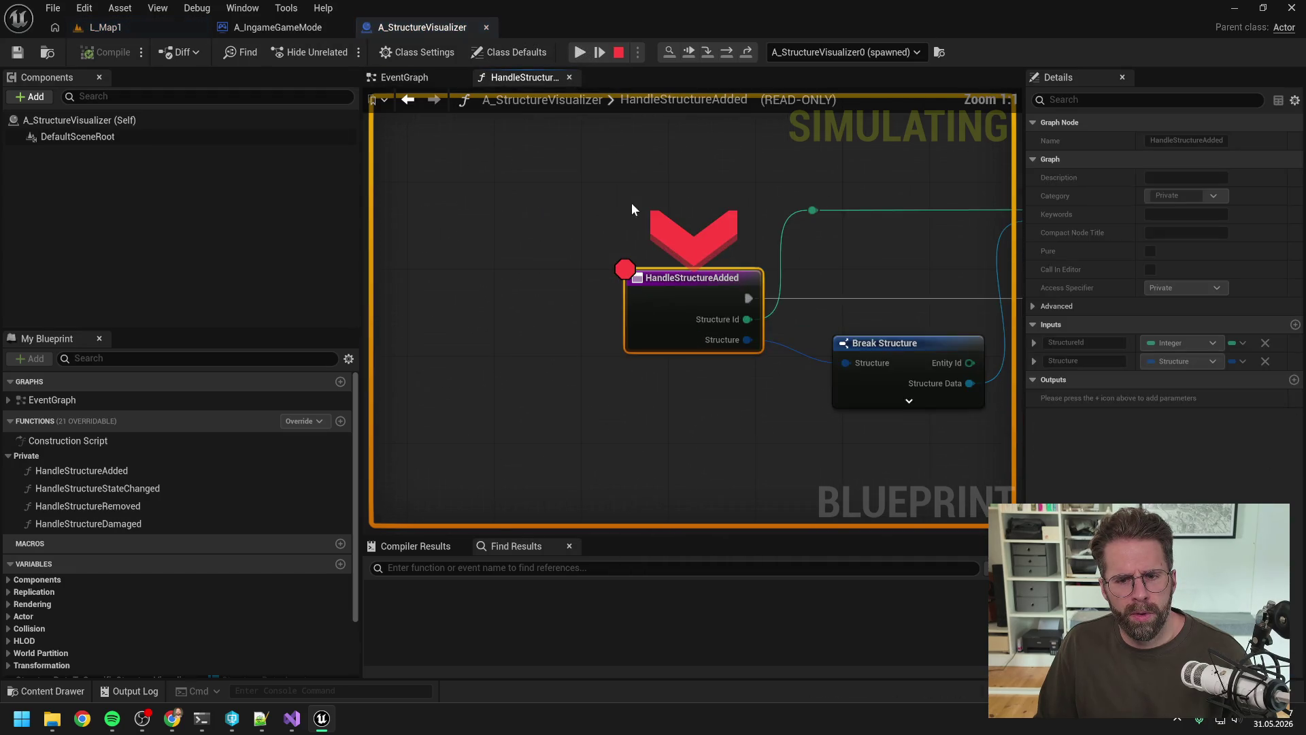
pyautogui.click(598, 45)
# Cut the Get All Structures loop nodes from the EventGraph and compile the Blueprint.
pyautogui.click(424, 73)
pyautogui.scroll(-6, 589, 210)
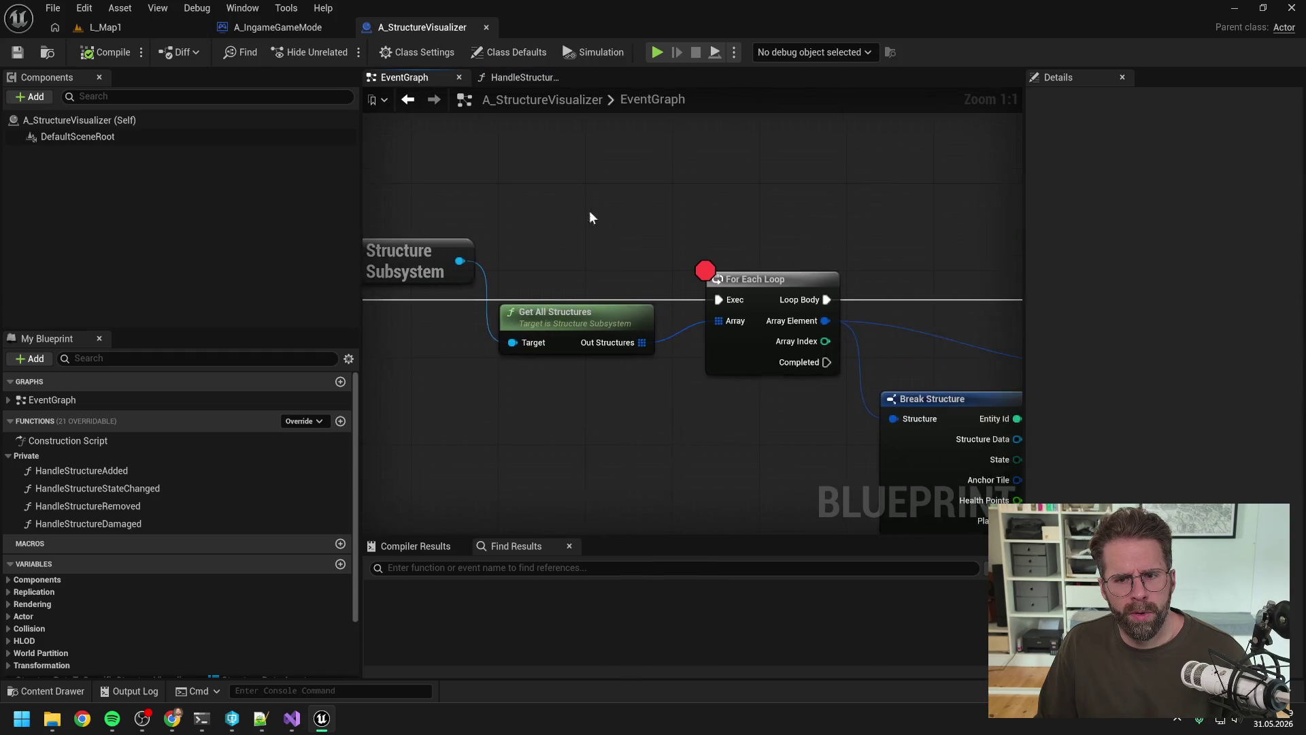
pyautogui.moveTo(536, 194); pyautogui.dragTo(783, 314)
pyautogui.press('Delete')
pyautogui.click(120, 59)
# Start and stop five play sessions in L_Map1 to test the level.
pyautogui.click(129, 30)
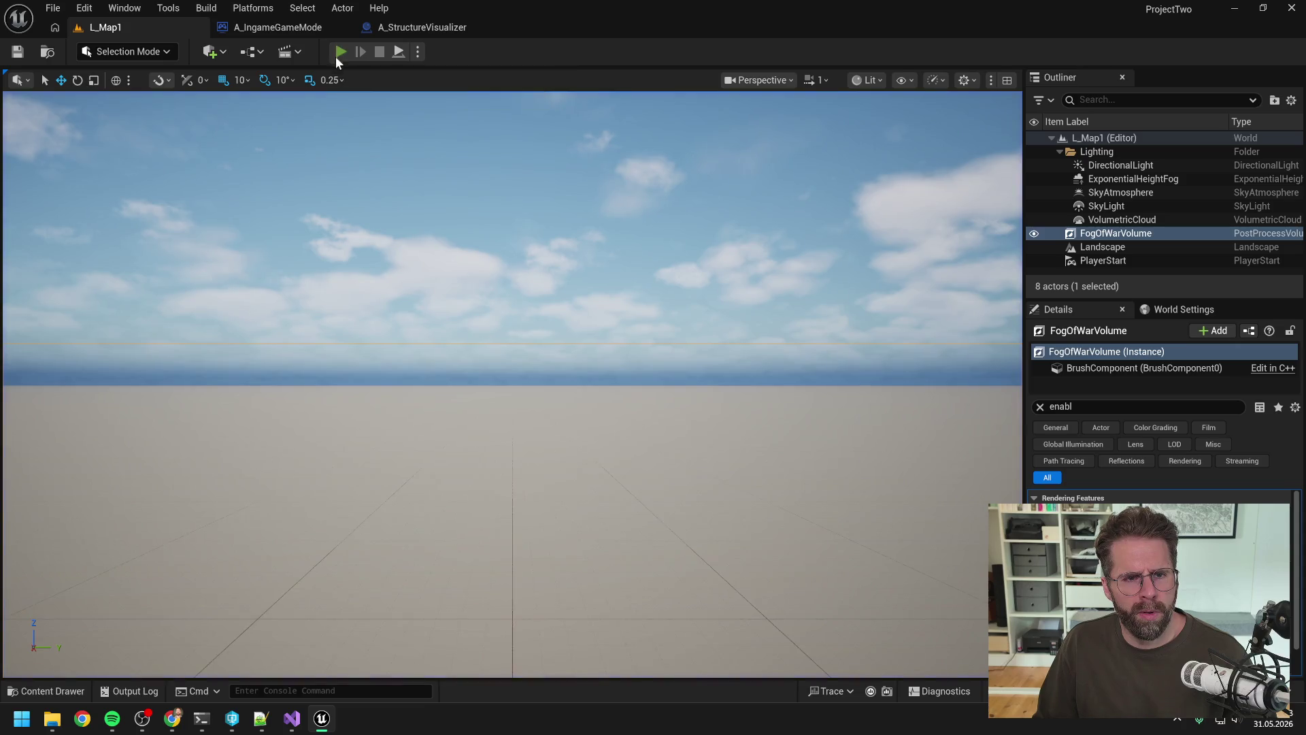
pyautogui.click(338, 53)
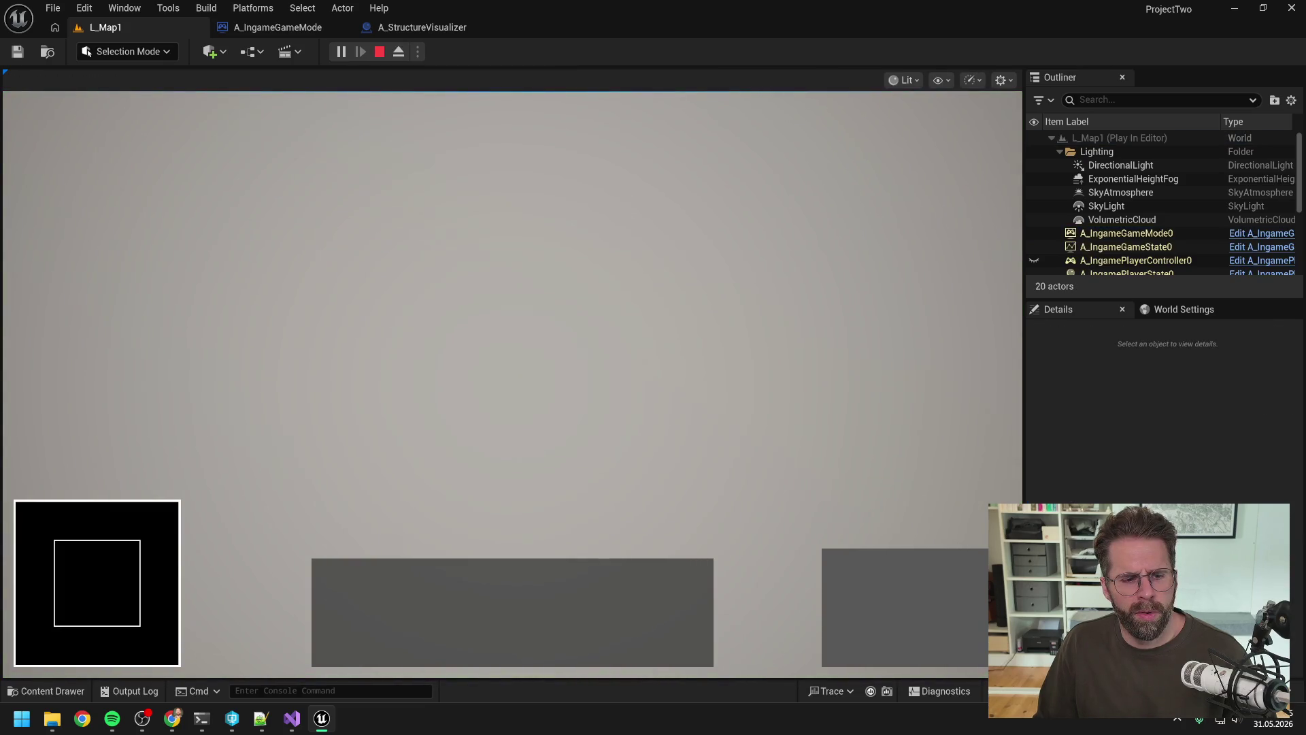
pyautogui.press('Escape')
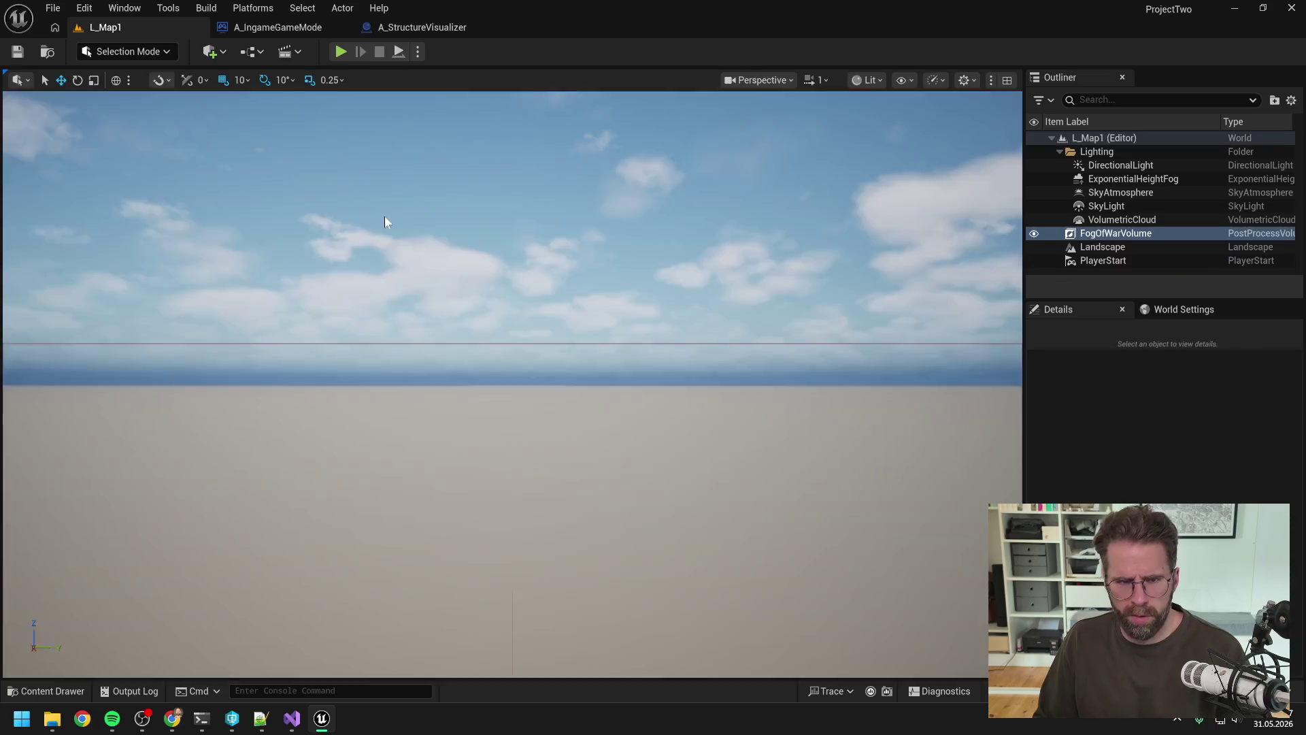
pyautogui.click(341, 52)
pyautogui.press('Escape')
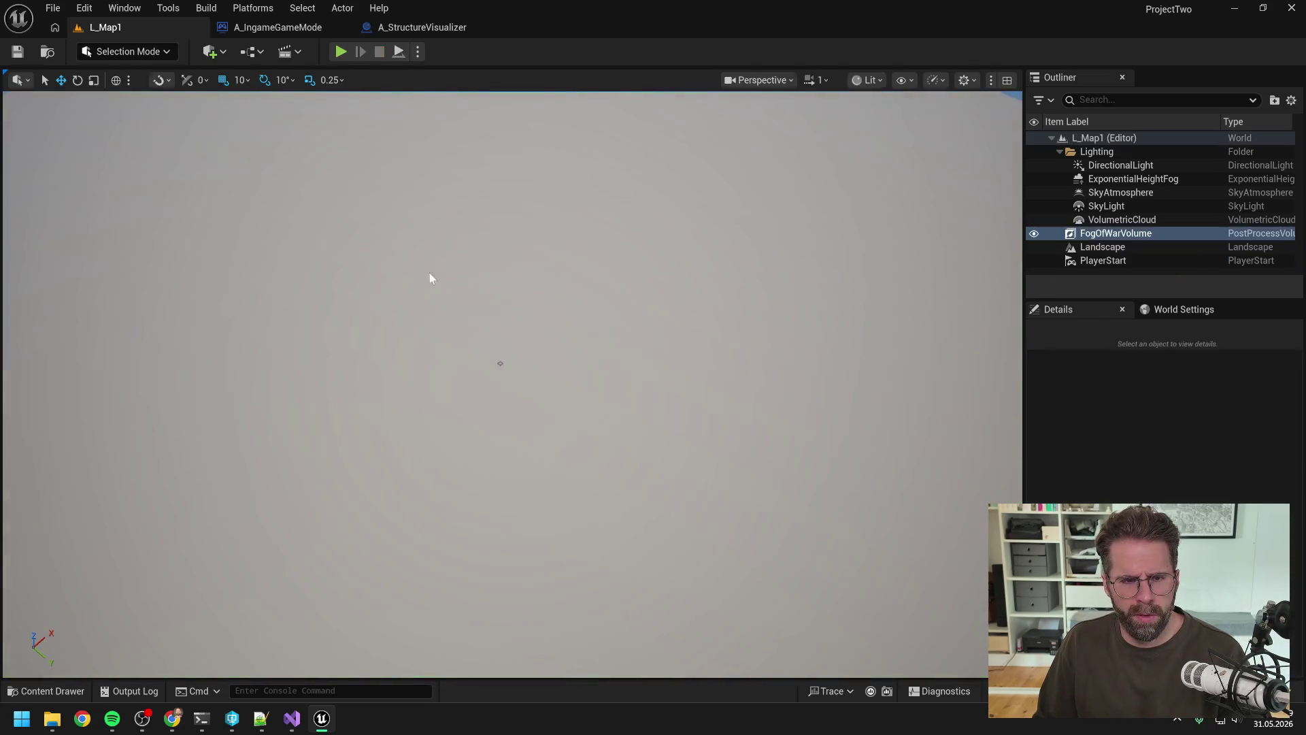
pyautogui.click(341, 52)
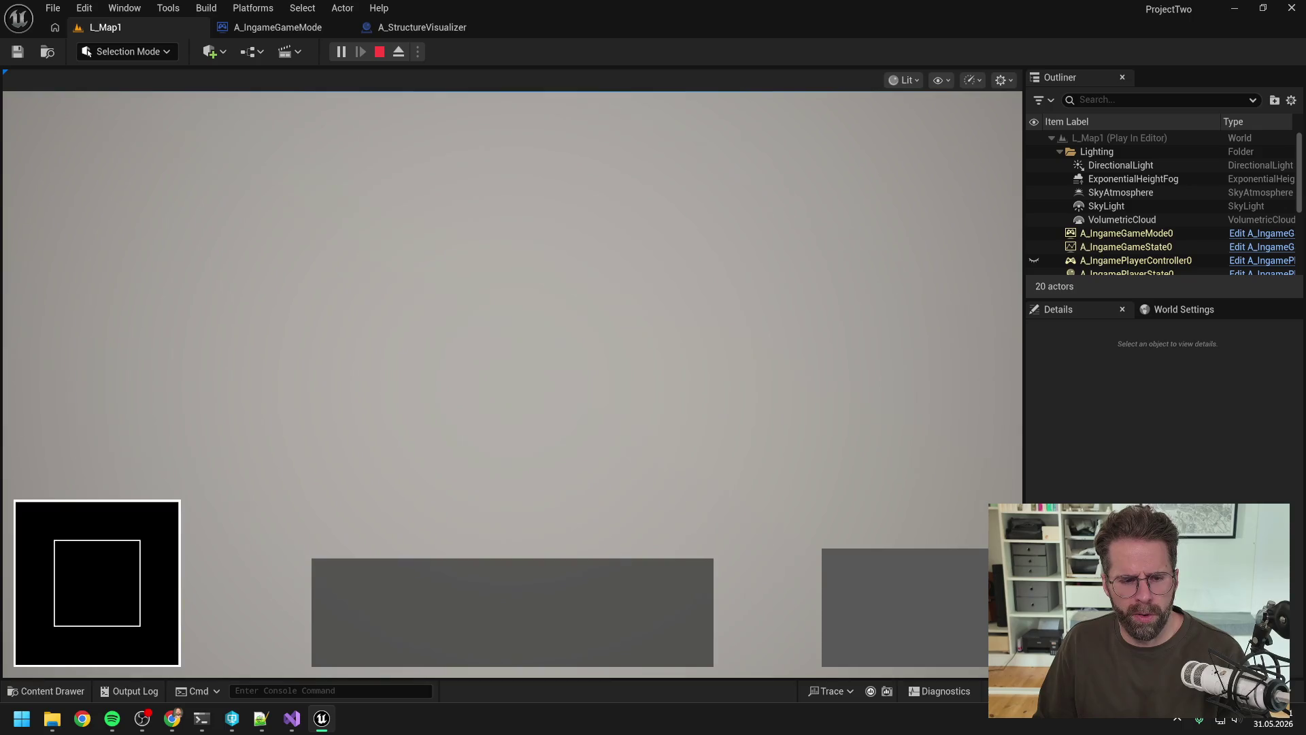
pyautogui.press('Escape')
pyautogui.click(359, 45)
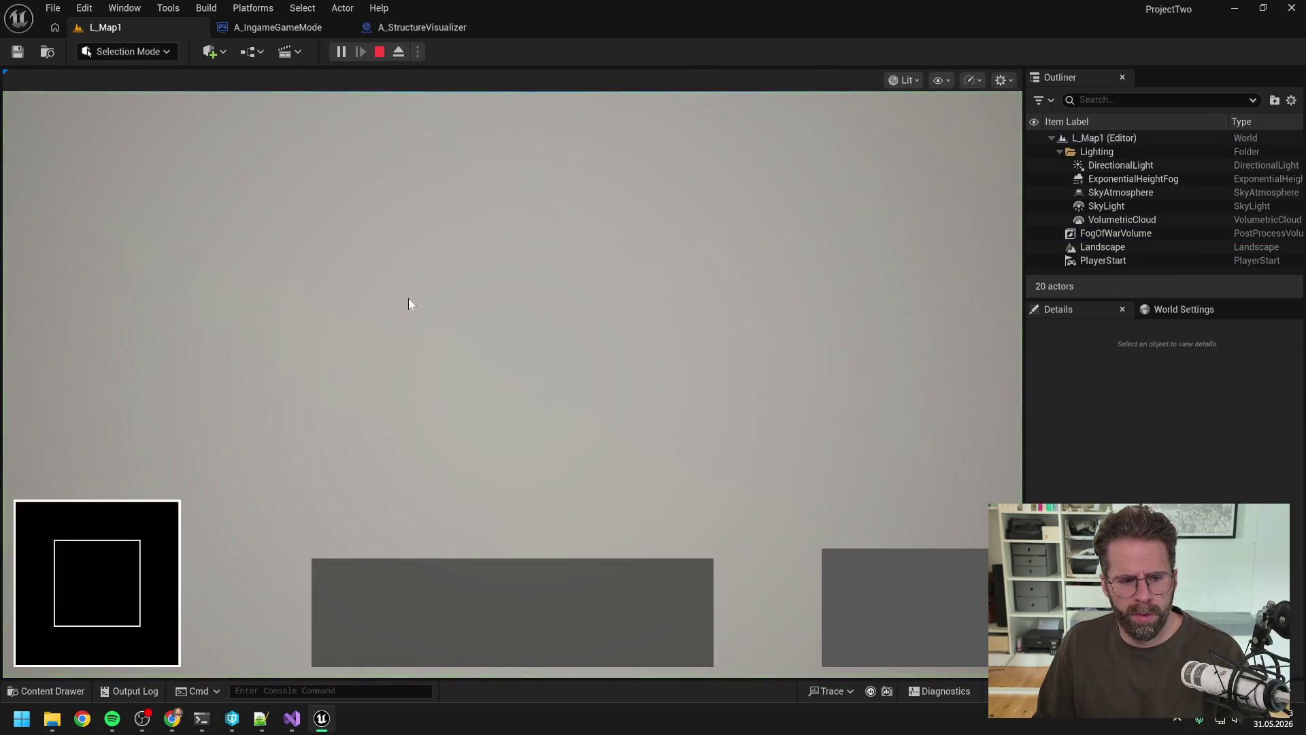
pyautogui.press('Escape')
pyautogui.click(338, 51)
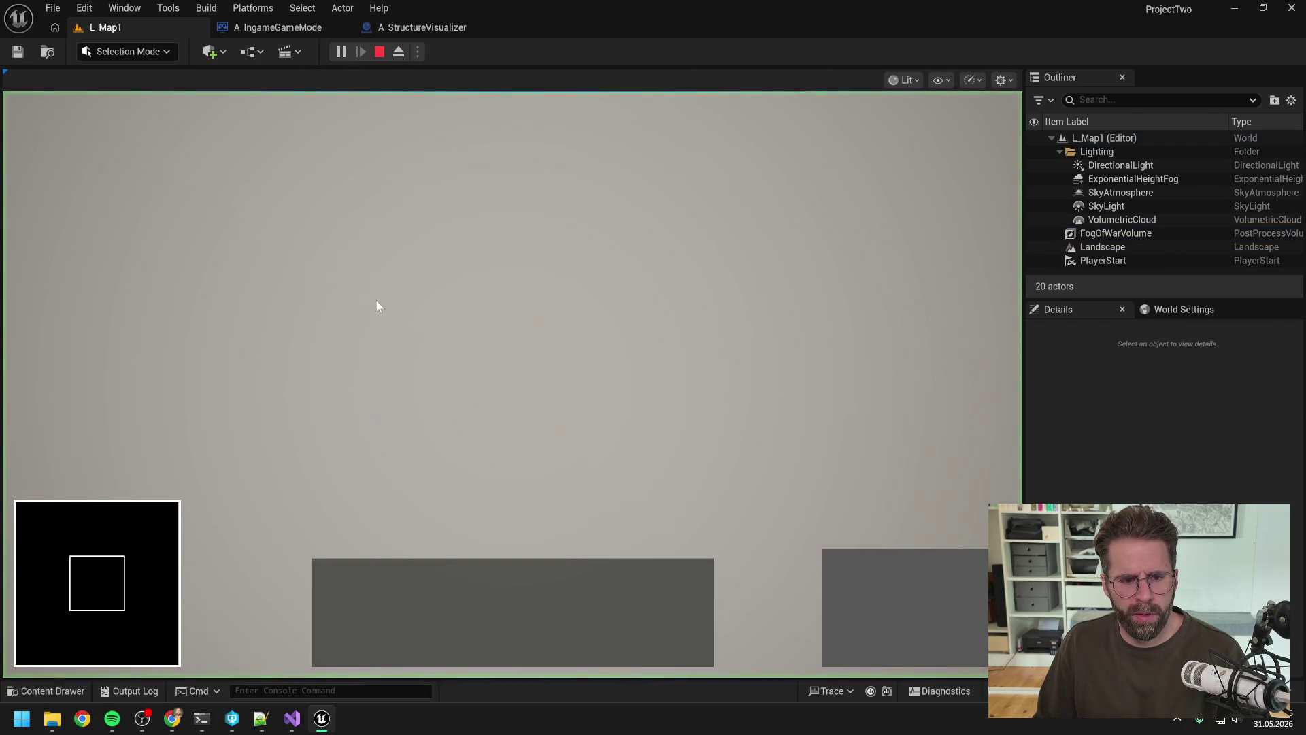
pyautogui.press('Escape')
pyautogui.click(410, 25)
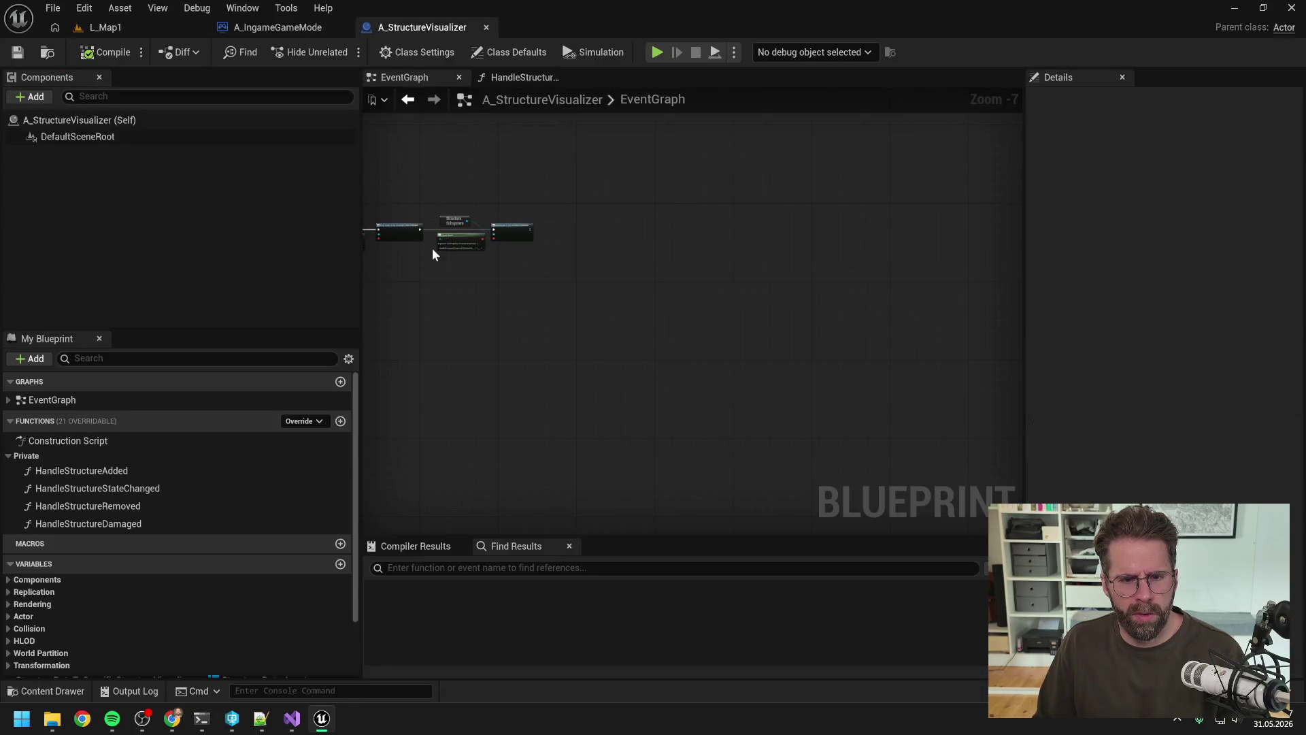
# Paste the Get All Structures loop nodes back into the EventGraph and compile.
pyautogui.click(506, 75)
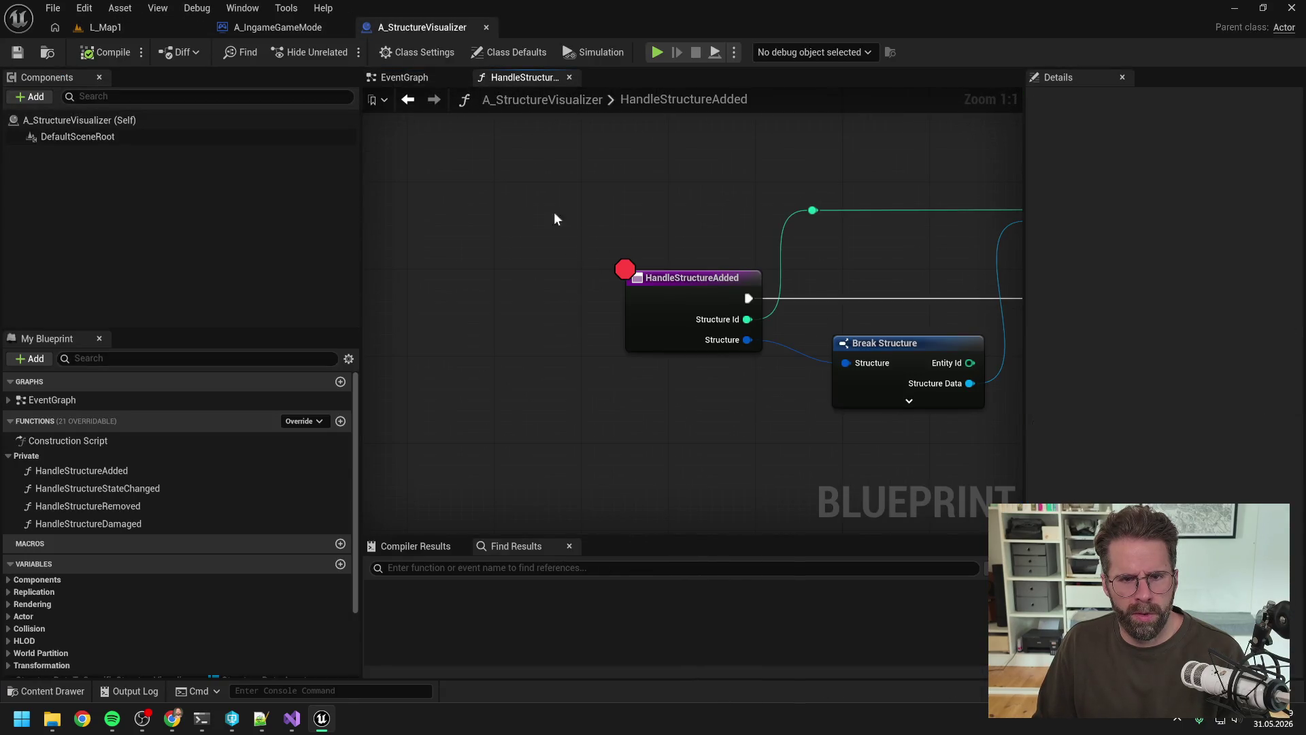
pyautogui.click(404, 77)
pyautogui.scroll(4, 589, 228)
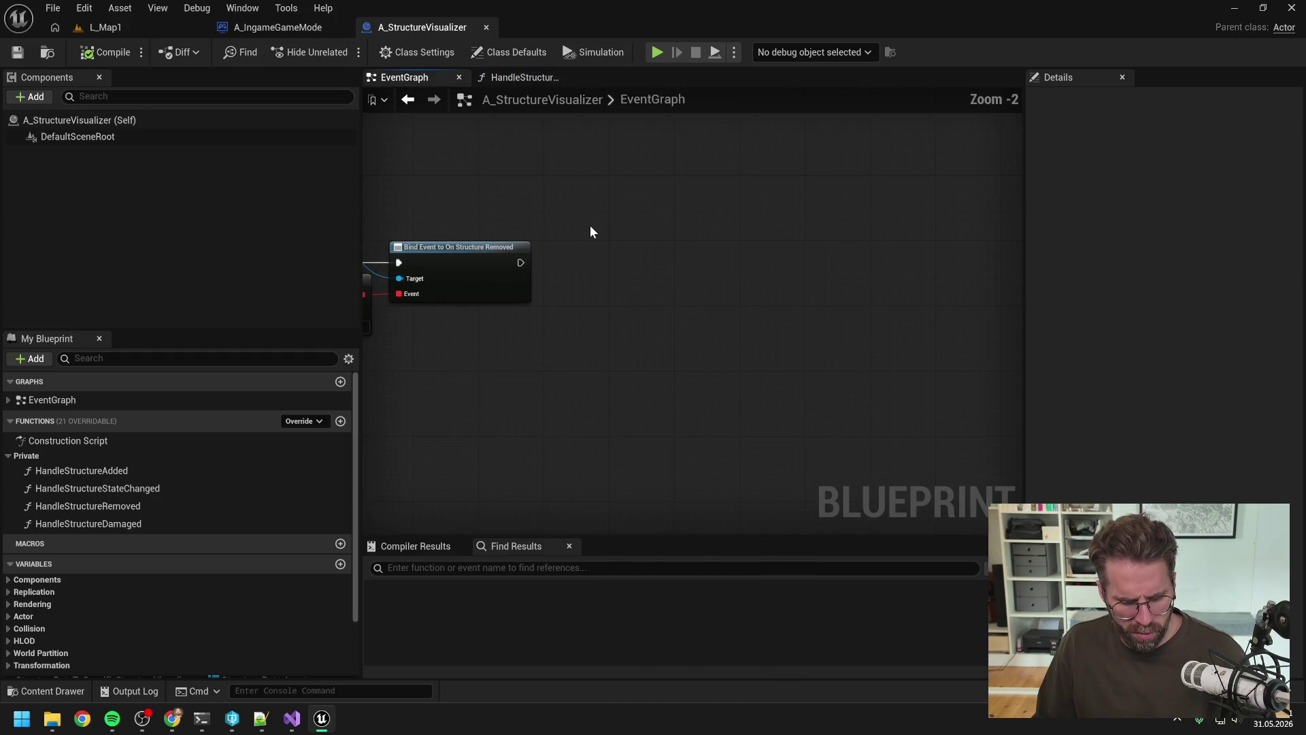
pyautogui.hotkey('ctrl', 'v')
pyautogui.scroll(-1, 705, 181)
pyautogui.moveTo(705, 182); pyautogui.dragTo(516, 173)
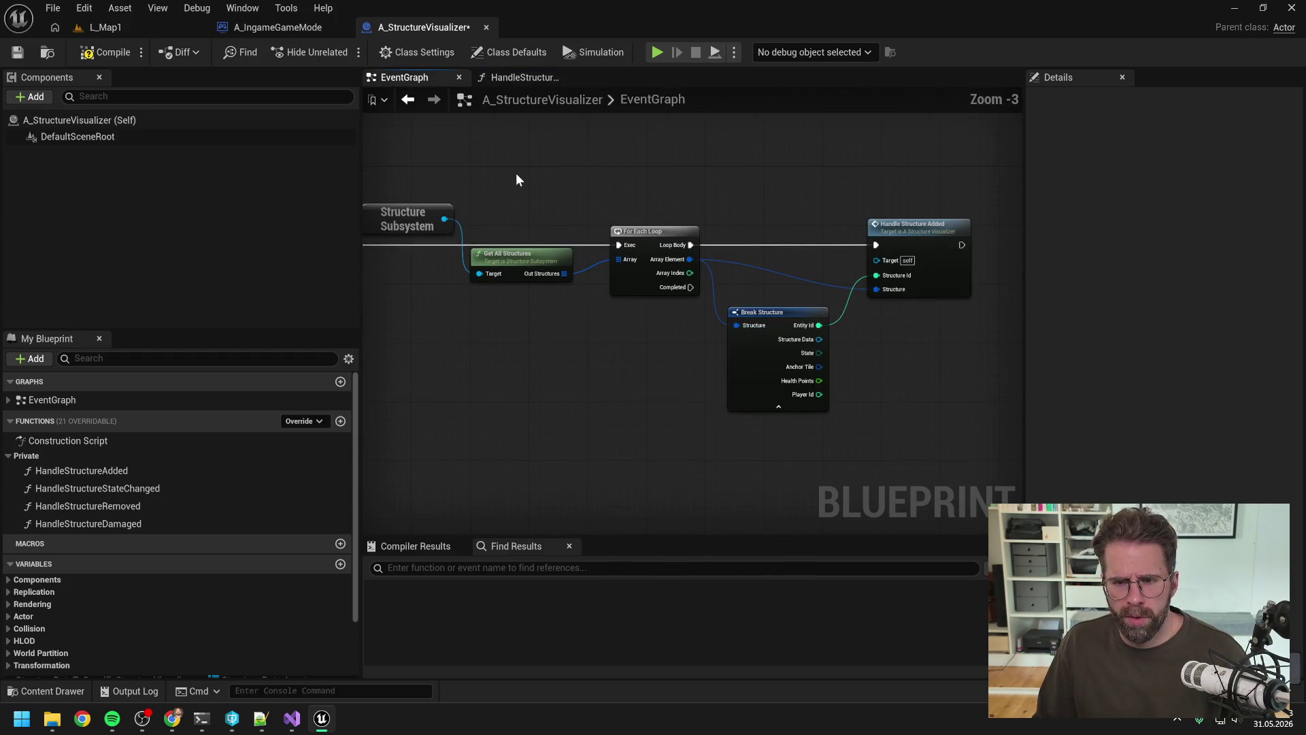
pyautogui.click(102, 52)
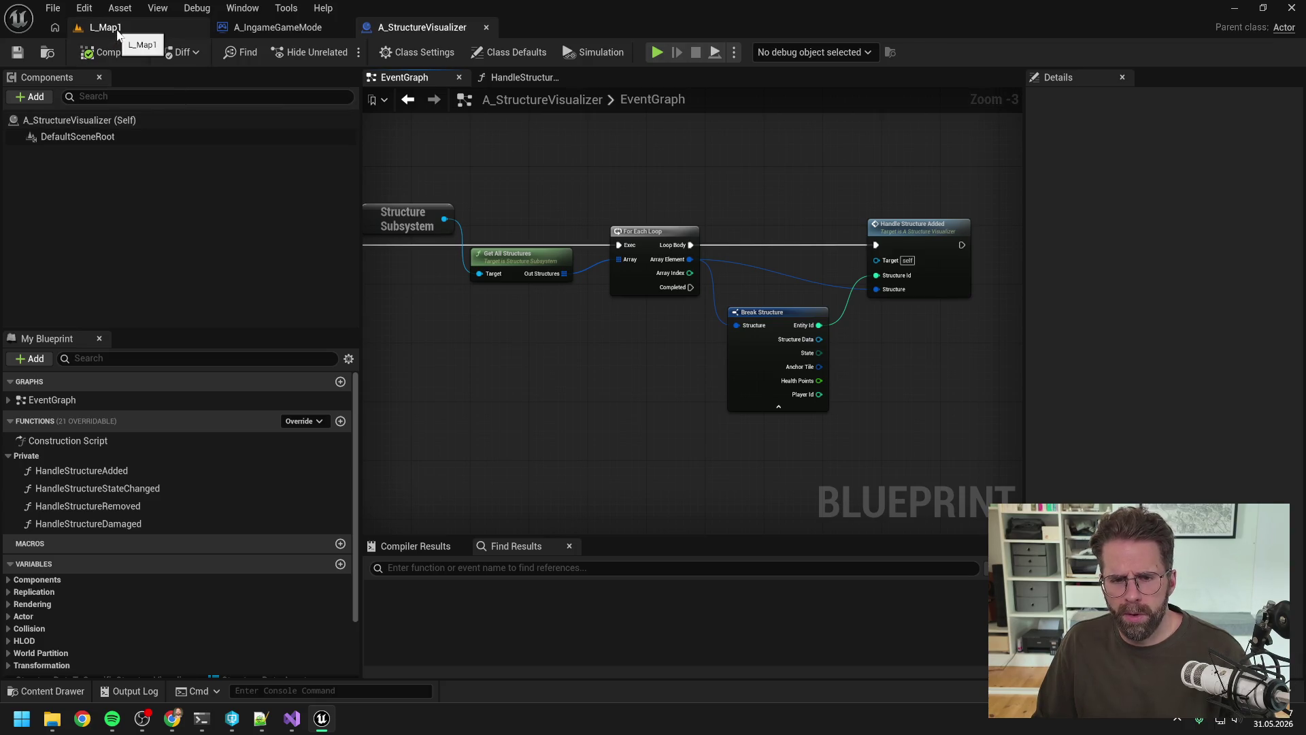
# Breakpoint the For Each Loop, play and step once, then remove the breakpoint and stop.
pyautogui.click(645, 234)
pyautogui.press('F9')
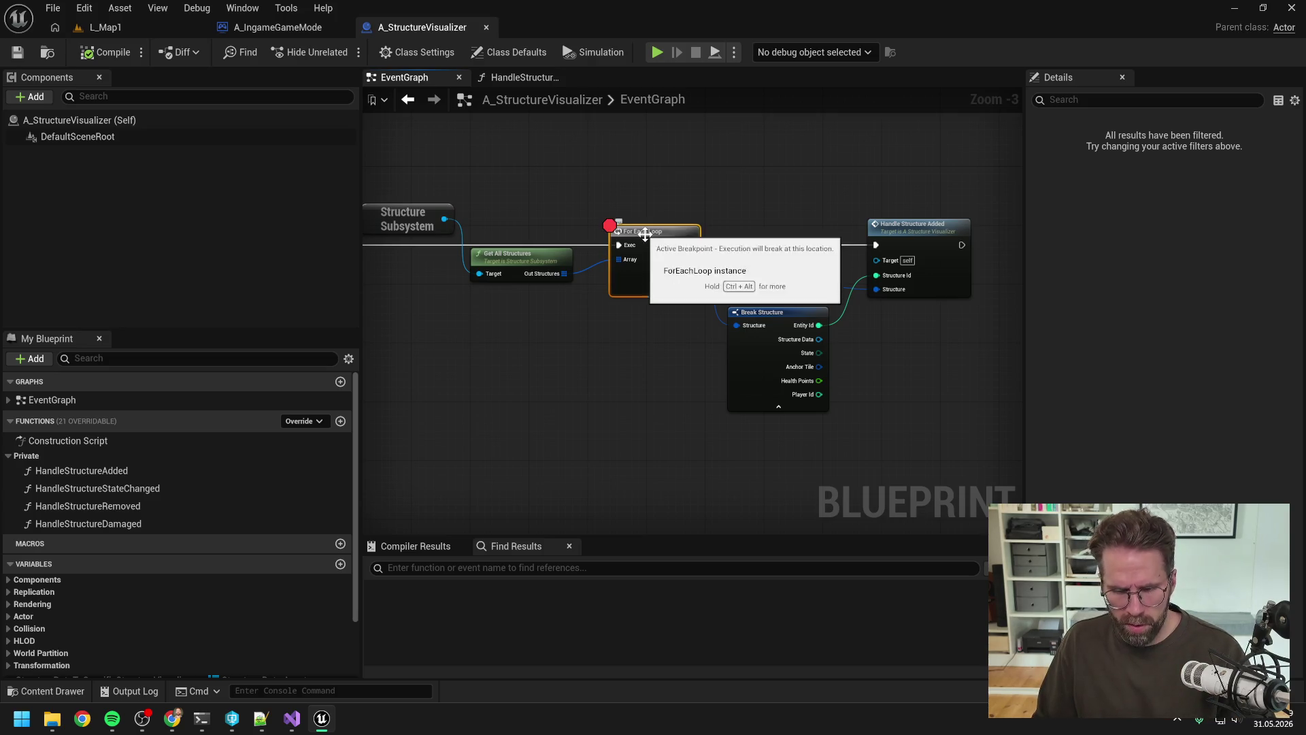
pyautogui.click(102, 28)
pyautogui.click(337, 52)
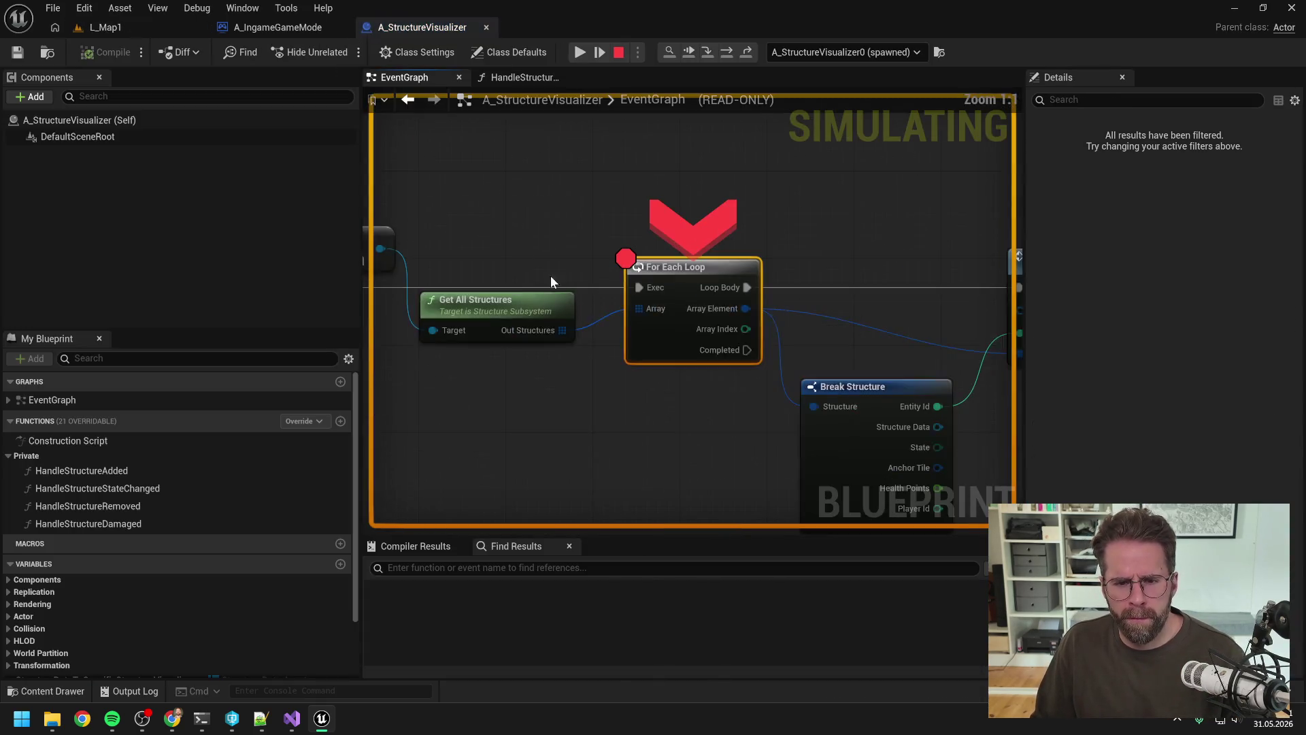
pyautogui.click(727, 52)
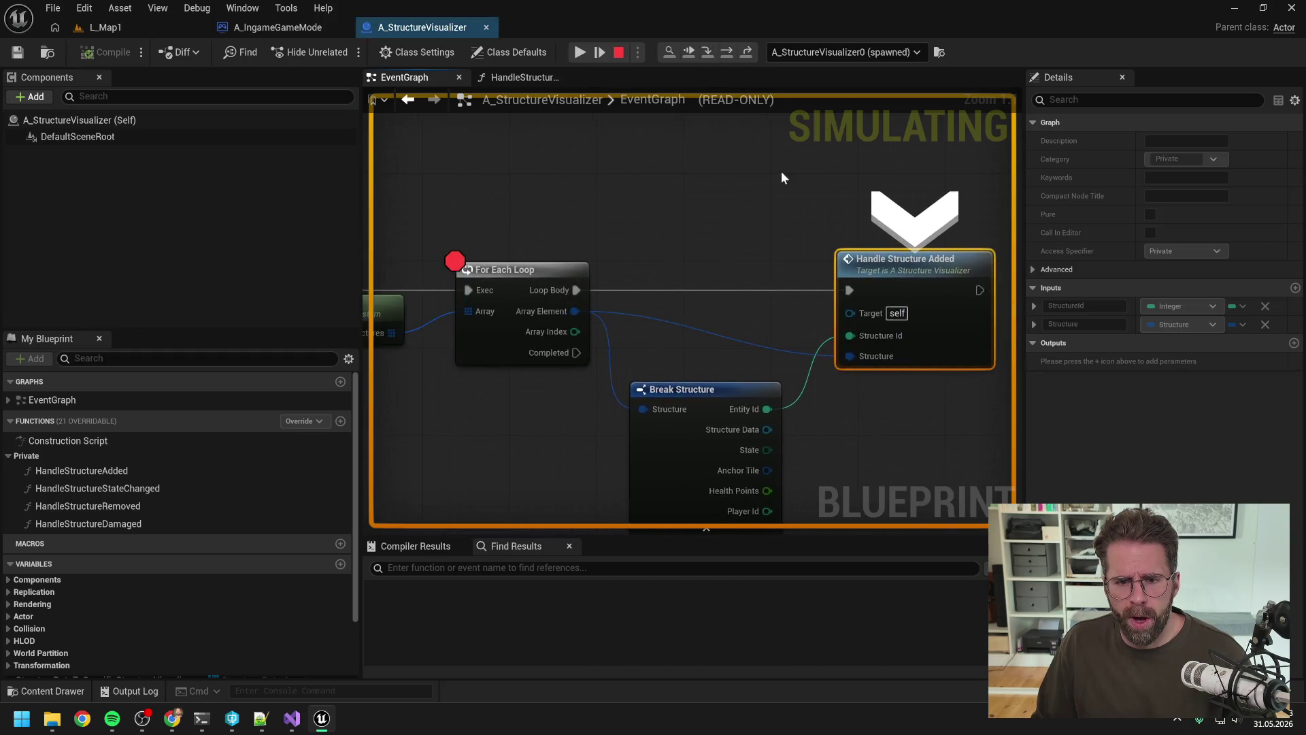
pyautogui.scroll(-3, 781, 177)
pyautogui.click(615, 240)
pyautogui.press('F9')
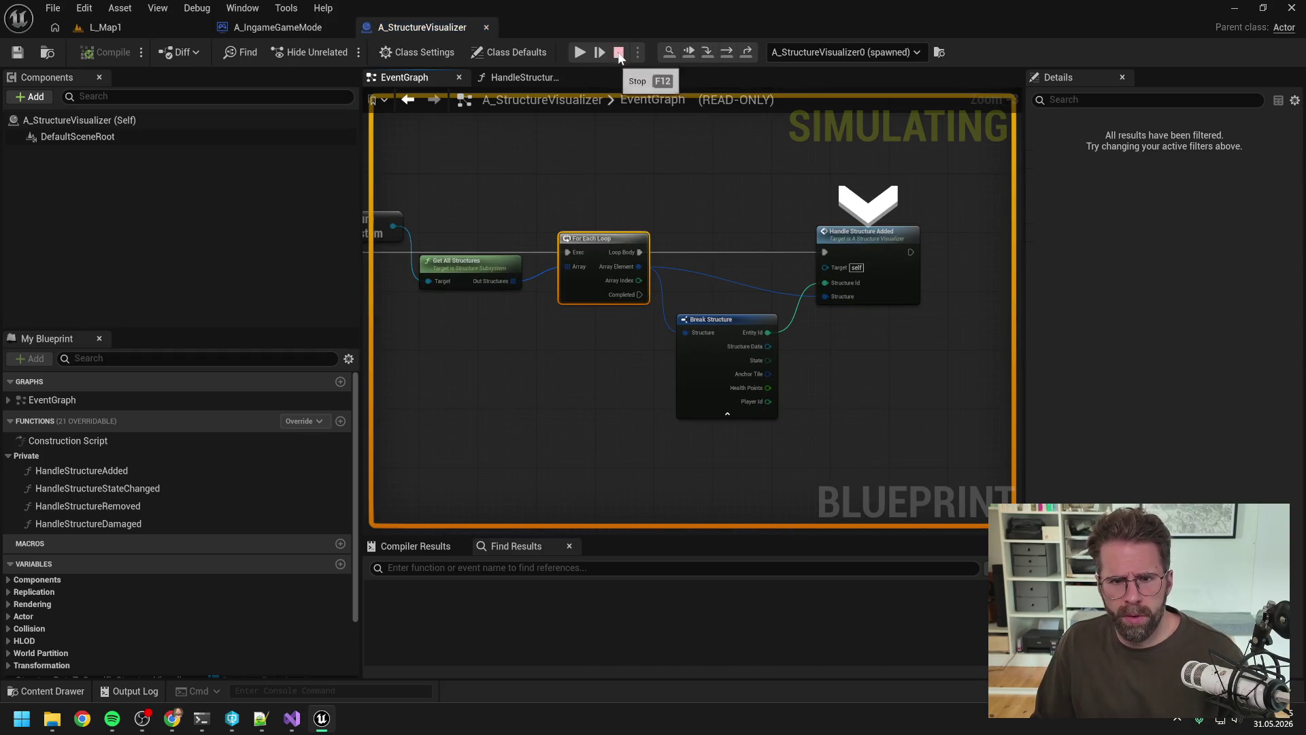
pyautogui.click(619, 53)
pyautogui.click(201, 718)
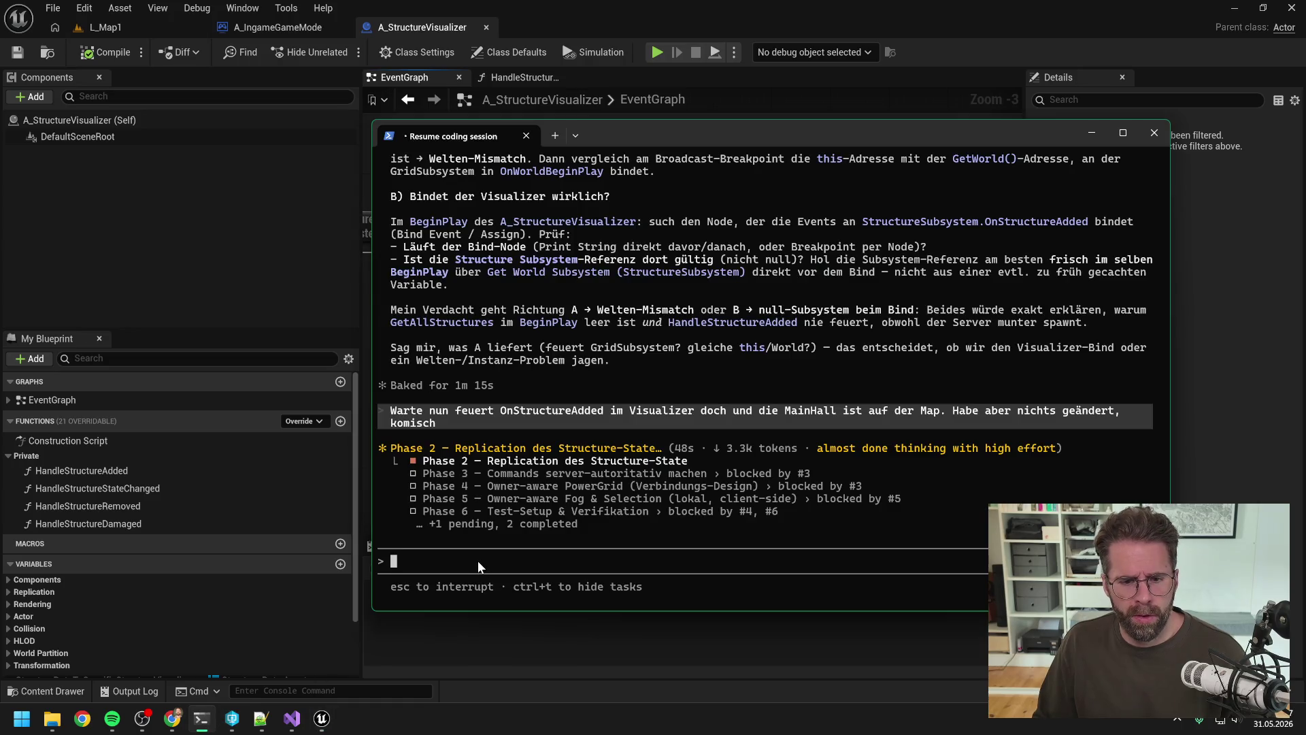
# Send 'ah moment' and begin the note 'Es ist doch was' about the BeginPlay timing problem.
pyautogui.write('ah moment')
pyautogui.press('Return')
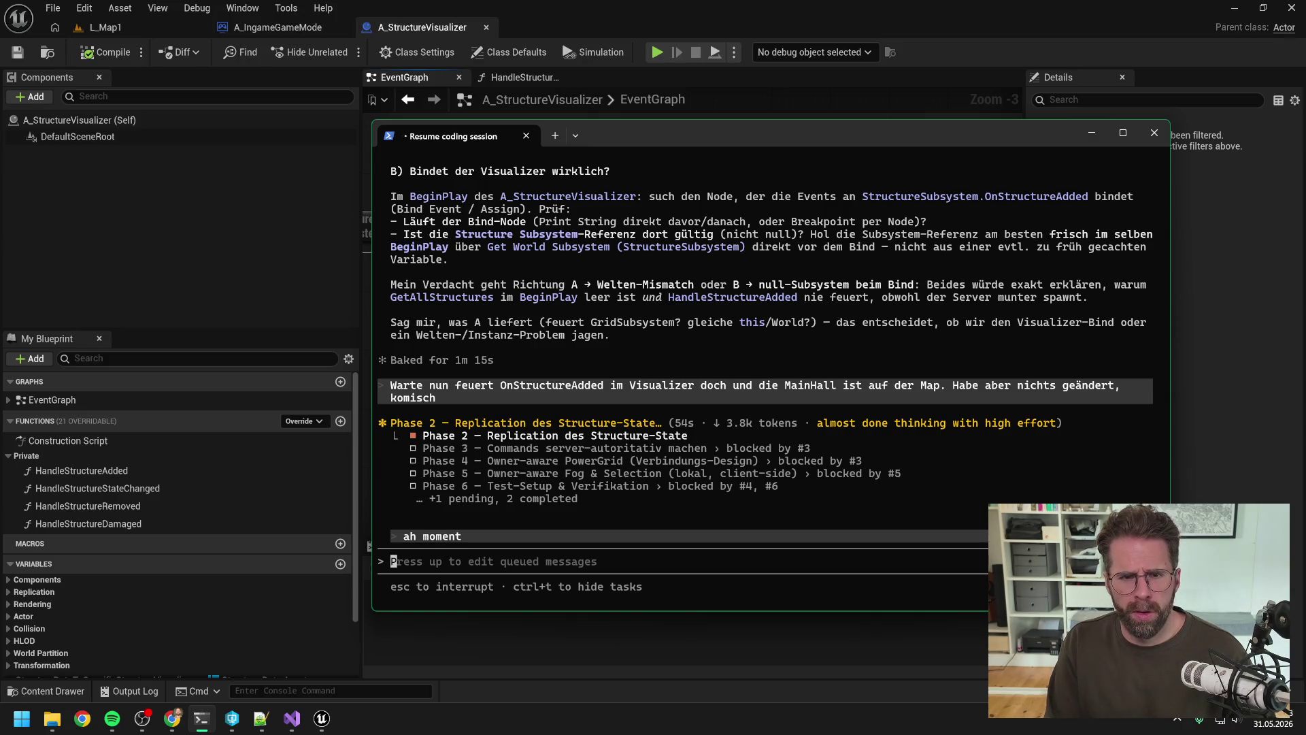
pyautogui.write('Es i')
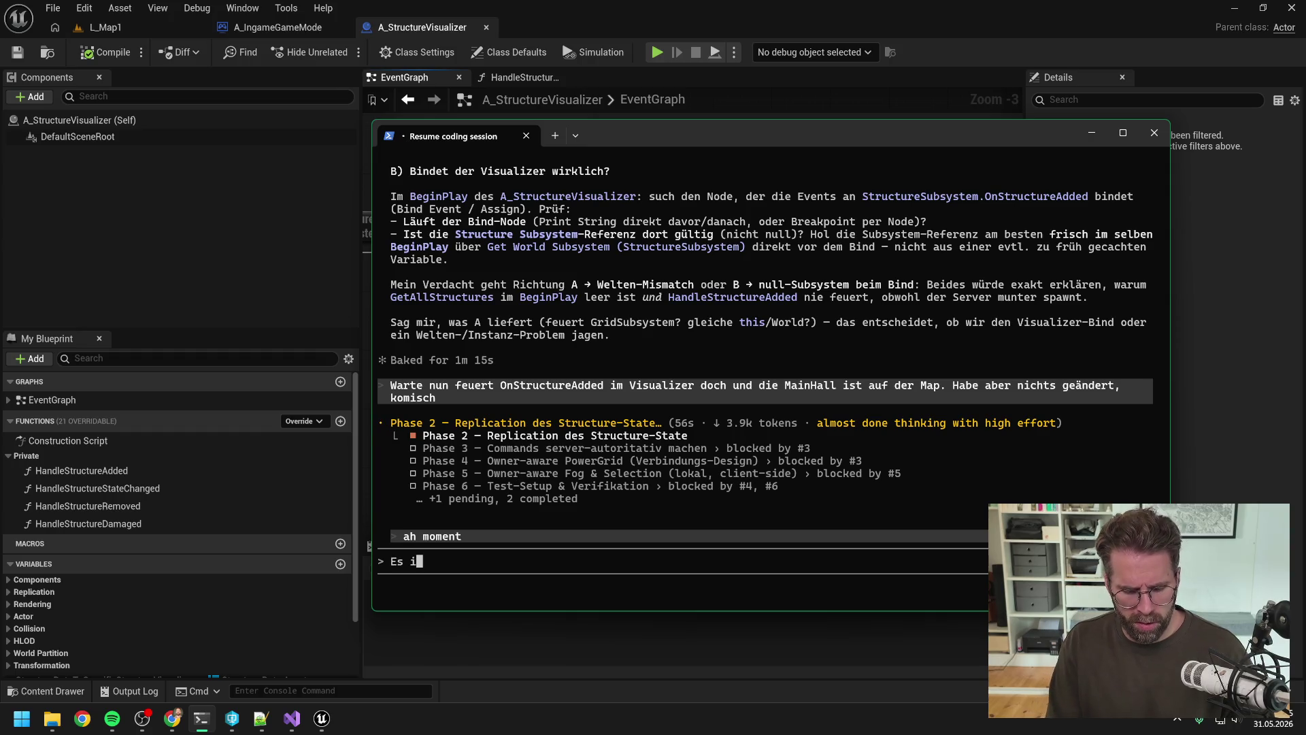
pyautogui.write('st doch was')
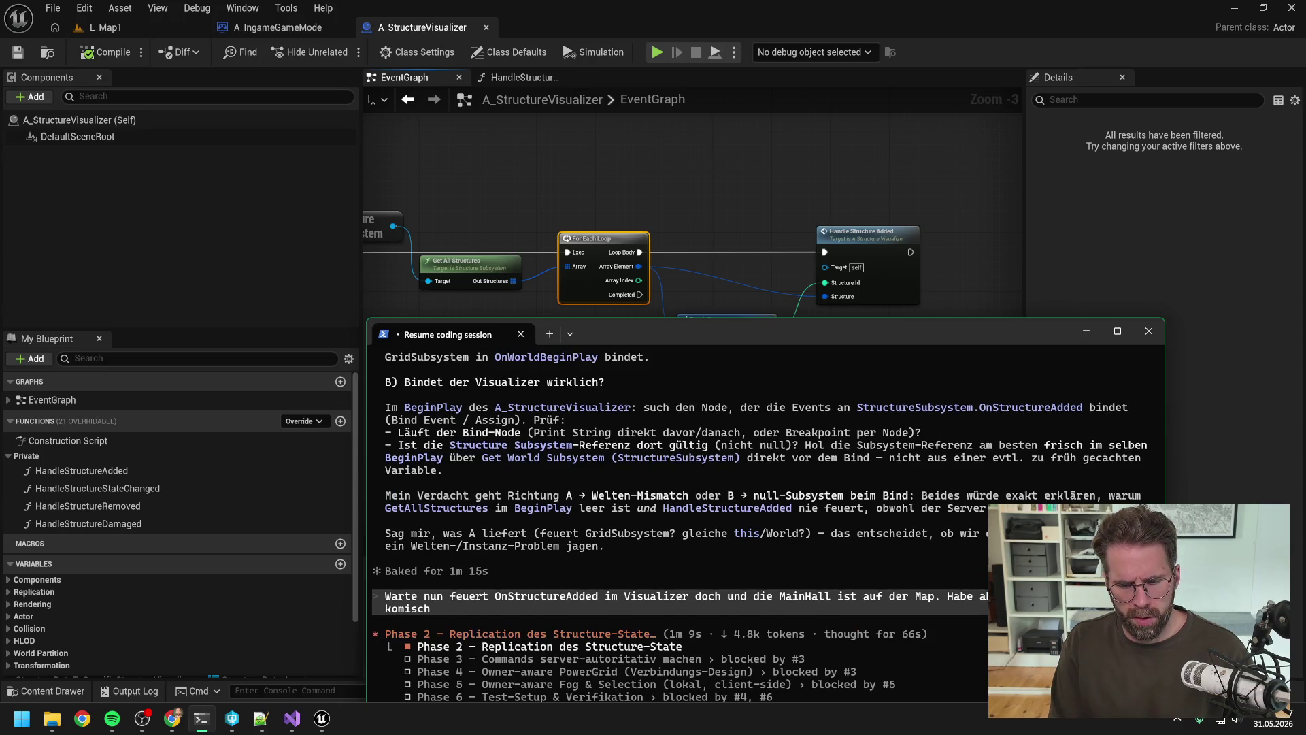
pyautogui.moveTo(765, 338)
pyautogui.mouseDown()
pyautogui.moveTo(740, 238)
pyautogui.moveTo(663, 184)
pyautogui.mouseUp()
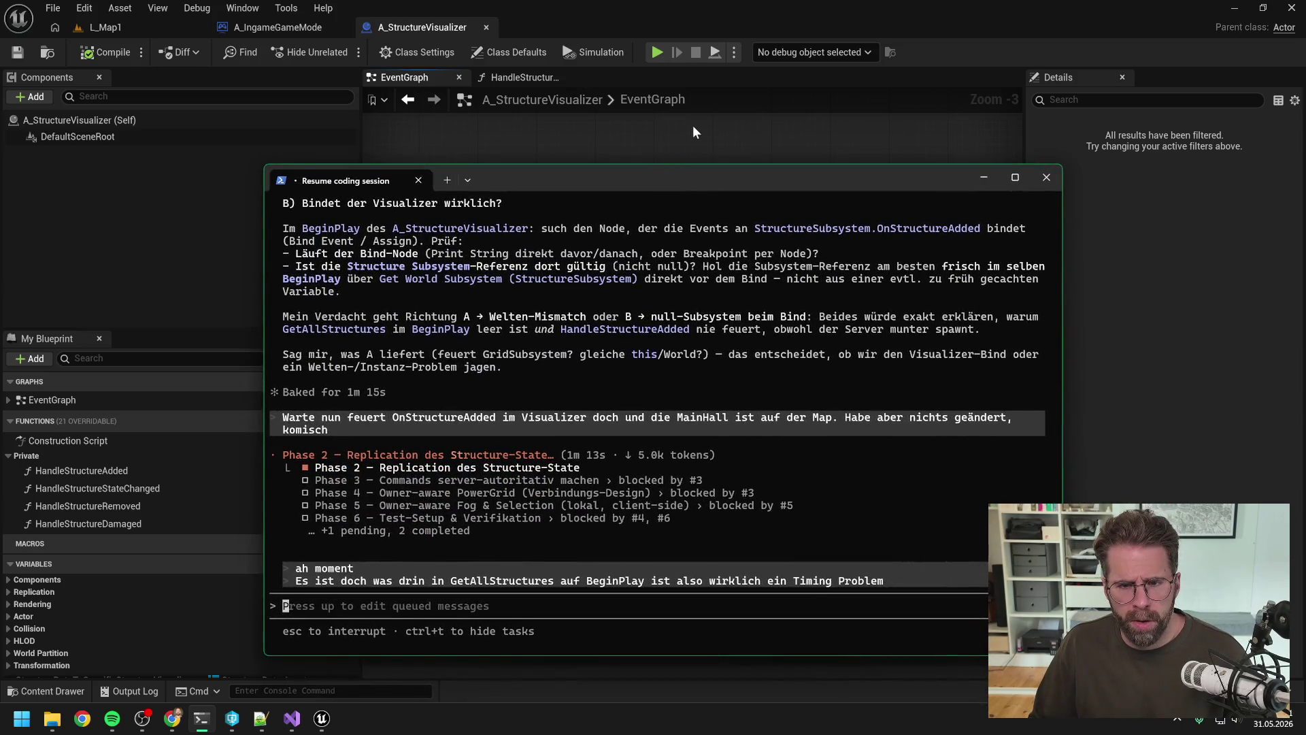
pyautogui.click(691, 149)
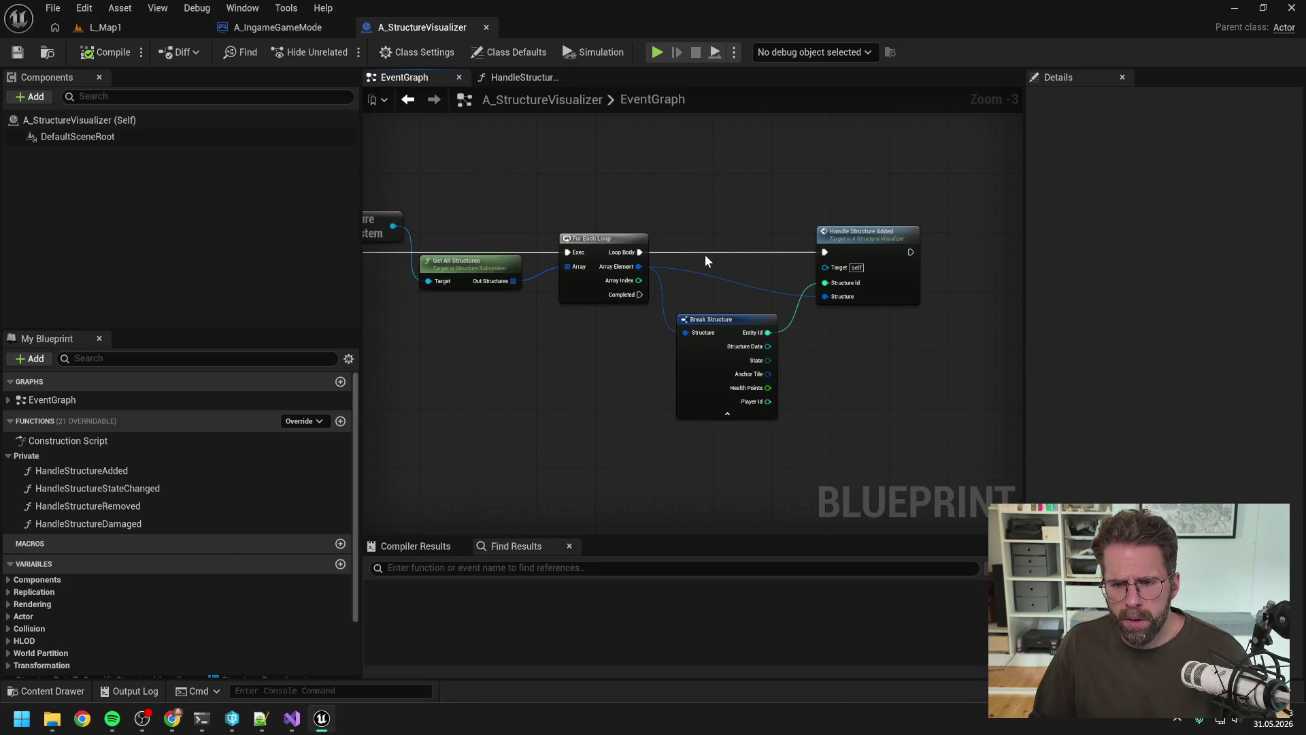
# Put a breakpoint on the For Each Loop node and play the level until it hits.
pyautogui.click(704, 235)
pyautogui.press('F9')
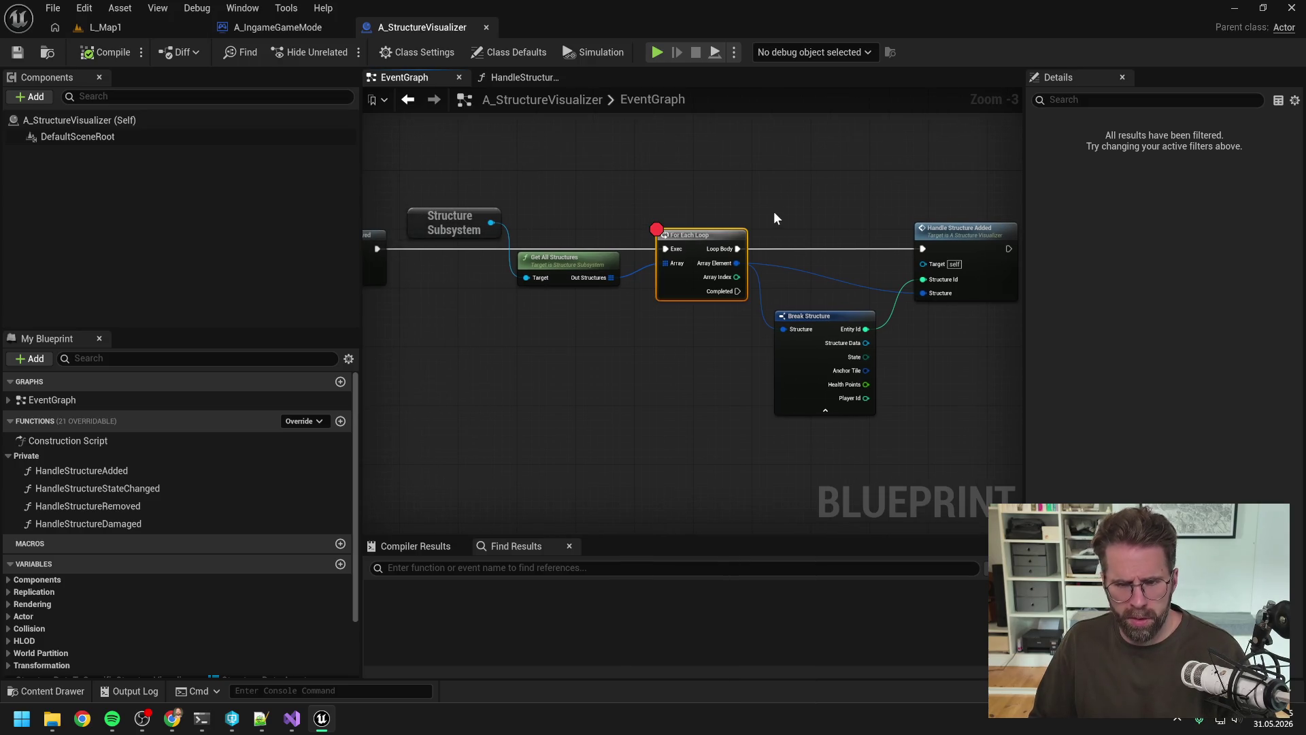
pyautogui.click(117, 30)
pyautogui.click(329, 51)
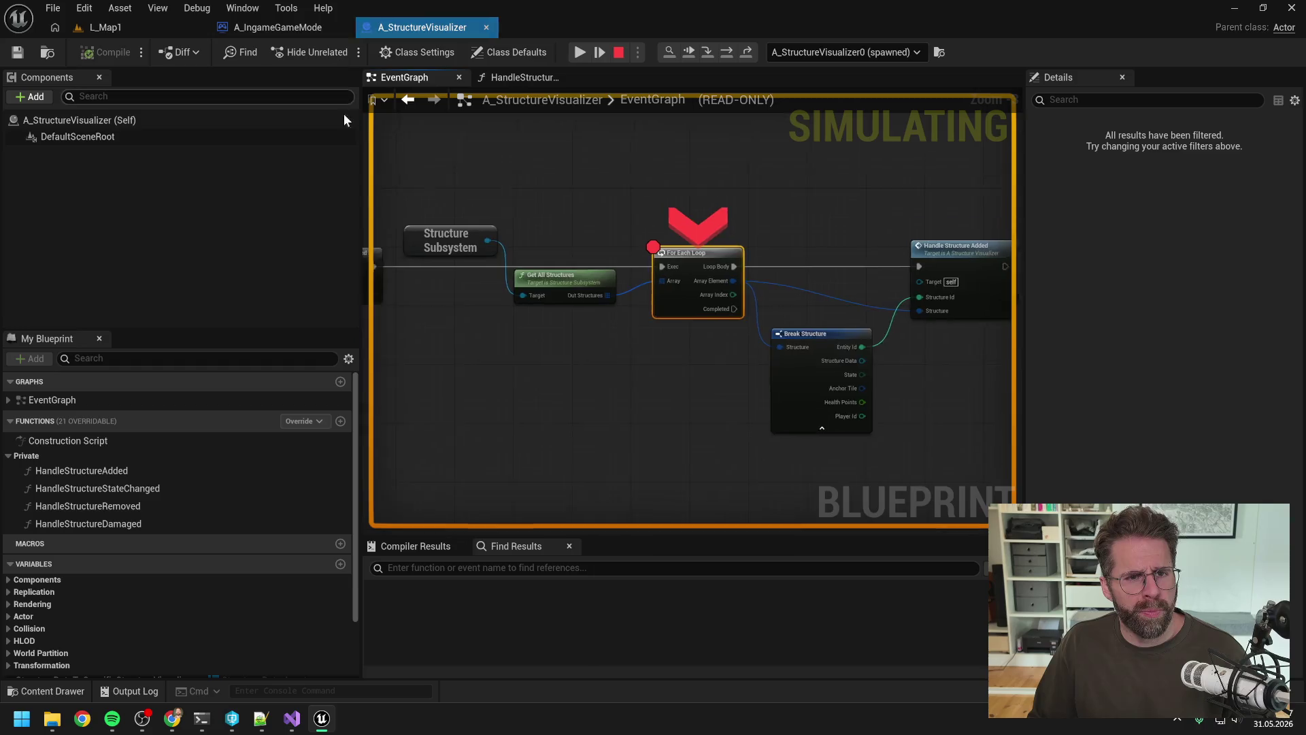
pyautogui.moveTo(674, 310)
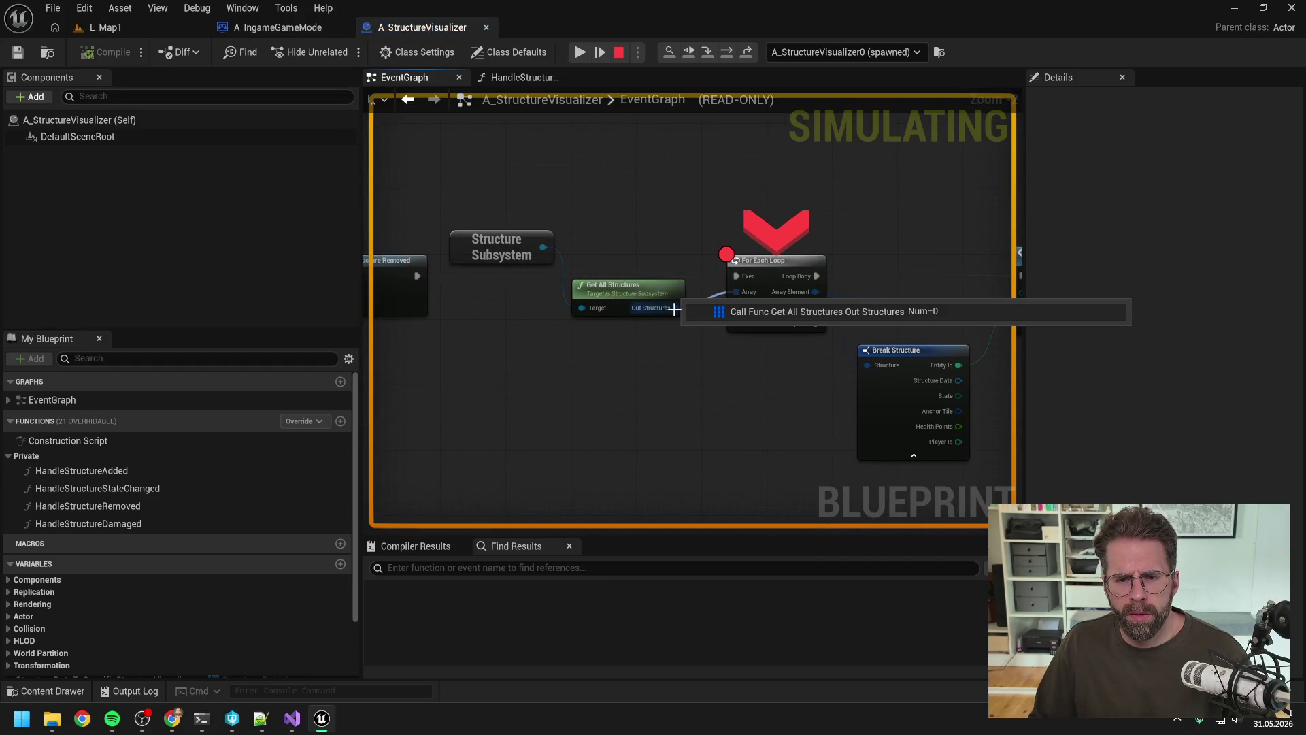
# Step into HandleStructureAdded and inspect the For Each Loop's debug values.
pyautogui.click(707, 52)
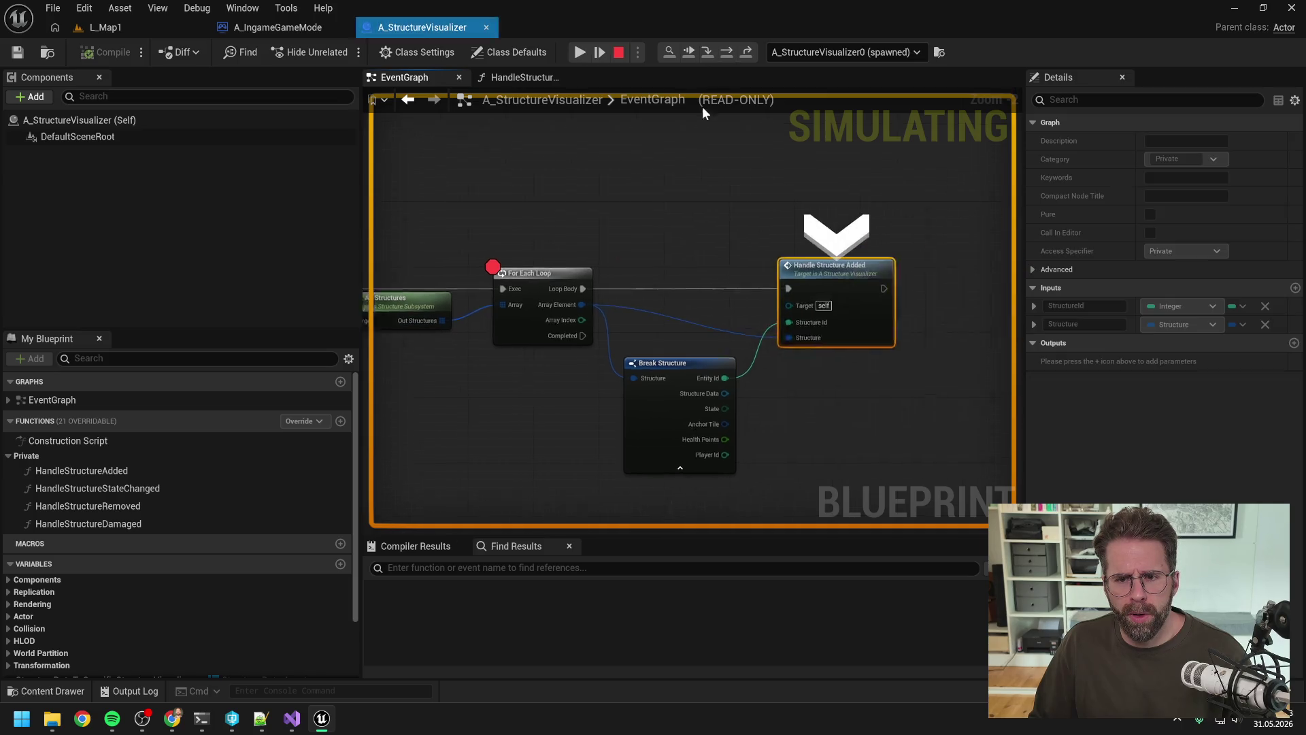
pyautogui.moveTo(510, 304)
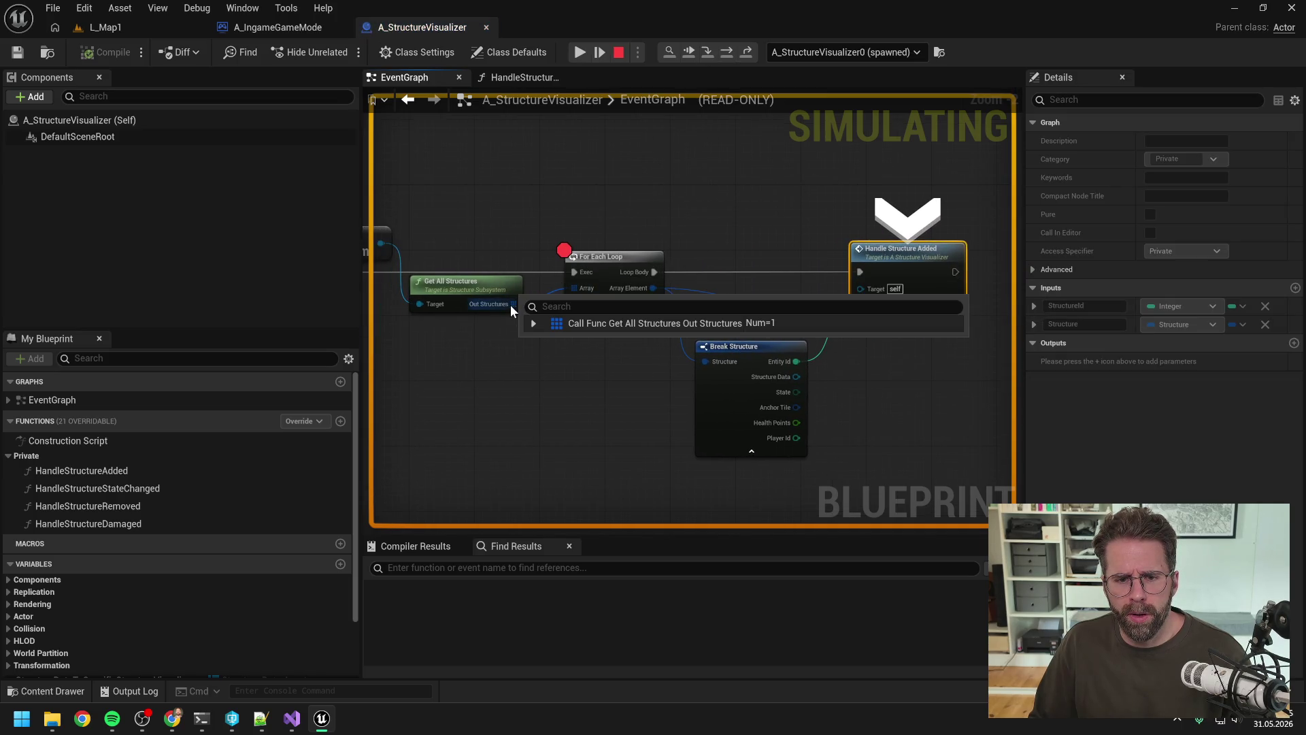
pyautogui.click(621, 253)
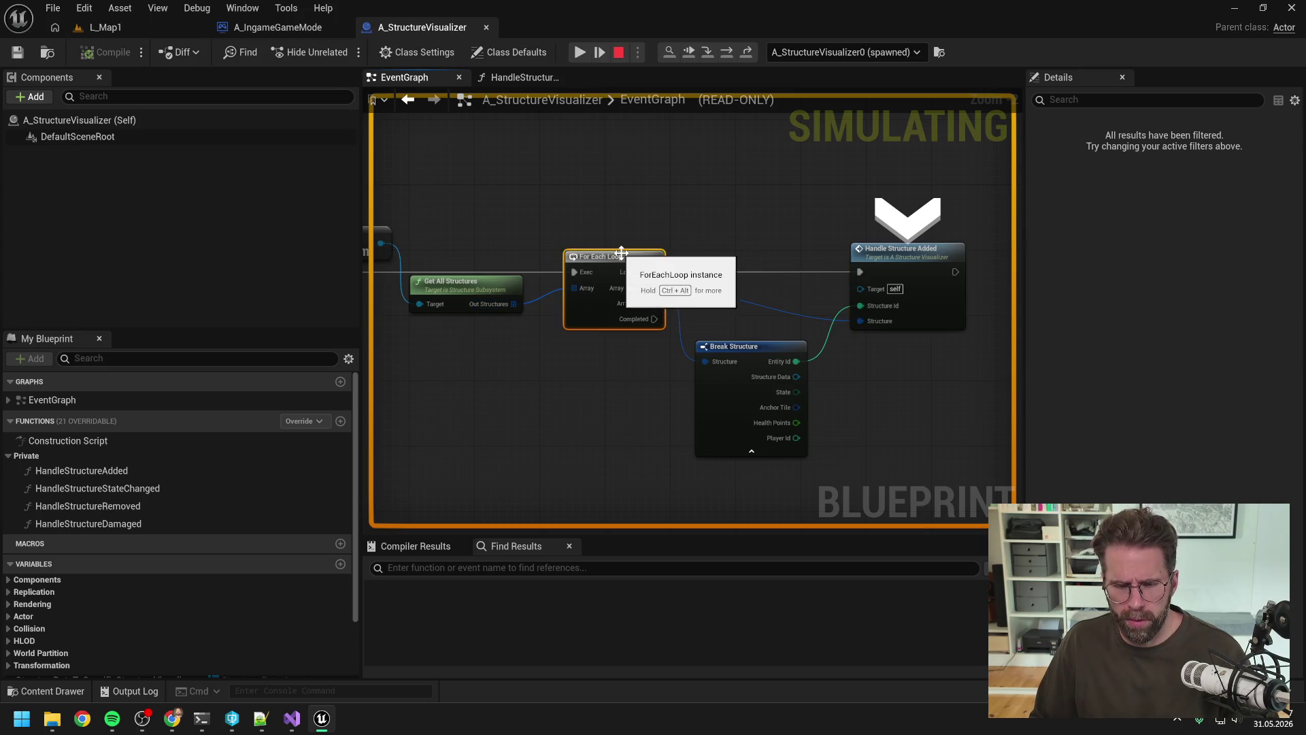
pyautogui.click(672, 185)
pyautogui.scroll(-2, 672, 185)
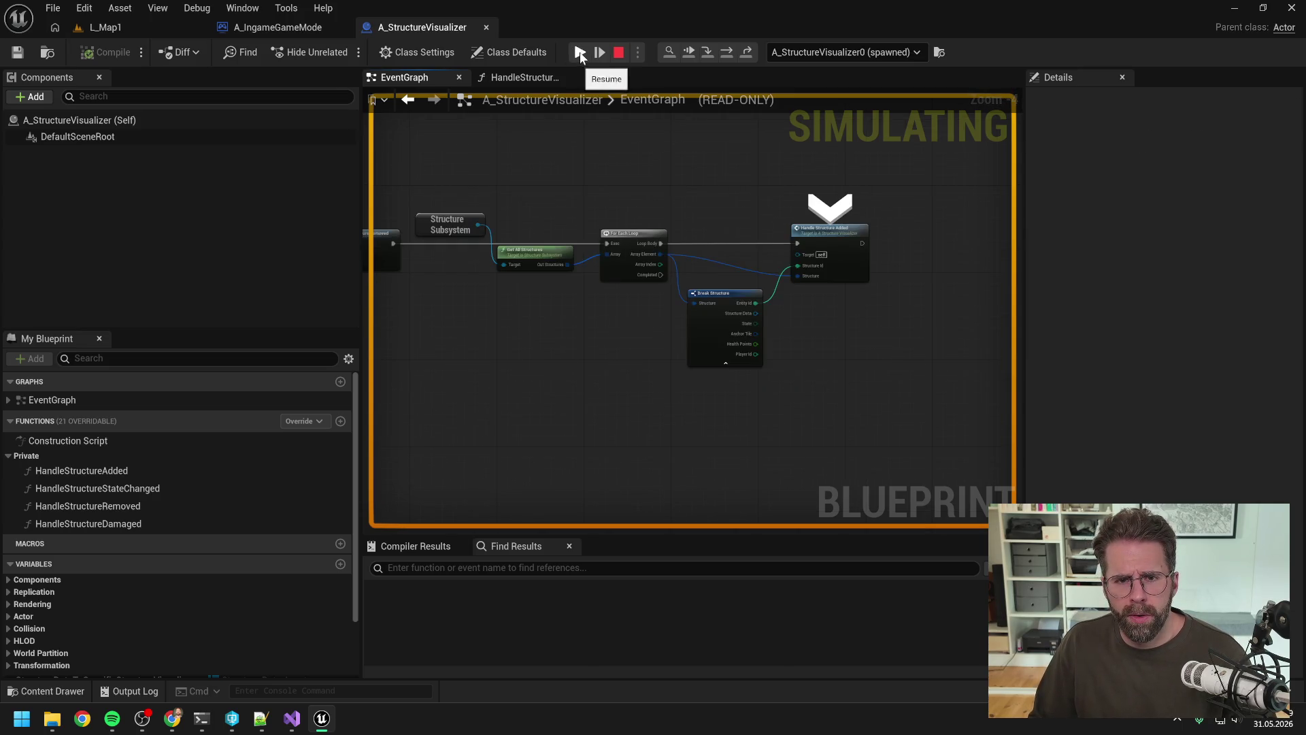
# Resume execution past the breakpoint and stop the play session with Esc.
pyautogui.click(579, 53)
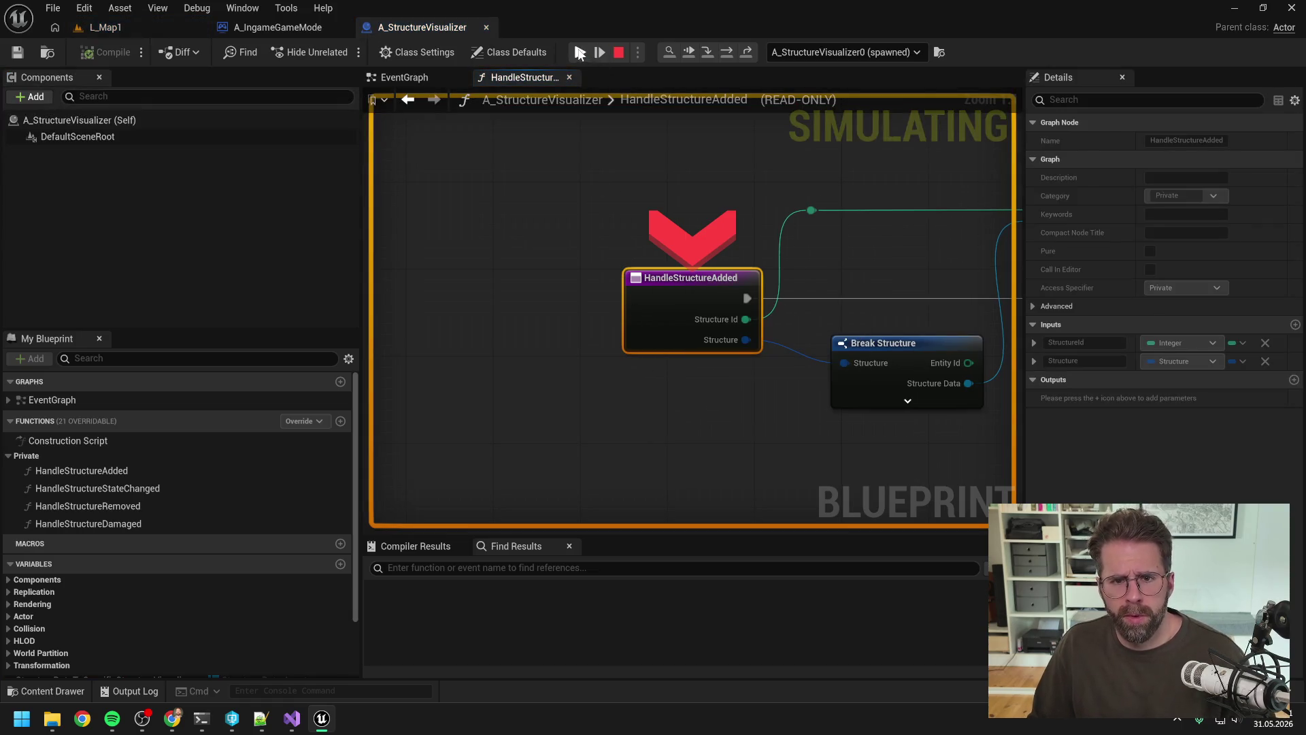
pyautogui.click(580, 53)
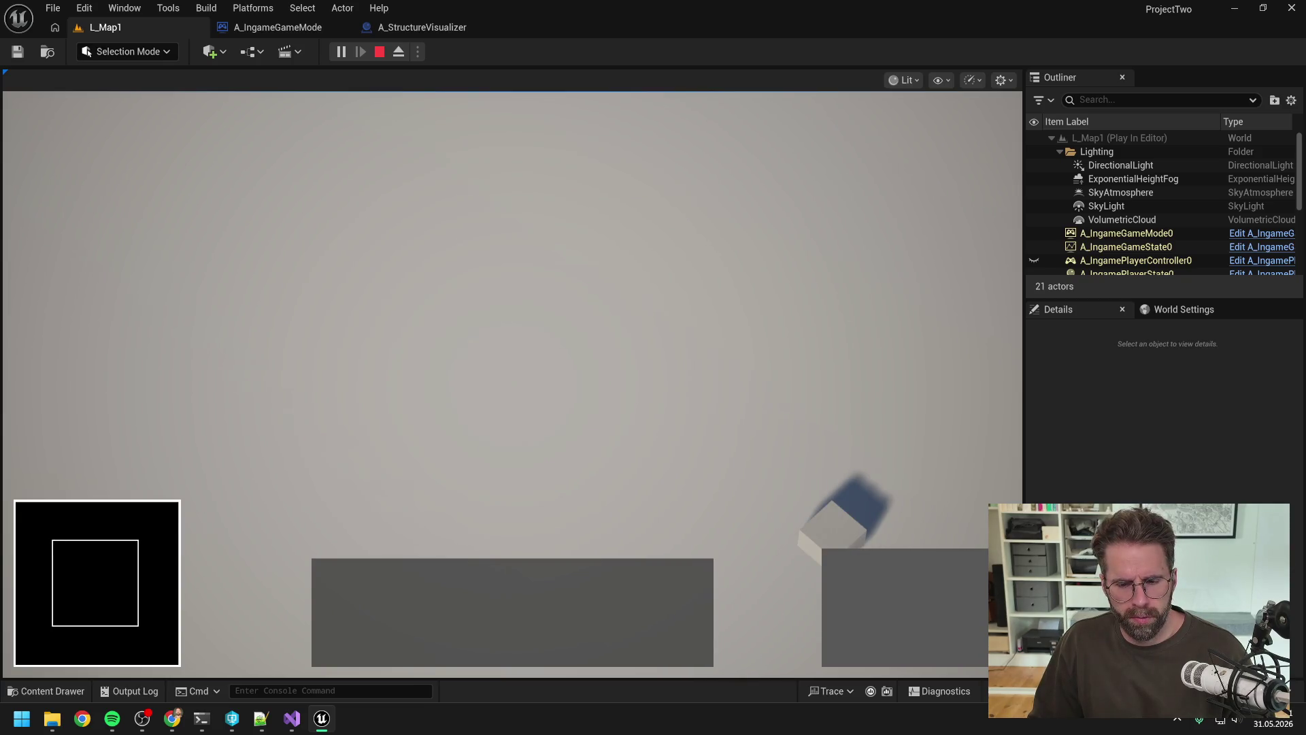
pyautogui.press('Escape')
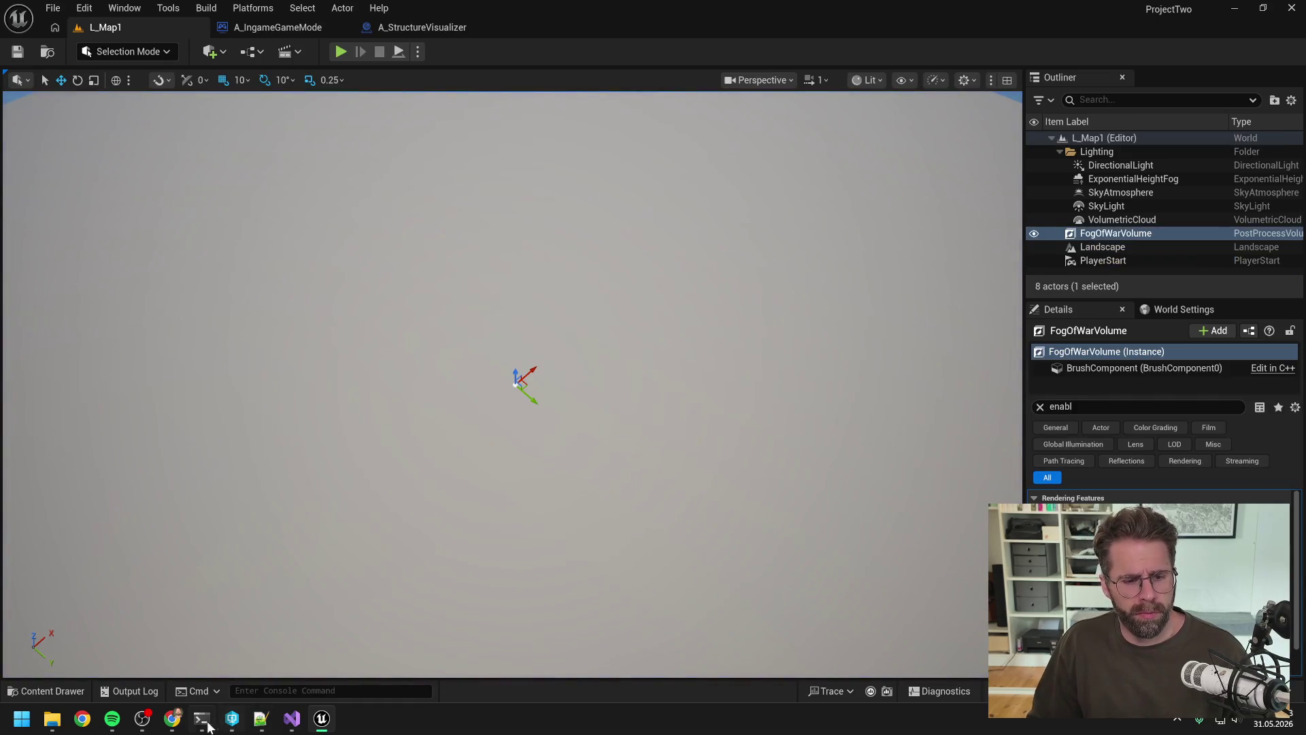
pyautogui.moveTo(201, 725)
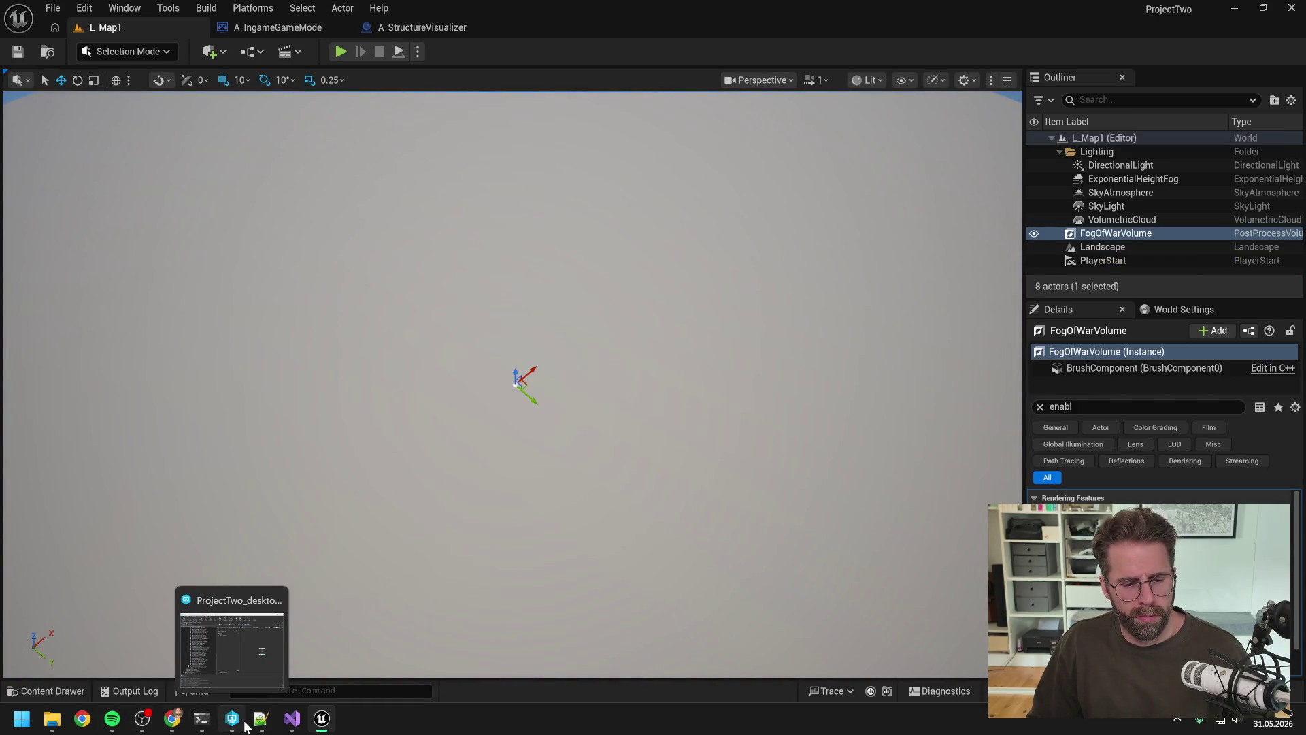
pyautogui.moveTo(298, 723)
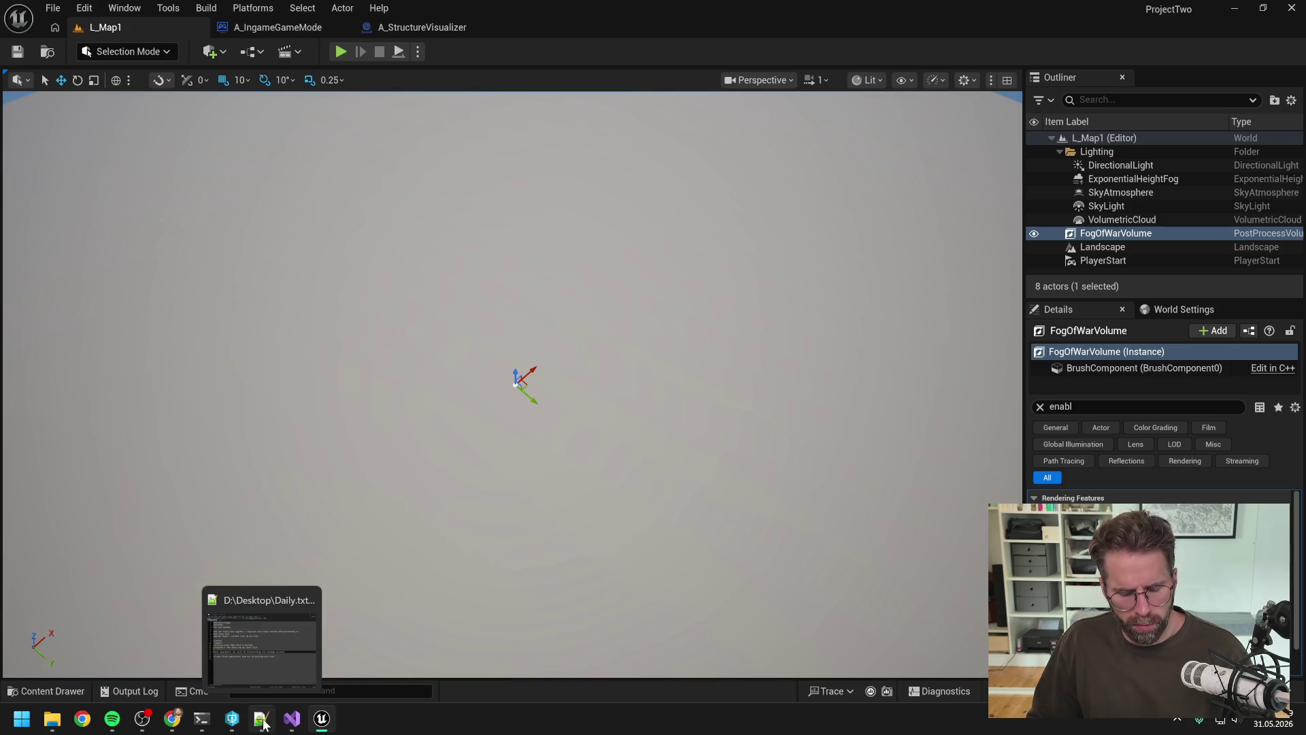
pyautogui.click(293, 722)
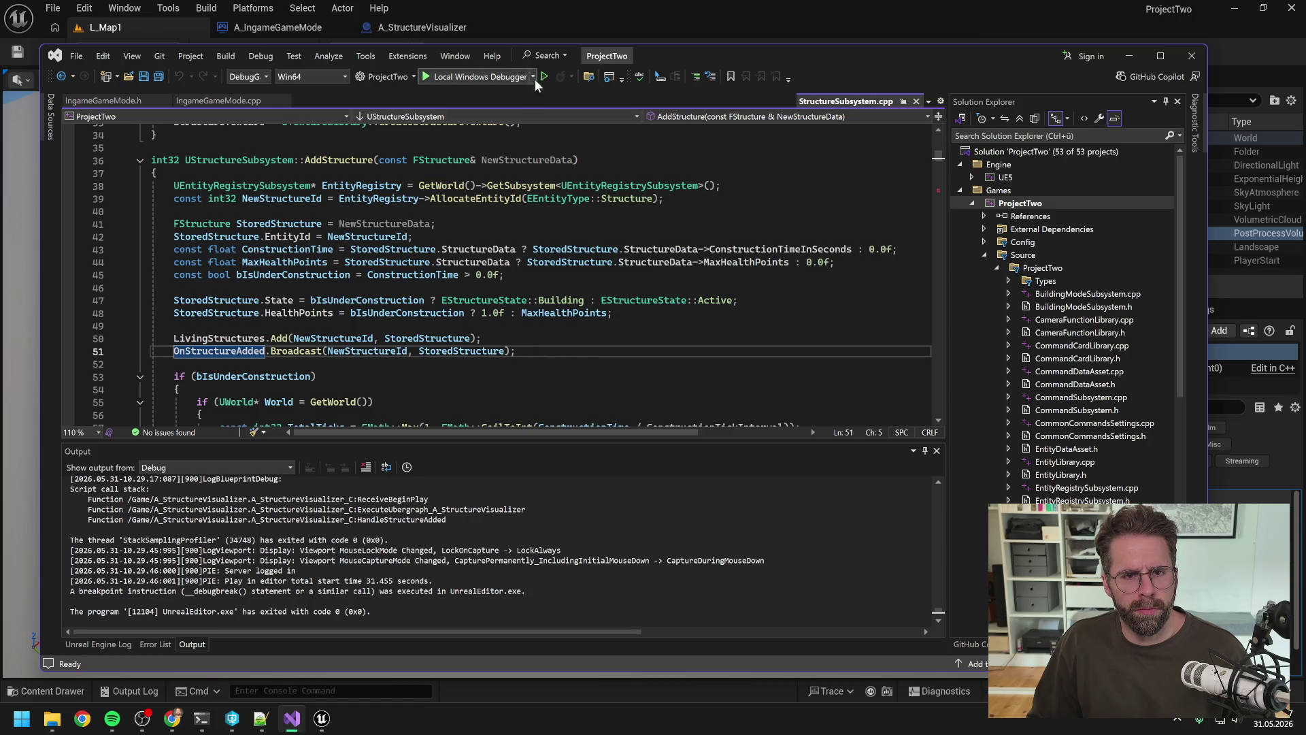
pyautogui.click(730, 43)
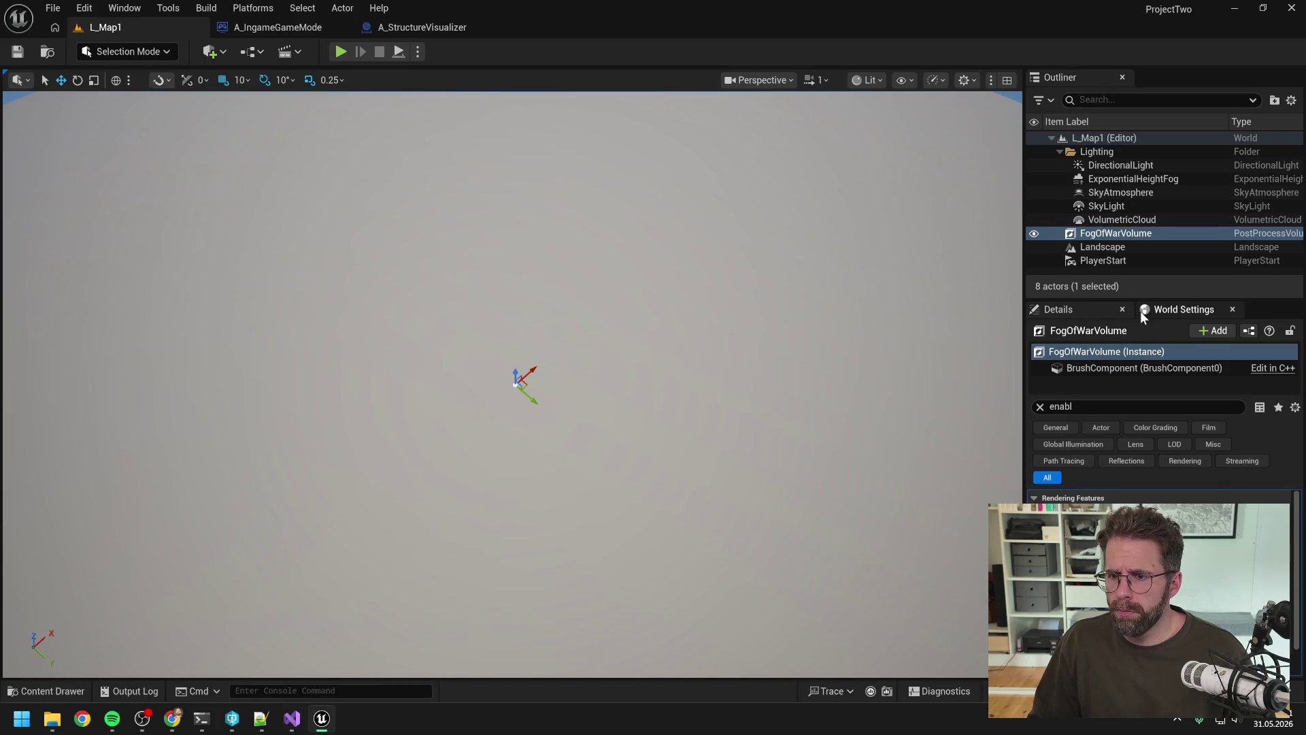
# Set the World Settings Map Size to 40000 x 40000 and start Play In Editor.
pyautogui.click(1174, 308)
pyautogui.click(1209, 430)
pyautogui.click(1265, 442)
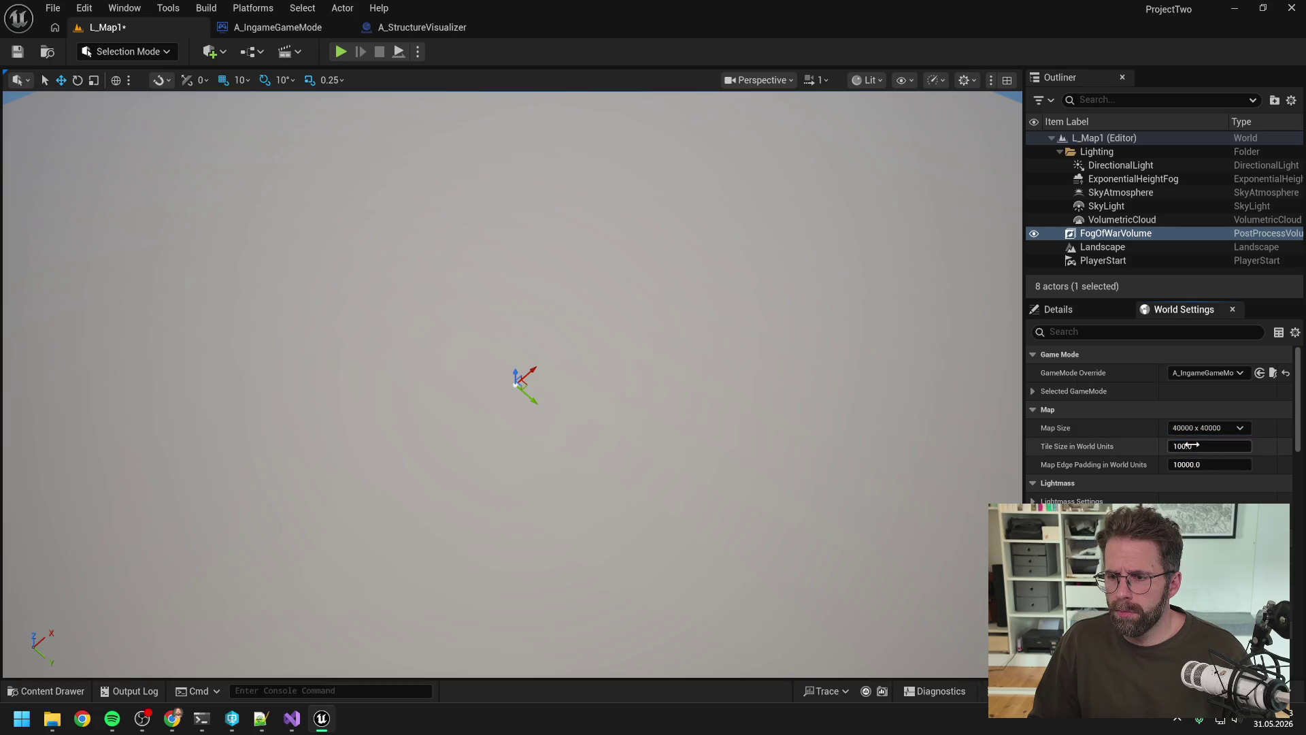
pyautogui.click(340, 52)
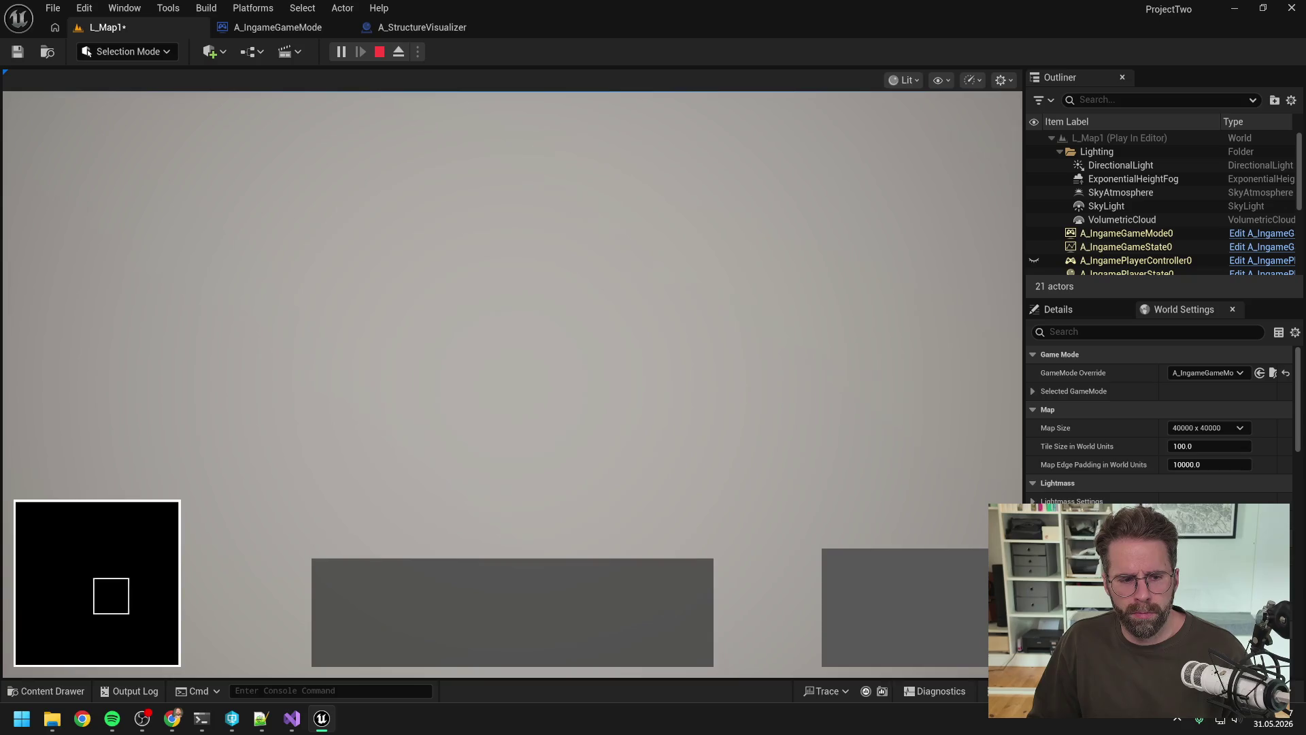
# Eject to a free camera and inspect the A_SpecificStructureVisualizer0 actor in the running level.
pyautogui.press('F8')
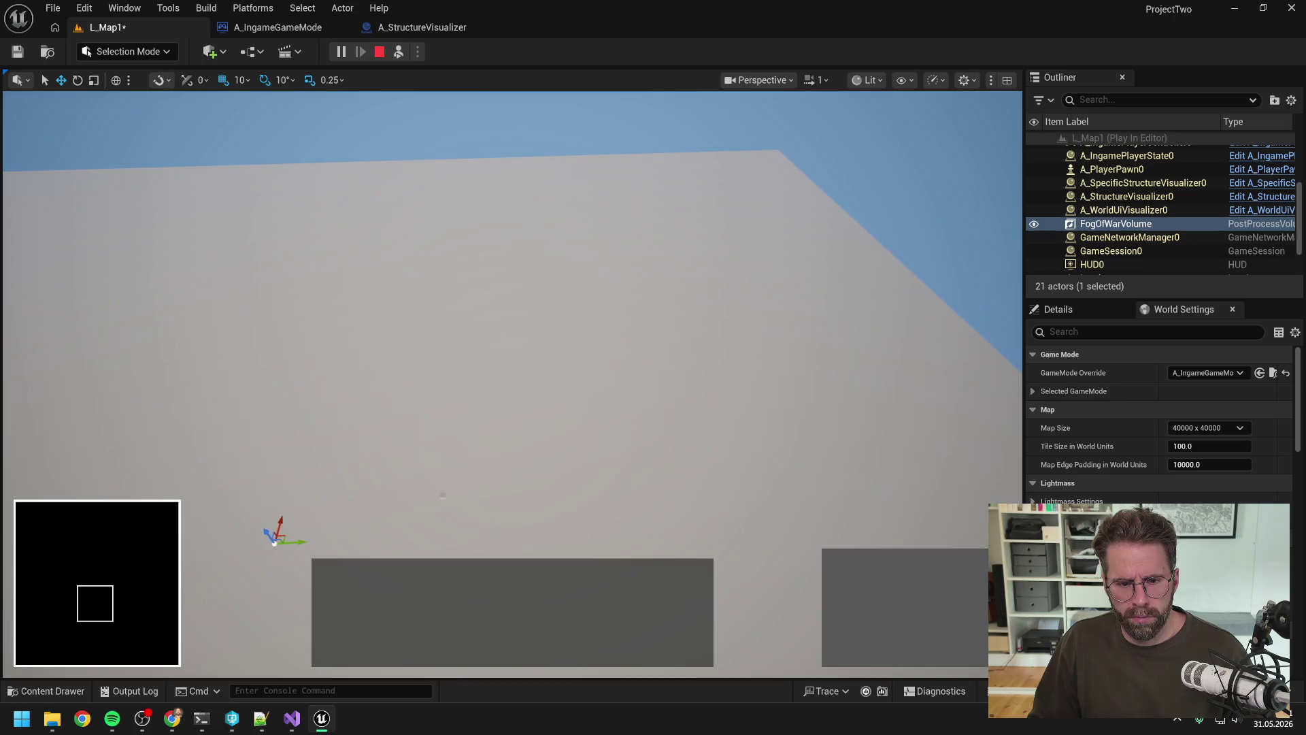
pyautogui.click(499, 396)
pyautogui.press('f')
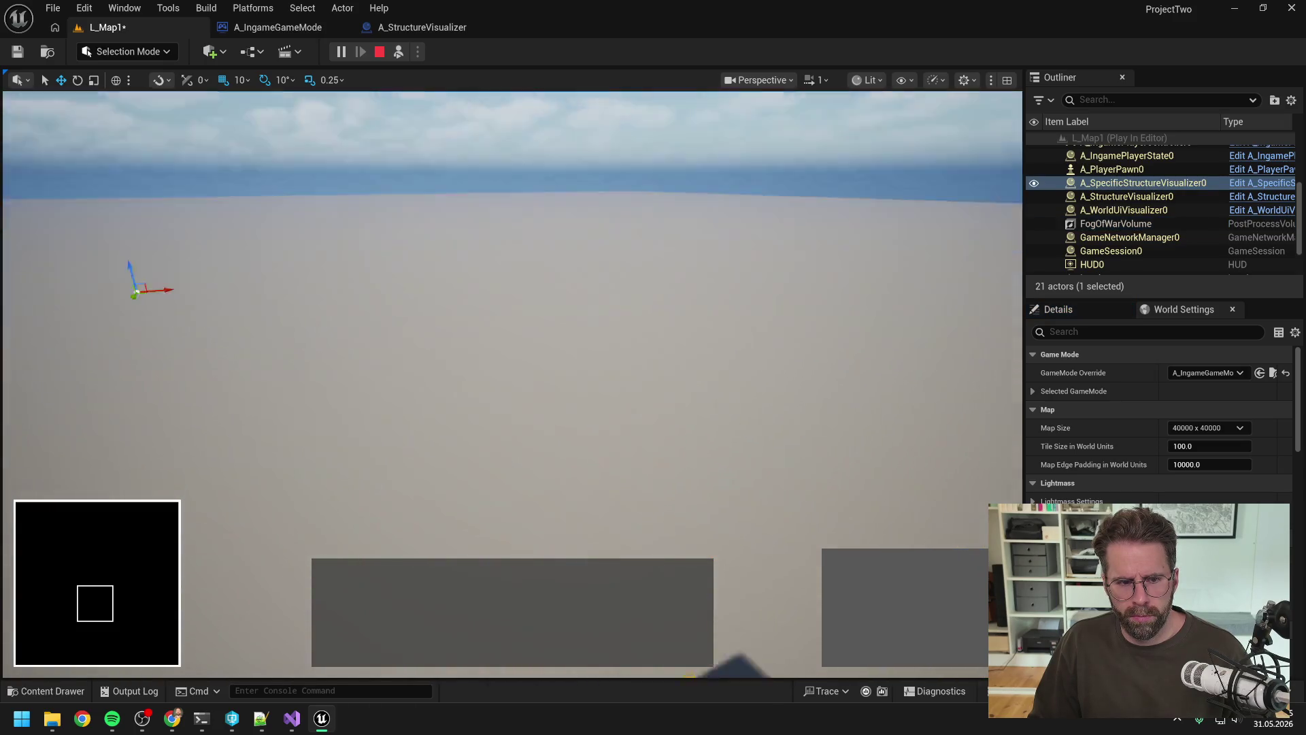
pyautogui.press('F8')
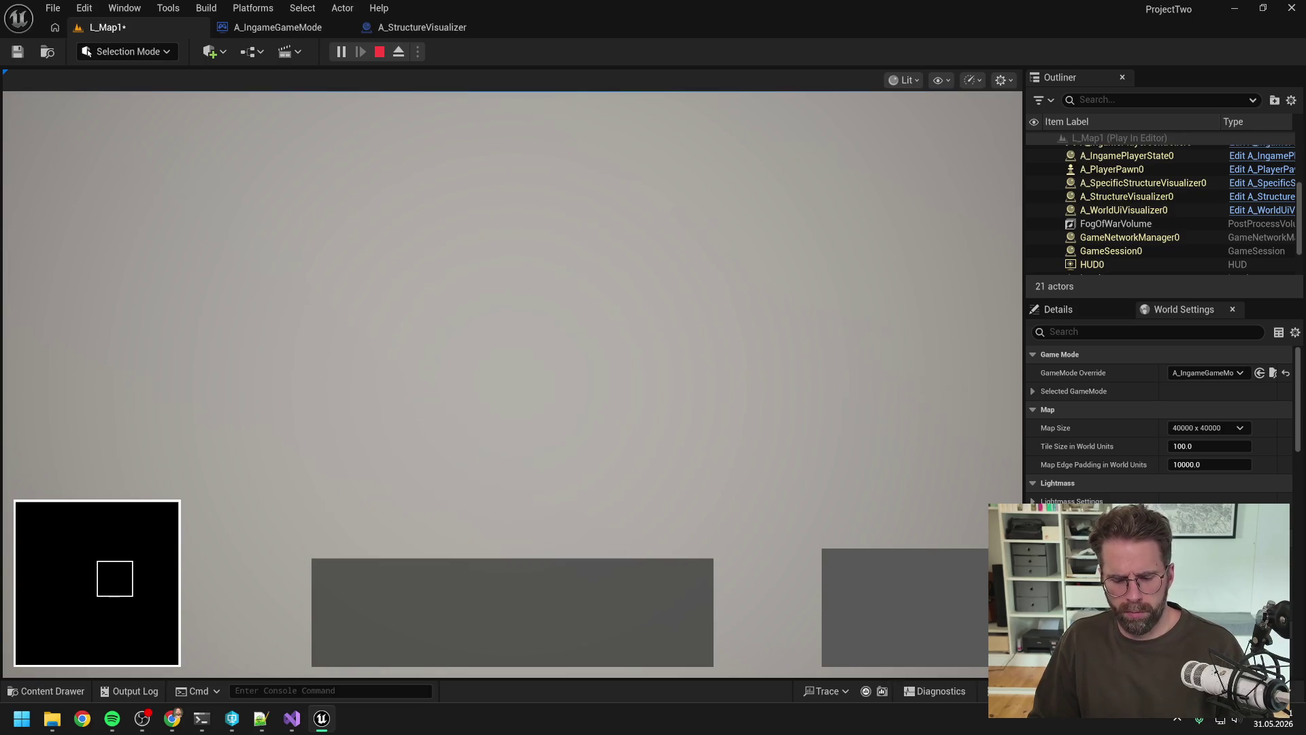
pyautogui.press('F8')
pyautogui.press('F8')
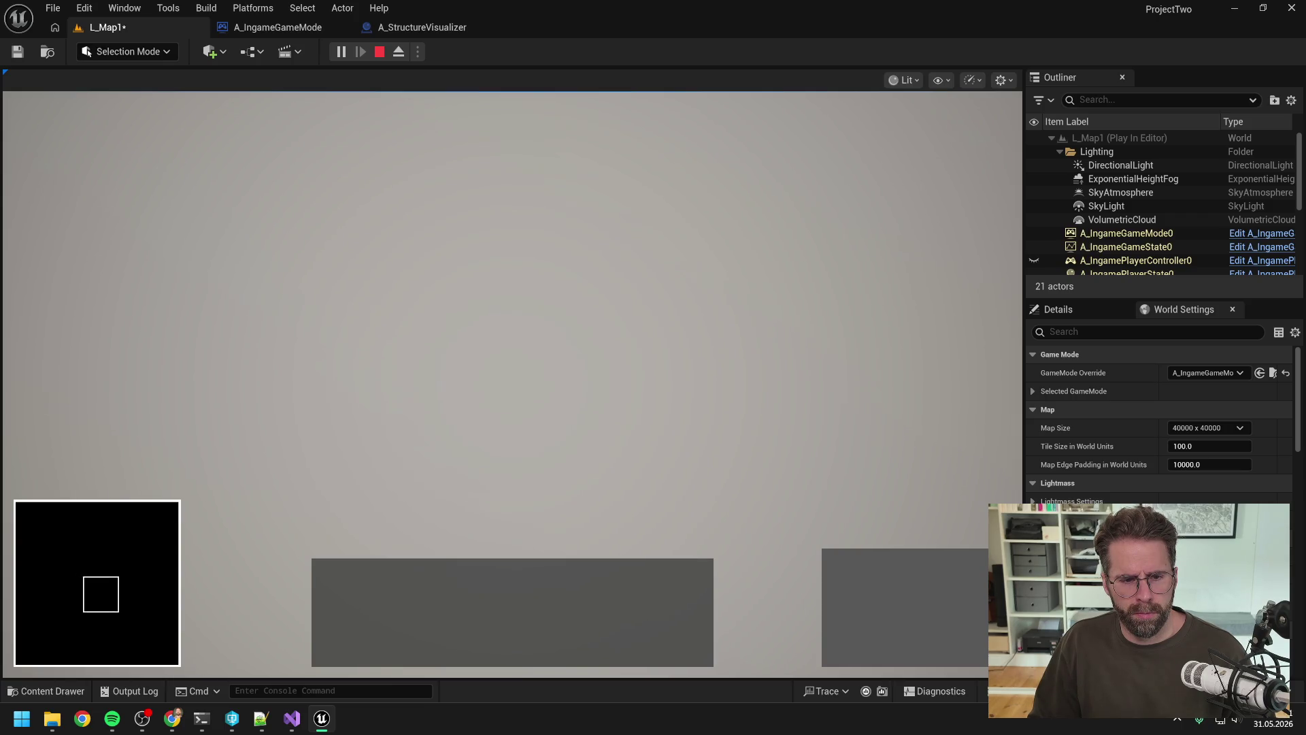
pyautogui.press('F8')
pyautogui.moveTo(610, 434)
pyautogui.mouseDown()
pyautogui.moveTo(622, 408)
pyautogui.moveTo(614, 353)
pyautogui.moveTo(612, 367)
pyautogui.moveTo(496, 317)
pyautogui.mouseUp()
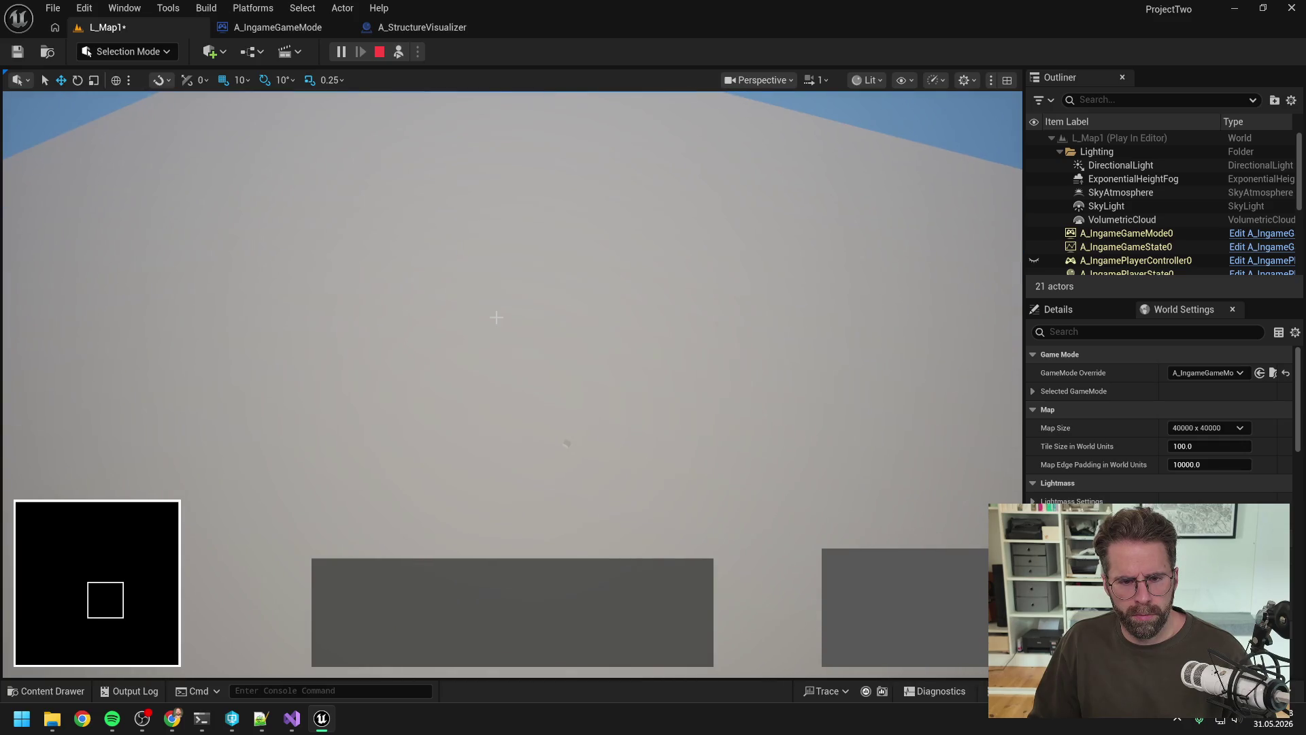
pyautogui.click(566, 443)
pyautogui.moveTo(566, 443)
pyautogui.mouseDown()
pyautogui.moveTo(547, 402)
pyautogui.moveTo(579, 376)
pyautogui.mouseUp()
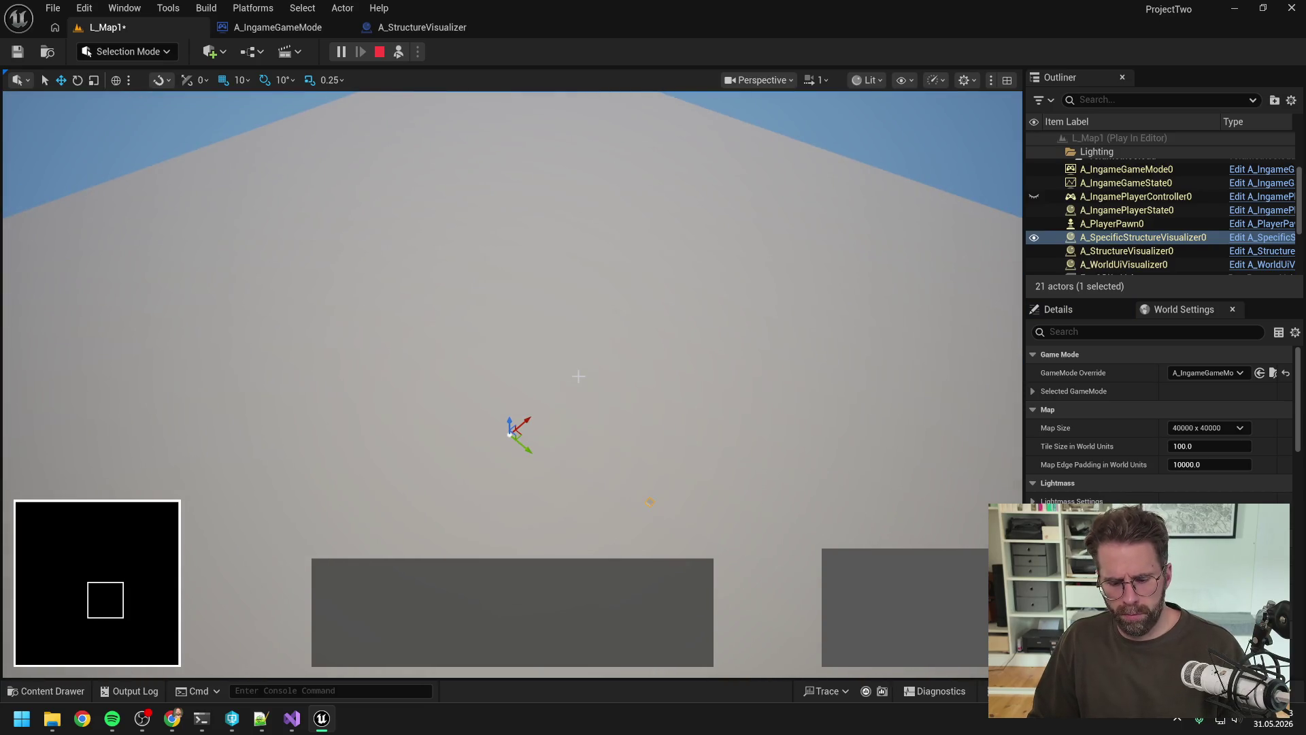
# Stop playing, reset Map Size to 10000 x 10000, and save the map.
pyautogui.press('Escape')
pyautogui.click(1208, 427)
pyautogui.click(1190, 436)
pyautogui.hotkey('ctrl', 's')
pyautogui.click(201, 718)
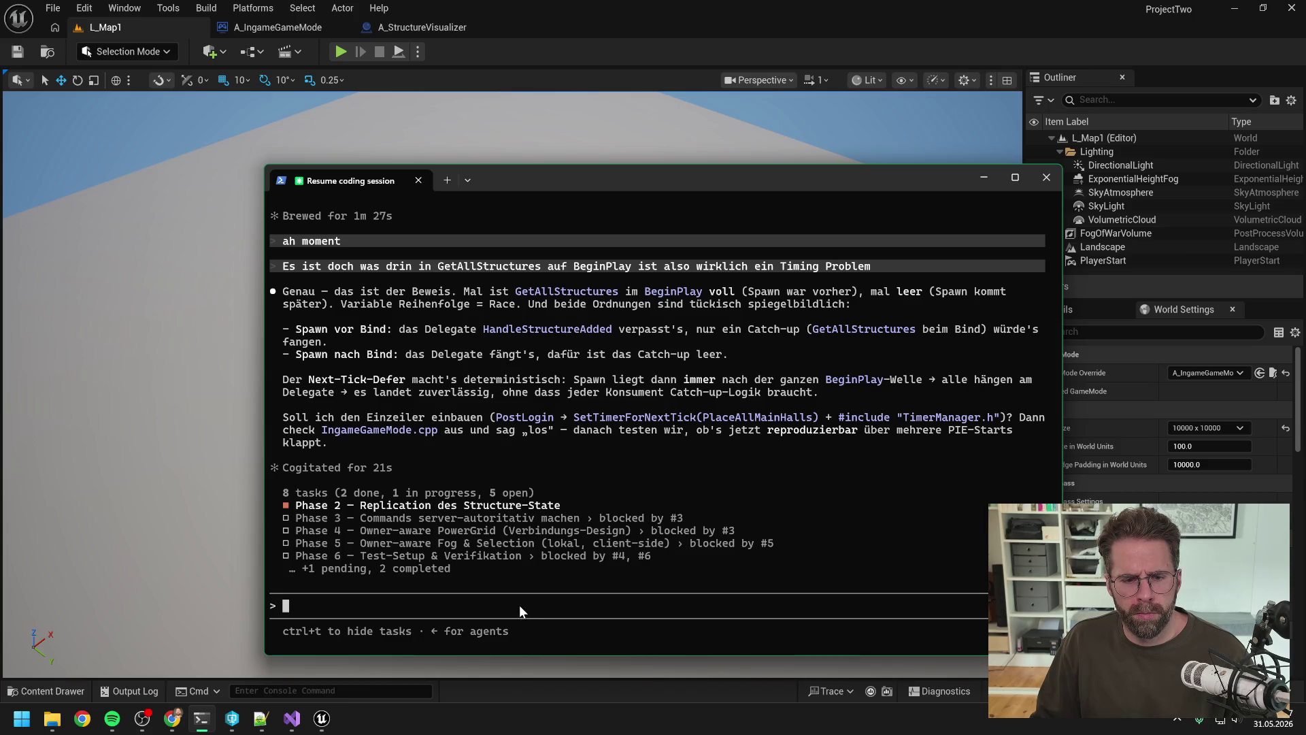
# Draft a German reply calling the tick-deferral fix not reliable and asking for something better.
pyautogui.write('finde ic')
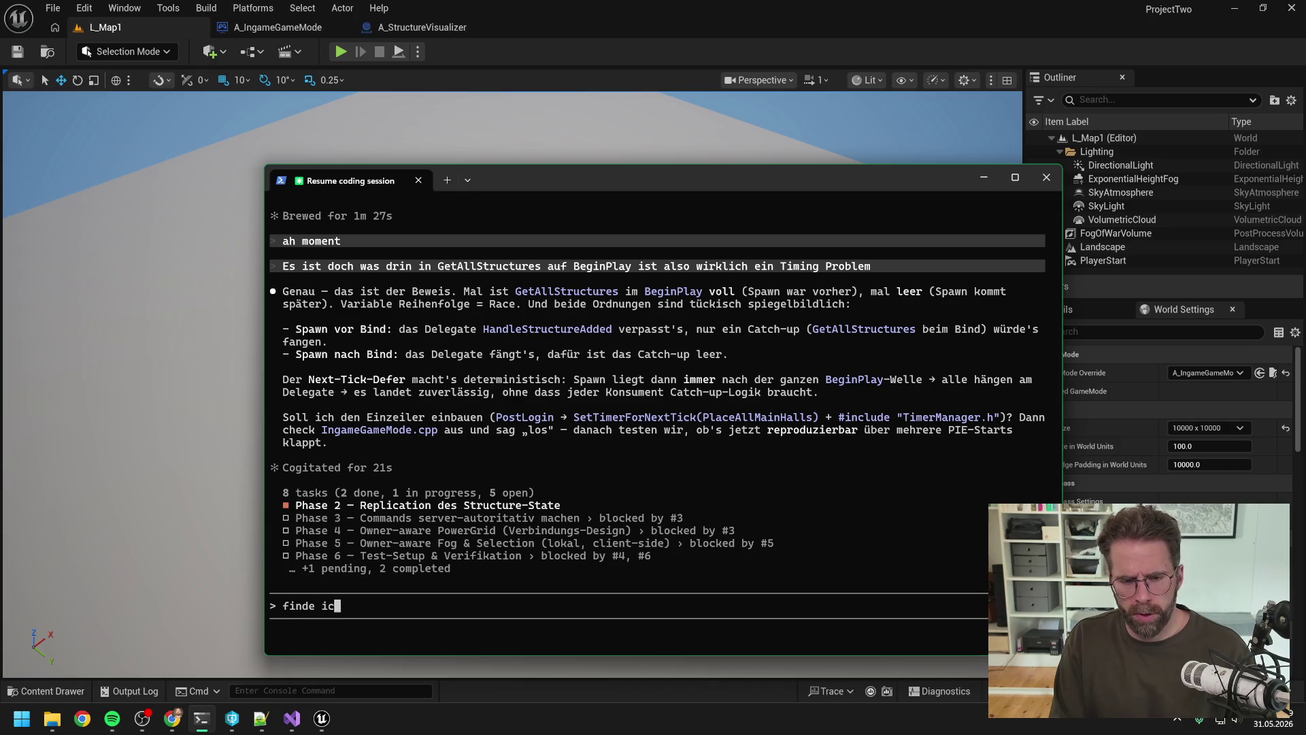
pyautogui.write('h irgendwie nicht reliable ')
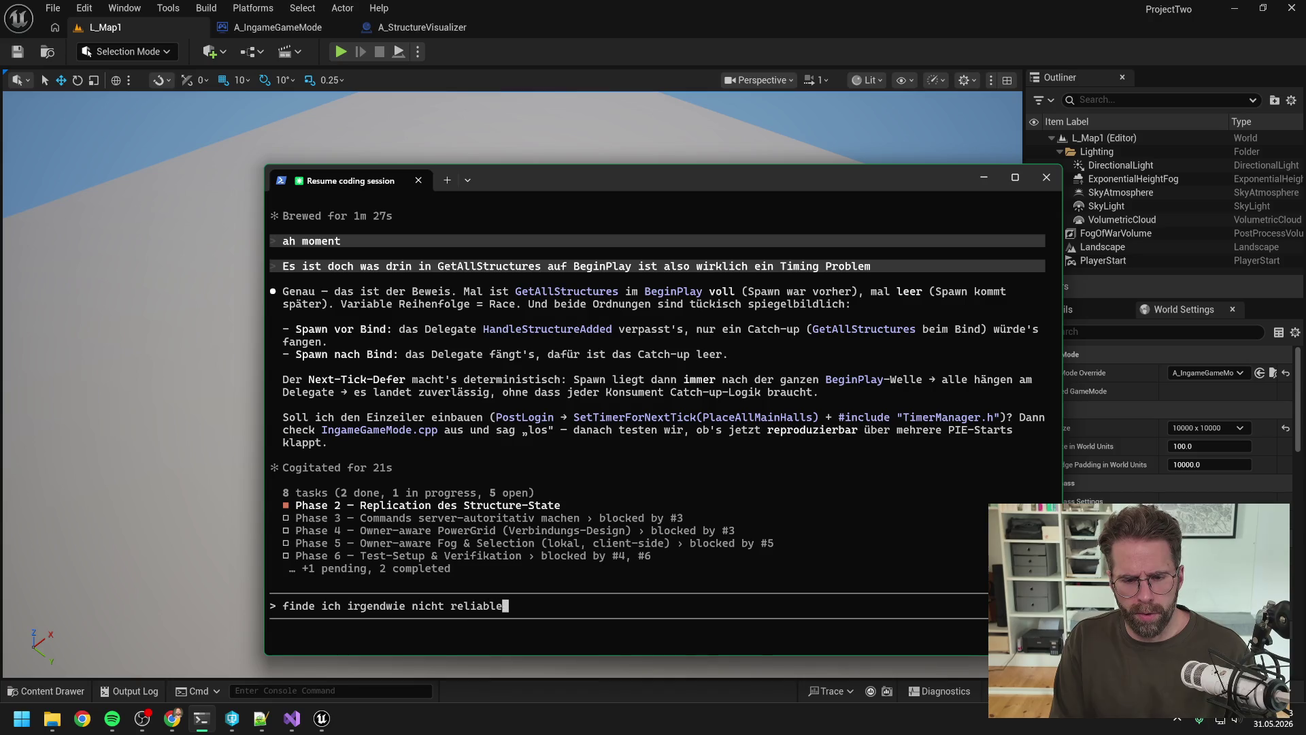
pyautogui.write('den tick einfa')
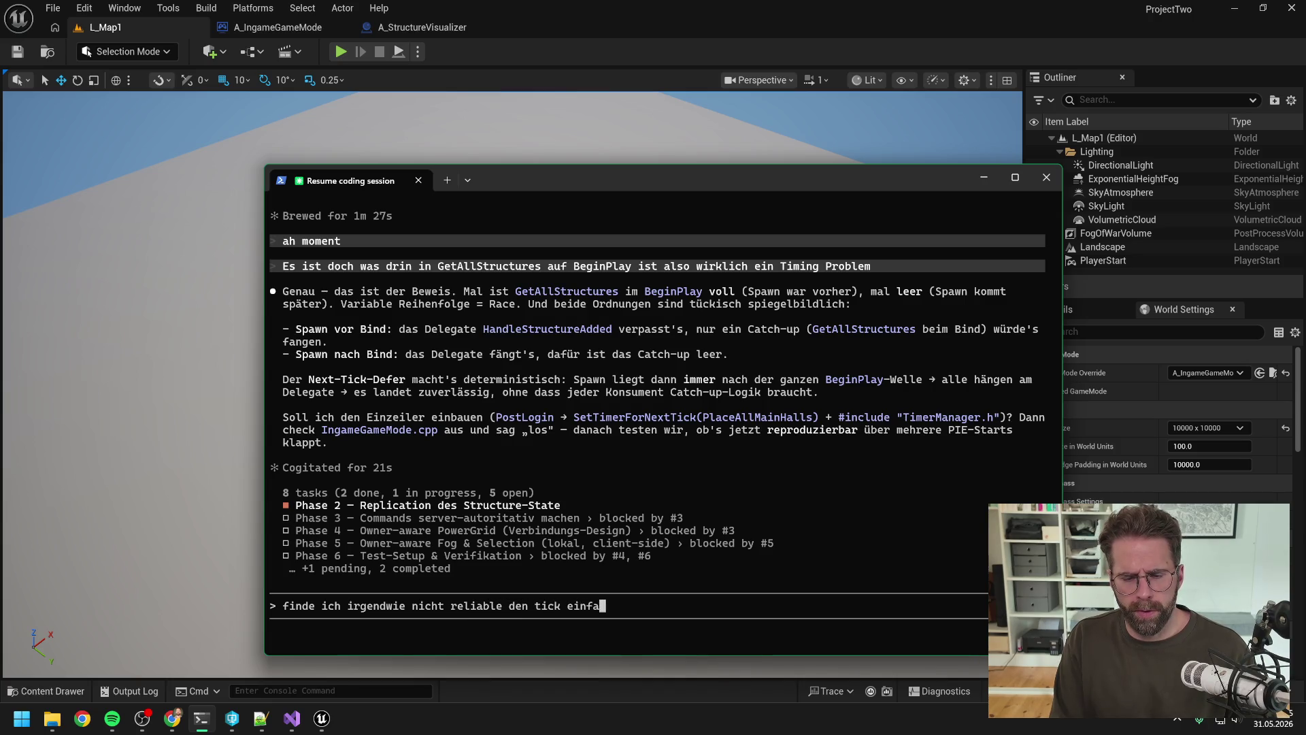
pyautogui.write('ch zu verschieben, da')
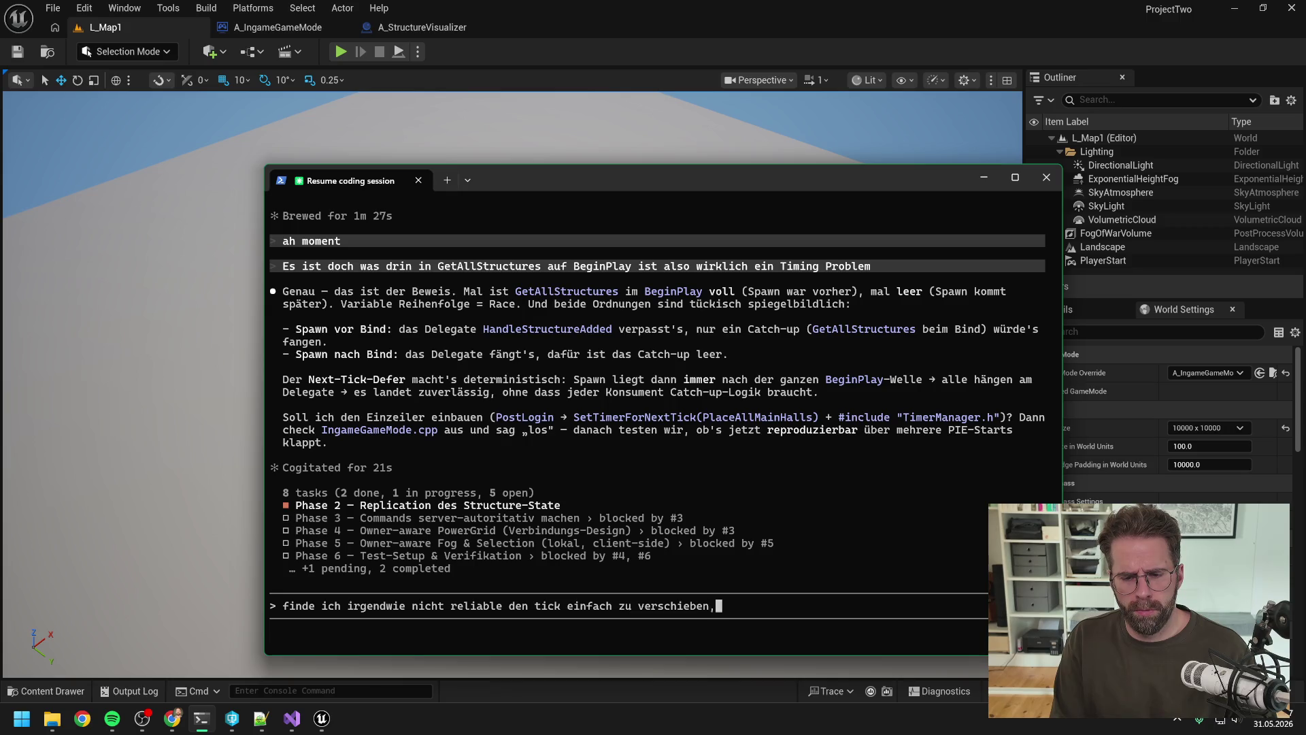
pyautogui.press('BackSpace')
pyautogui.press('BackSpace')
pyautogui.write('muss un')
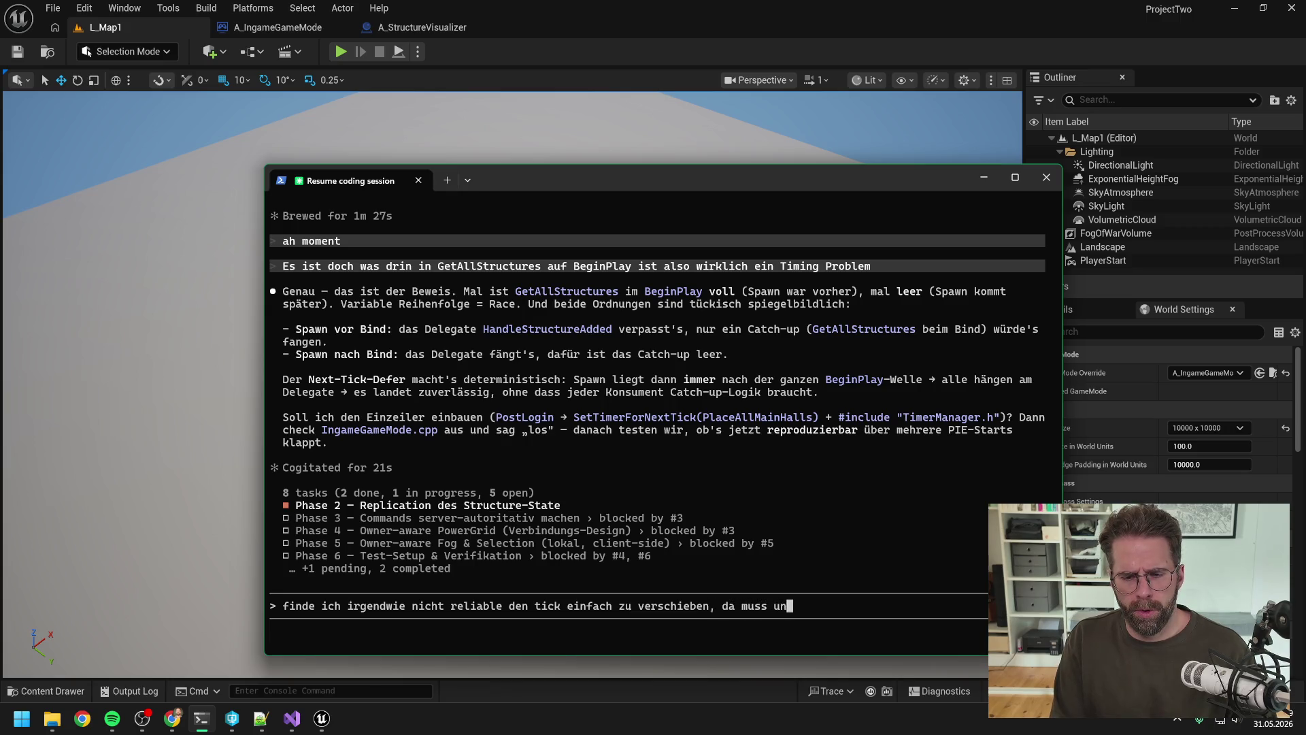
pyautogui.write('s was bessere einfallen')
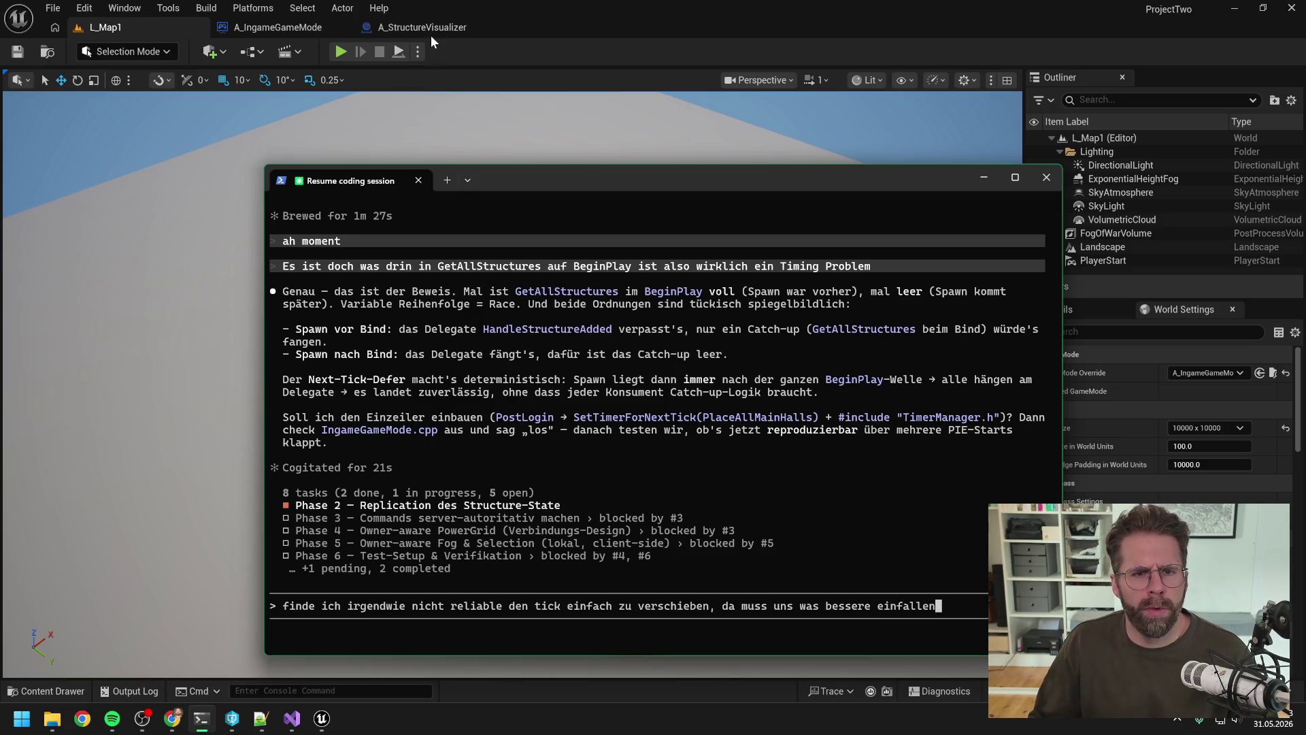
# In A_StructureVisualizer, pan the graph across the Branch, SpawnActor, ADD and Spawn Visual nodes.
pyautogui.click(431, 30)
pyautogui.scroll(-6, 642, 229)
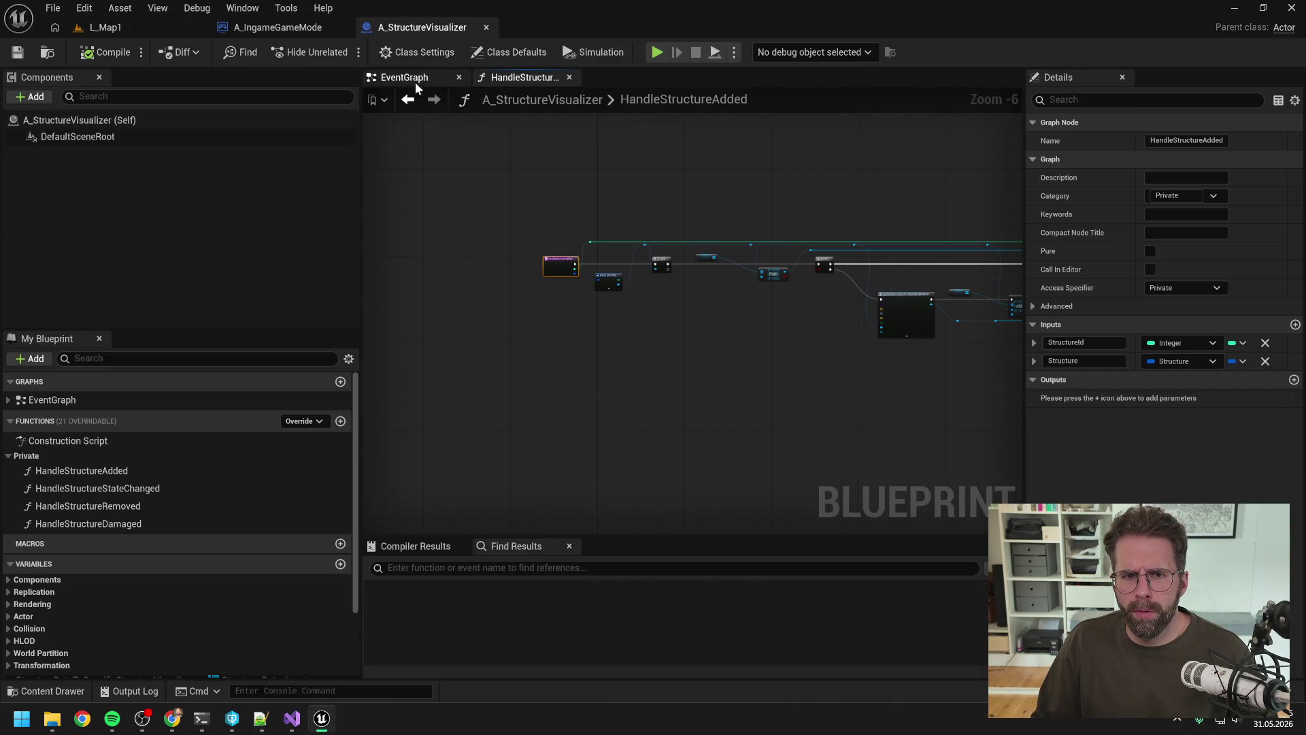
pyautogui.scroll(3, 612, 250)
pyautogui.scroll(-1, 610, 307)
pyautogui.moveTo(843, 387)
pyautogui.mouseDown()
pyautogui.moveTo(682, 361)
pyautogui.moveTo(547, 376)
pyautogui.mouseUp()
pyautogui.moveTo(871, 330); pyautogui.dragTo(626, 340)
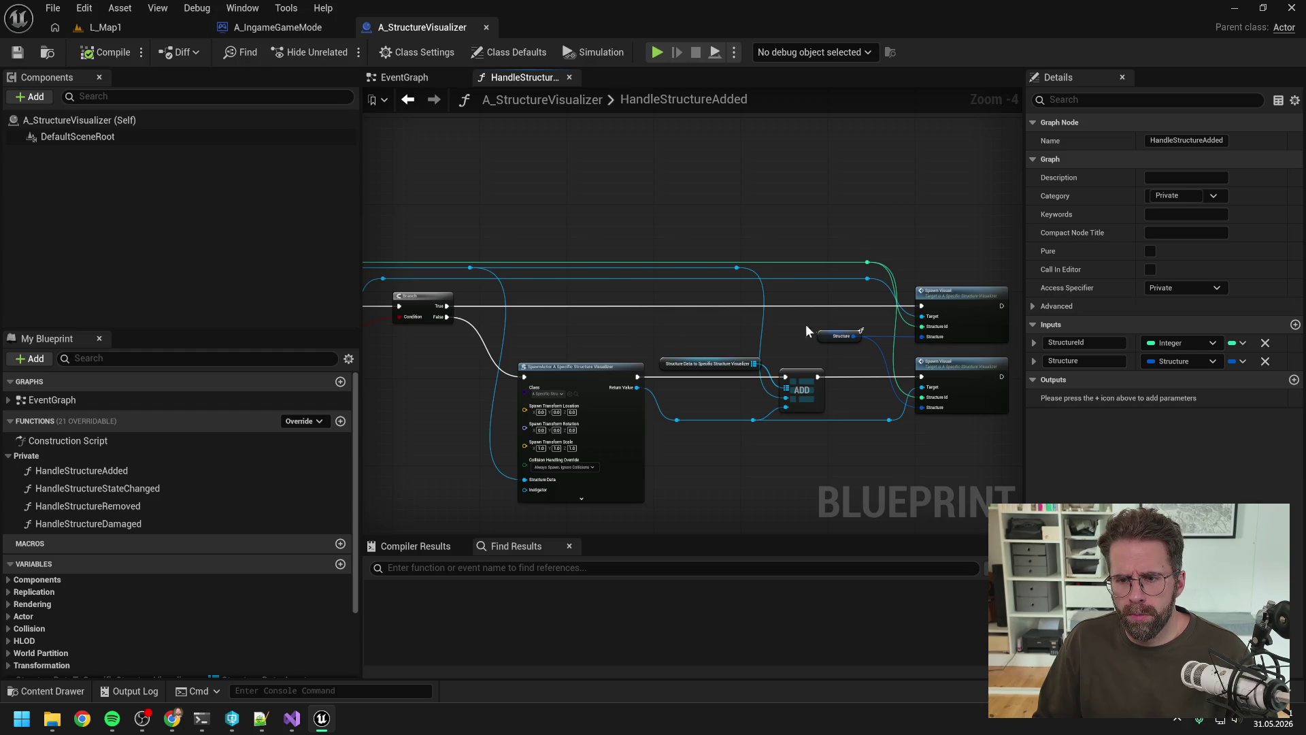
pyautogui.moveTo(1000, 299); pyautogui.dragTo(875, 302)
# Open and zoom through the SpawnVisual function graph, then bring up A_IngameGameMode's class defaults.
pyautogui.doubleClick(843, 301)
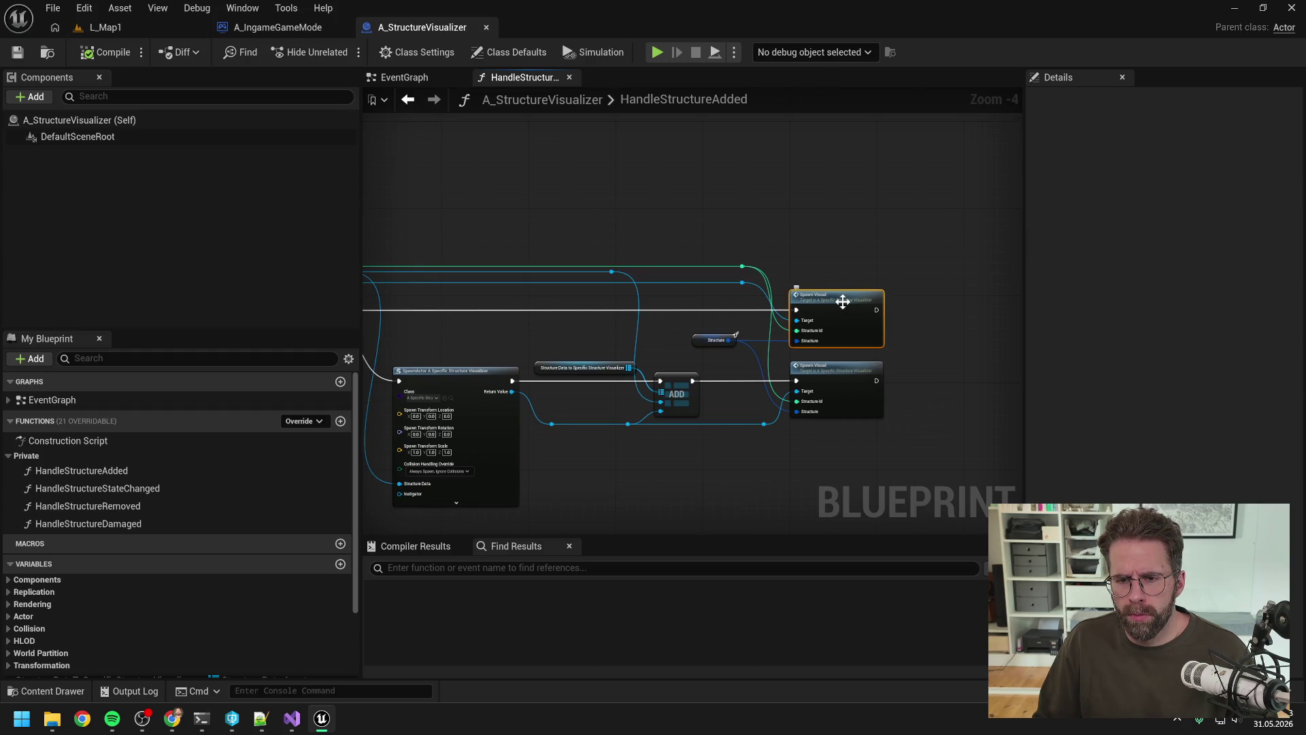
pyautogui.scroll(-3, 653, 310)
pyautogui.scroll(4, 653, 310)
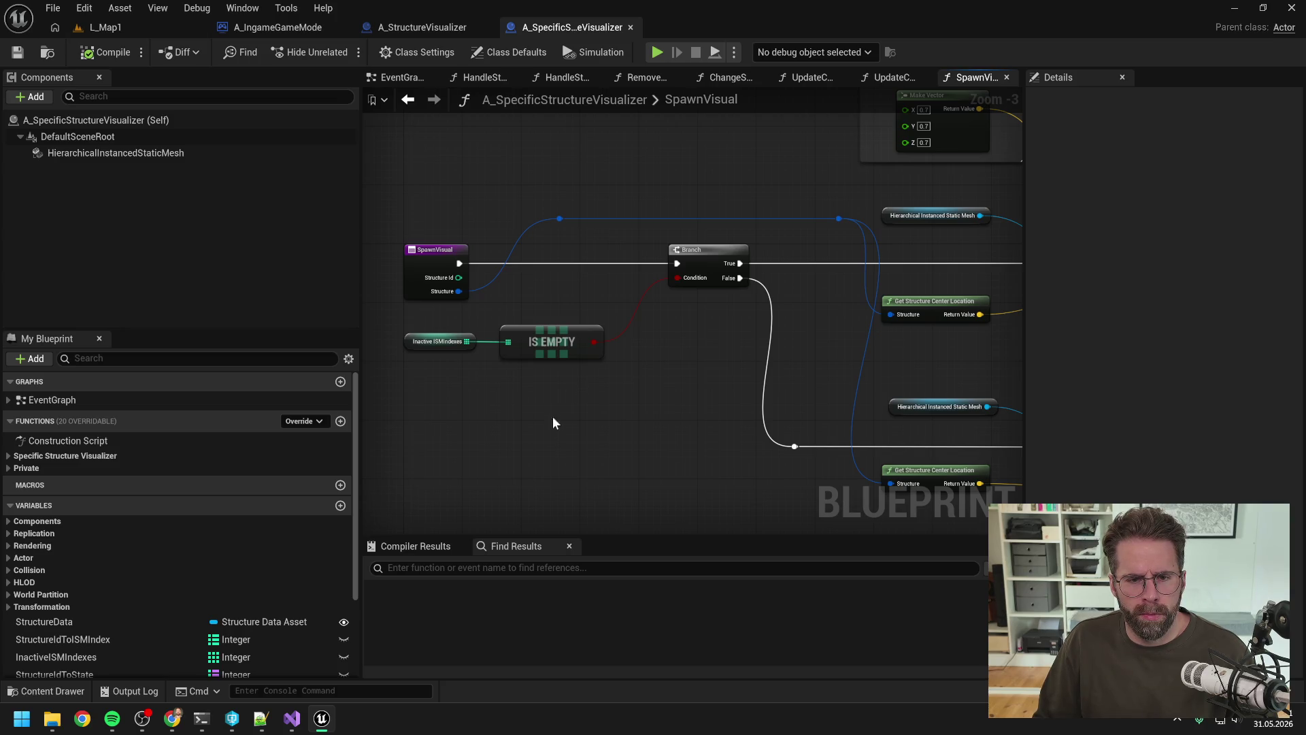
pyautogui.scroll(-3, 567, 427)
pyautogui.scroll(5, 692, 376)
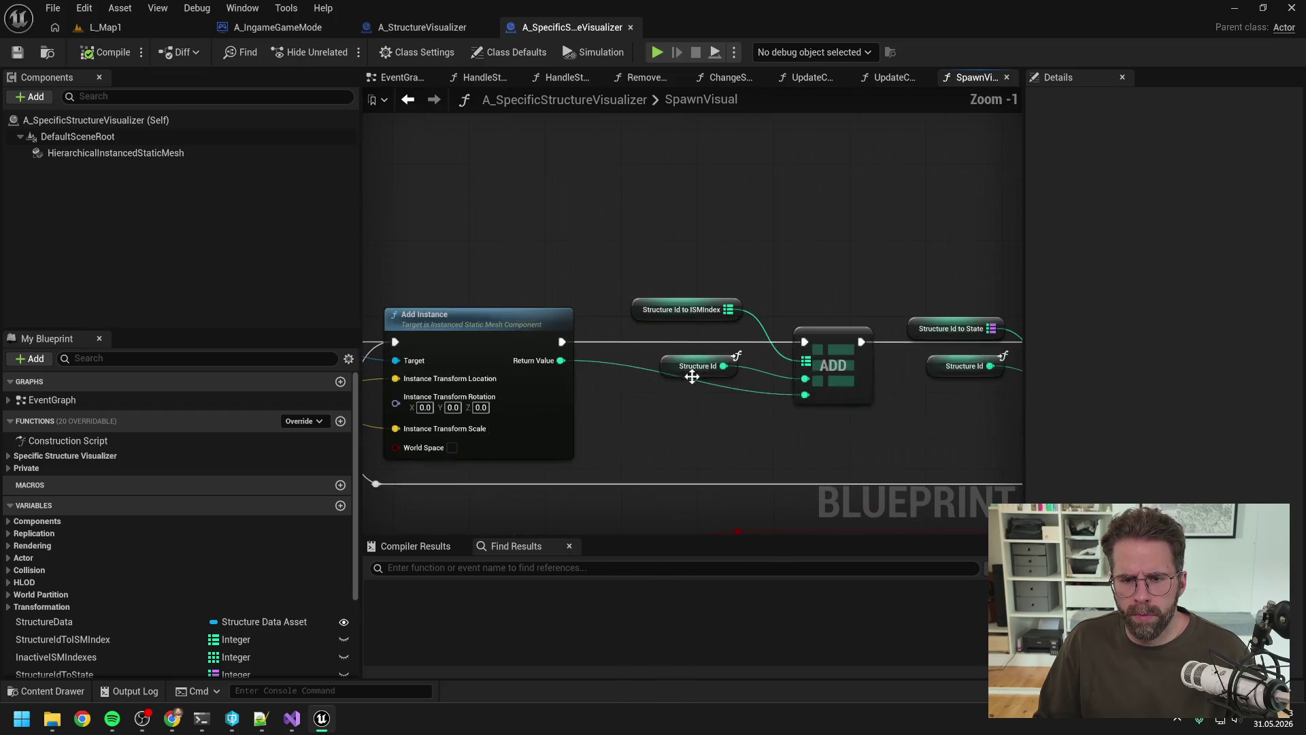
pyautogui.scroll(-5, 656, 430)
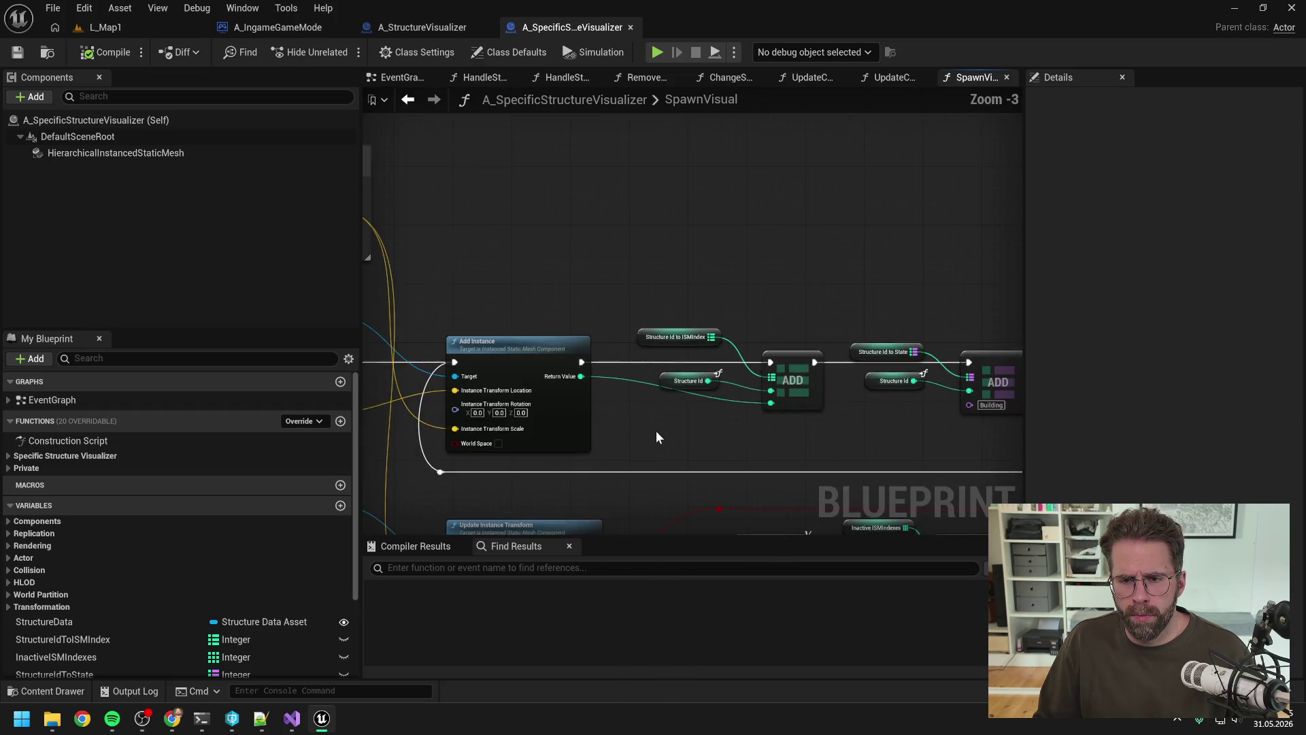
pyautogui.scroll(2, 700, 340)
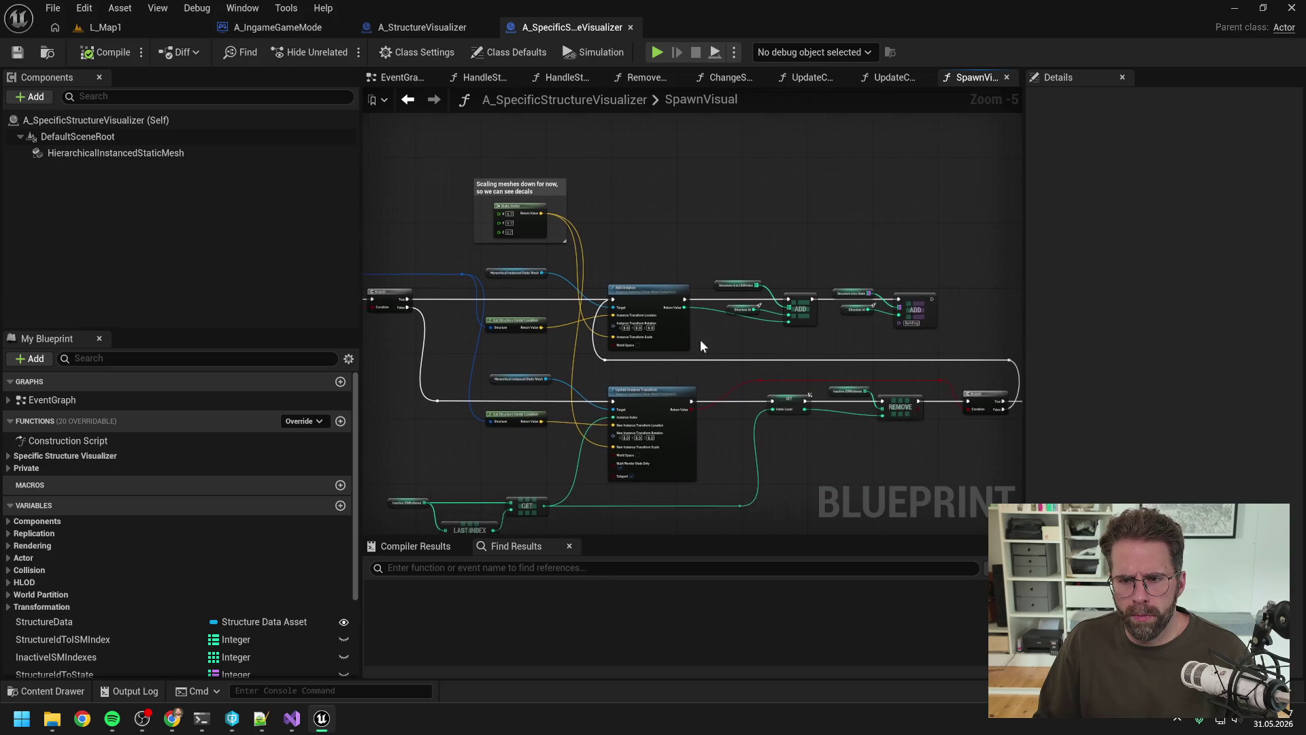
pyautogui.scroll(-2, 749, 361)
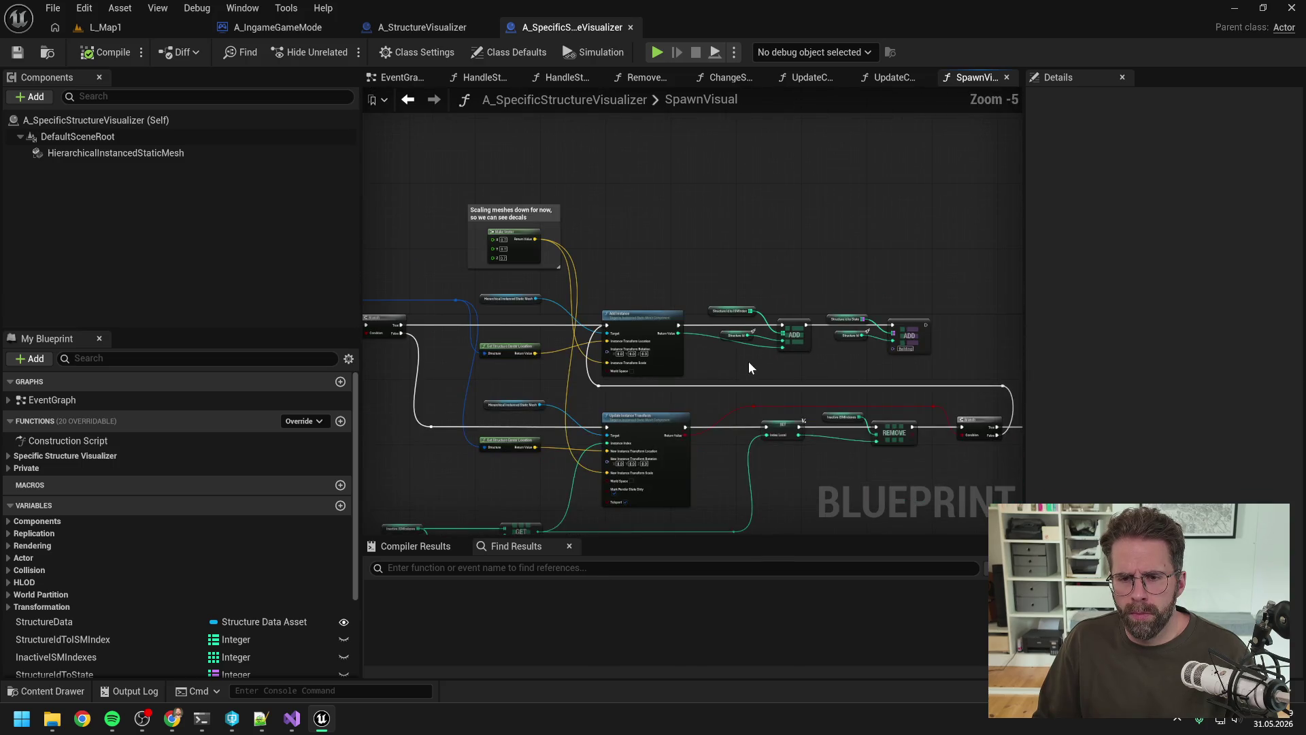
pyautogui.scroll(2, 593, 307)
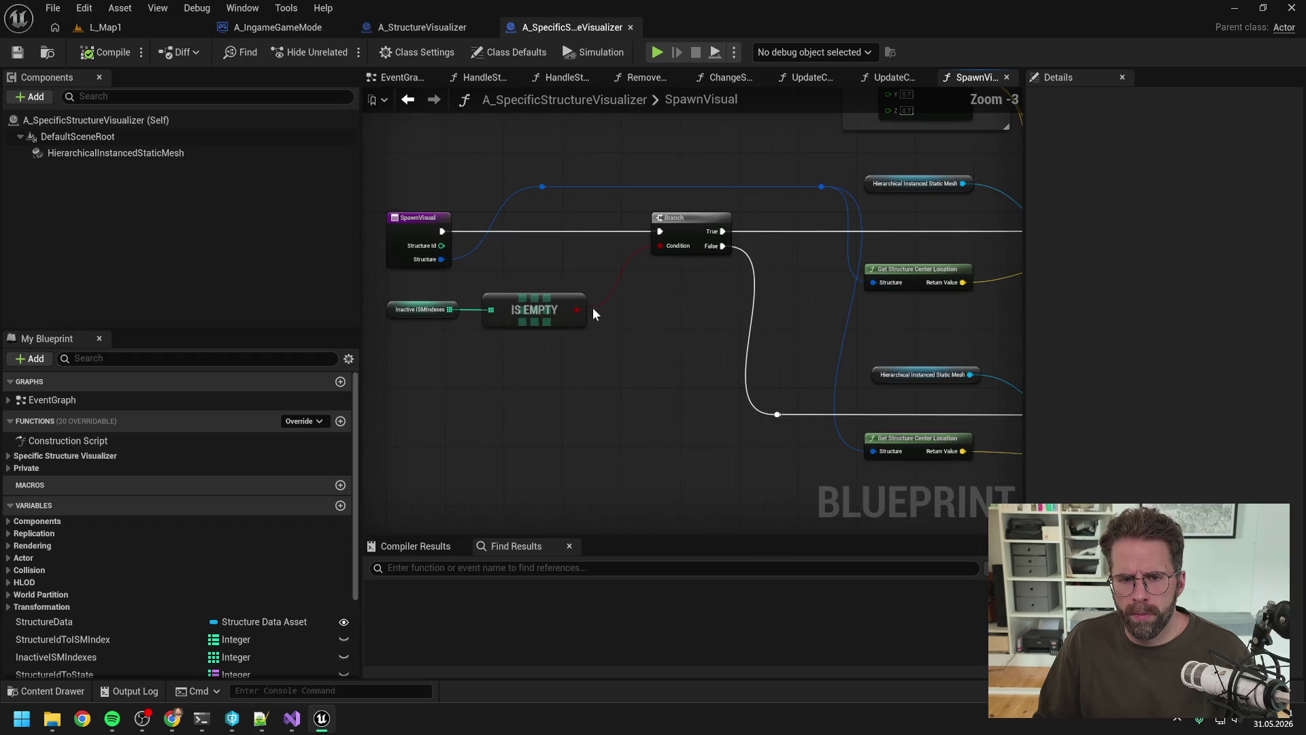
pyautogui.scroll(-1, 618, 327)
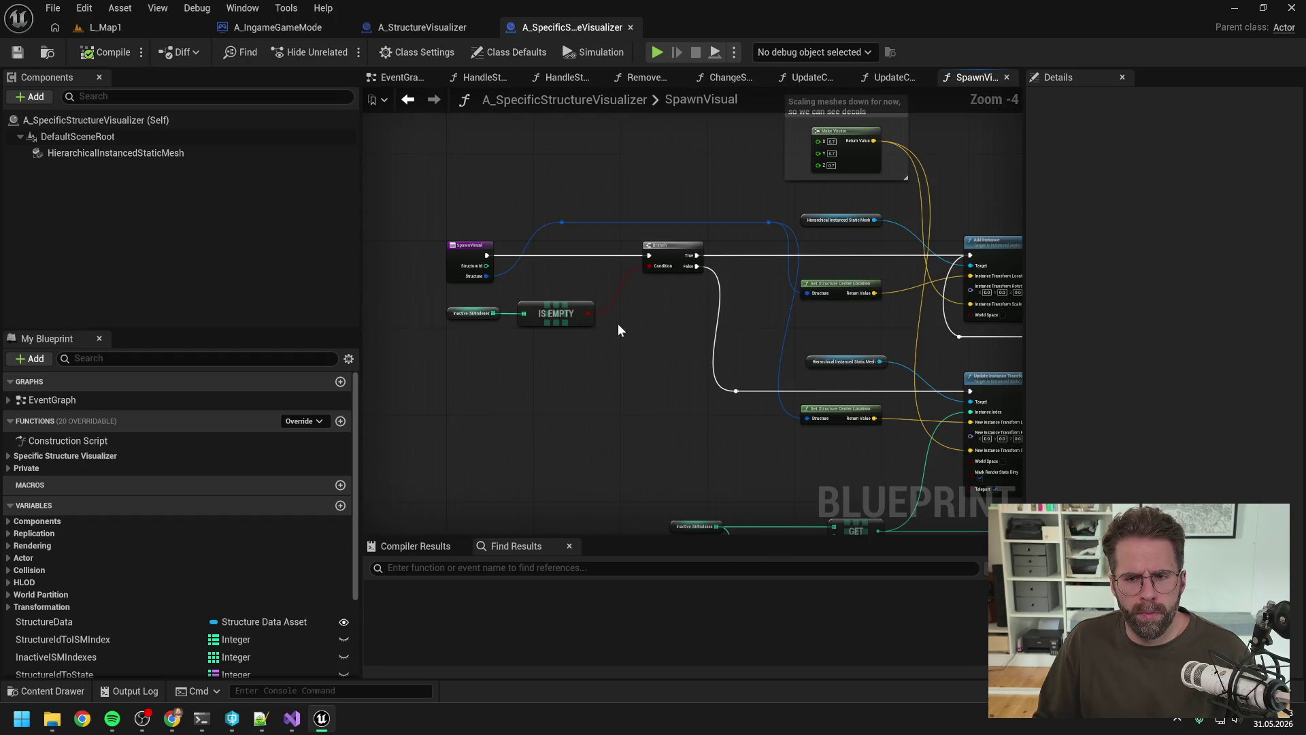
pyautogui.hscroll(1, 631, 331)
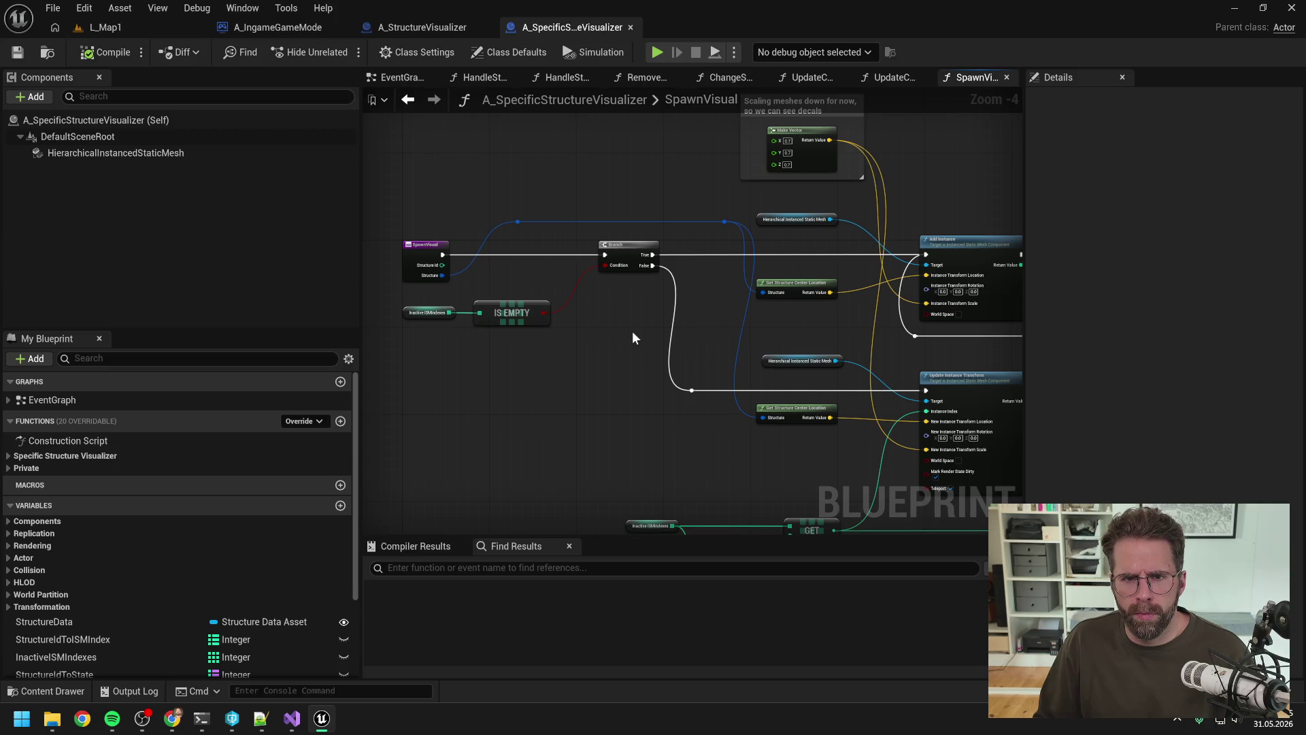
pyautogui.click(410, 28)
pyautogui.click(276, 25)
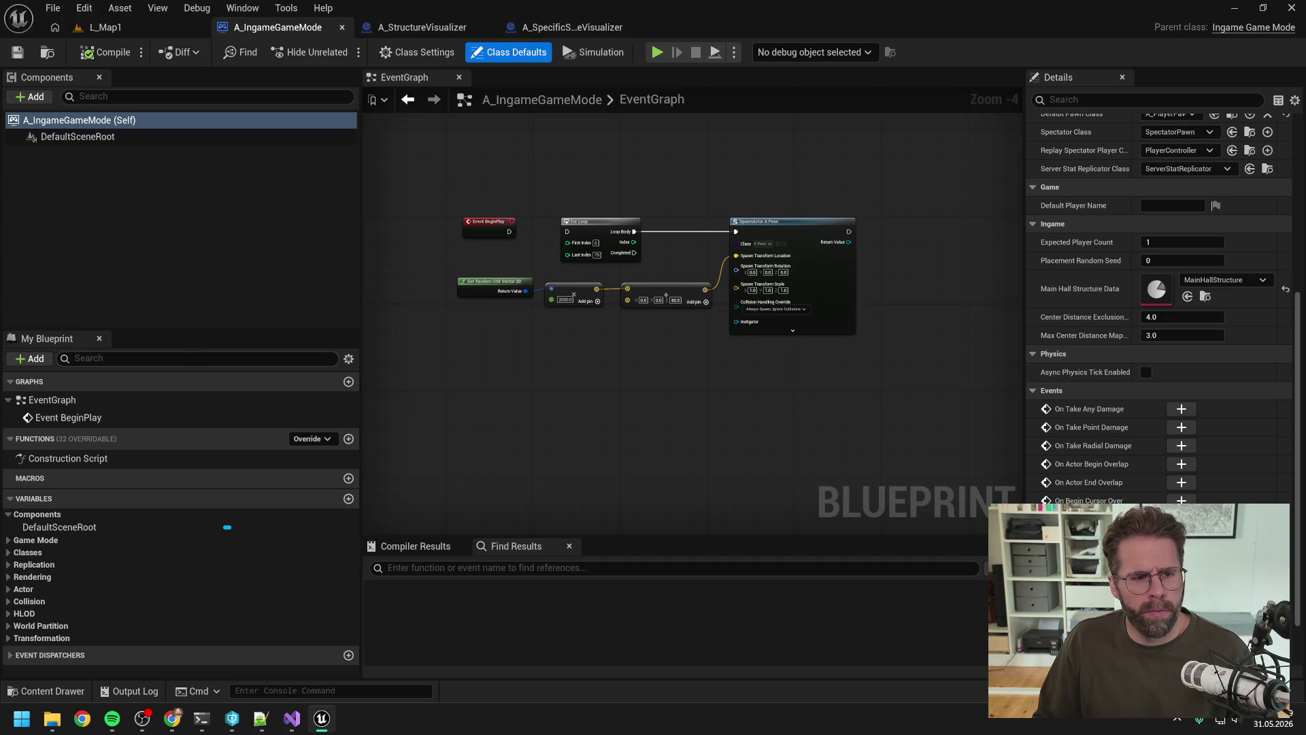
# In A_SpecificStructureVisualizer, close all graph tabs except the EventGraph.
pyautogui.doubleClick(144, 422)
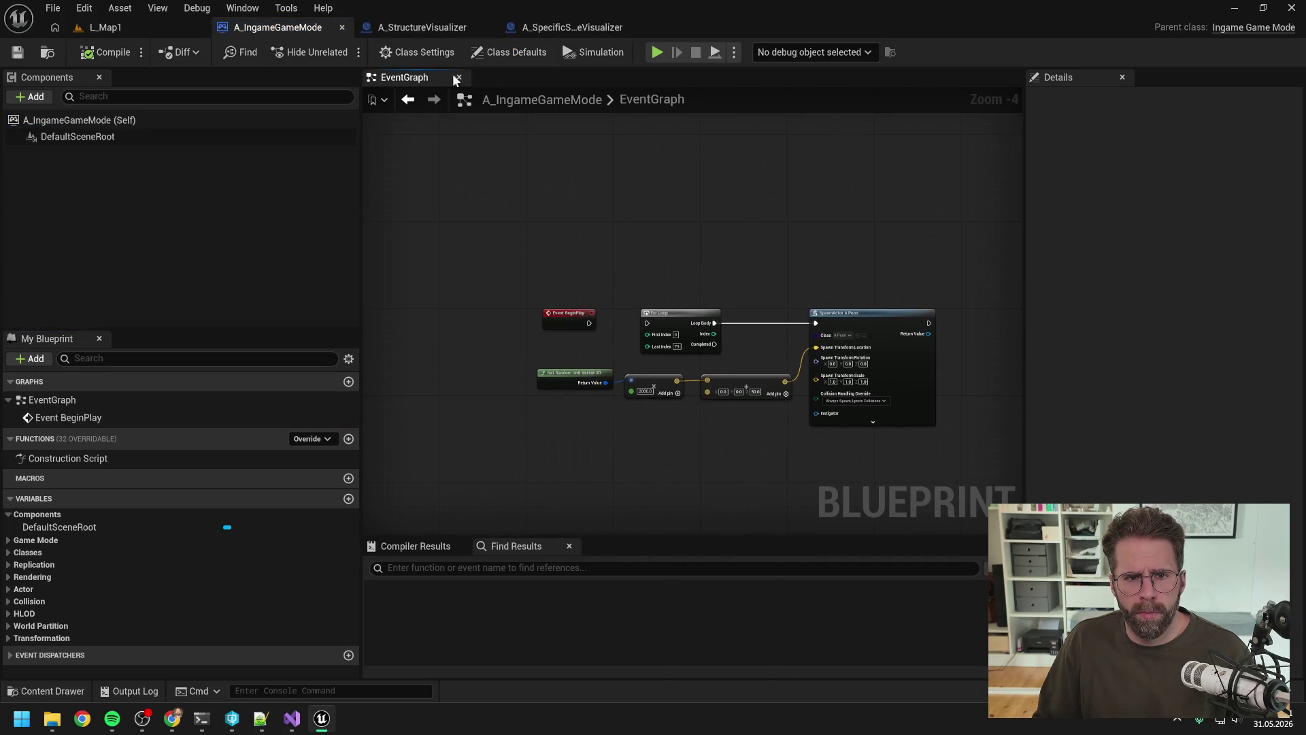
pyautogui.click(435, 28)
pyautogui.click(564, 28)
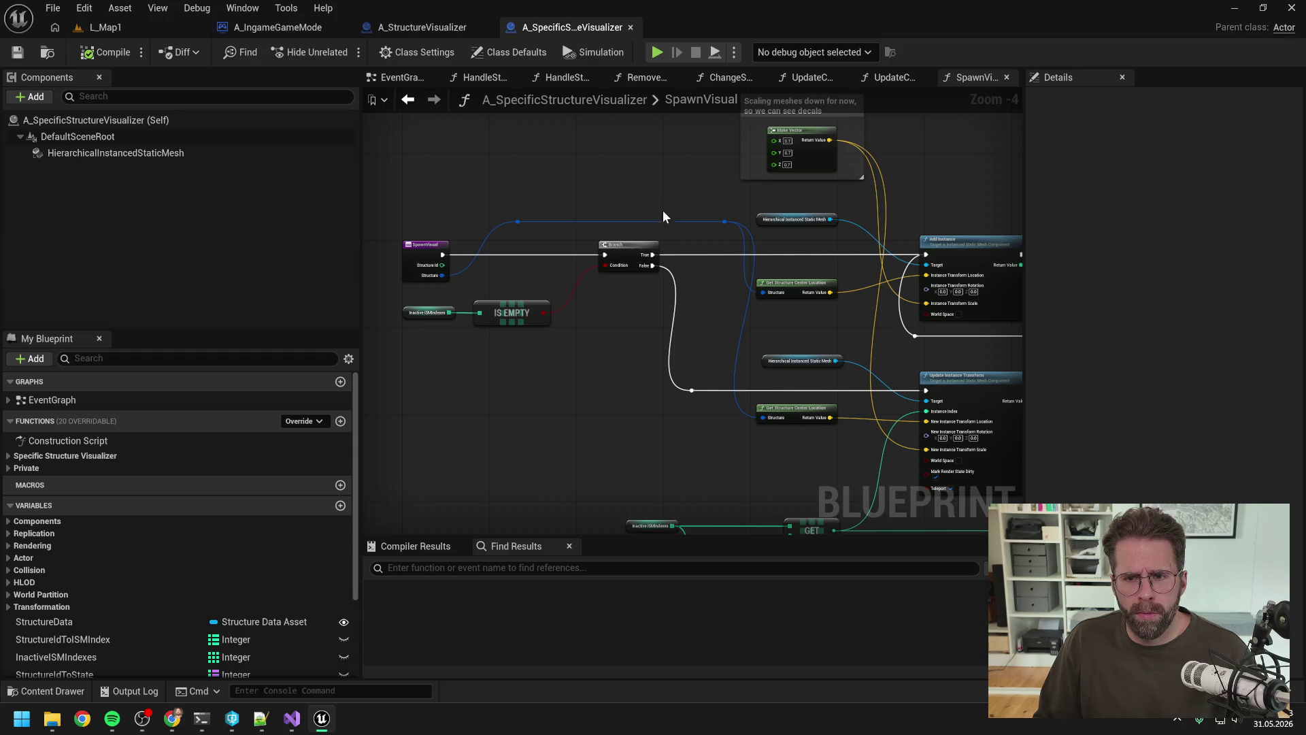
pyautogui.click(407, 77)
pyautogui.rightClick(407, 76)
pyautogui.click(442, 166)
pyautogui.scroll(-1, 555, 259)
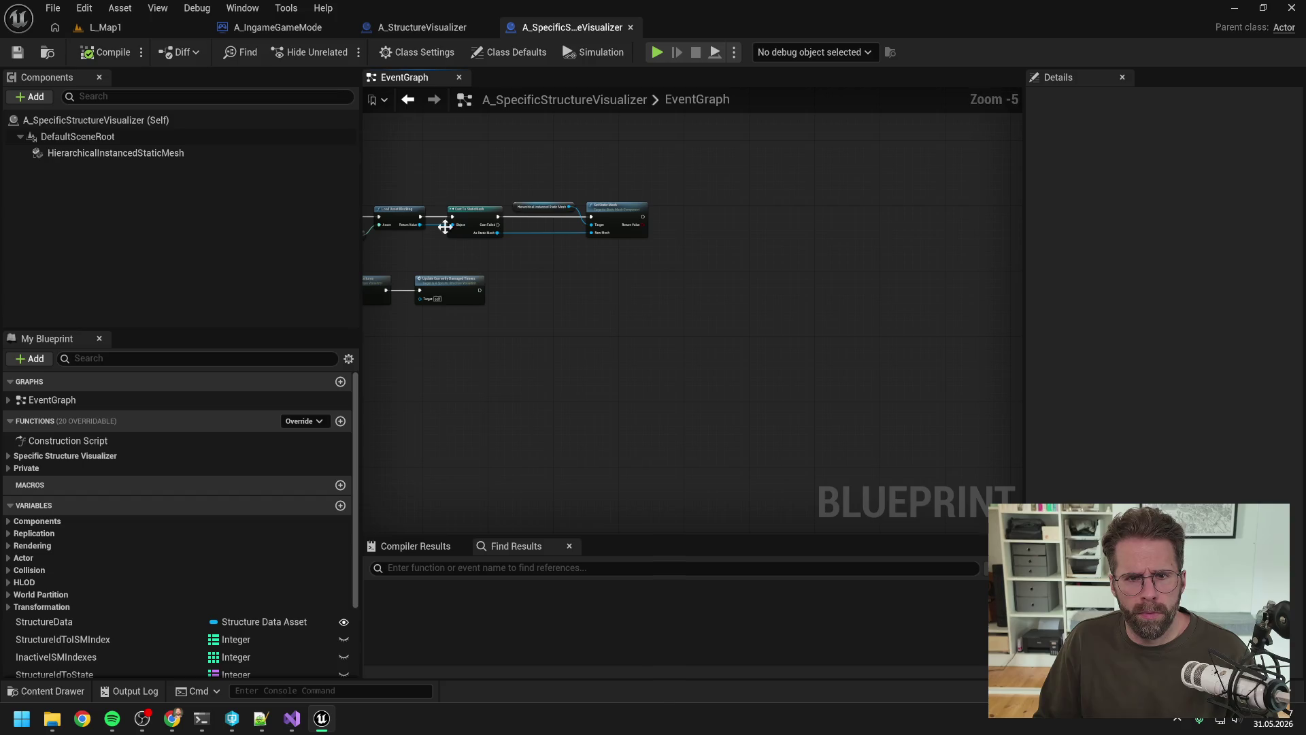
pyautogui.scroll(-1, 445, 218)
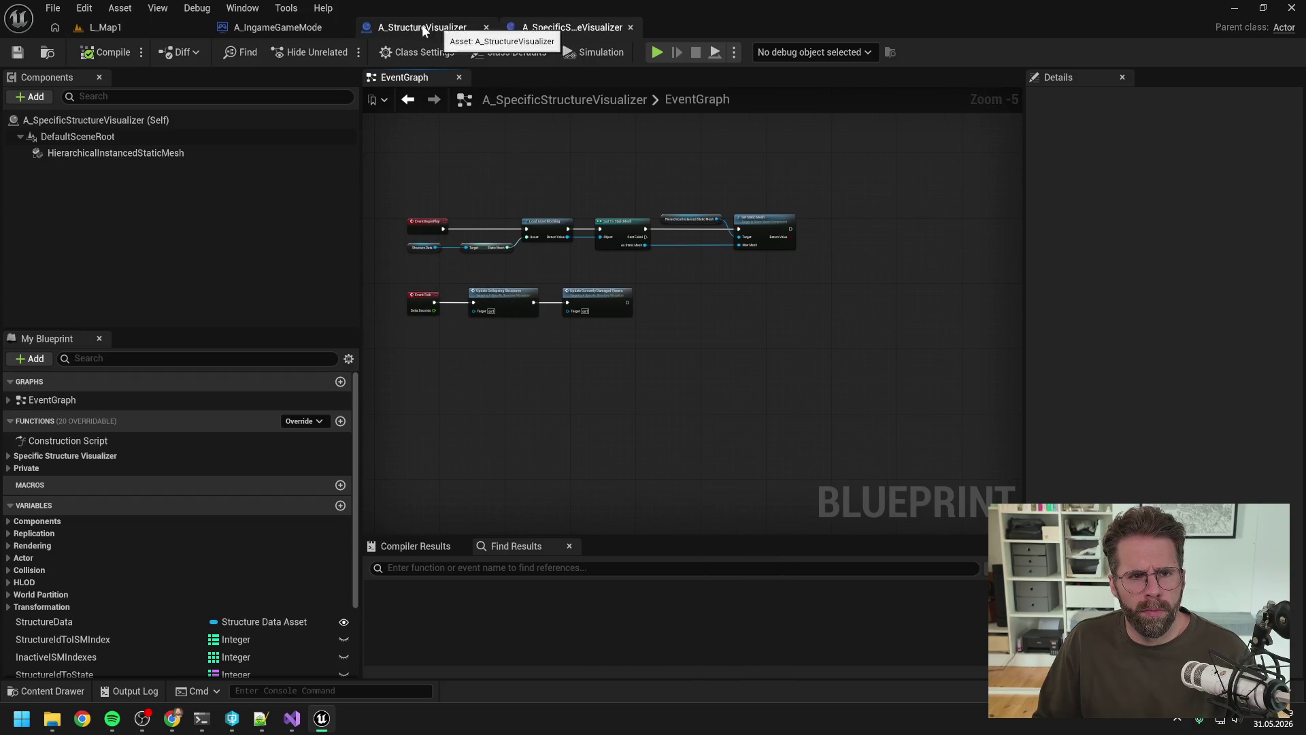
# Show A_StructureVisualizer's EventGraph and pan to the Structure Subsystem loop over all structures.
pyautogui.click(277, 27)
pyautogui.click(441, 28)
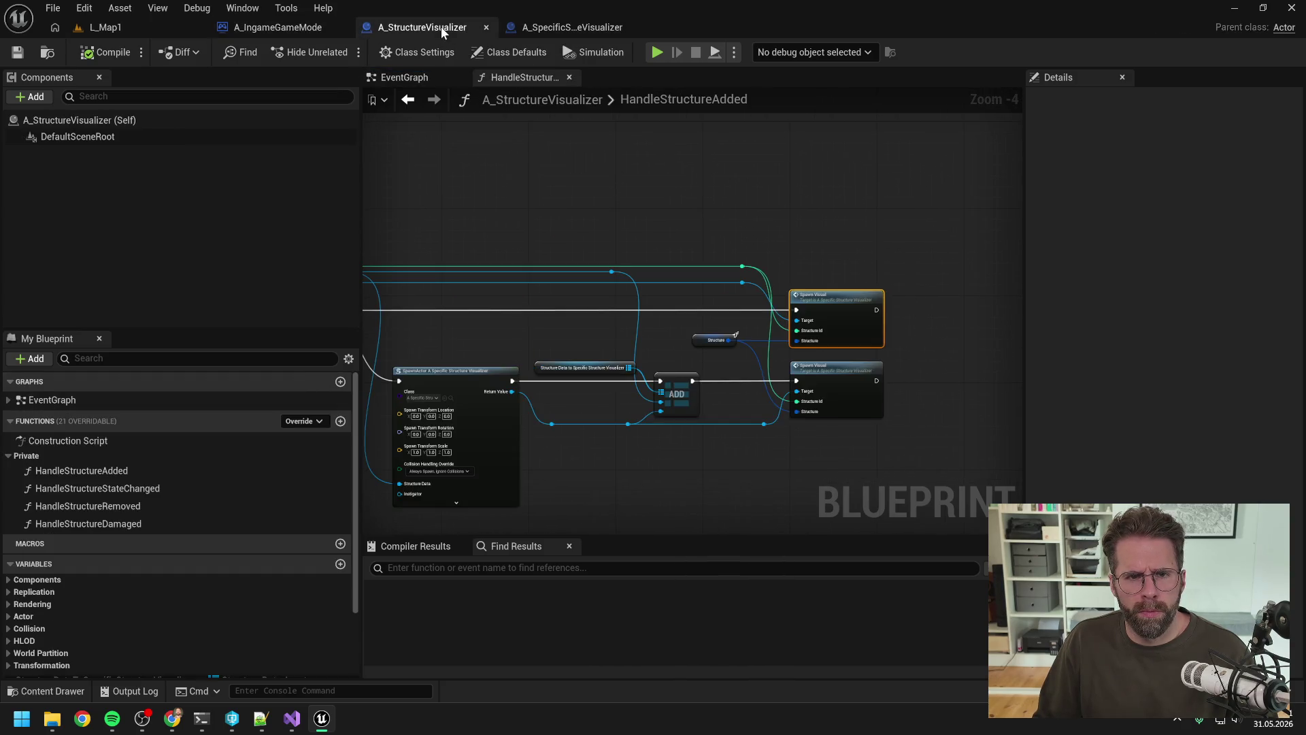
pyautogui.click(401, 77)
pyautogui.scroll(2, 737, 215)
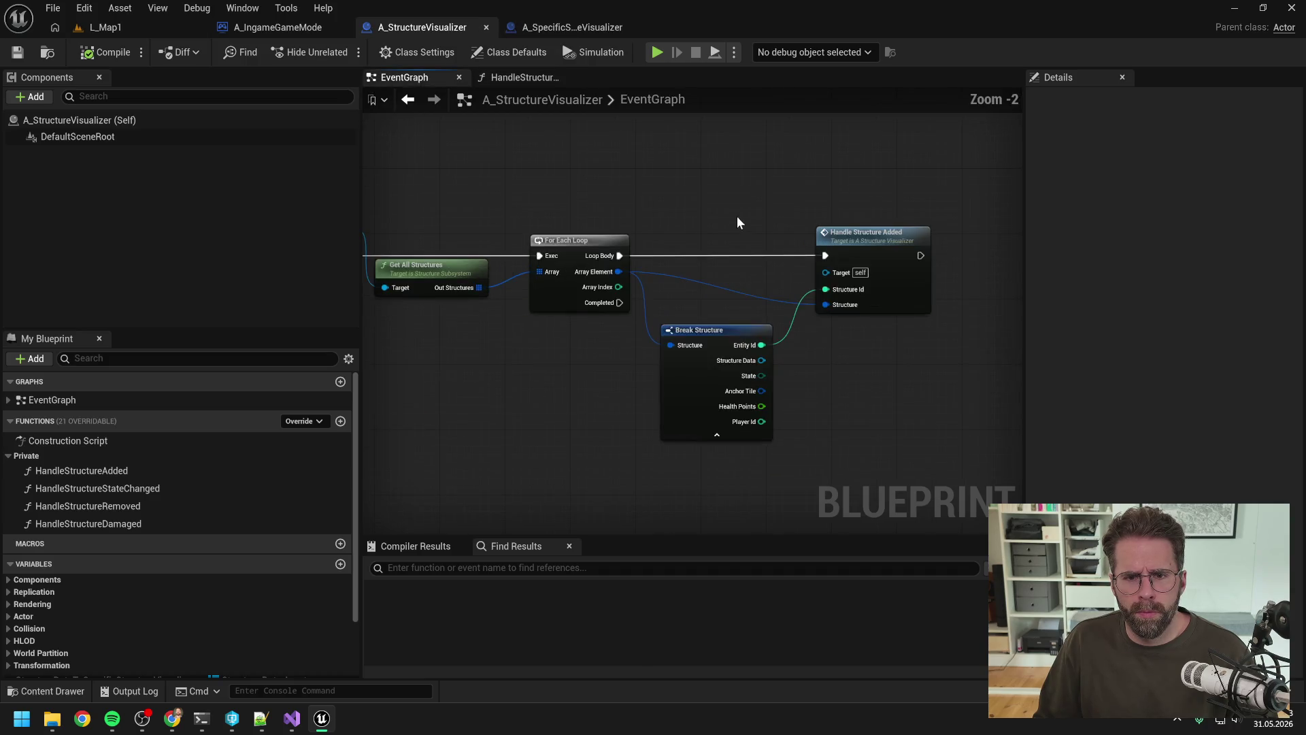
pyautogui.moveTo(837, 200); pyautogui.dragTo(759, 202)
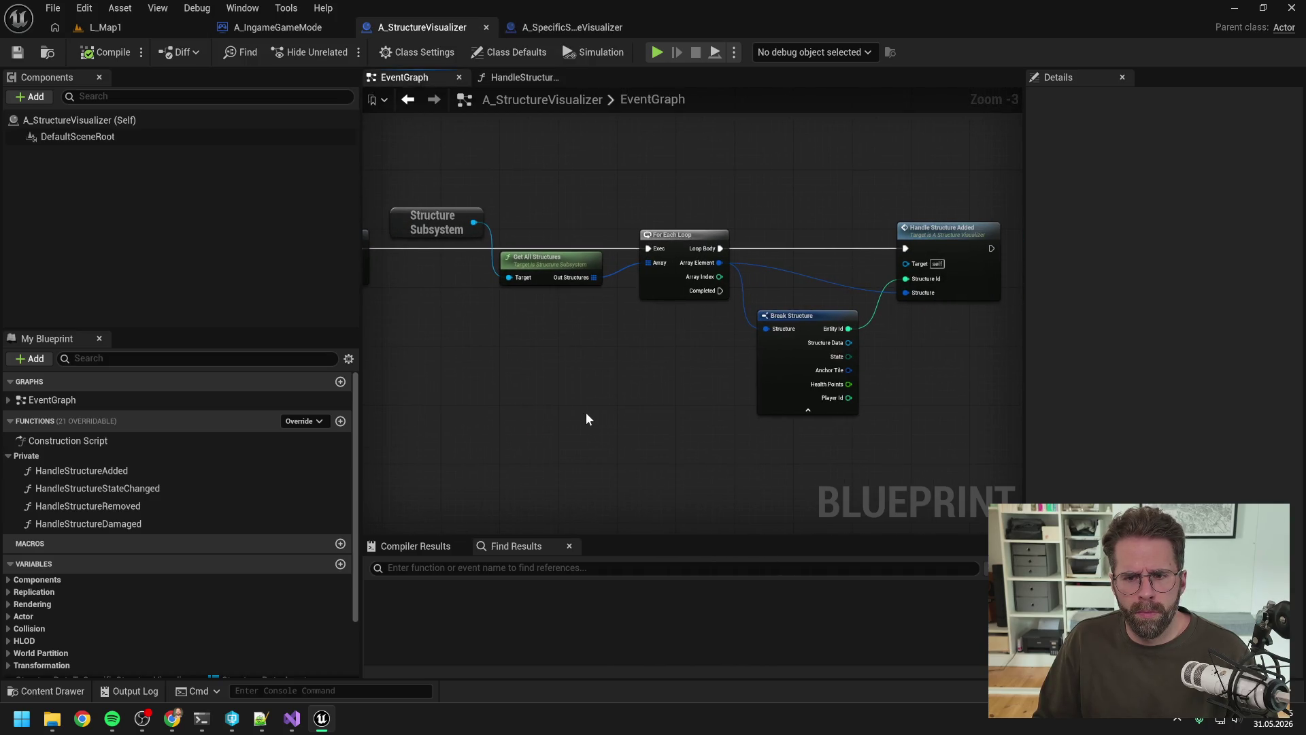
pyautogui.moveTo(586, 413); pyautogui.dragTo(594, 418)
pyautogui.click(201, 718)
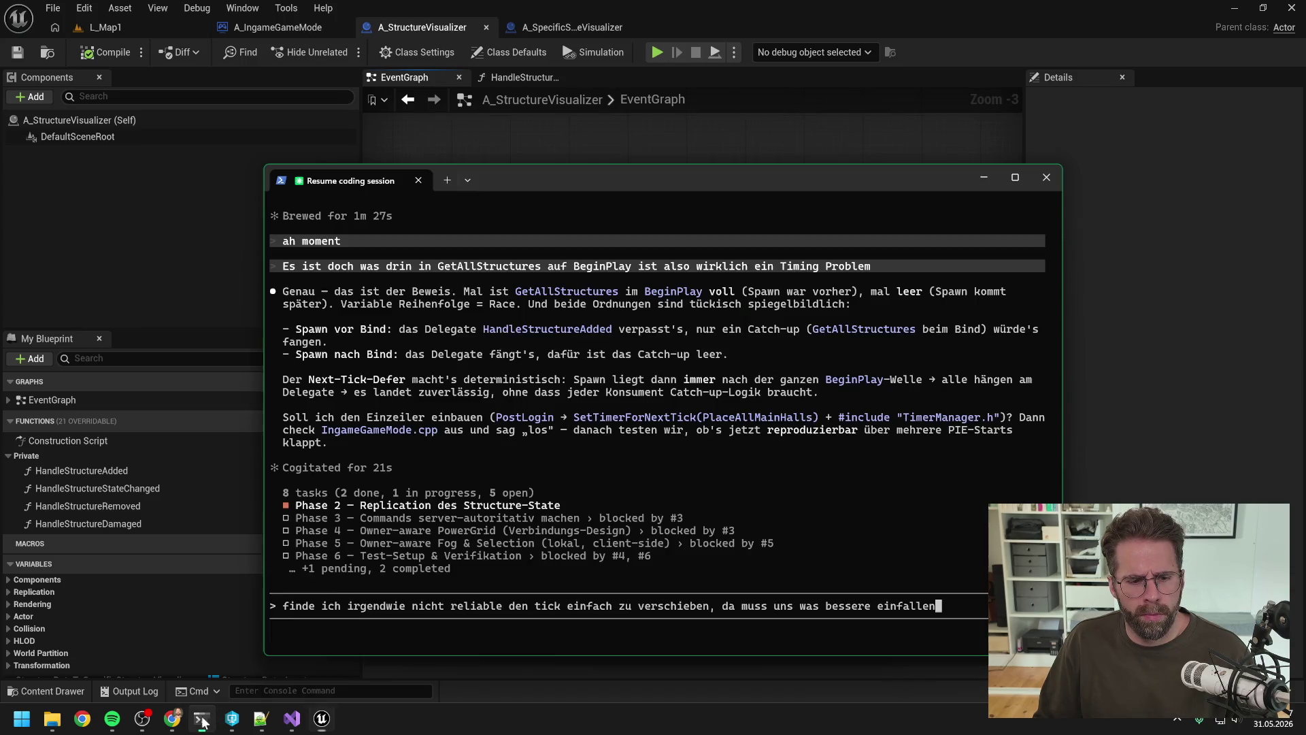
# Send the request: gather all structures on BeginPlay, with SpawnVisual skipping already-visualised IDs.
pyautogui.write('. Find')
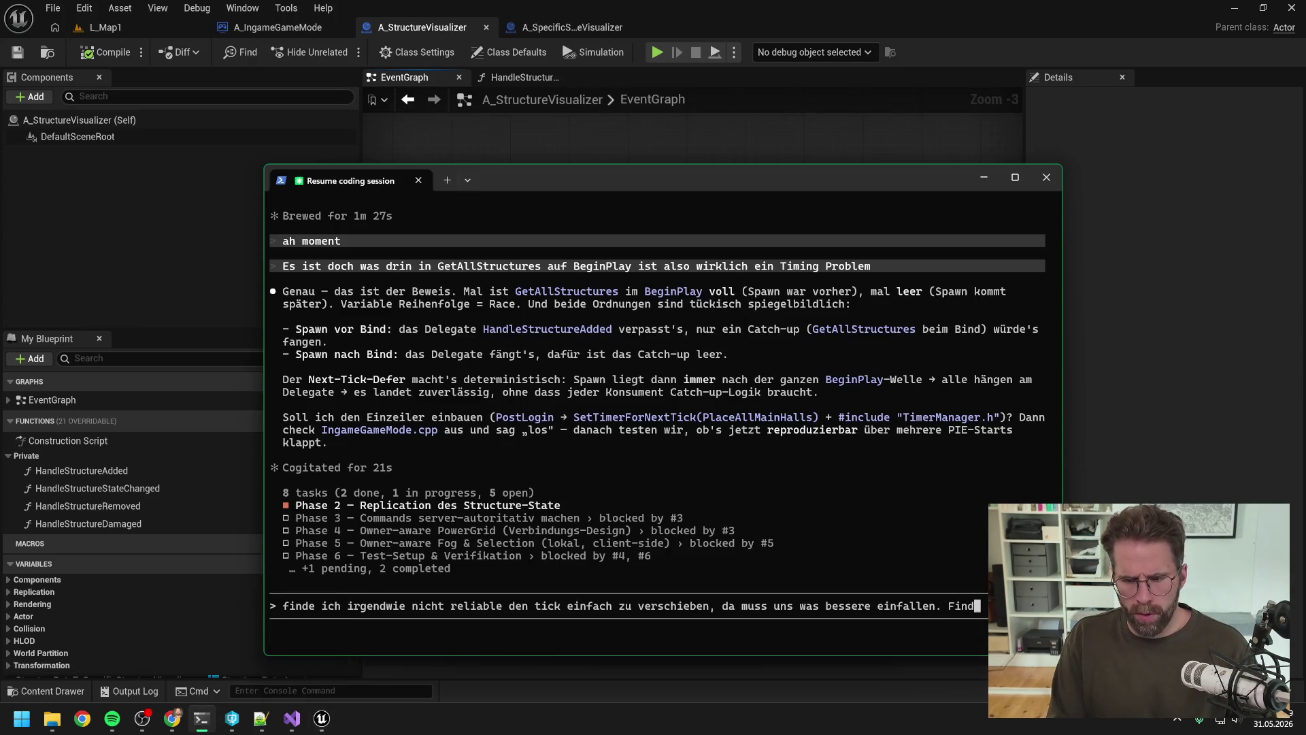
pyautogui.write('e besser wie jetzt einmal alle ')
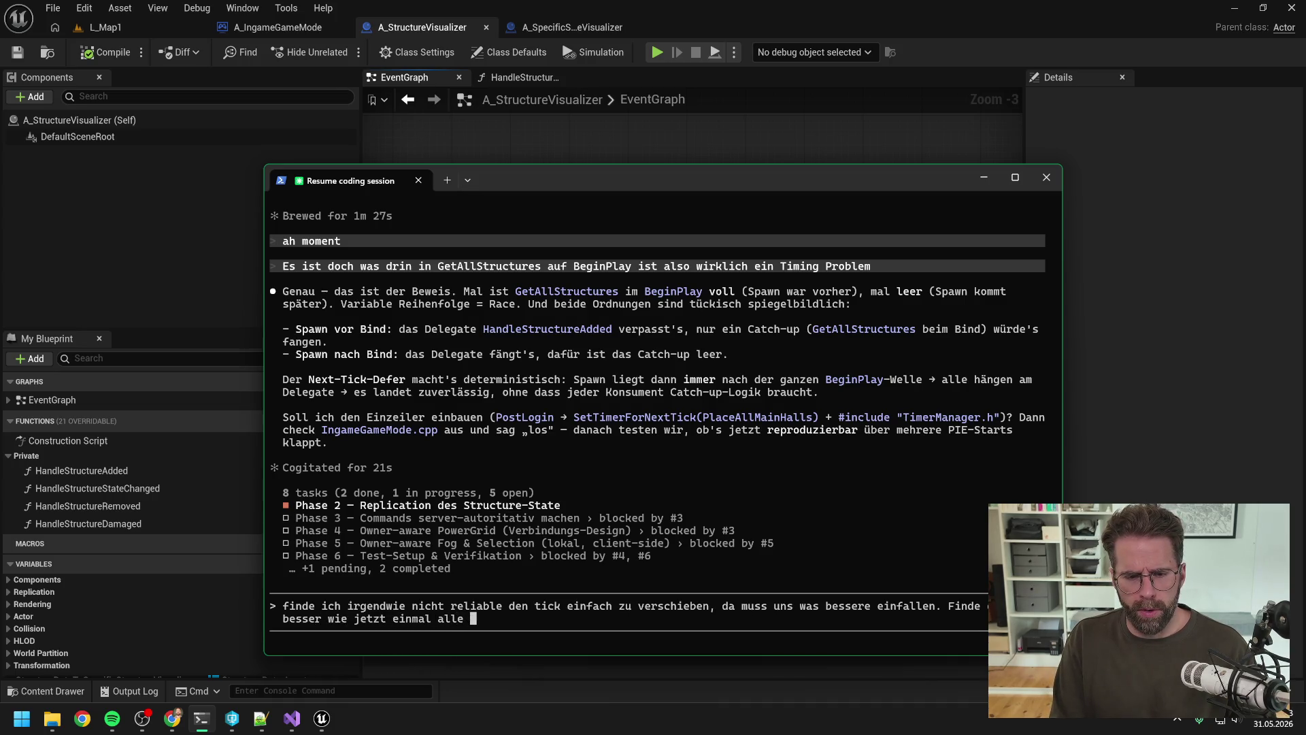
pyautogui.write('structures auf beginplay z')
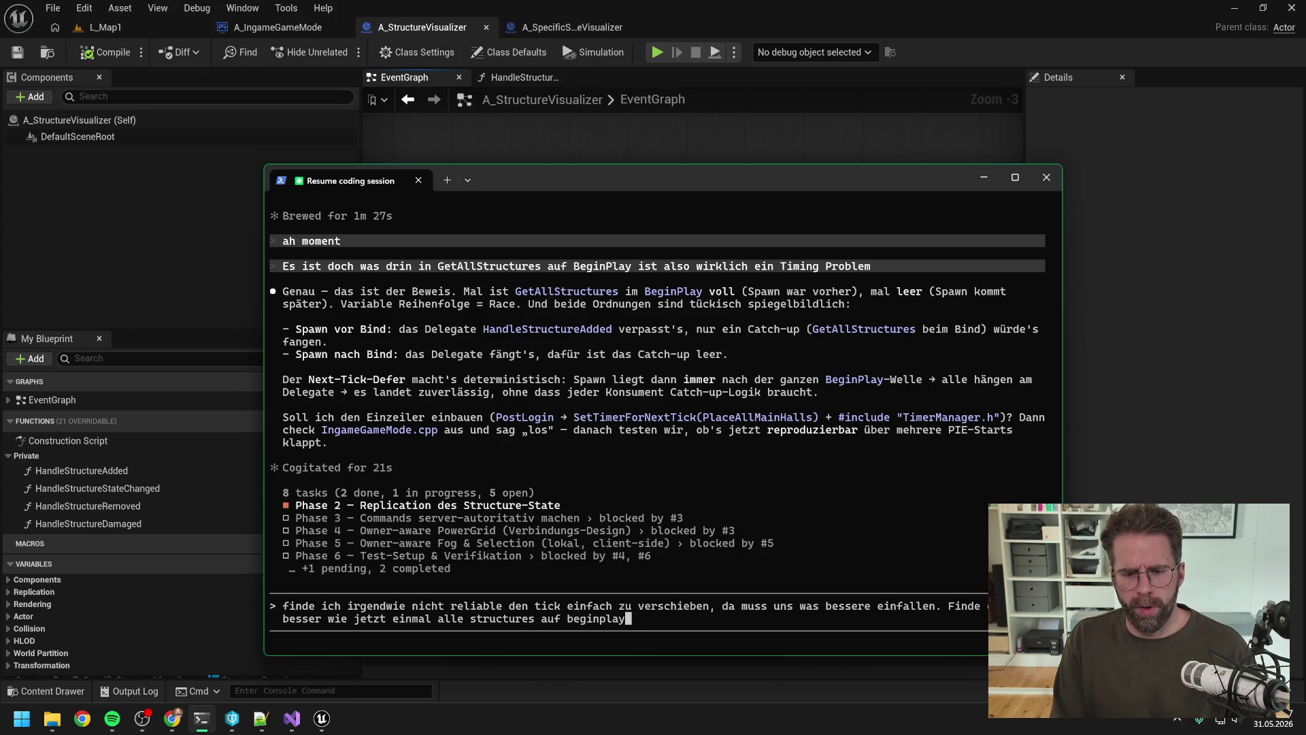
pyautogui.write('u ziehen im StructureVisualizer und')
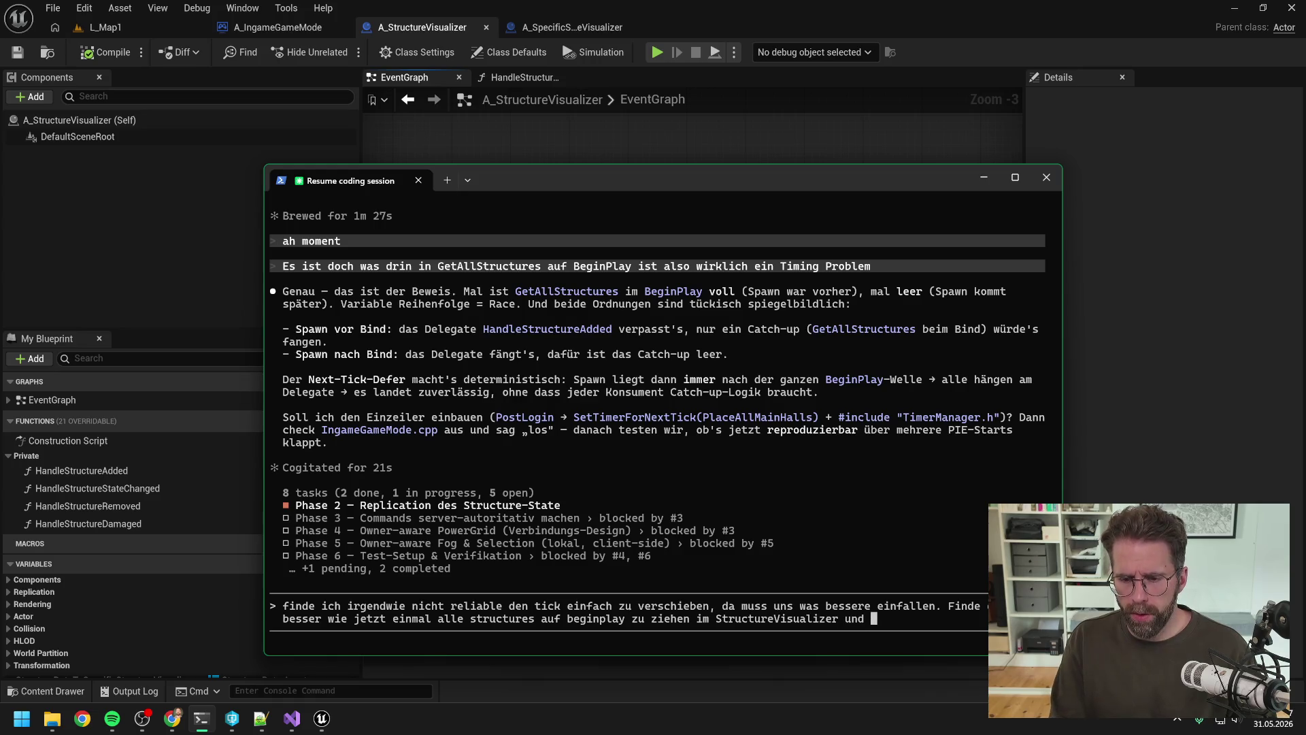
pyautogui.moveTo(623, 181)
pyautogui.mouseDown()
pyautogui.moveTo(687, 401)
pyautogui.moveTo(508, 201)
pyautogui.mouseUp()
pyautogui.write('Sp')
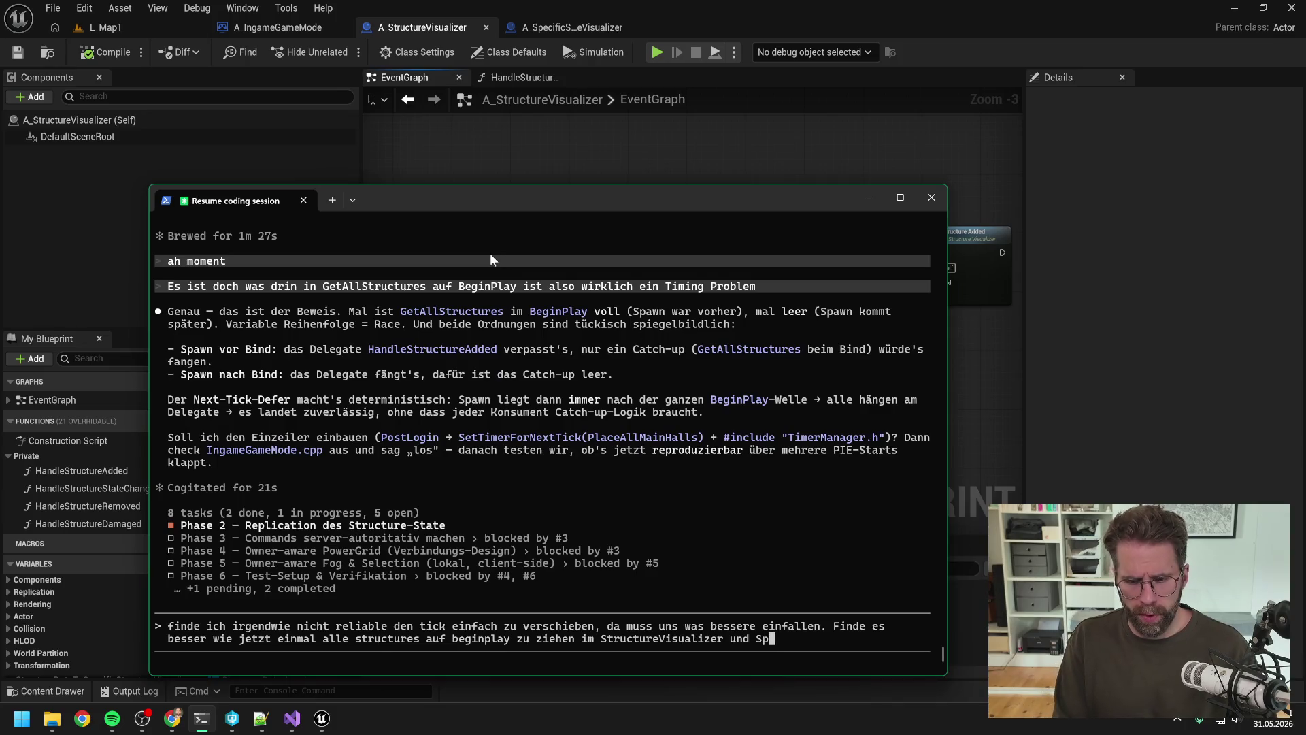
pyautogui.write('awnVisual')
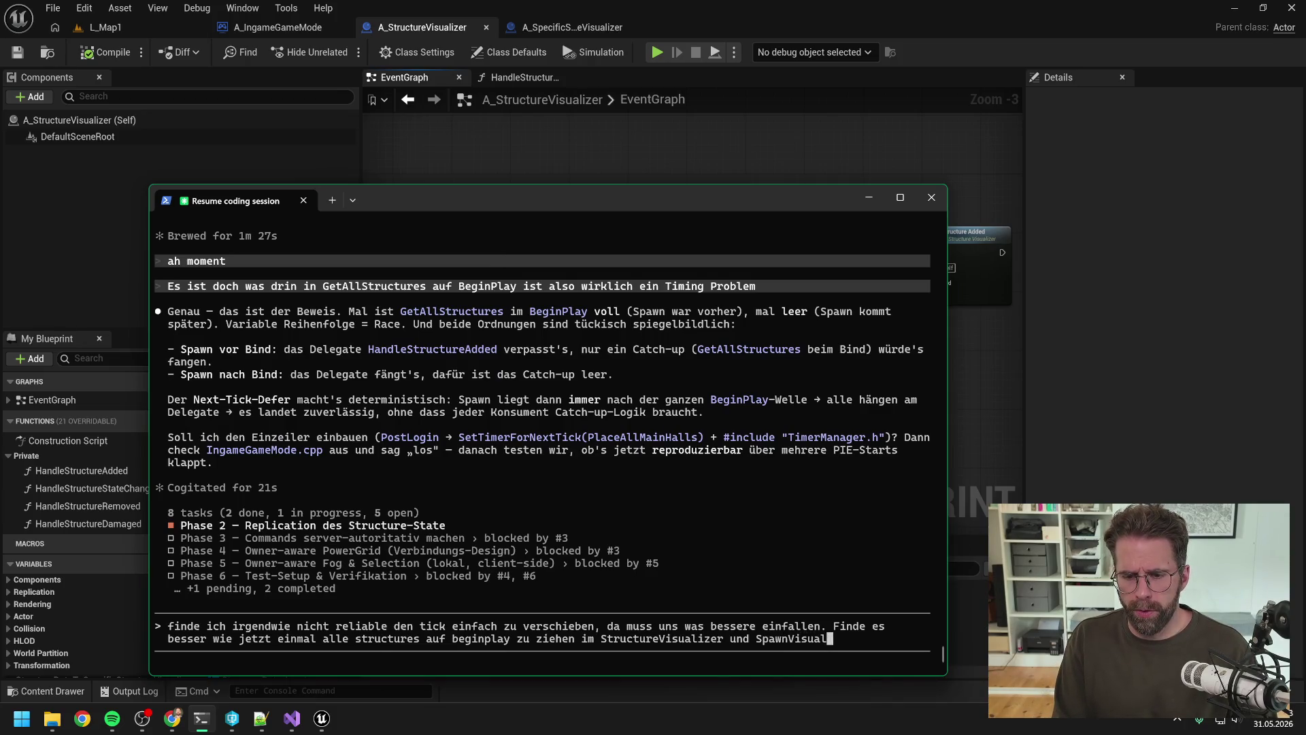
pyautogui.write(' zu trigger')
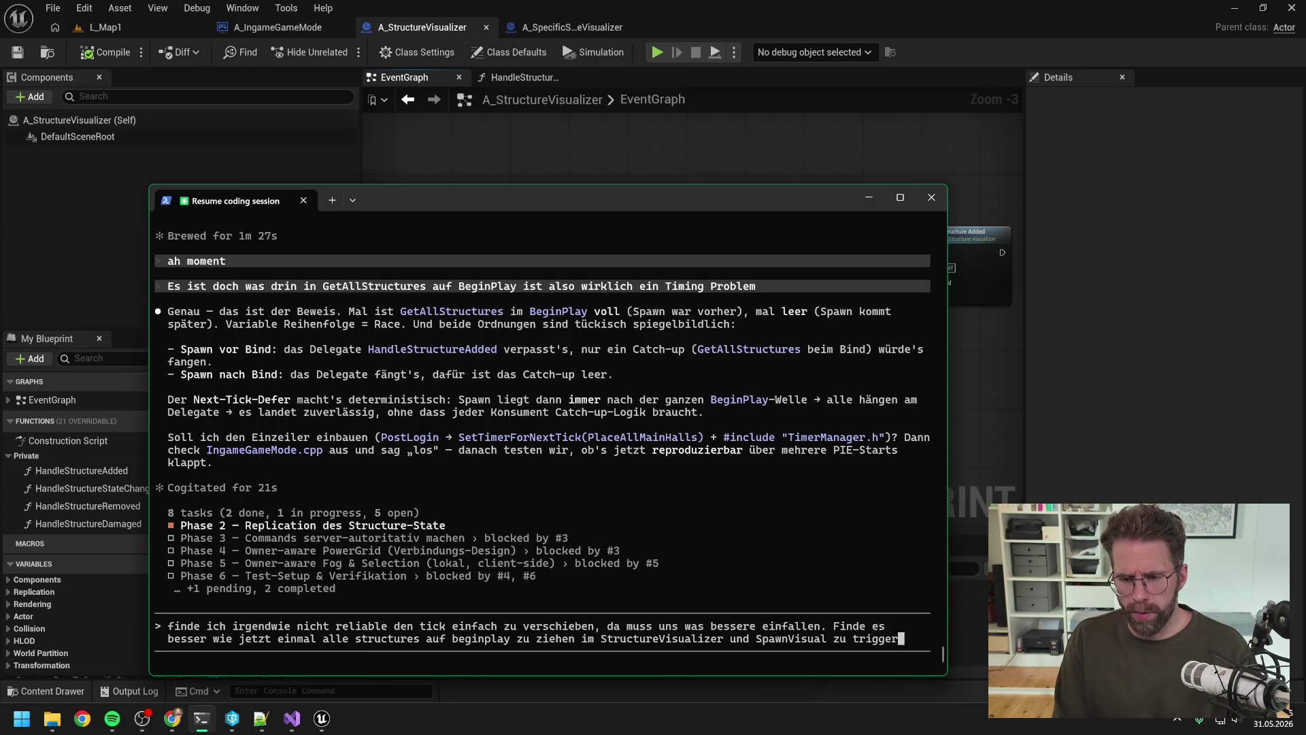
pyautogui.write('n. Innerh')
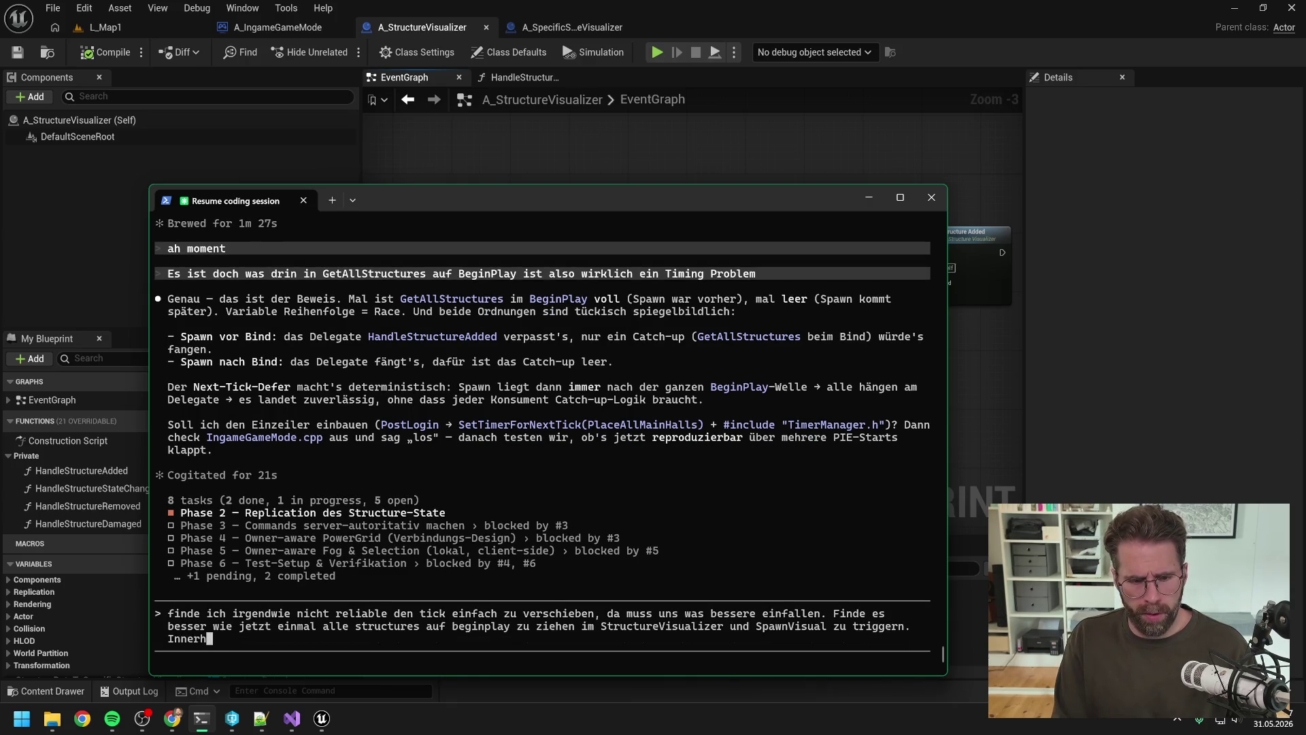
pyautogui.write('alb von SpawnVisual ko')
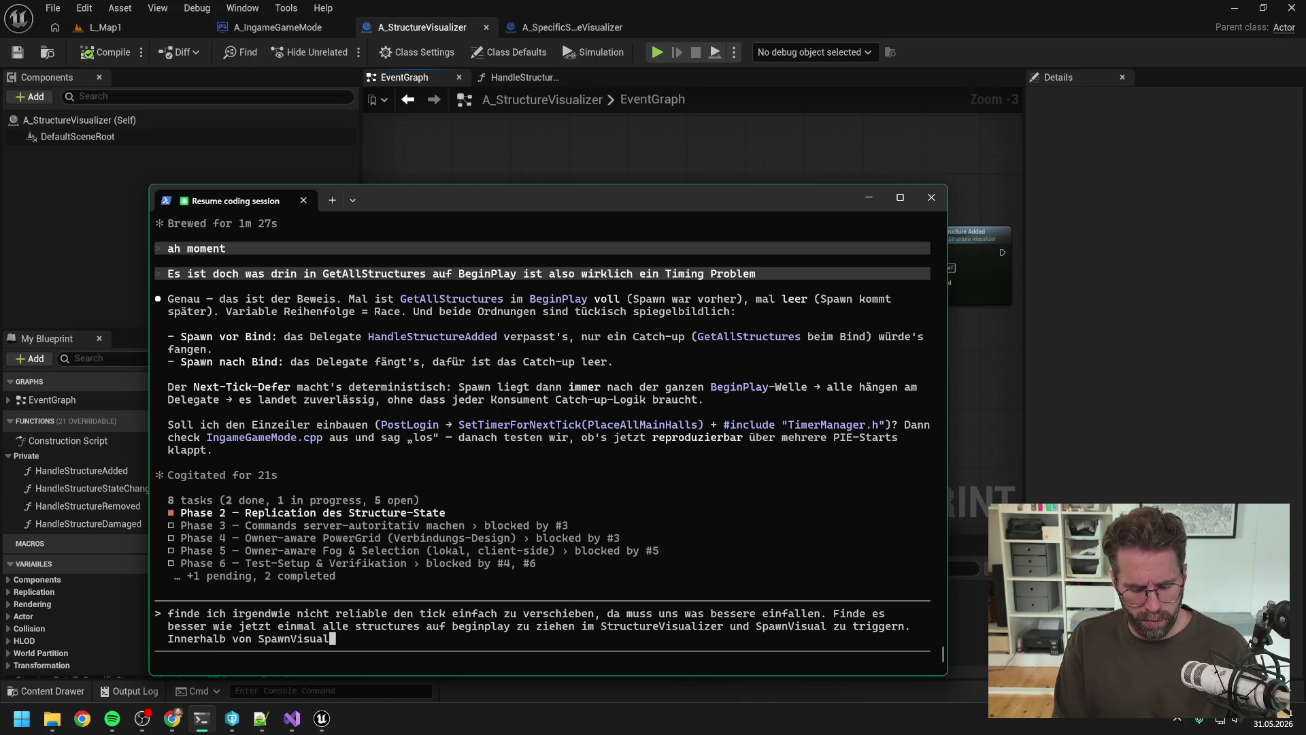
pyautogui.write('ntr')
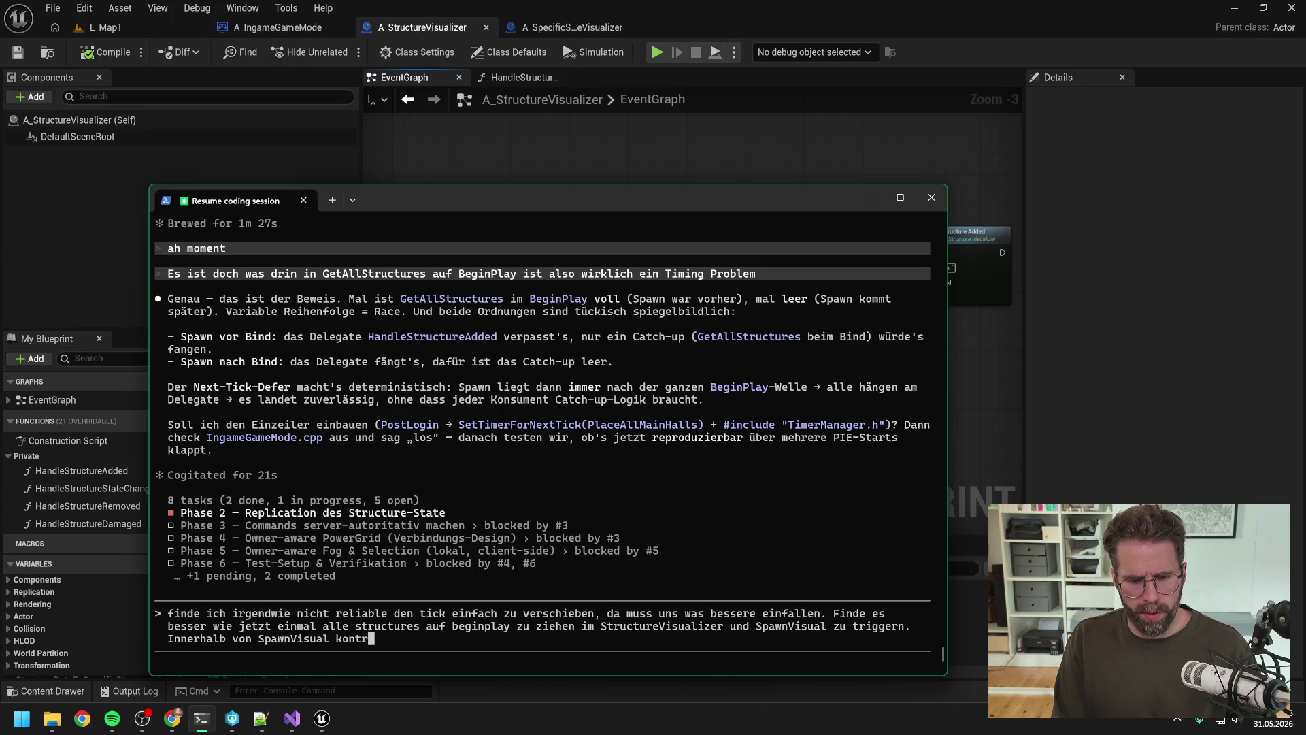
pyautogui.write('olliere ich einmal')
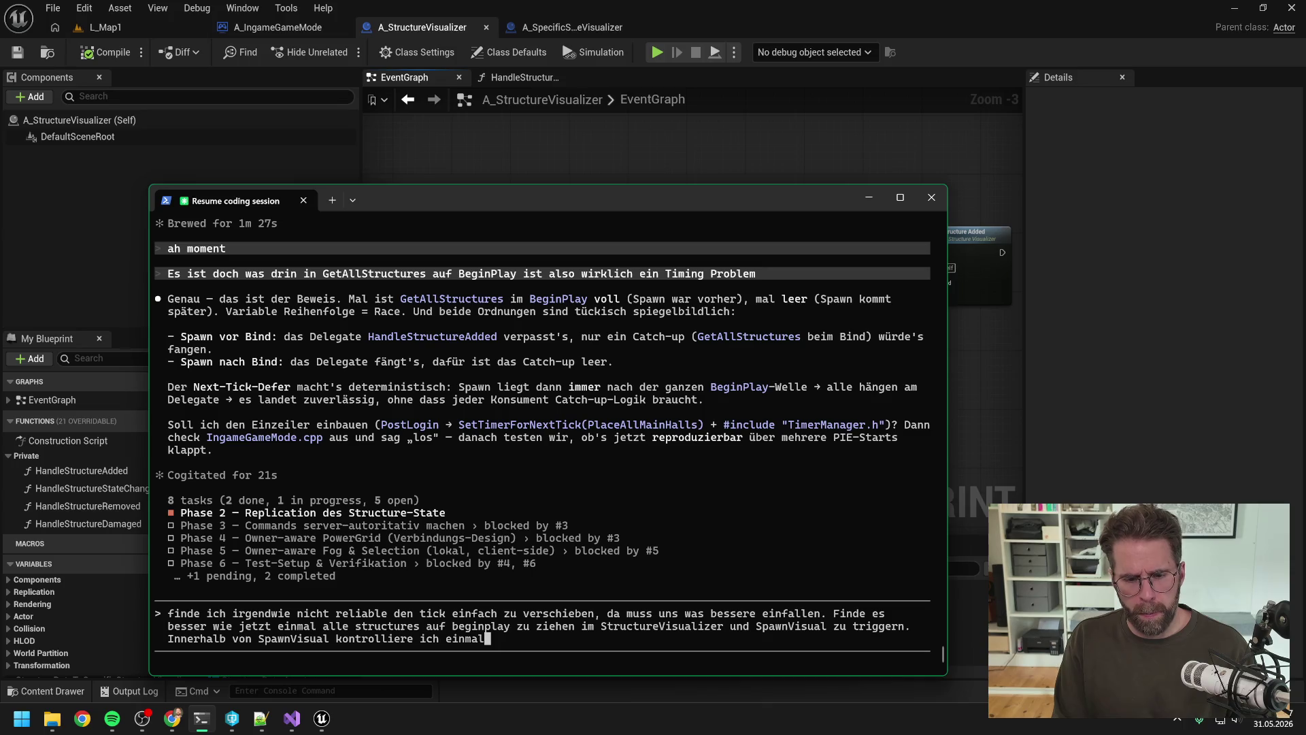
pyautogui.write(' ob die ID schon nen Visual hat und breake sonst ohne was neues zt')
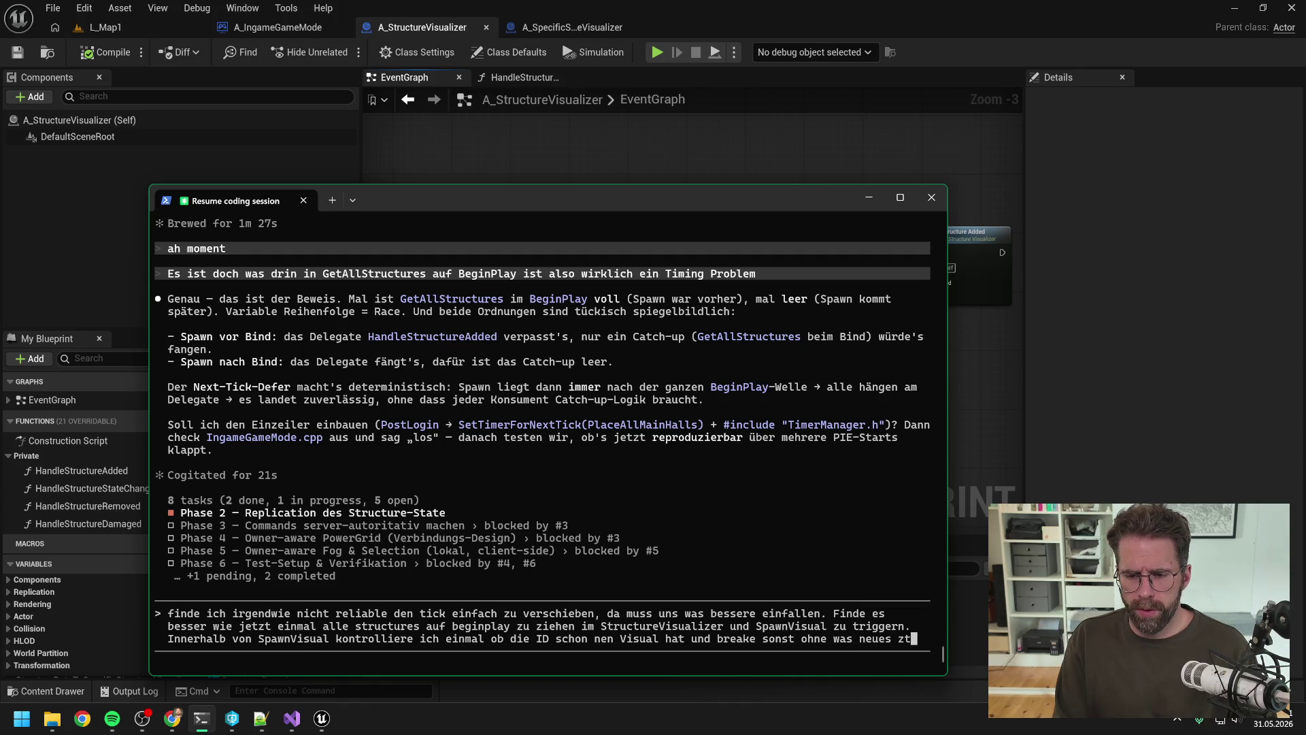
pyautogui.press('BackSpace')
pyautogui.write('u spawnen')
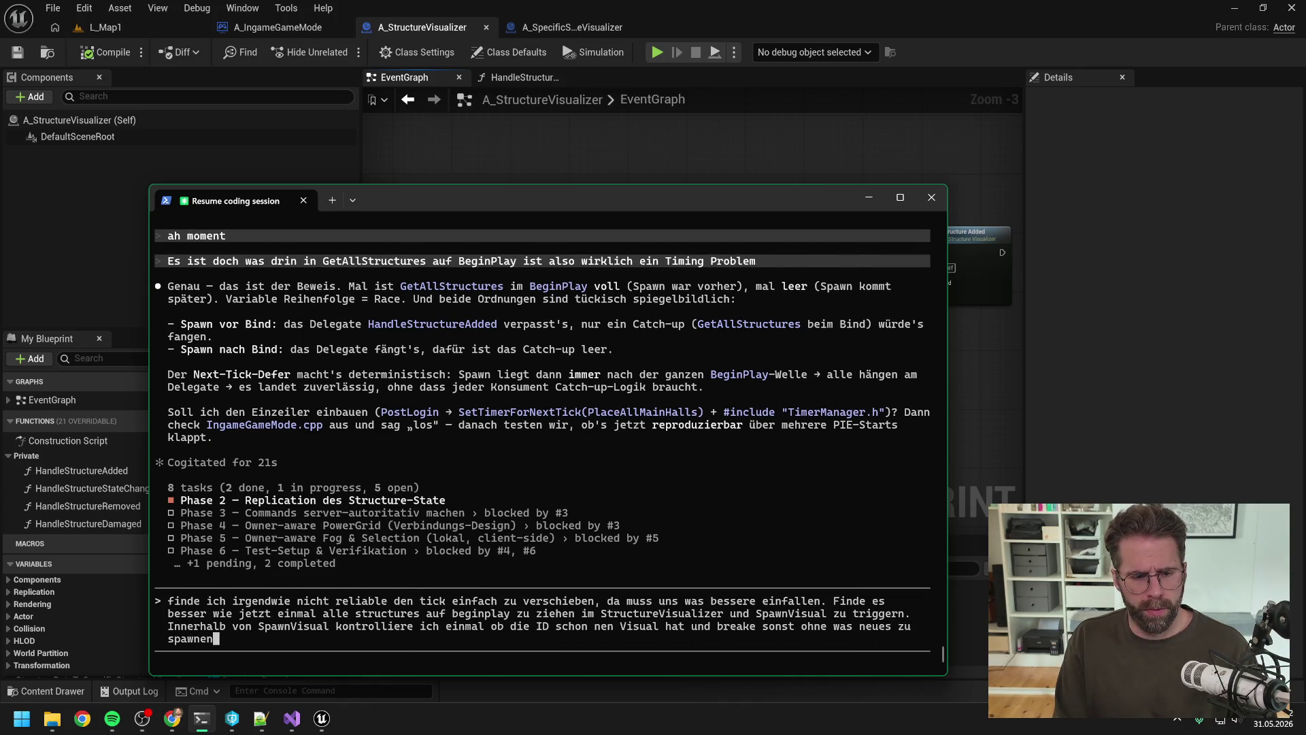
pyautogui.press('Return')
# Browse the prompt history, then clear the leftover draft from the Claude Code input.
pyautogui.write('OnStructureAdded.Broadcast(NewStructureId, StoredStructure);')
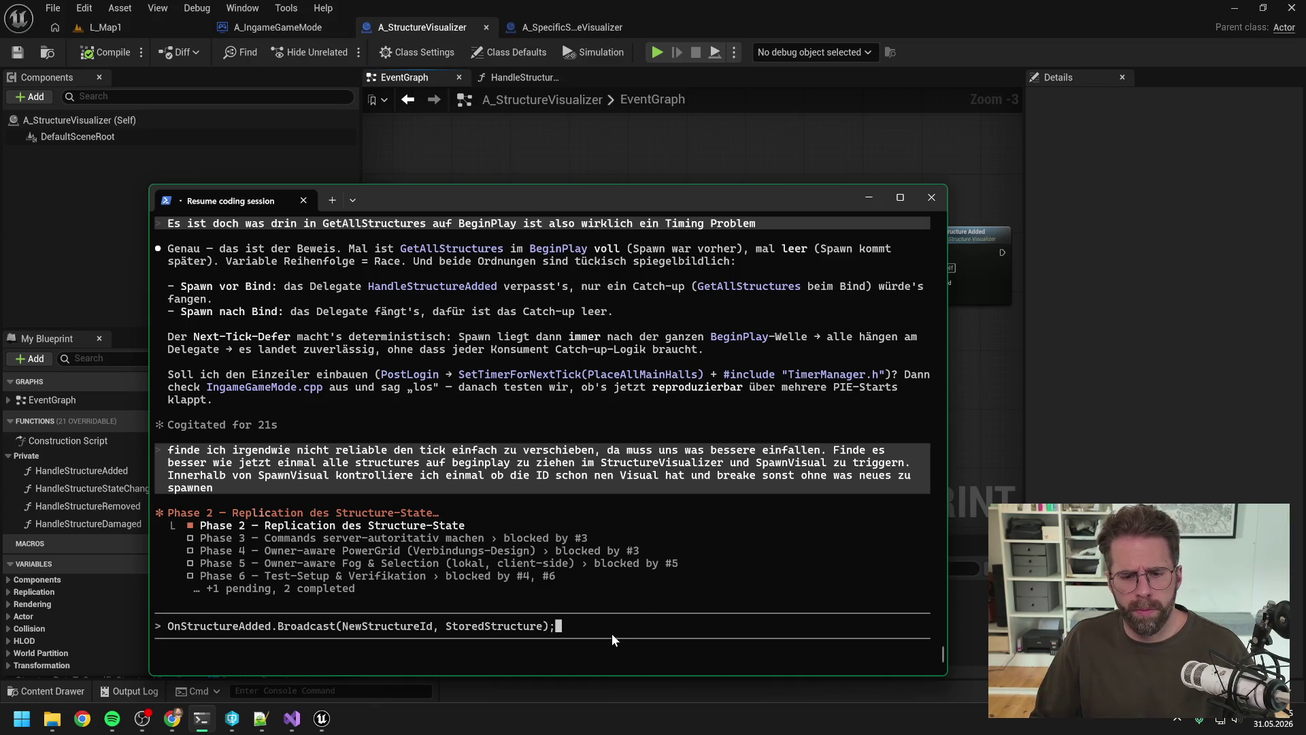
pyautogui.press('Up')
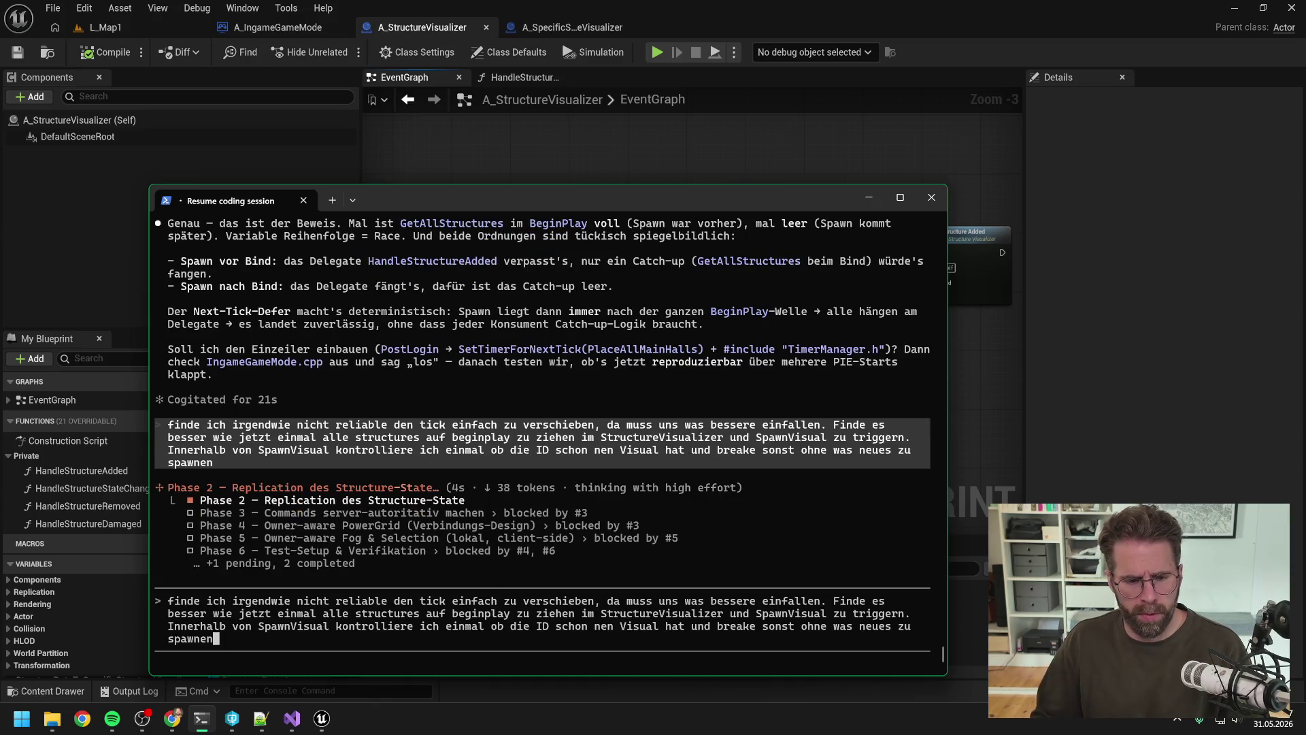
pyautogui.press('Down')
pyautogui.press('Up')
pyautogui.press('Up')
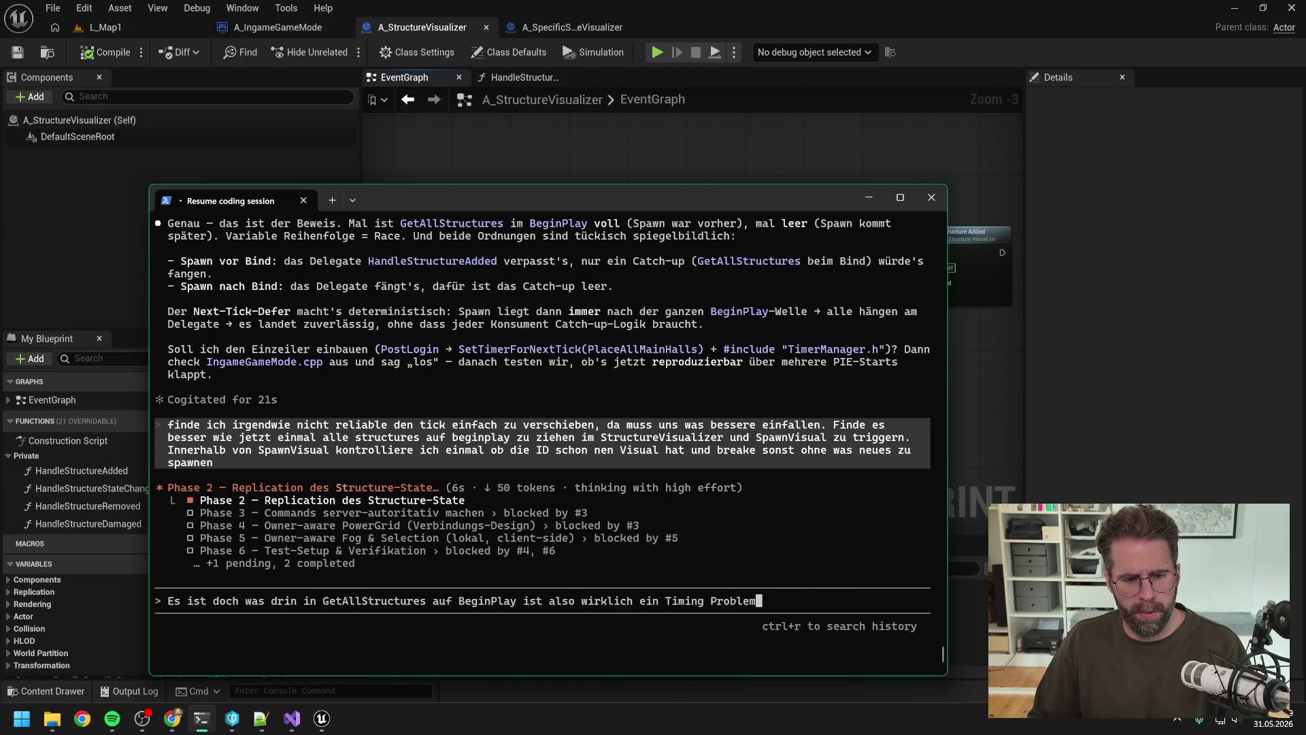
pyautogui.press('Down')
pyautogui.press('Down')
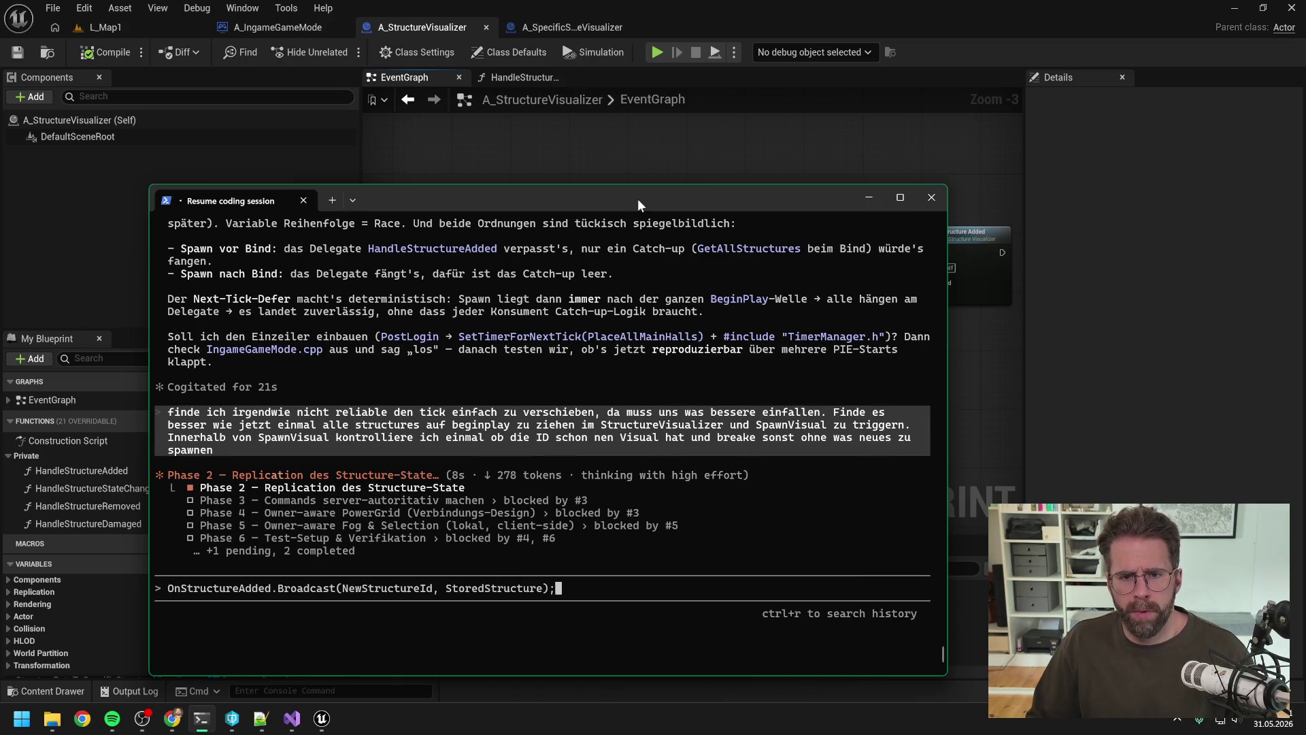
pyautogui.press('BackSpace')
pyautogui.press('BackSpace')
pyautogui.press('BackSpace')
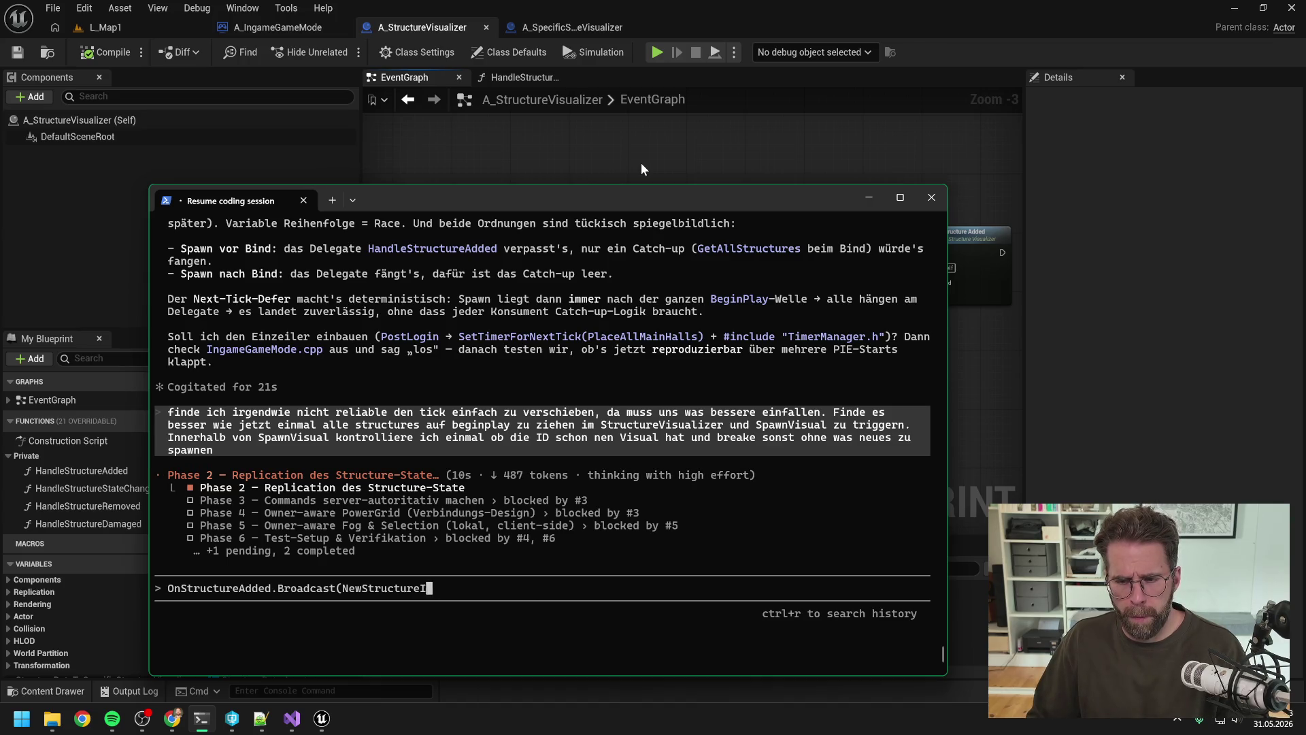
pyautogui.press('BackSpace')
pyautogui.press('BackSpace')
pyautogui.press('BackSpace')
pyautogui.click(660, 163)
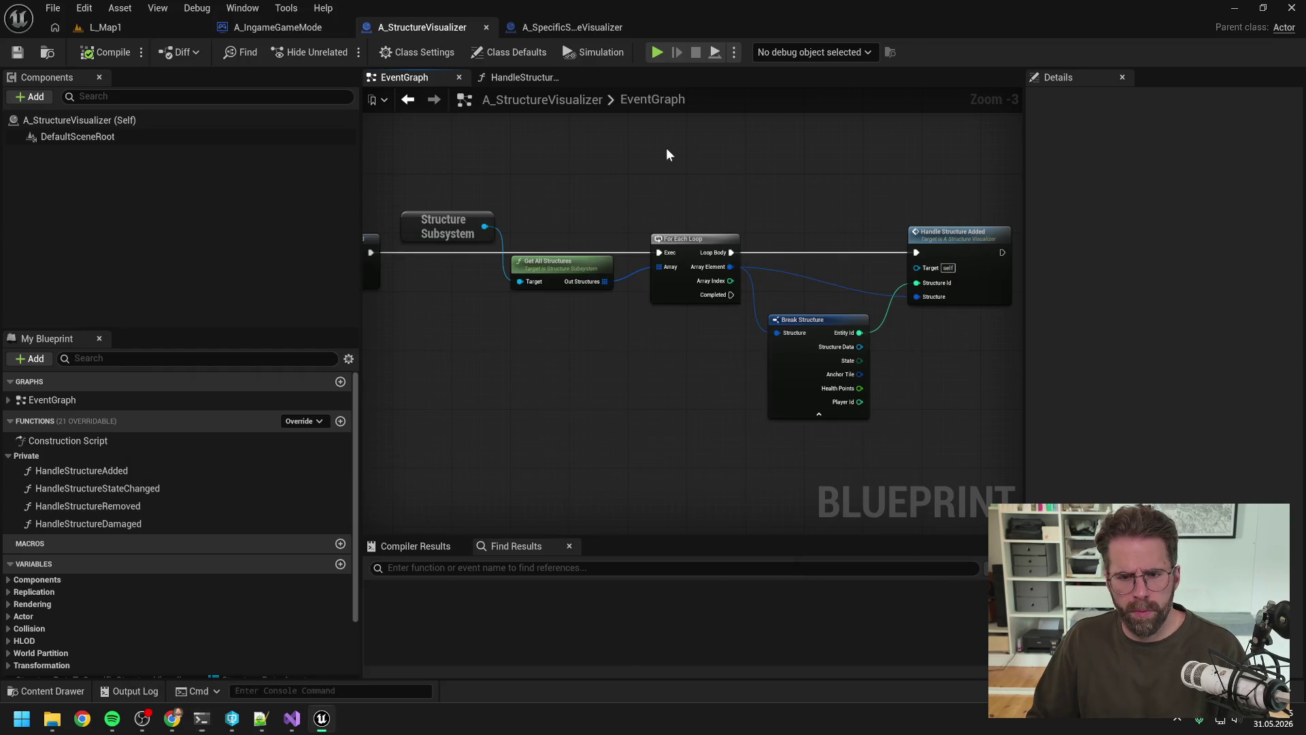
# Tidy the catch-up loop: straighten Structure Subsystem and collapse Break Structure's advanced pins.
pyautogui.moveTo(742, 215); pyautogui.dragTo(810, 219)
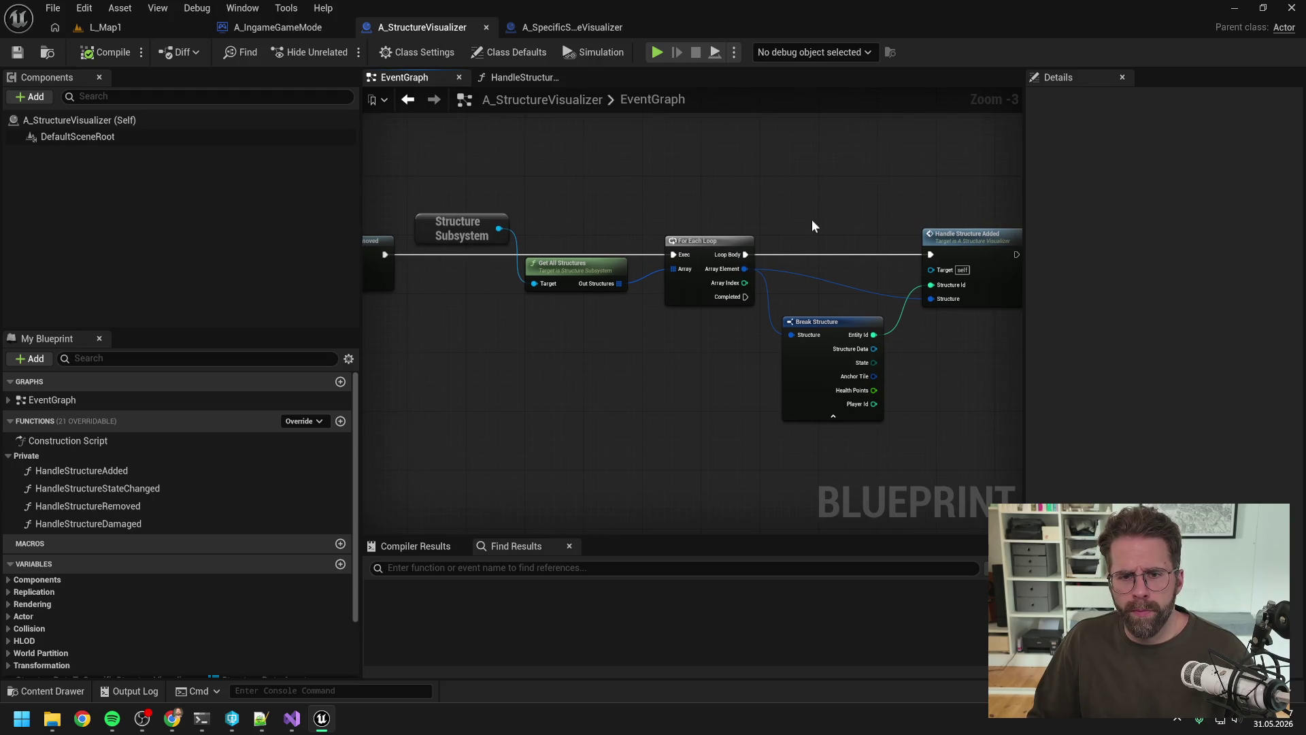
pyautogui.rightClick(598, 268)
pyautogui.press('Escape')
pyautogui.click(500, 242)
pyautogui.press('q')
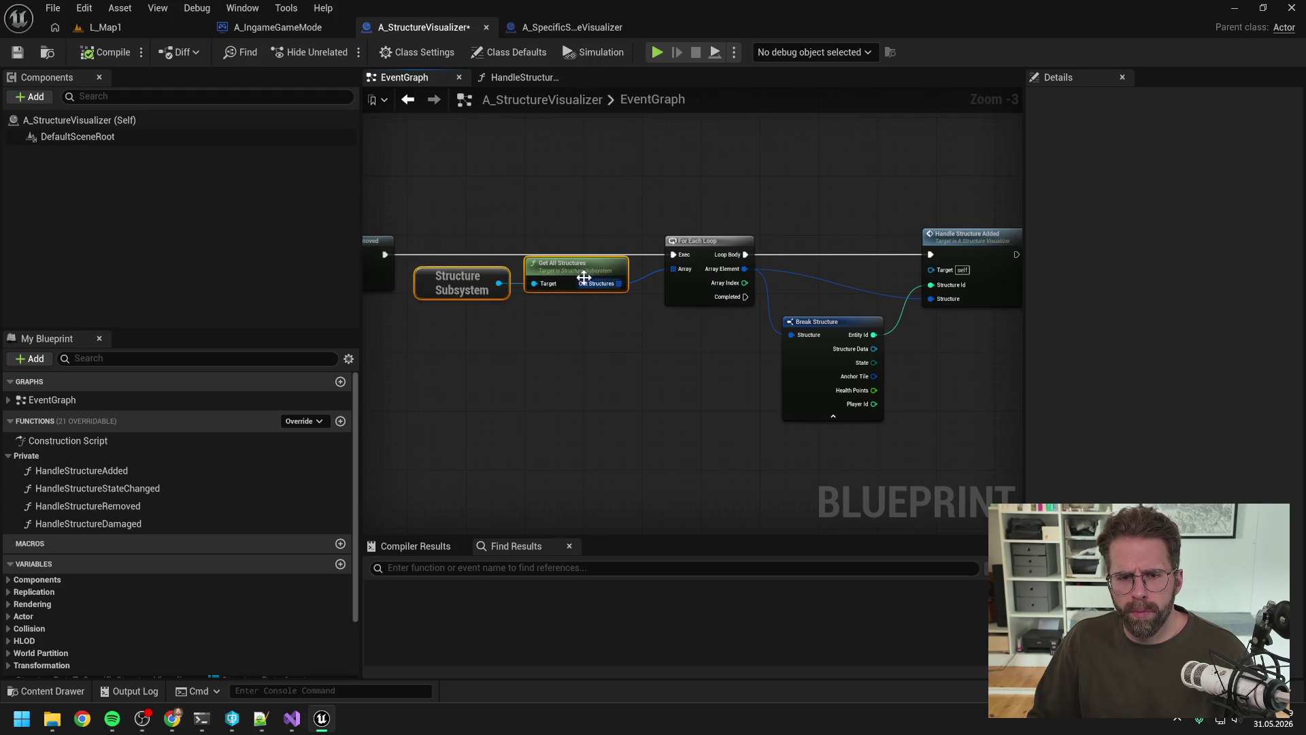
pyautogui.moveTo(808, 200); pyautogui.dragTo(731, 208)
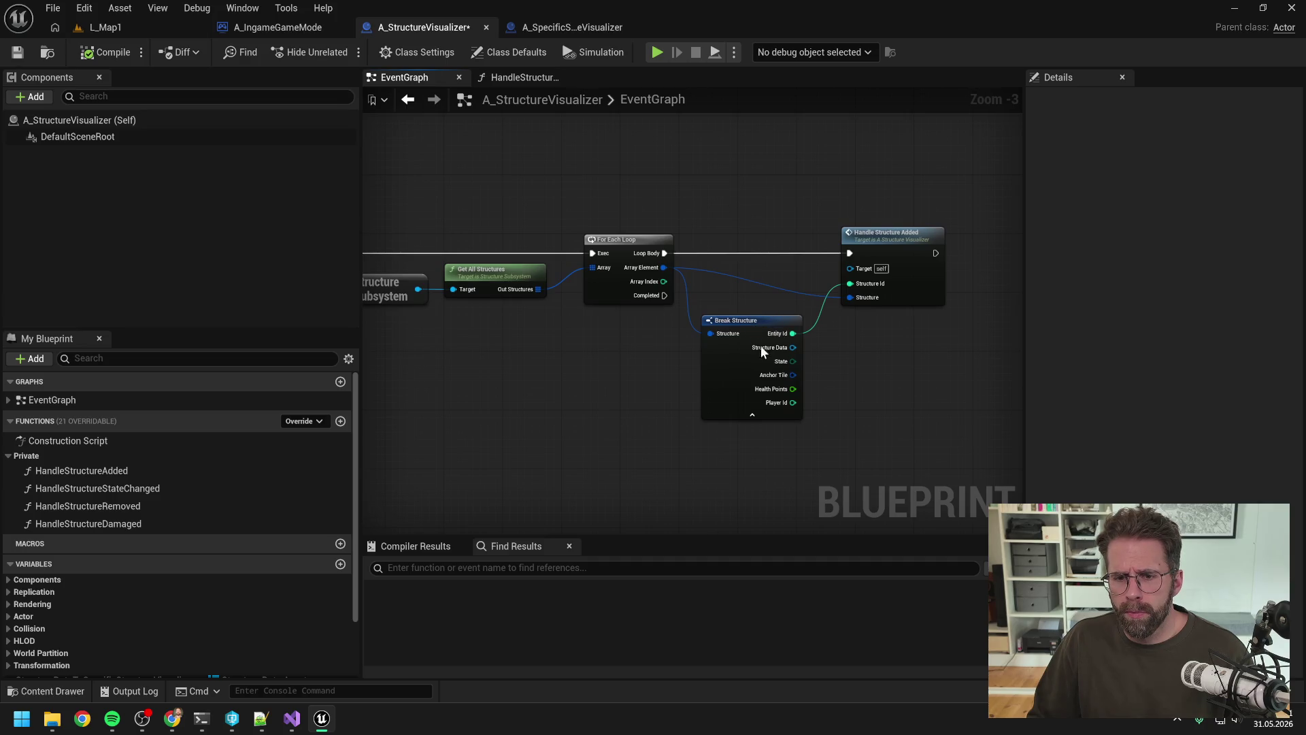
pyautogui.click(752, 415)
pyautogui.moveTo(747, 320); pyautogui.dragTo(754, 313)
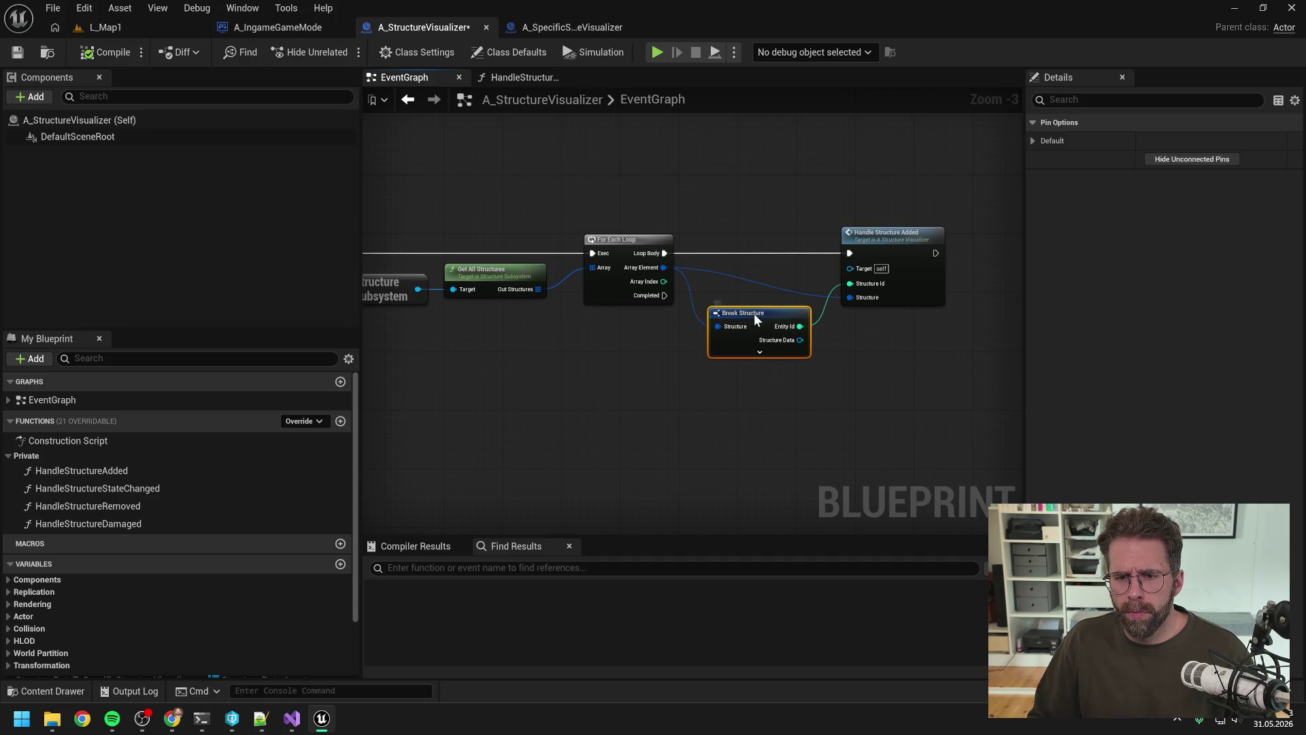
pyautogui.click(770, 198)
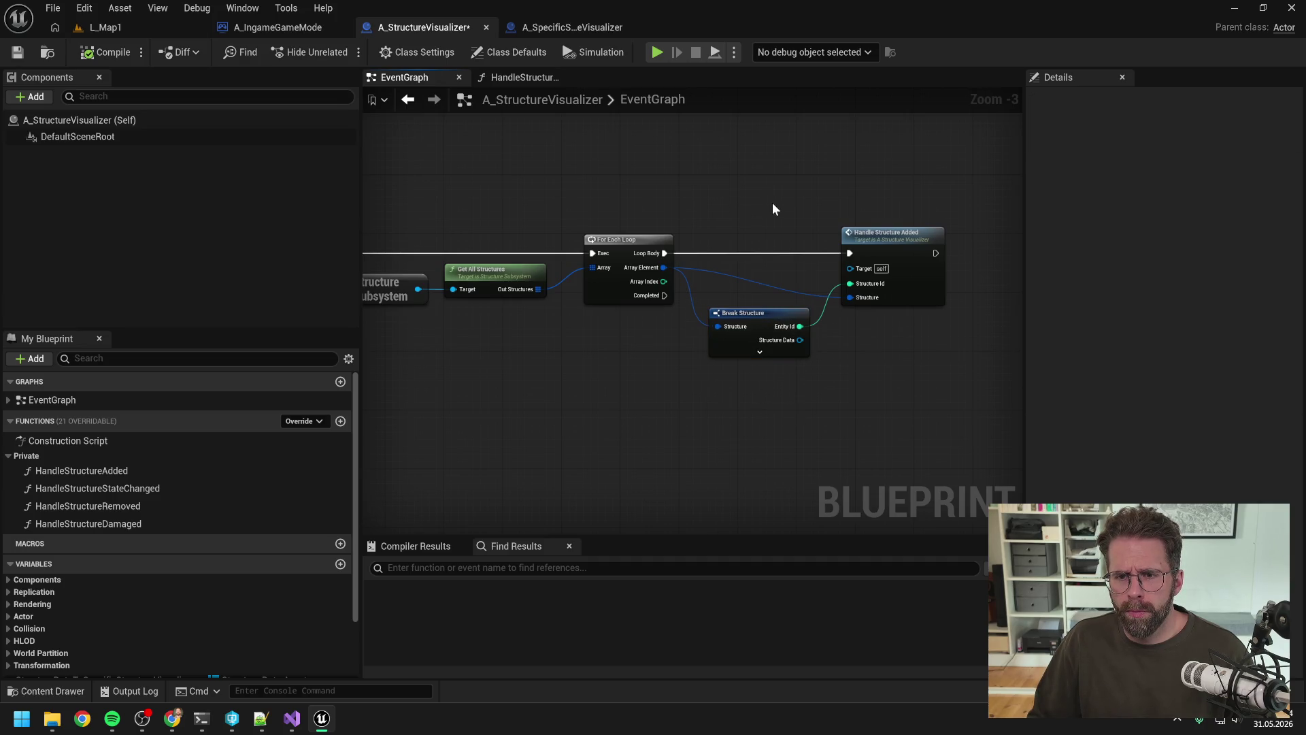
# Inspect HandleStructureAdded's inputs, then select its call back in the EventGraph.
pyautogui.doubleClick(900, 244)
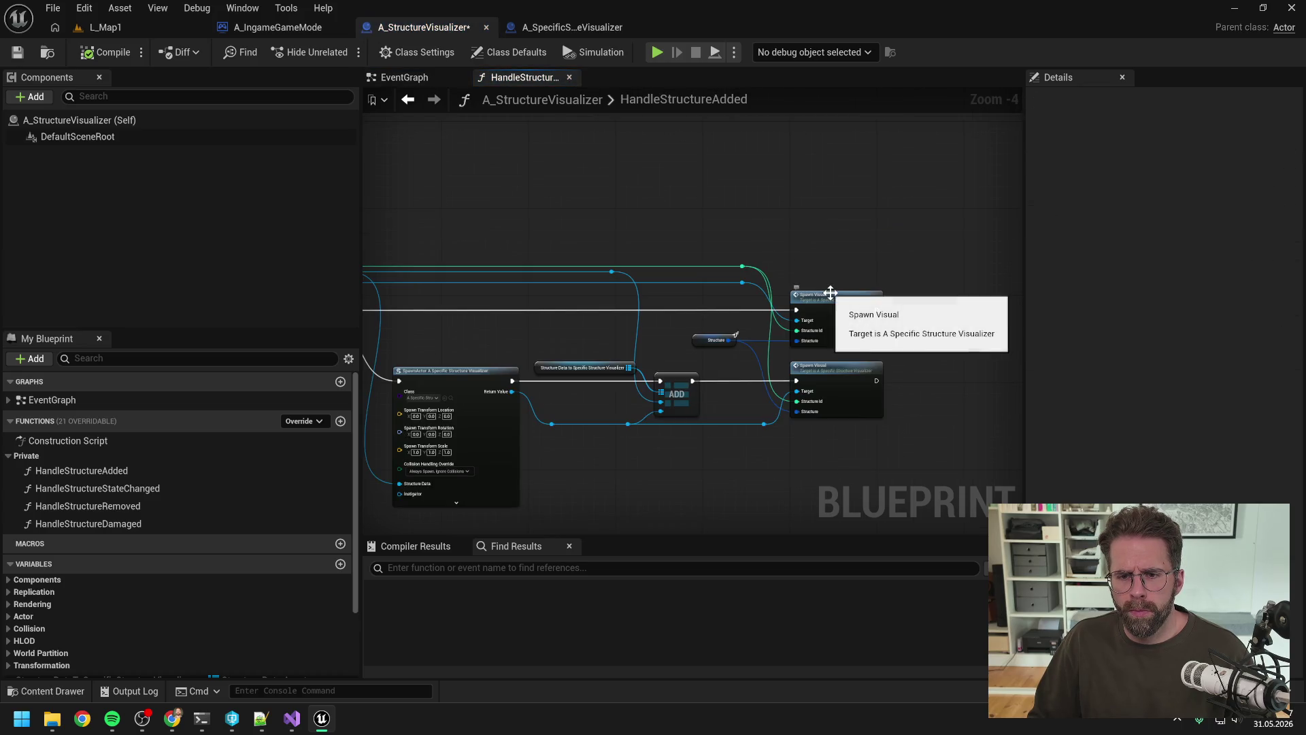
pyautogui.scroll(-2, 819, 282)
pyautogui.scroll(3, 631, 307)
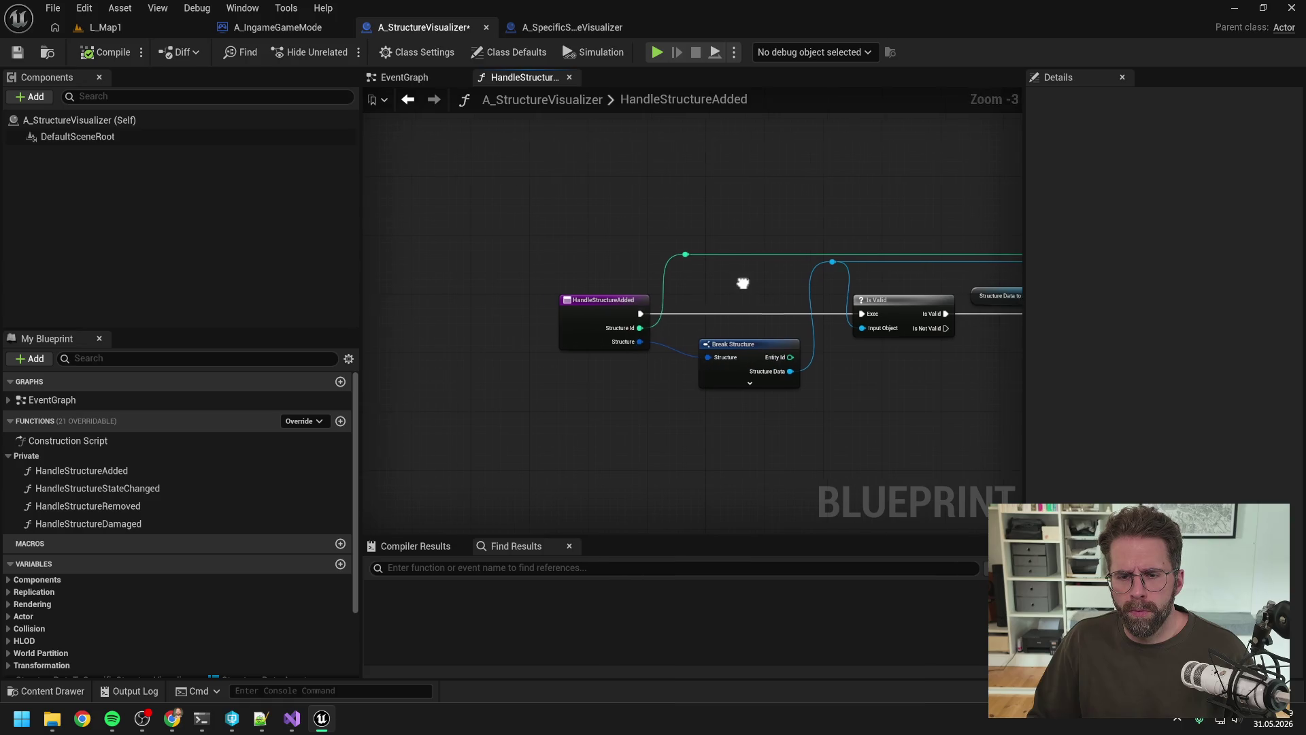
pyautogui.moveTo(741, 283); pyautogui.dragTo(650, 281)
pyautogui.click(499, 320)
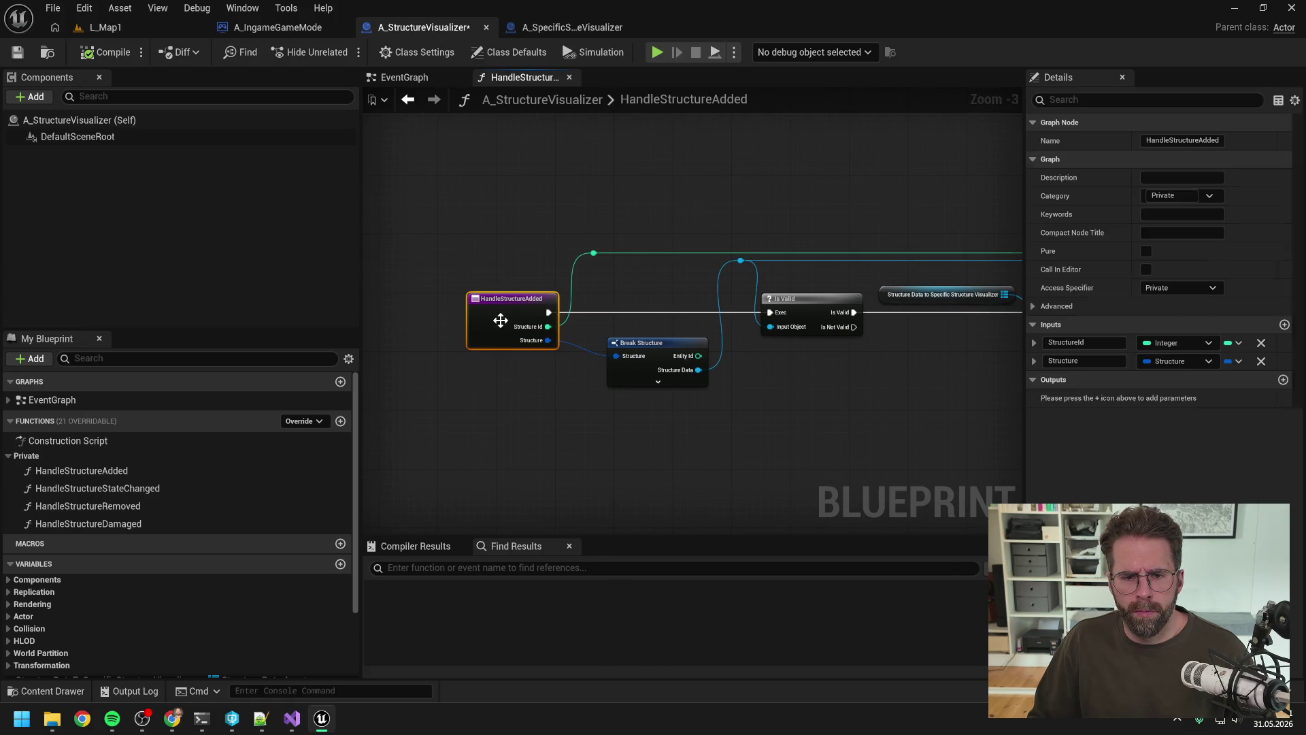
pyautogui.click(404, 77)
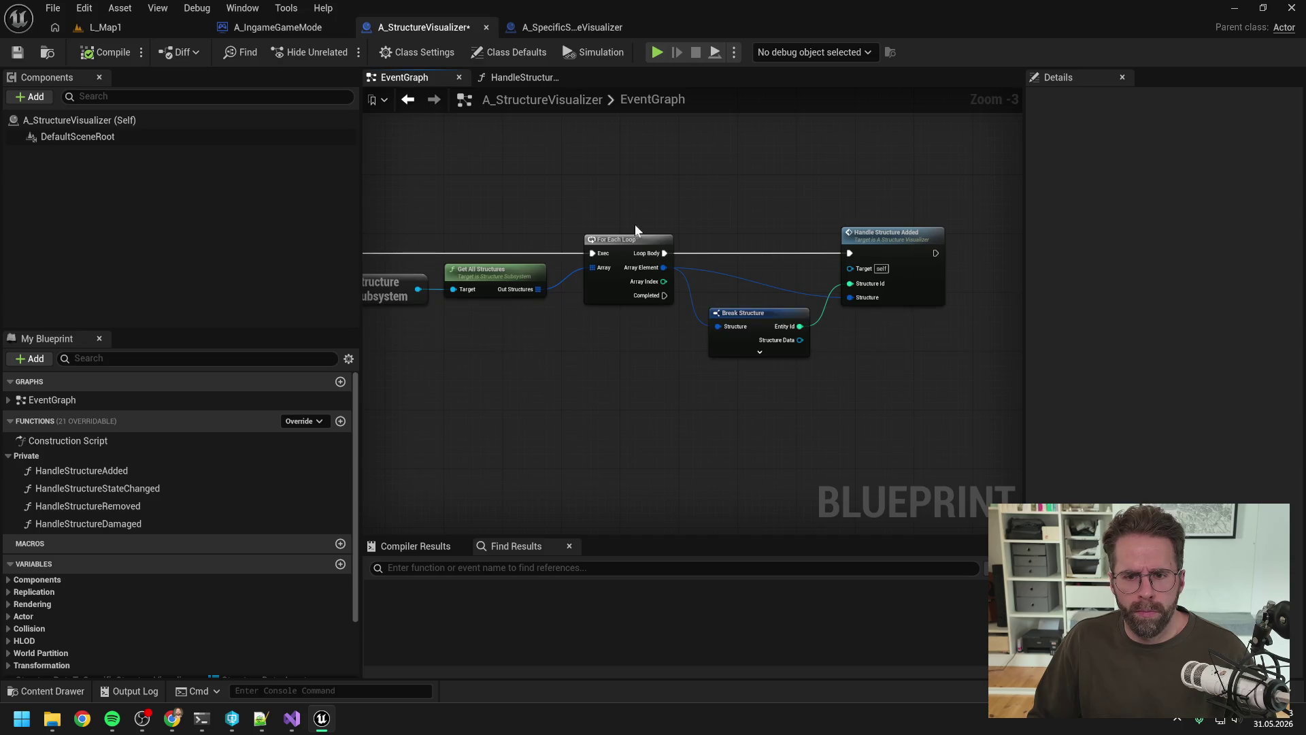
pyautogui.click(884, 244)
pyautogui.moveTo(951, 294); pyautogui.dragTo(917, 296)
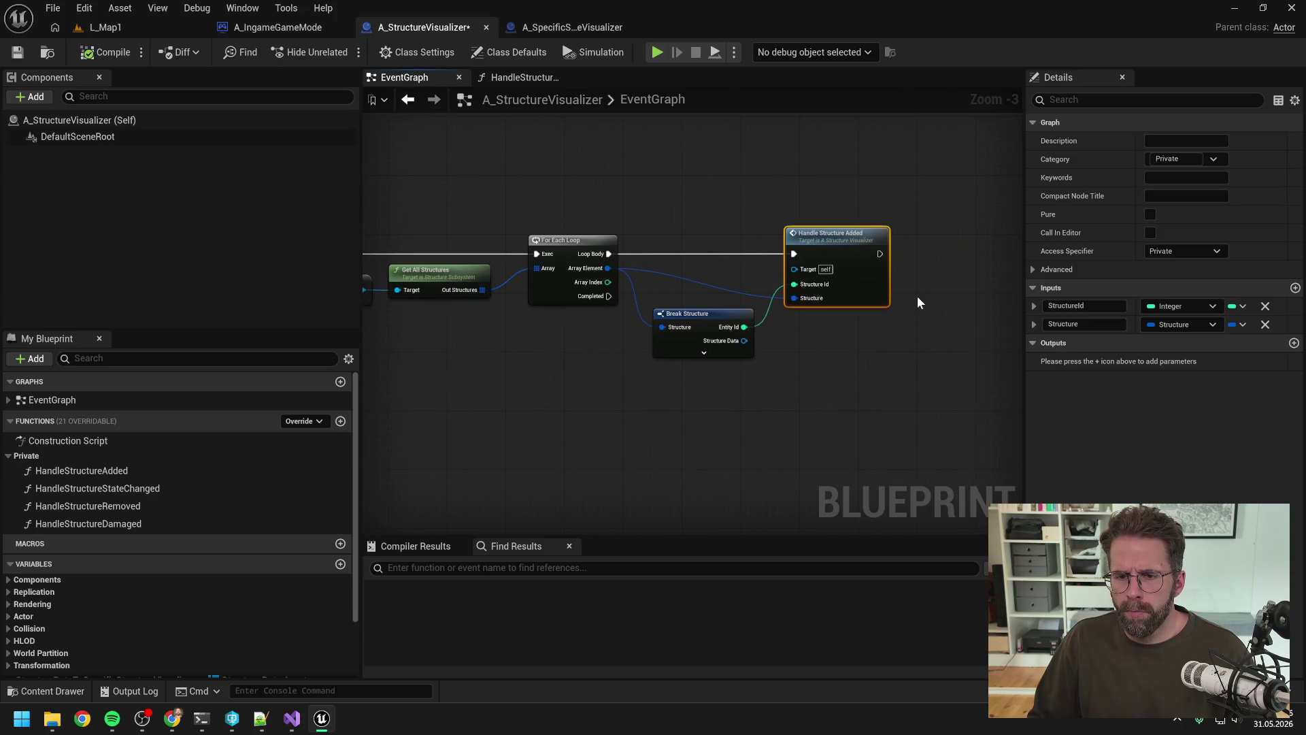
# Remove the StructureId input, delete the unused Break Structure, and wire Entity Id in its place.
pyautogui.click(1265, 306)
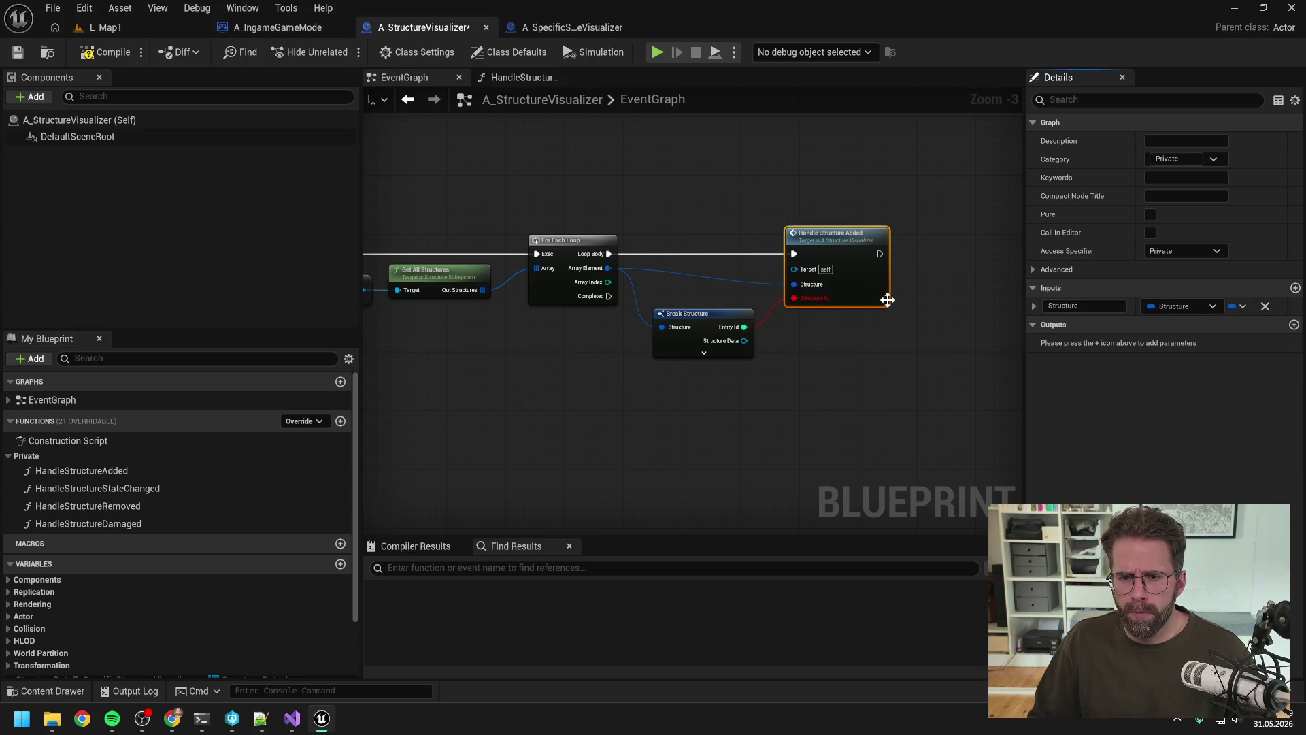
pyautogui.click(709, 343)
pyautogui.press('Delete')
pyautogui.doubleClick(827, 242)
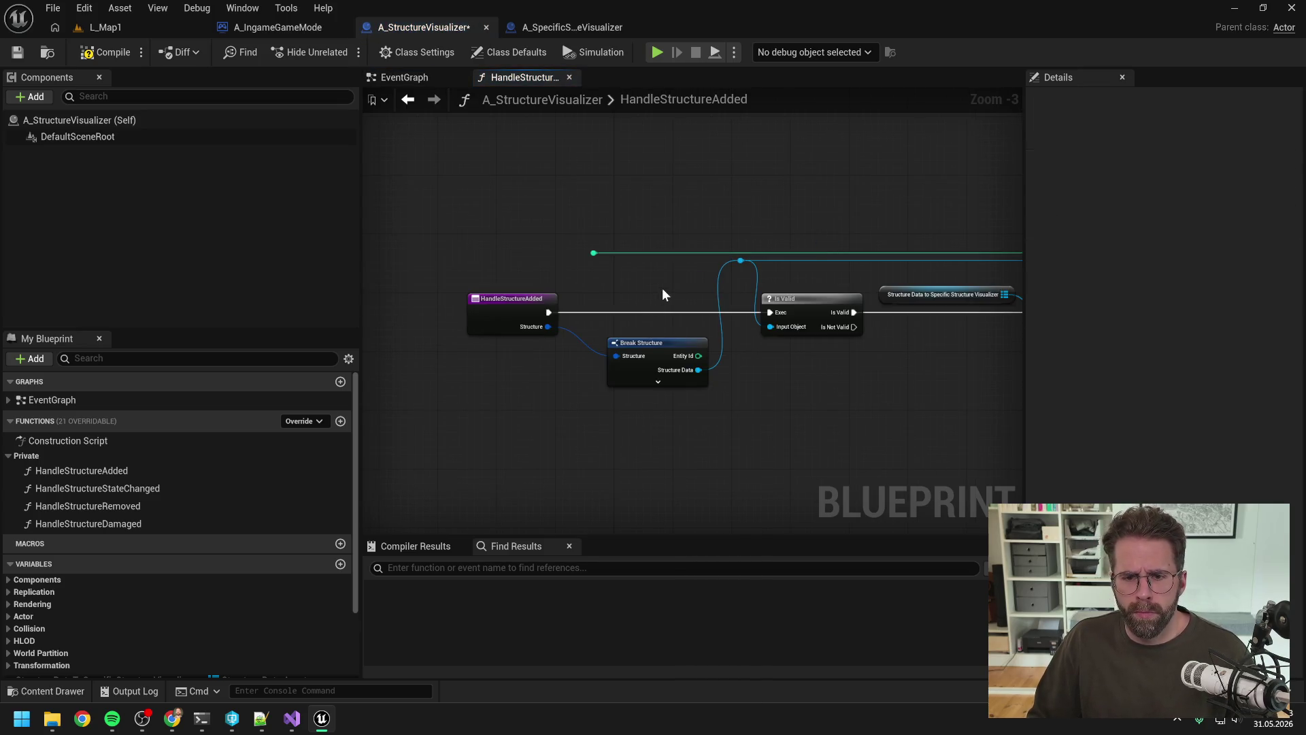
pyautogui.moveTo(698, 355)
pyautogui.mouseDown()
pyautogui.moveTo(600, 281)
pyautogui.moveTo(597, 252)
pyautogui.mouseUp()
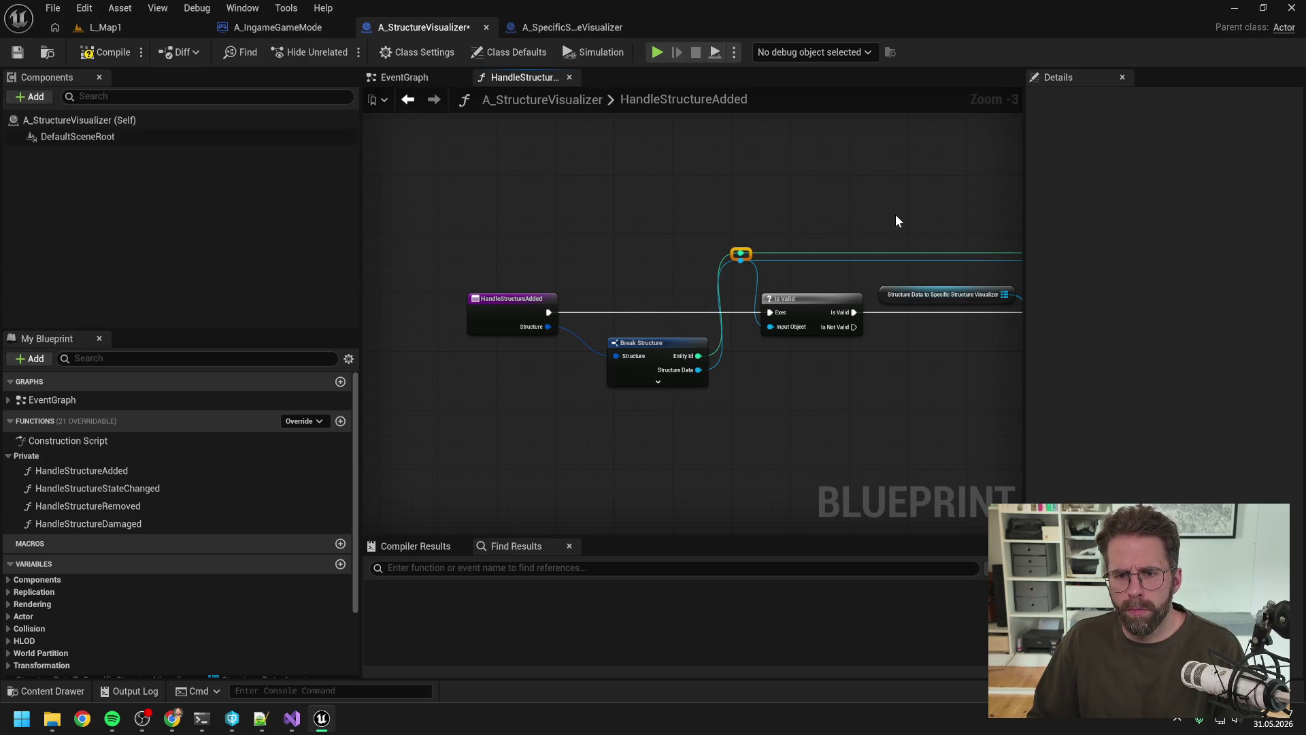
# Open the SpawnVisual function from the upper Spawn Visual call.
pyautogui.scroll(-2, 896, 218)
pyautogui.scroll(2, 780, 277)
pyautogui.click(772, 279)
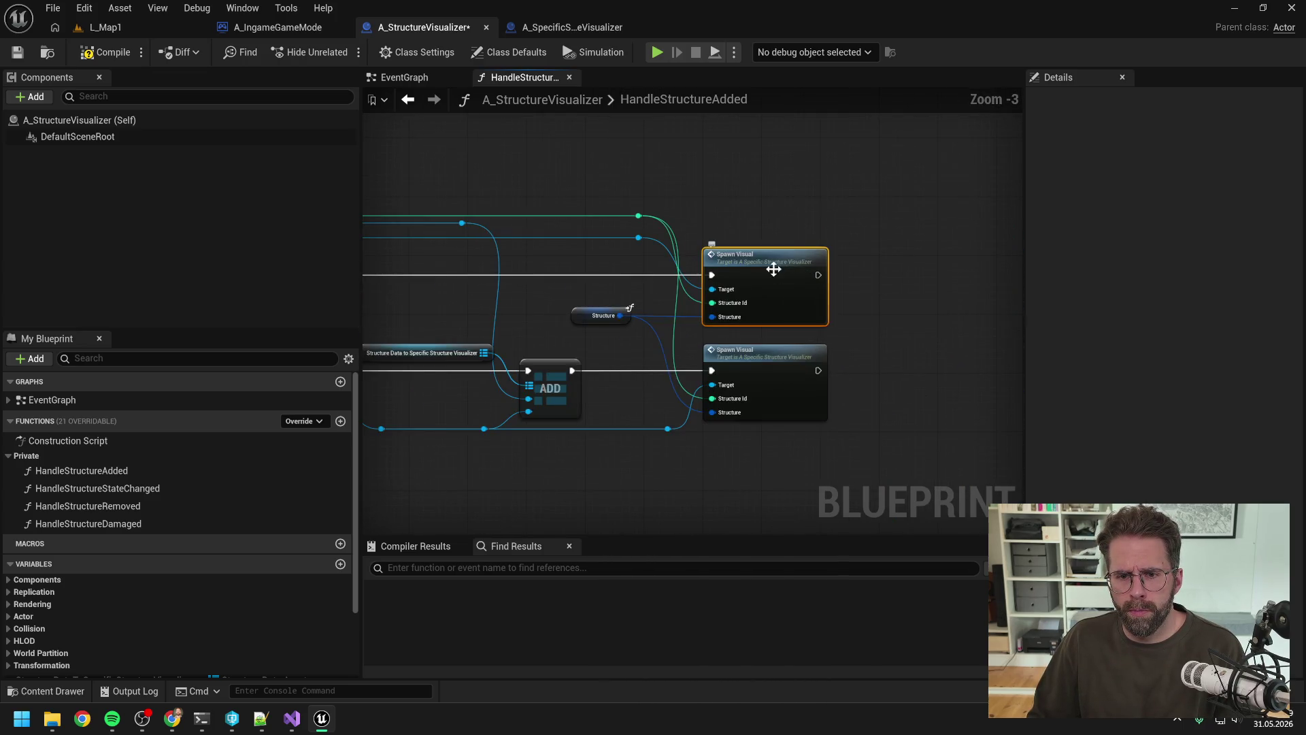
pyautogui.doubleClick(772, 279)
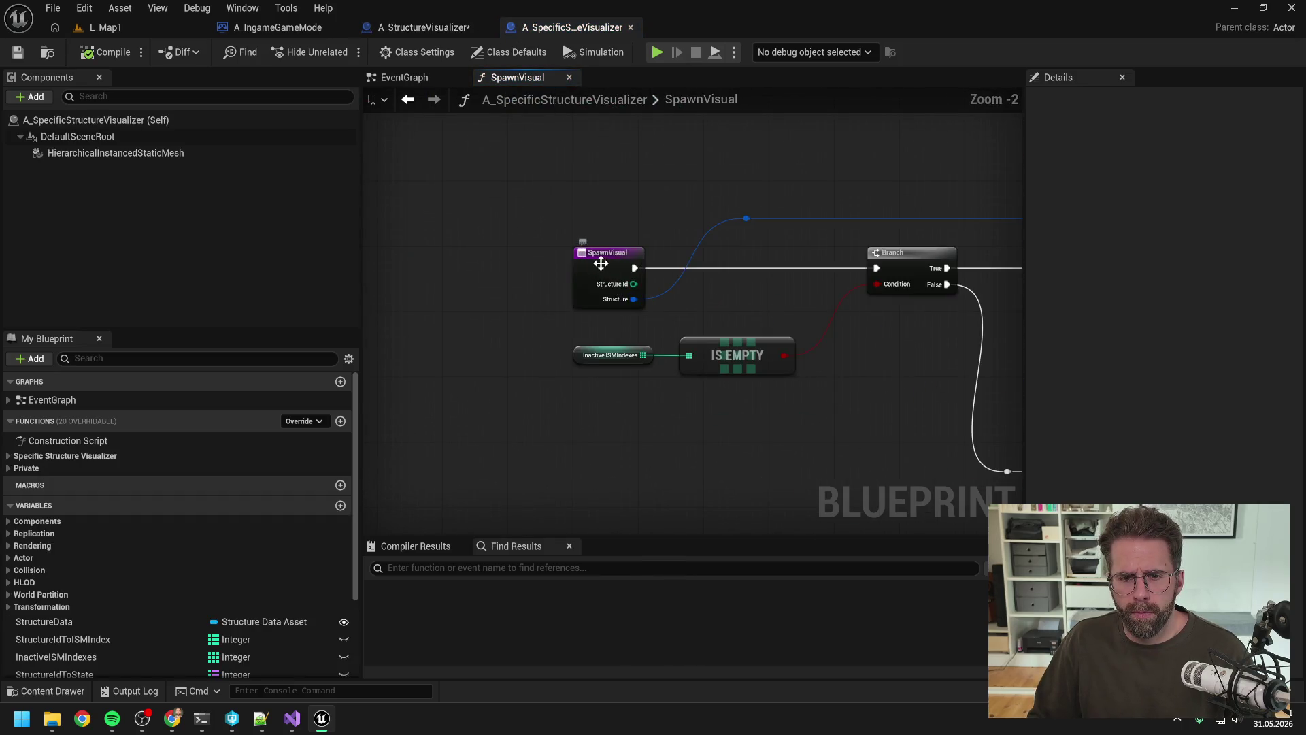
# Delete the StructureId input from the SpawnVisual function.
pyautogui.click(1264, 342)
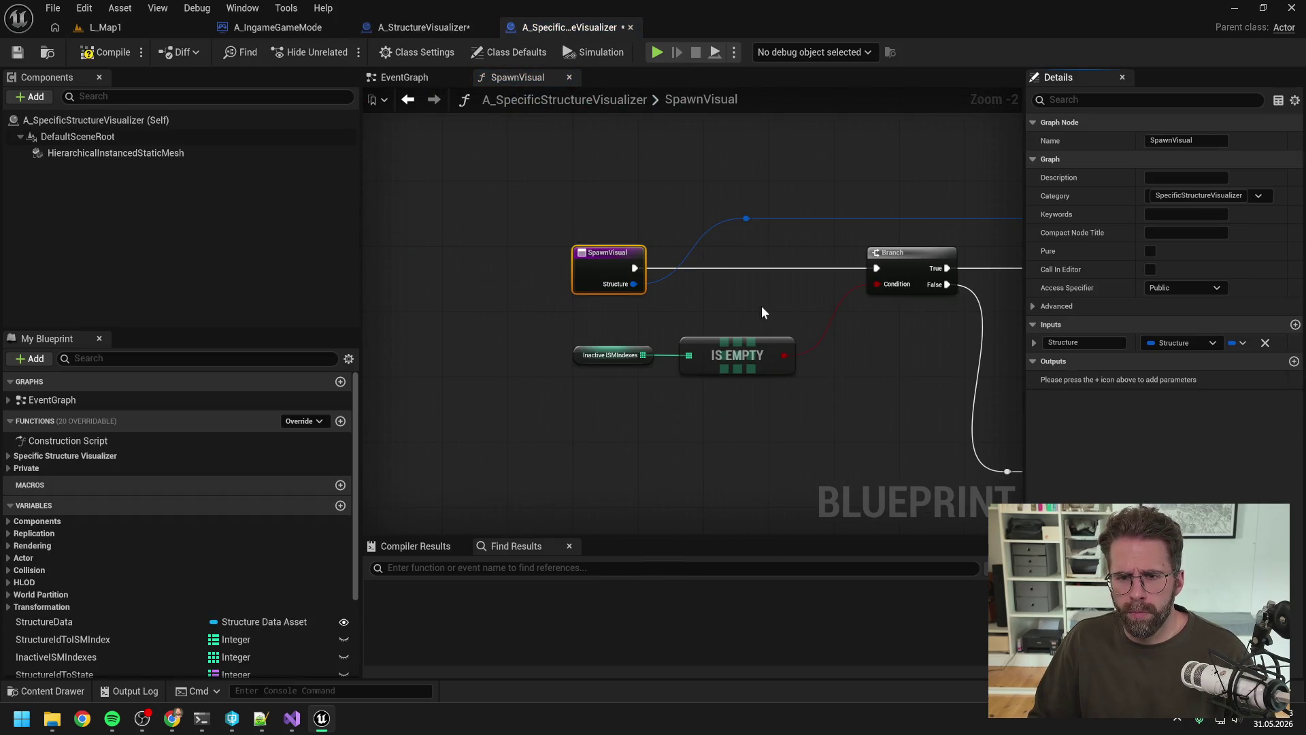
pyautogui.scroll(-3, 761, 305)
pyautogui.scroll(1, 818, 308)
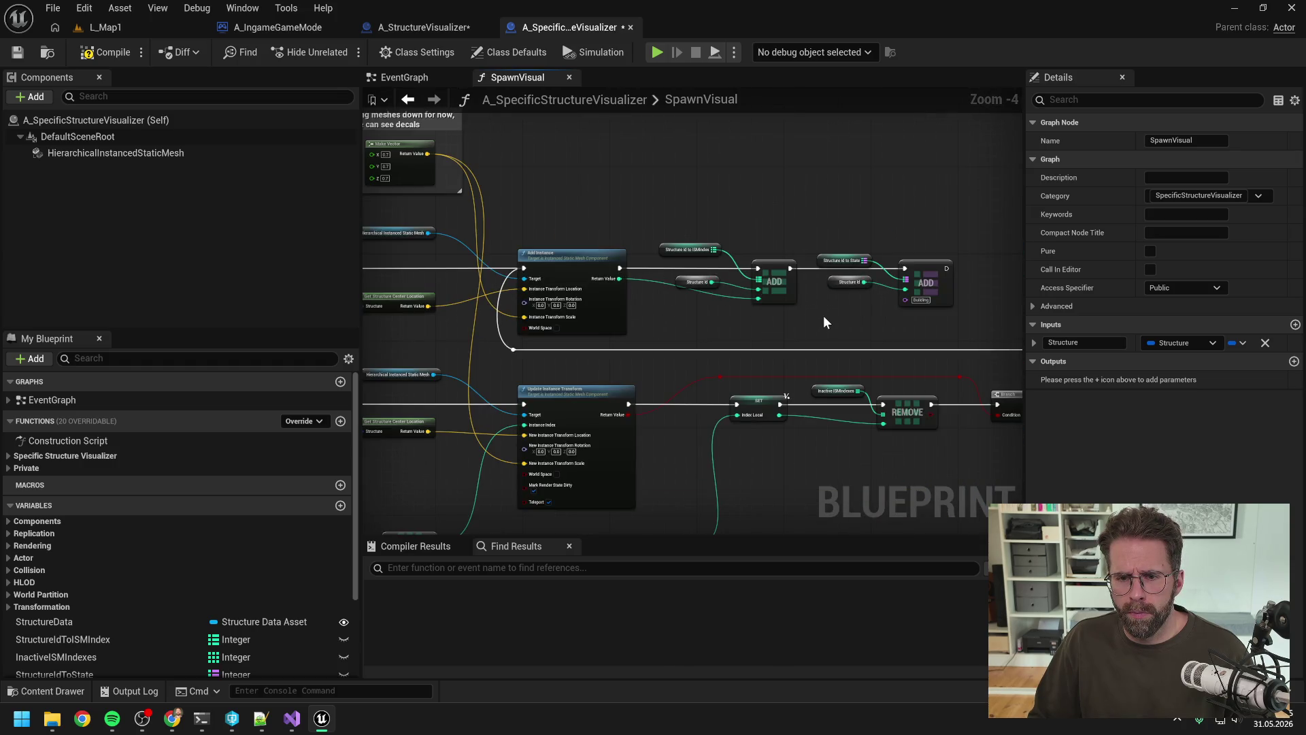
pyautogui.click(823, 316)
pyautogui.scroll(2, 717, 308)
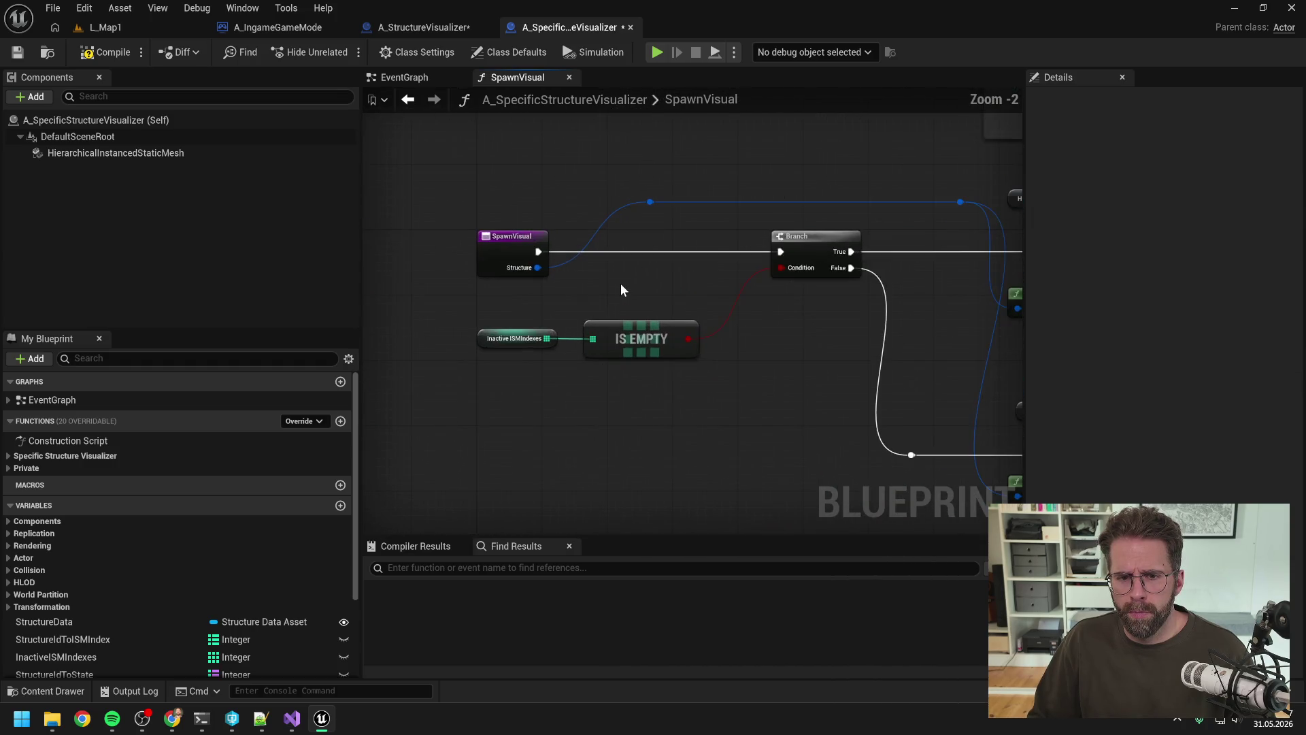
pyautogui.scroll(-2, 628, 289)
pyautogui.moveTo(696, 262)
pyautogui.mouseDown()
pyautogui.moveTo(528, 267)
pyautogui.moveTo(717, 303)
pyautogui.mouseUp()
pyautogui.scroll(-1, 549, 265)
pyautogui.scroll(3, 679, 291)
# Add a Break Structure node and move IS EMPTY lower to make room.
pyautogui.write('brea')
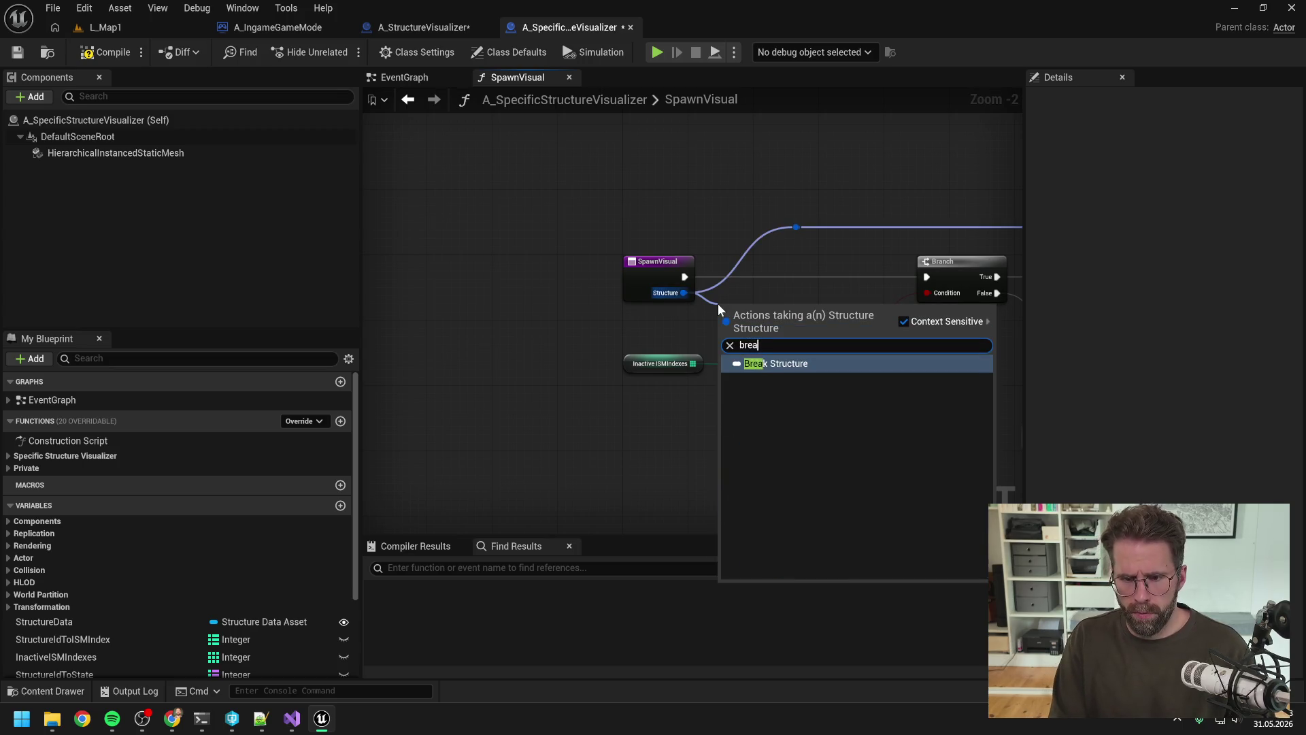
pyautogui.press('Return')
pyautogui.scroll(-3, 700, 255)
pyautogui.moveTo(703, 262)
pyautogui.mouseDown()
pyautogui.moveTo(769, 313)
pyautogui.moveTo(746, 353)
pyautogui.mouseUp()
pyautogui.moveTo(671, 249); pyautogui.dragTo(782, 328)
pyautogui.press('f')
pyautogui.scroll(3, 748, 303)
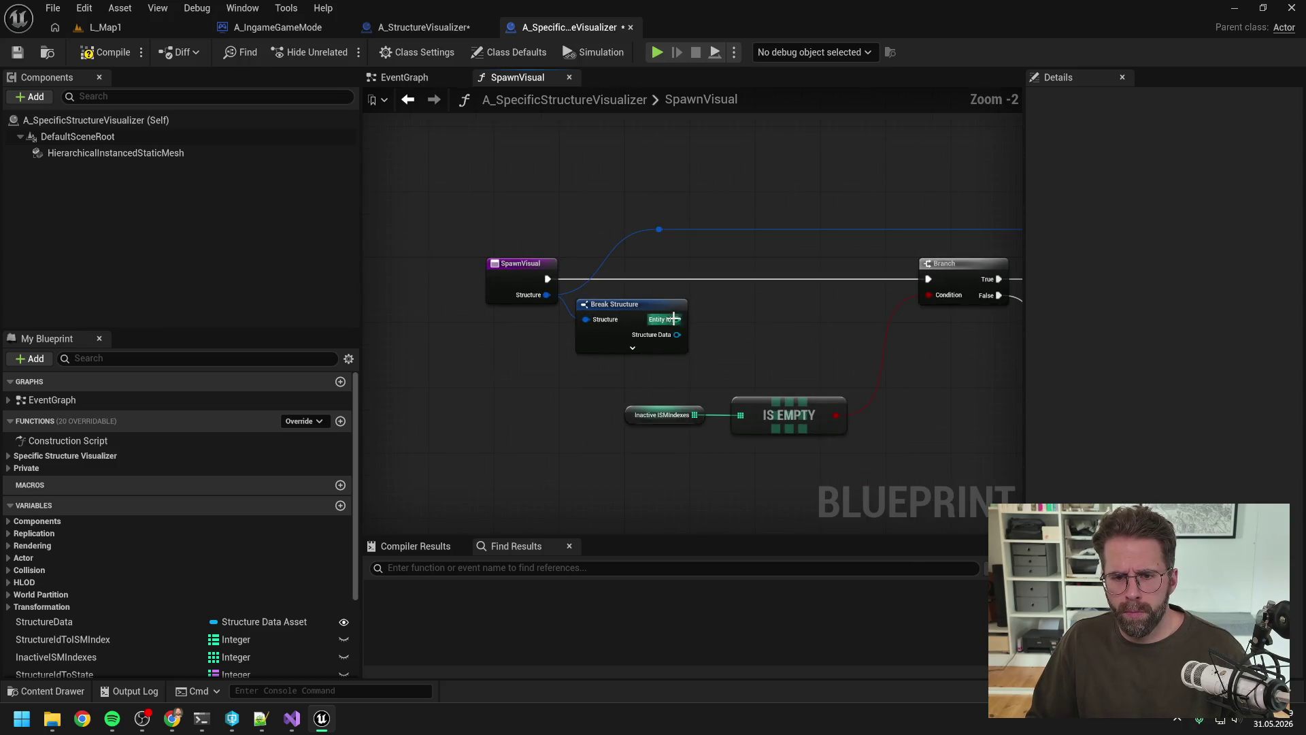
# Promote Break Structure's Entity Id output to a local variable named EntityIdLocal.
pyautogui.moveTo(677, 319); pyautogui.dragTo(732, 298)
pyautogui.click(806, 366)
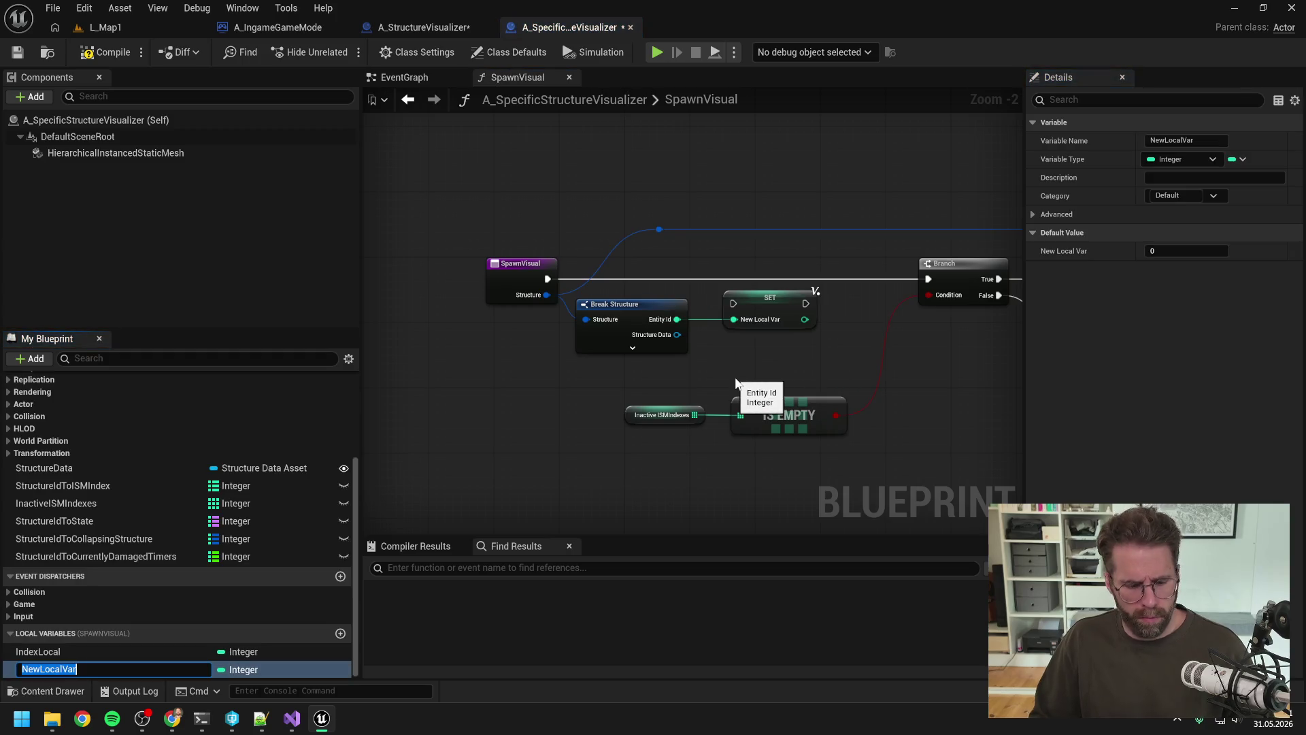
pyautogui.write('Entity')
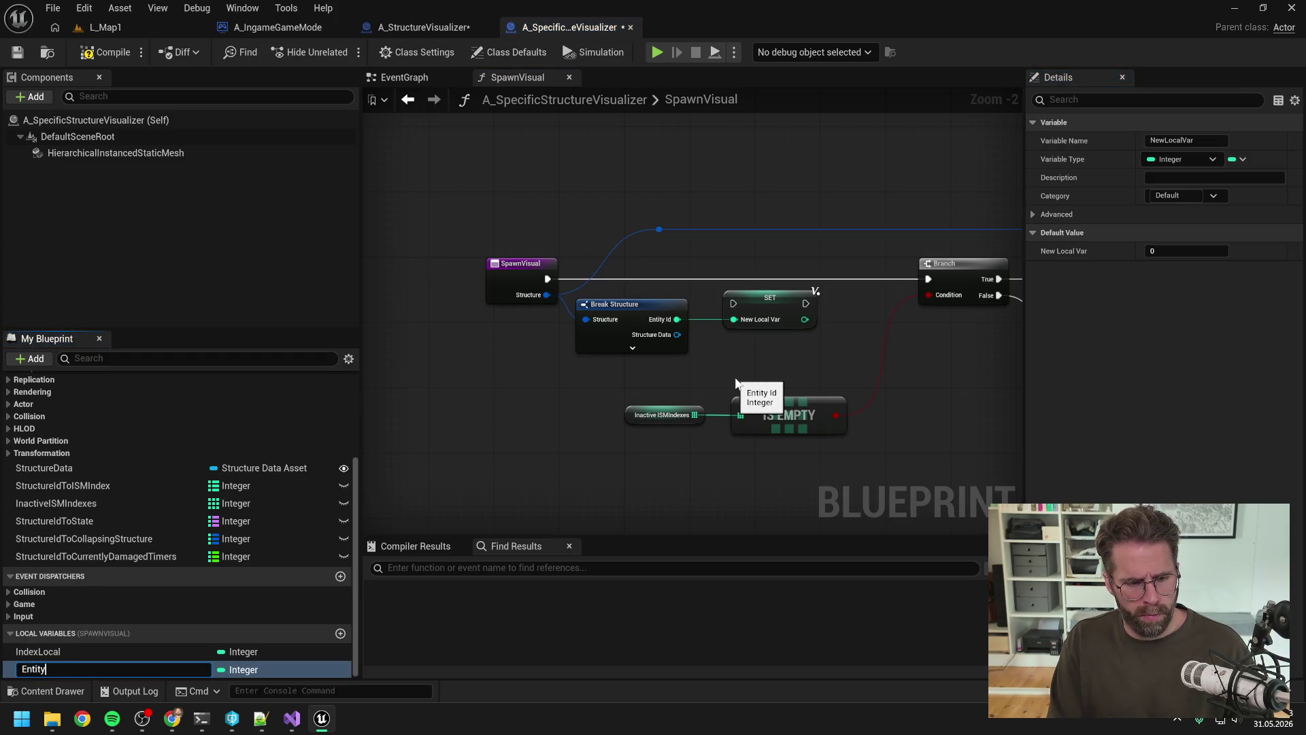
pyautogui.write('IdLocal')
pyautogui.press('Return')
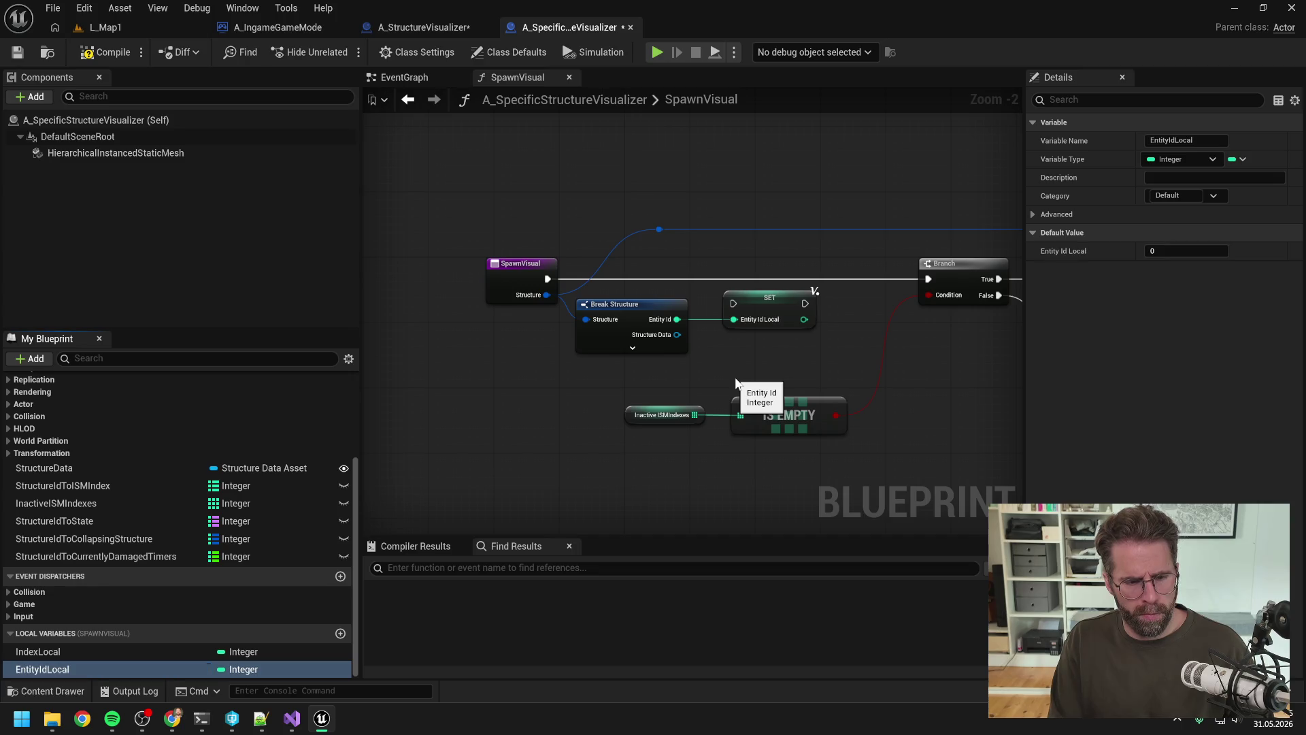
pyautogui.click(660, 503)
# Wire the entry's execution into the SET node and Structure into Break Structure.
pyautogui.moveTo(547, 279)
pyautogui.mouseDown()
pyautogui.moveTo(732, 303)
pyautogui.moveTo(758, 270)
pyautogui.moveTo(927, 279)
pyautogui.mouseUp()
pyautogui.moveTo(655, 234)
pyautogui.mouseDown()
pyautogui.moveTo(587, 315)
pyautogui.moveTo(676, 298)
pyautogui.mouseUp()
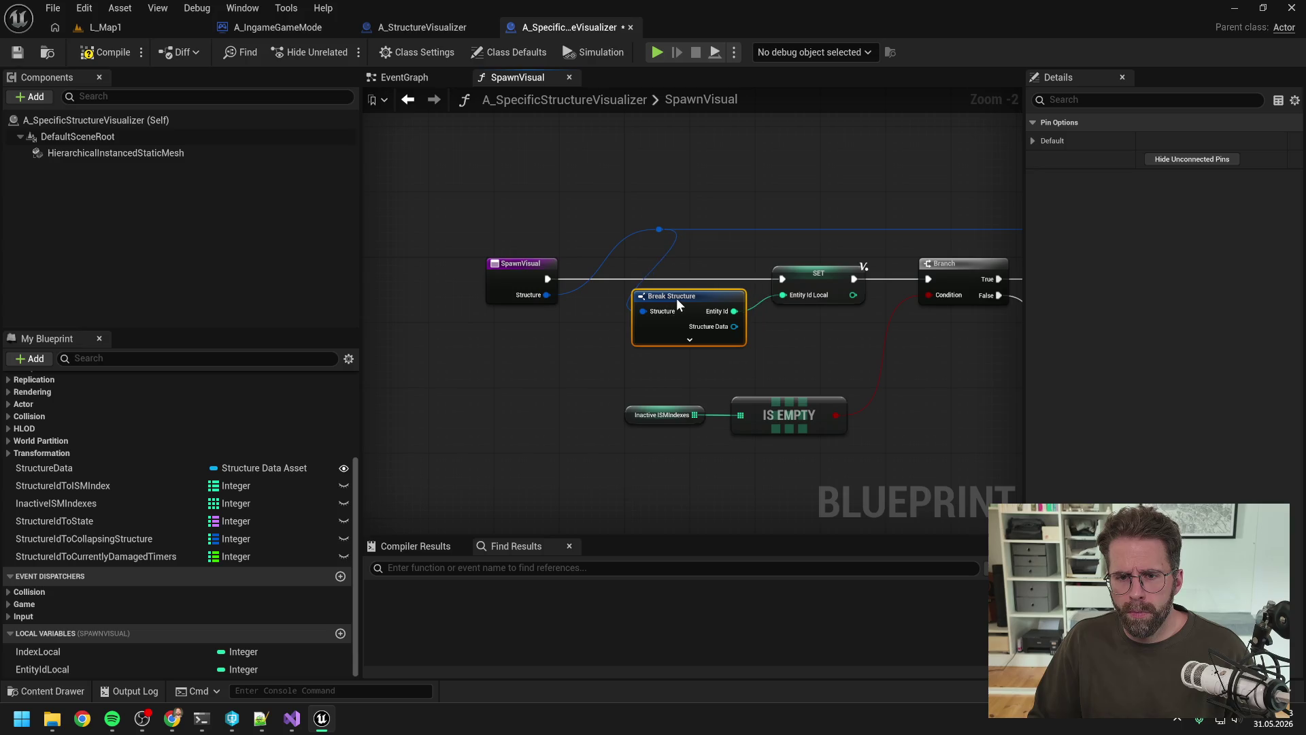
pyautogui.click(626, 218)
# Shift the entry, Break Structure, SET and reroute nodes to the left.
pyautogui.moveTo(758, 243); pyautogui.dragTo(598, 230)
pyautogui.scroll(-3, 763, 260)
pyautogui.moveTo(764, 260)
pyautogui.mouseDown()
pyautogui.moveTo(630, 275)
pyautogui.moveTo(672, 307)
pyautogui.moveTo(830, 301)
pyautogui.mouseUp()
pyautogui.moveTo(440, 332); pyautogui.dragTo(589, 332)
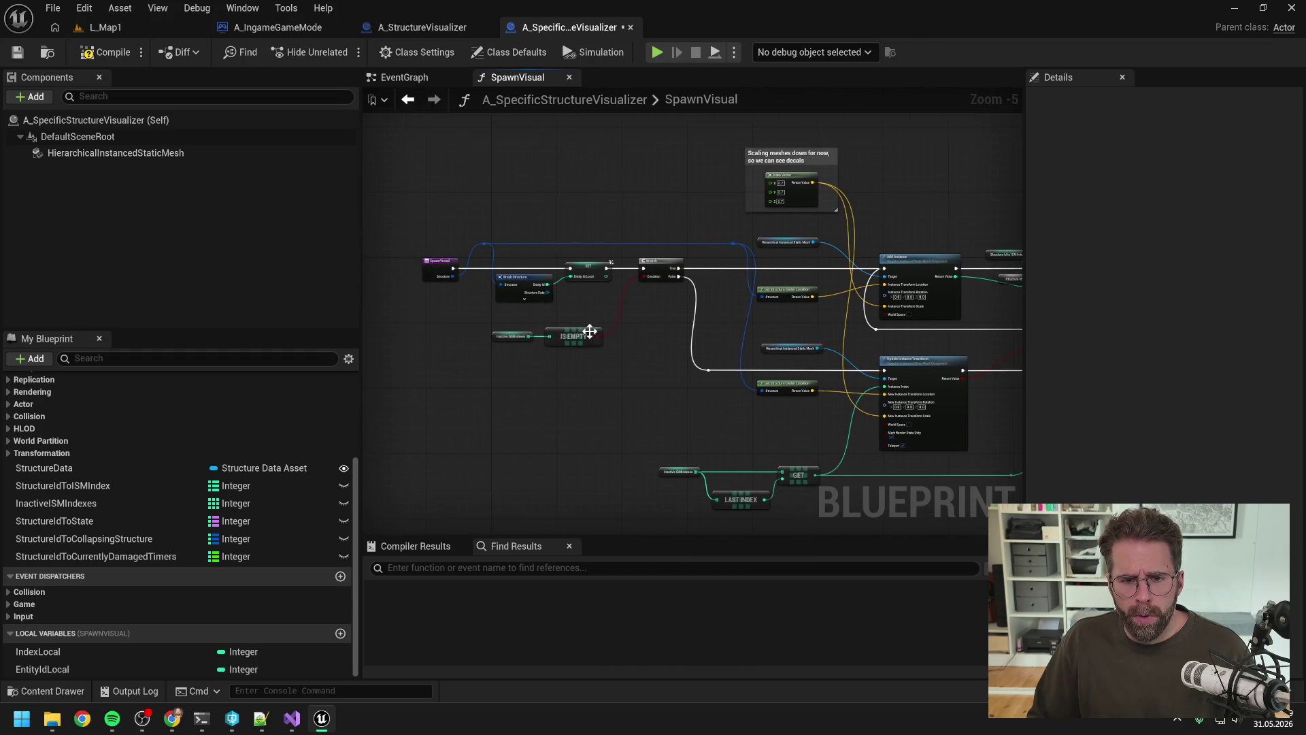
pyautogui.scroll(2, 589, 332)
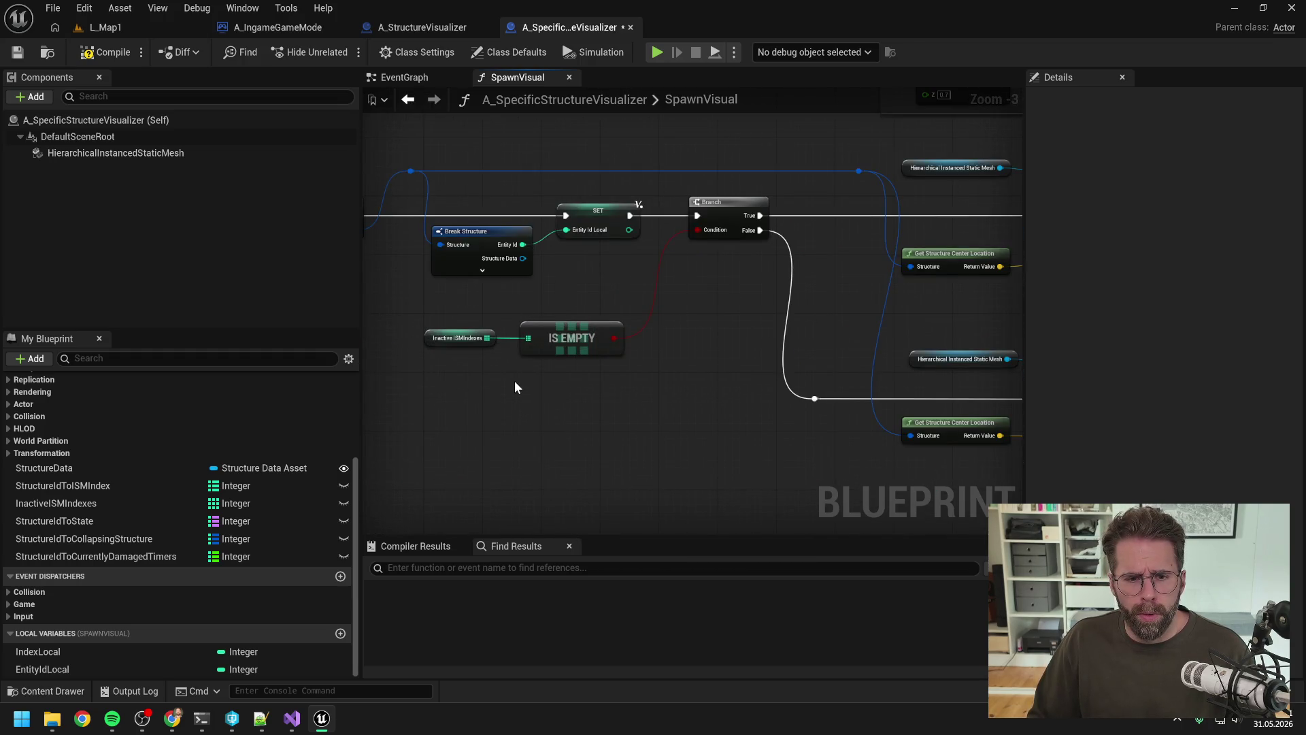
pyautogui.moveTo(699, 335)
pyautogui.mouseDown()
pyautogui.moveTo(562, 337)
pyautogui.moveTo(767, 344)
pyautogui.mouseUp()
pyautogui.scroll(-1, 767, 344)
pyautogui.moveTo(454, 202)
pyautogui.mouseDown()
pyautogui.moveTo(647, 295)
pyautogui.moveTo(790, 313)
pyautogui.mouseUp()
pyautogui.press('Left')
pyautogui.press('Left')
pyautogui.press('Left')
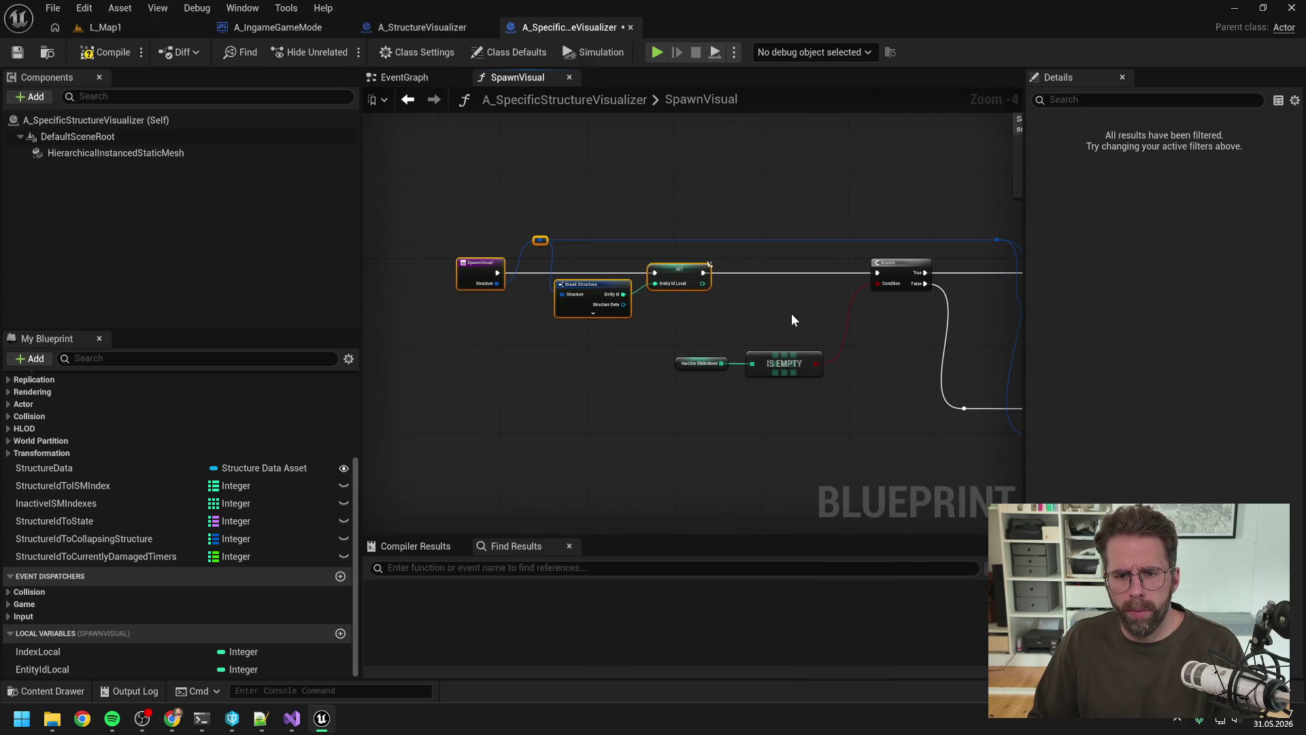
# Rename the StructureIdToISMIndex map variable to EntityIdToISMIndex.
pyautogui.press('Left')
pyautogui.click(789, 313)
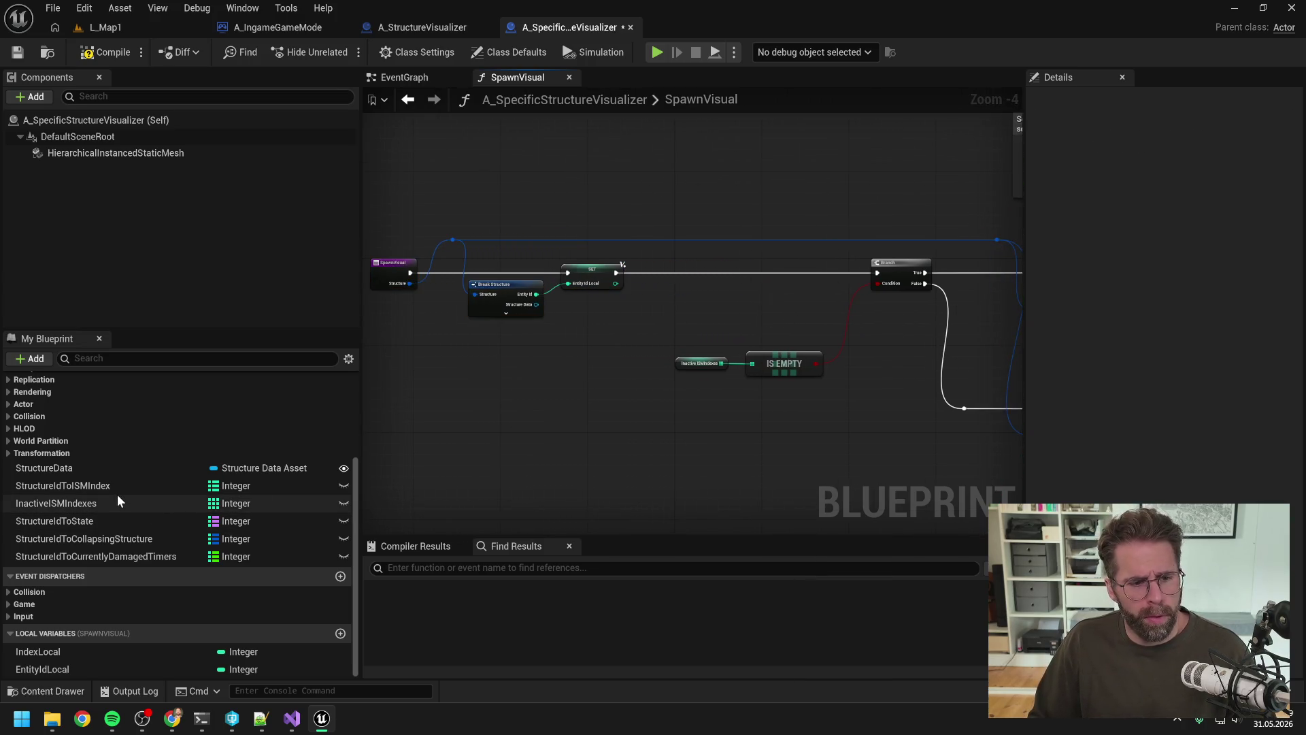
pyautogui.click(92, 487)
pyautogui.click(51, 491)
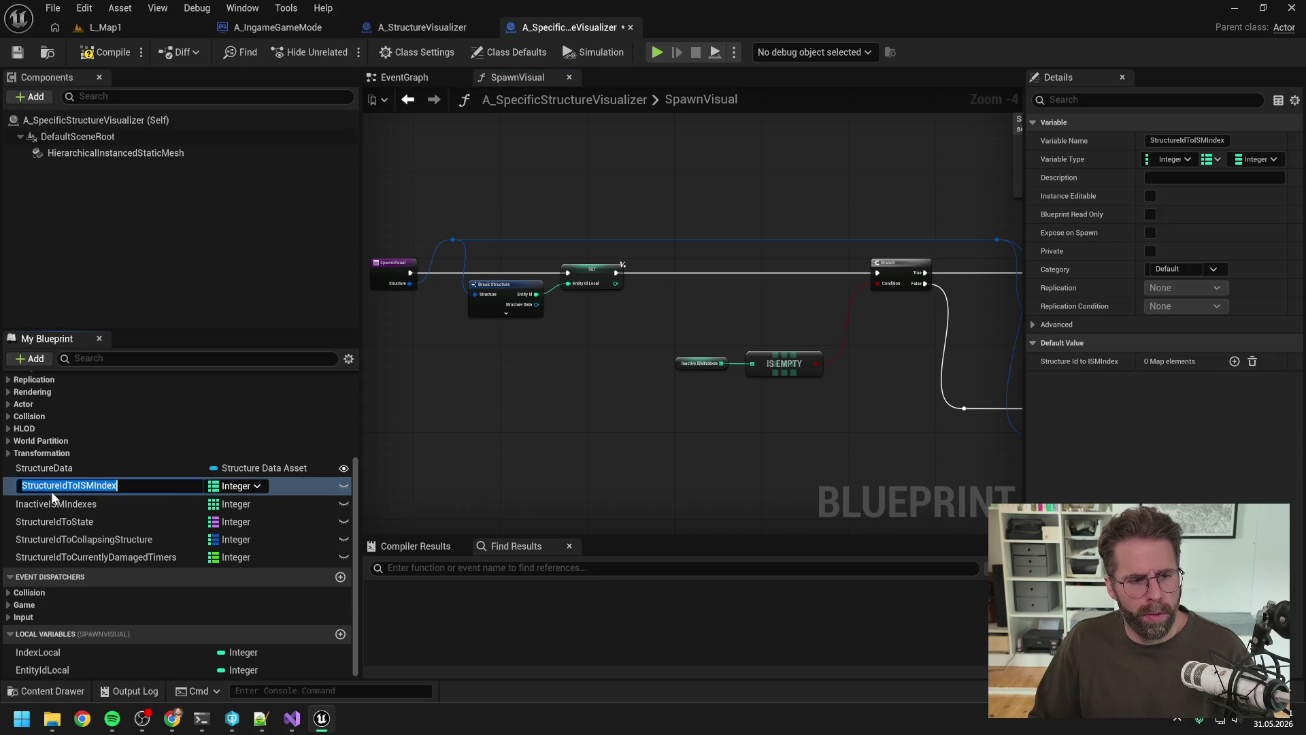
pyautogui.write('EntityIdToISMIndex')
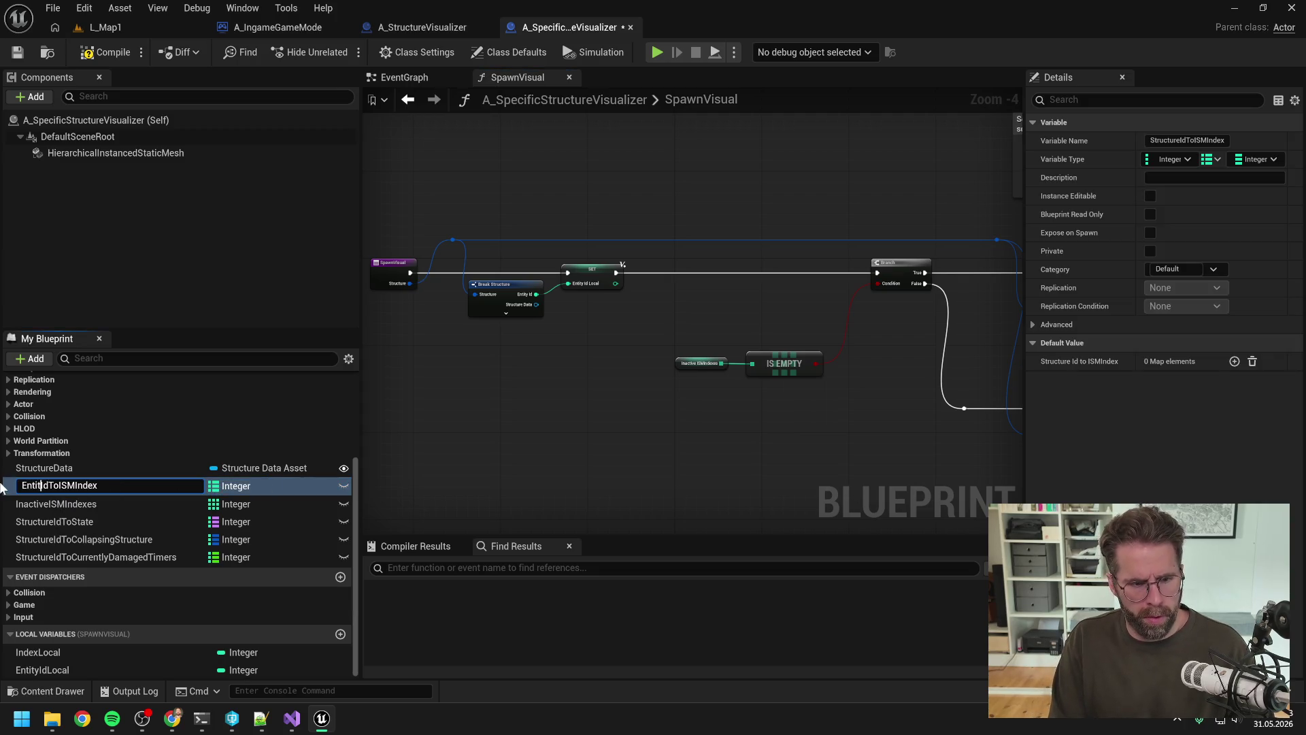
pyautogui.press('Return')
# Add an EntityIdToISMIndex getter with a Contains check keyed by Entity Id Local.
pyautogui.moveTo(50, 487); pyautogui.dragTo(723, 289)
pyautogui.click(653, 339)
pyautogui.scroll(3, 630, 323)
pyautogui.write('contains')
pyautogui.press('Return')
pyautogui.scroll(-1, 724, 289)
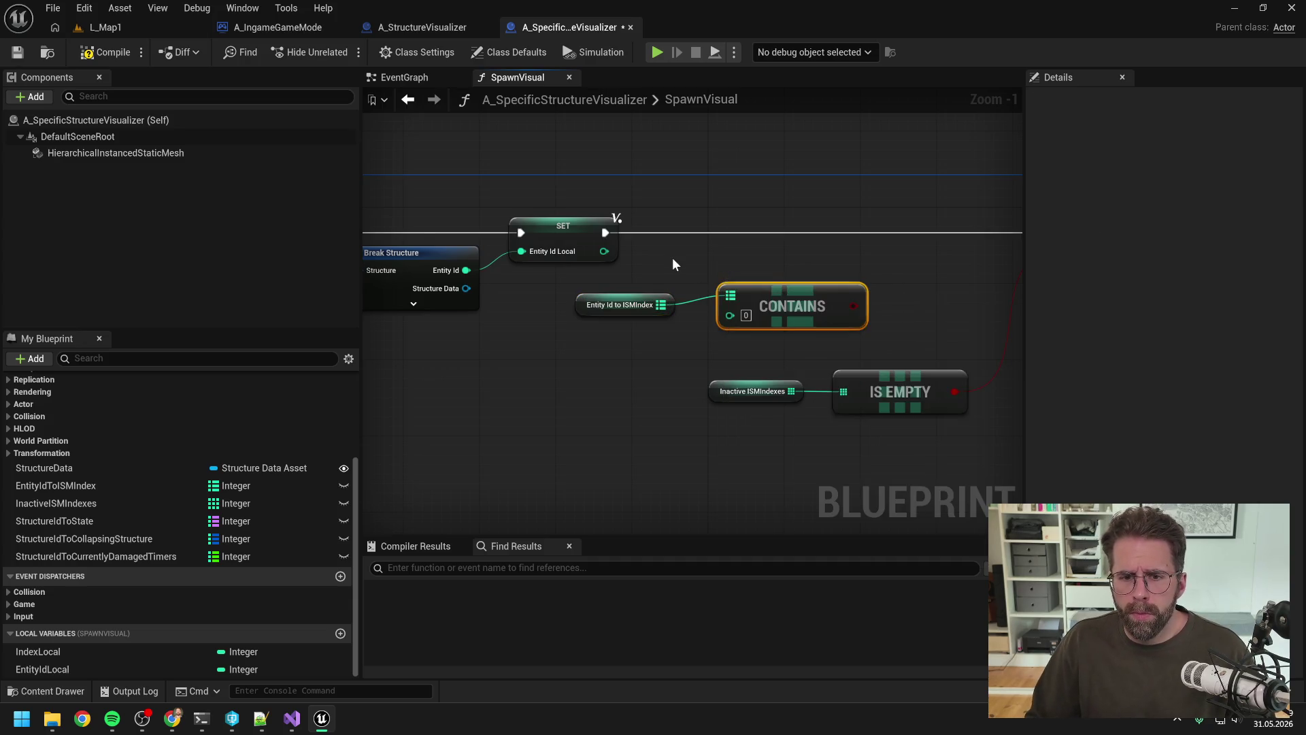
pyautogui.moveTo(612, 252)
pyautogui.mouseDown()
pyautogui.moveTo(721, 307)
pyautogui.moveTo(616, 222)
pyautogui.mouseUp()
# Branch on the Contains result after SET, sending False into the existing Branch.
pyautogui.moveTo(749, 295)
pyautogui.mouseDown()
pyautogui.moveTo(718, 262)
pyautogui.moveTo(819, 257)
pyautogui.mouseUp()
pyautogui.write('branch')
pyautogui.press('Return')
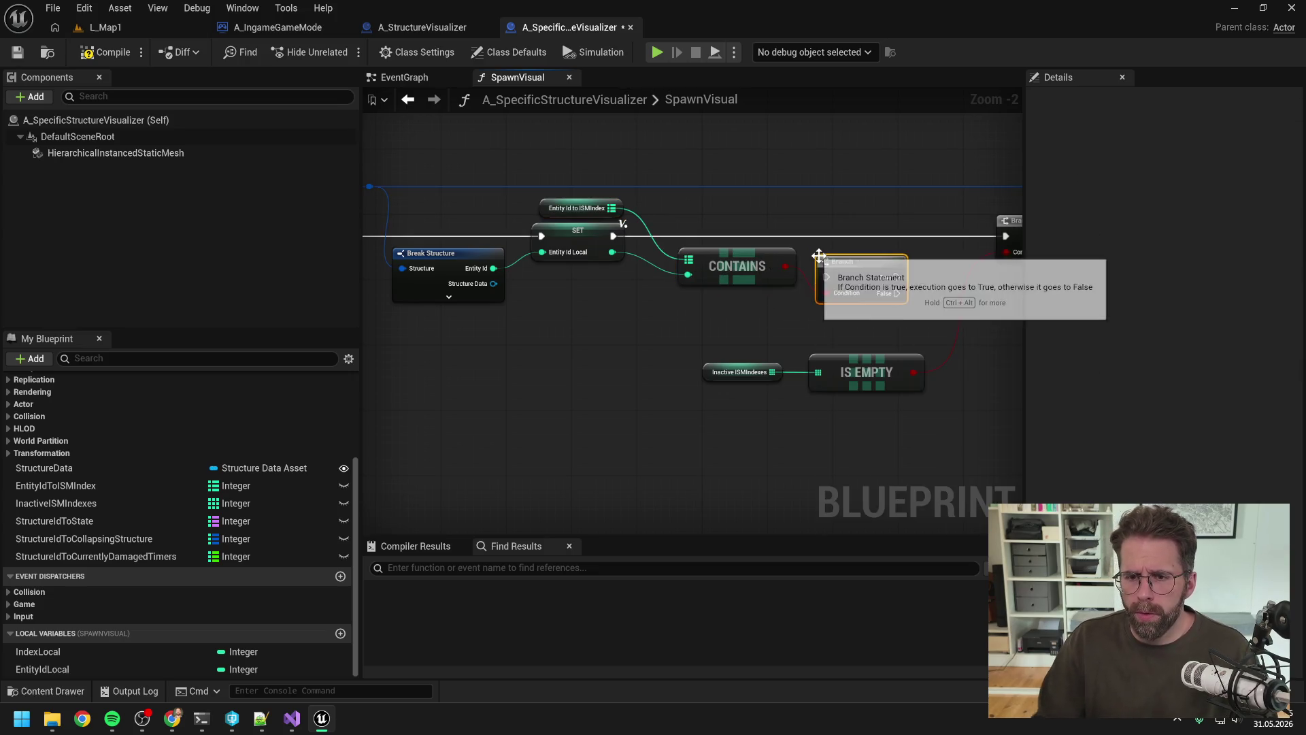
pyautogui.moveTo(619, 236); pyautogui.dragTo(827, 276)
pyautogui.moveTo(769, 307); pyautogui.dragTo(878, 250)
pyautogui.moveTo(744, 272); pyautogui.dragTo(744, 232)
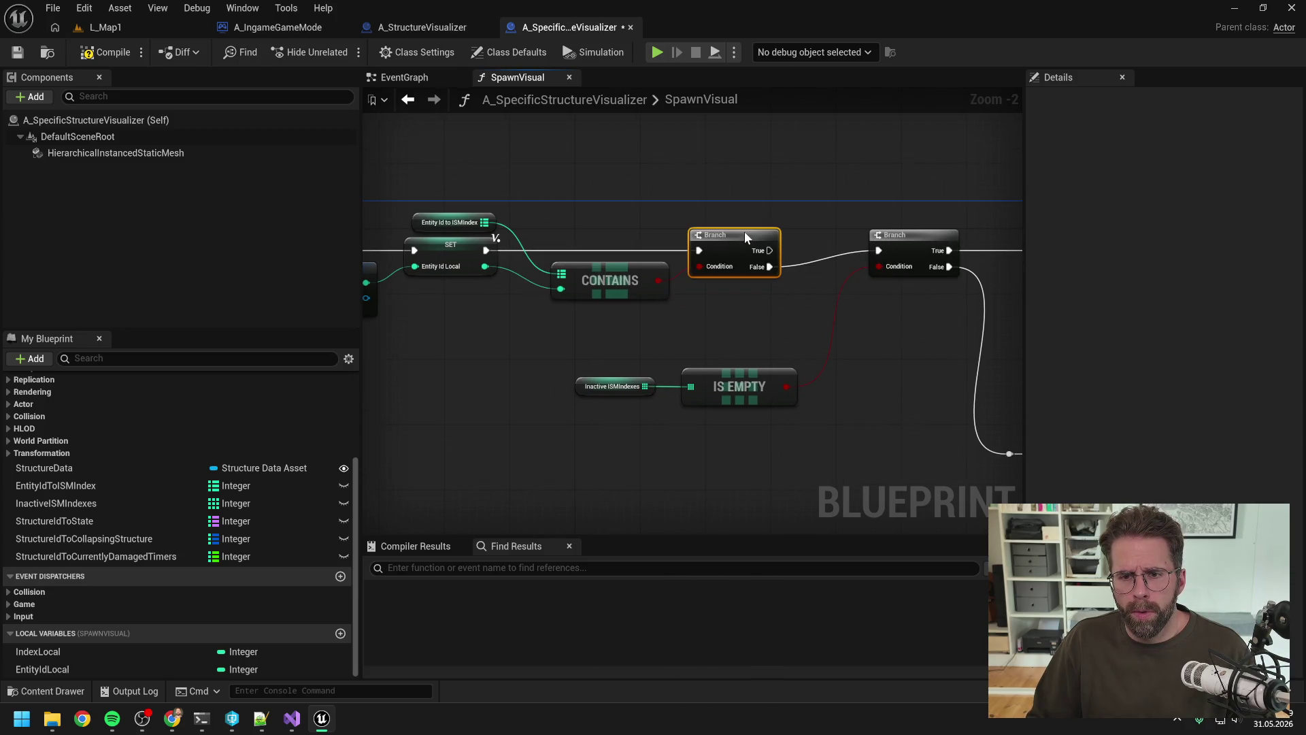
pyautogui.scroll(-6, 806, 243)
pyautogui.scroll(3, 742, 269)
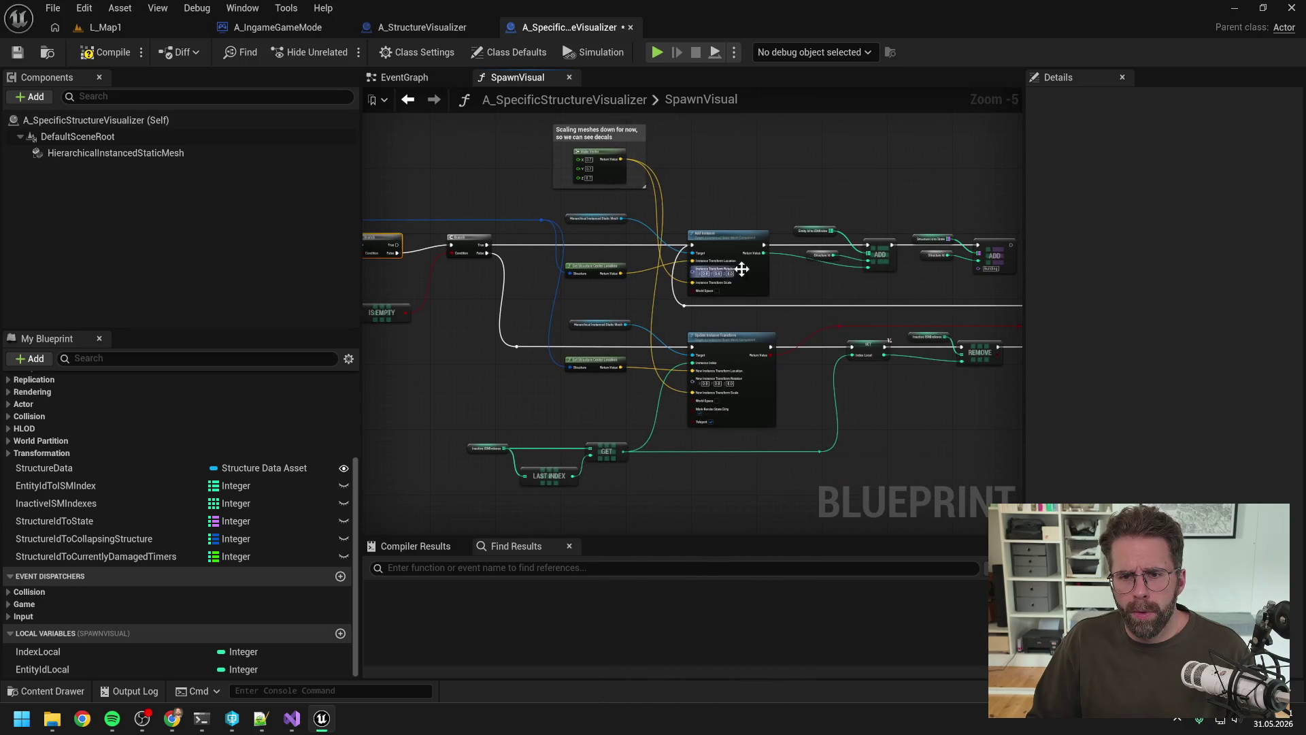
# Replace the first Structure Id getter with an Entity Id Local getter.
pyautogui.moveTo(742, 269); pyautogui.dragTo(672, 293)
pyautogui.moveTo(92, 667)
pyautogui.mouseDown()
pyautogui.moveTo(599, 395)
pyautogui.moveTo(614, 280)
pyautogui.moveTo(739, 294)
pyautogui.mouseUp()
pyautogui.click(629, 299)
pyautogui.scroll(5, 630, 303)
pyautogui.click(629, 277)
pyautogui.press('Delete')
pyautogui.moveTo(583, 329)
pyautogui.mouseDown()
pyautogui.moveTo(615, 285)
pyautogui.moveTo(554, 344)
pyautogui.mouseUp()
# Wire a copied Entity Id Local into the second ADD and delete its Structure Id getter.
pyautogui.hotkey('ctrl', 'c')
pyautogui.hotkey('ctrl', 'v')
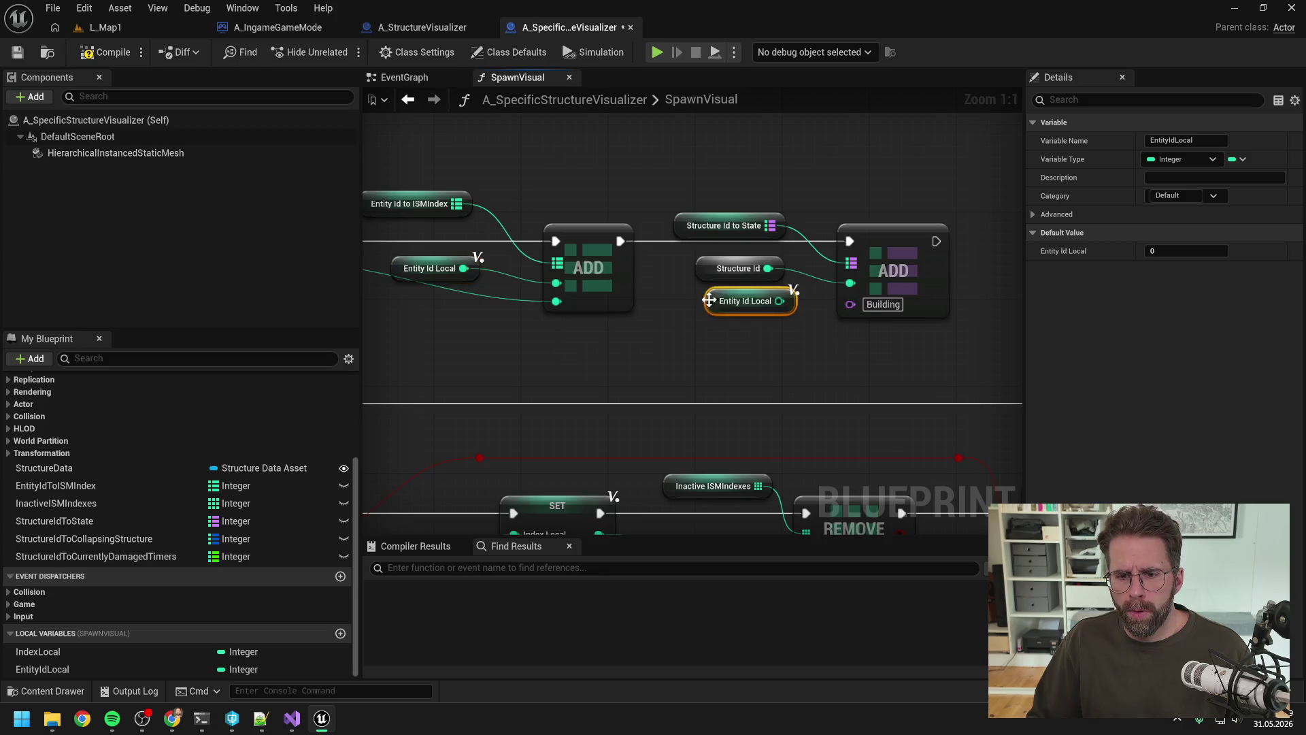
pyautogui.moveTo(780, 300); pyautogui.dragTo(850, 289)
pyautogui.click(738, 268)
pyautogui.press('Delete')
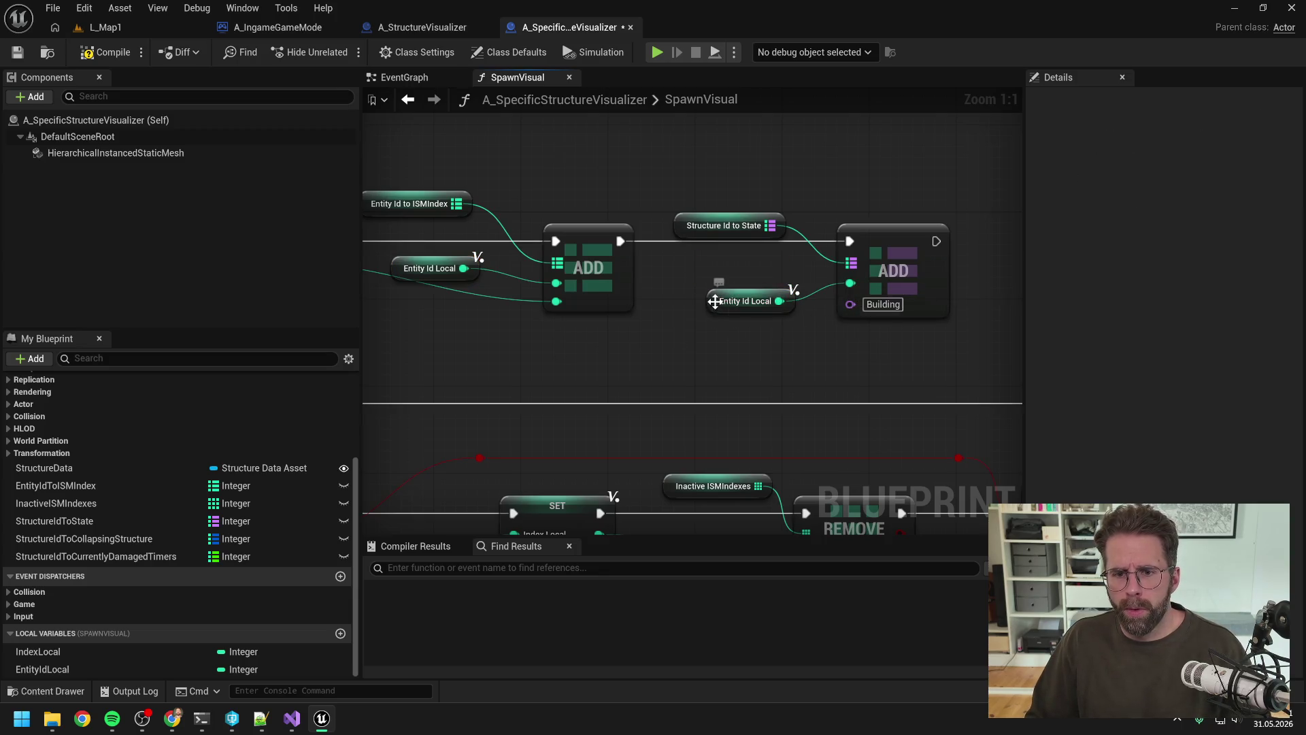
pyautogui.moveTo(714, 298); pyautogui.dragTo(712, 274)
# Connect another pasted Entity Id Local to an ADD and remove the leftover Structure Id getter.
pyautogui.scroll(-5, 717, 329)
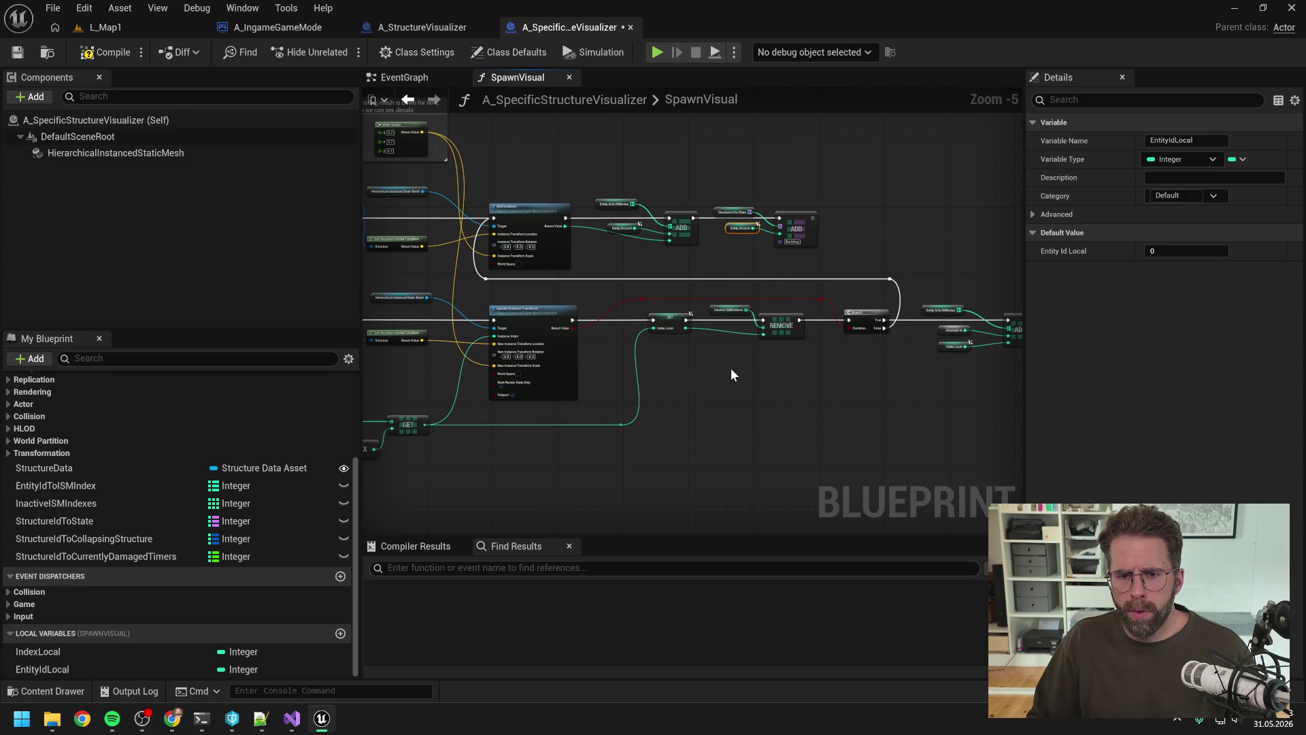
pyautogui.click(732, 371)
pyautogui.scroll(5, 808, 331)
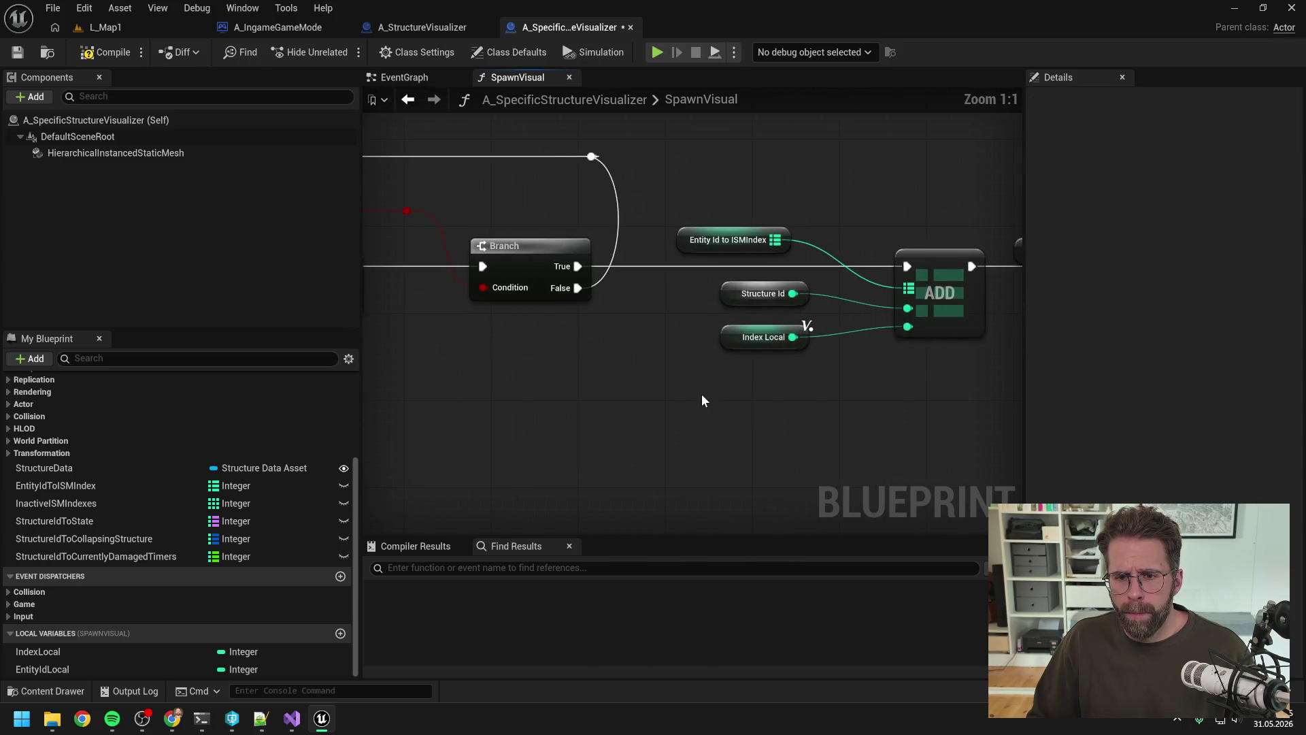
pyautogui.hotkey('ctrl', 'v')
pyautogui.moveTo(771, 402); pyautogui.dragTo(905, 311)
pyautogui.click(723, 288)
pyautogui.press('Delete')
pyautogui.moveTo(709, 392); pyautogui.dragTo(742, 284)
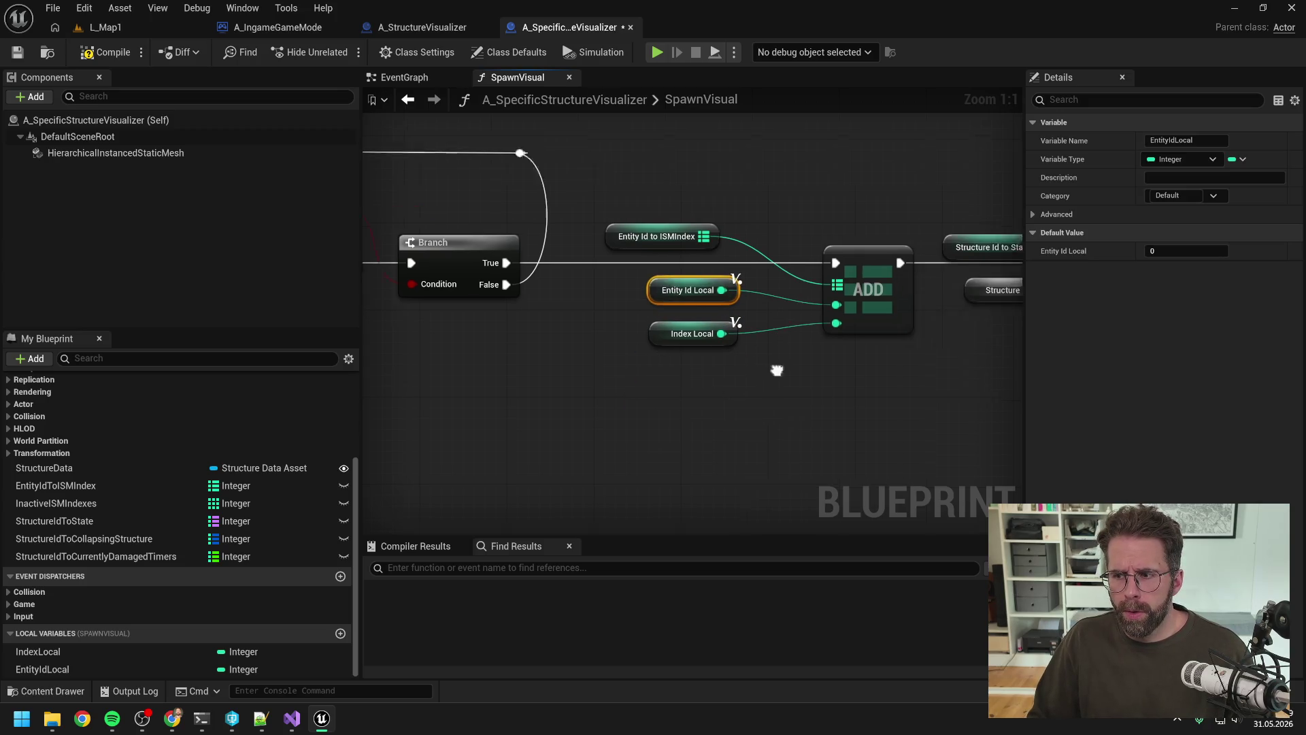
# Wire a final Entity Id Local into the remaining ADD key input and save the blueprint.
pyautogui.hotkey('ctrl', 'v')
pyautogui.moveTo(854, 417); pyautogui.dragTo(771, 415)
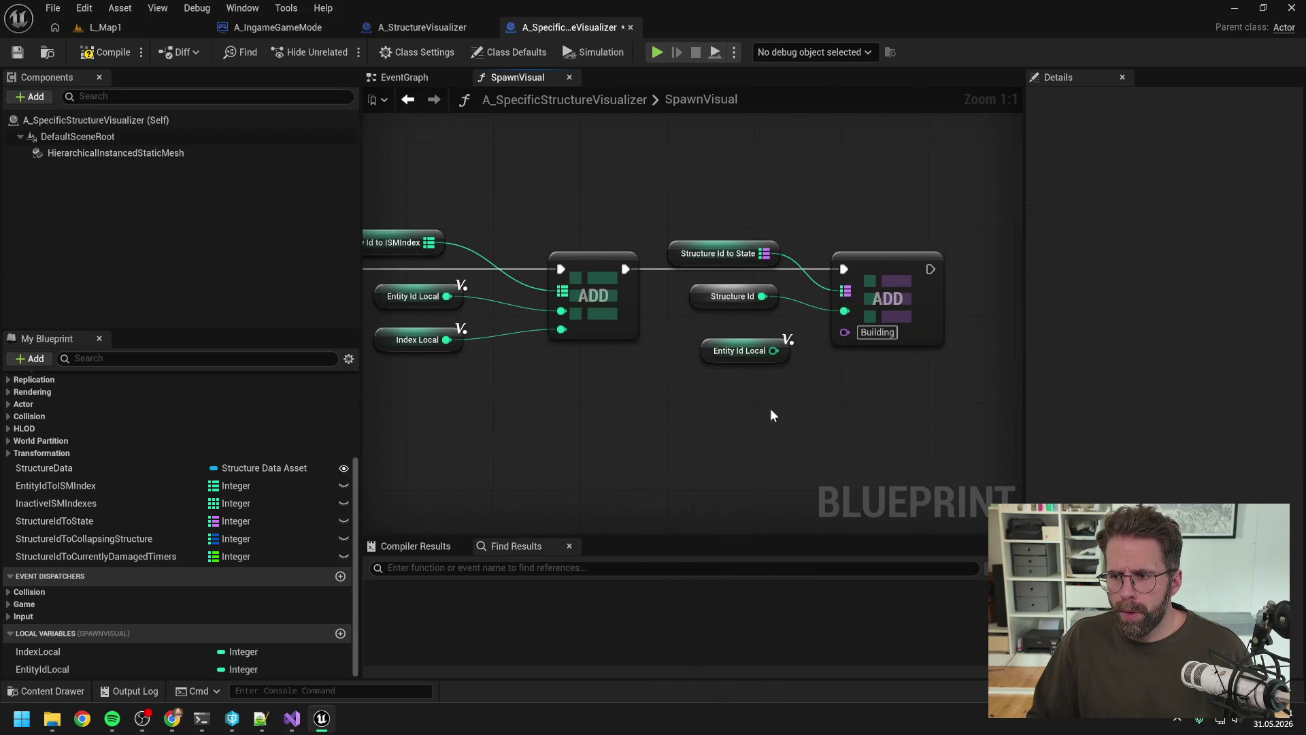
pyautogui.moveTo(773, 351); pyautogui.dragTo(844, 312)
pyautogui.click(739, 297)
pyautogui.moveTo(735, 344); pyautogui.dragTo(731, 299)
pyautogui.scroll(-7, 680, 340)
pyautogui.scroll(3, 692, 325)
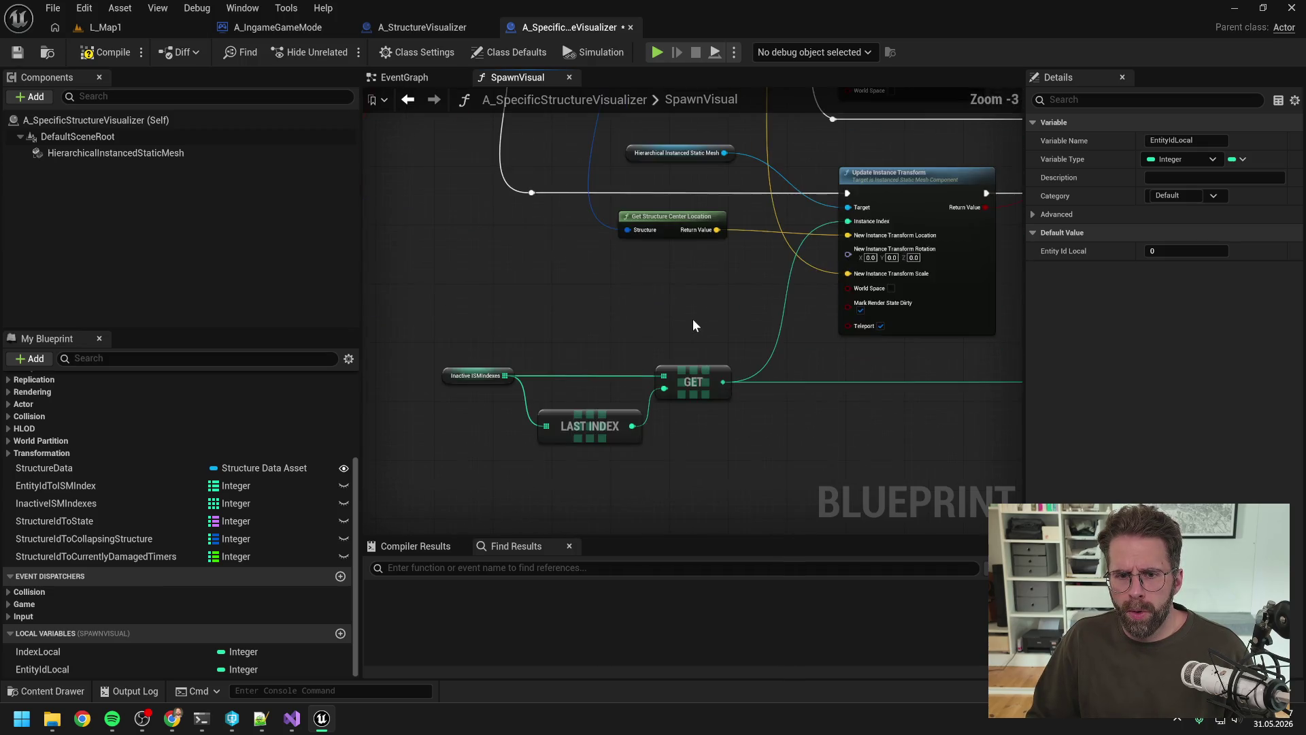
pyautogui.hotkey('ctrl', 's')
pyautogui.scroll(-5, 692, 325)
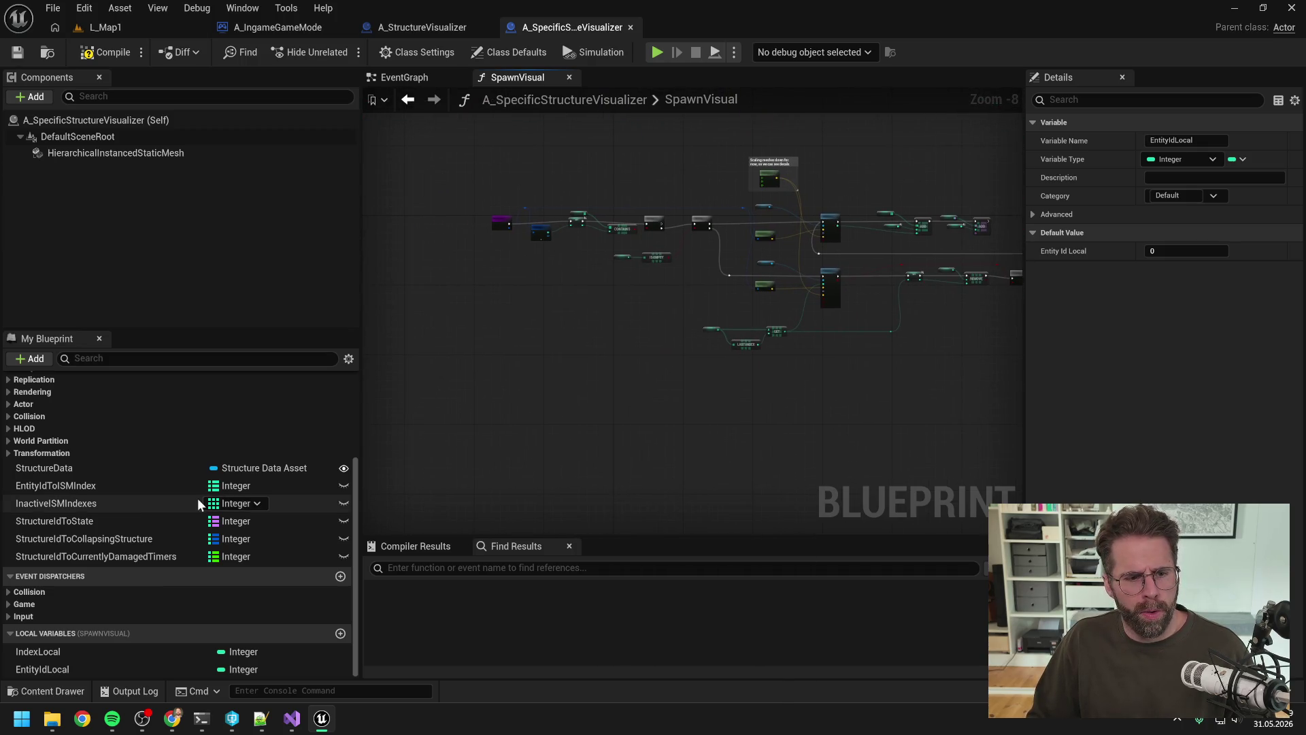
# Rename StructureIdToState and StructureIdToCollapsingStructure to EntityIdToState and EntityIdToCollapsingStructure.
pyautogui.click(122, 520)
pyautogui.click(56, 520)
pyautogui.press('BackSpace')
pyautogui.press('BackSpace')
pyautogui.press('BackSpace')
pyautogui.write('Enti')
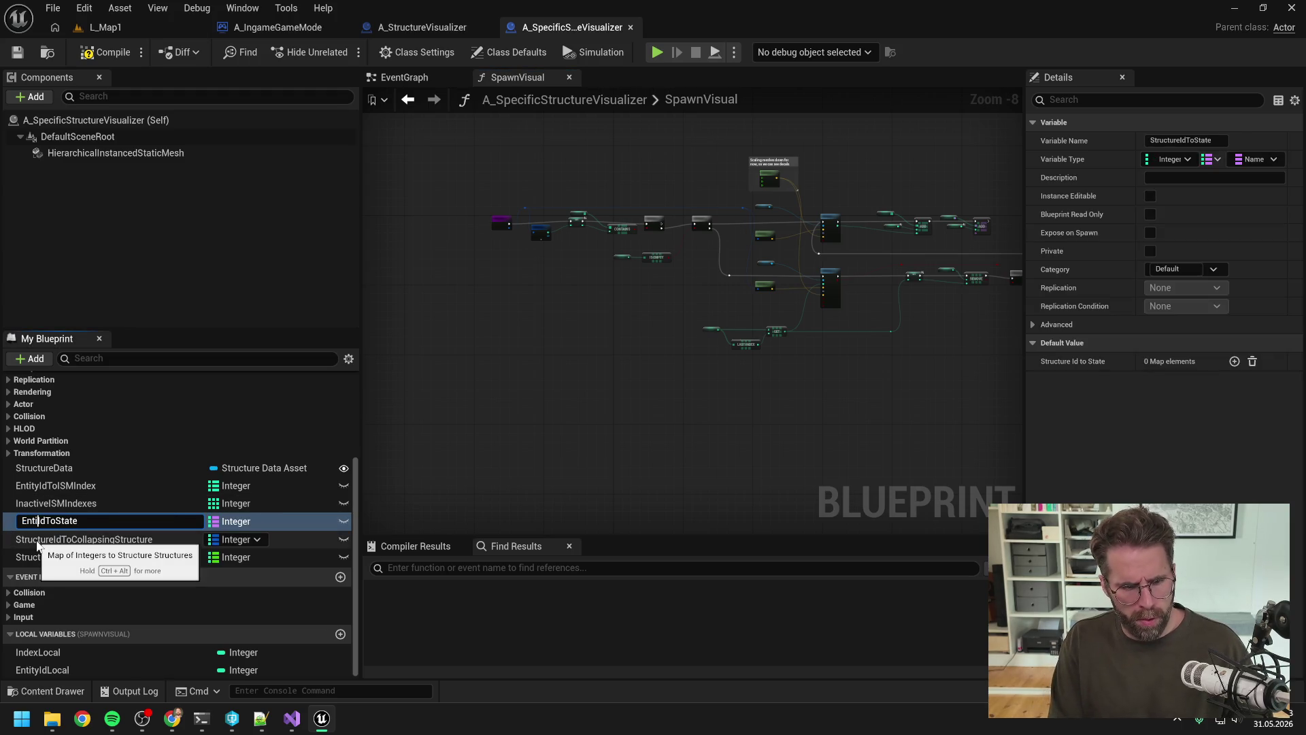
pyautogui.press('Return')
pyautogui.click(60, 539)
pyautogui.click(60, 539)
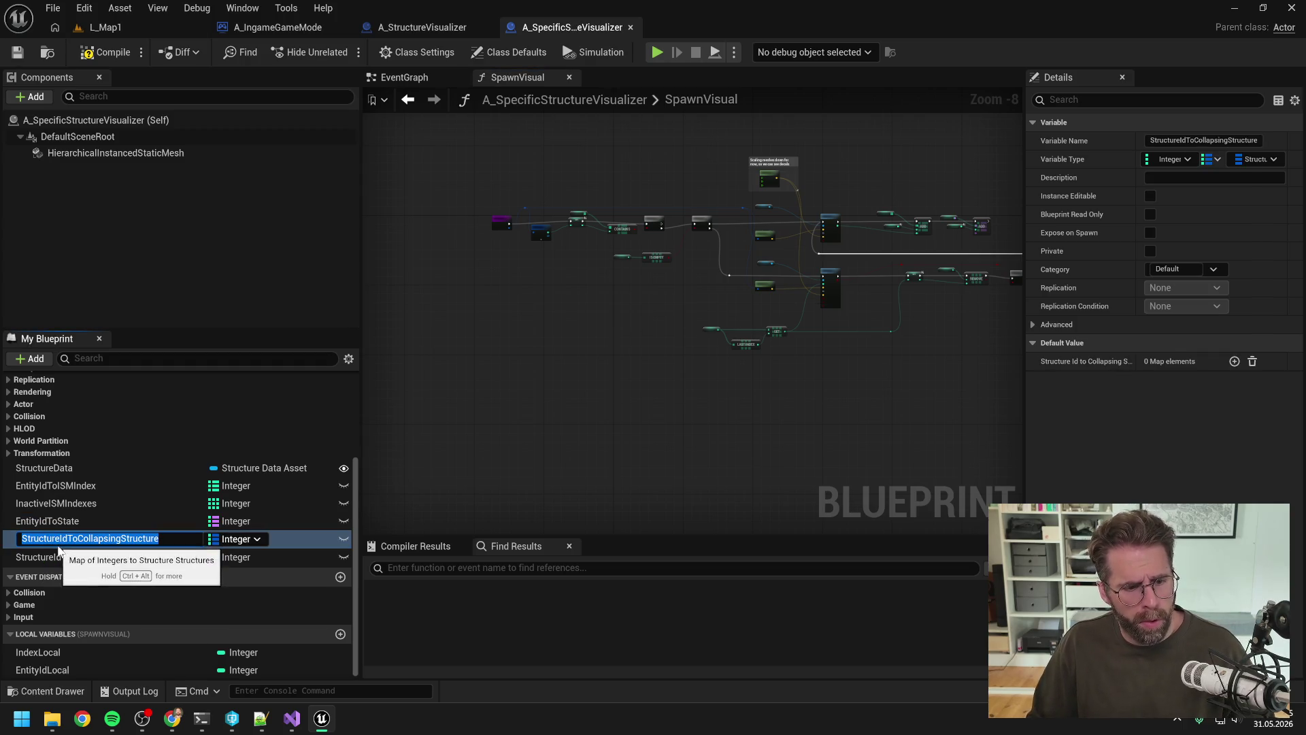
pyautogui.press('Home')
pyautogui.press('Delete')
pyautogui.press('Delete')
pyautogui.press('Delete')
pyautogui.write('Entit')
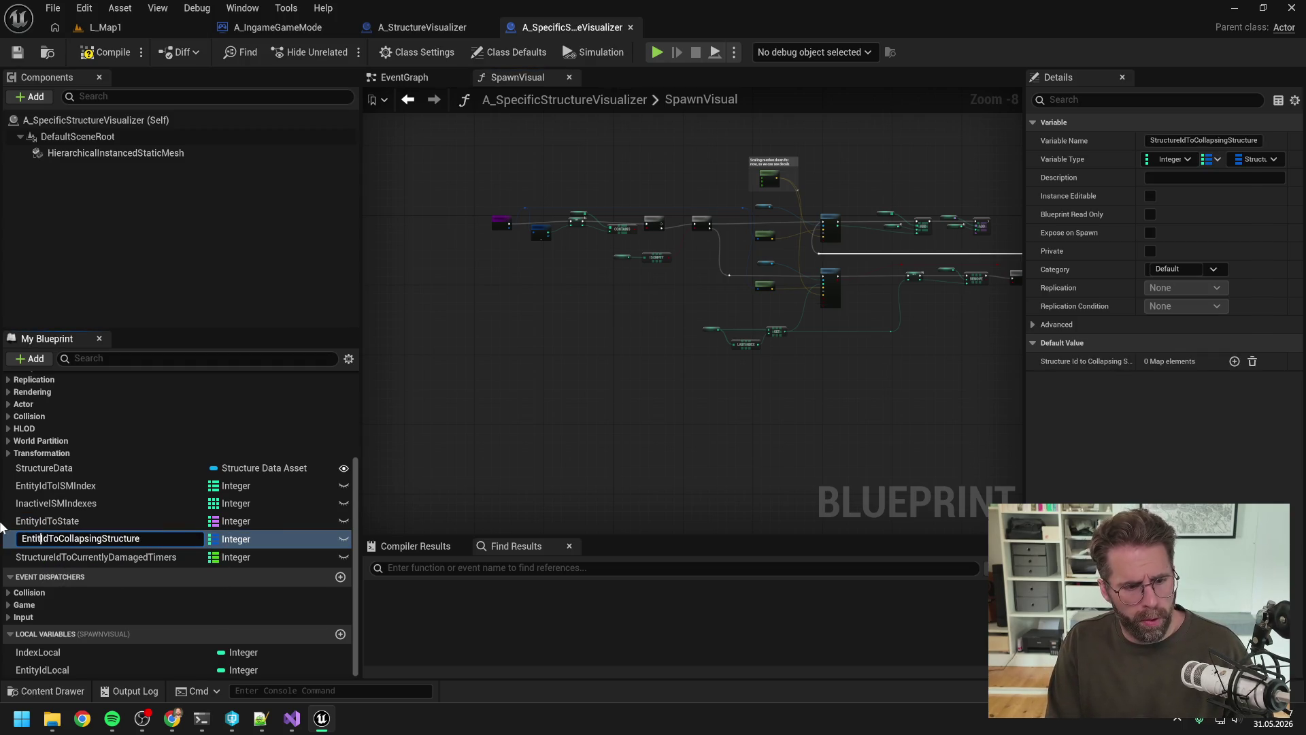
pyautogui.write('y')
pyautogui.press('Return')
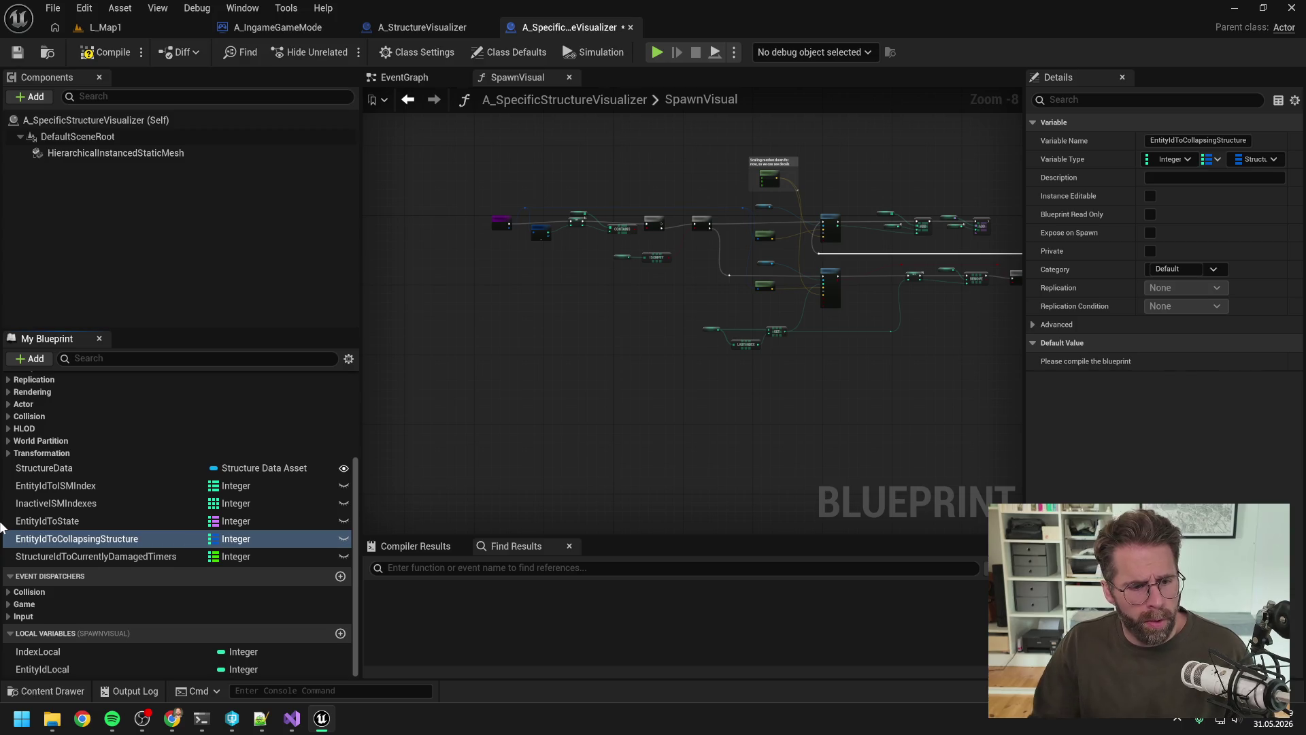
# Rename StructureIdToCurrentlyDamagedTimers to EntityIdToCurrentlyDamagedTimers.
pyautogui.click(52, 556)
pyautogui.click(52, 556)
pyautogui.press('Home')
pyautogui.hotkey('shift', 'Right')
pyautogui.hotkey('shift', 'Right')
pyautogui.hotkey('shift', 'Right')
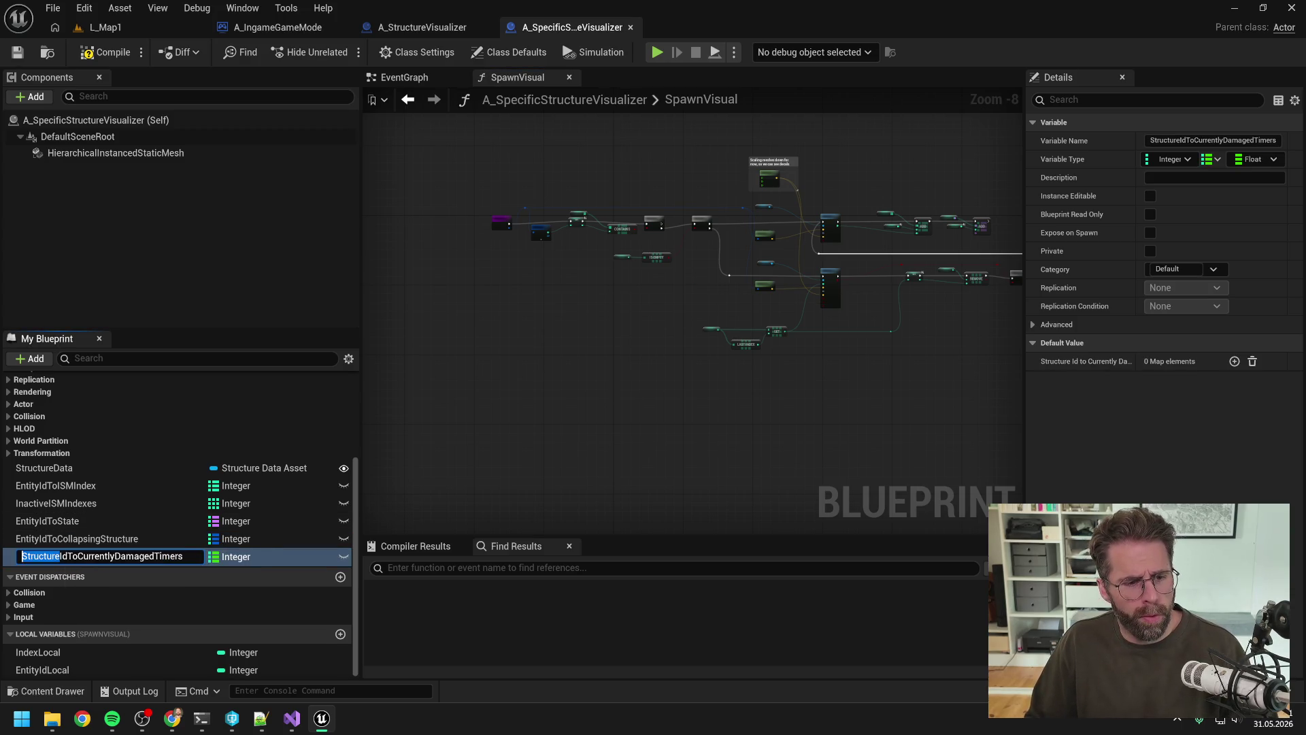
pyautogui.write('Entity')
pyautogui.press('Return')
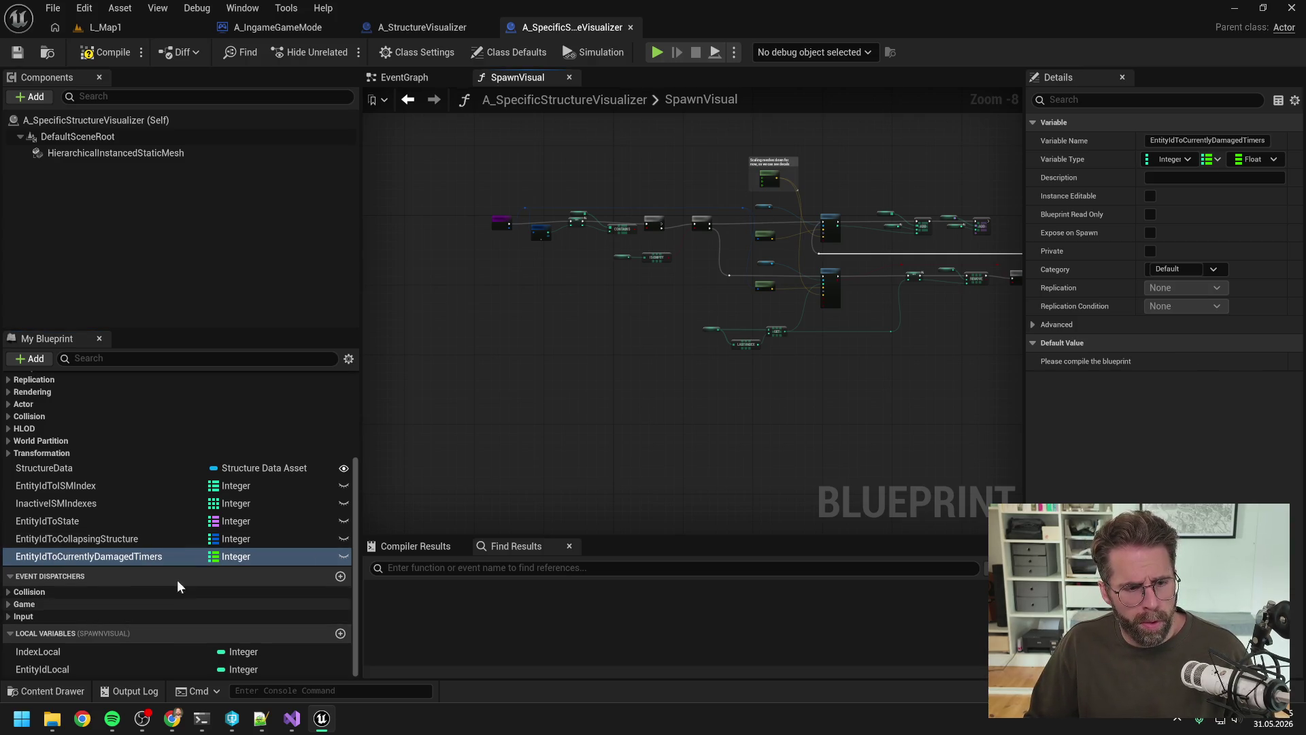
# Compile and save the blueprint.
pyautogui.moveTo(871, 394)
pyautogui.mouseDown()
pyautogui.moveTo(728, 385)
pyautogui.moveTo(880, 365)
pyautogui.mouseUp()
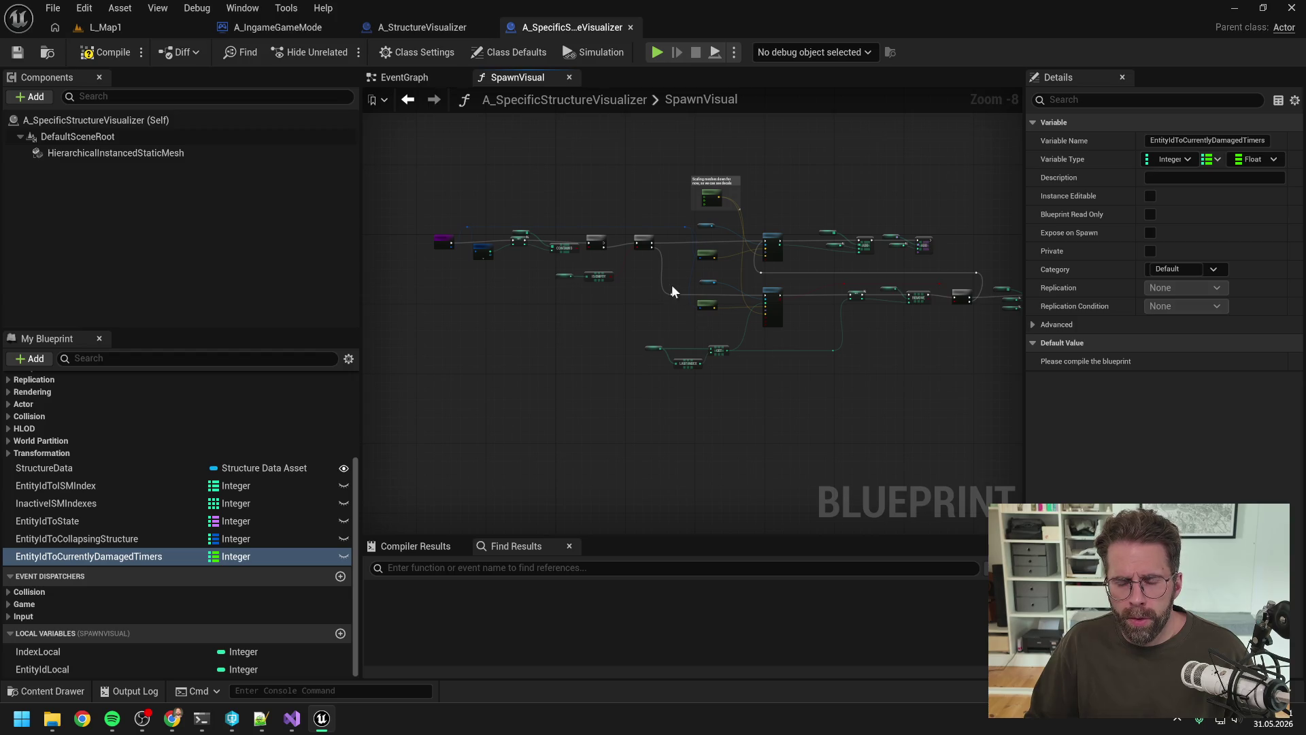
pyautogui.scroll(2, 671, 291)
pyautogui.click(105, 53)
pyautogui.hotkey('ctrl', 's')
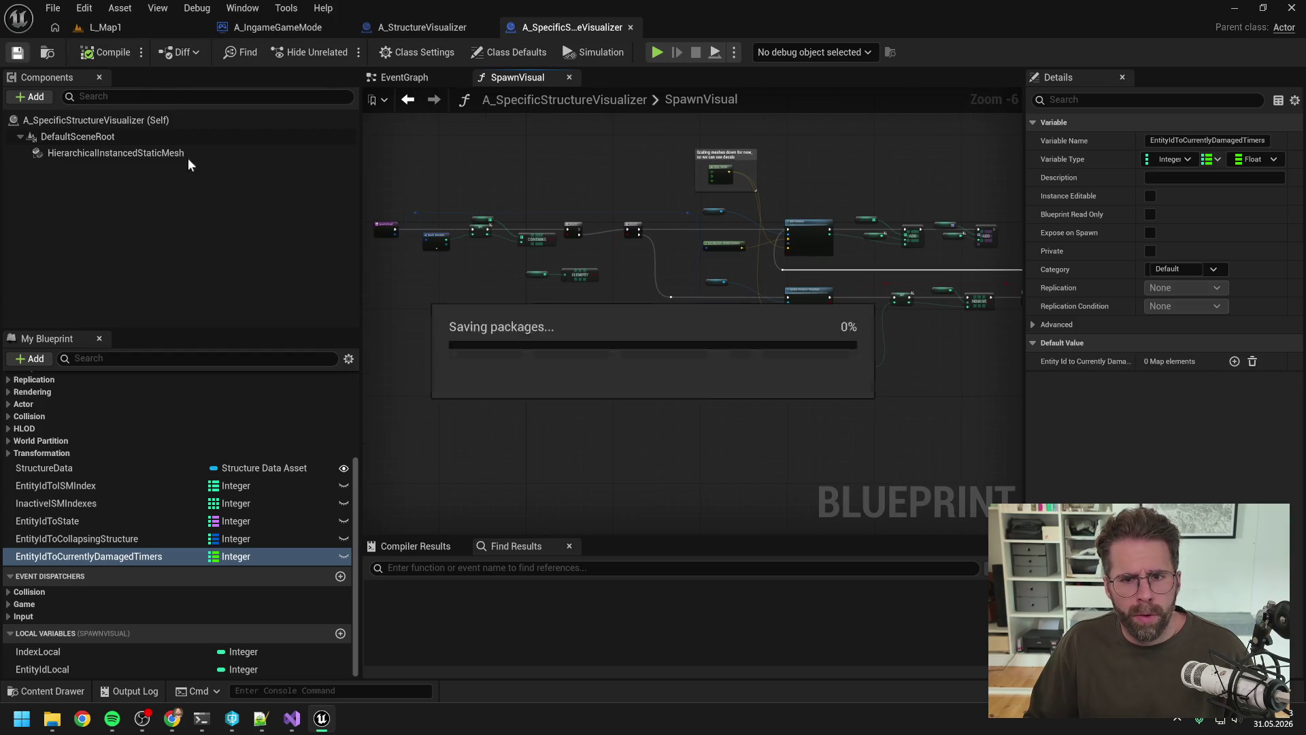
pyautogui.scroll(3, 463, 238)
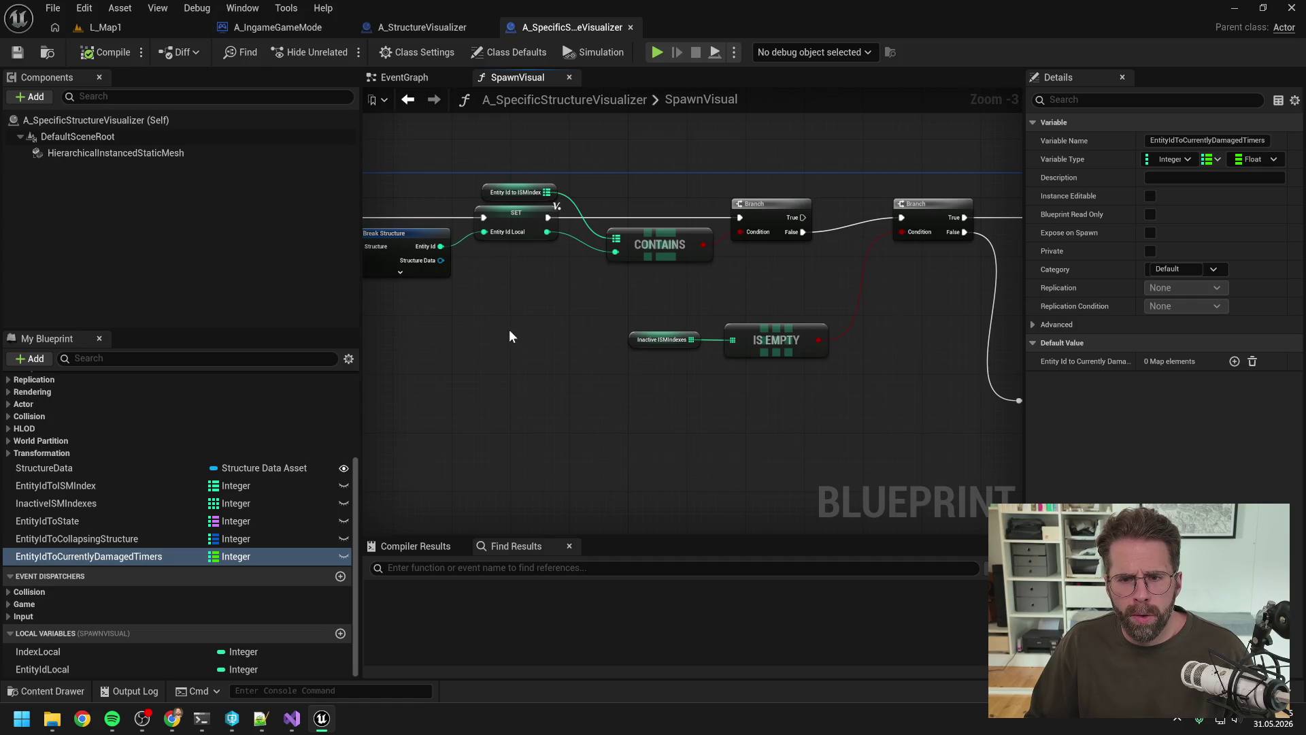
# Check Visual Studio, then refresh both Spawn Visual nodes in A_StructureVisualizer to clear errors.
pyautogui.click(291, 719)
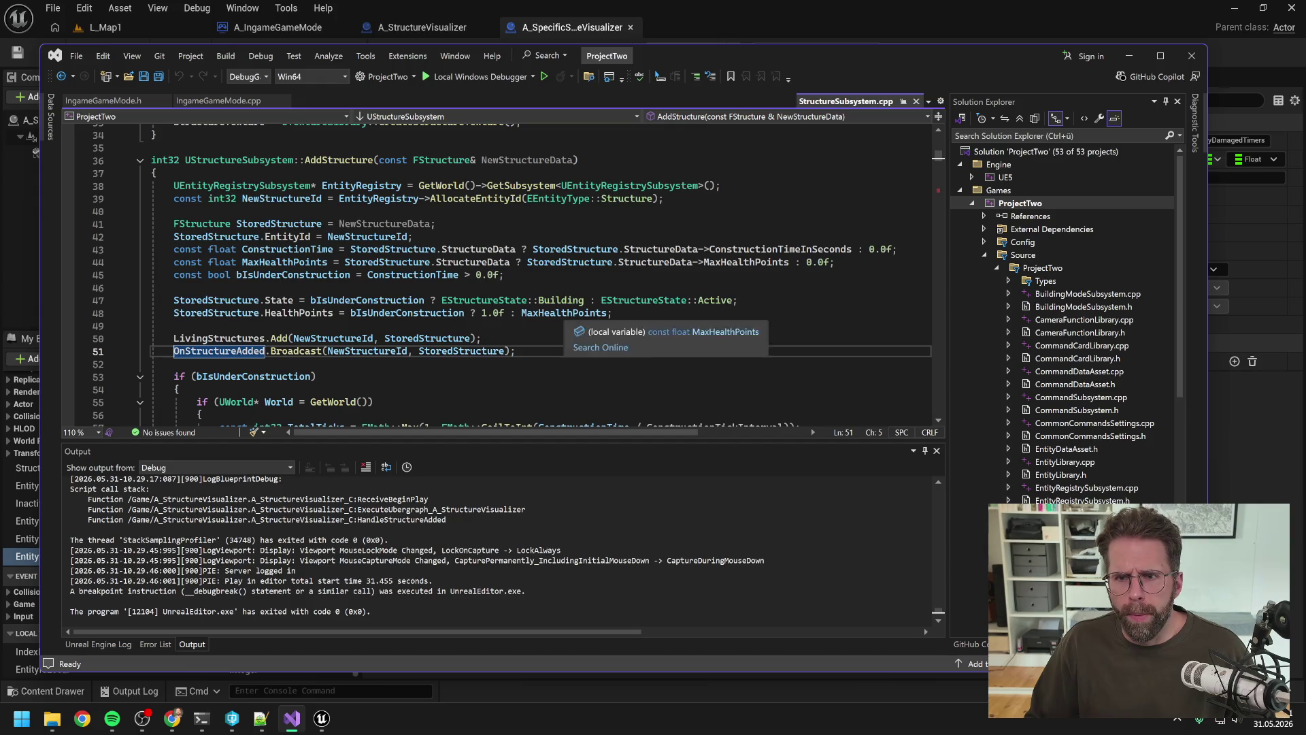
pyautogui.click(423, 26)
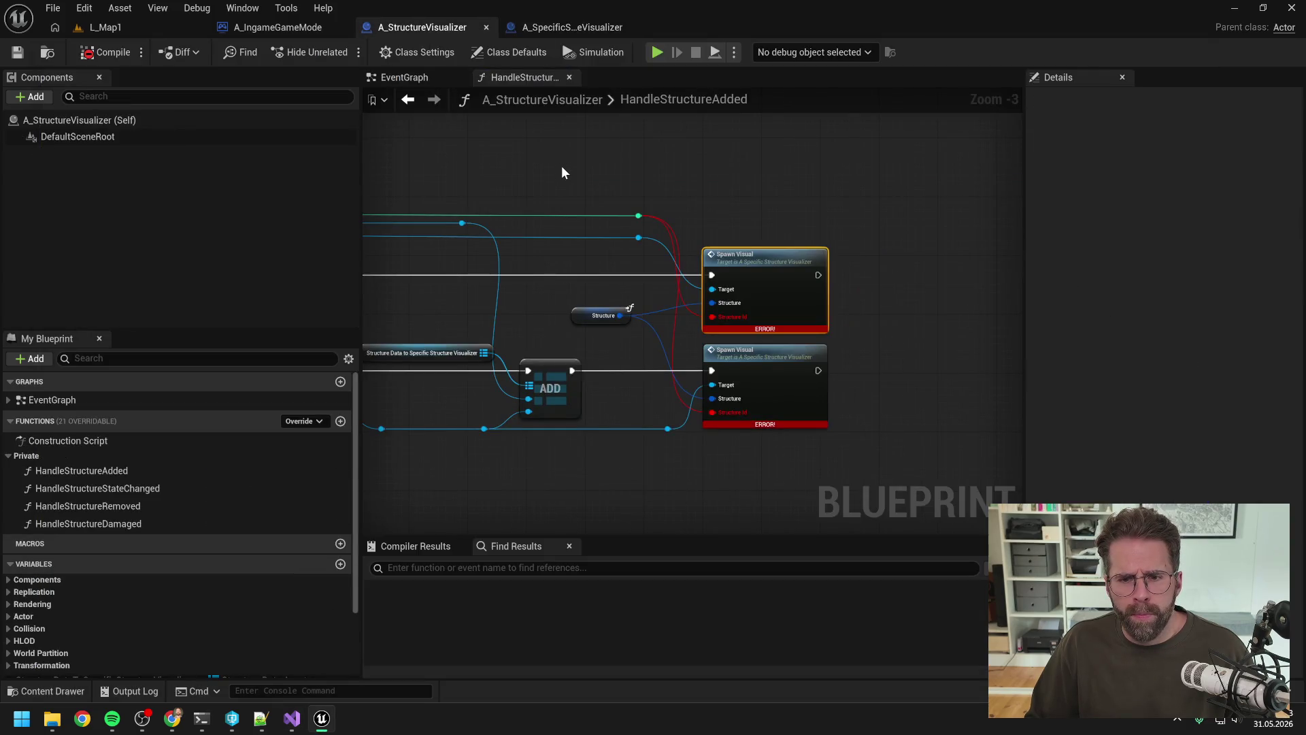
pyautogui.moveTo(863, 204); pyautogui.dragTo(748, 453)
pyautogui.rightClick(782, 269)
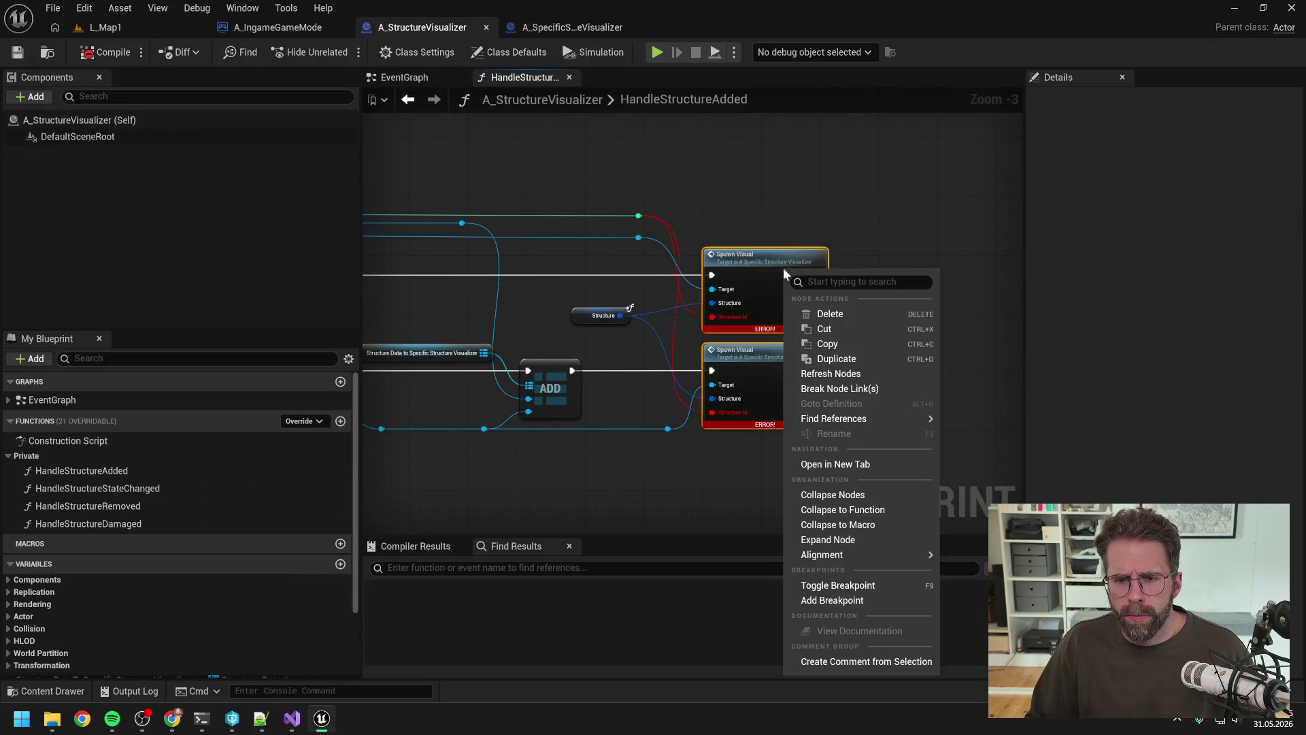
pyautogui.click(846, 371)
pyautogui.click(709, 193)
# Delete the reroute on the Entity Id wire, compile, and jump to the failing Create Event node.
pyautogui.moveTo(614, 214); pyautogui.dragTo(924, 190)
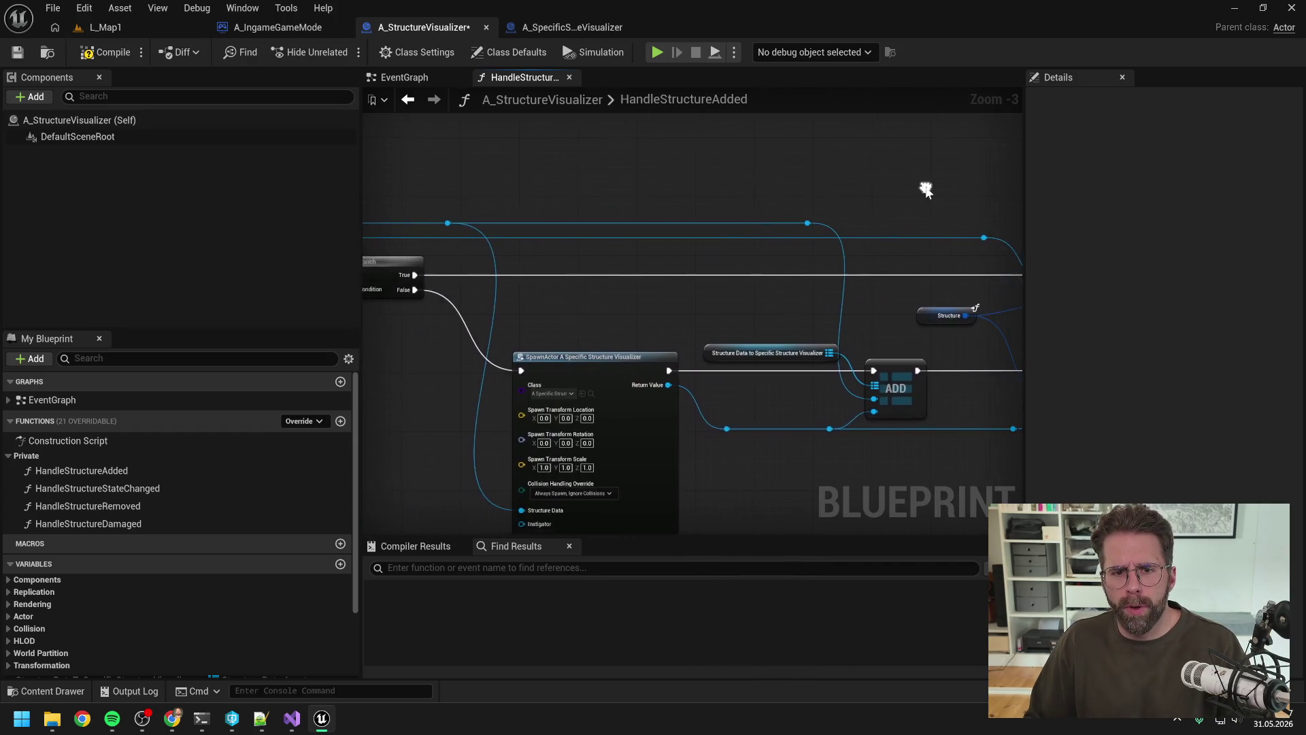
pyautogui.moveTo(742, 175); pyautogui.dragTo(852, 184)
pyautogui.moveTo(610, 226); pyautogui.dragTo(597, 234)
pyautogui.press('Delete')
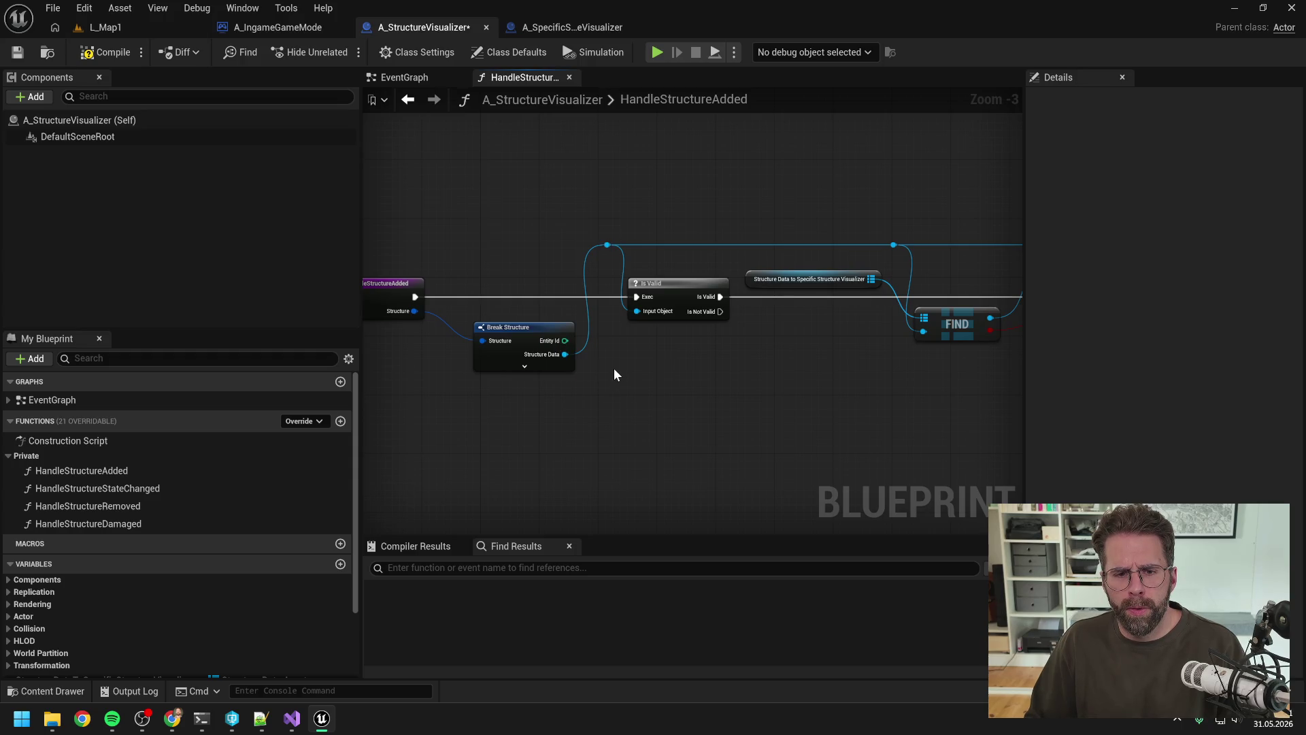
pyautogui.scroll(-3, 613, 368)
pyautogui.scroll(3, 743, 335)
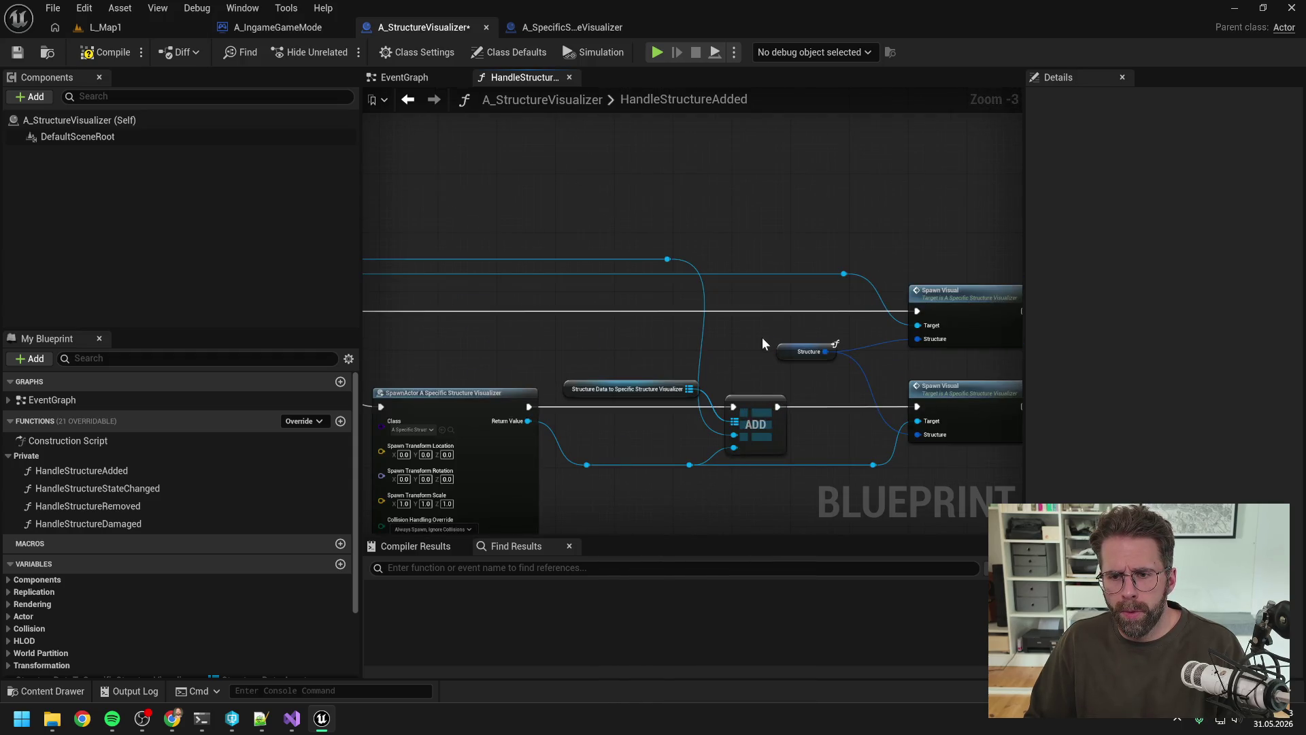
pyautogui.scroll(-3, 761, 337)
pyautogui.scroll(3, 650, 329)
pyautogui.click(103, 52)
pyautogui.click(425, 567)
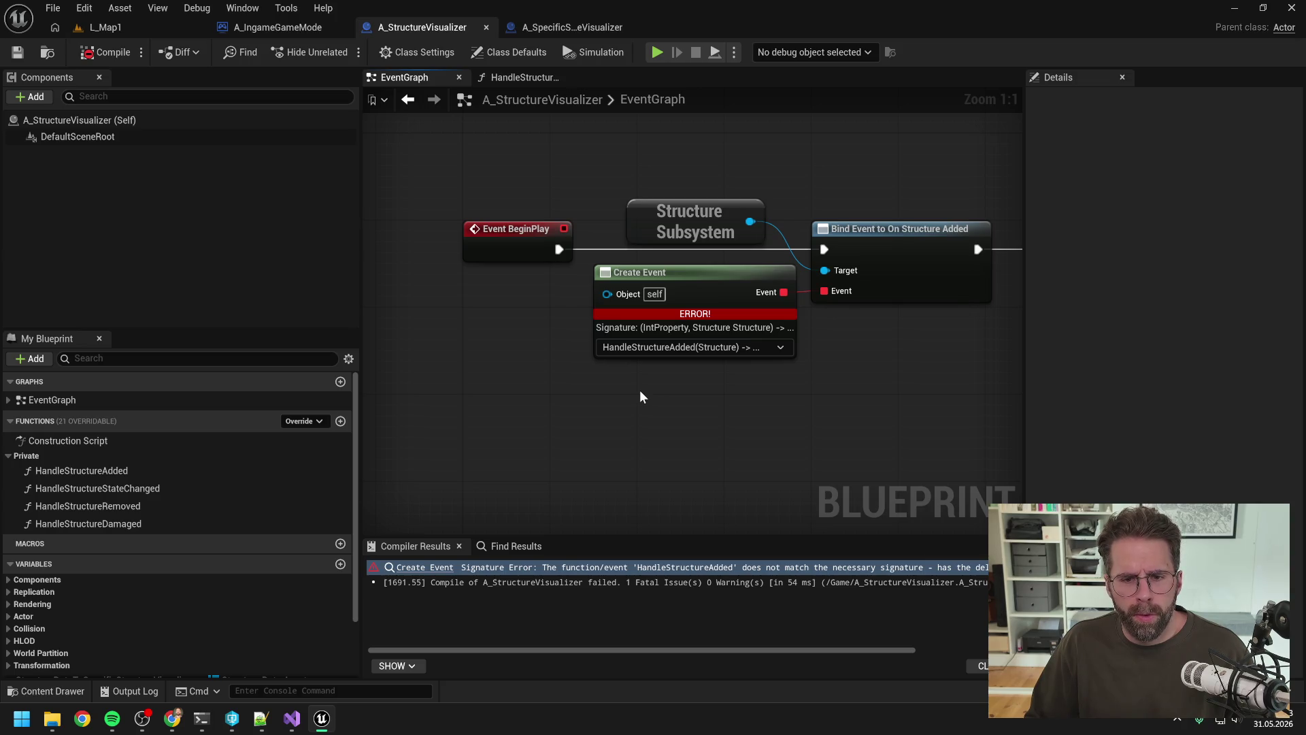
# Open the HandleStructureAdded function and select its entry node.
pyautogui.doubleClick(130, 468)
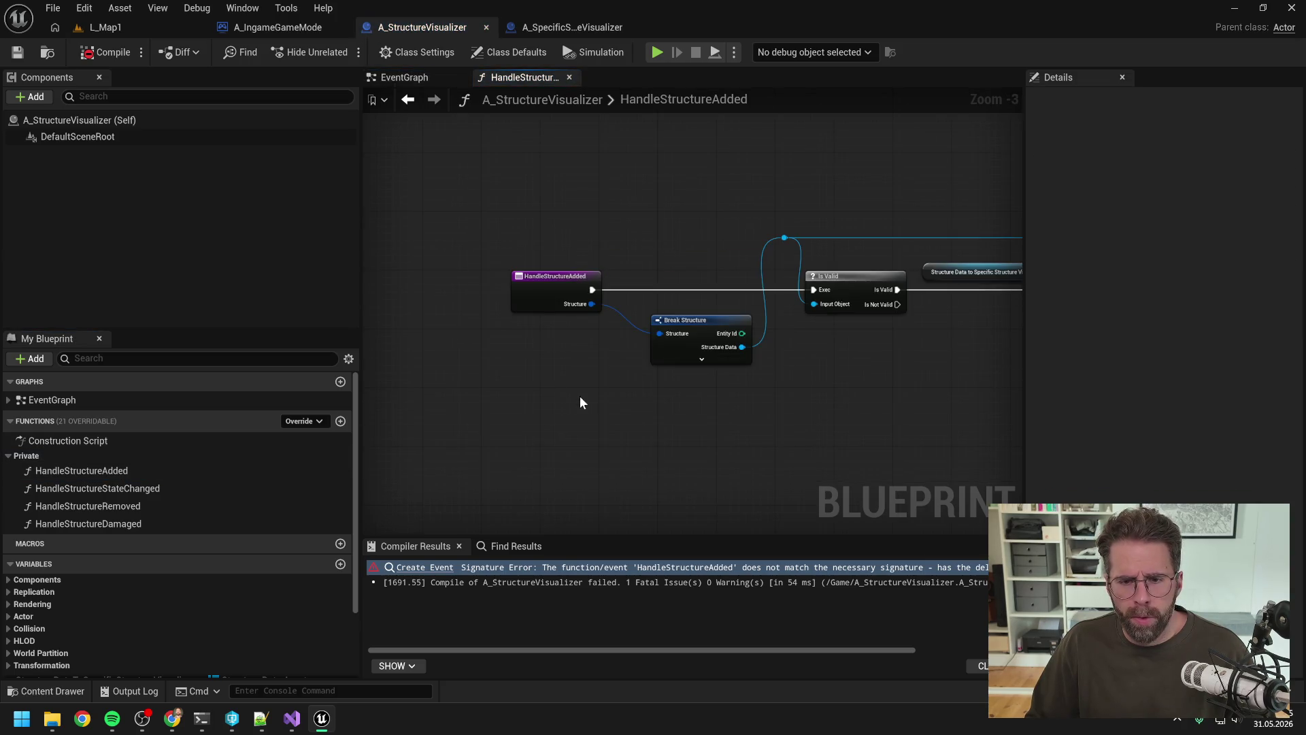
pyautogui.click(544, 289)
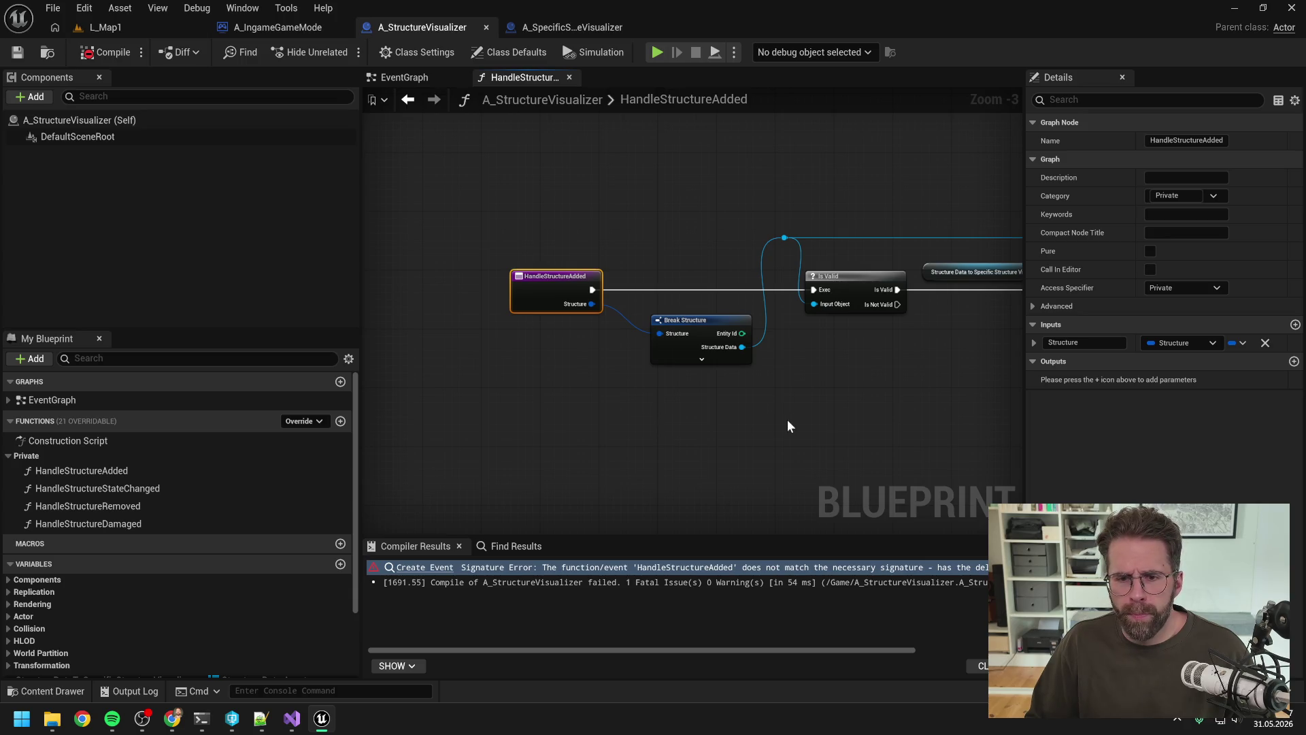
pyautogui.moveTo(788, 427); pyautogui.dragTo(678, 415)
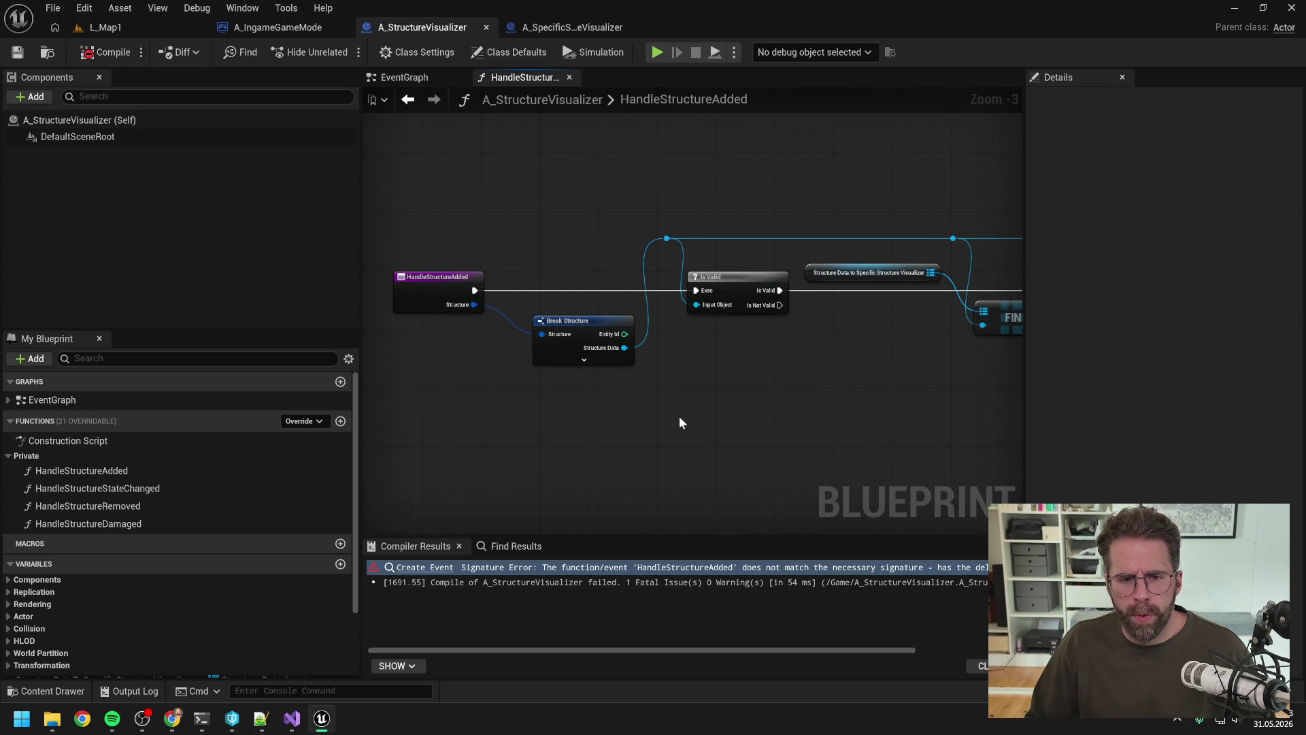
pyautogui.click(439, 292)
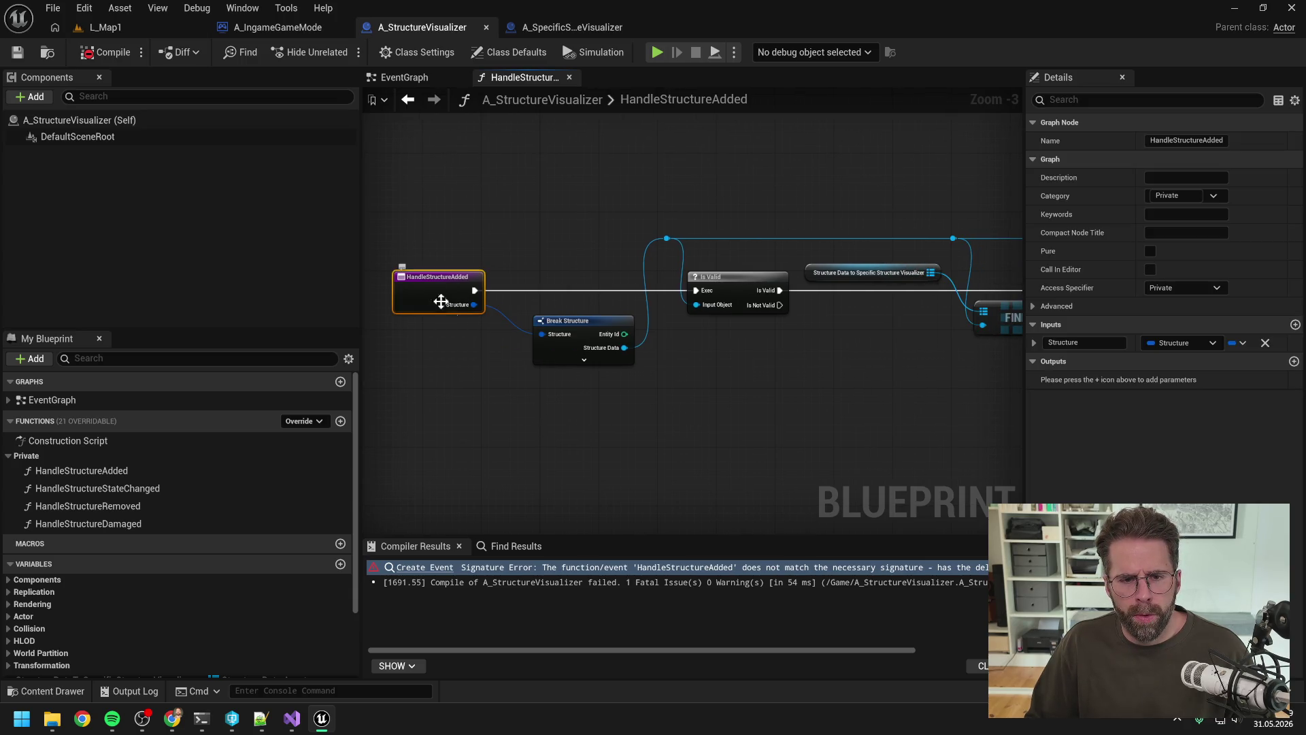
pyautogui.click(727, 402)
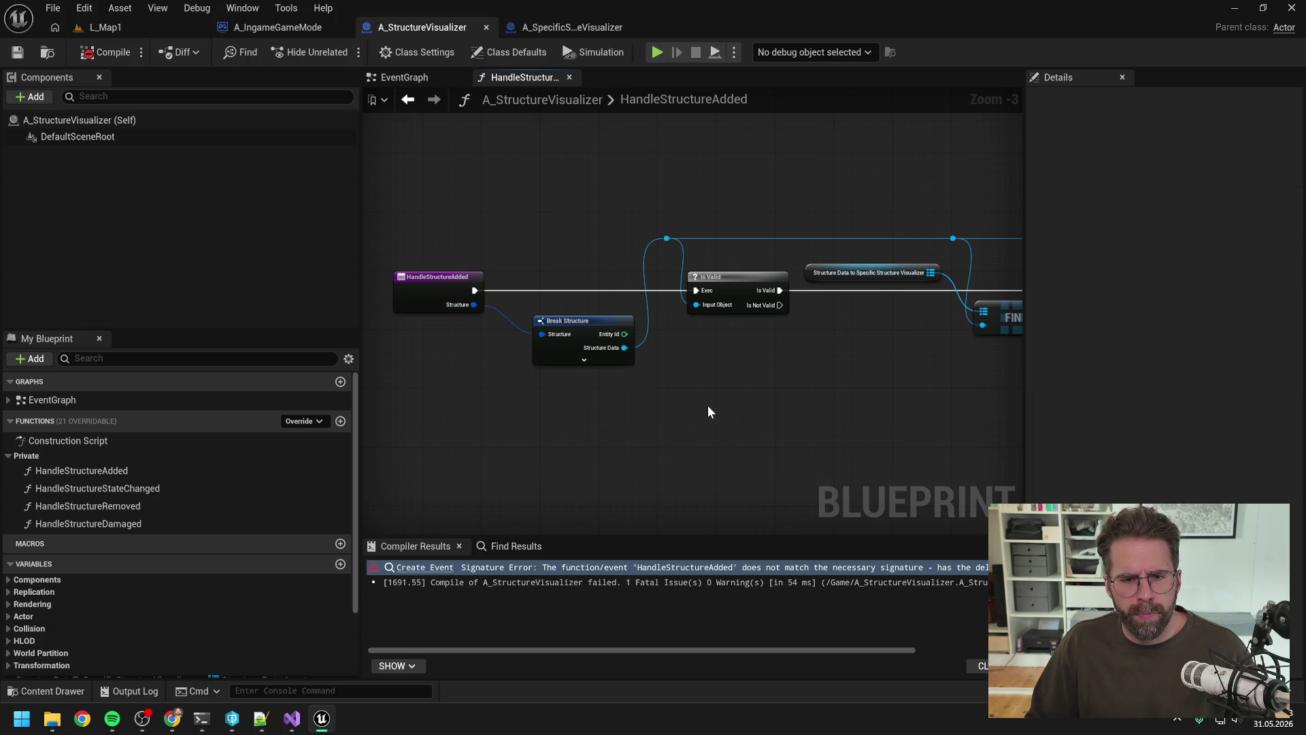
pyautogui.click(428, 299)
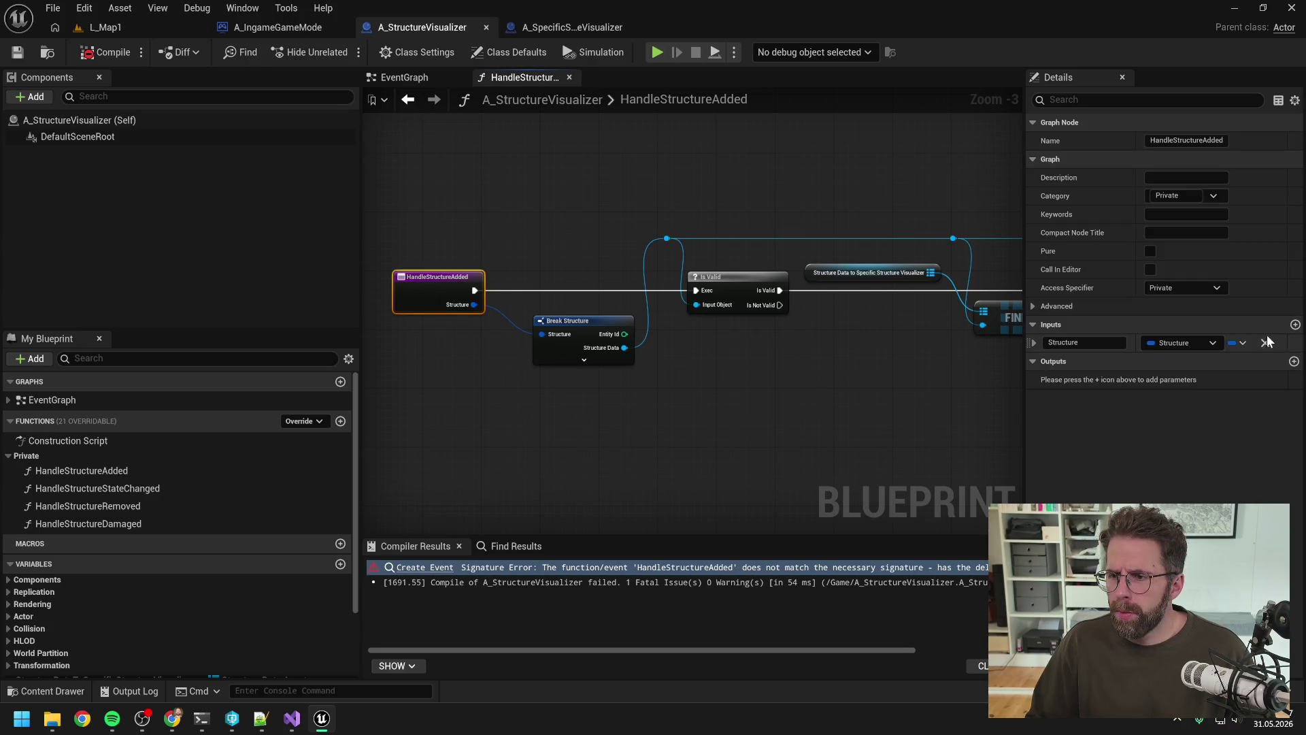
# Add an Integer input EntityId above Structure, recompile with F7, then switch to the Claude Code terminal.
pyautogui.click(1296, 325)
pyautogui.click(1185, 361)
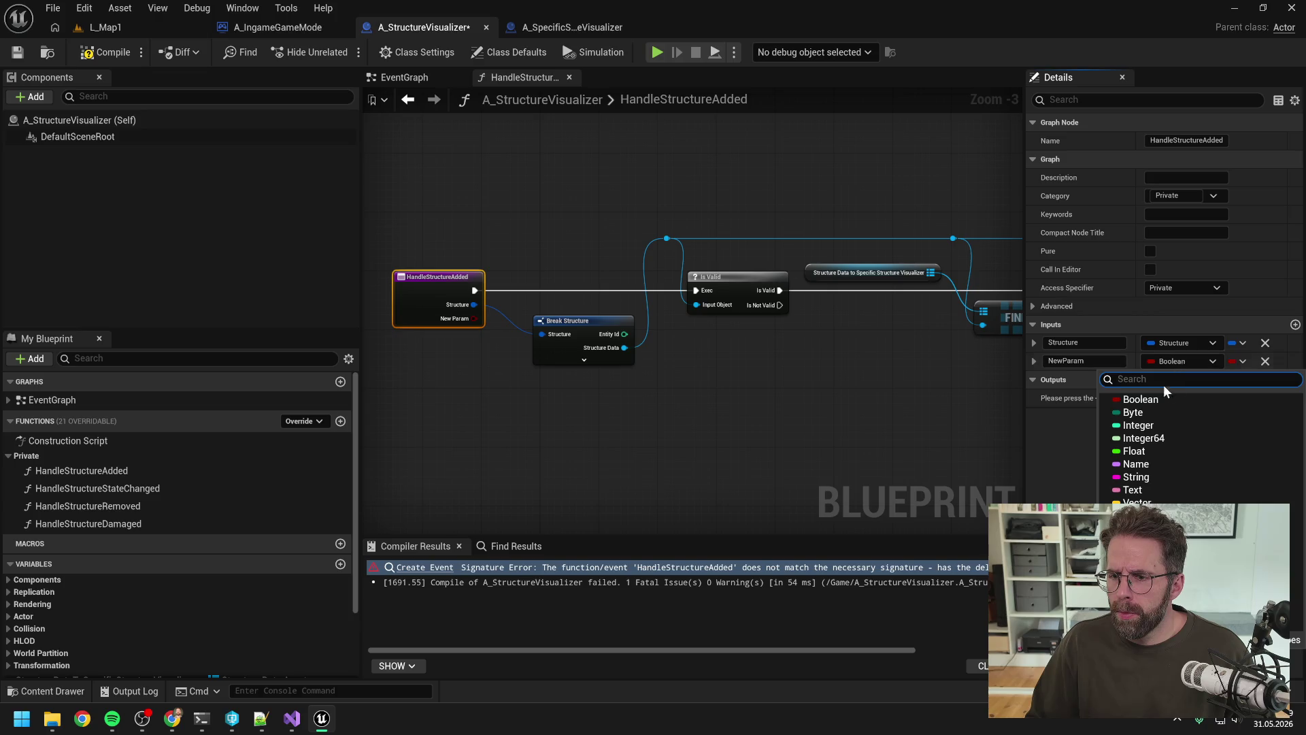
pyautogui.click(1138, 425)
pyautogui.click(1081, 360)
pyautogui.write('EntityId')
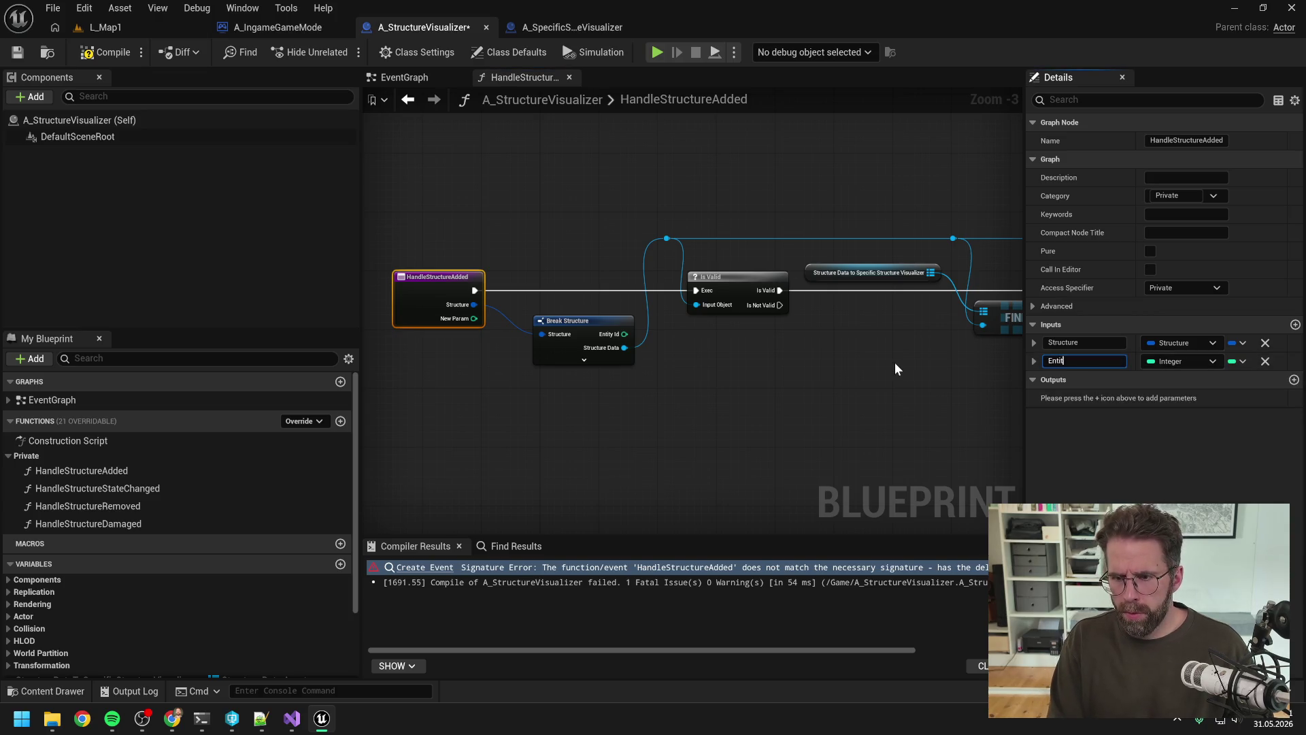
pyautogui.press('Return')
pyautogui.moveTo(1046, 361); pyautogui.dragTo(1045, 339)
pyautogui.press('F7')
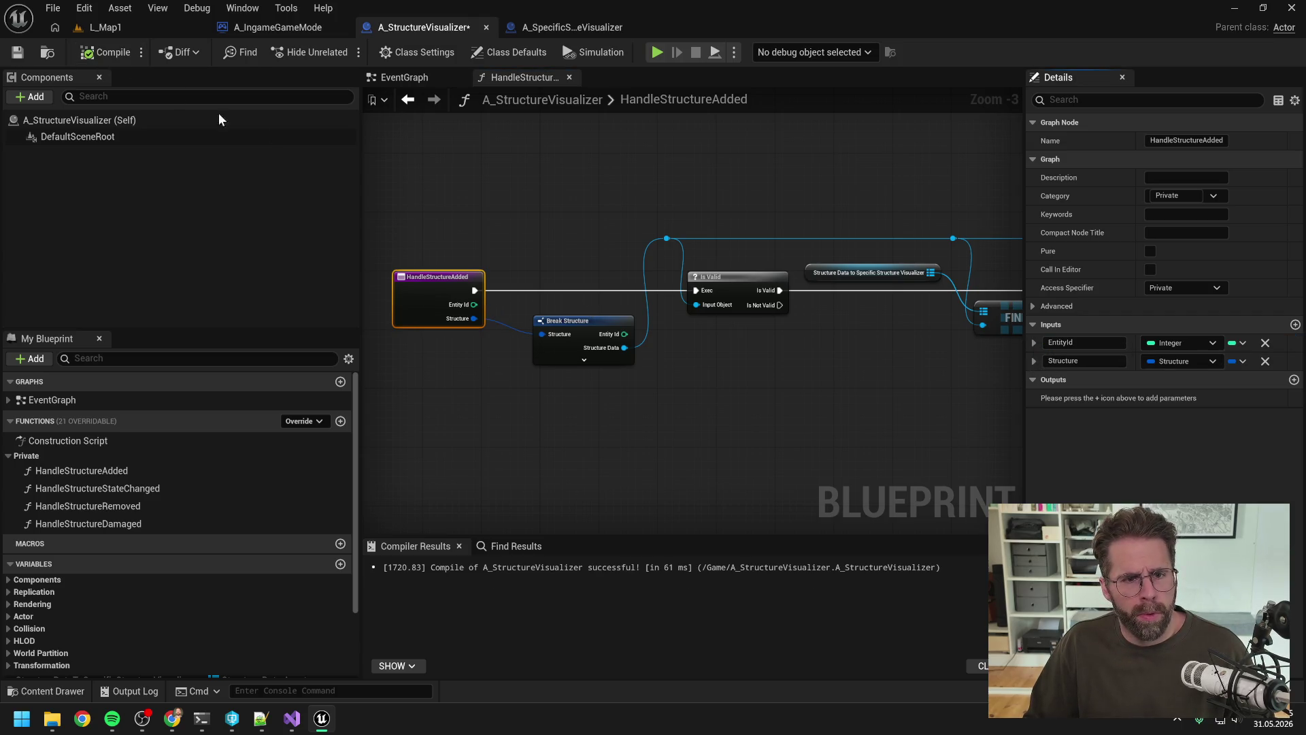
pyautogui.click(511, 191)
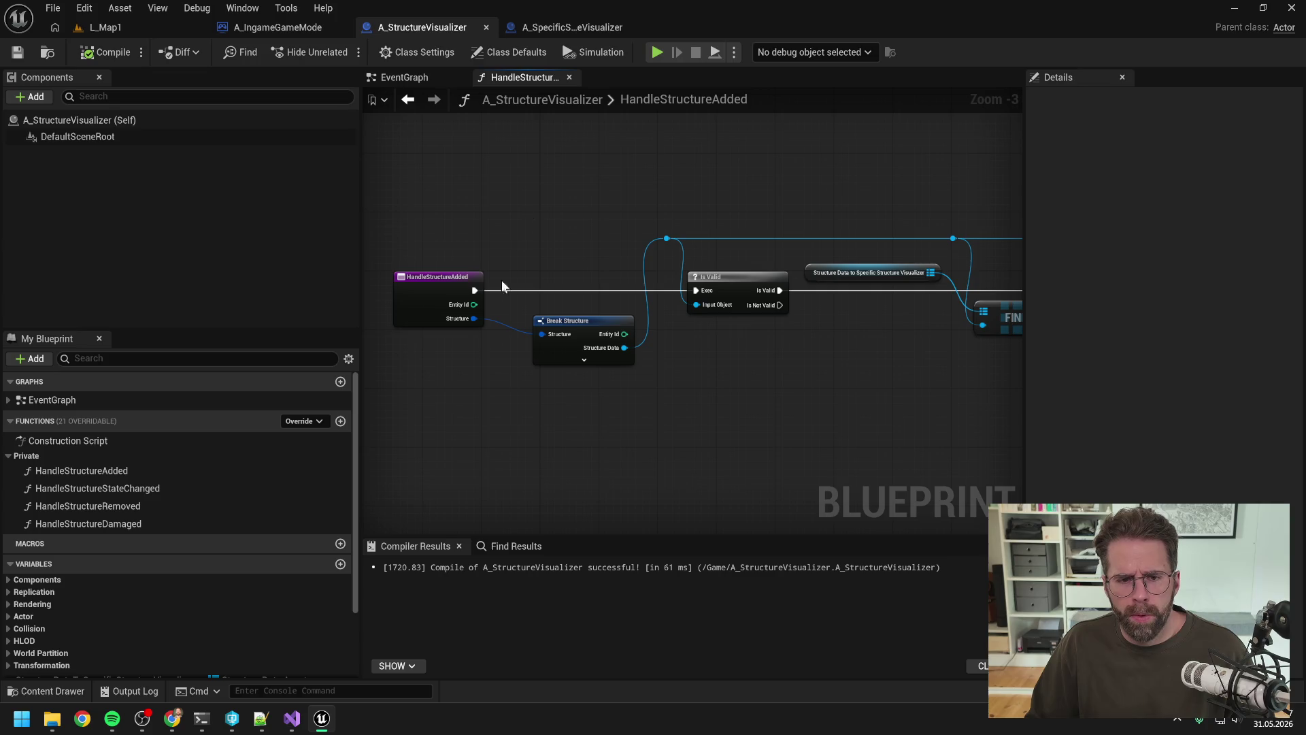
pyautogui.click(201, 717)
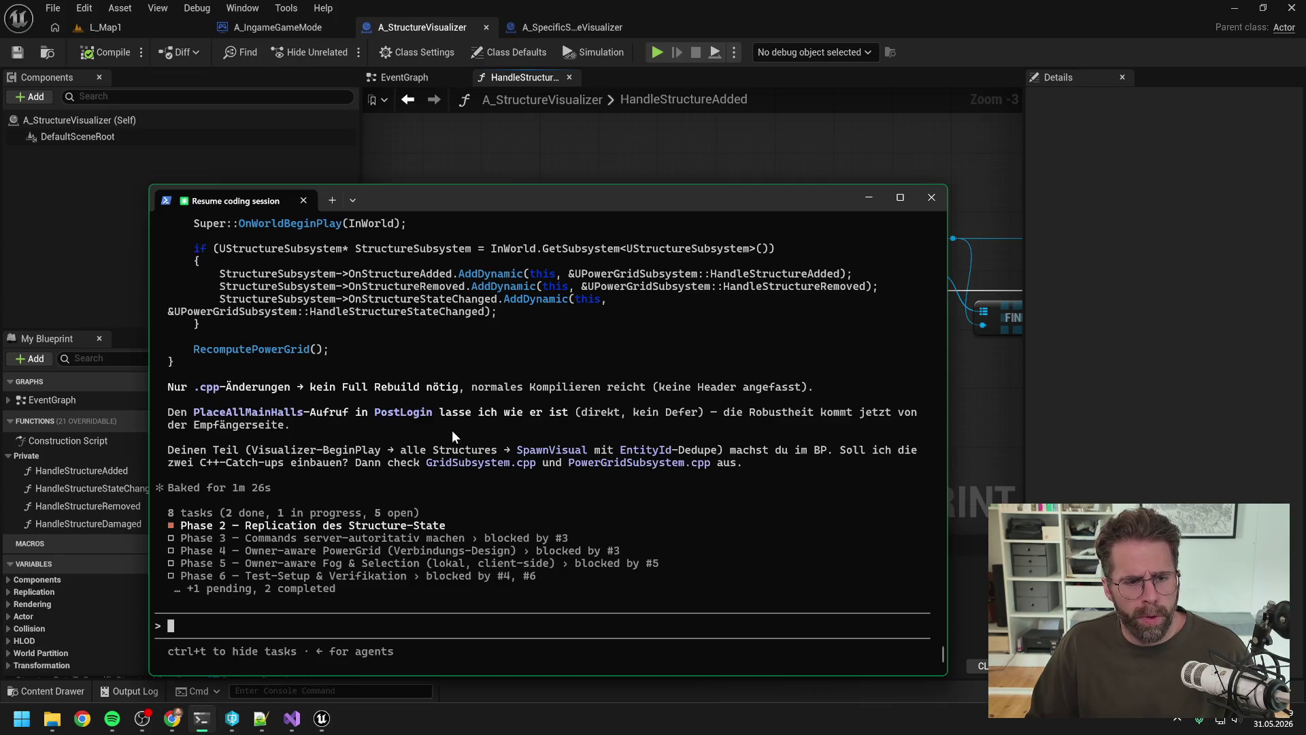
# Review Claude's subsystem catch-up code and draft 'visualizer ist geupdated, kannst du direkt umsetzen für die subsystems'.
pyautogui.scroll(5, 496, 389)
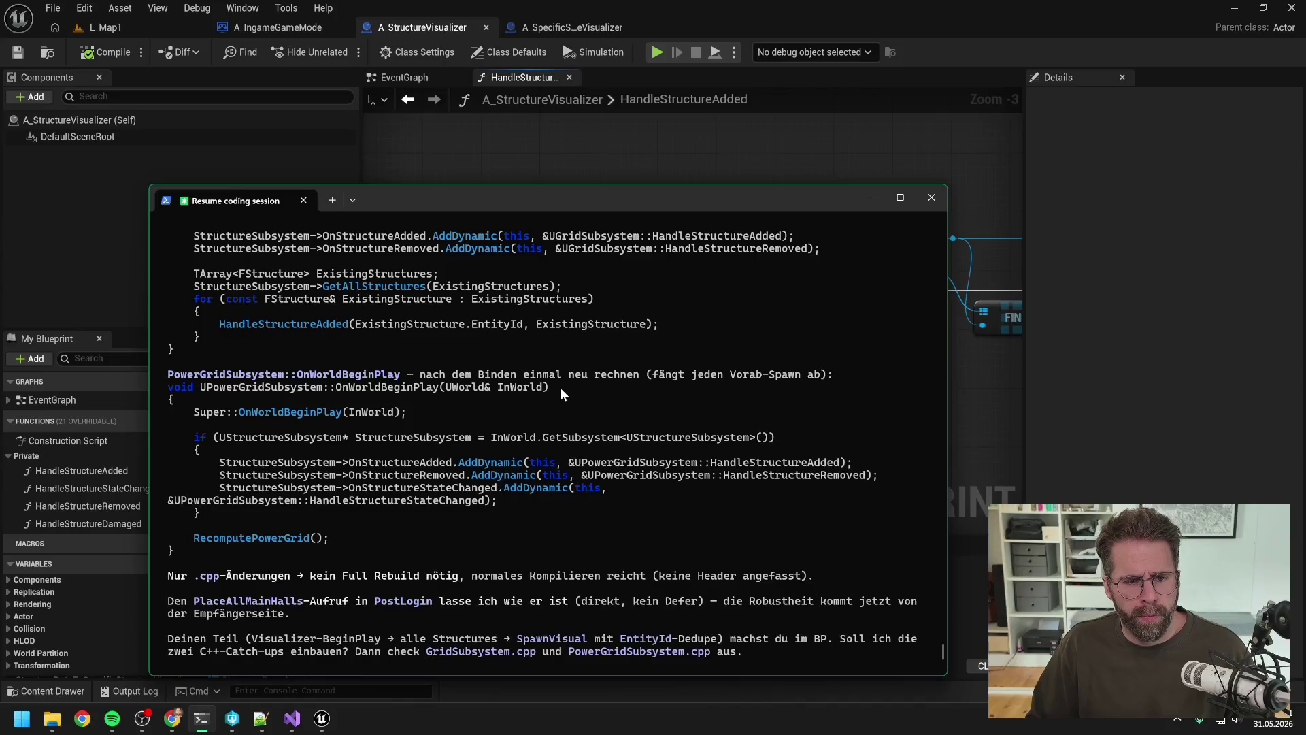
pyautogui.scroll(10, 561, 392)
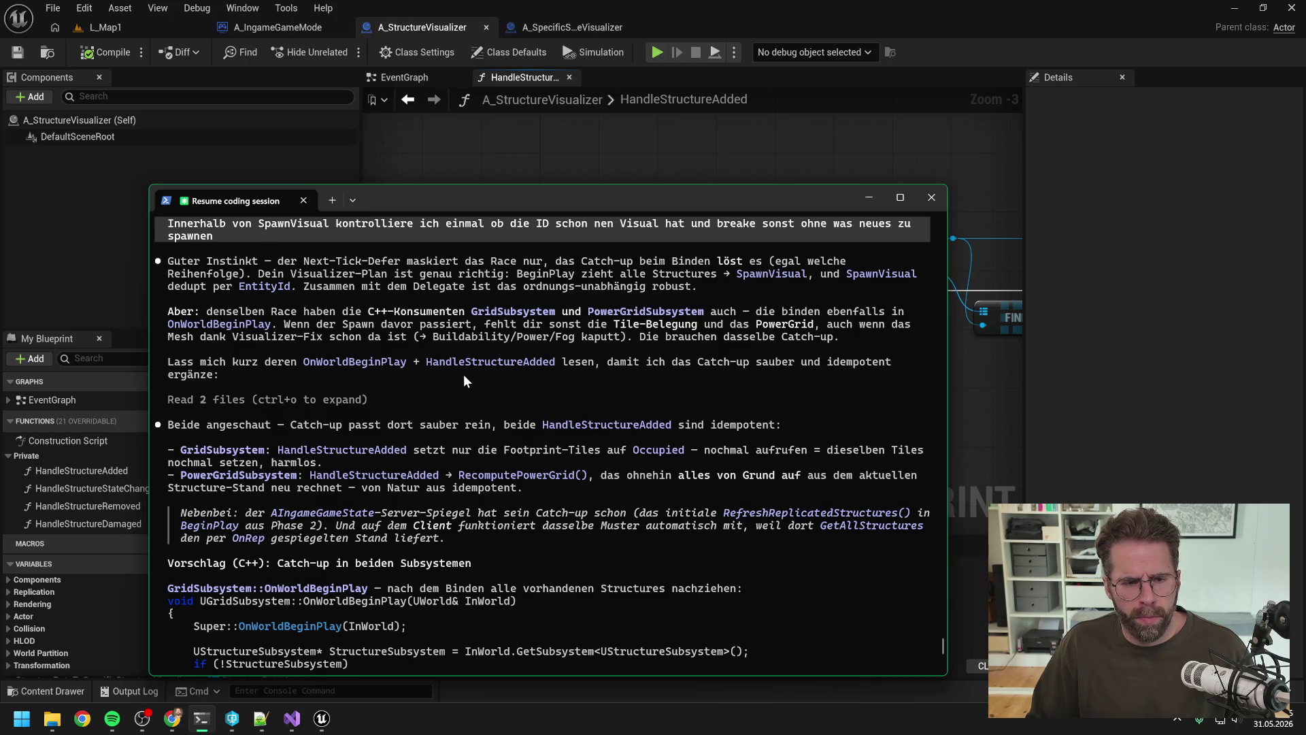
pyautogui.scroll(-1, 464, 374)
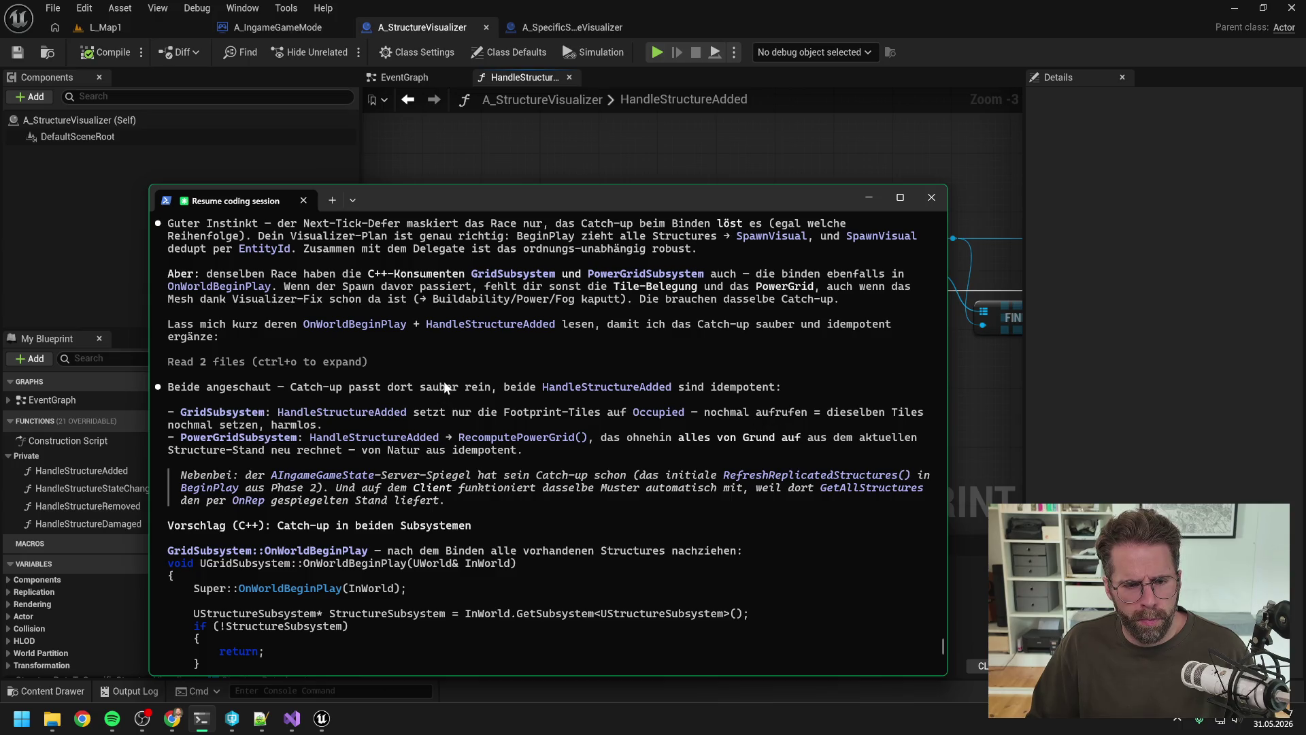
pyautogui.scroll(-1, 443, 381)
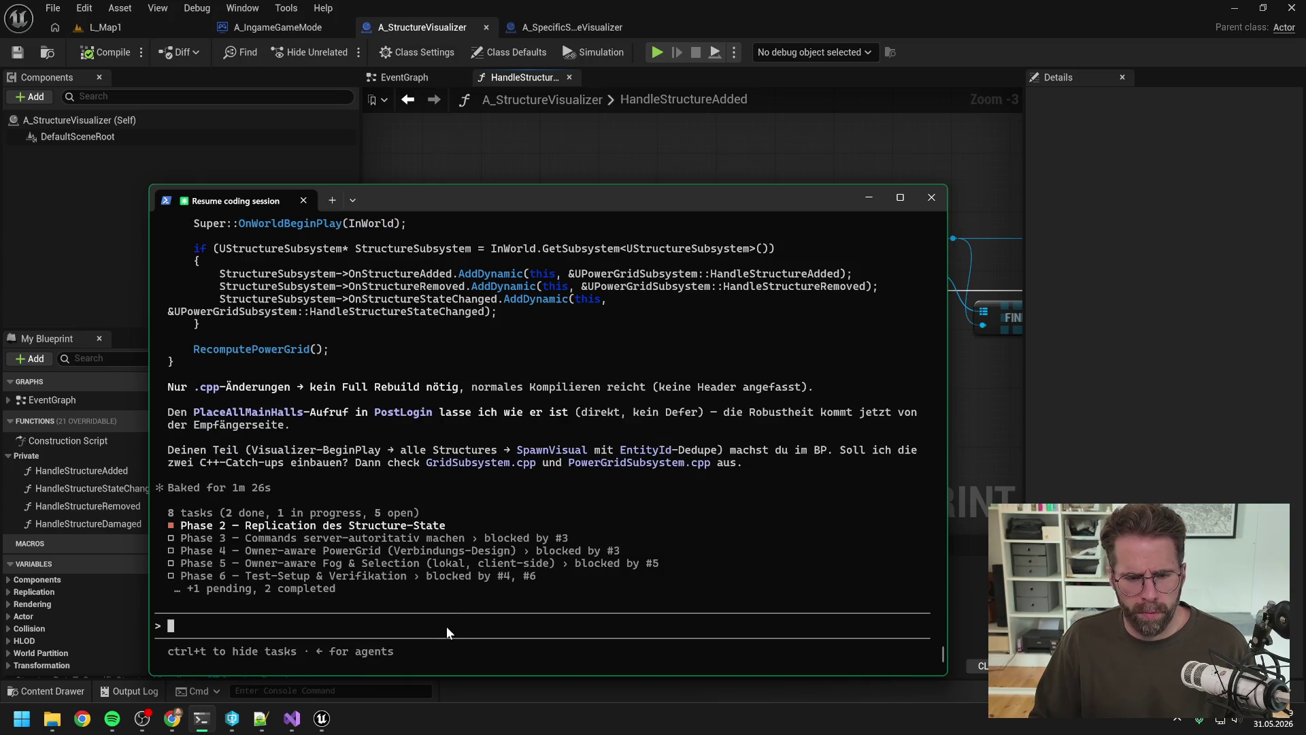
pyautogui.write('visualizer ist geupdated, kannst du direkt umsetzen für die subsystems')
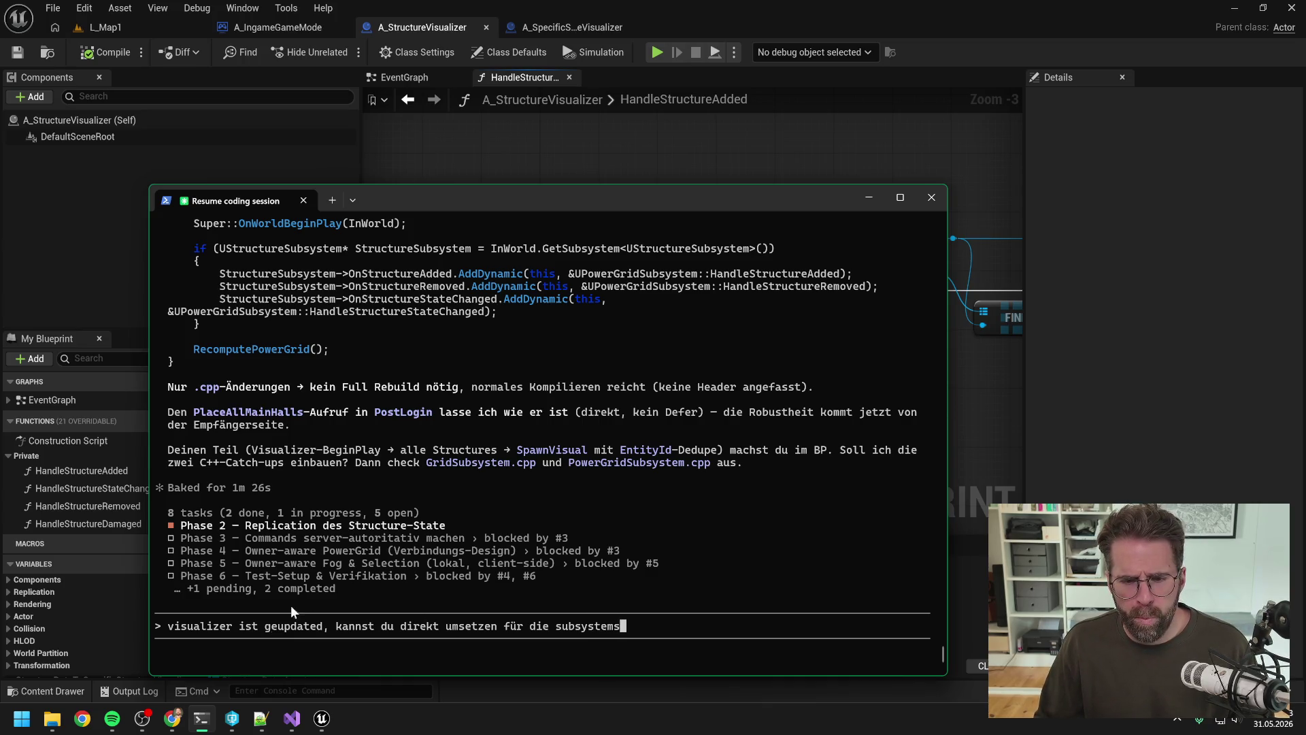
pyautogui.click(232, 718)
# Check out GridSubsystem.cpp/.h and PowerGridSubsystem.cpp/.h for edit in P4V.
pyautogui.click(806, 386)
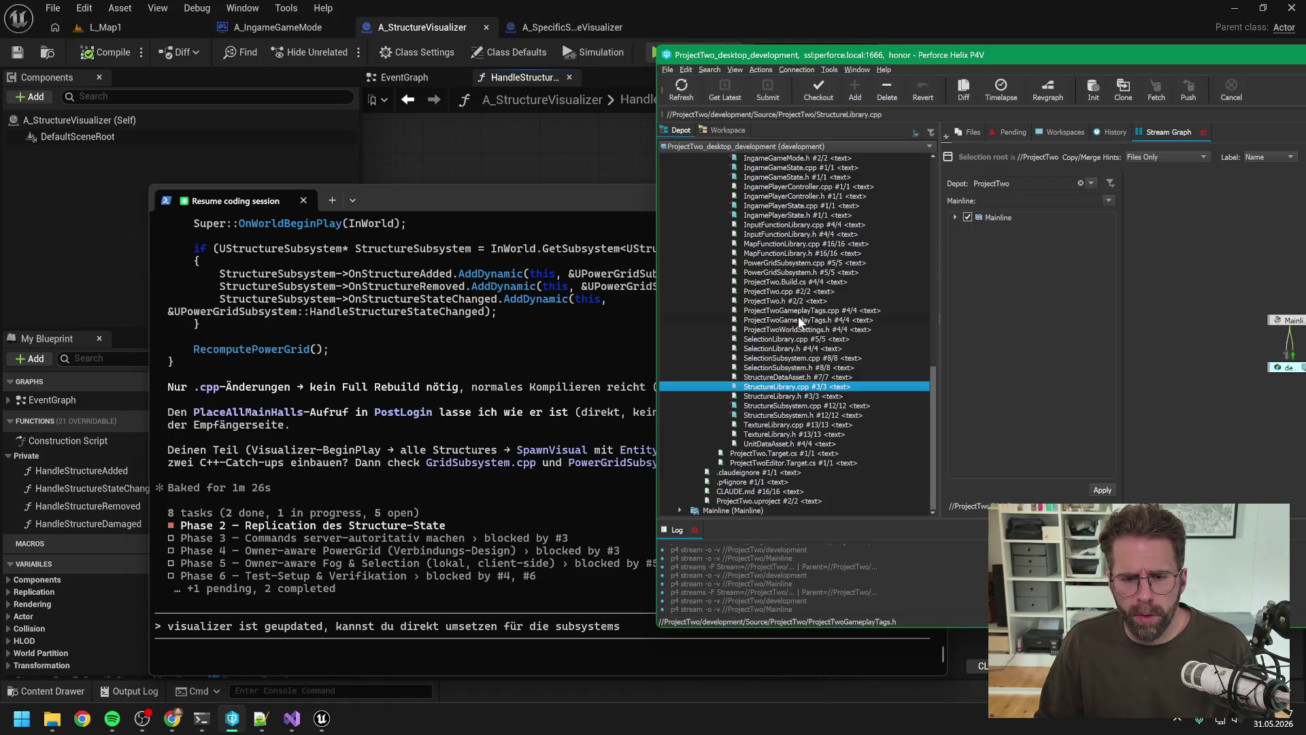
pyautogui.scroll(15, 797, 318)
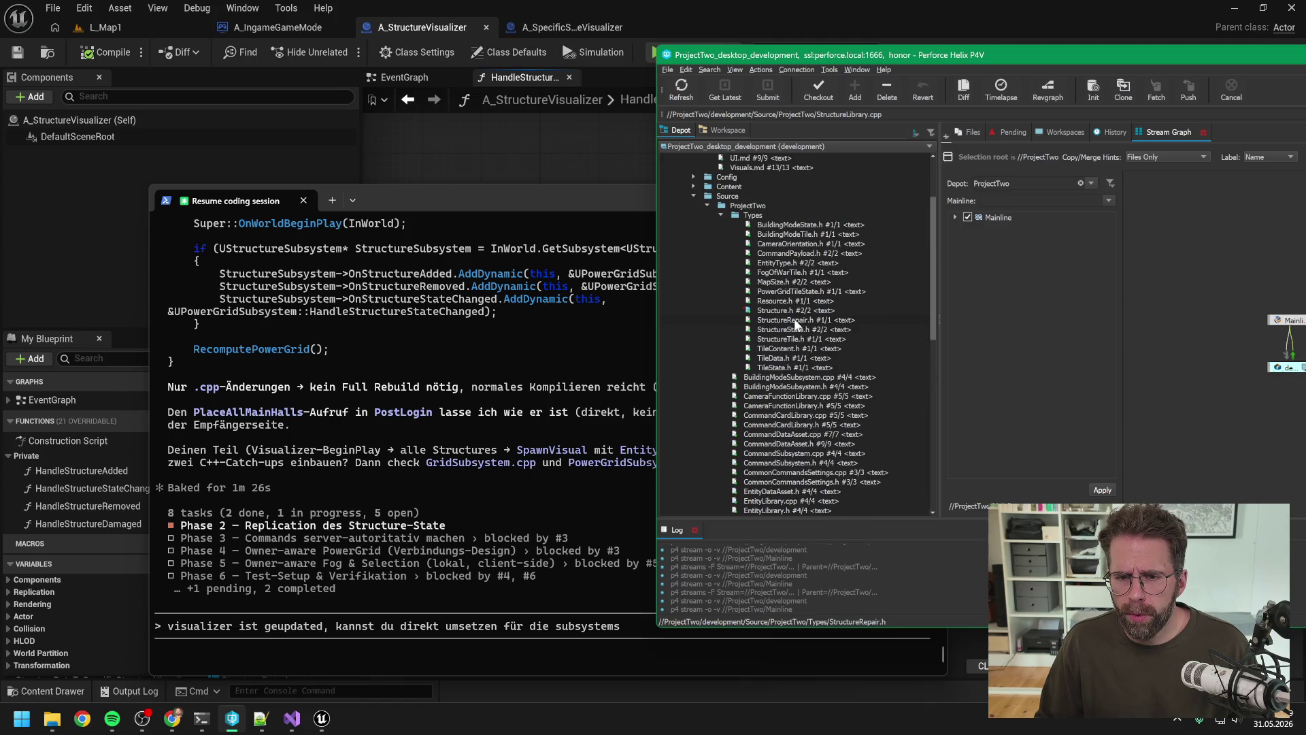
pyautogui.click(720, 215)
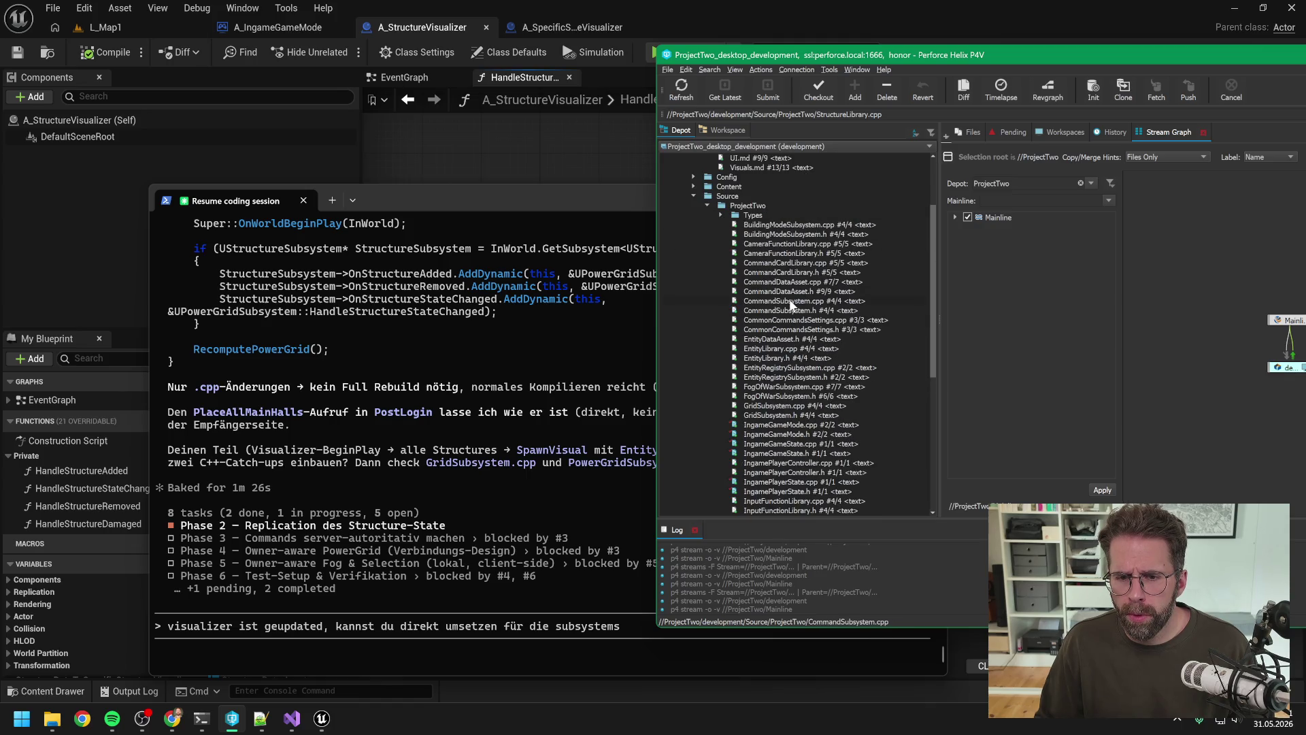
pyautogui.scroll(-5, 791, 305)
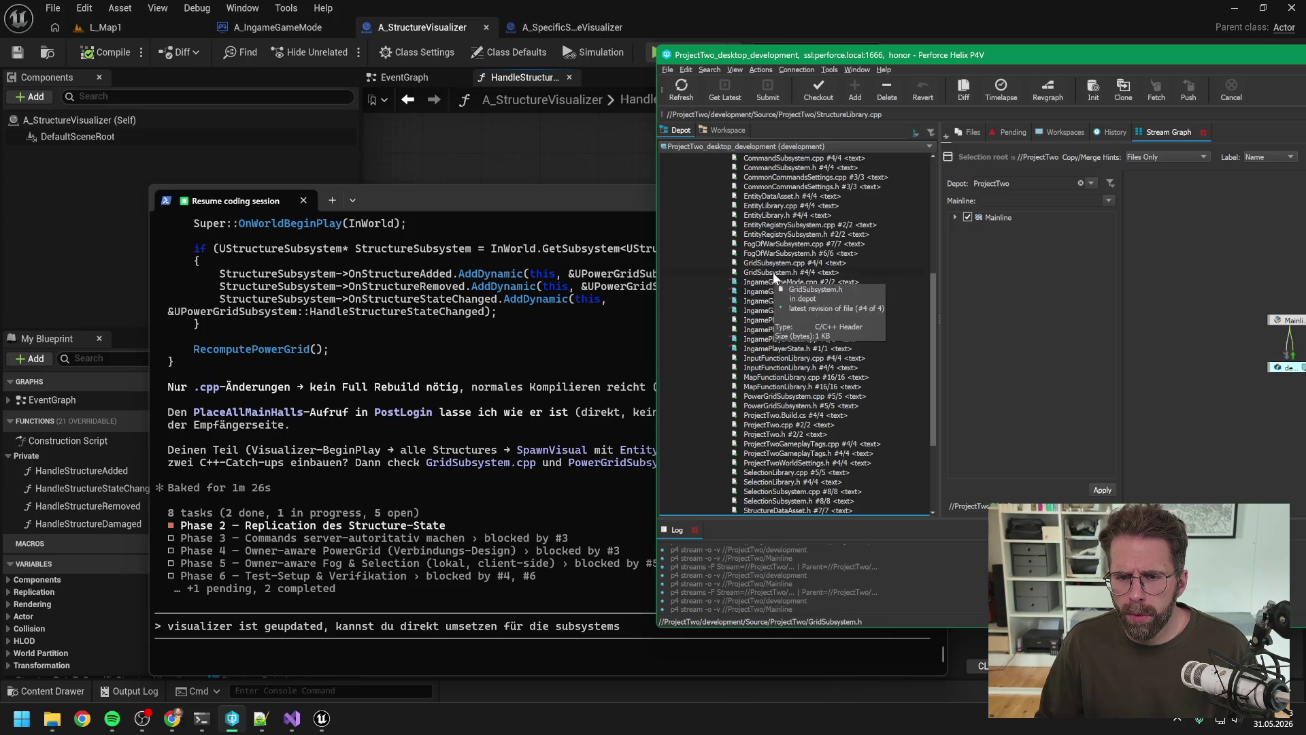
pyautogui.click(772, 272)
pyautogui.keyDown('shift'); pyautogui.click(772, 262); pyautogui.keyUp('shift')
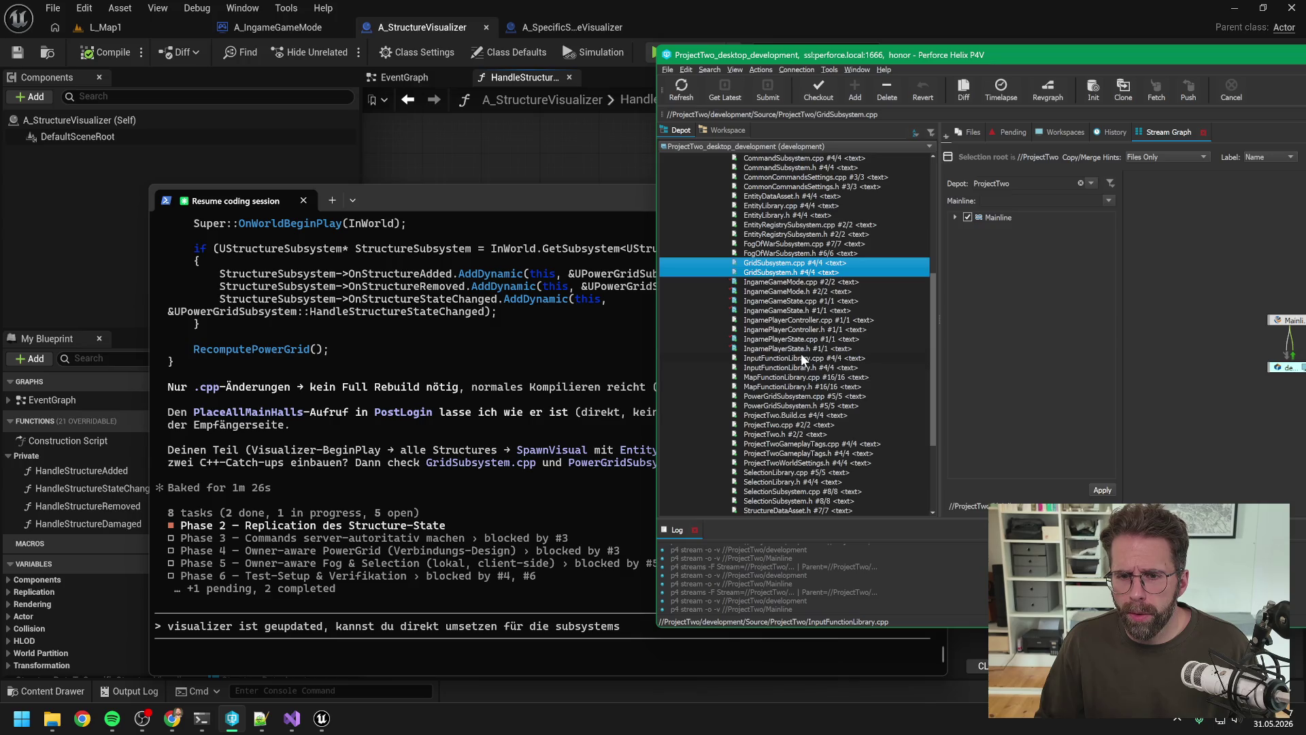
pyautogui.scroll(-5, 799, 353)
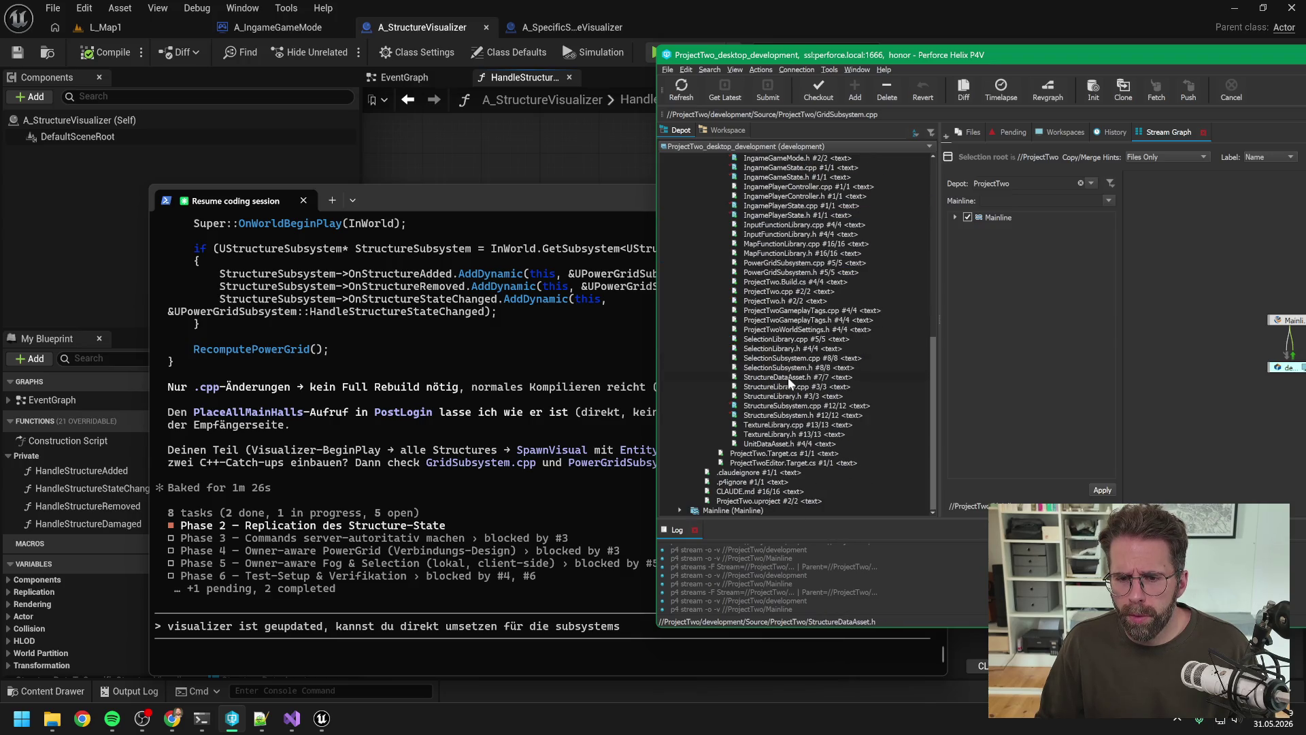
pyautogui.keyDown('ctrl'); pyautogui.click(763, 272); pyautogui.keyUp('ctrl')
pyautogui.keyDown('ctrl'); pyautogui.click(763, 263); pyautogui.keyUp('ctrl')
pyautogui.click(819, 90)
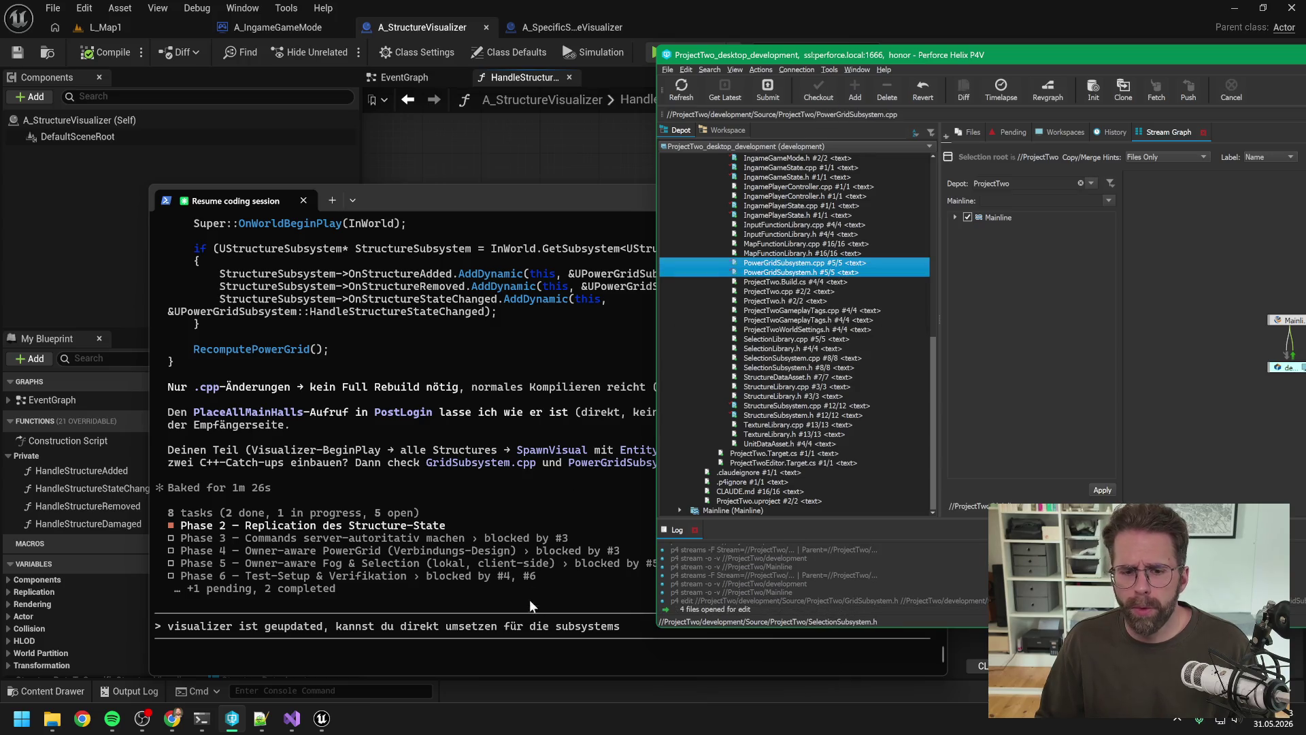
# Append ', sind ausgecheckt' to the Claude prompt, send it, and return to Unreal.
pyautogui.click(581, 626)
pyautogui.write(', sind ausgecheckt')
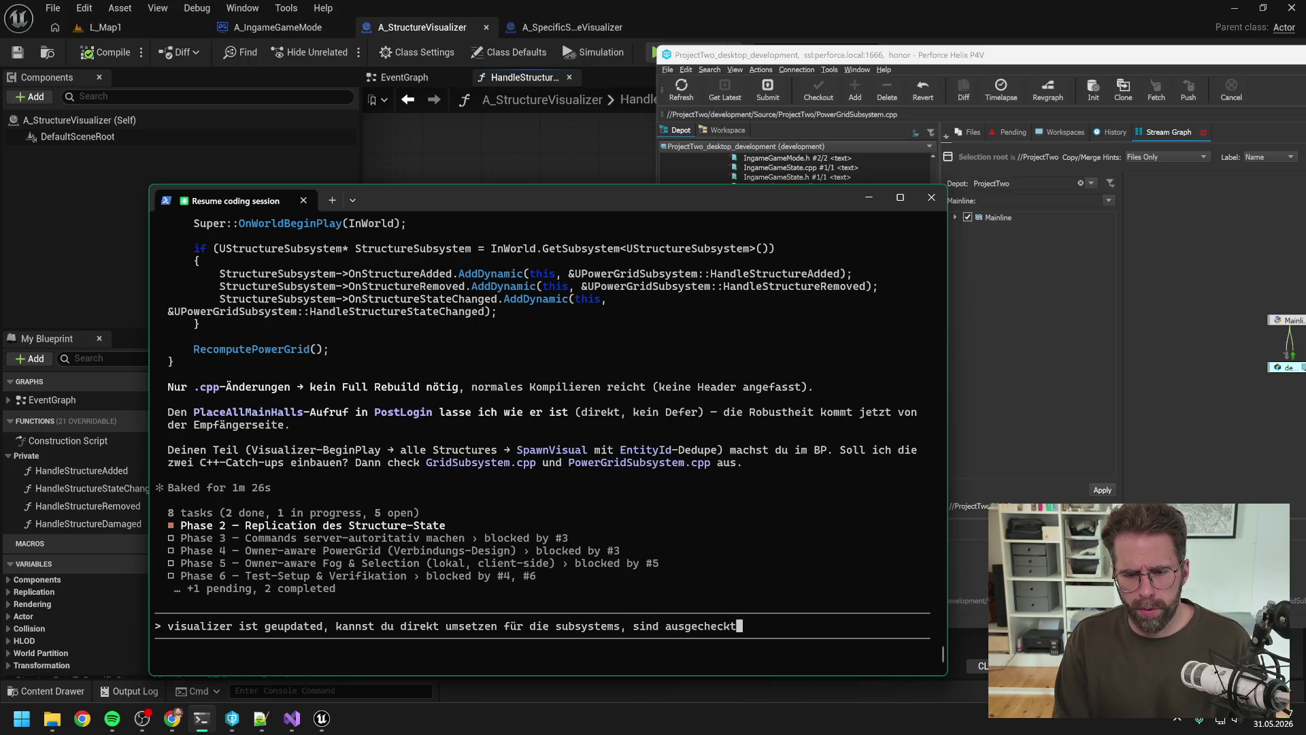
pyautogui.press('Return')
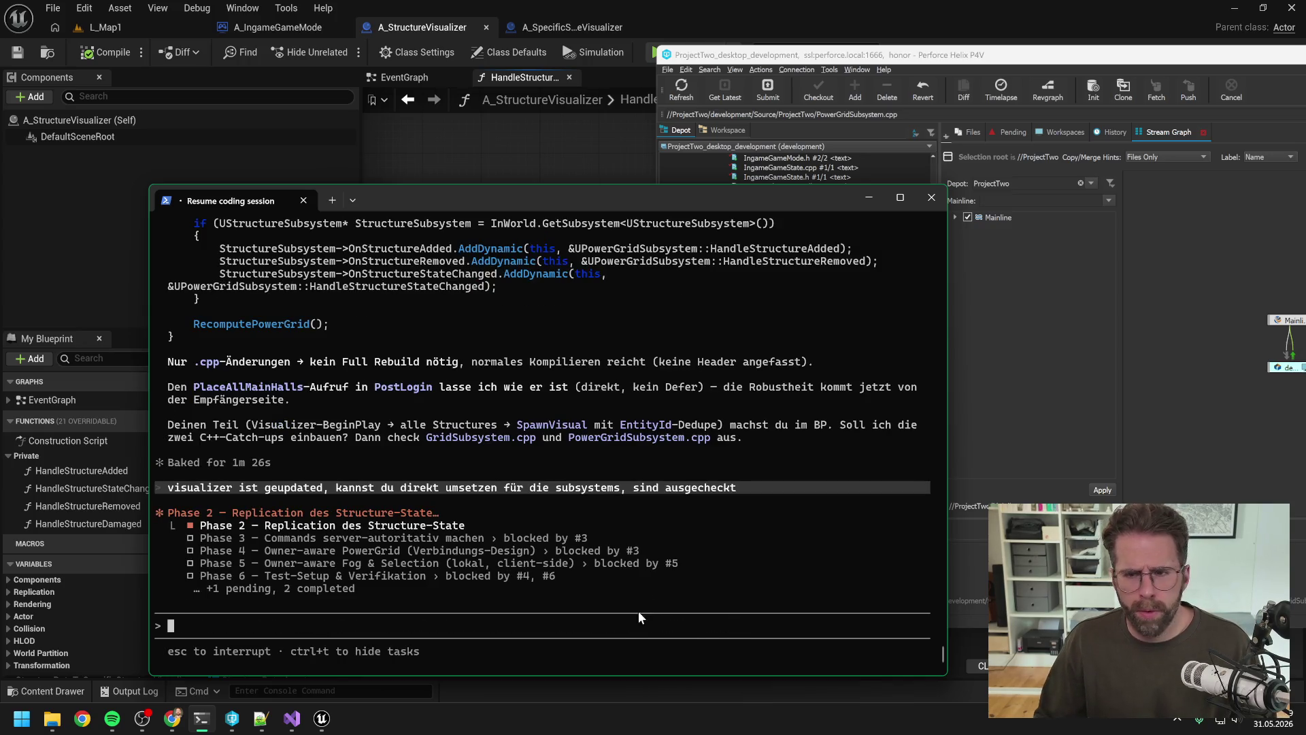
pyautogui.moveTo(821, 55); pyautogui.dragTo(610, 68)
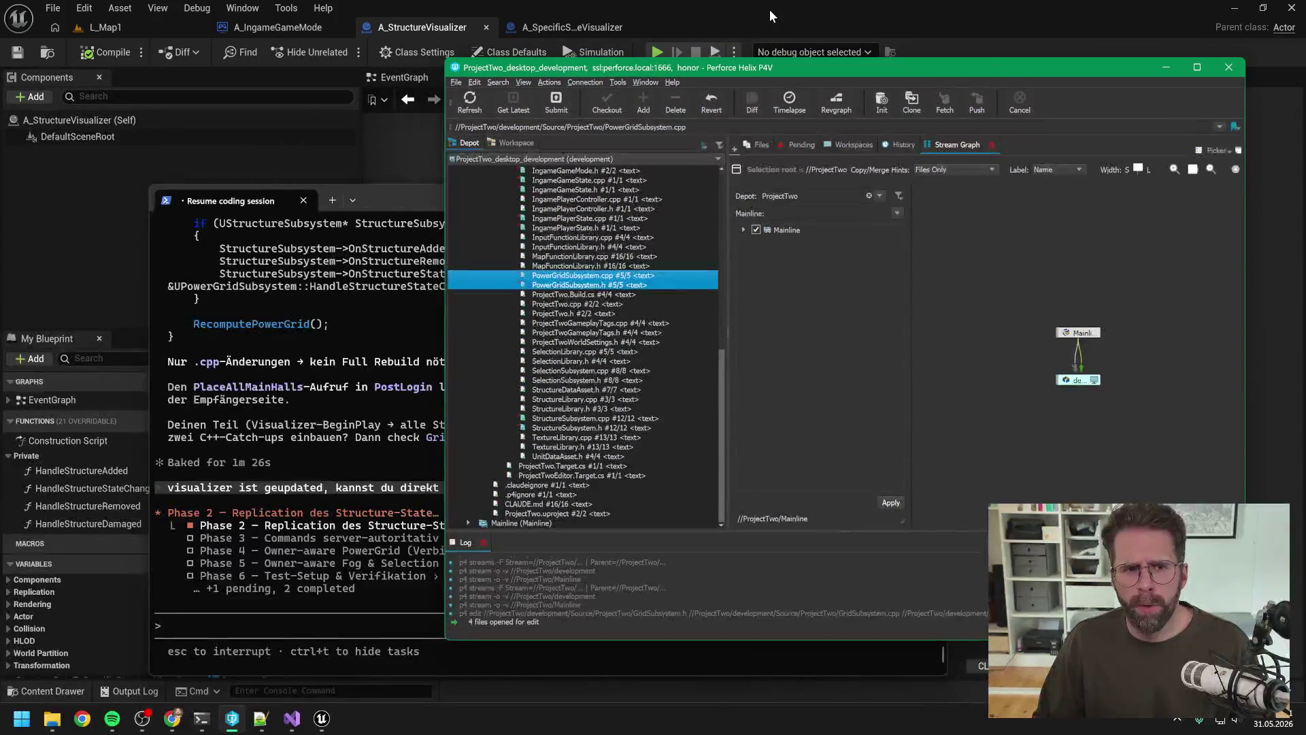
pyautogui.click(770, 10)
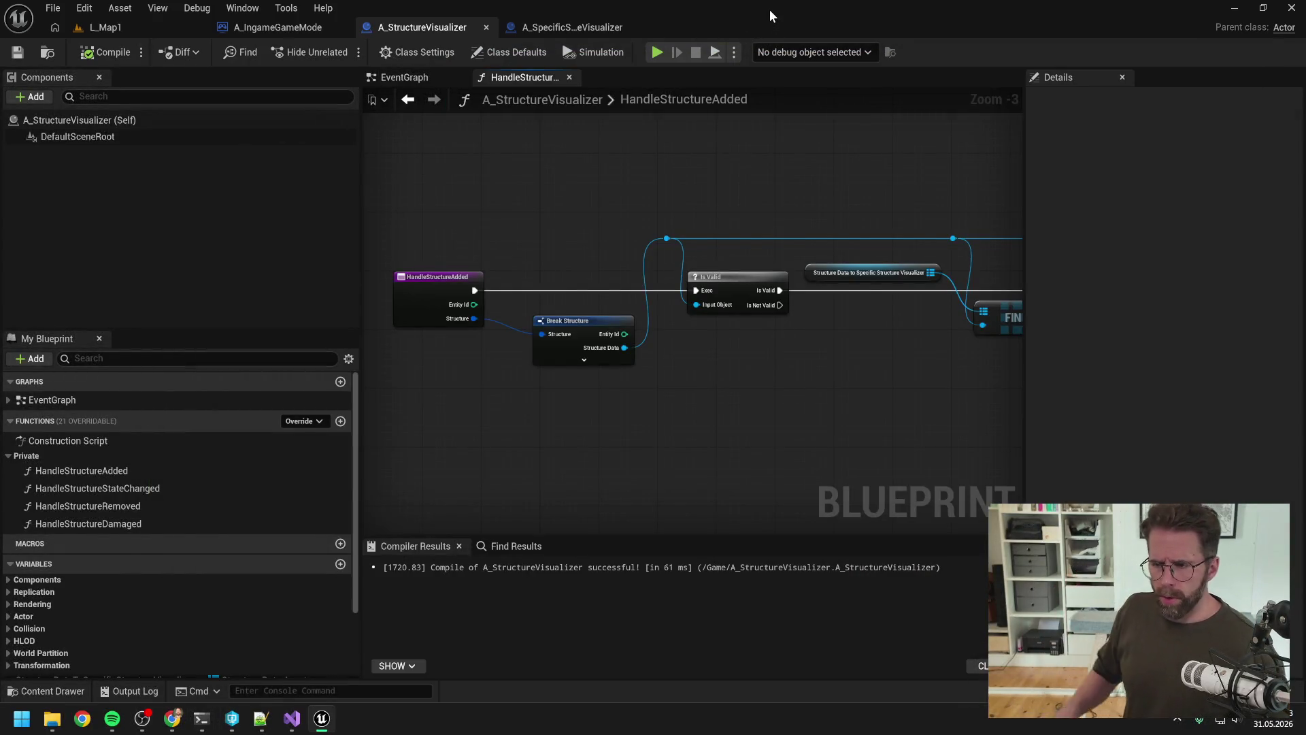
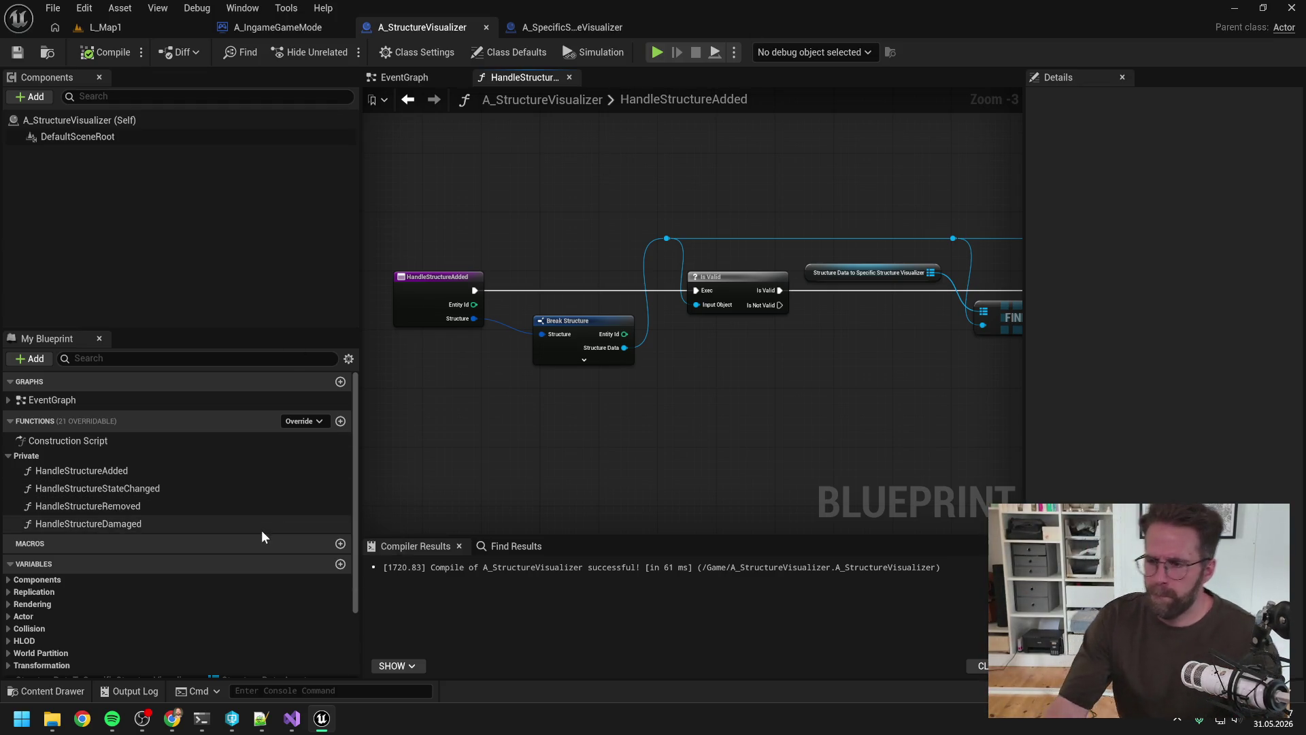
# Approve Claude Code's GridSubsystem.cpp edit, review the diff, then approve the PowerGridSubsystem.cpp edit.
pyautogui.hotkey('alt', 'Tab')
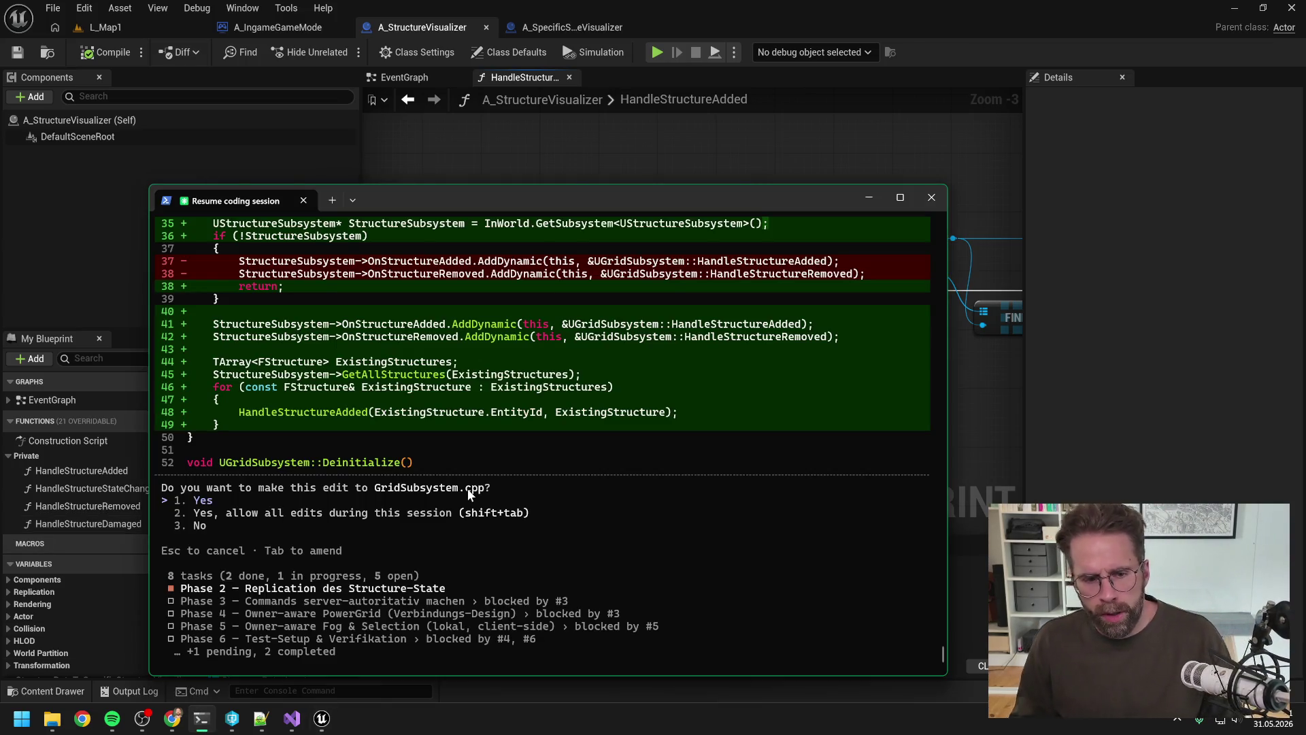
pyautogui.press('Return')
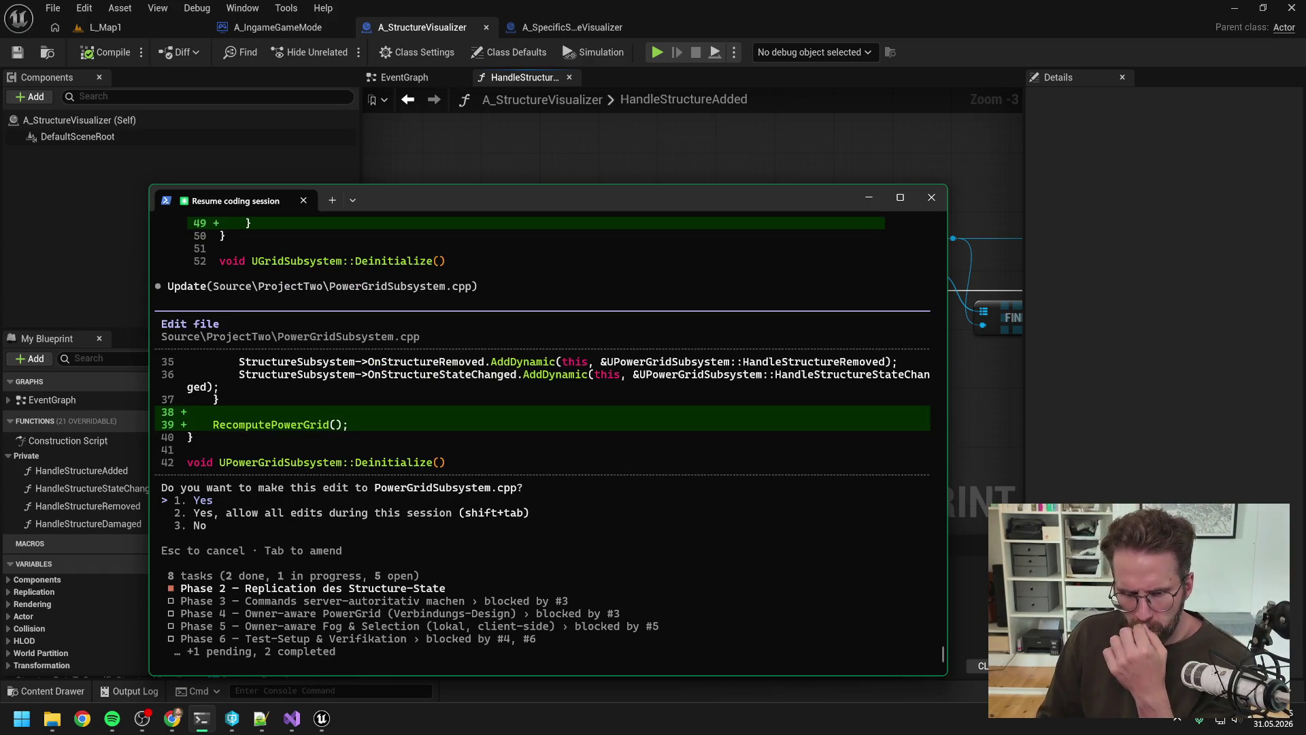
pyautogui.scroll(10, 478, 512)
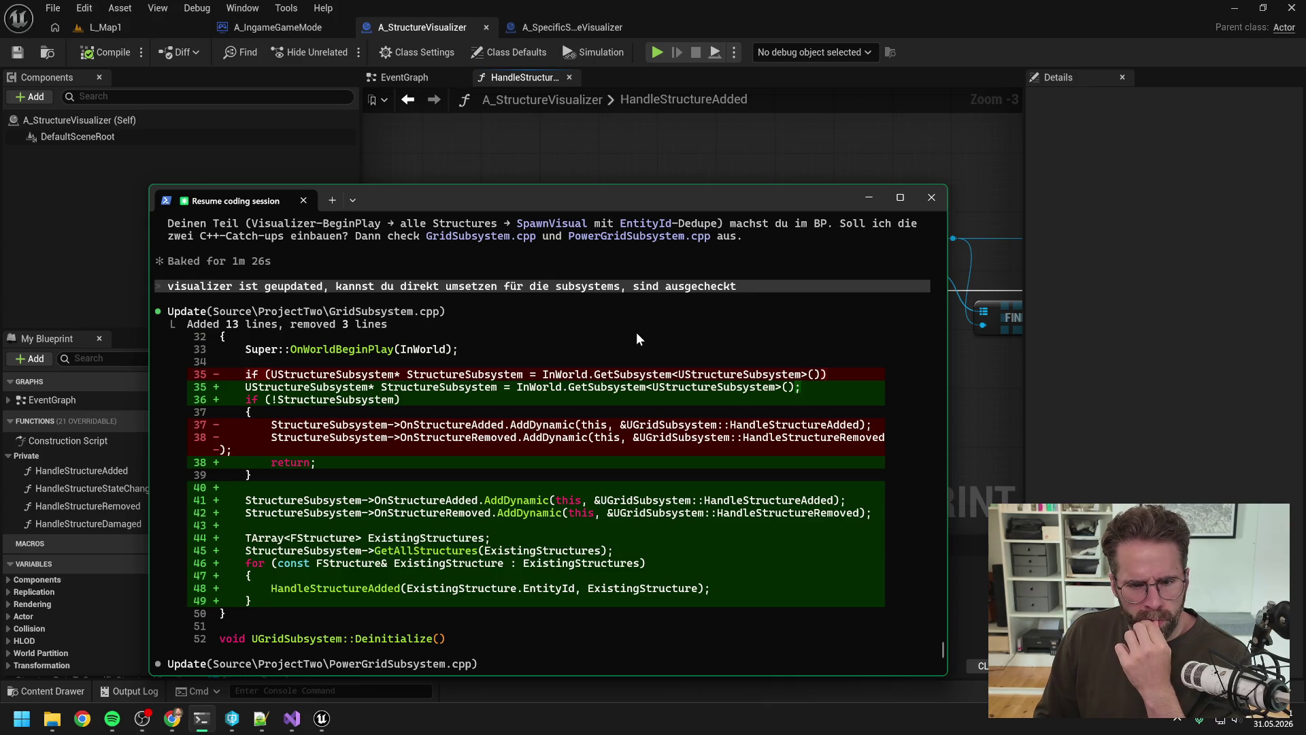
pyautogui.scroll(-10, 636, 334)
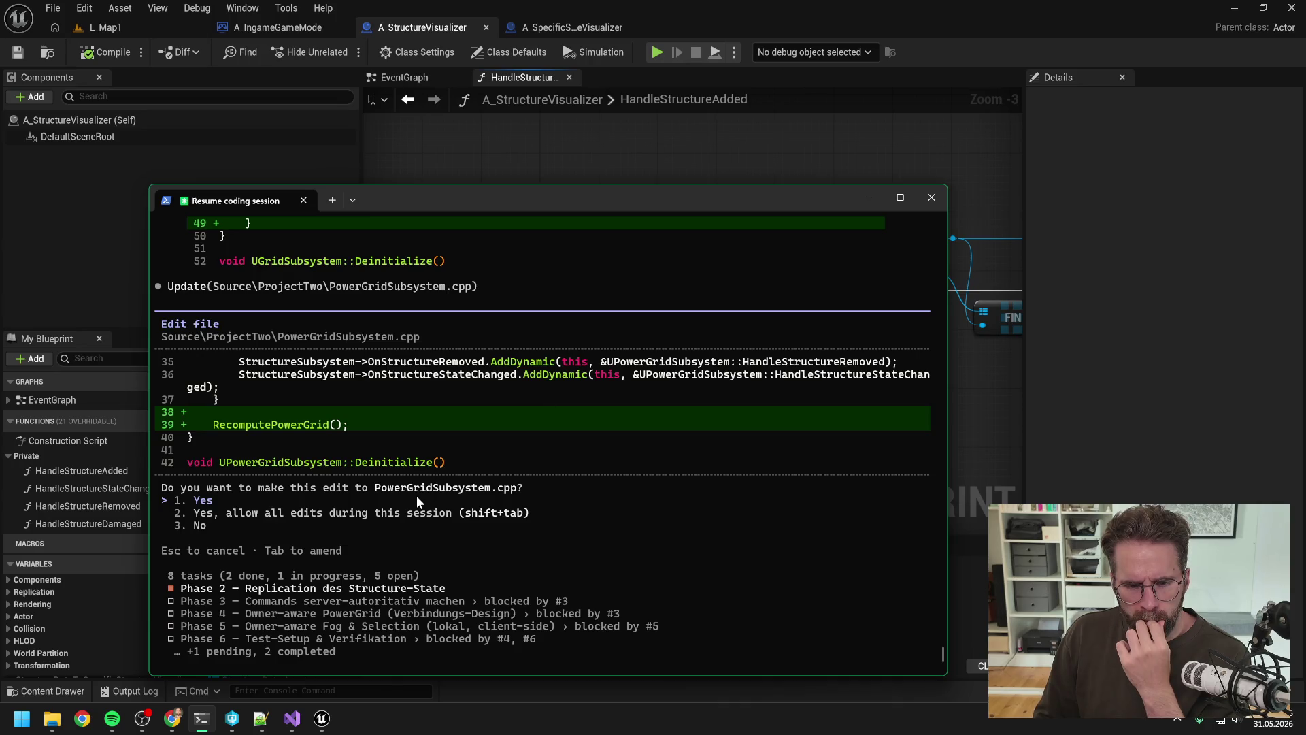
pyautogui.press('Return')
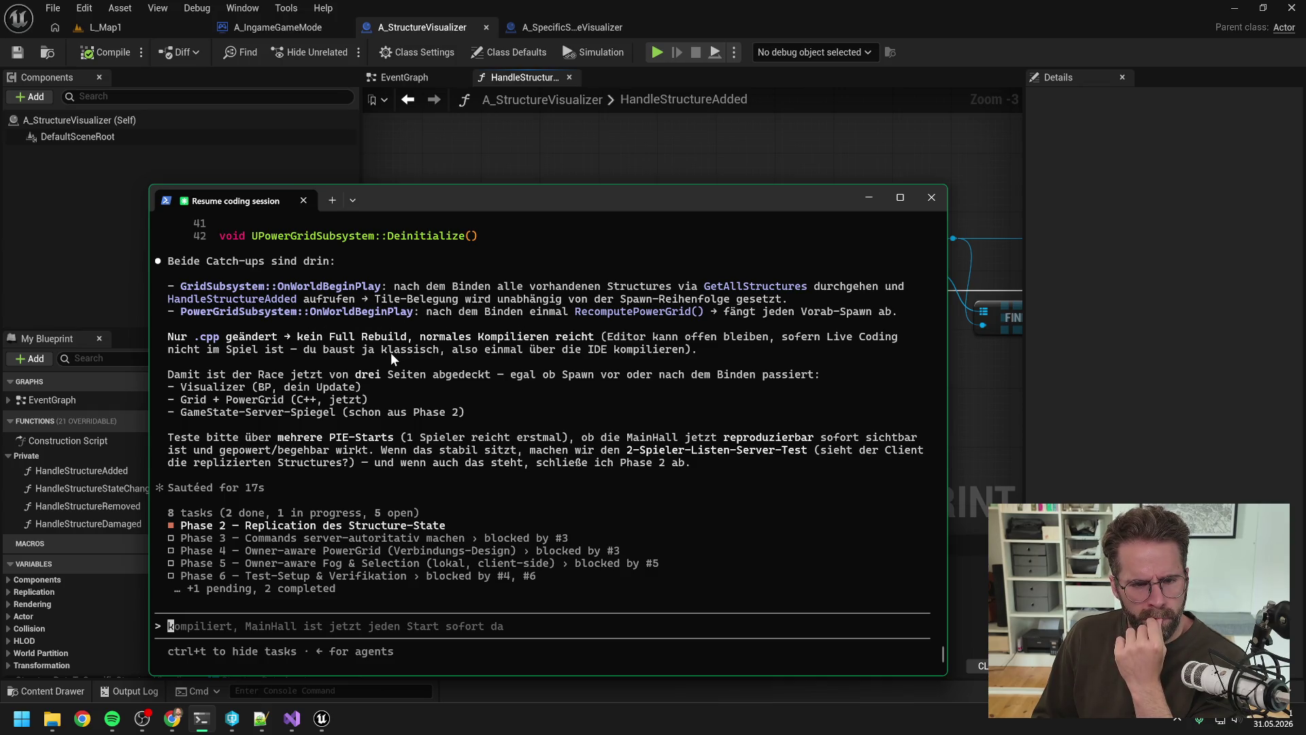
pyautogui.click(622, 152)
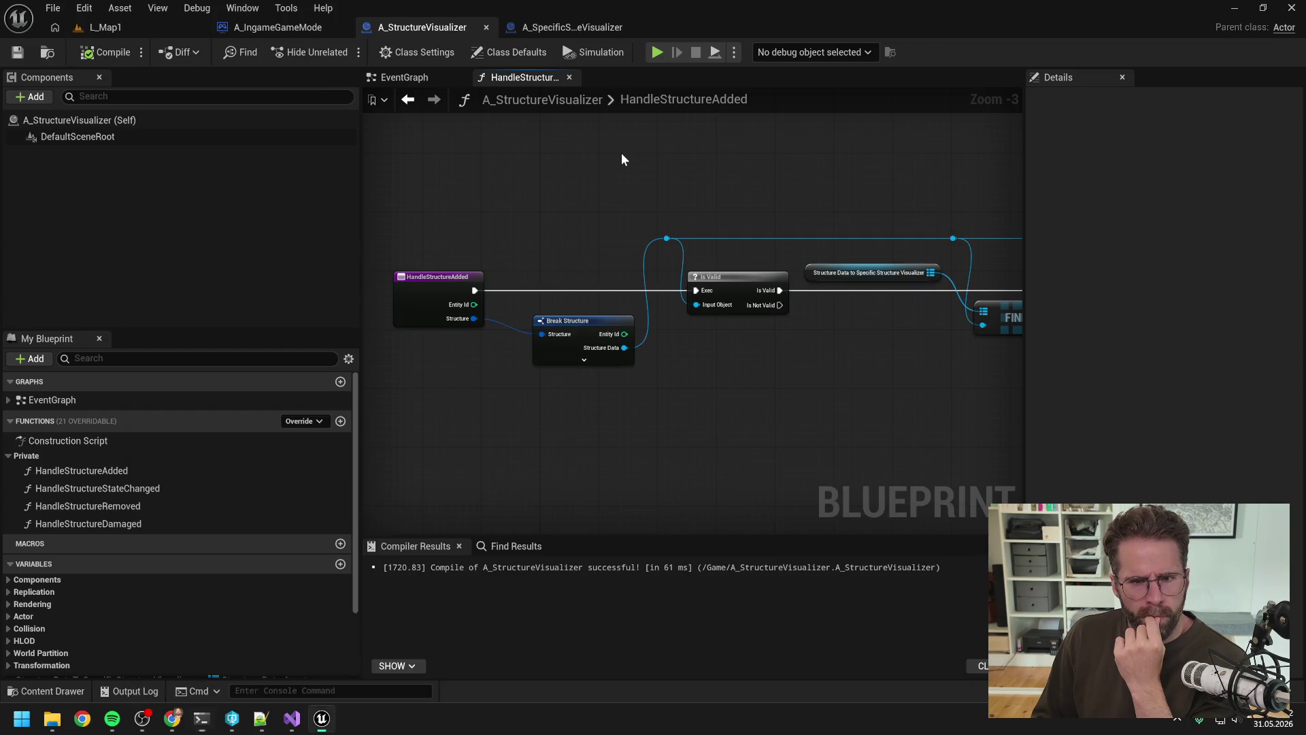
# Close Unreal Editor and switch Visual Studio's build configuration to Develop.
pyautogui.click(1293, 9)
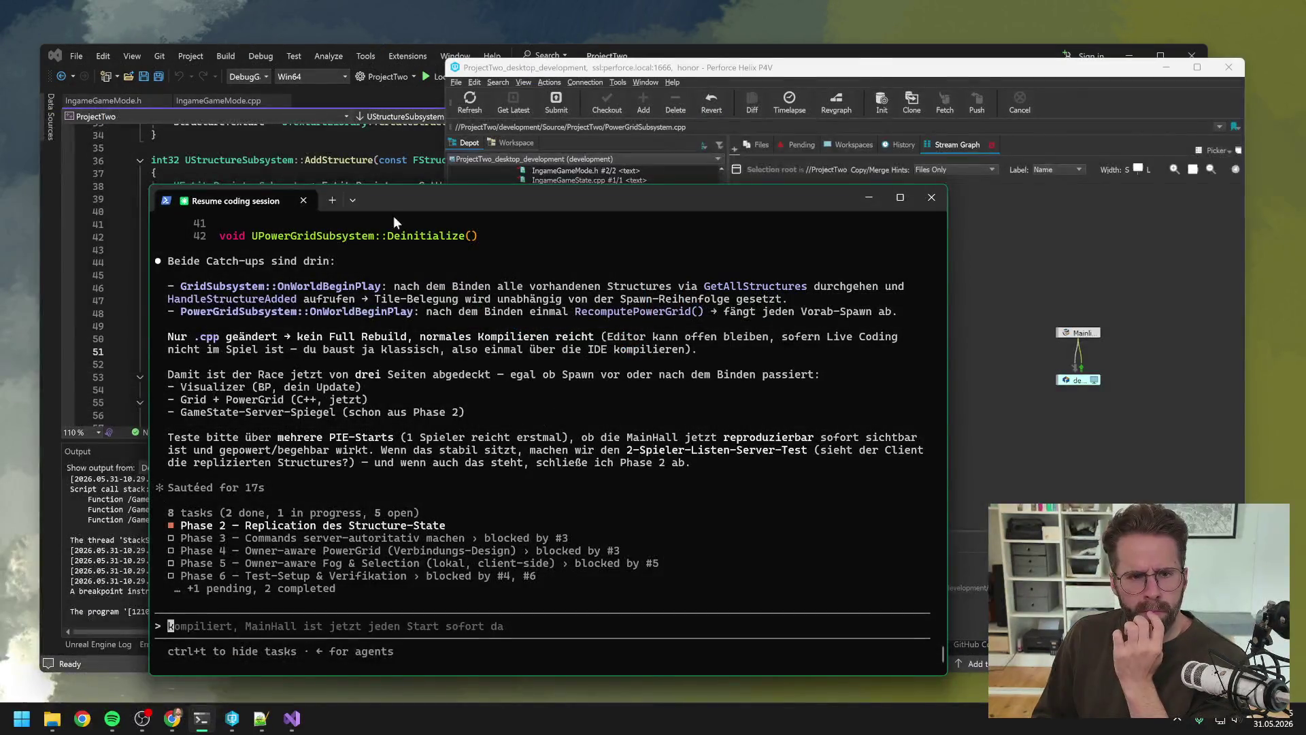
pyautogui.click(688, 53)
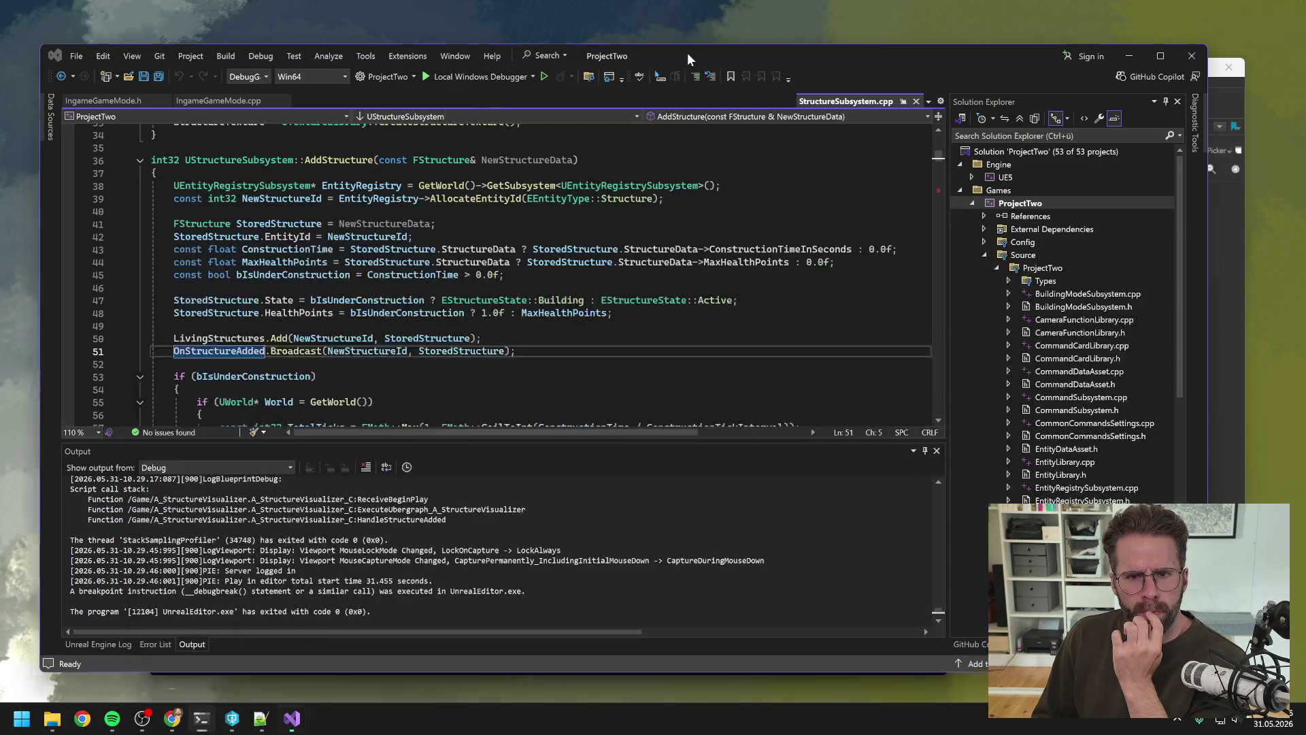
pyautogui.click(255, 79)
pyautogui.click(274, 129)
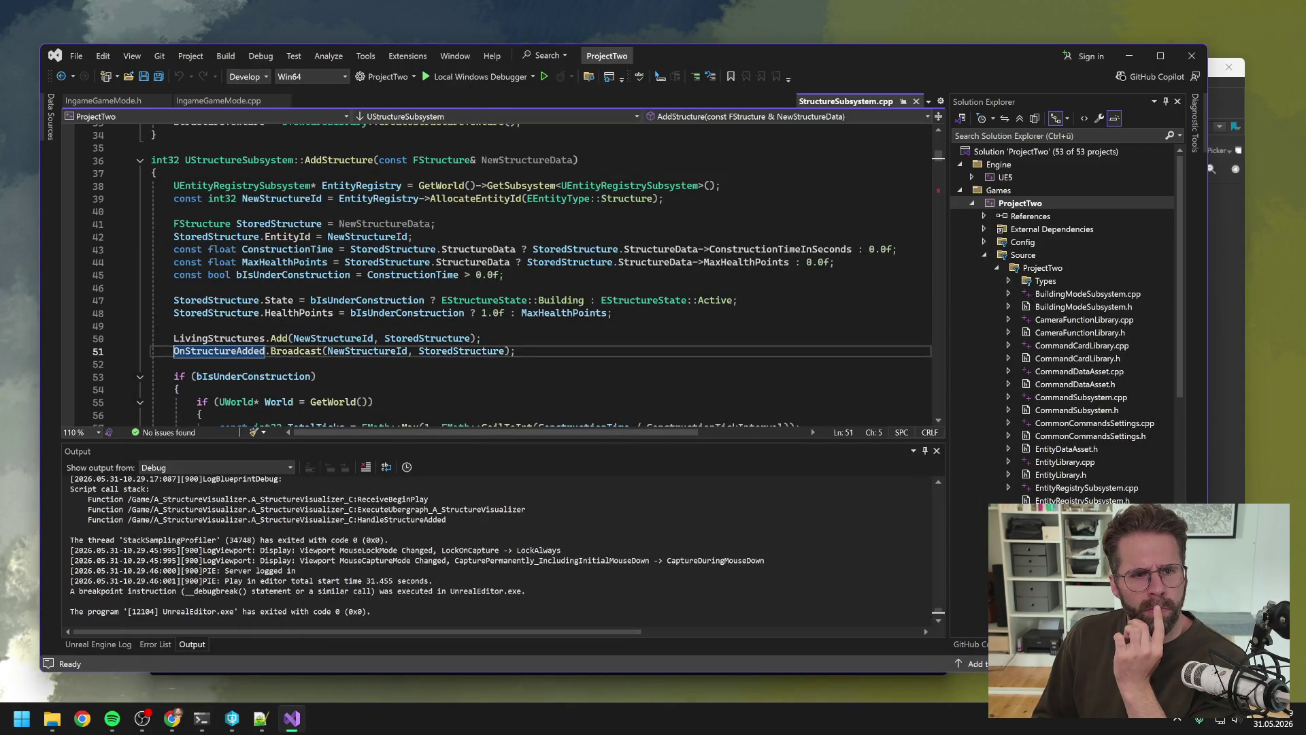
# Rebuild the ProjectTwo project, then close Visual Studio.
pyautogui.rightClick(1032, 204)
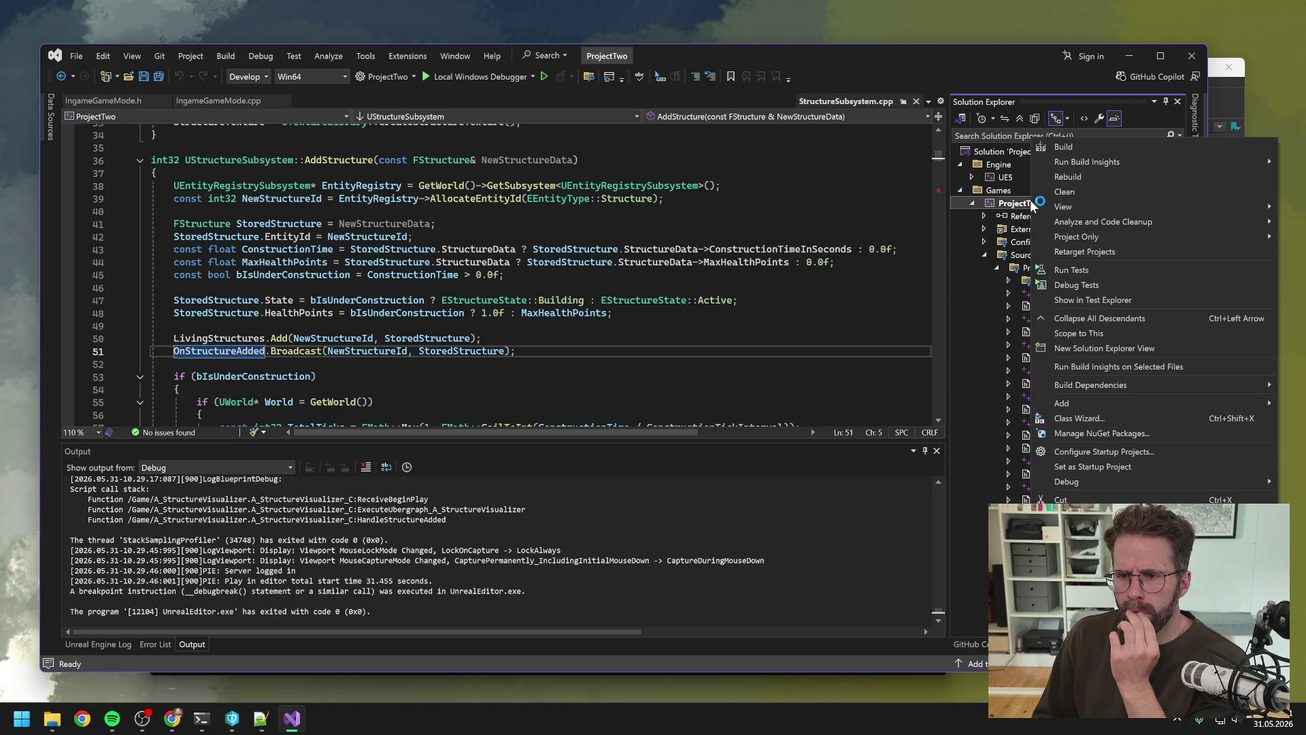
pyautogui.click(1068, 177)
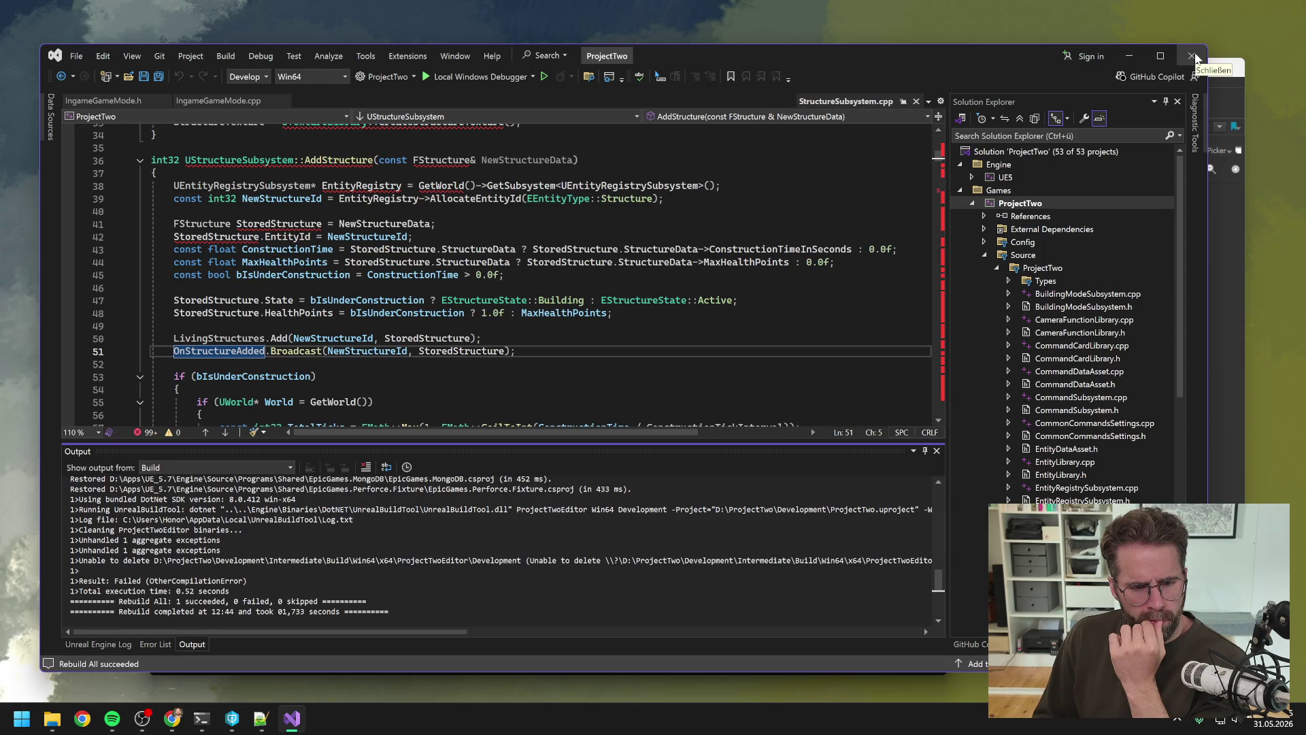
pyautogui.click(1196, 59)
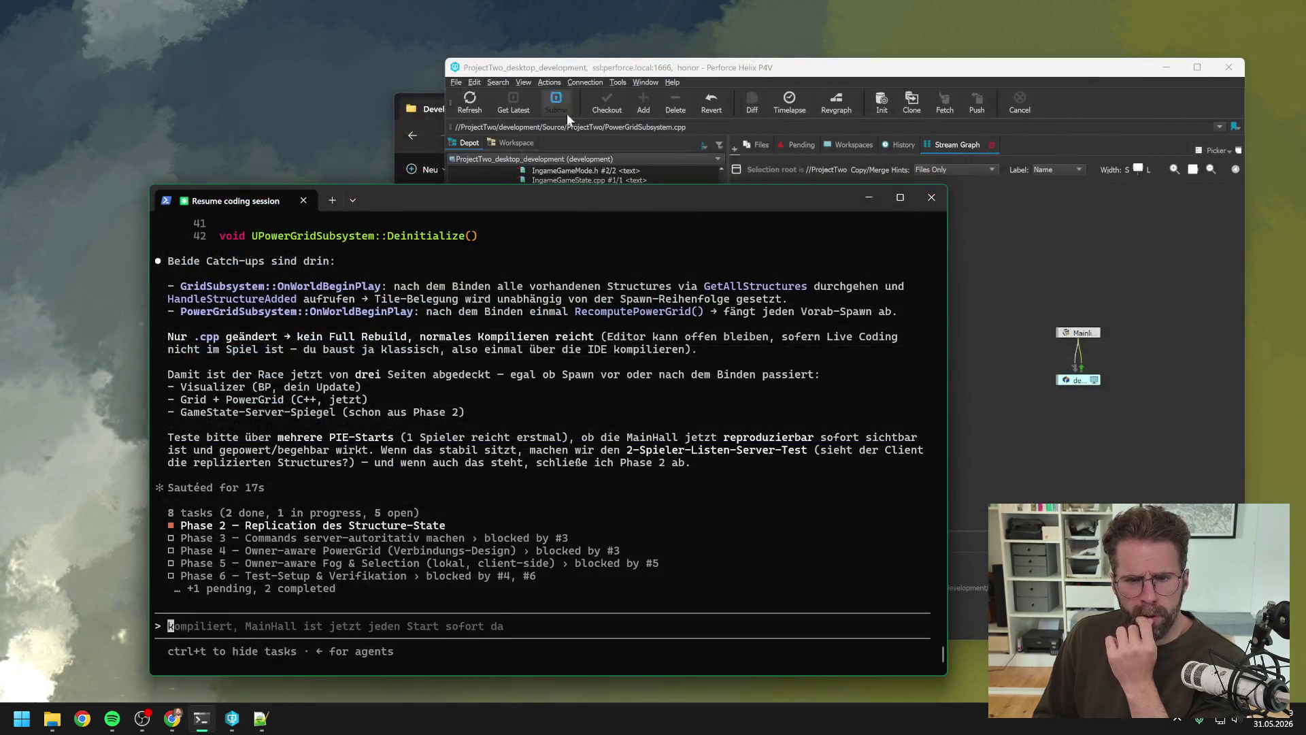
pyautogui.click(605, 72)
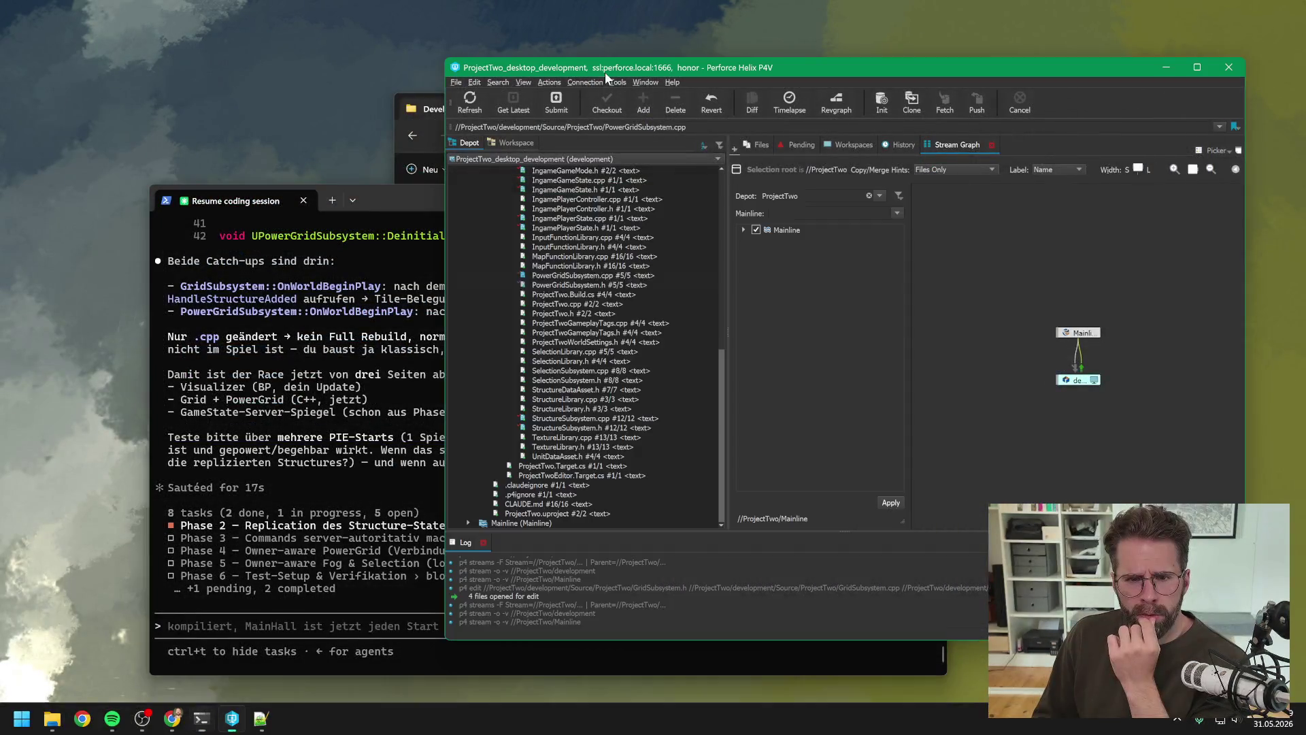
# Open ProjectTwo.sln from D:\ProjectTwo\Development in Visual Studio.
pyautogui.click(51, 719)
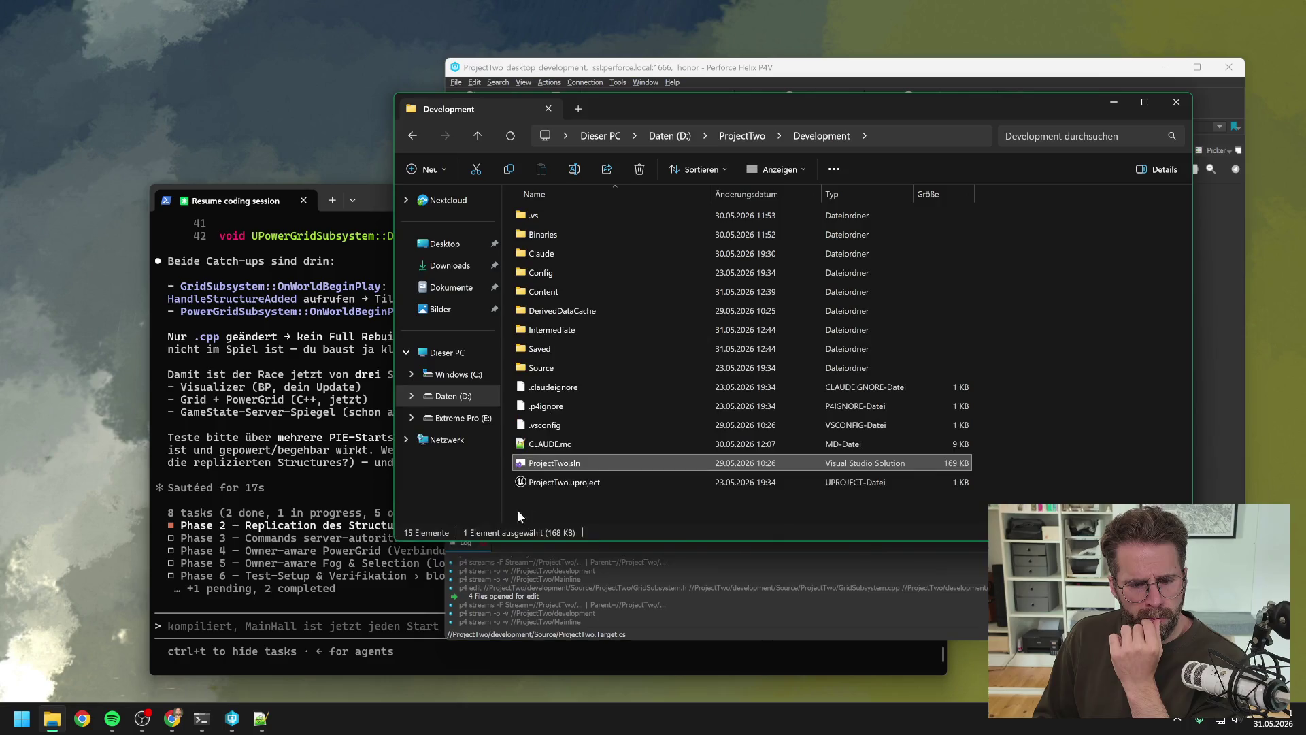
pyautogui.doubleClick(572, 464)
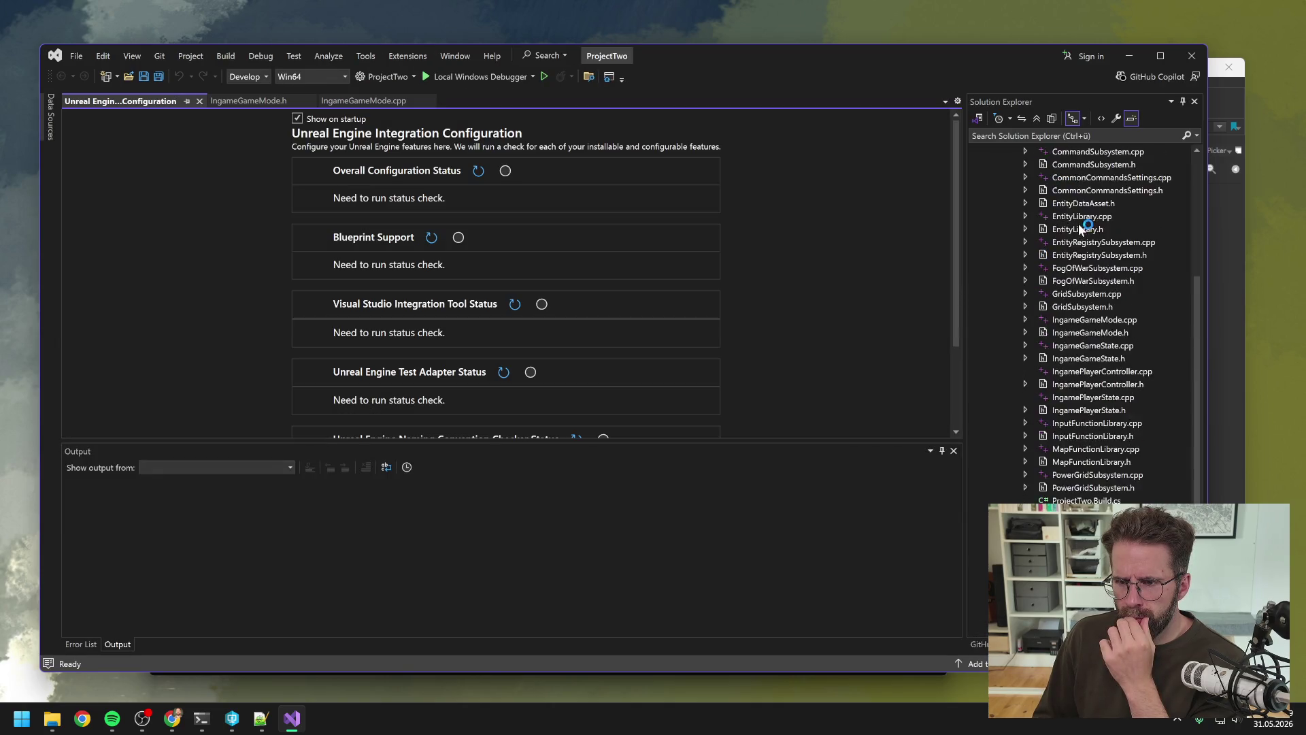
# Rebuild ProjectTwo until it reports 1 succeeded, 0 failed, then close Visual Studio.
pyautogui.rightClick(1043, 204)
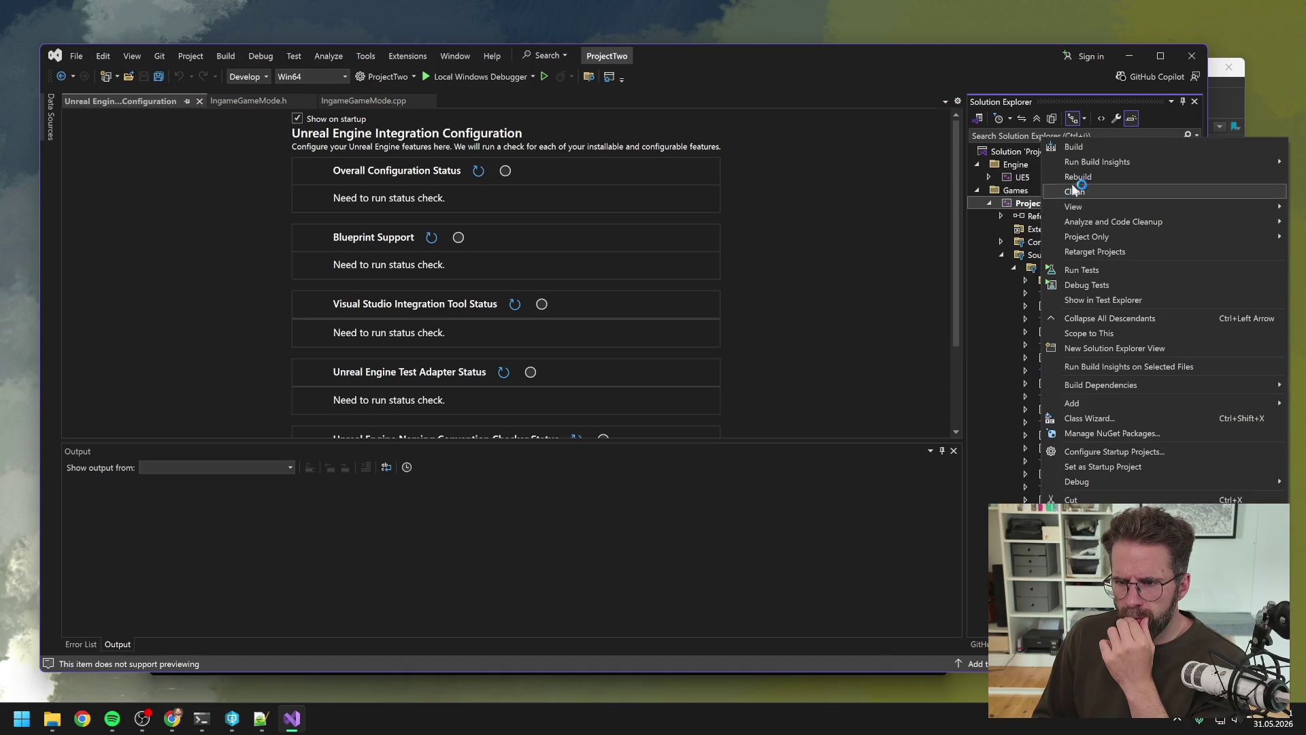
pyautogui.click(1093, 178)
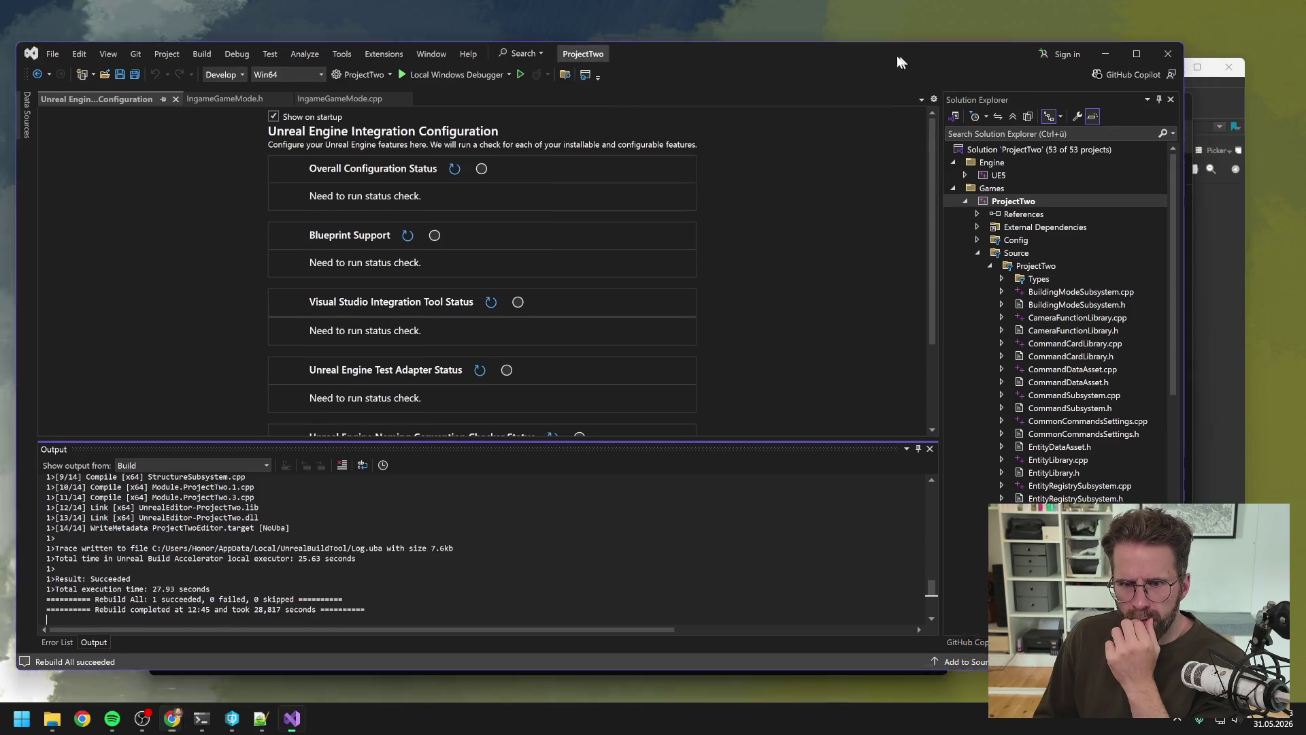
pyautogui.click(1102, 50)
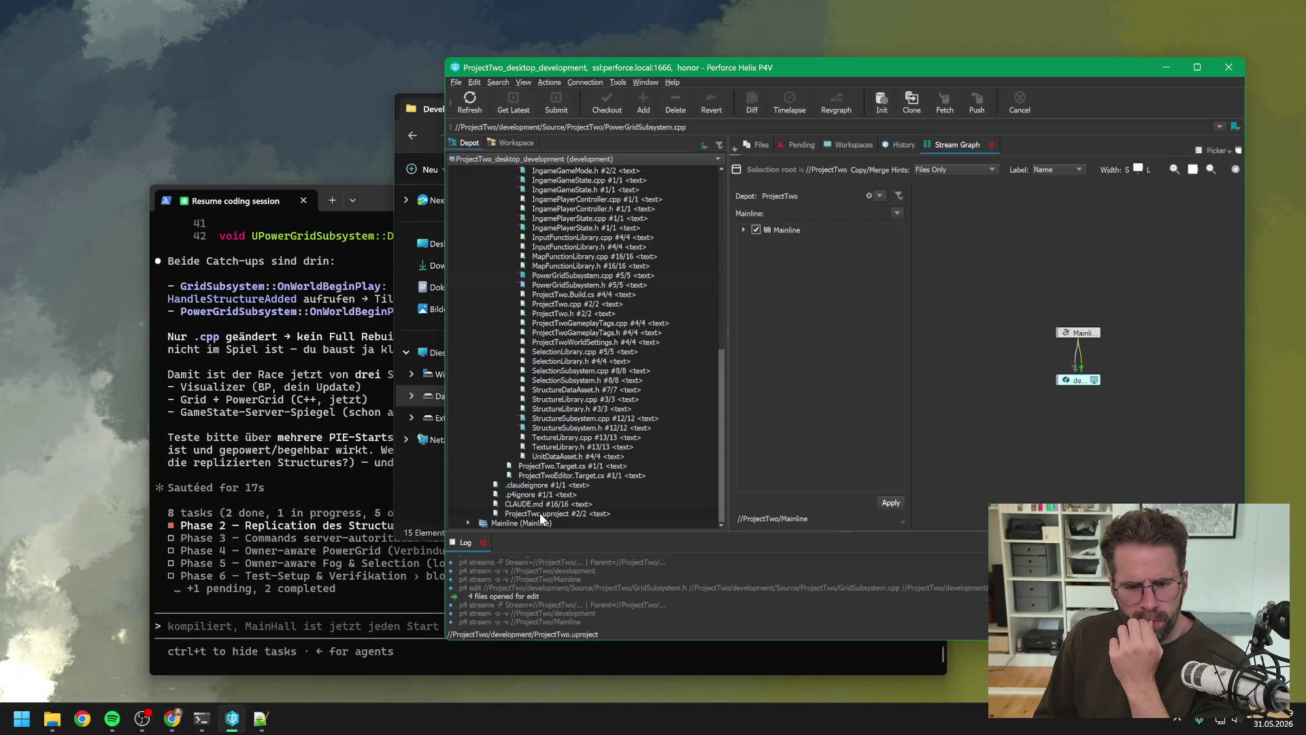
# Launch ProjectTwo.uproject from the P4V depot tree and switch to the loaded Unreal Editor.
pyautogui.click(541, 513)
pyautogui.doubleClick(540, 513)
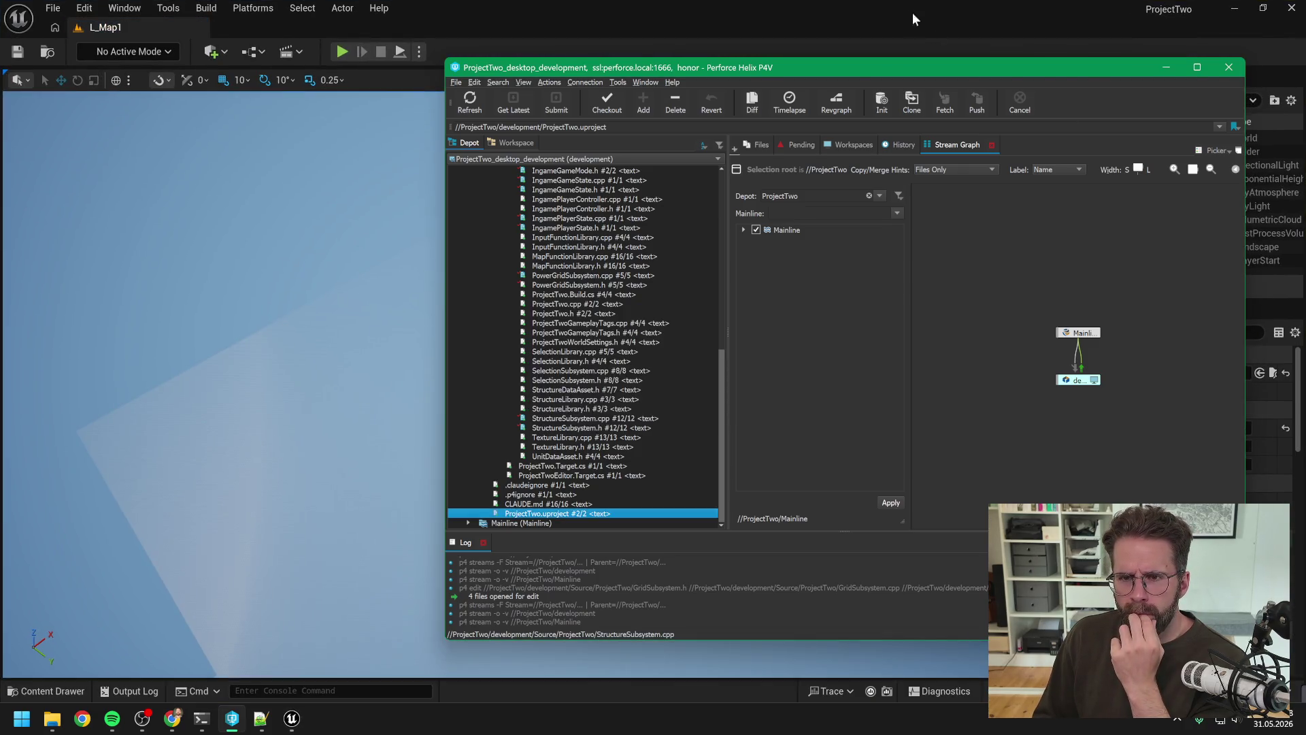
pyautogui.click(908, 14)
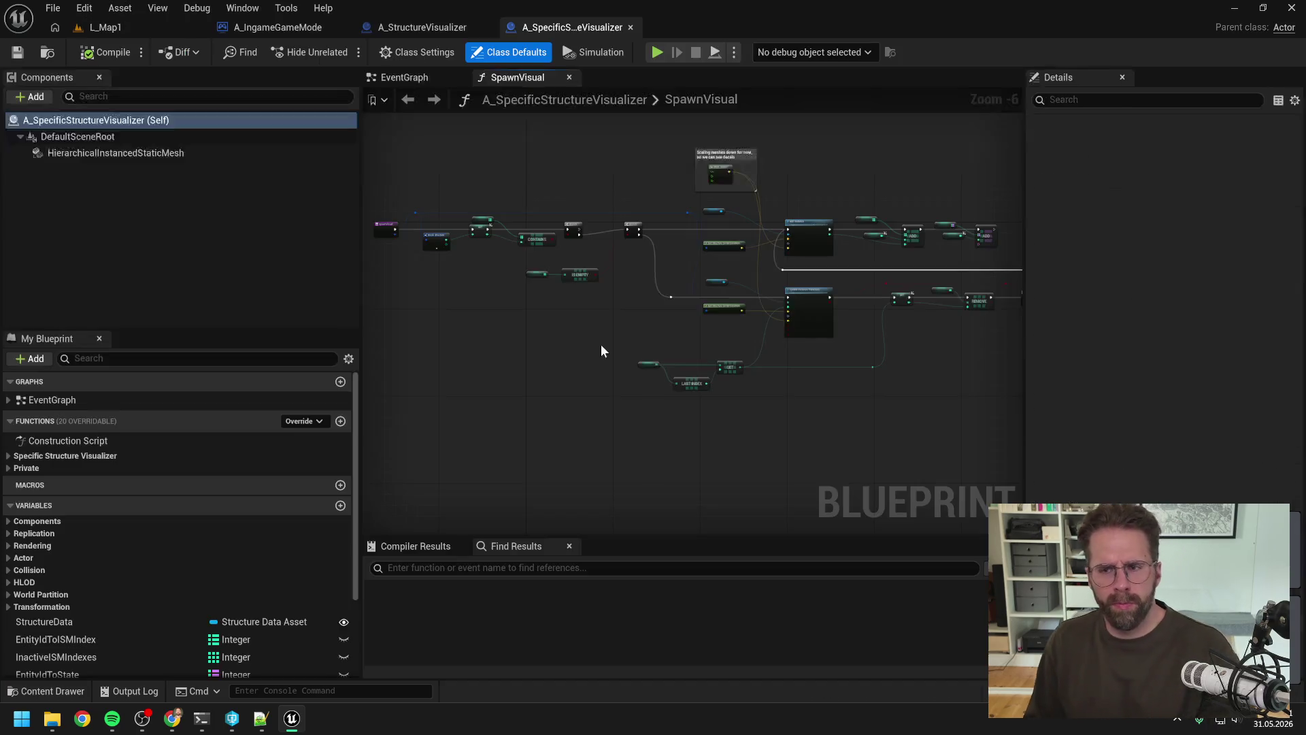
# Play-test L_Map1 and select the spawned Main Hall cube while panning the camera.
pyautogui.click(108, 28)
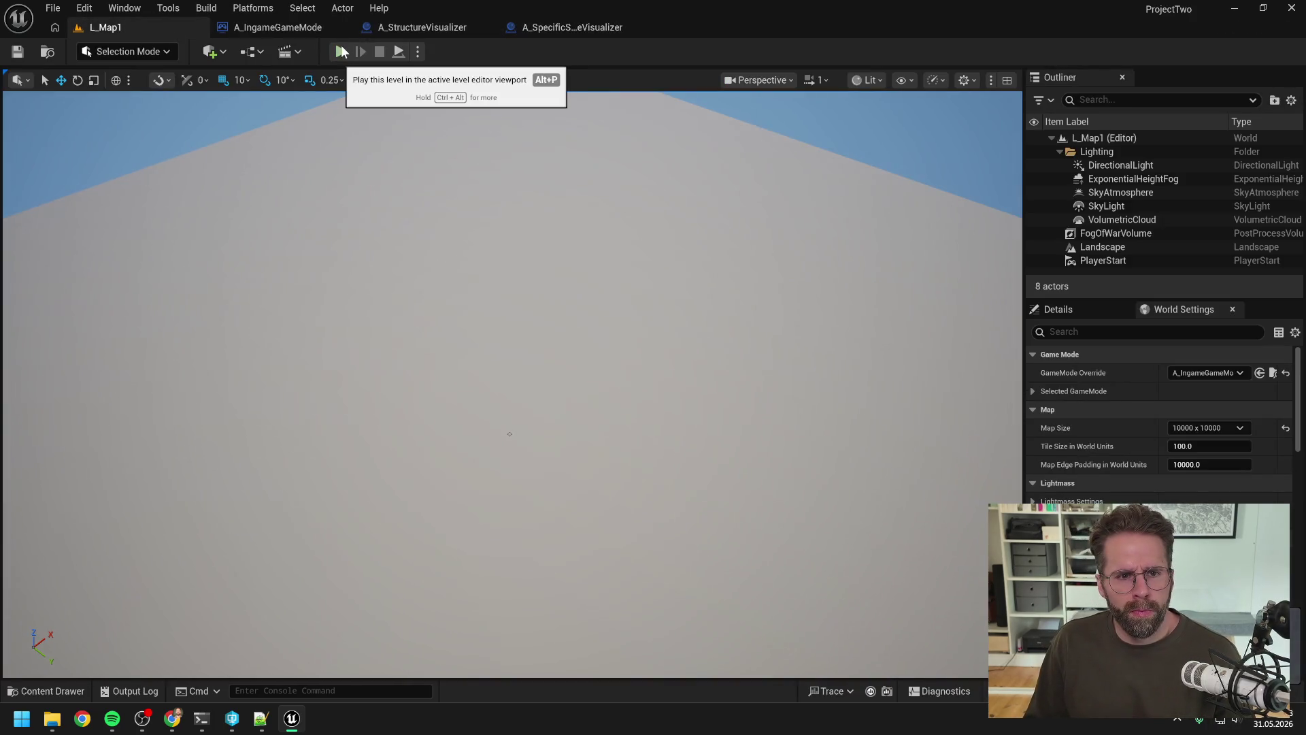
pyautogui.click(284, 27)
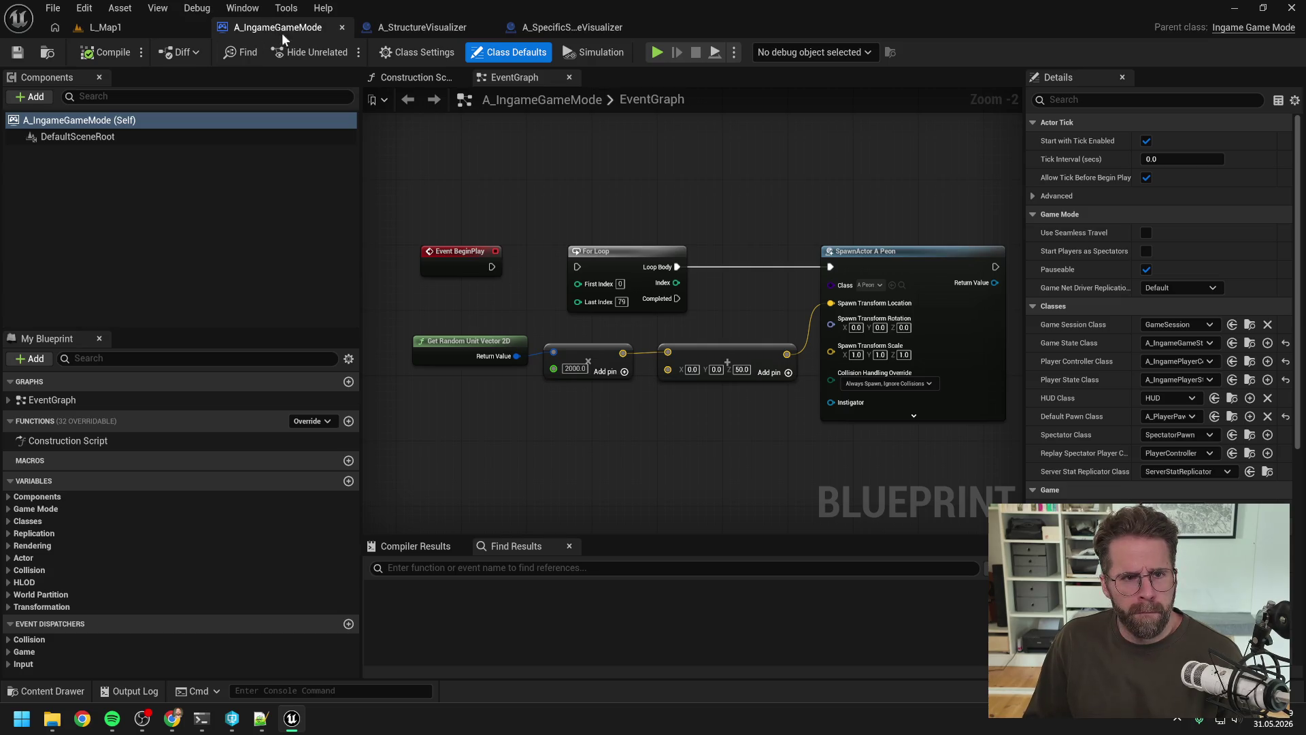
pyautogui.click(147, 26)
pyautogui.click(341, 51)
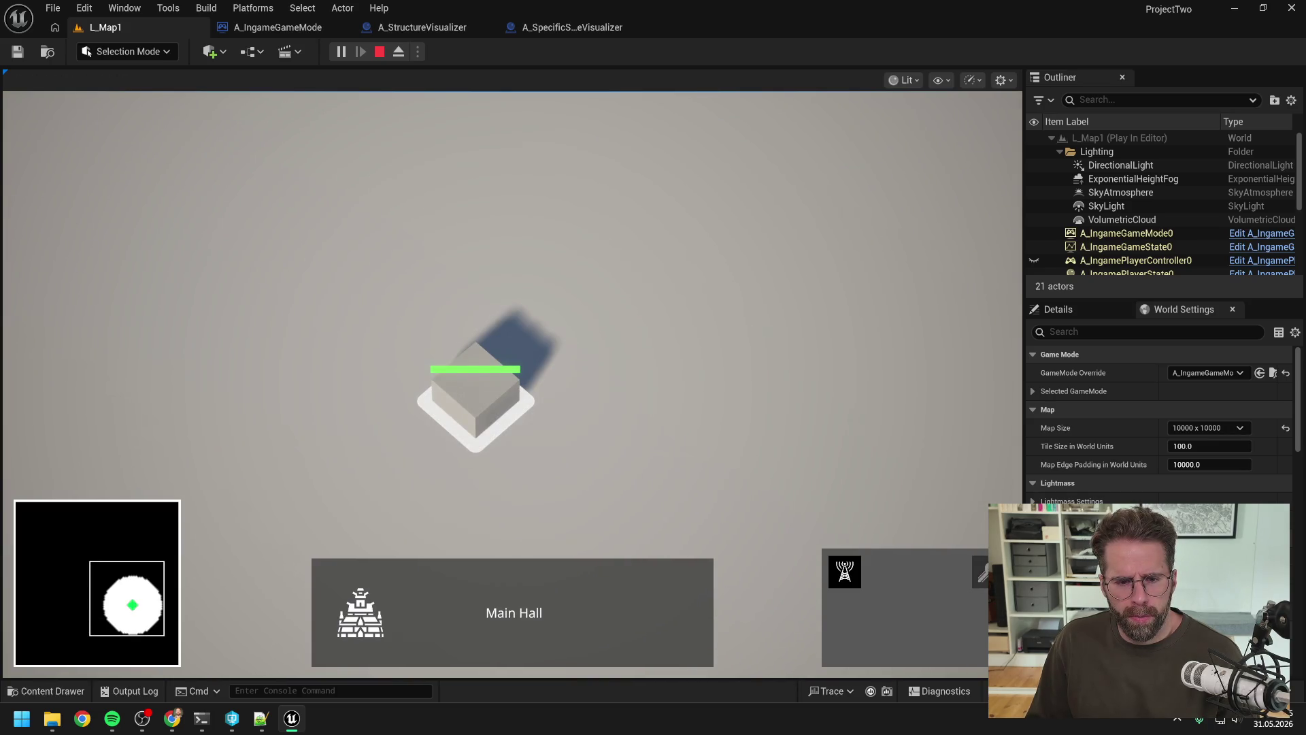
pyautogui.press('Escape')
pyautogui.press('a')
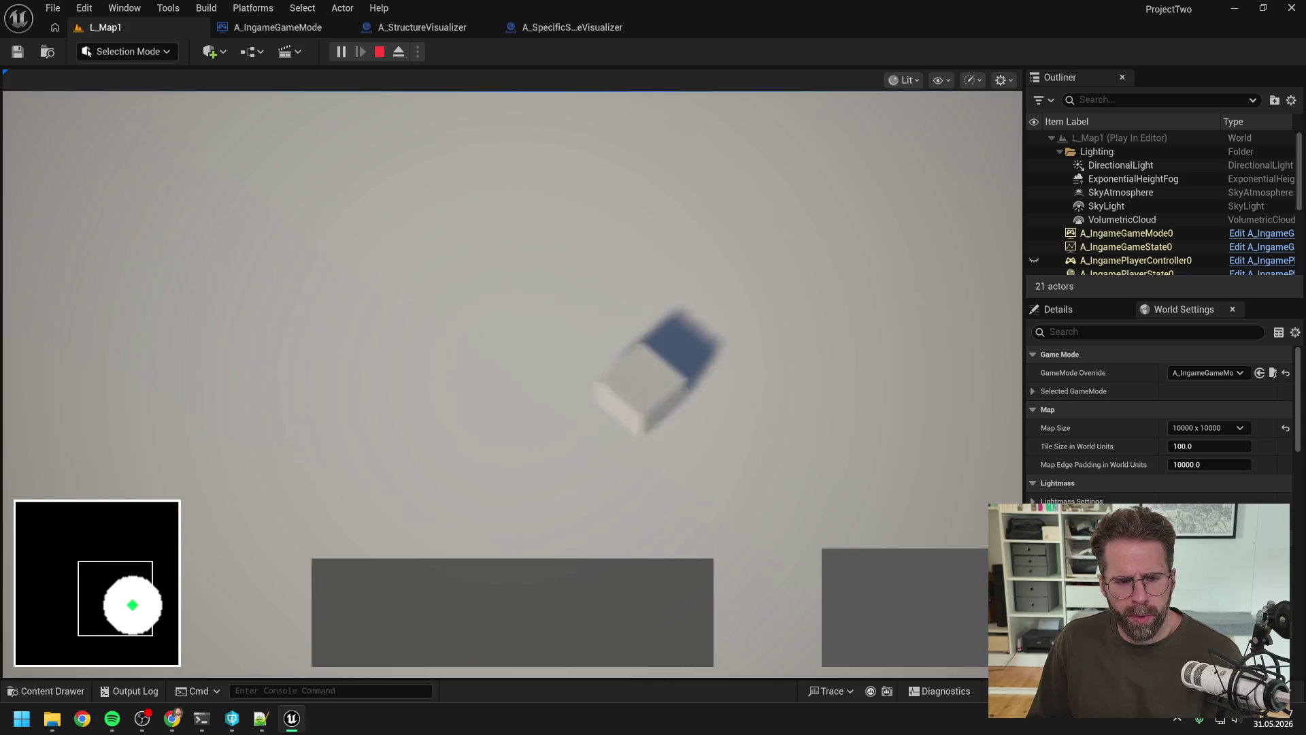
pyautogui.press('d')
pyautogui.click(378, 374)
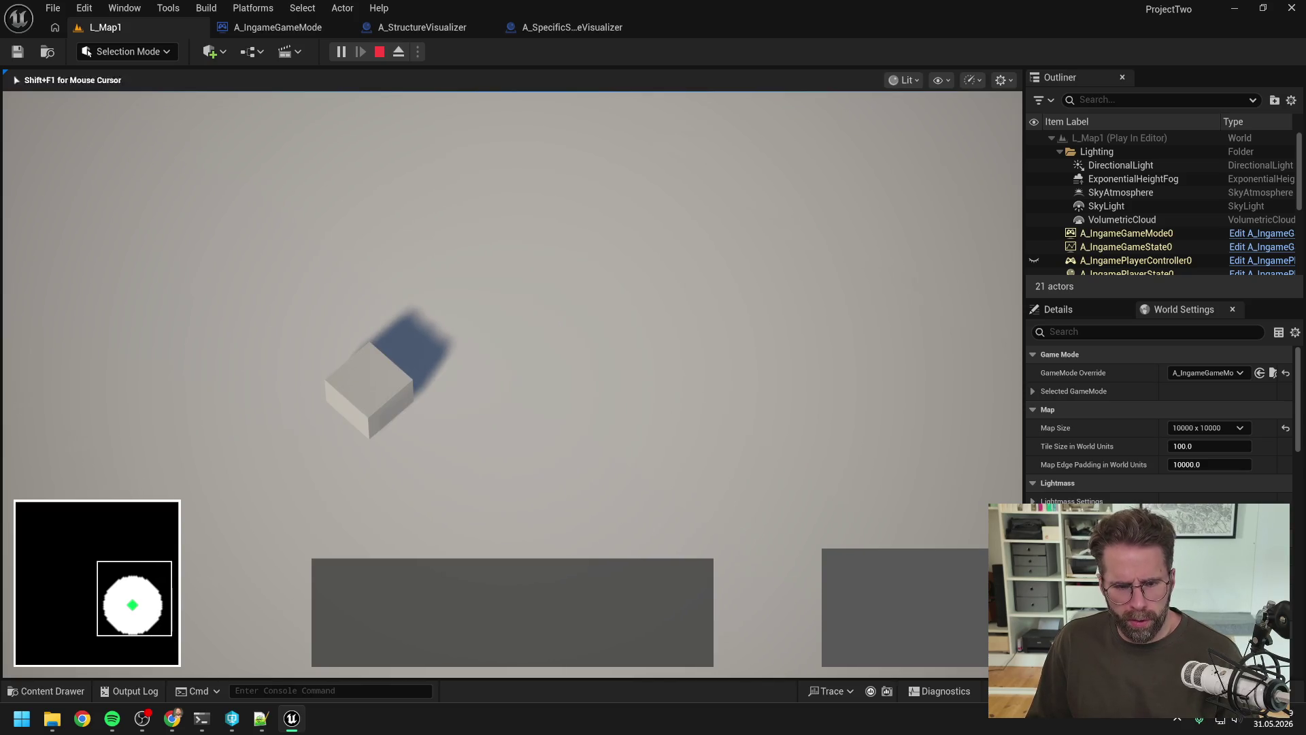
pyautogui.press('w')
pyautogui.press('a')
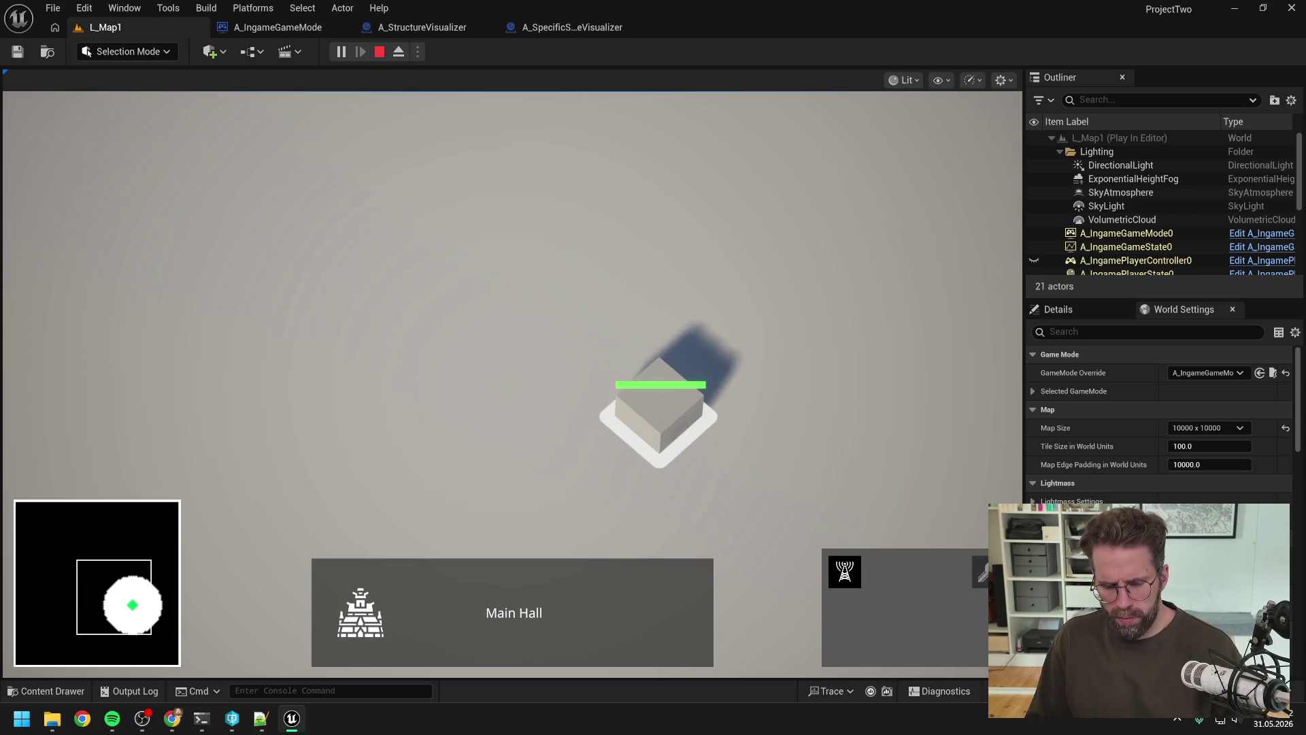
# Replay the level to confirm the Main Hall spawns again, then search assets for 'ingame player contr'.
pyautogui.press('Escape')
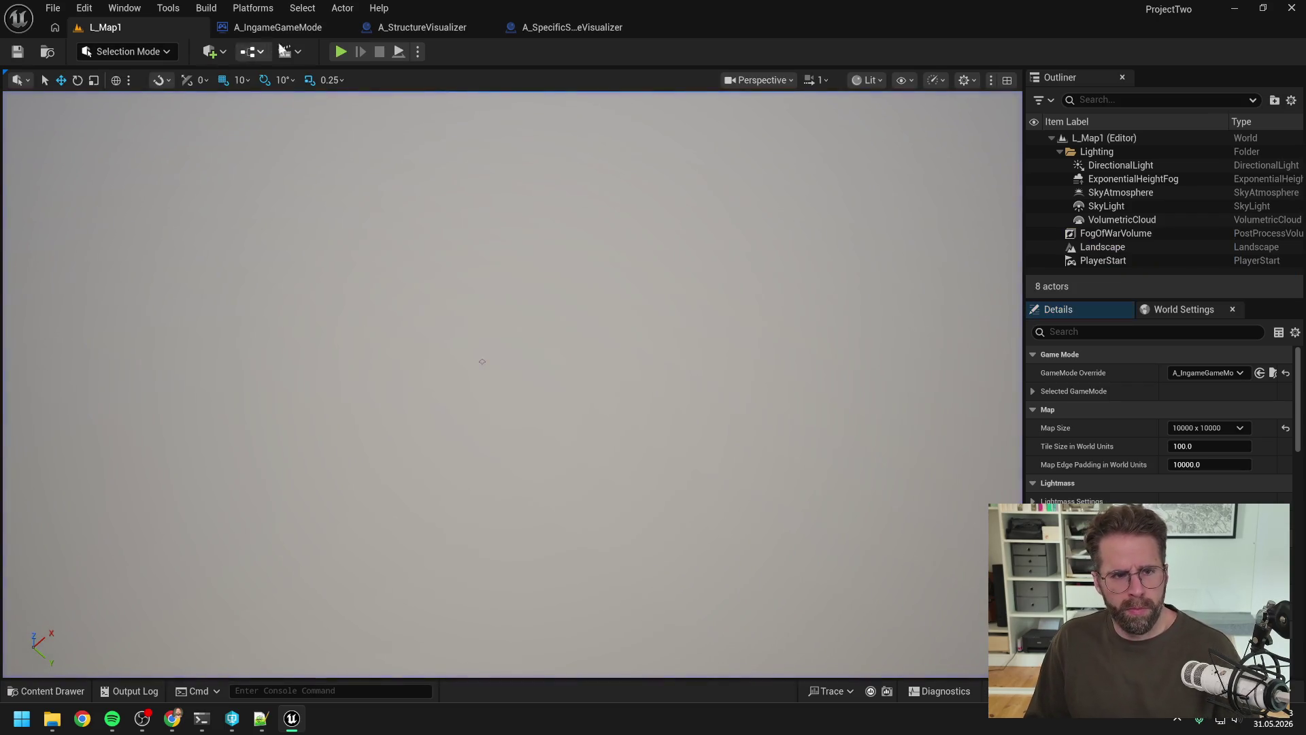
pyautogui.click(359, 45)
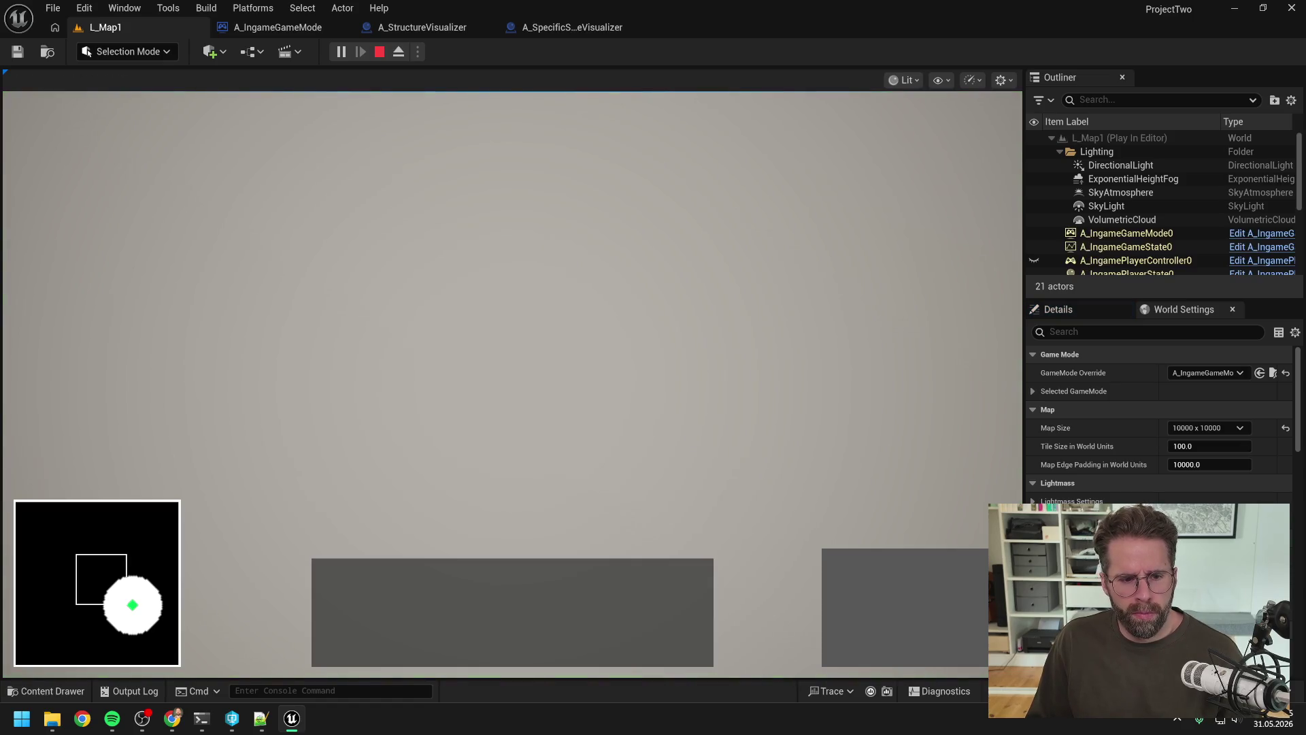
pyautogui.press('s')
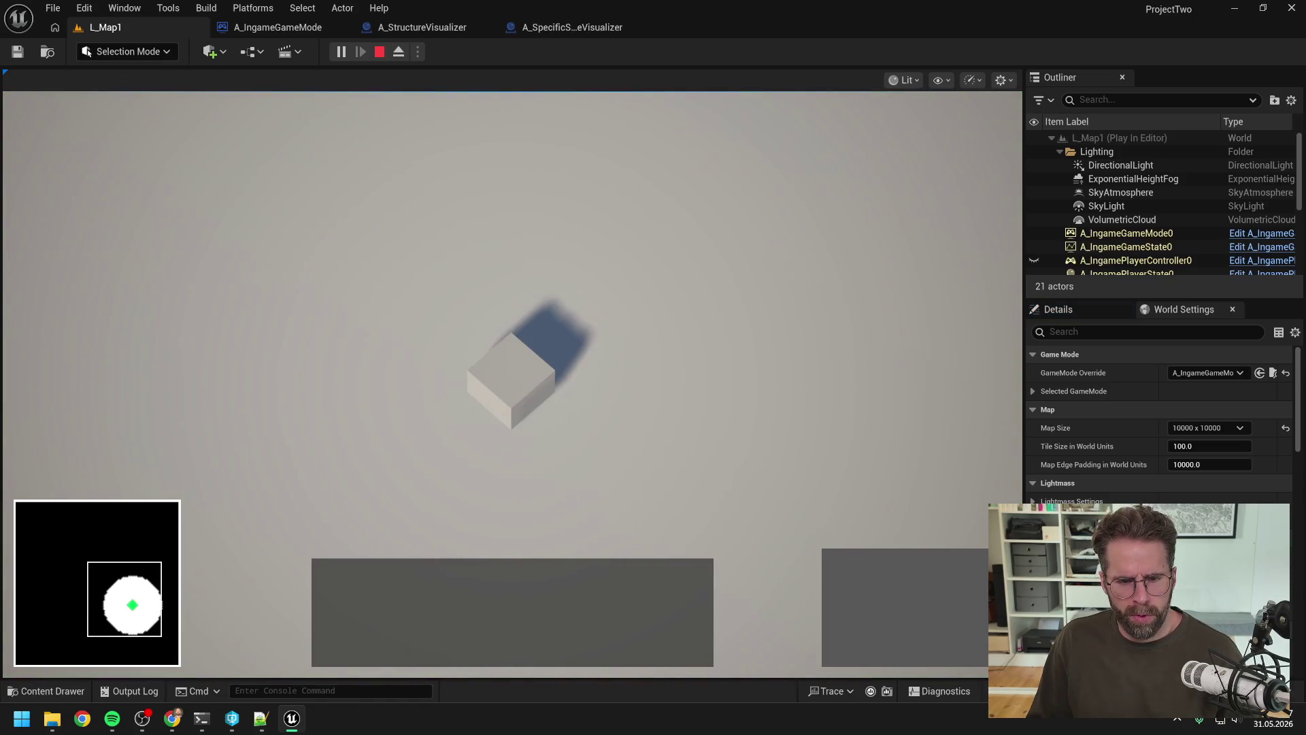
pyautogui.press('d')
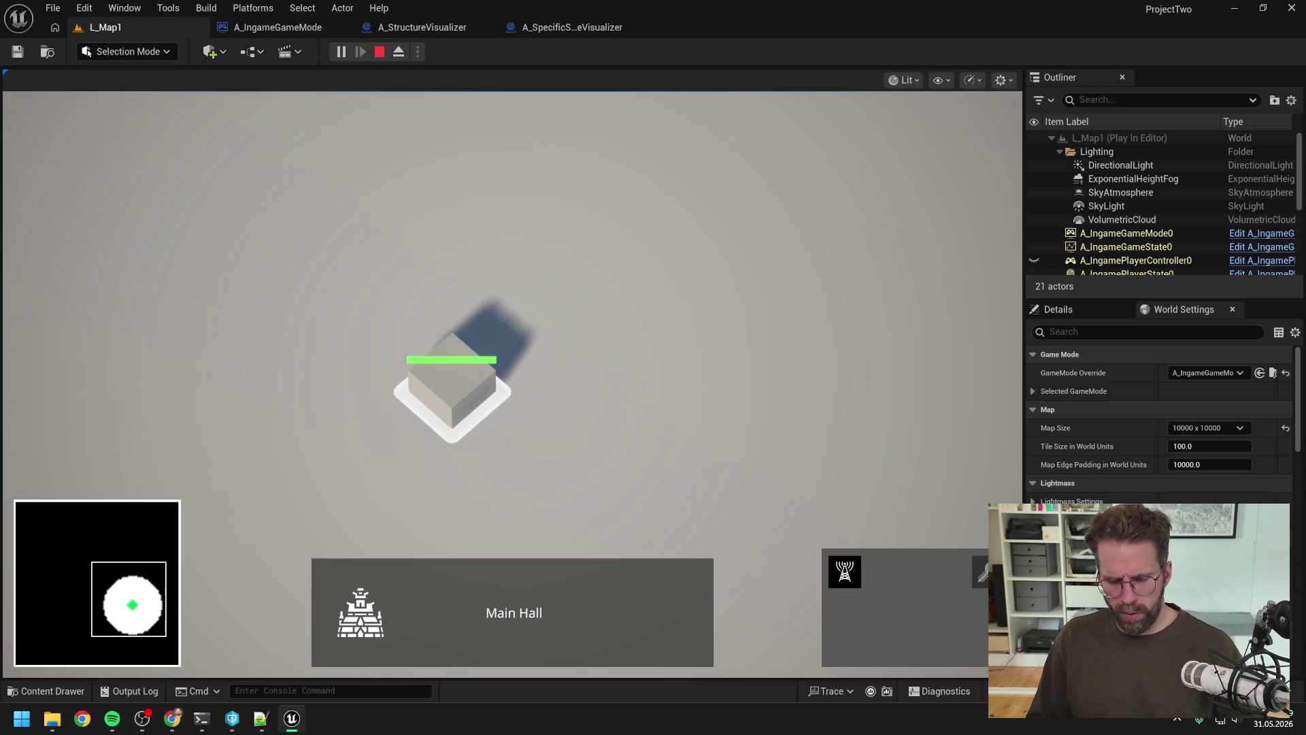
pyautogui.press('Escape')
pyautogui.hotkey('ctrl', 'space')
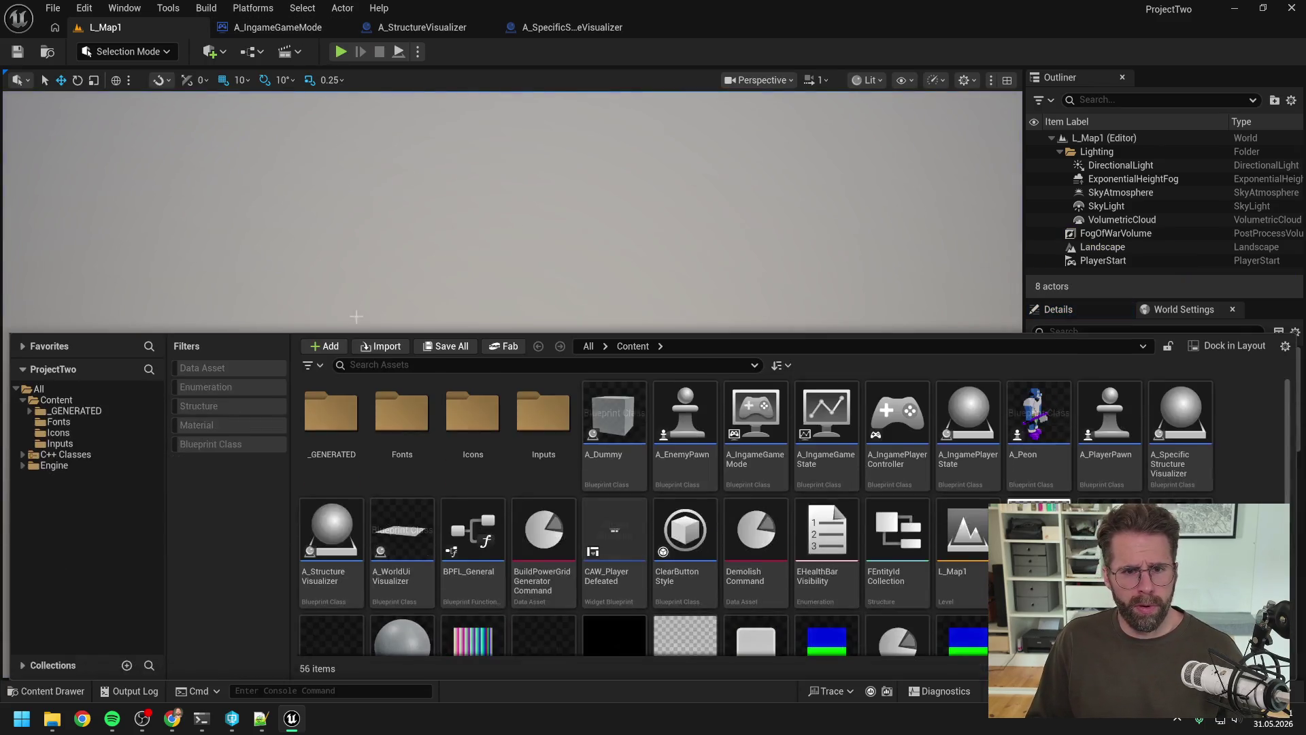
pyautogui.write('ingame ')
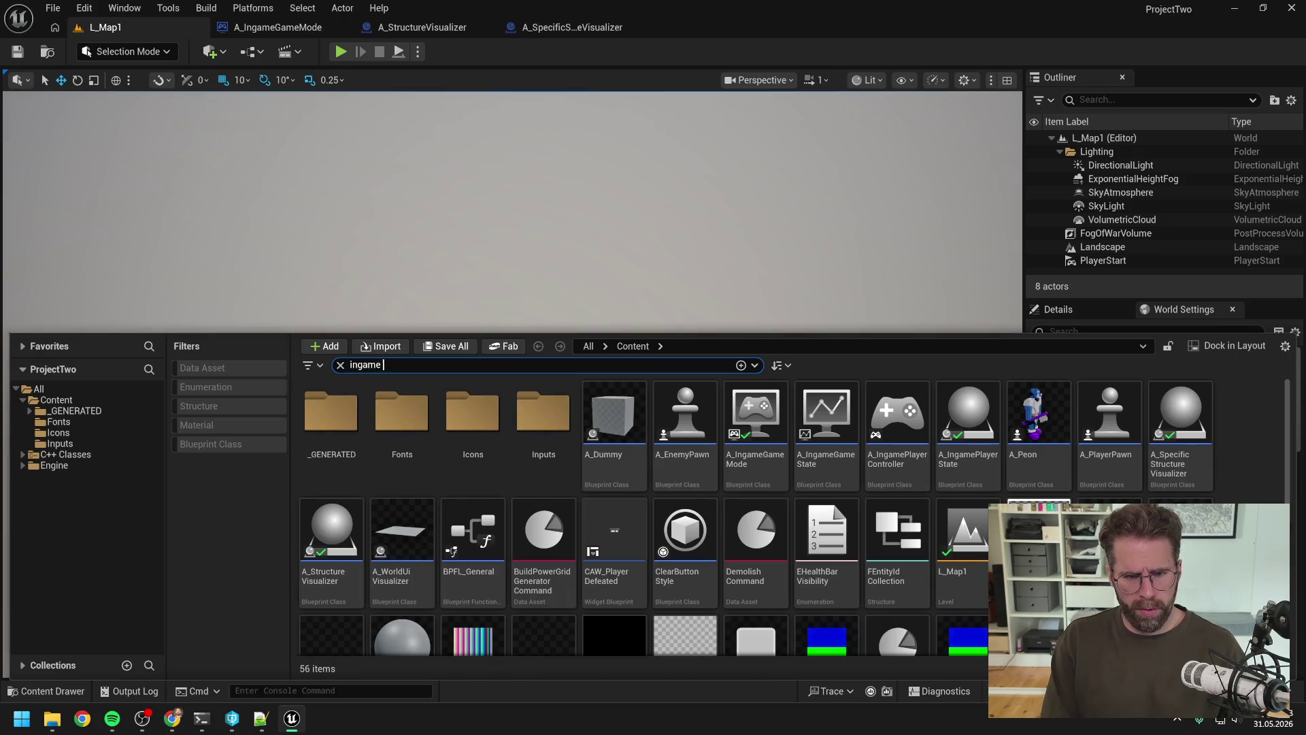
pyautogui.write('player contr')
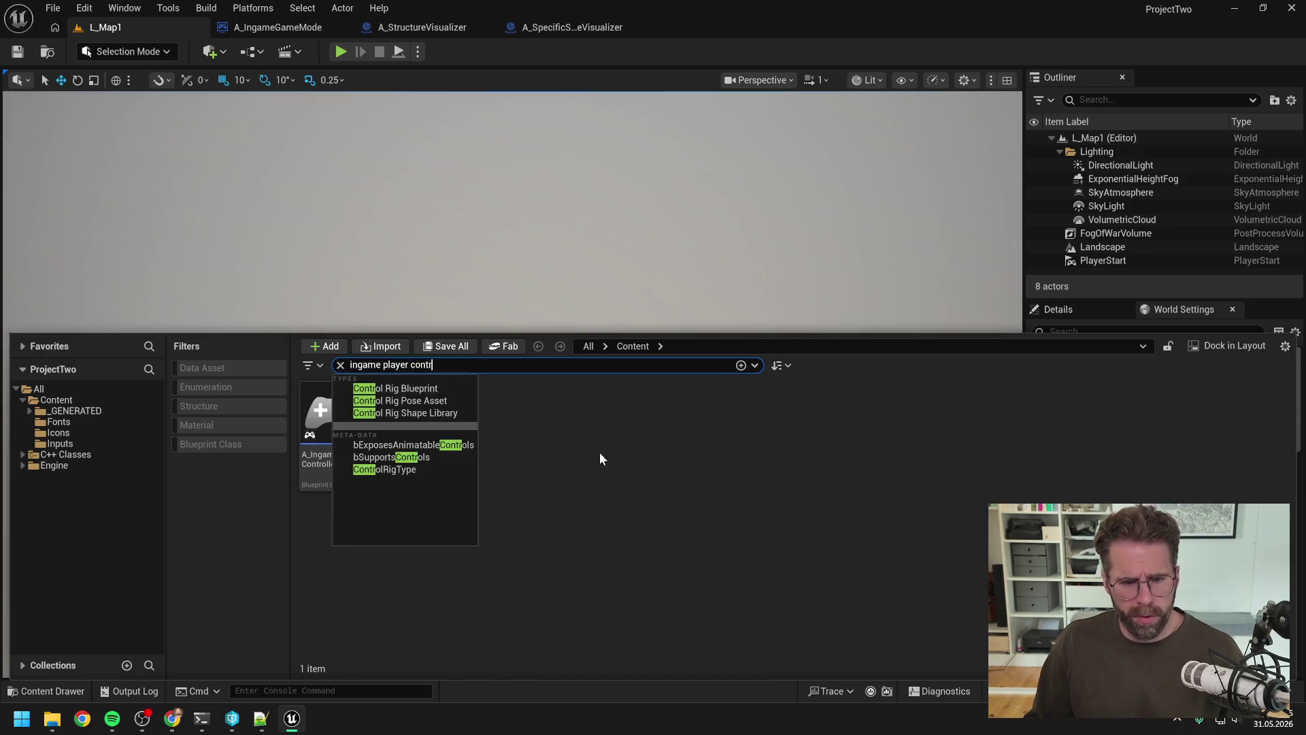
# In A_IngamePlayerController's class defaults, enable Show Mouse Cursor and keep the Default cursor.
pyautogui.click(330, 435)
pyautogui.doubleClick(329, 434)
pyautogui.scroll(-4, 798, 207)
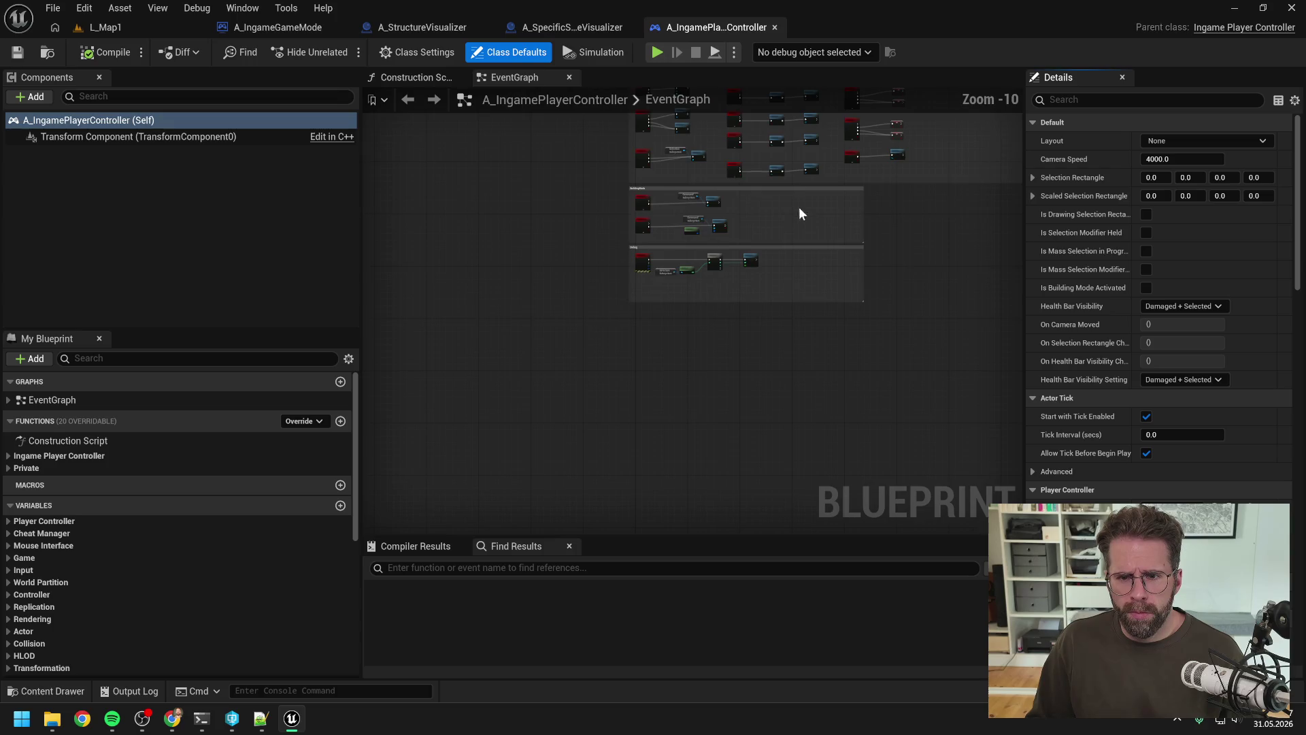
pyautogui.scroll(4, 707, 272)
pyautogui.scroll(1, 819, 366)
pyautogui.scroll(3, 600, 313)
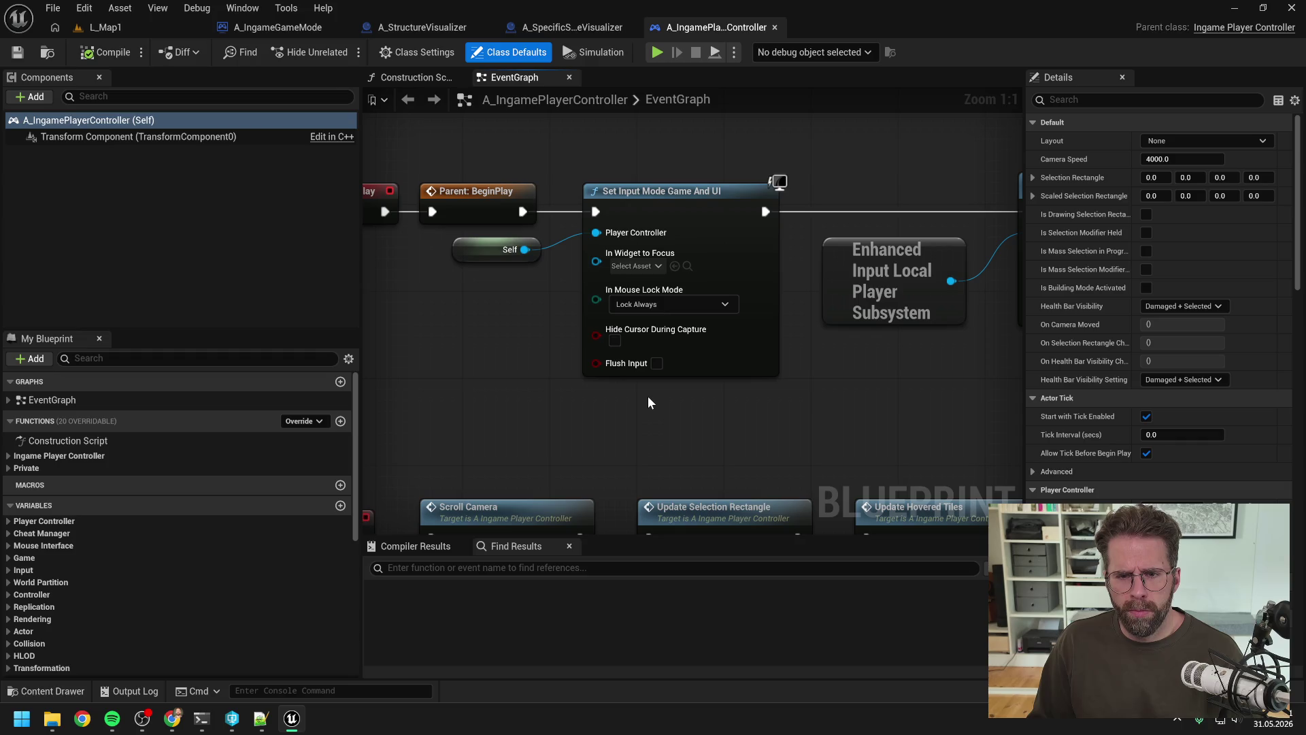
pyautogui.scroll(-1, 648, 398)
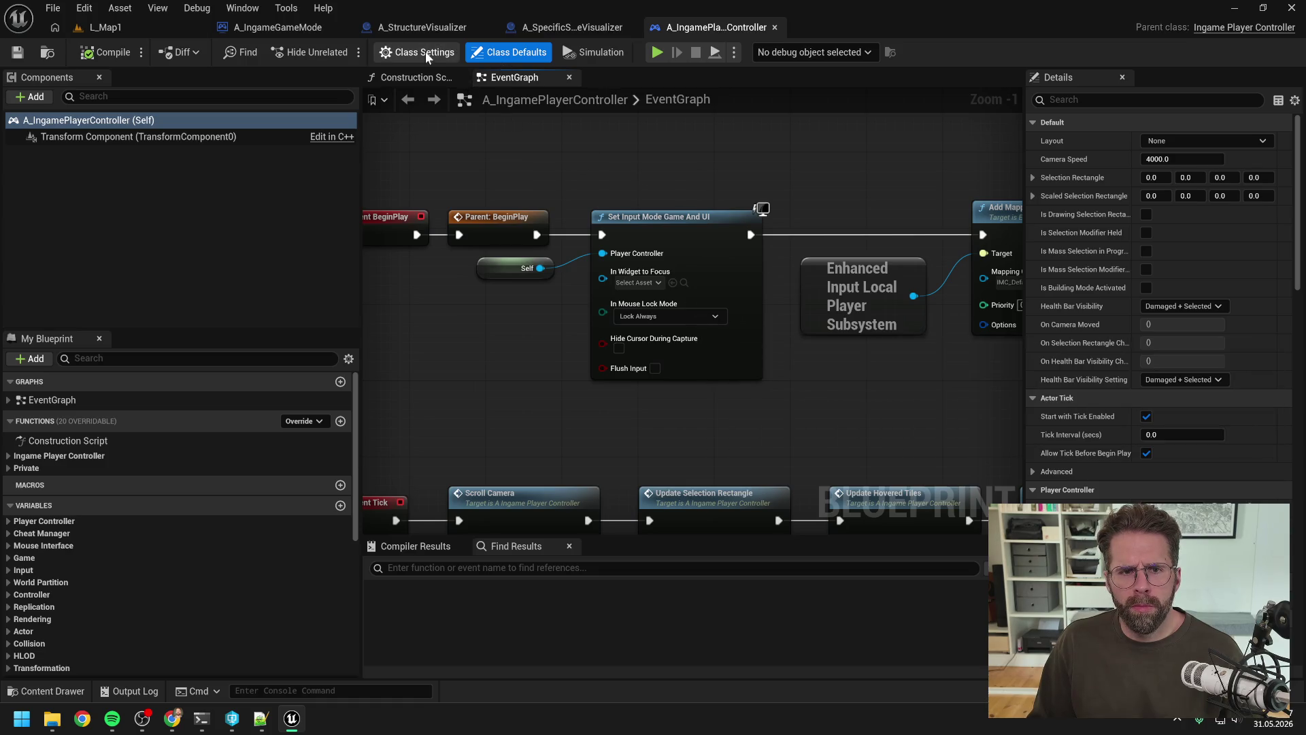
pyautogui.click(1088, 99)
pyautogui.write('curs')
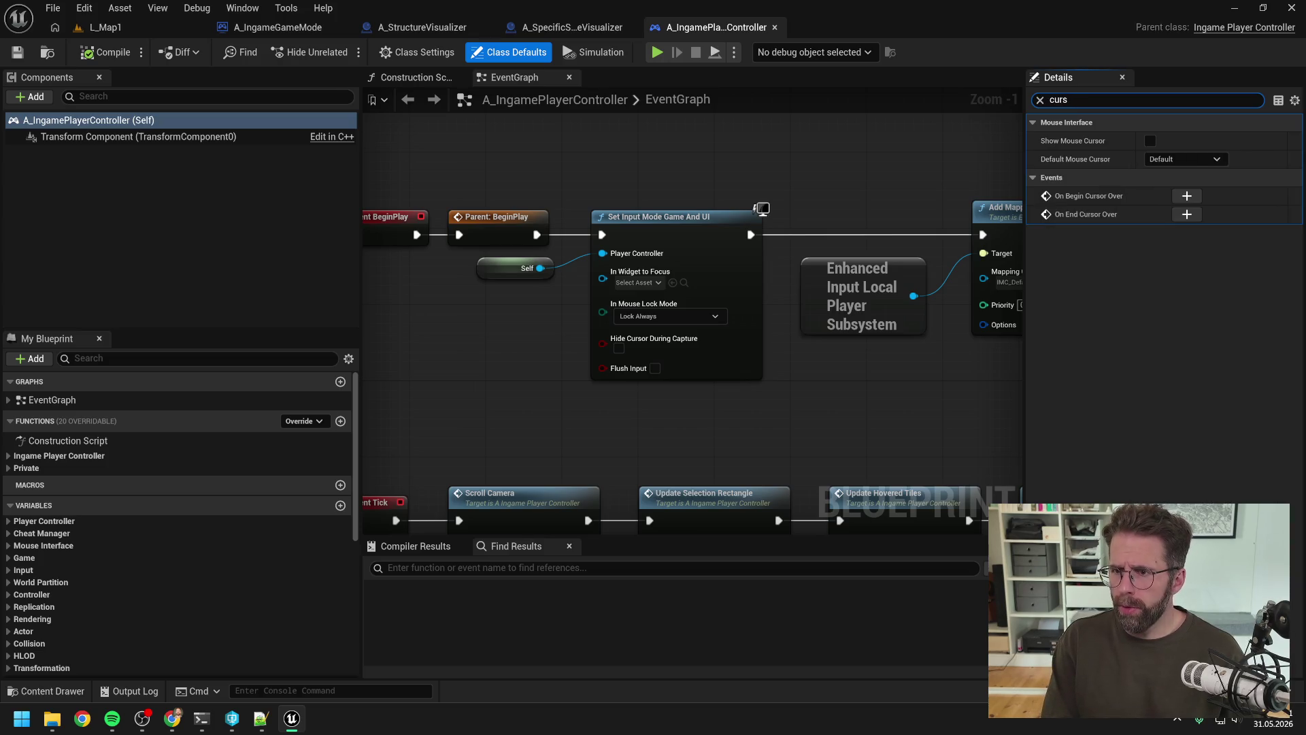
pyautogui.click(1150, 141)
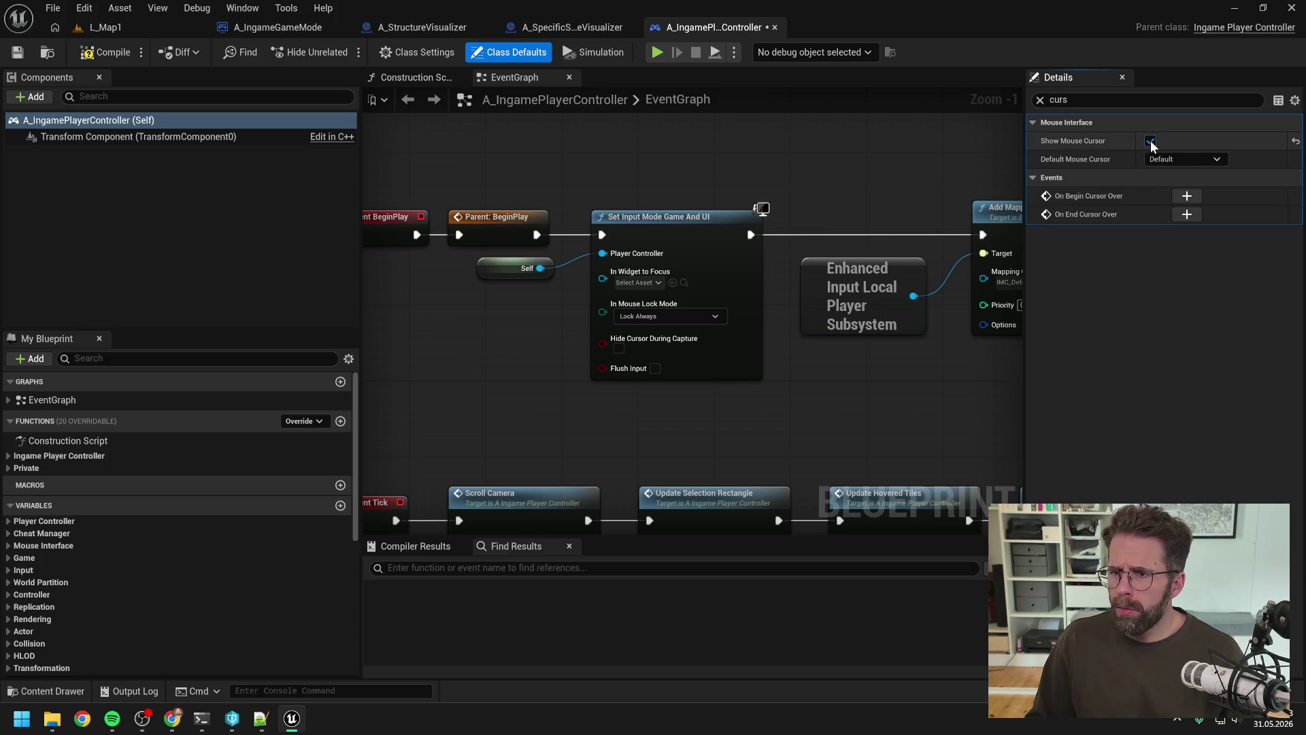
pyautogui.click(1169, 161)
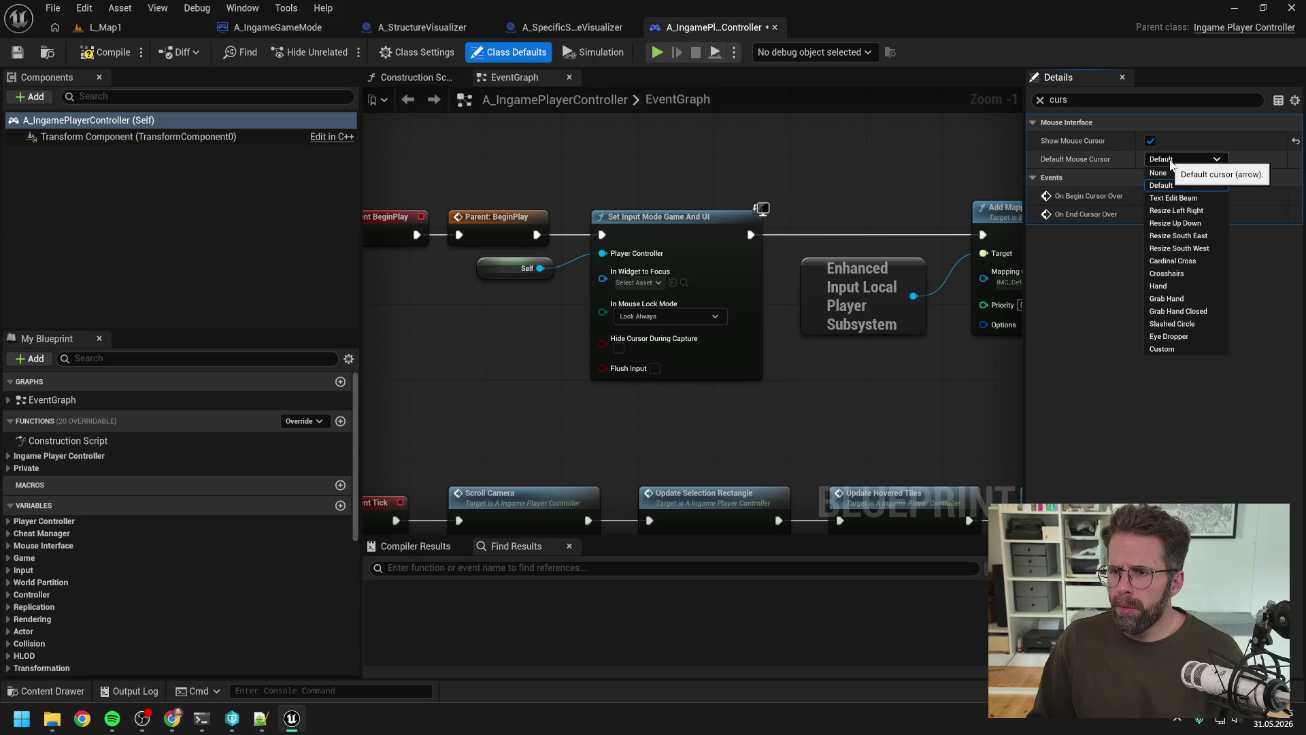
pyautogui.click(1170, 161)
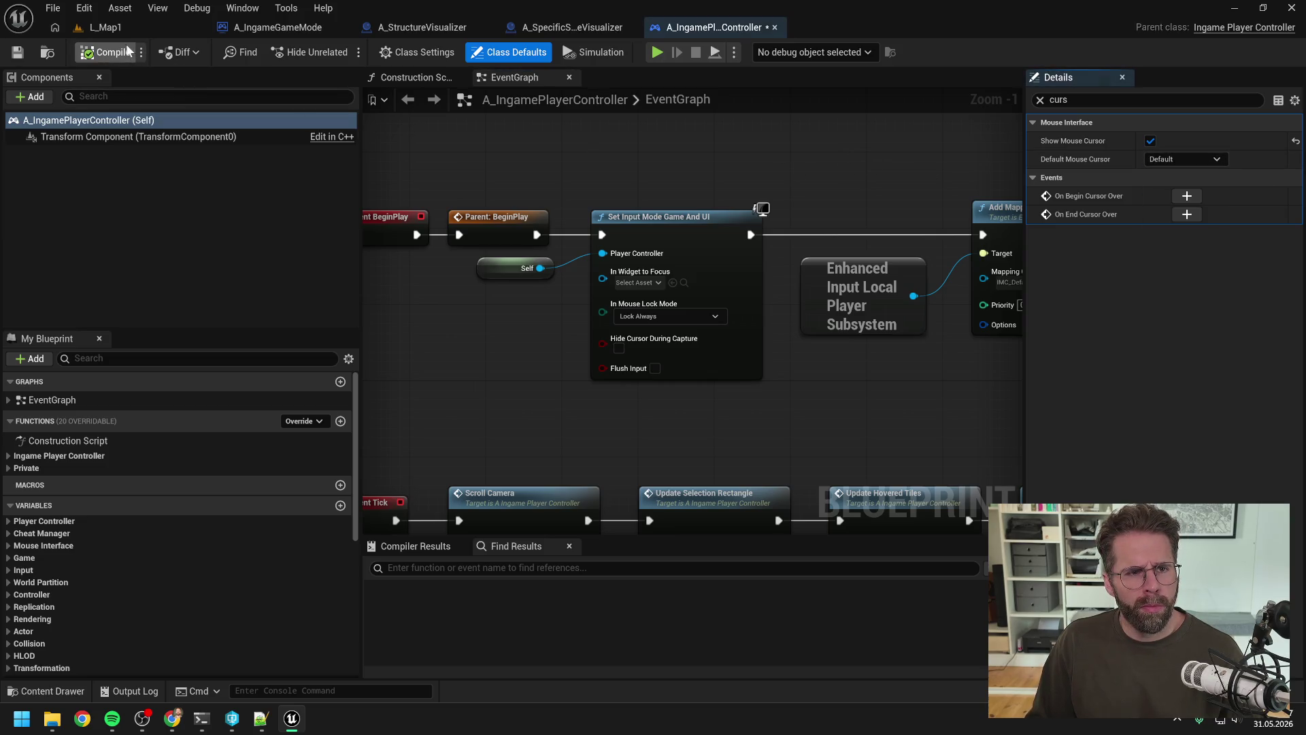
# Compile and save the player controller blueprint, then start a play session in L_Map1.
pyautogui.click(127, 51)
pyautogui.click(667, 516)
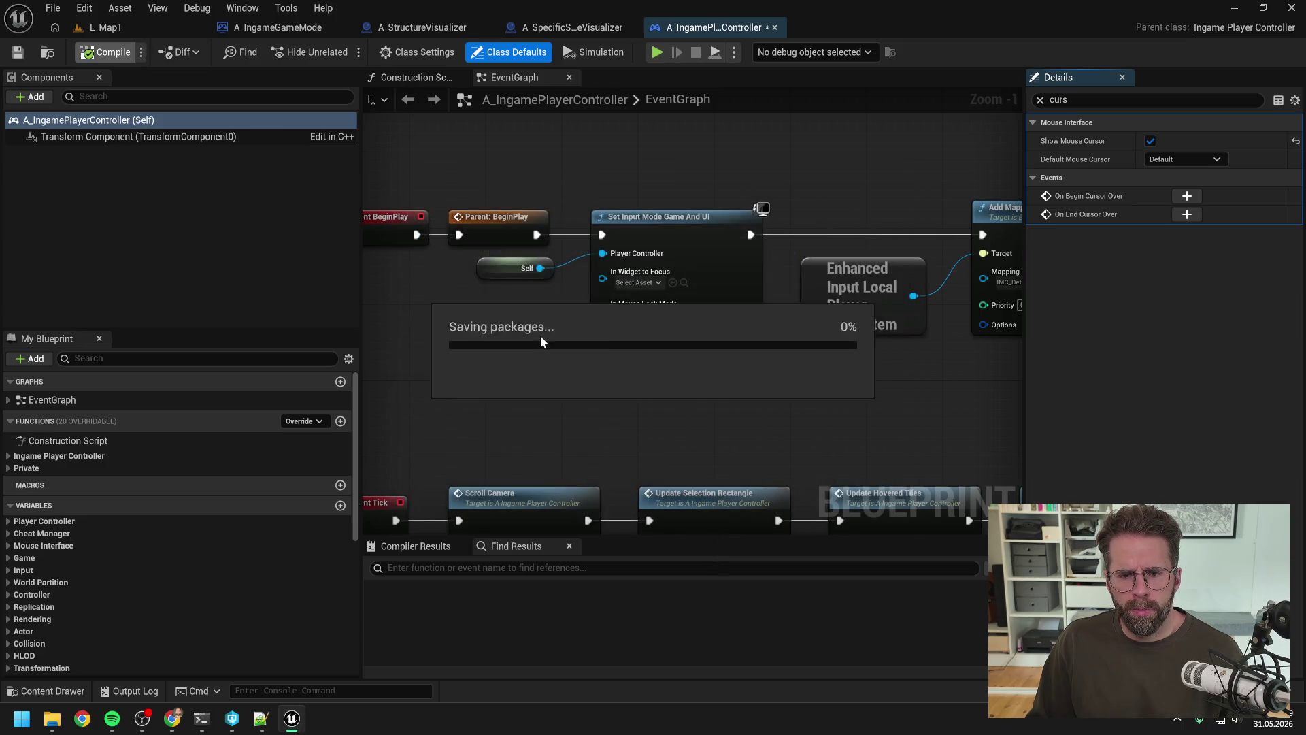
pyautogui.click(154, 26)
pyautogui.click(341, 51)
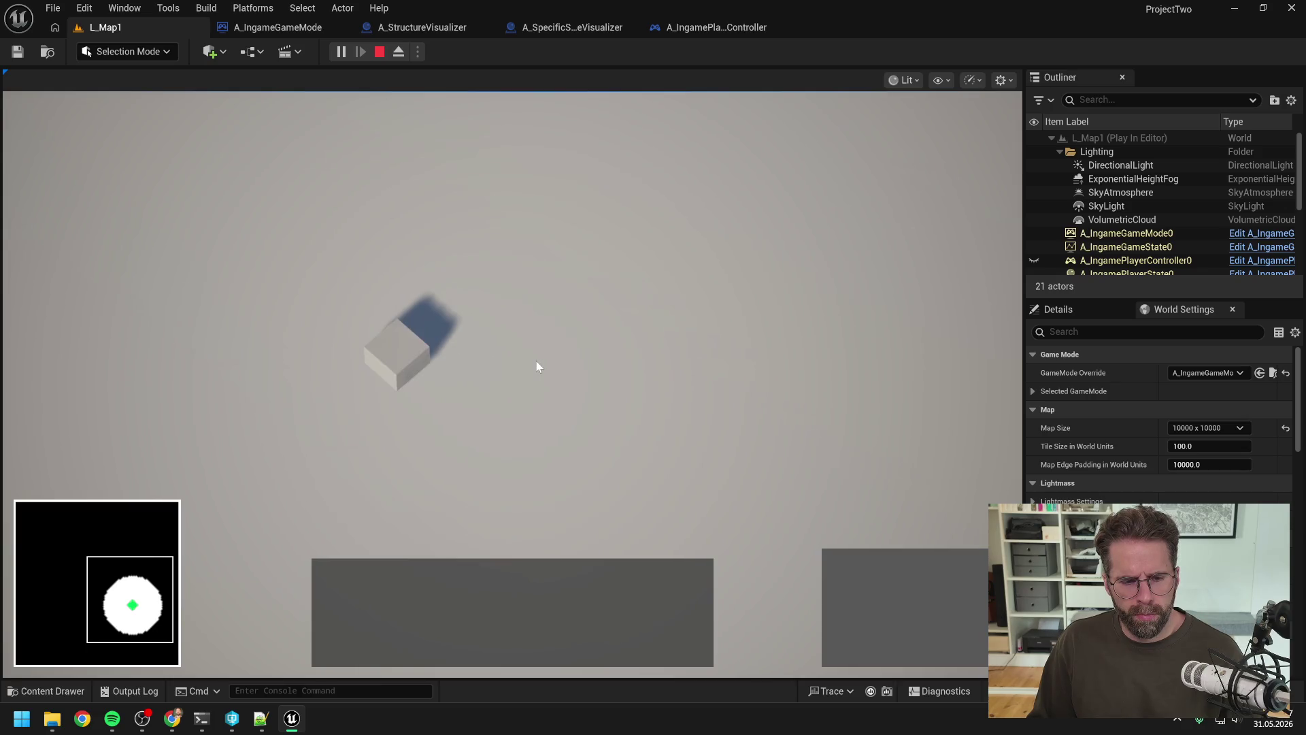
# Select the Main Hall during play, pan the camera with D and S, then stop the session.
pyautogui.click(459, 360)
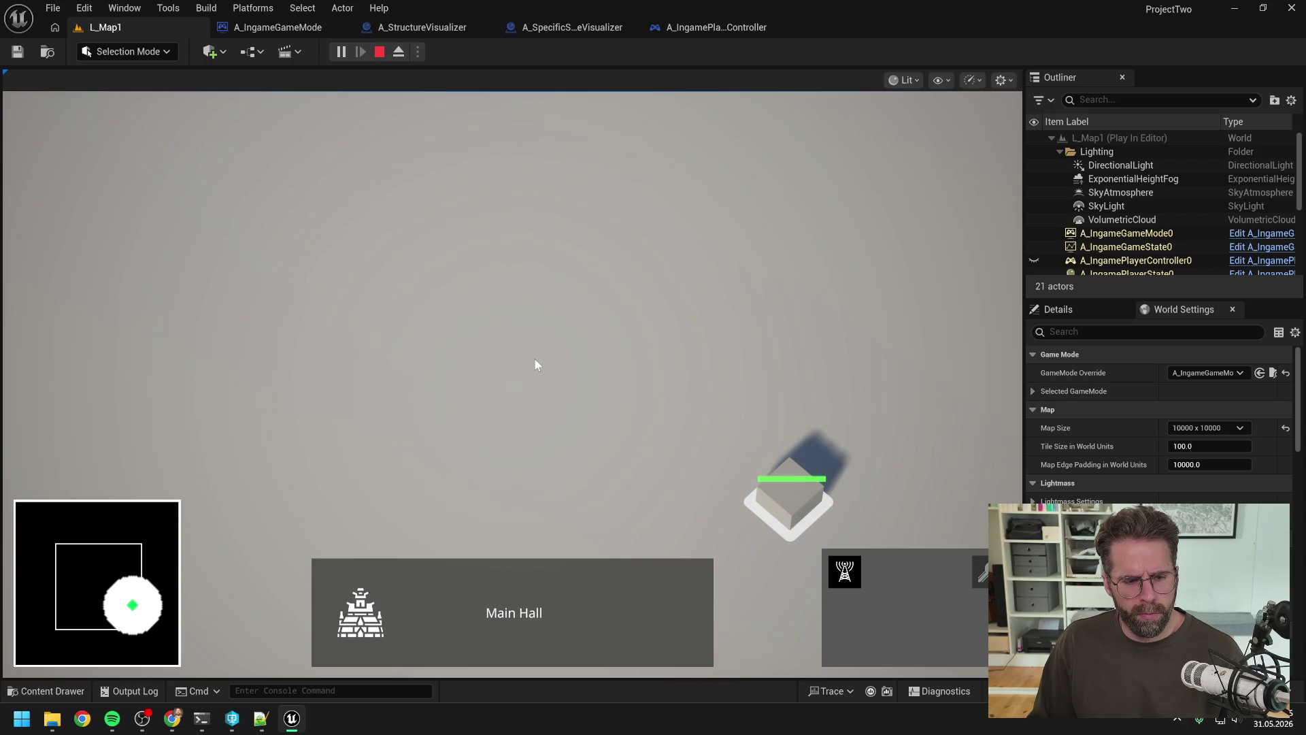
pyautogui.press('d')
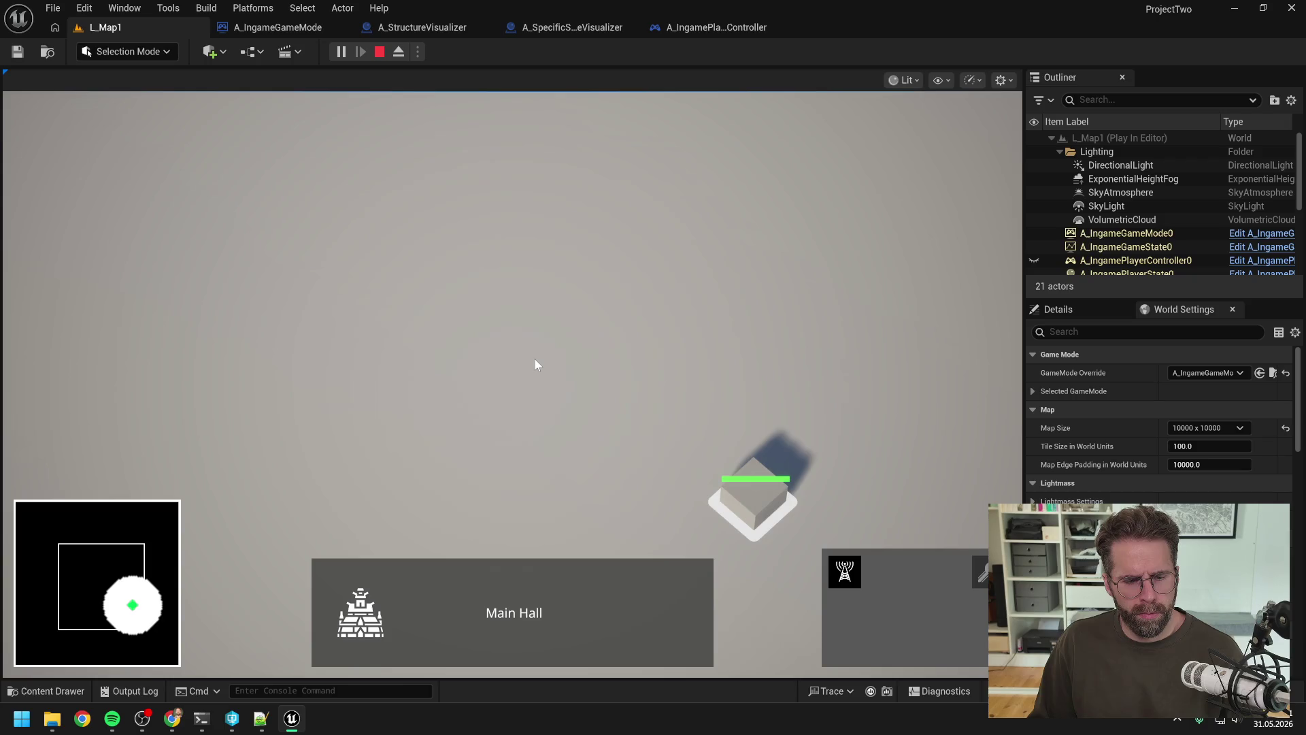
pyautogui.press('d')
pyautogui.press('s')
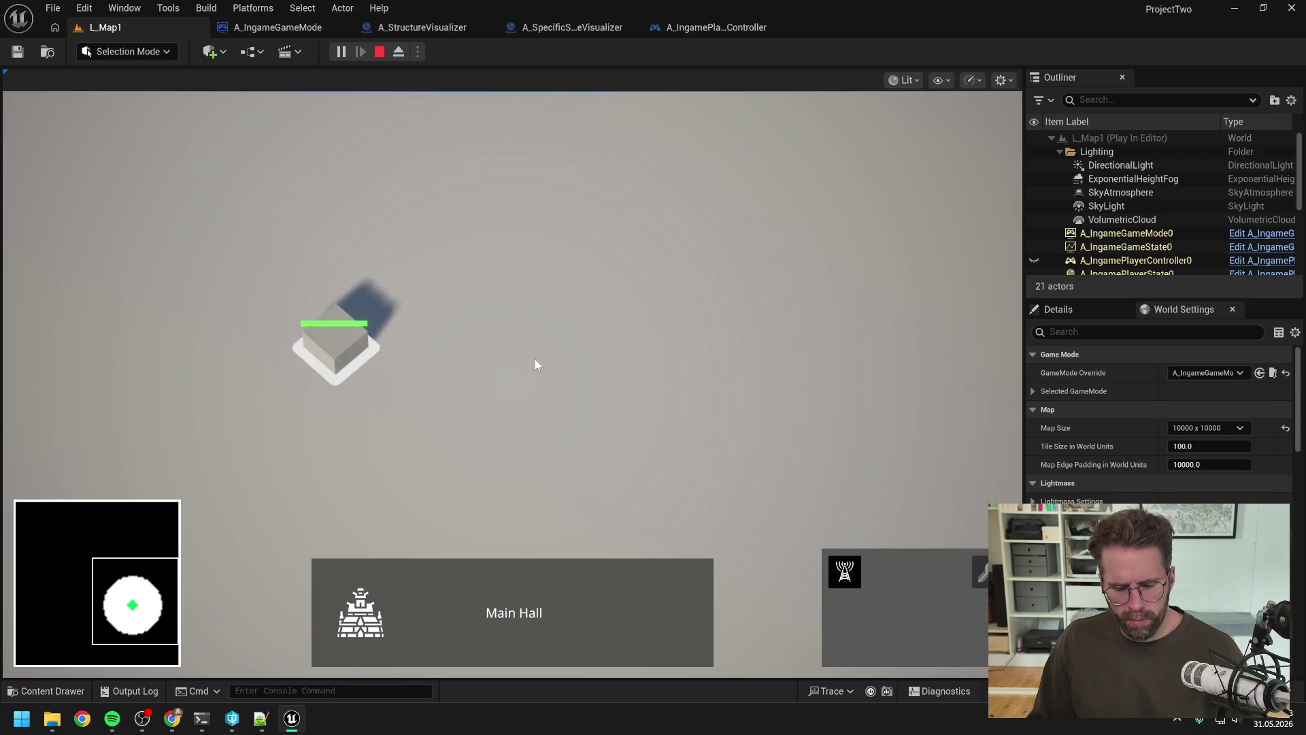
pyautogui.press('Escape')
pyautogui.click(196, 725)
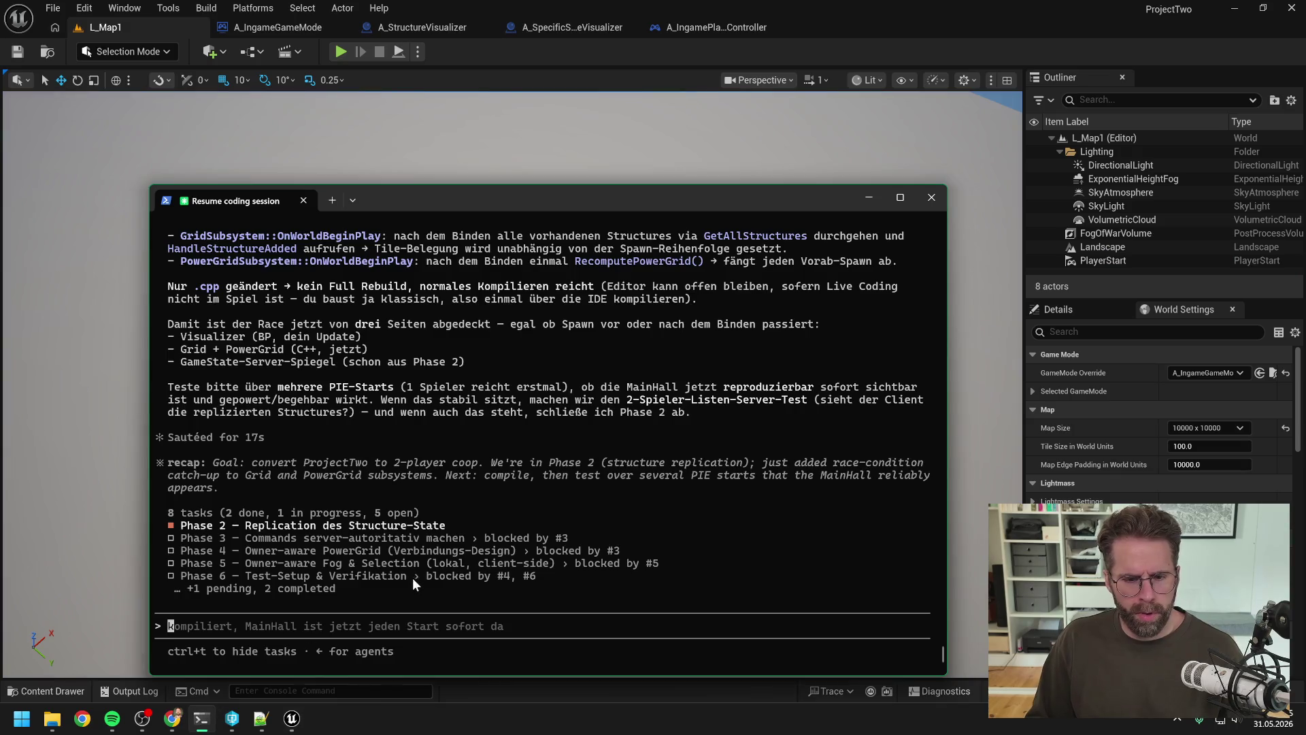
# Tell Claude Code in German that DistanceCheck uses Mapsize but should use playable field width / 4.
pyautogui.write('bin')
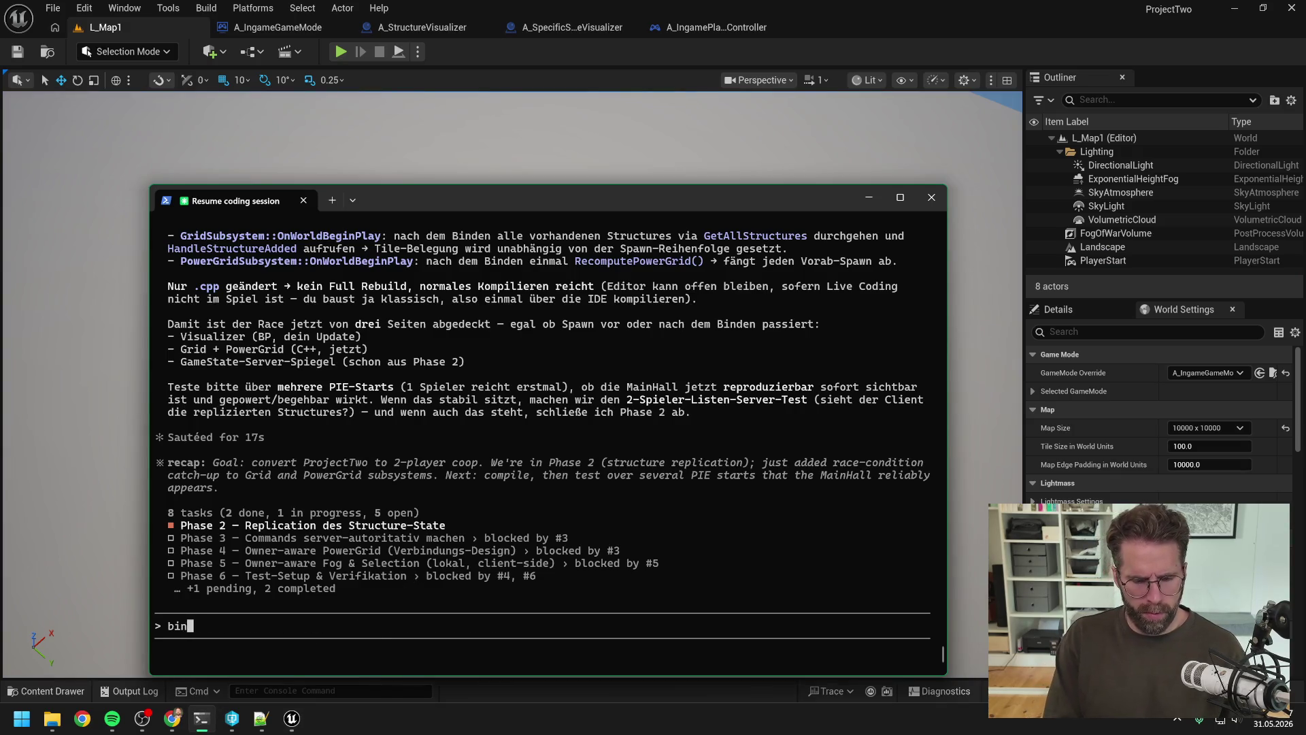
pyautogui.write(' noch a')
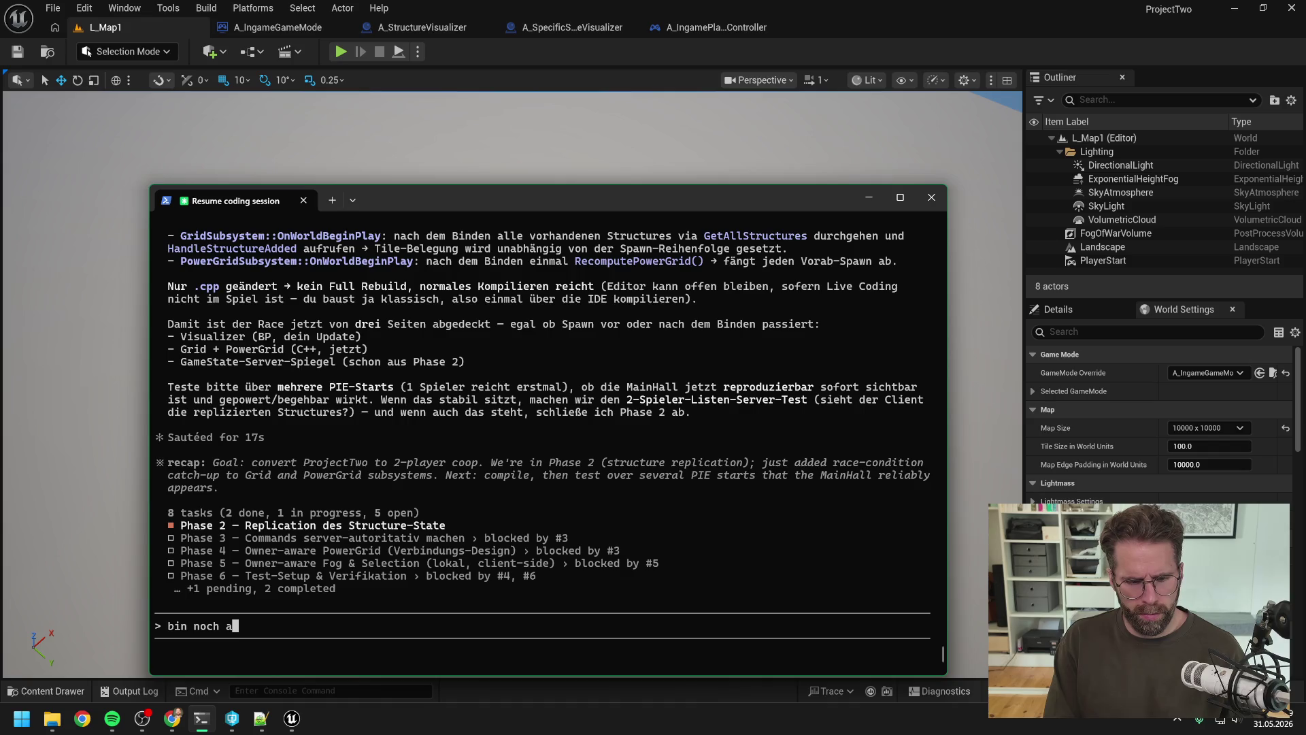
pyautogui.write('m testen mit ')
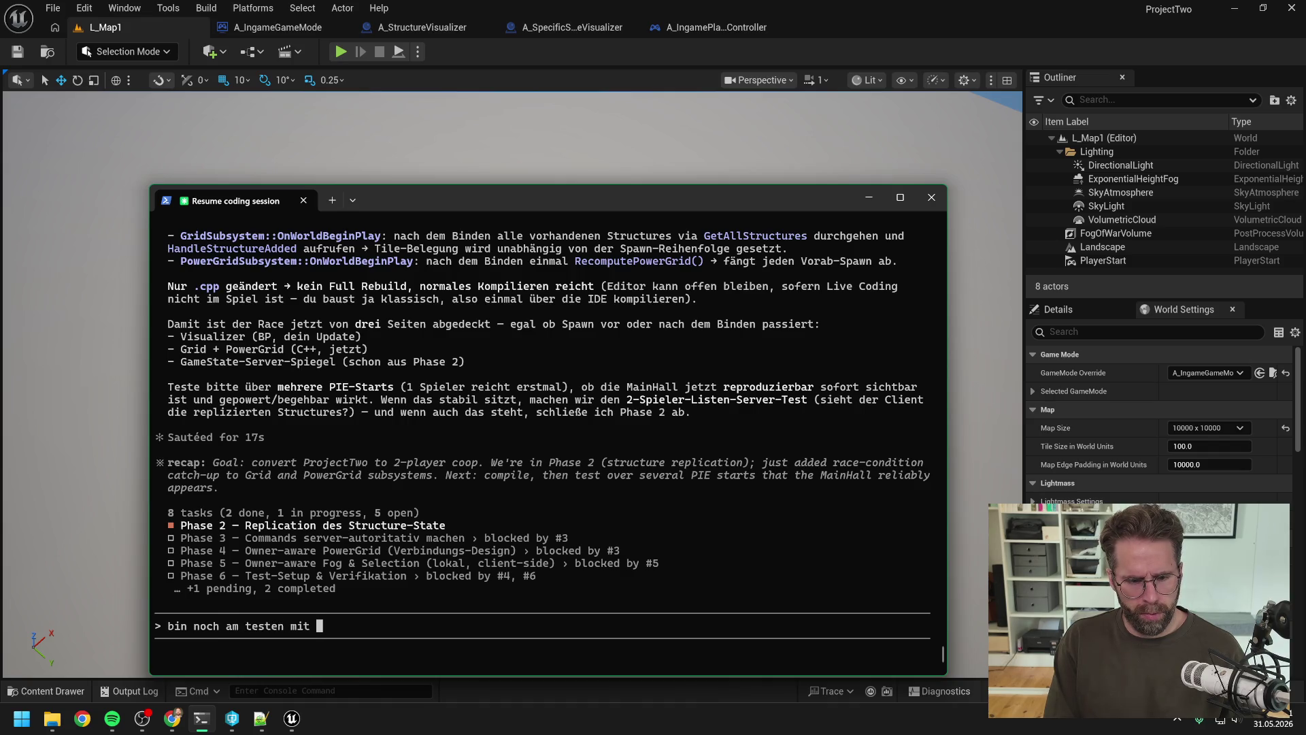
pyautogui.write('einer ')
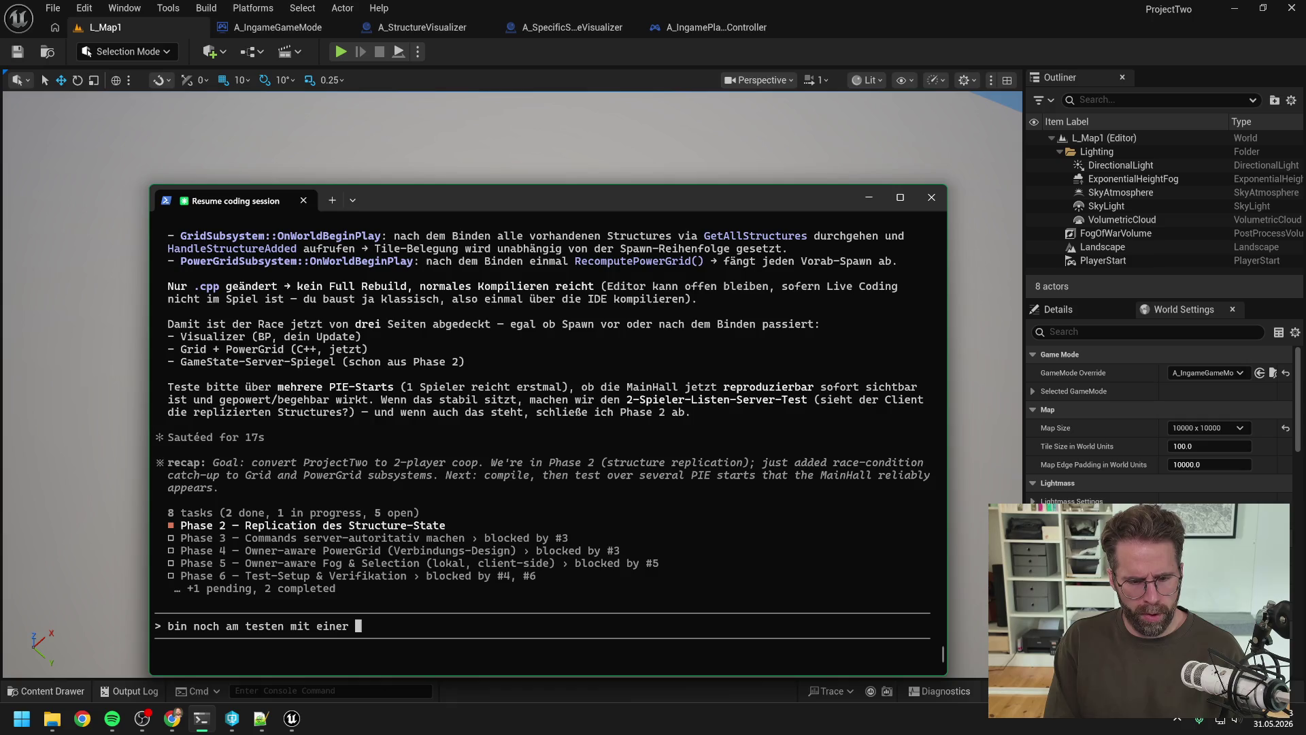
pyautogui.write('MainHall.')
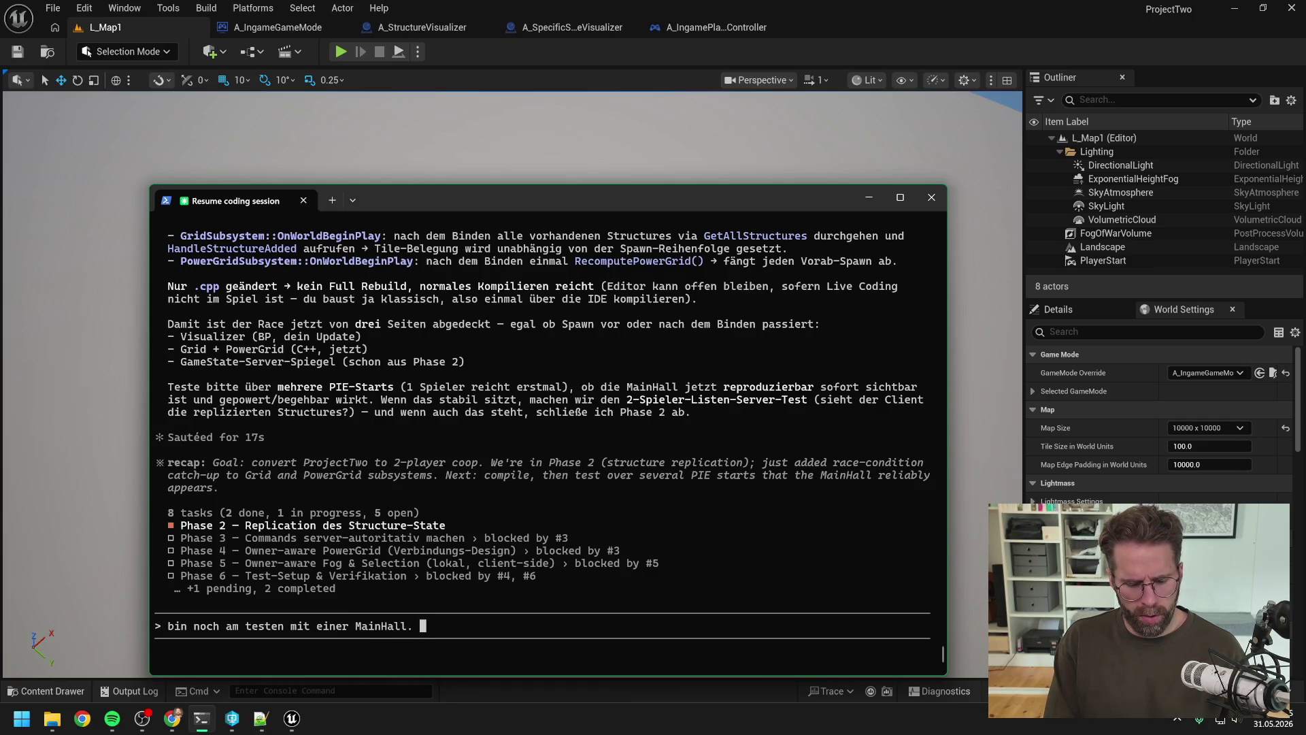
pyautogui.write(', w')
pyautogui.press('BackSpace')
pyautogui.press('BackSpace')
pyautogui.press('BackSpace')
pyautogui.write('. Wir ')
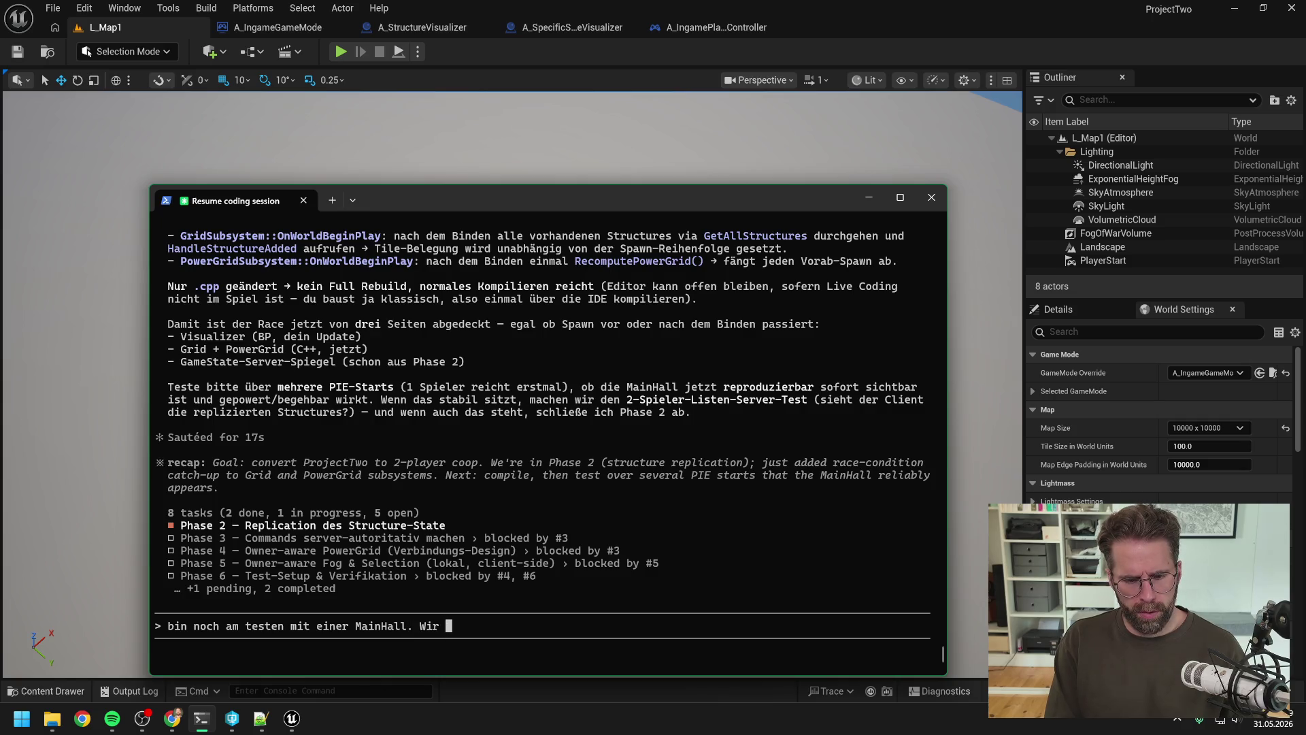
pyautogui.write('nutzen ')
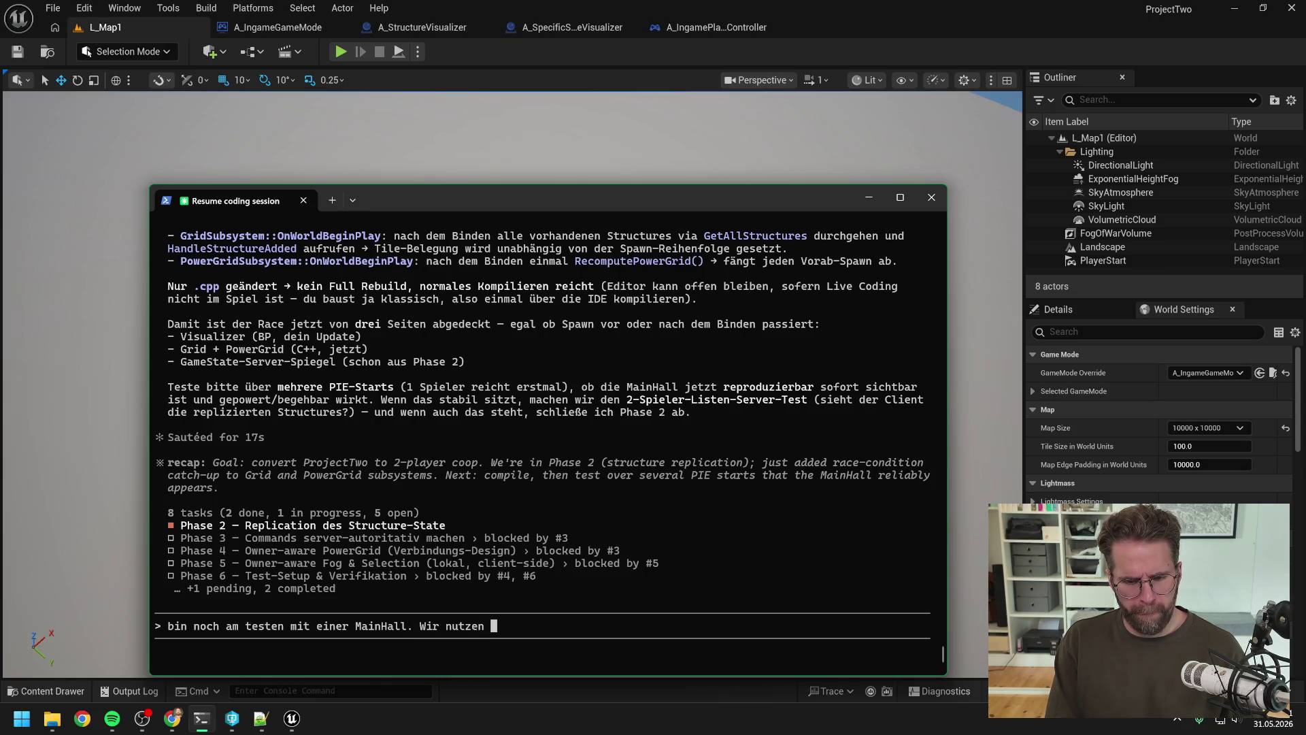
pyautogui.write('für den Di')
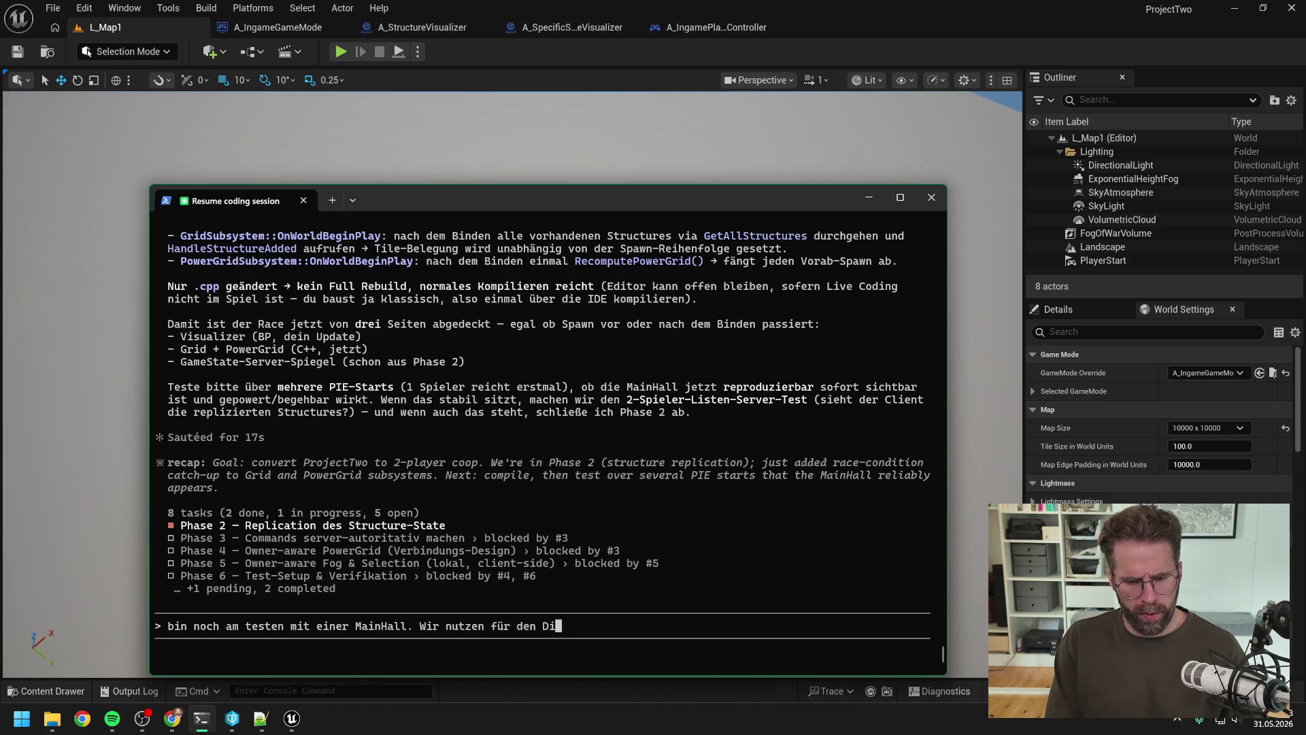
pyautogui.write('stanceChe')
pyautogui.write('ck gerade ')
pyautogui.write('Mapzi')
pyautogui.write('se')
pyautogui.press('BackSpace')
pyautogui.press('BackSpace')
pyautogui.press('BackSpace')
pyautogui.write('size. M')
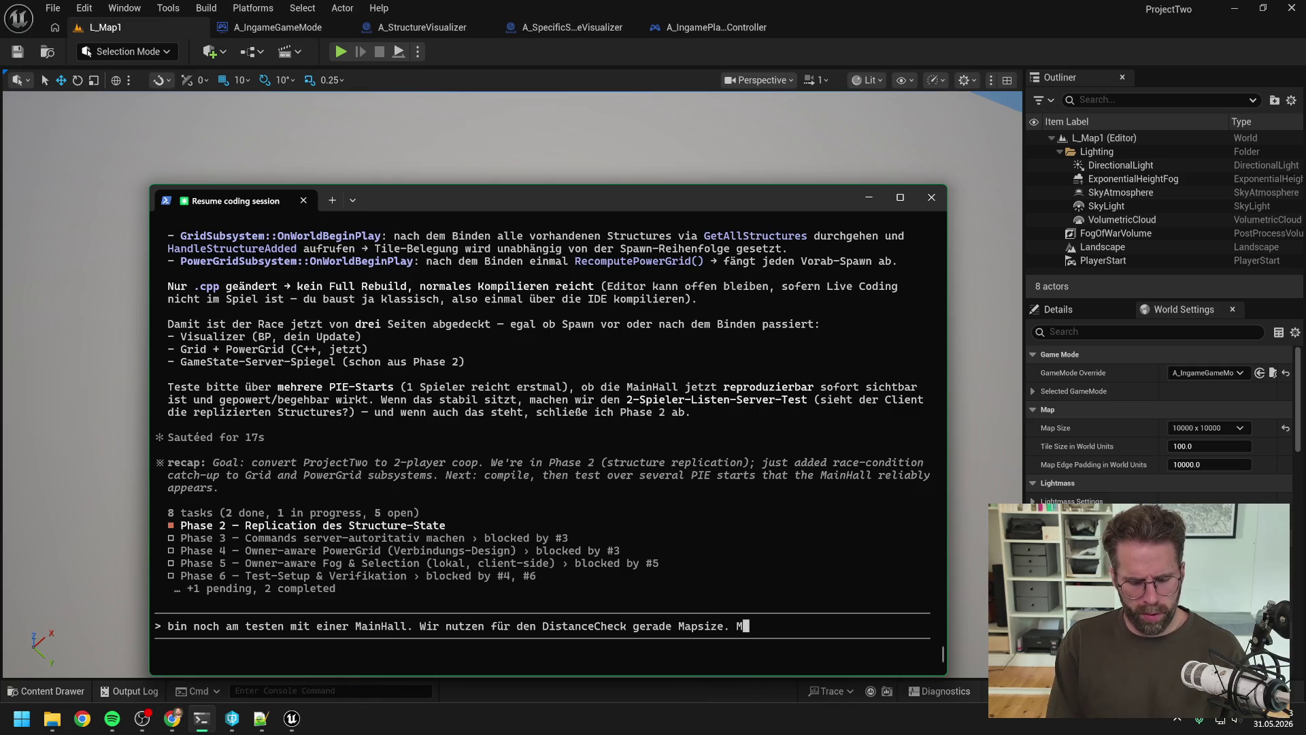
pyautogui.press('BackSpace')
pyautogui.write('Eigentlich wol')
pyautogui.write('len w')
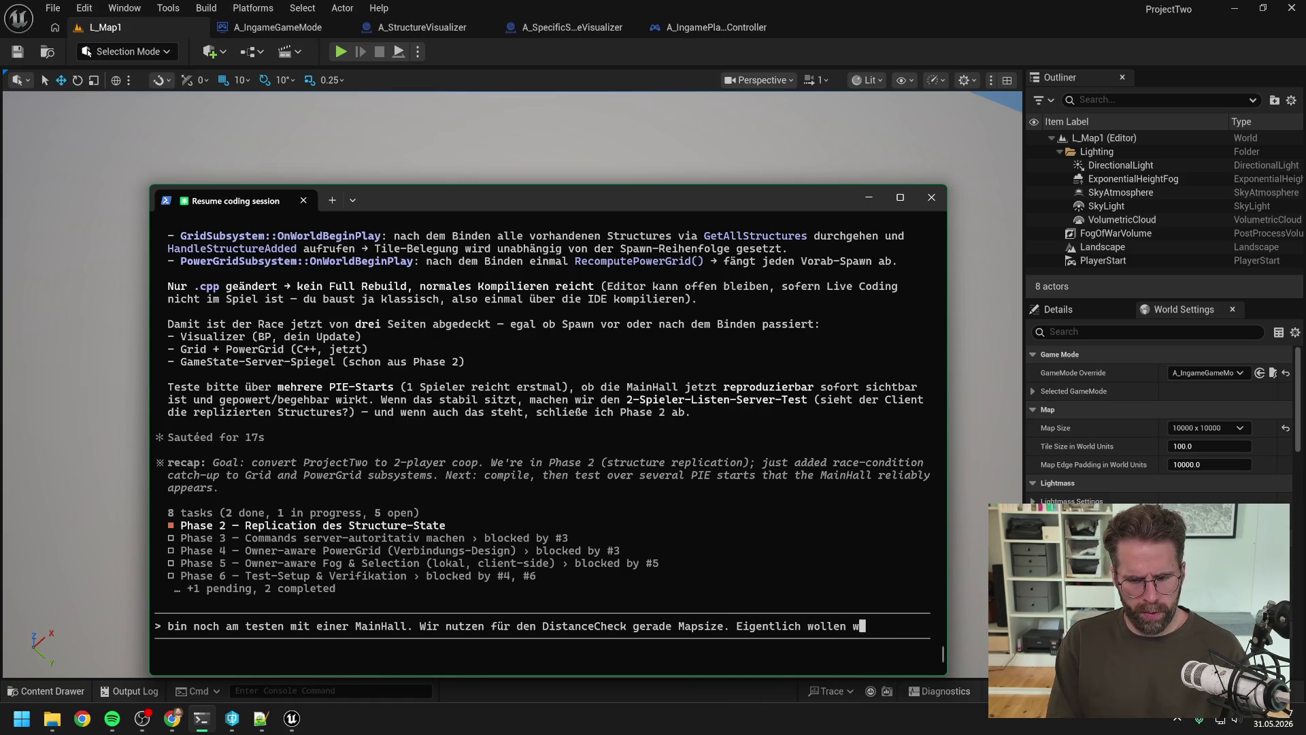
pyautogui.write('ir aber die Breite ')
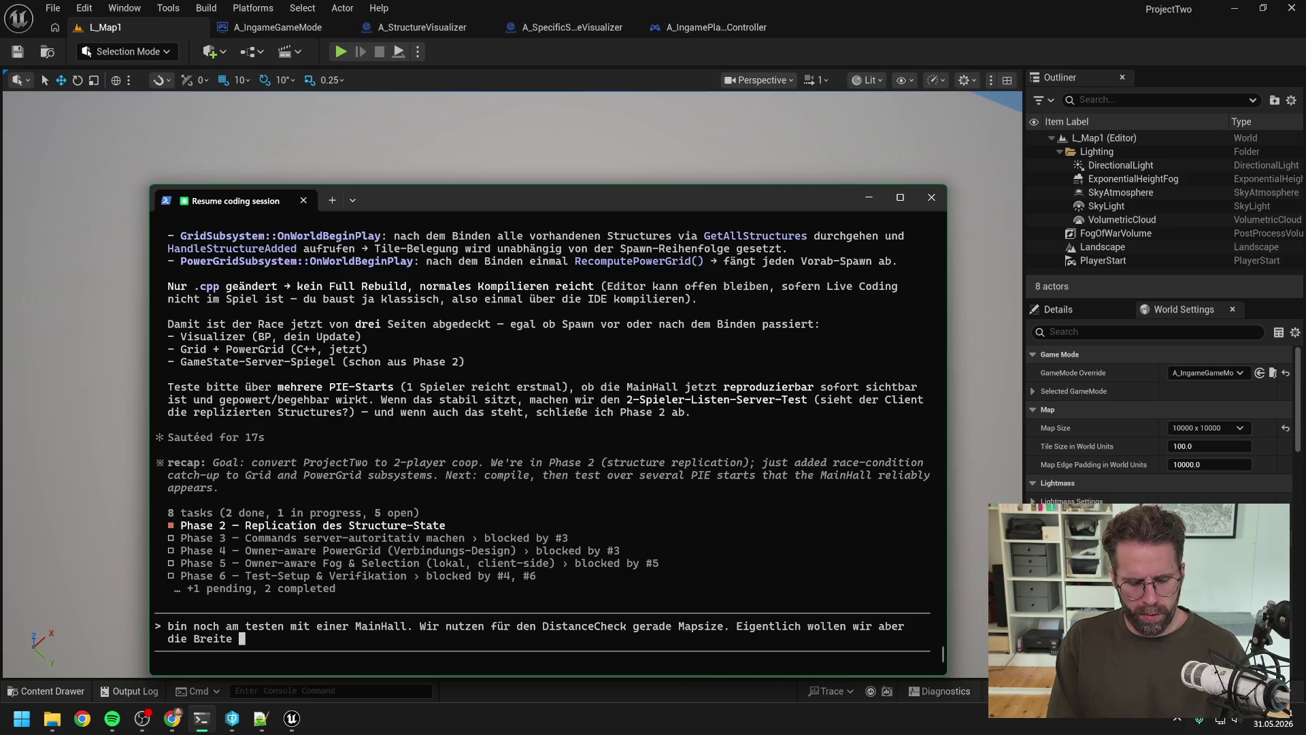
pyautogui.write('des sp')
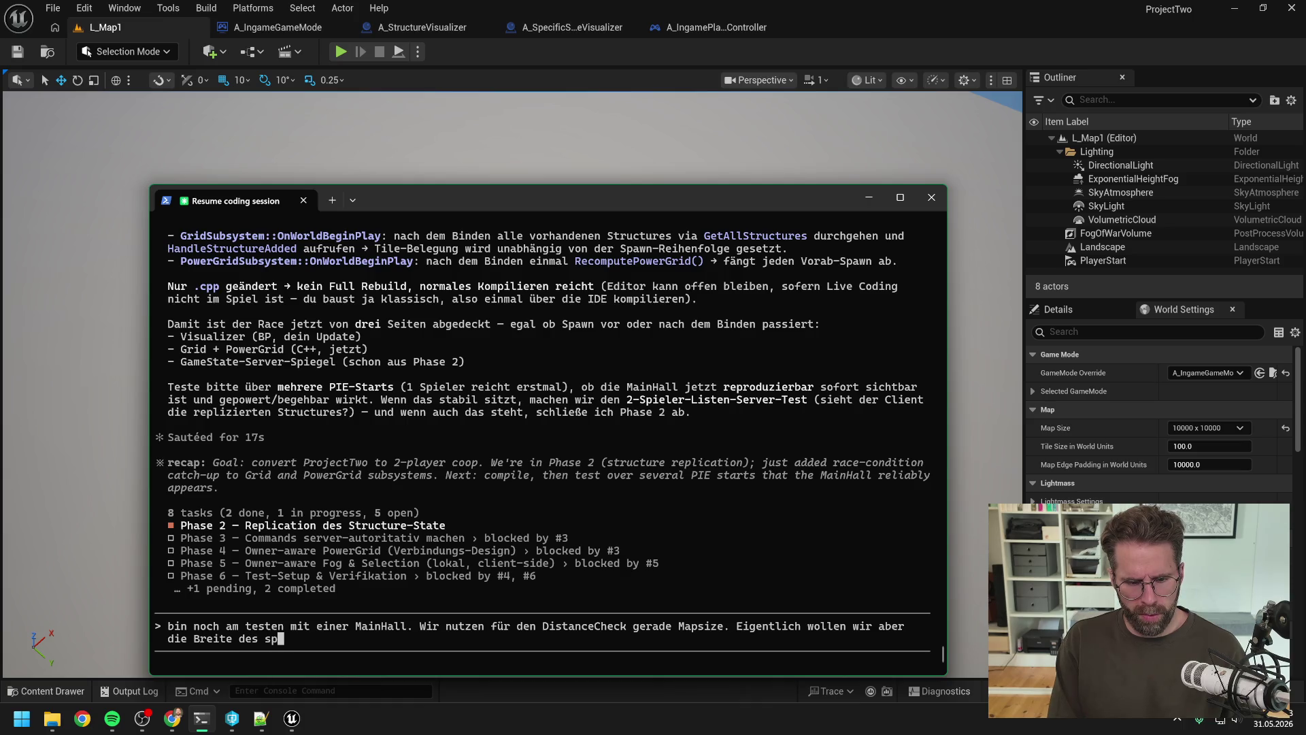
pyautogui.write('ielbaren ')
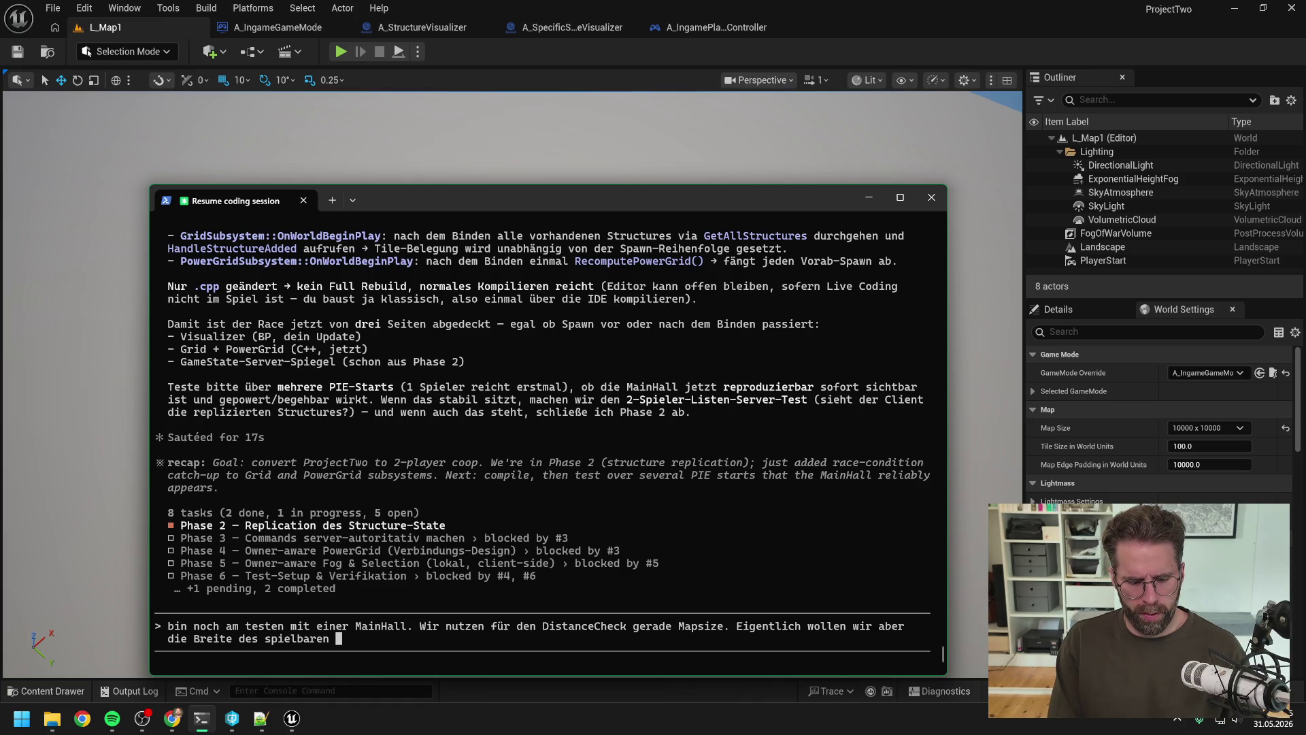
pyautogui.write('Feldes / 4')
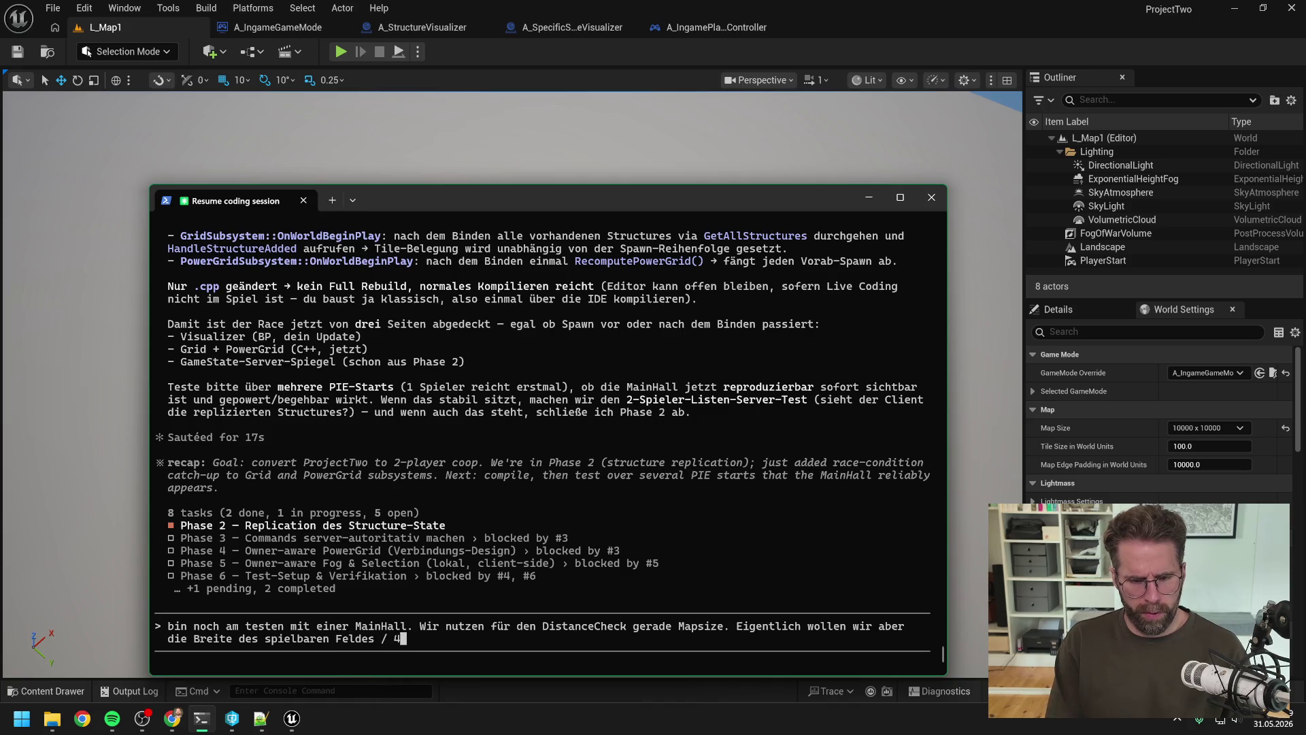
pyautogui.press('Return')
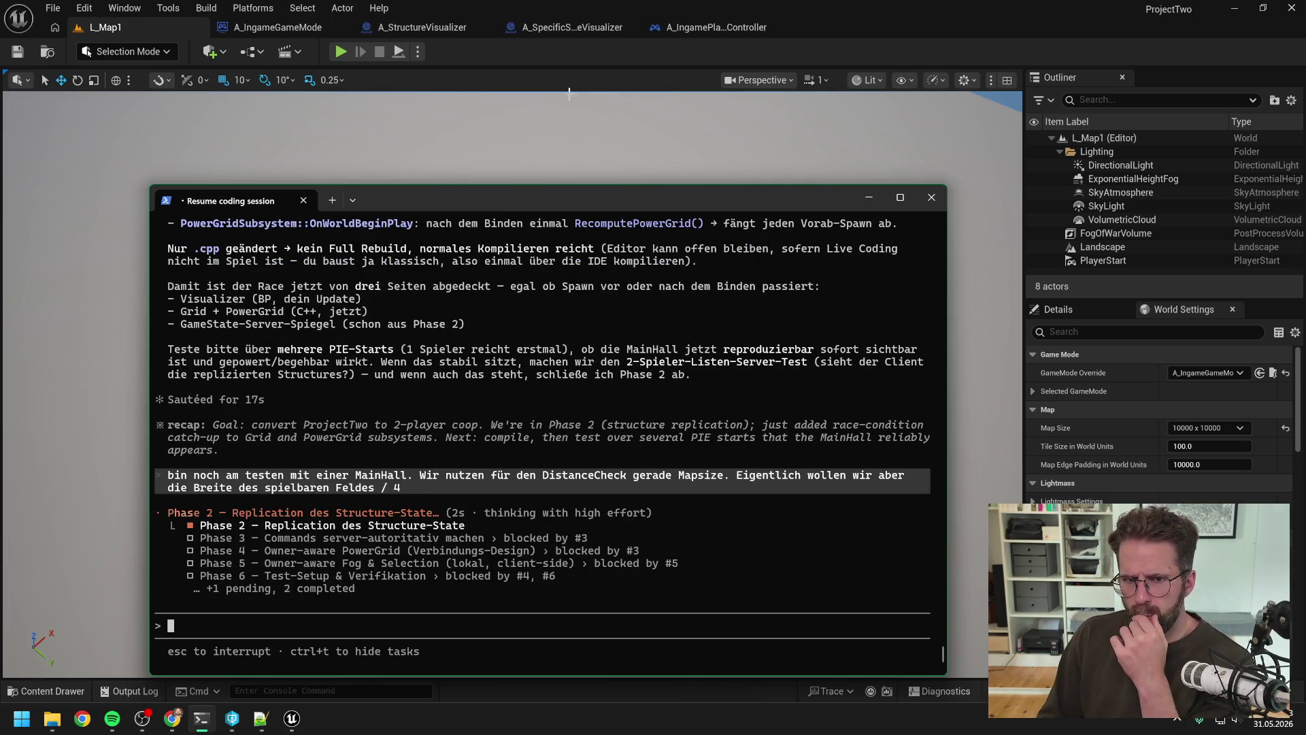
pyautogui.click(562, 56)
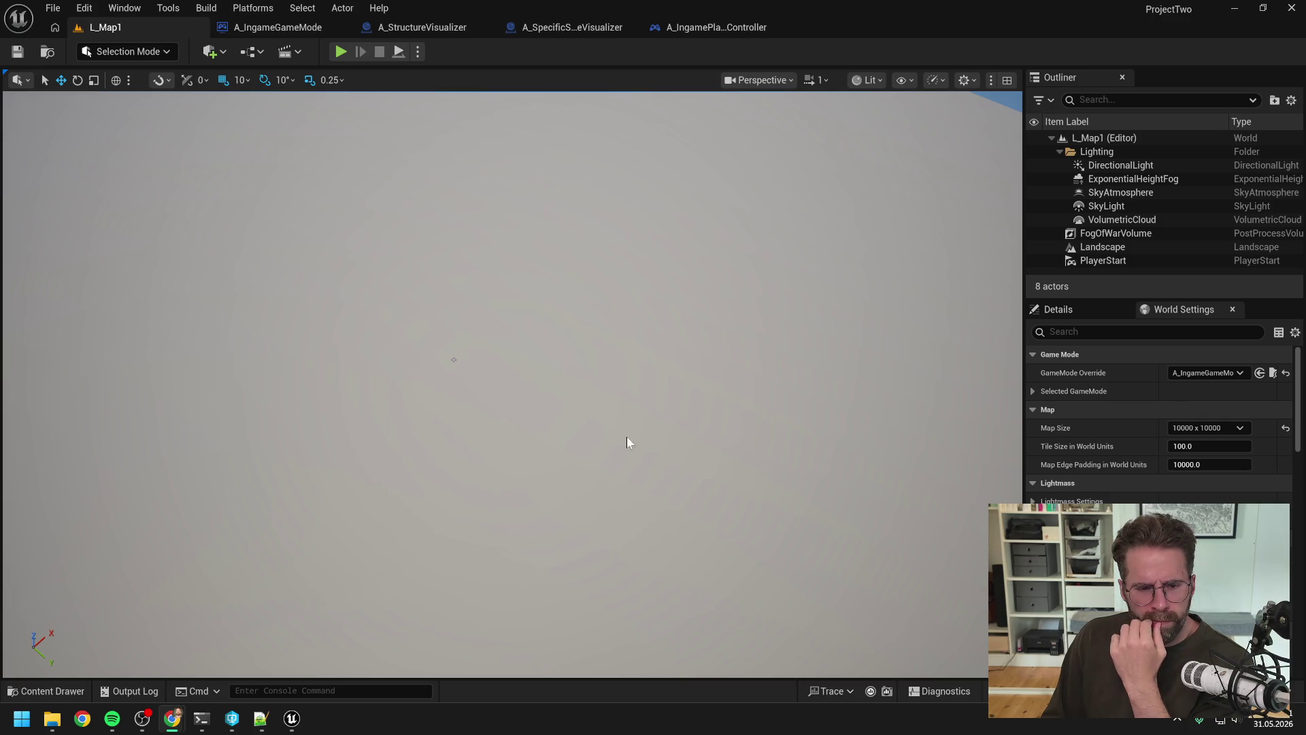
pyautogui.click(201, 718)
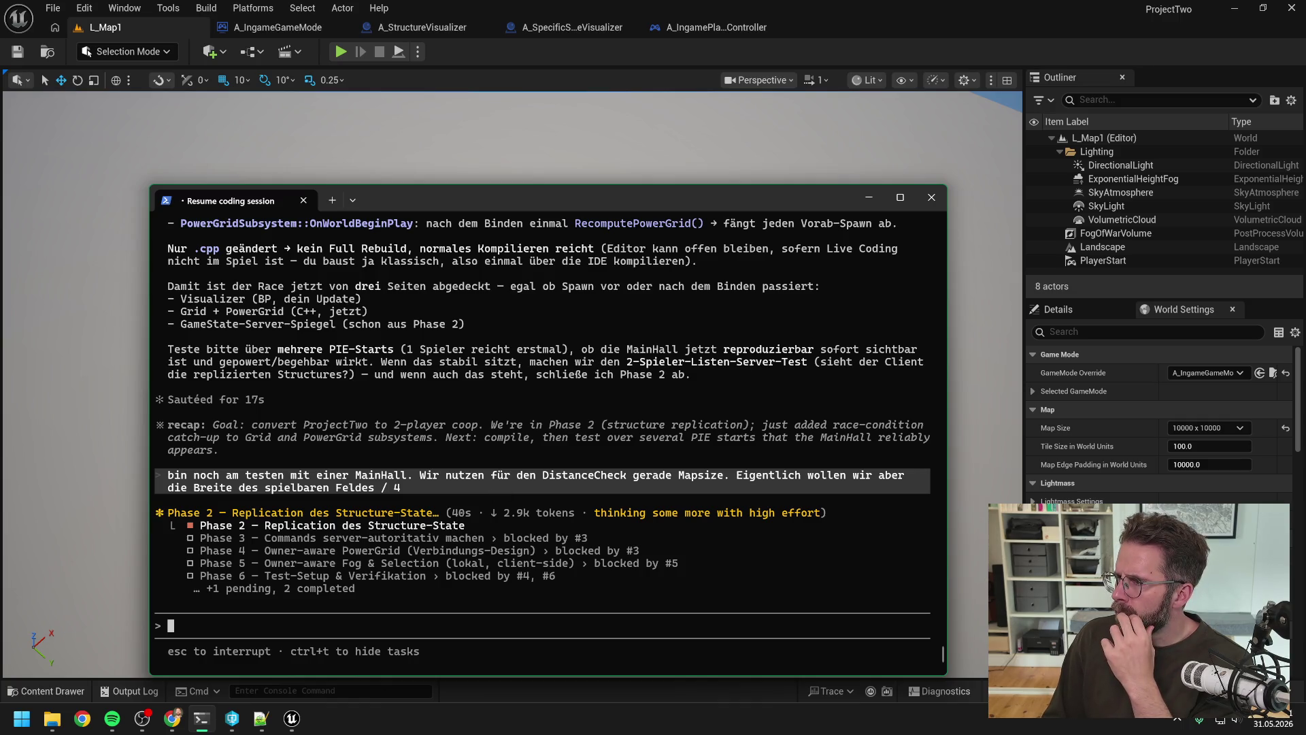
pyautogui.hotkey('alt', 'Tab')
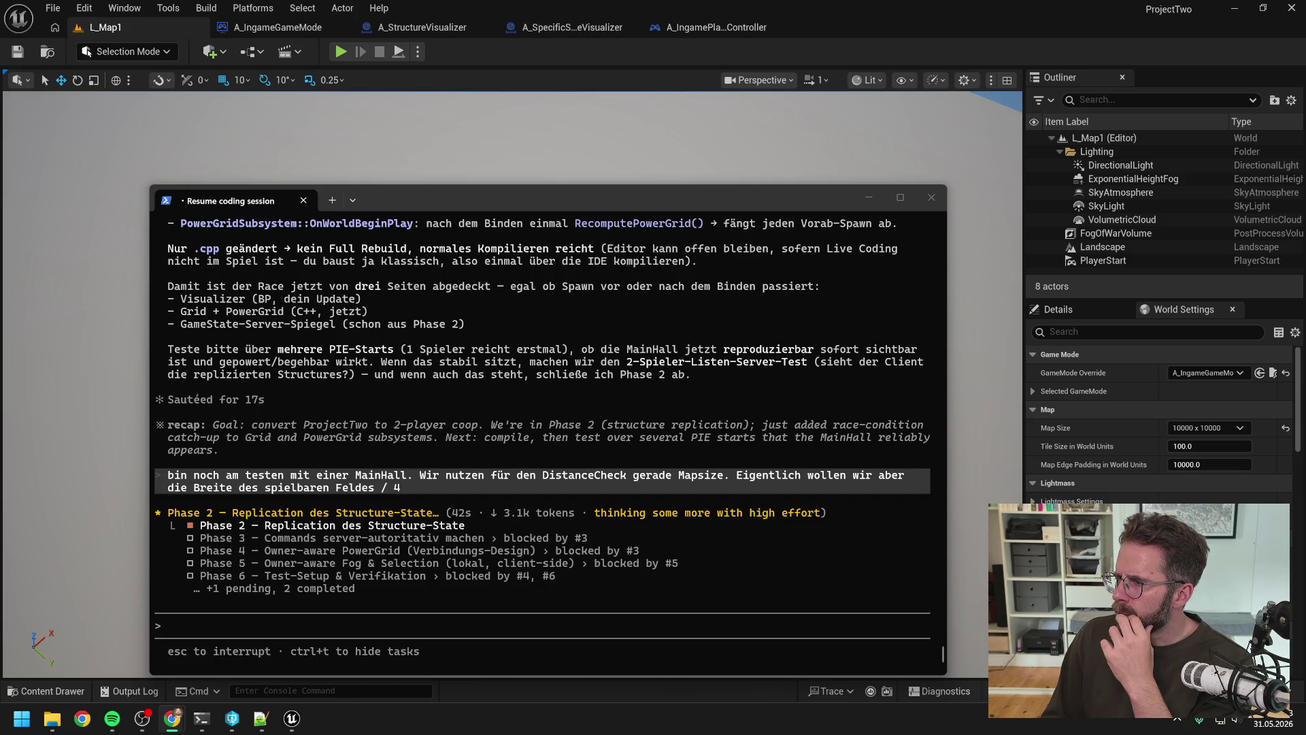